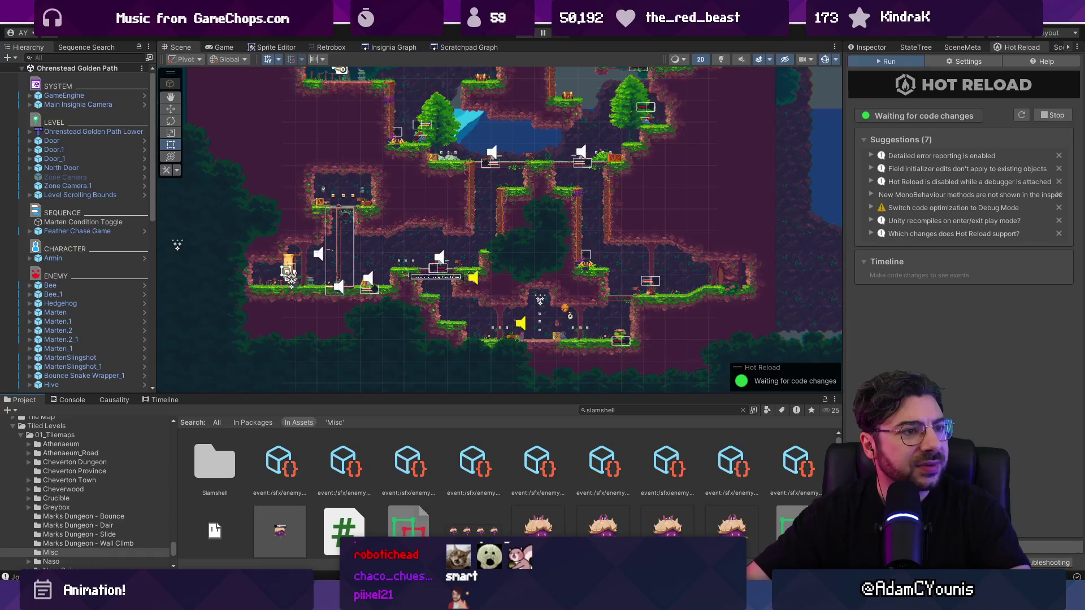
# Launch Google Chrome with a blank Google tab over the Unity level editor
pyautogui.press('super+1')
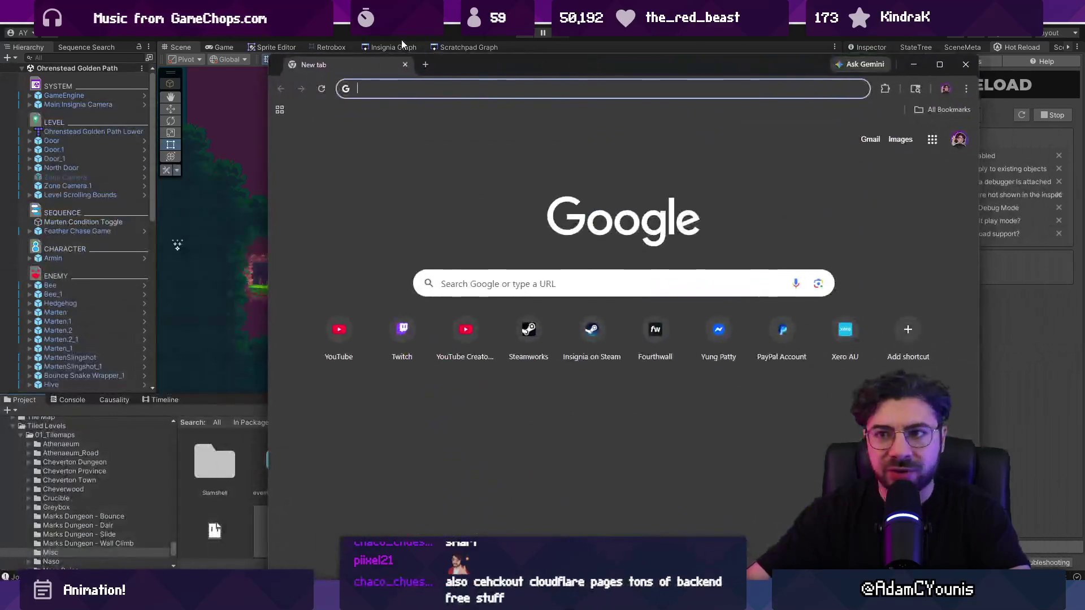
# Visit upponhill.com in a maximized browser and advance its showcase carousel to the Watch on YouTube slide
pyautogui.write('upponhill.')
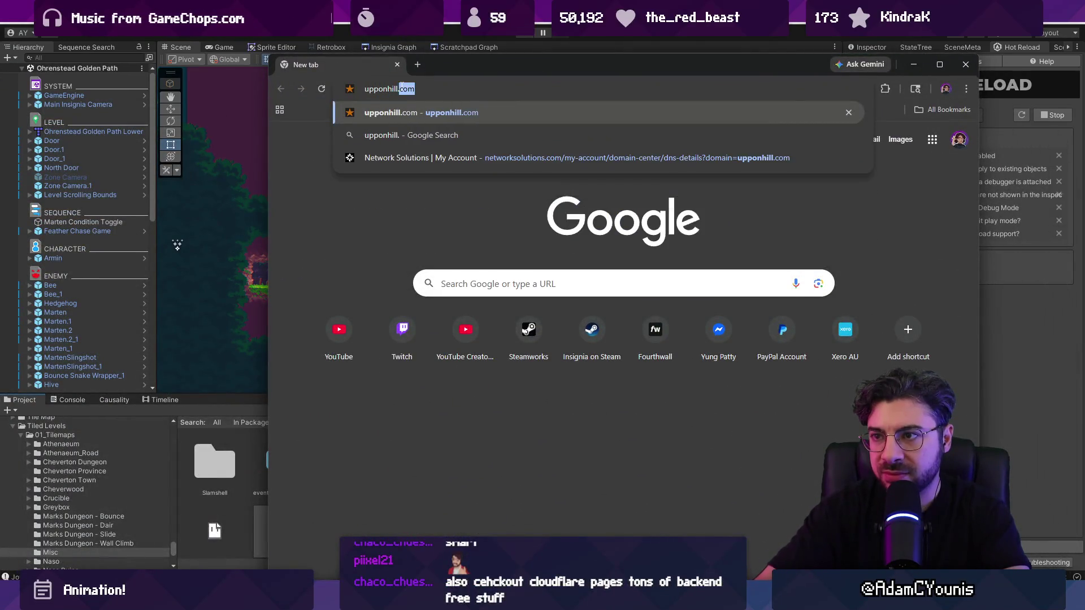
pyautogui.press('Return')
pyautogui.press('super+Up')
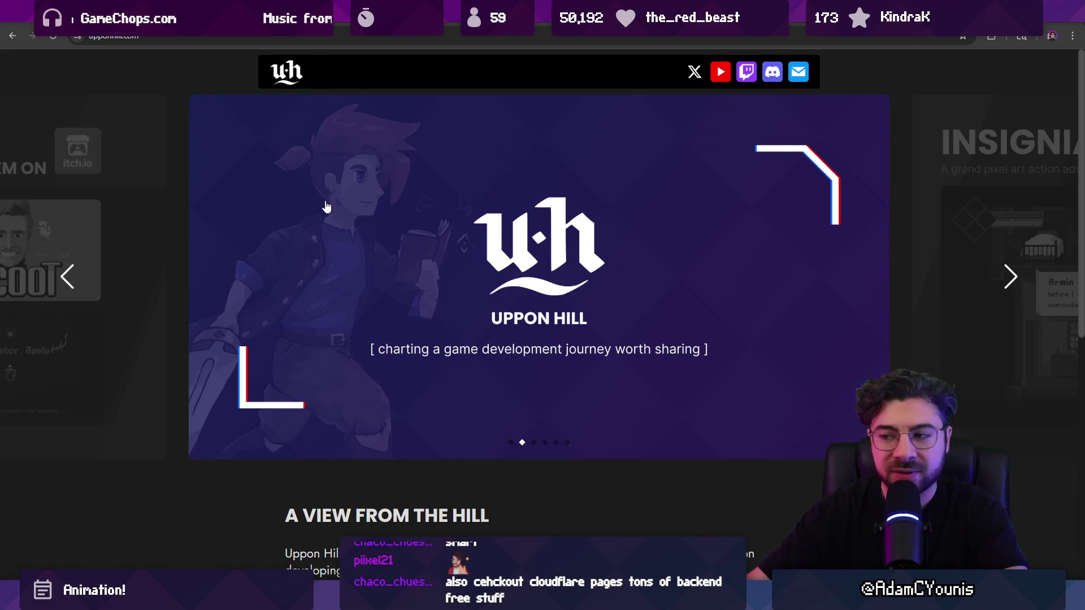
pyautogui.scroll(-8, 327, 203)
pyautogui.scroll(9, 371, 253)
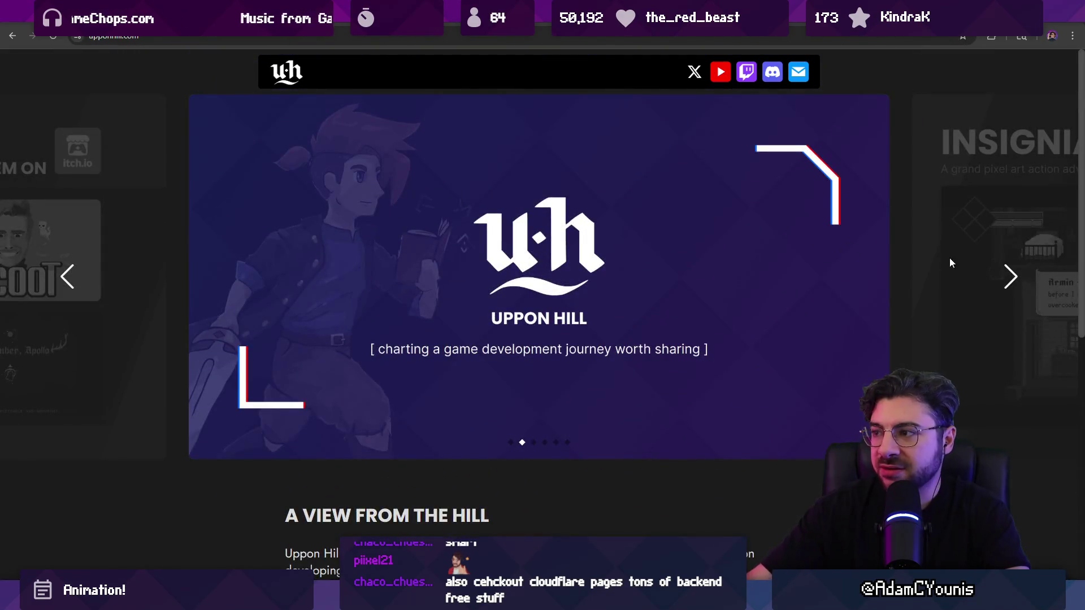
pyautogui.click(1011, 276)
pyautogui.click(1010, 277)
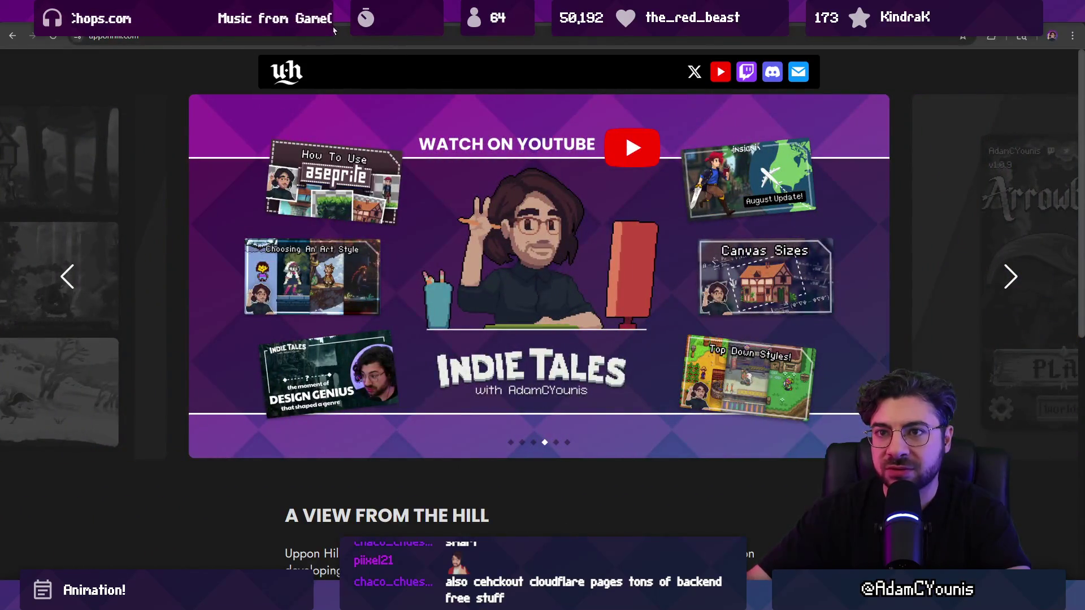
# Switch back to Unity, then over to the swordsman animation in Aseprite
pyautogui.hotkey('alt', 'Tab')
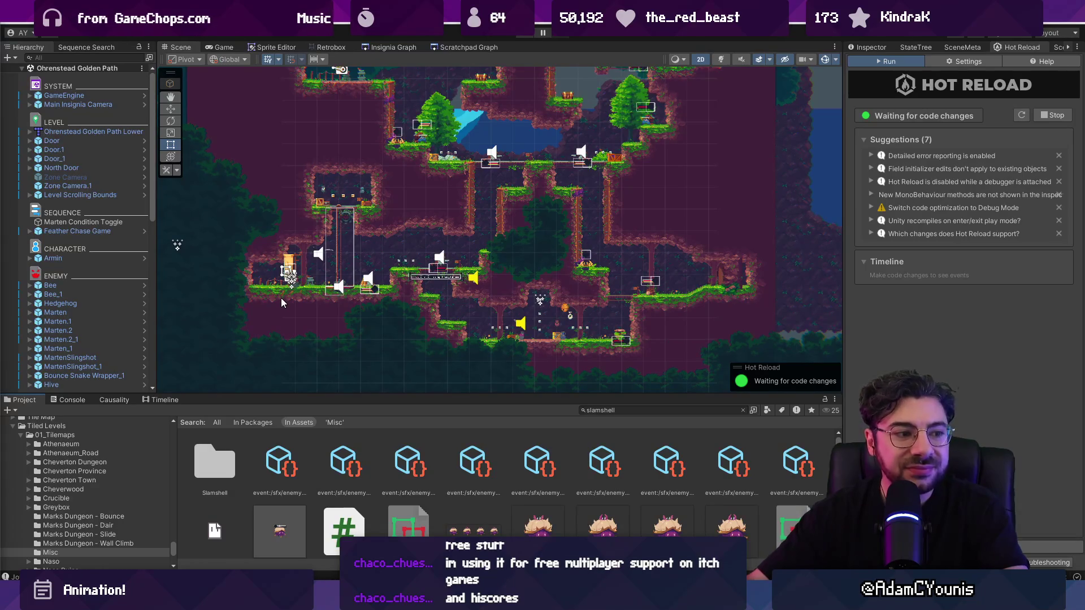
pyautogui.scroll(-3, 280, 297)
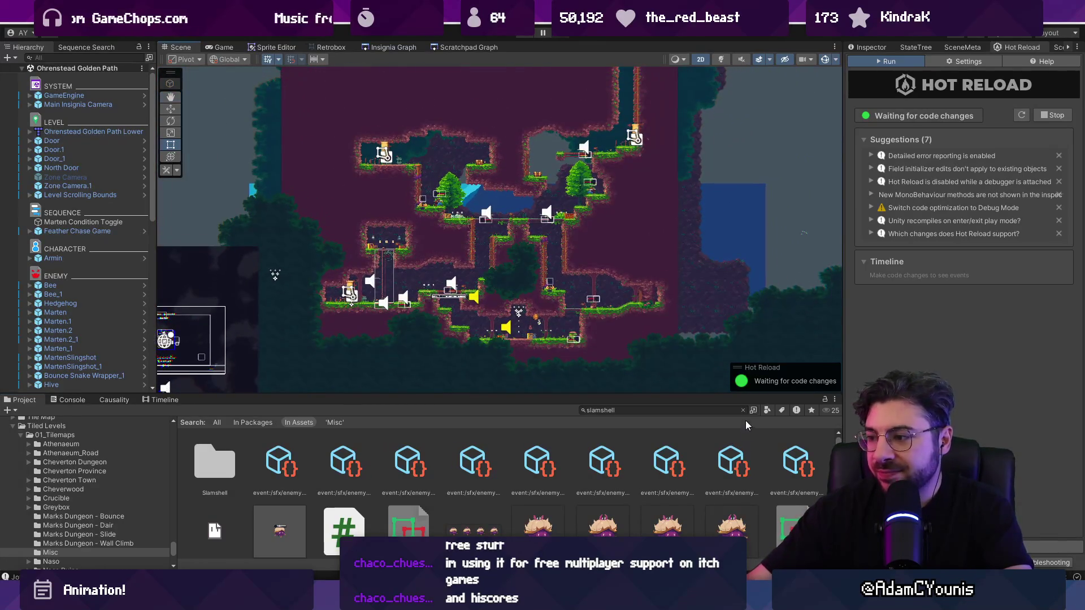
pyautogui.scroll(5, 510, 178)
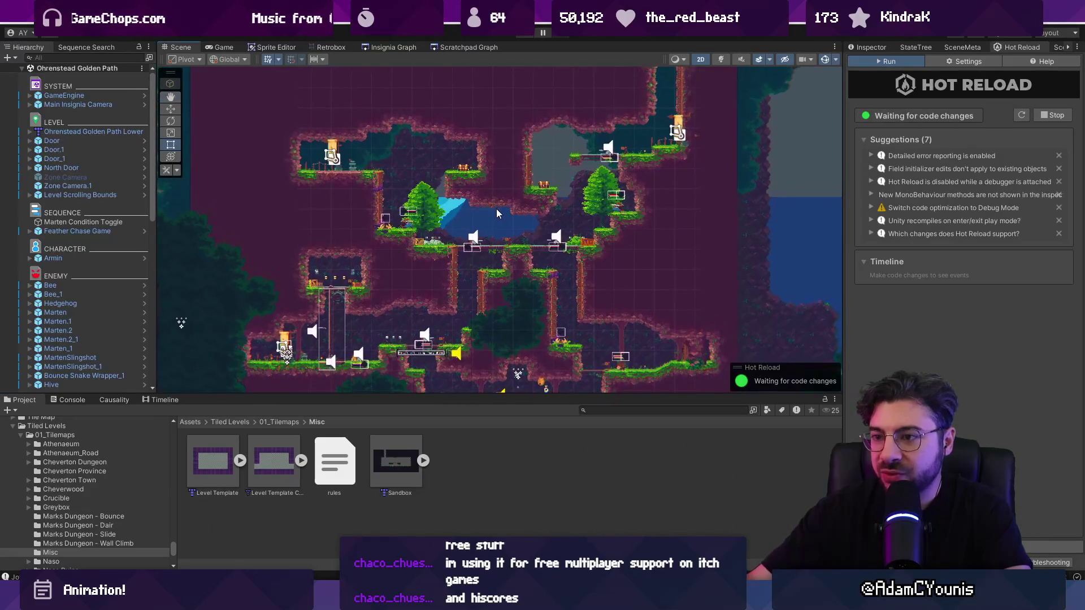
pyautogui.hotkey('alt', 'Tab')
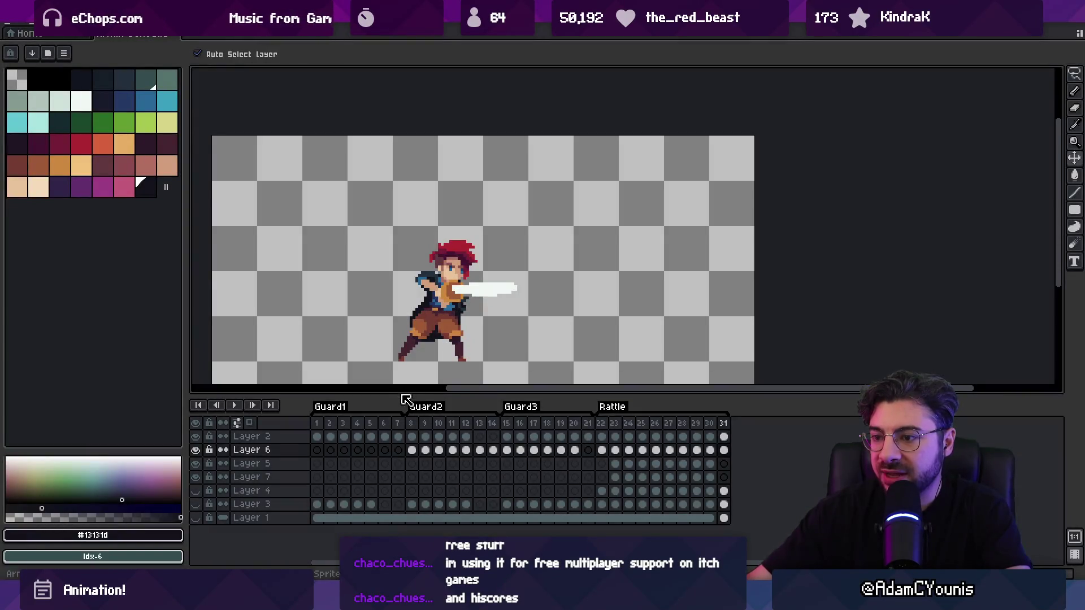
# Select the Rattle frames 22–31 across all layers, giving the canvas and timeline more room
pyautogui.moveTo(609, 427)
pyautogui.mouseDown()
pyautogui.moveTo(734, 426)
pyautogui.moveTo(593, 416)
pyautogui.moveTo(743, 412)
pyautogui.moveTo(698, 414)
pyautogui.mouseUp()
pyautogui.moveTo(186, 221); pyautogui.dragTo(149, 222)
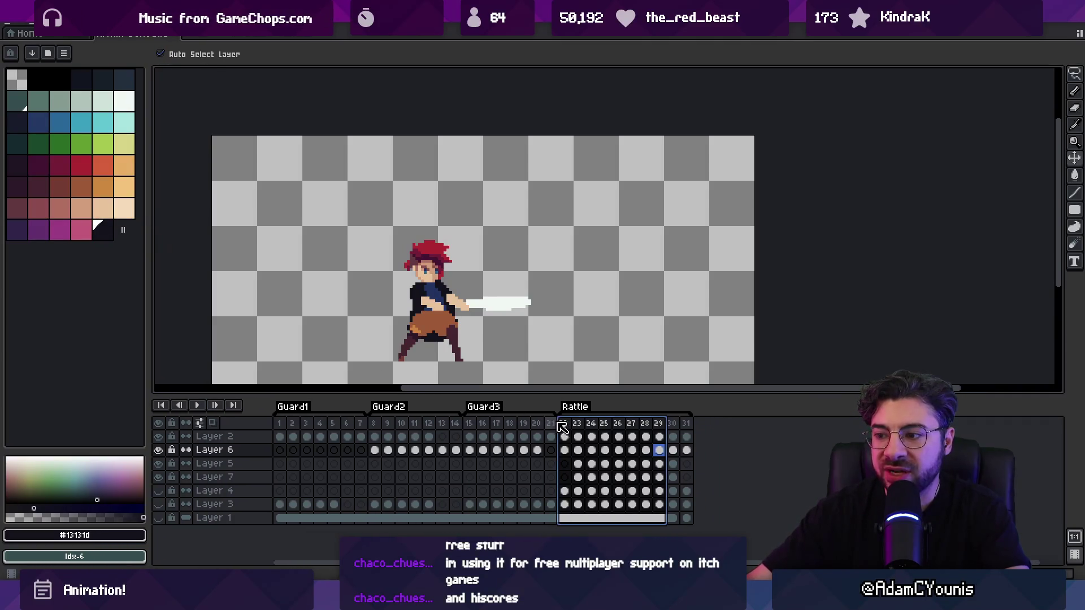
pyautogui.moveTo(571, 431)
pyautogui.mouseDown()
pyautogui.moveTo(691, 422)
pyautogui.moveTo(561, 424)
pyautogui.moveTo(672, 427)
pyautogui.mouseUp()
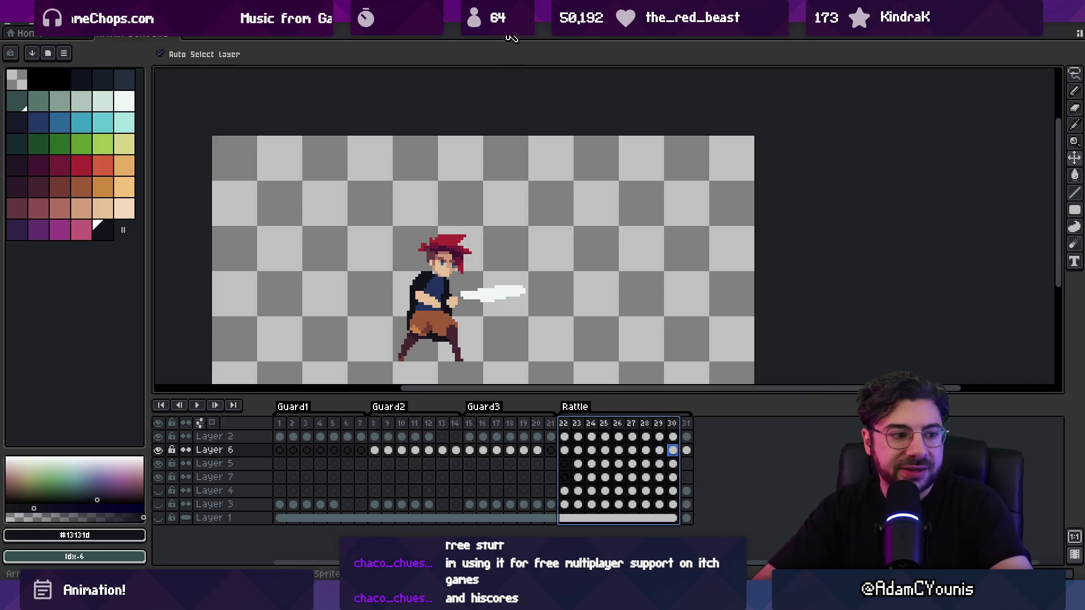
pyautogui.moveTo(467, 201)
pyautogui.mouseDown()
pyautogui.moveTo(460, 215)
pyautogui.moveTo(474, 182)
pyautogui.mouseUp()
# Zoom in on the swordsman's head, preview Rattle frame 22, then move to the Robot Camping page
pyautogui.press('z')
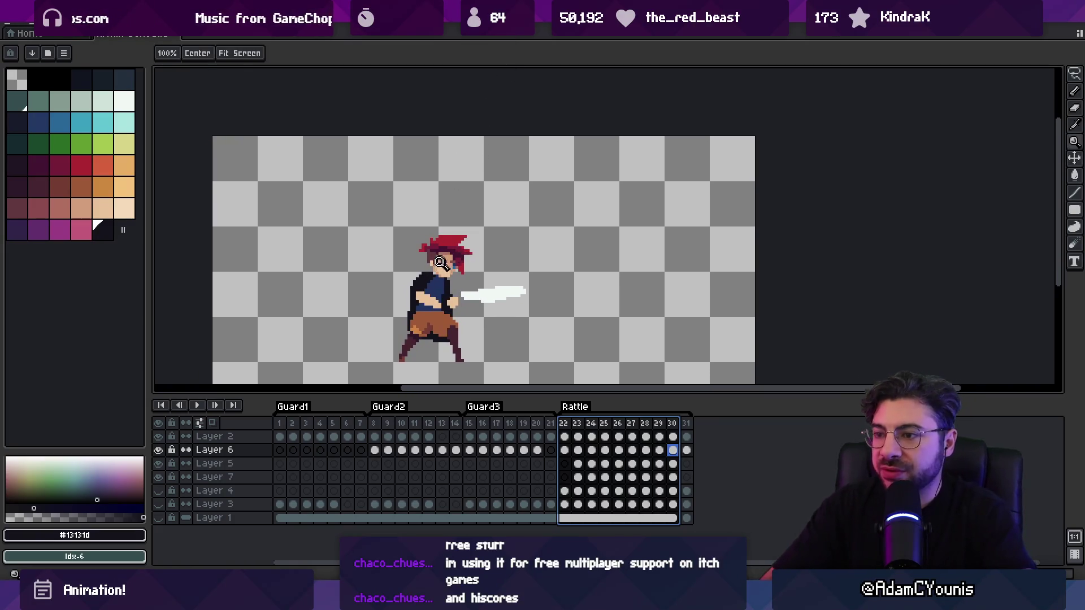
pyautogui.scroll(3, 463, 187)
pyautogui.keyDown('alt'); pyautogui.click(414, 232); pyautogui.keyUp('alt')
pyautogui.scroll(-3, 461, 233)
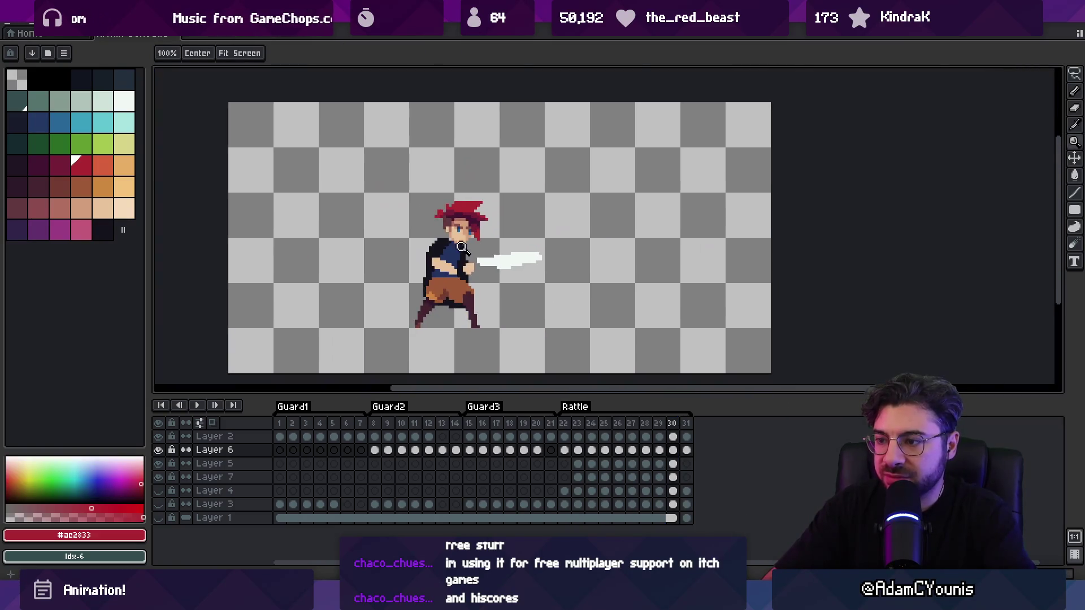
pyautogui.moveTo(564, 424); pyautogui.dragTo(579, 420)
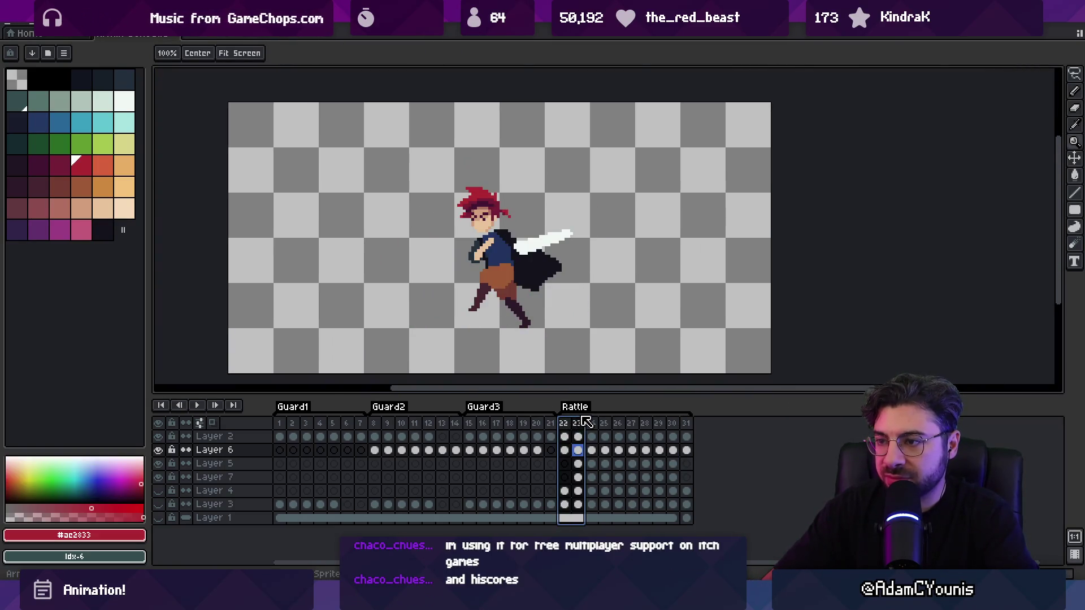
pyautogui.click(564, 423)
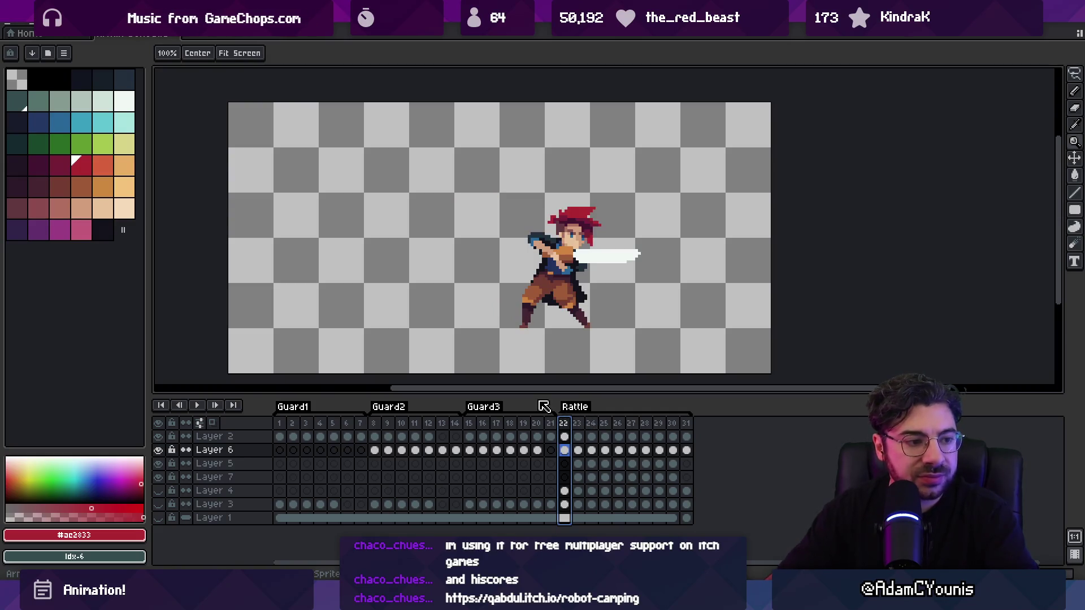
pyautogui.press('Escape')
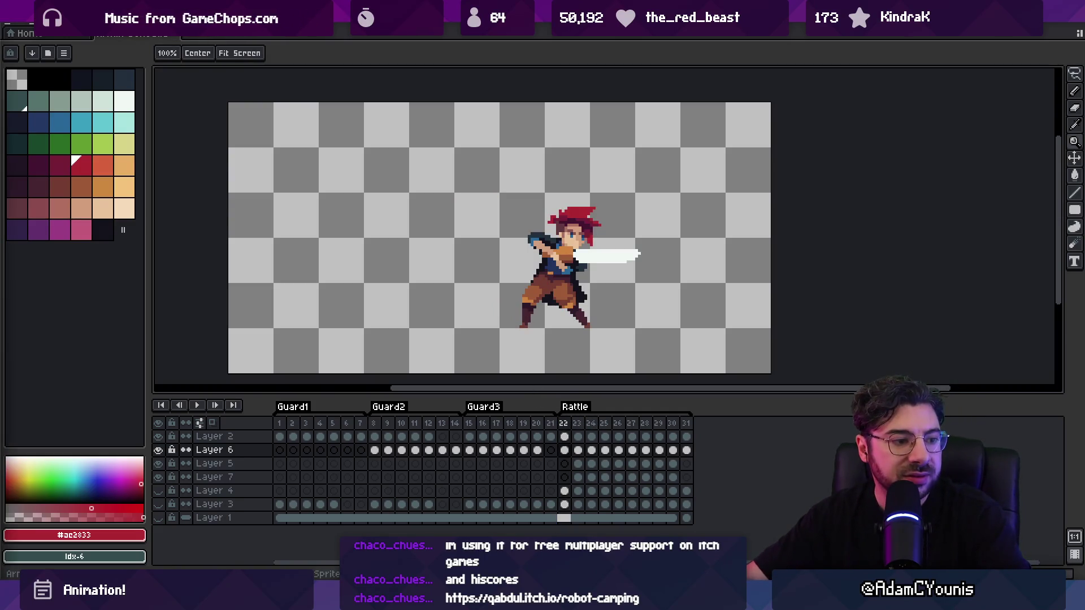
pyautogui.hotkey('alt', 'Tab')
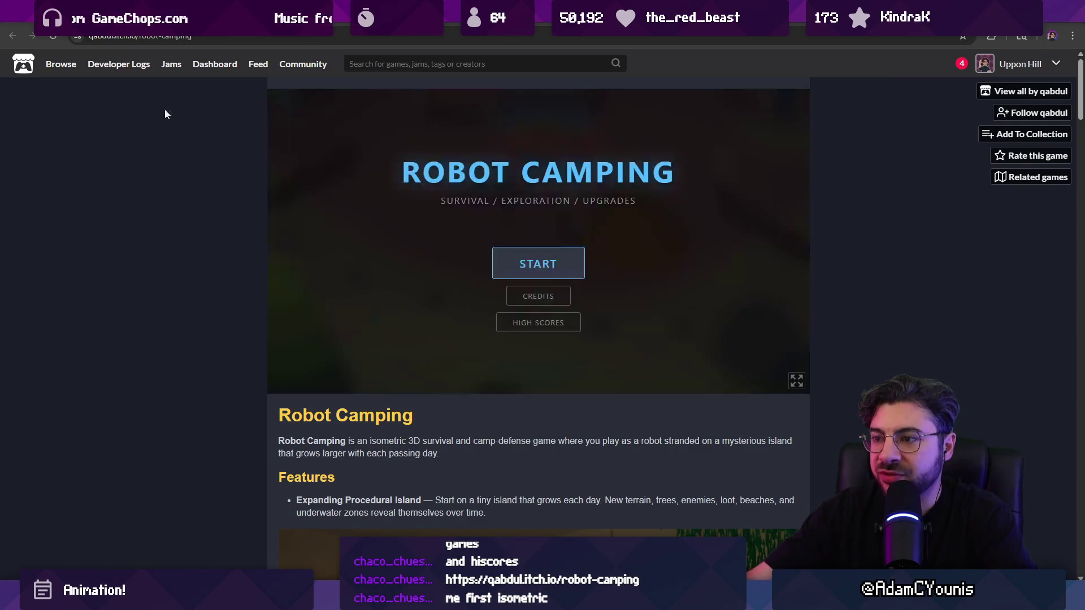
# Start Robot Camping and get it running in full screen
pyautogui.click(796, 380)
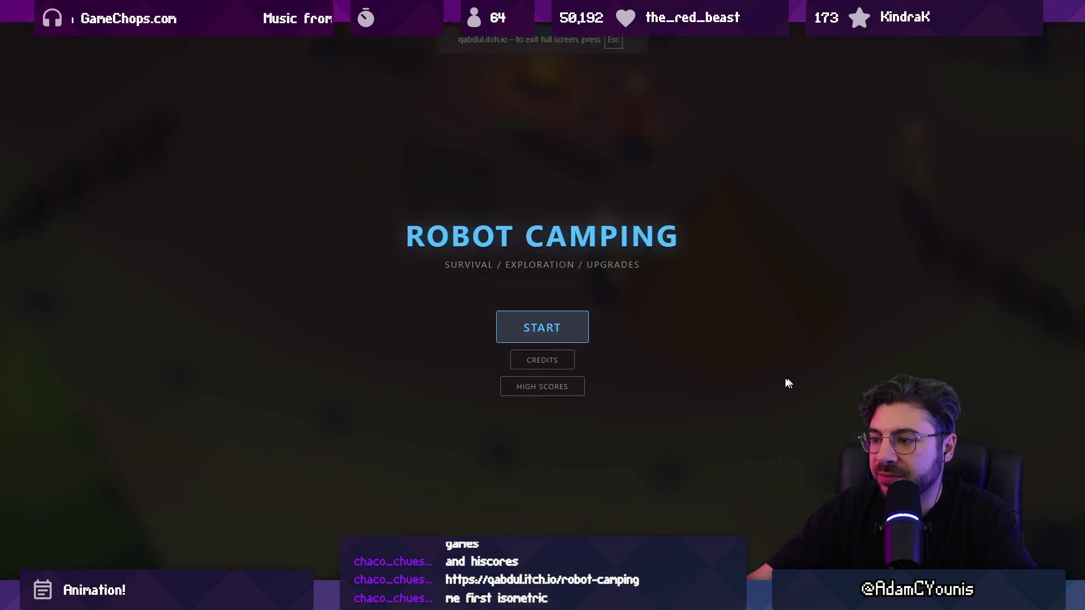
pyautogui.click(527, 328)
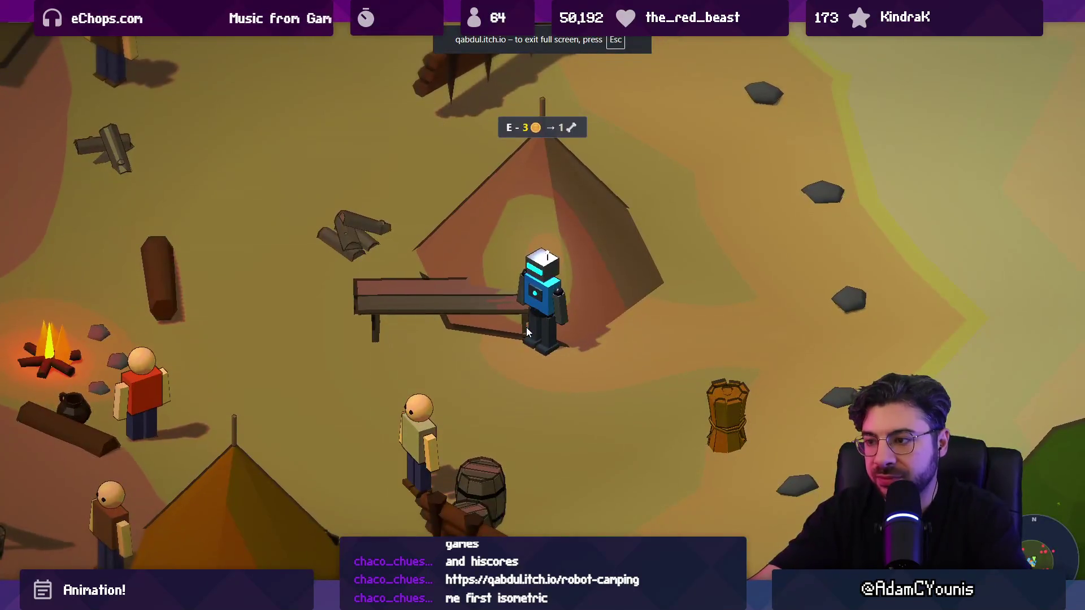
pyautogui.press('Escape')
pyautogui.hotkey('alt', 'Tab')
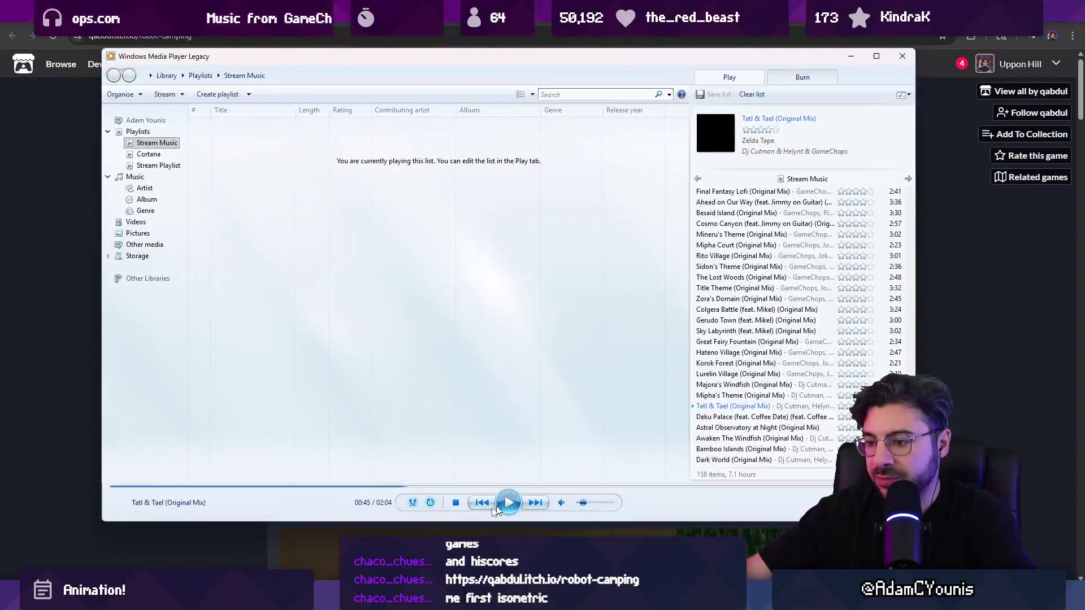
pyautogui.hotkey('alt', 'Tab')
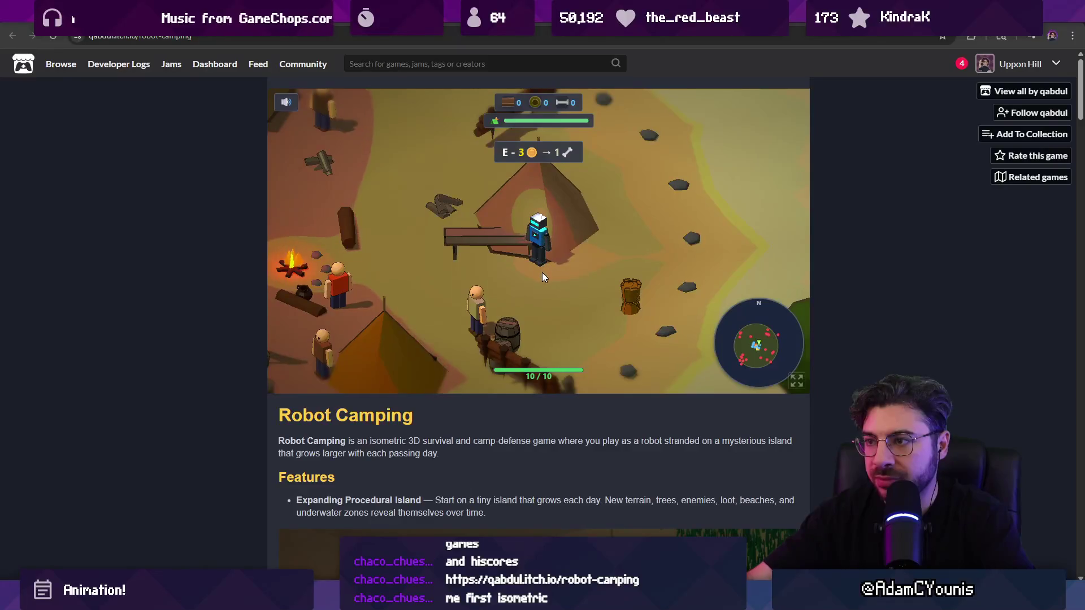
pyautogui.click(796, 380)
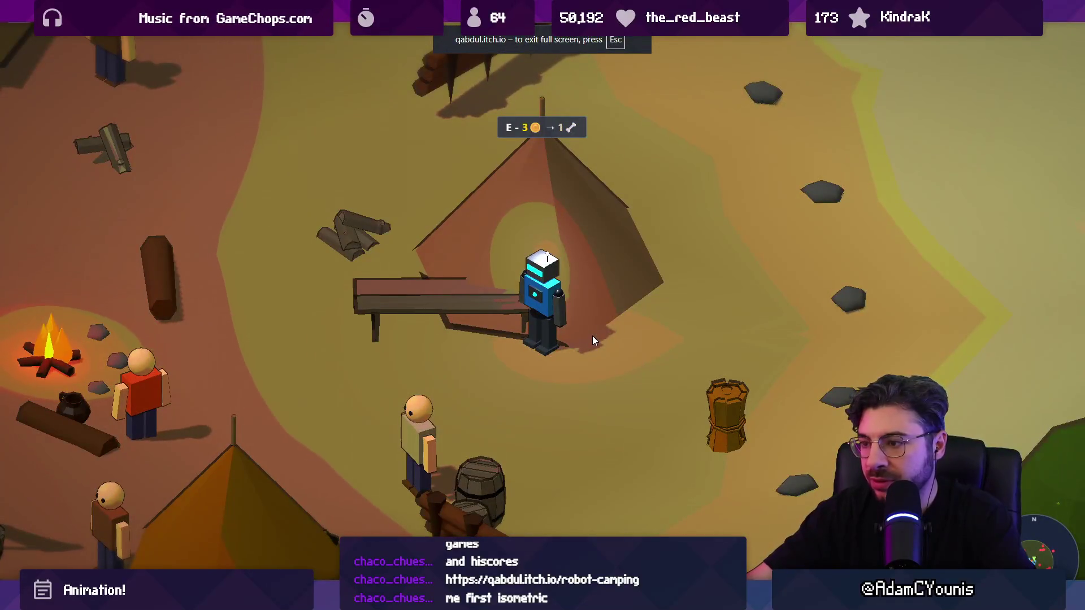
# Walk the robot to the barrel, pick up the spiked log fence, and place it by the barrels
pyautogui.click(568, 367)
pyautogui.click(658, 475)
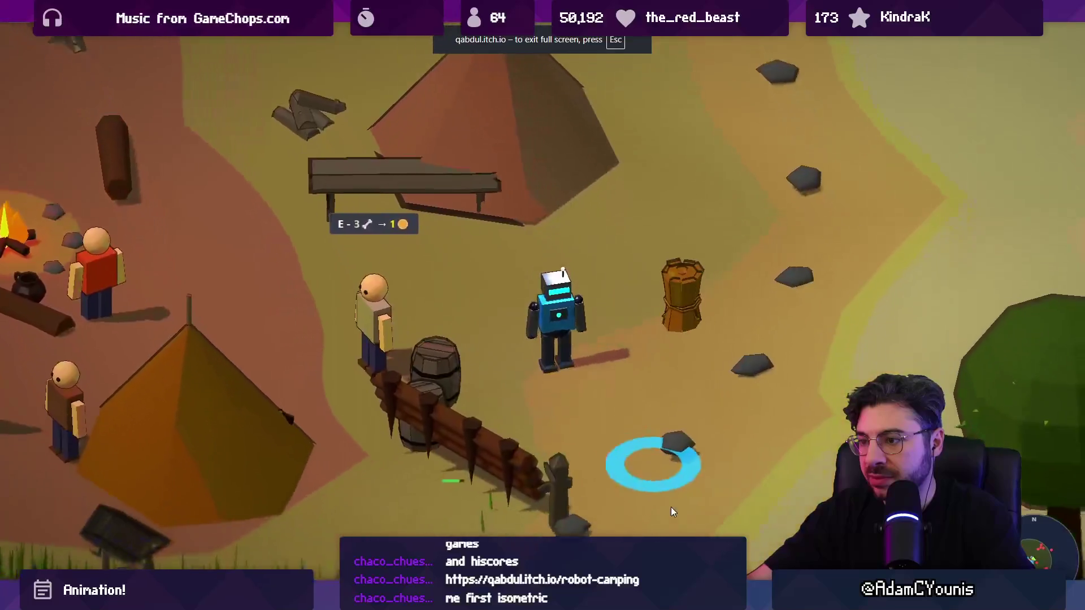
pyautogui.click(396, 296)
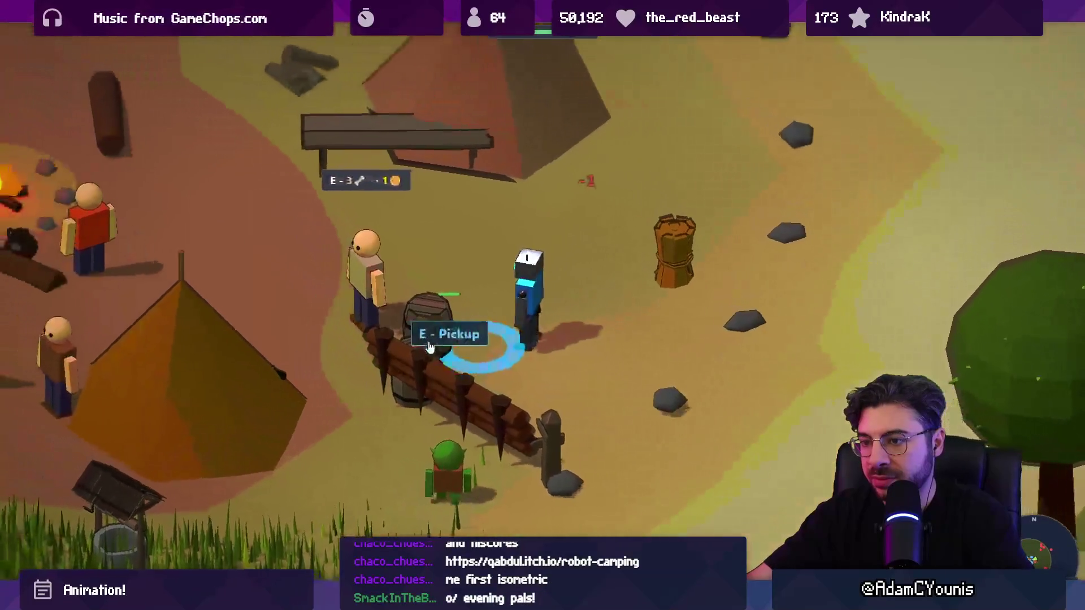
pyautogui.press('e')
pyautogui.click(514, 385)
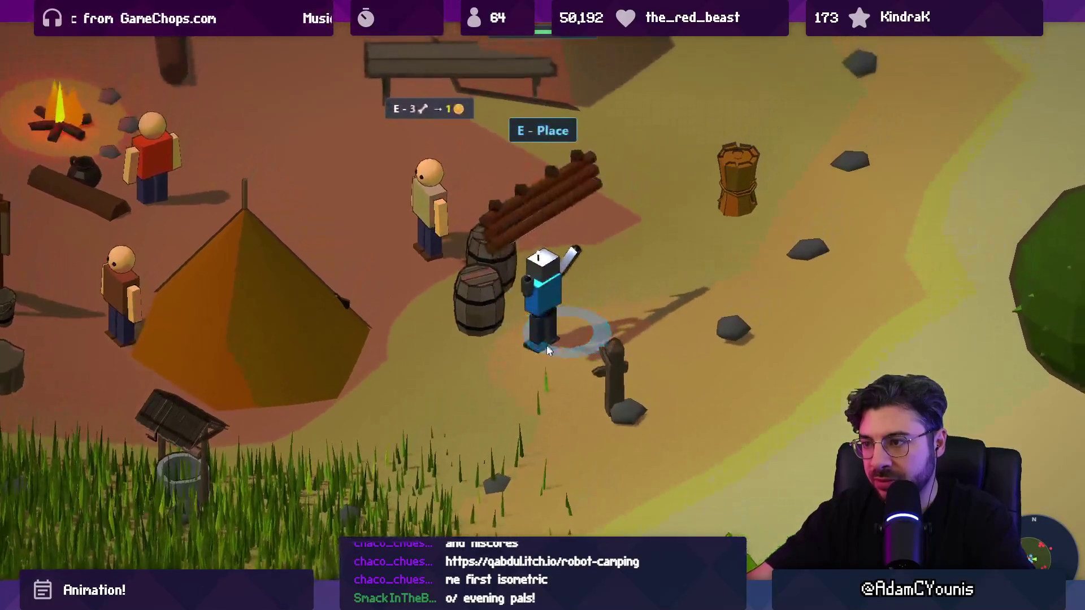
pyautogui.click(537, 361)
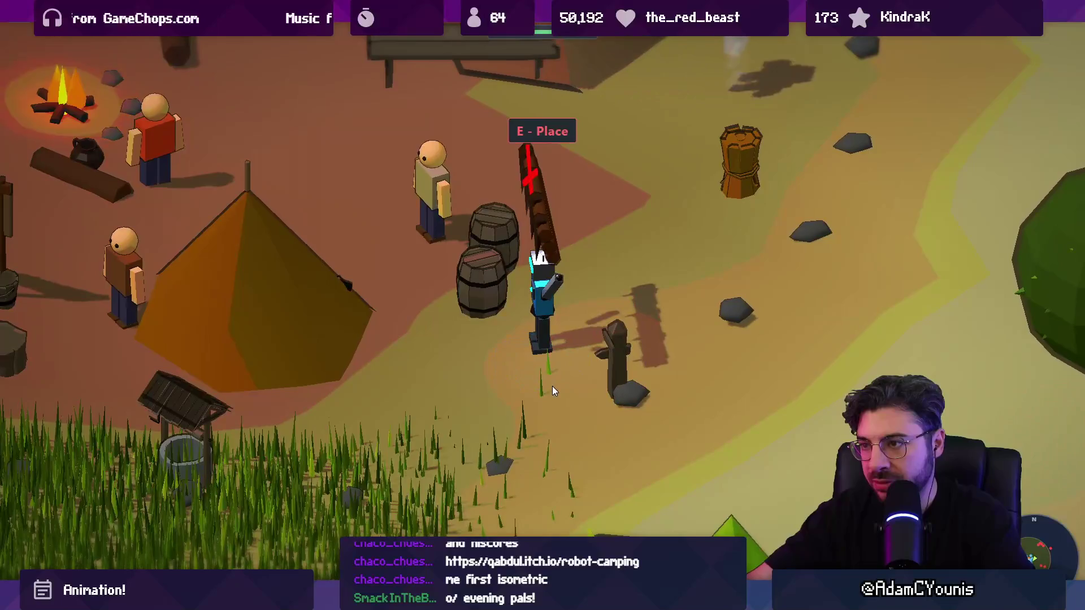
pyautogui.click(564, 425)
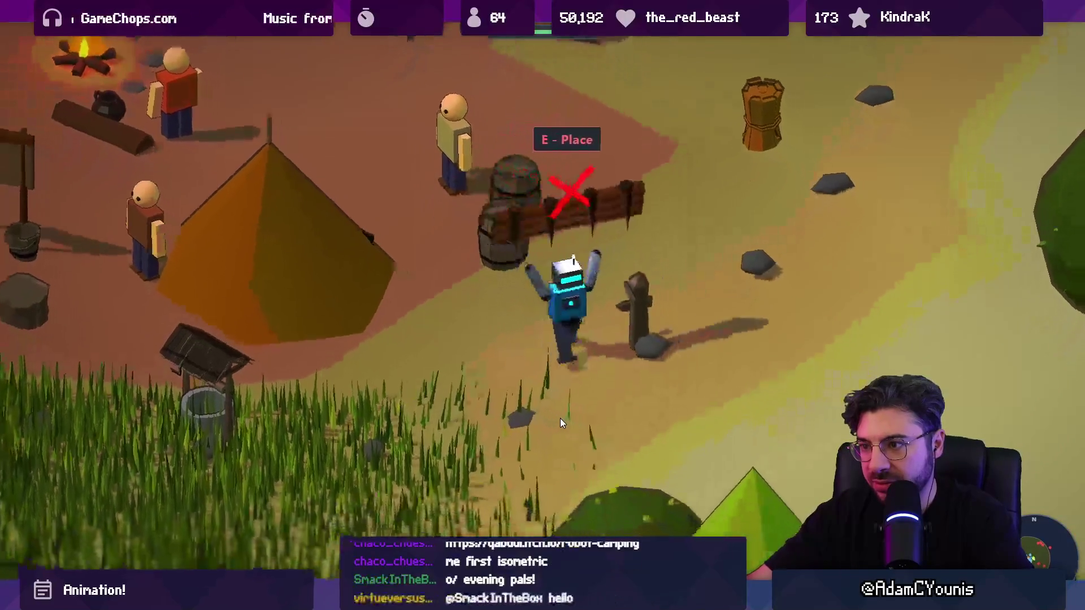
pyautogui.press('w')
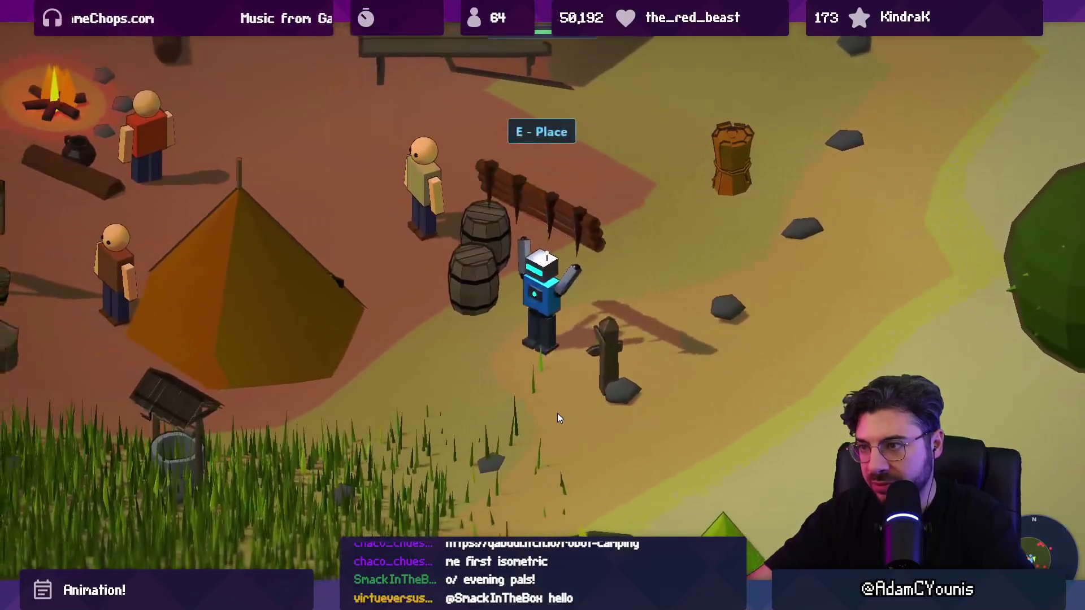
pyautogui.press('e')
pyautogui.press('w')
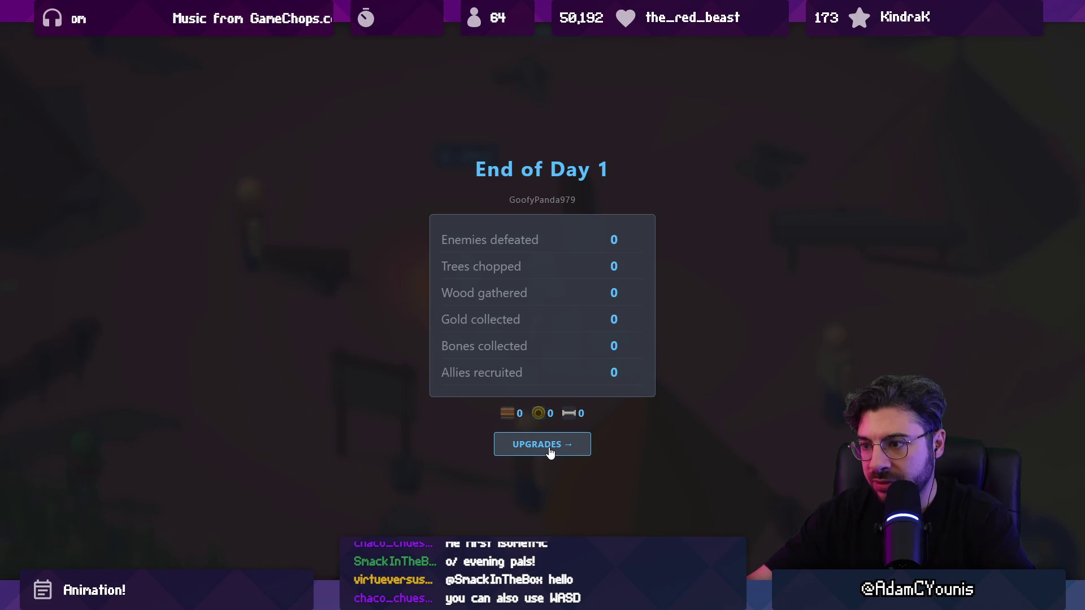
# Go from the Day 1 summary to the full-screen upgrades screen and start Day 2
pyautogui.click(549, 448)
pyautogui.press('Escape')
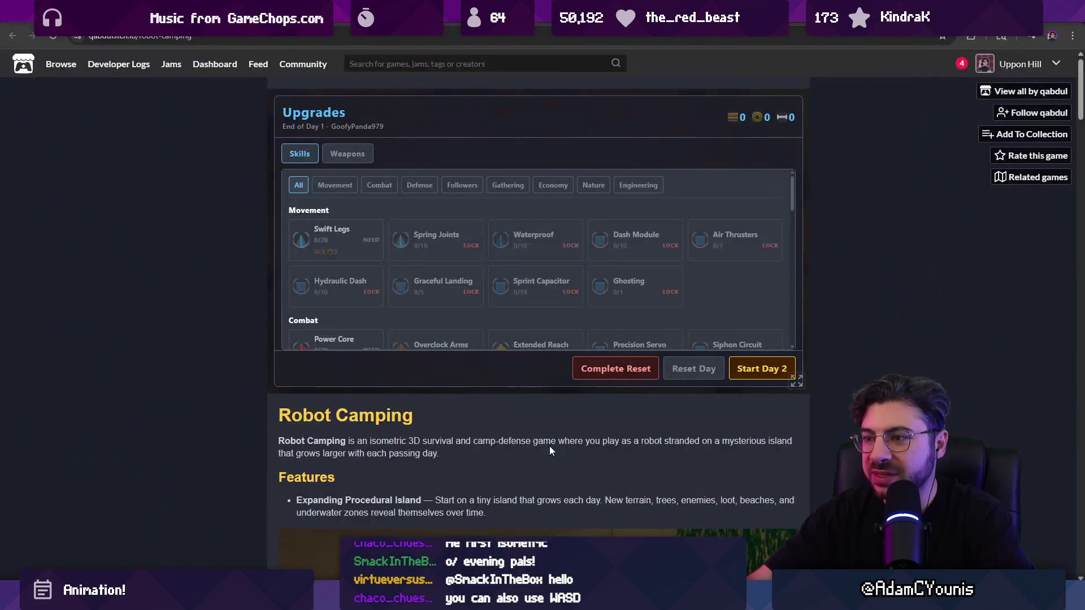
pyautogui.click(797, 380)
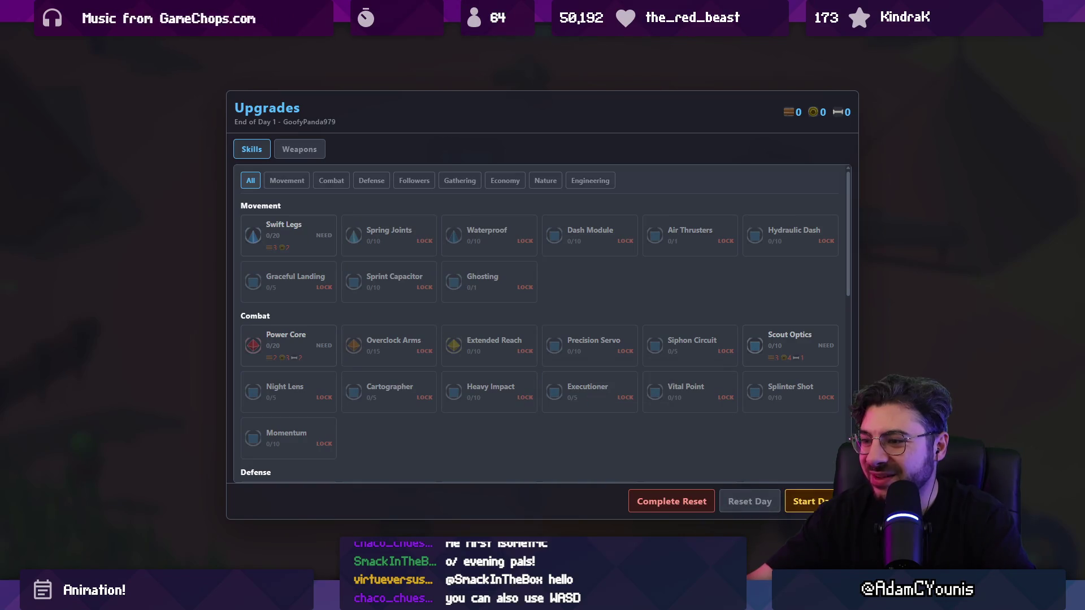
pyautogui.click(818, 501)
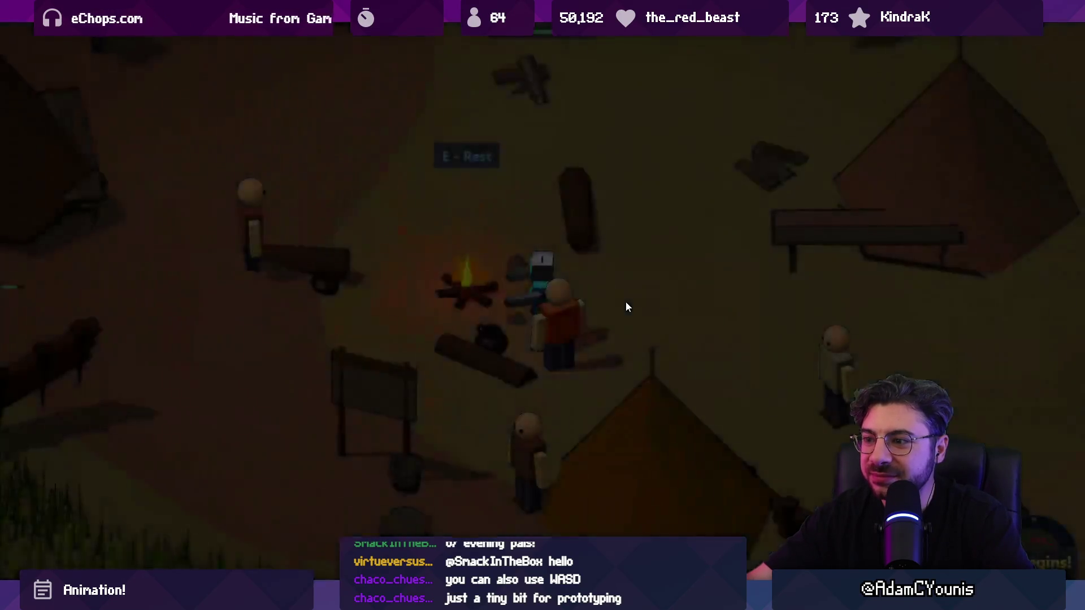
# Walk the robot out of camp into the tall grass and chop the round tree
pyautogui.press('w')
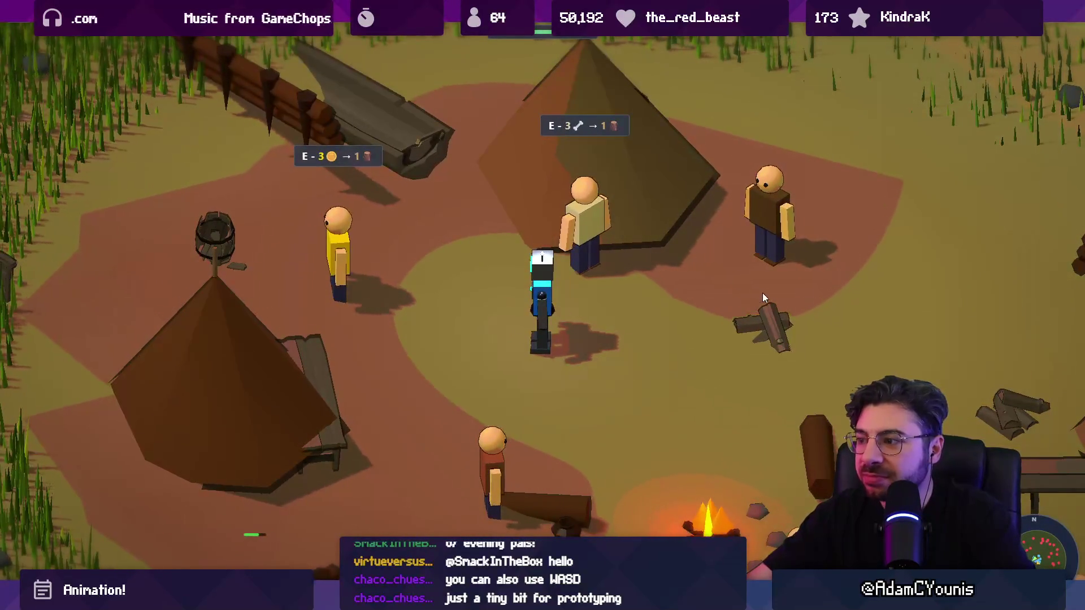
pyautogui.press('w')
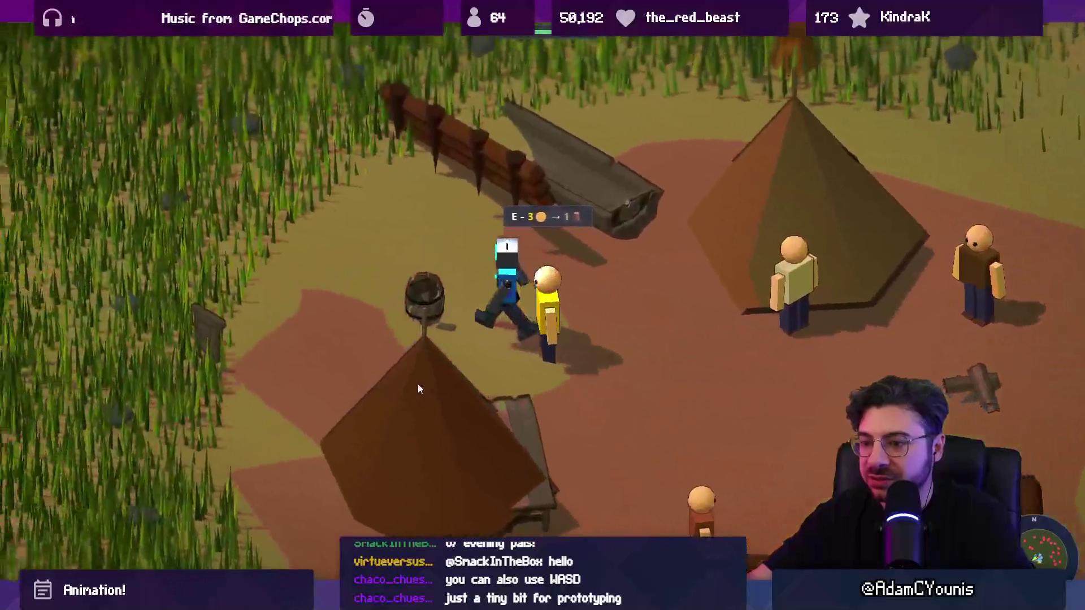
pyautogui.press('w')
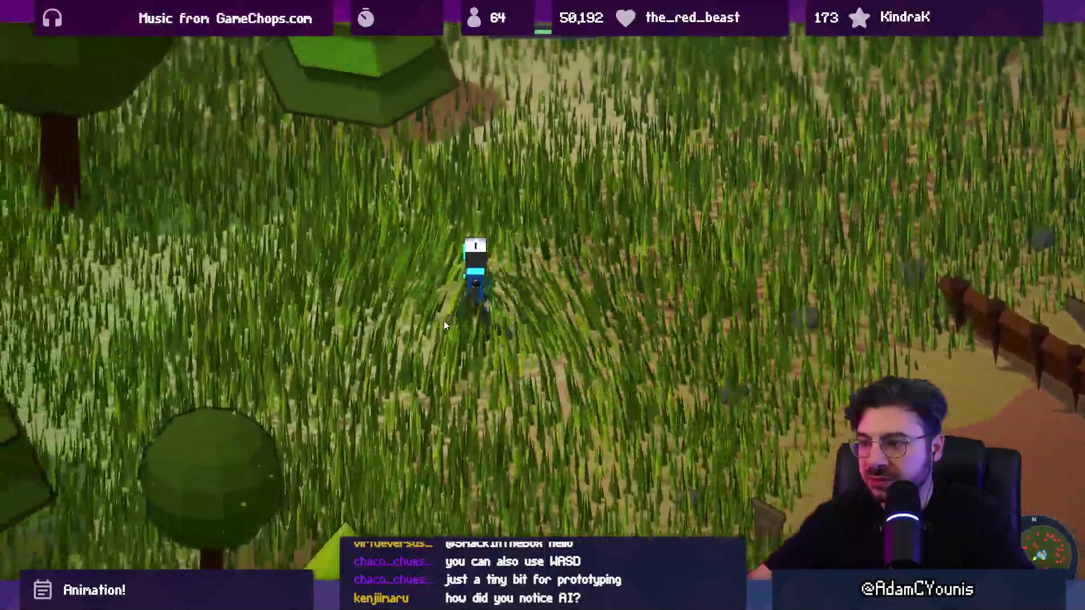
pyautogui.press('w')
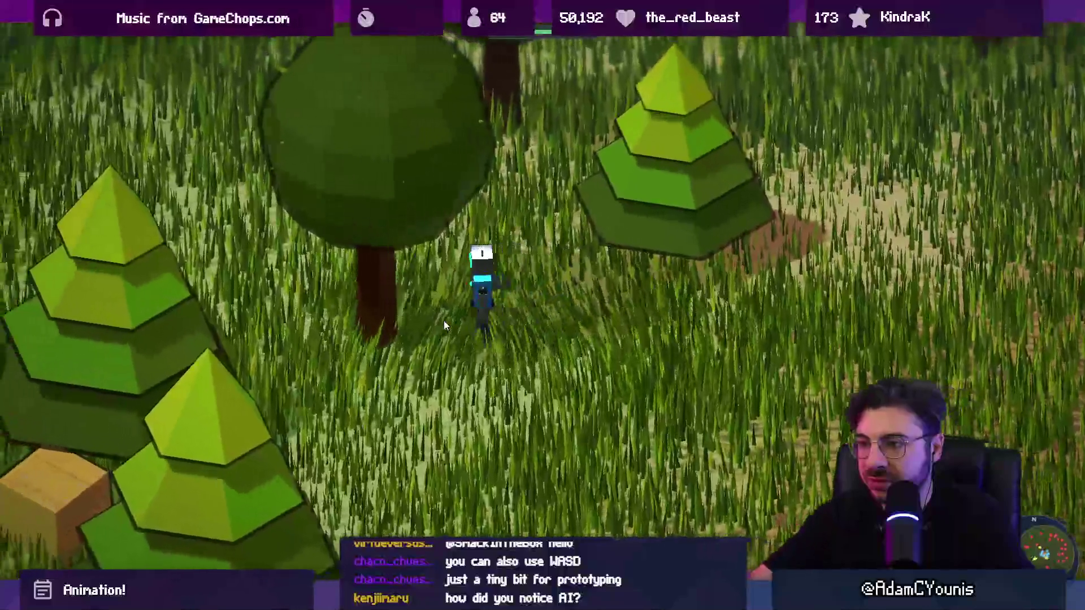
pyautogui.press('w')
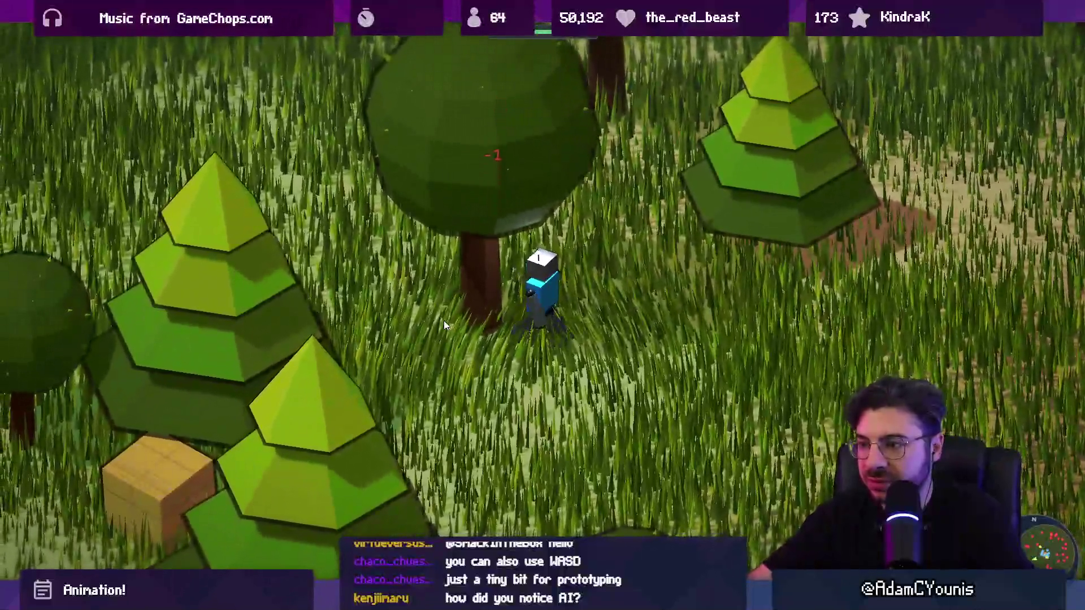
pyautogui.click(443, 320)
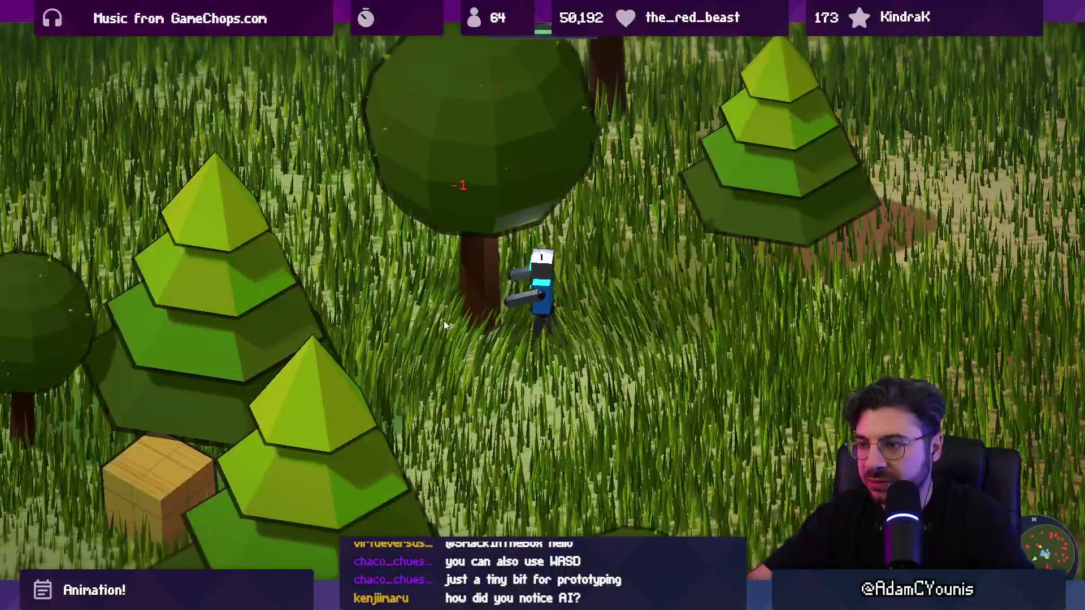
pyautogui.click(443, 321)
pyautogui.click(443, 320)
# Head down to the village campfire, attack the wolf there, and collect its drops
pyautogui.press('d')
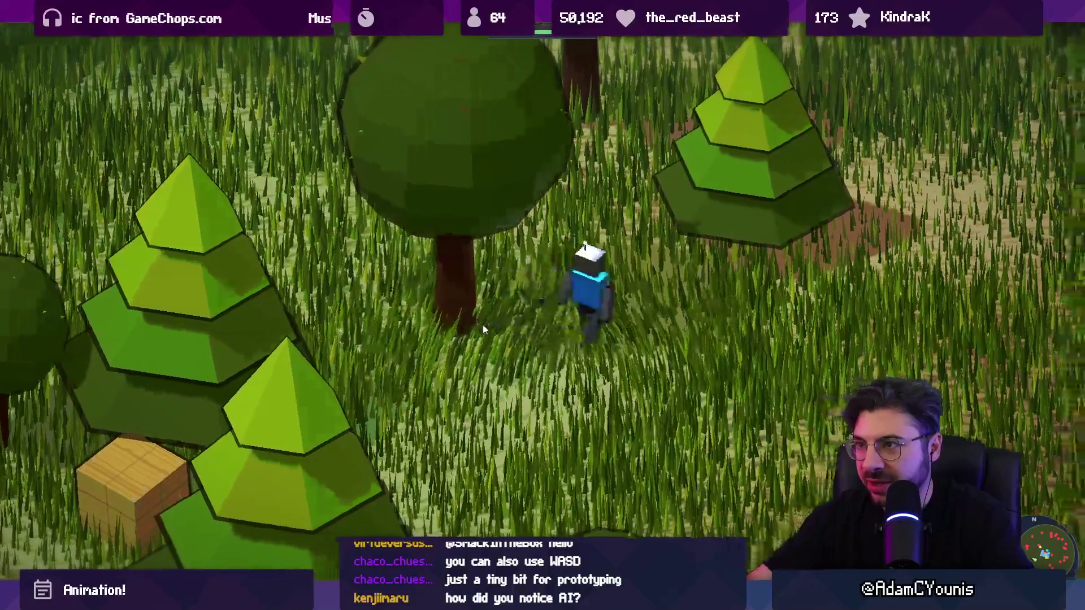
pyautogui.press('d')
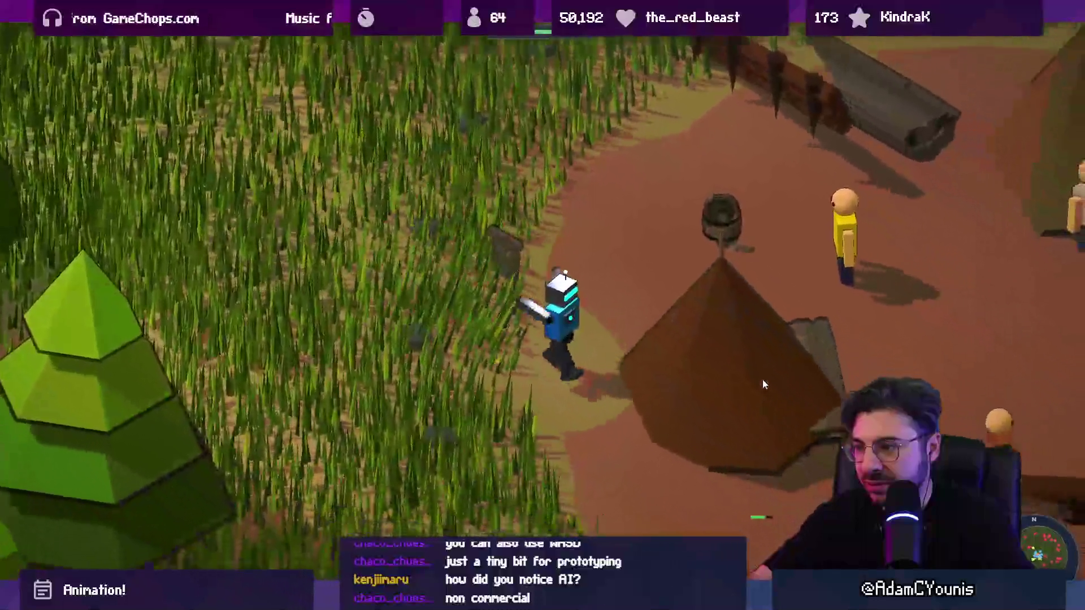
pyautogui.press('d')
pyautogui.press('s')
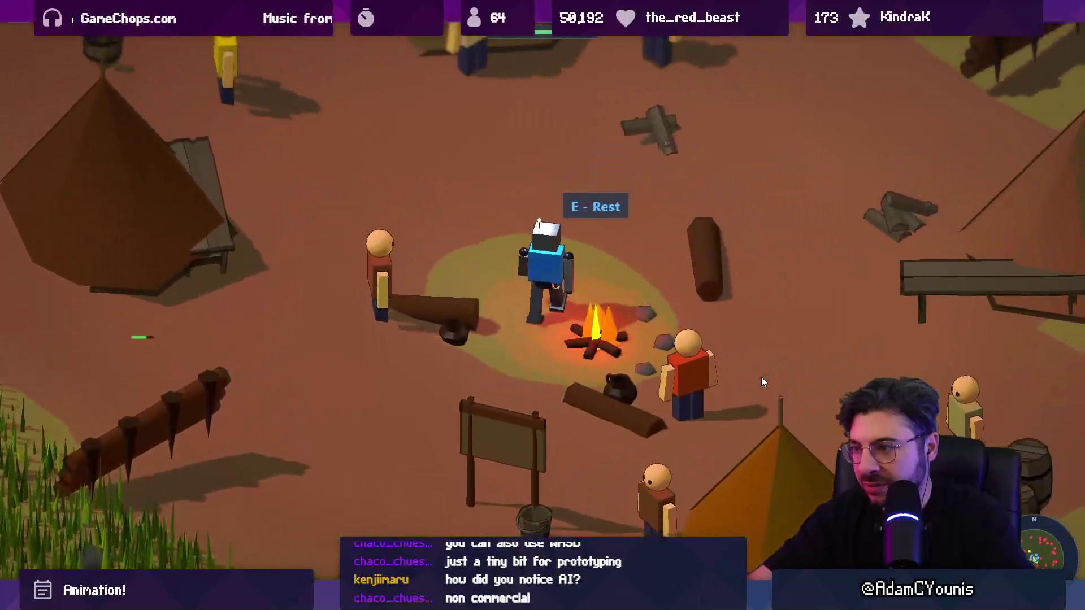
pyautogui.press('d')
pyautogui.press('s')
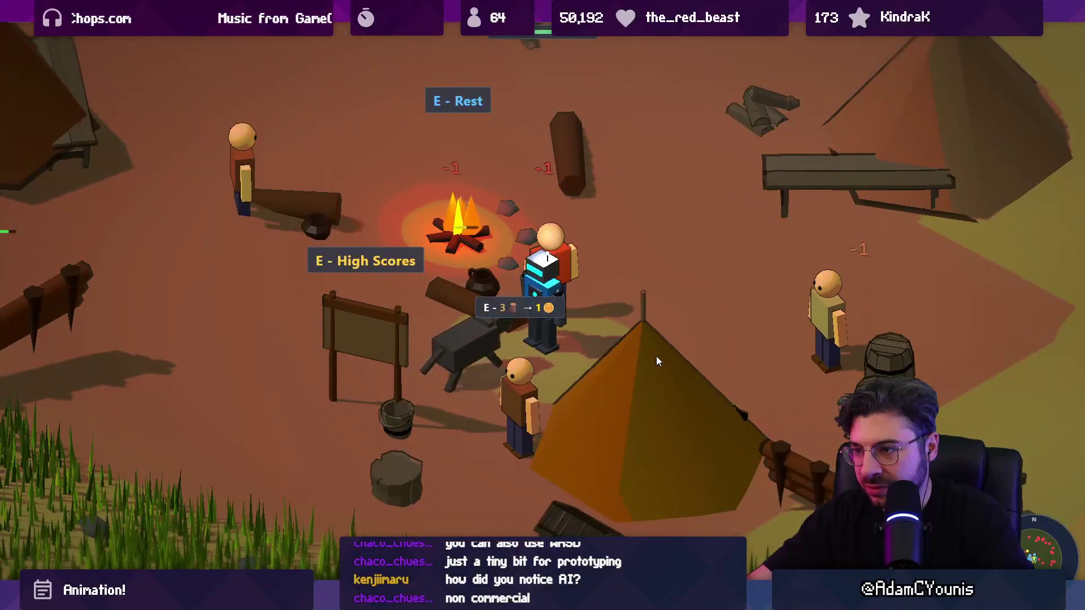
pyautogui.click(493, 352)
pyautogui.press('a')
pyautogui.press('s')
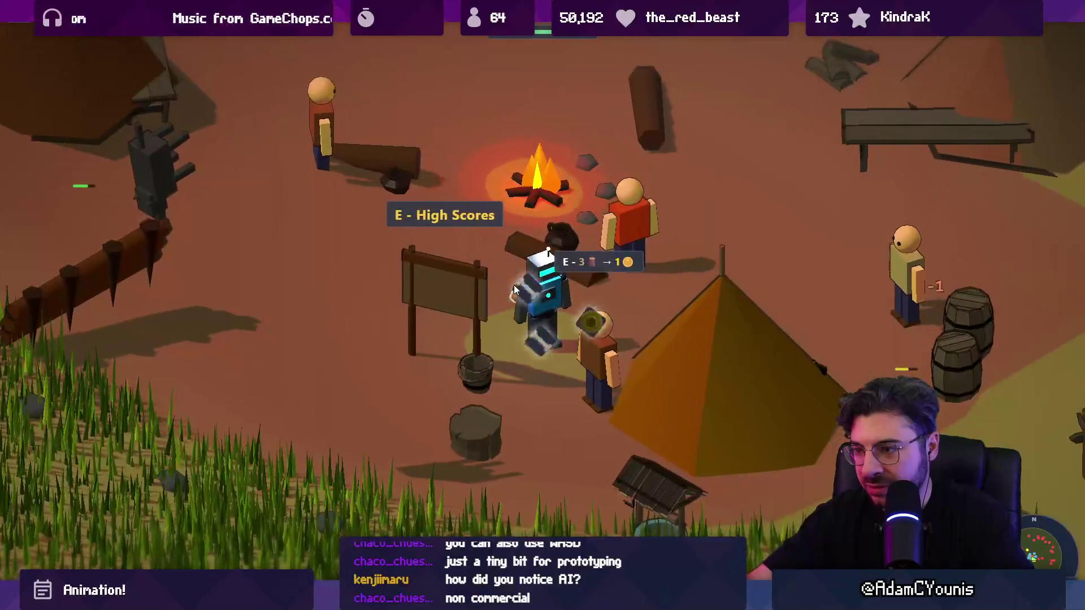
# Cross the camp, strike the bush and a nearby tree, and attack another wolf
pyautogui.press('d')
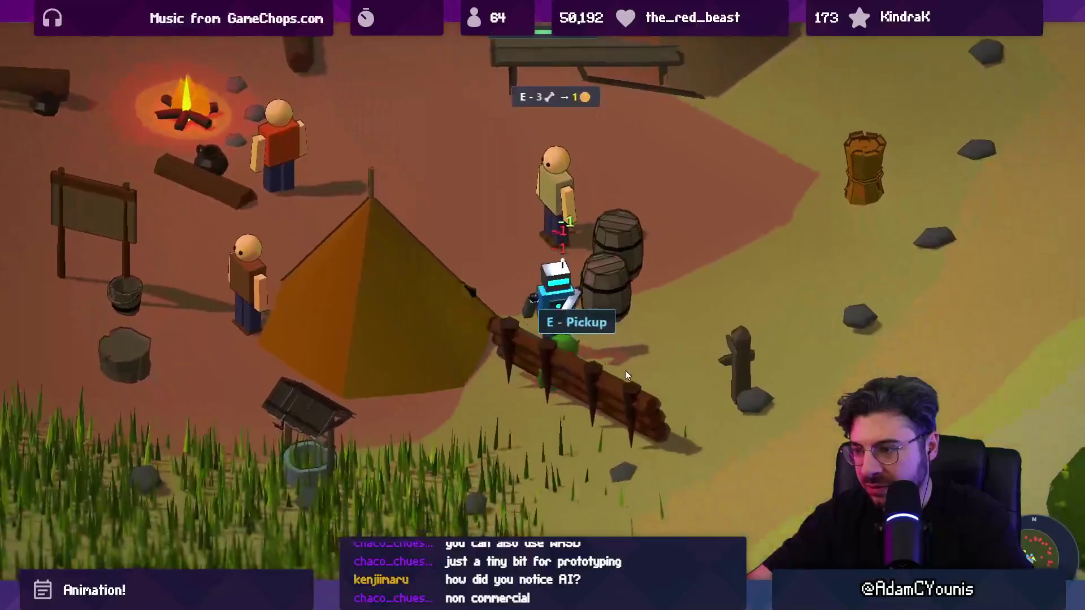
pyautogui.press('d')
pyautogui.click(513, 324)
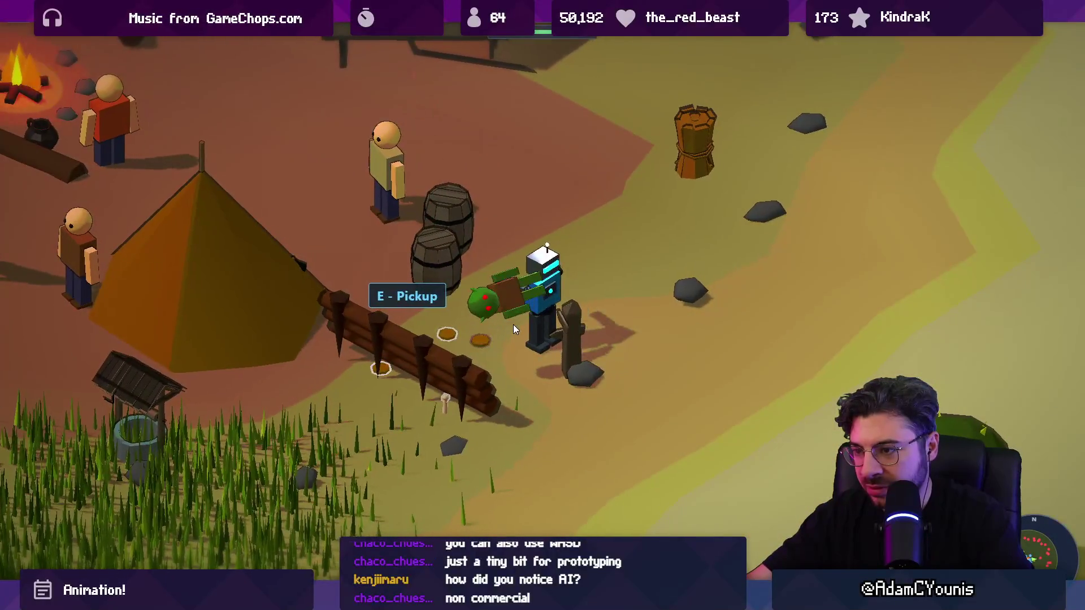
pyautogui.press('s')
pyautogui.press('d')
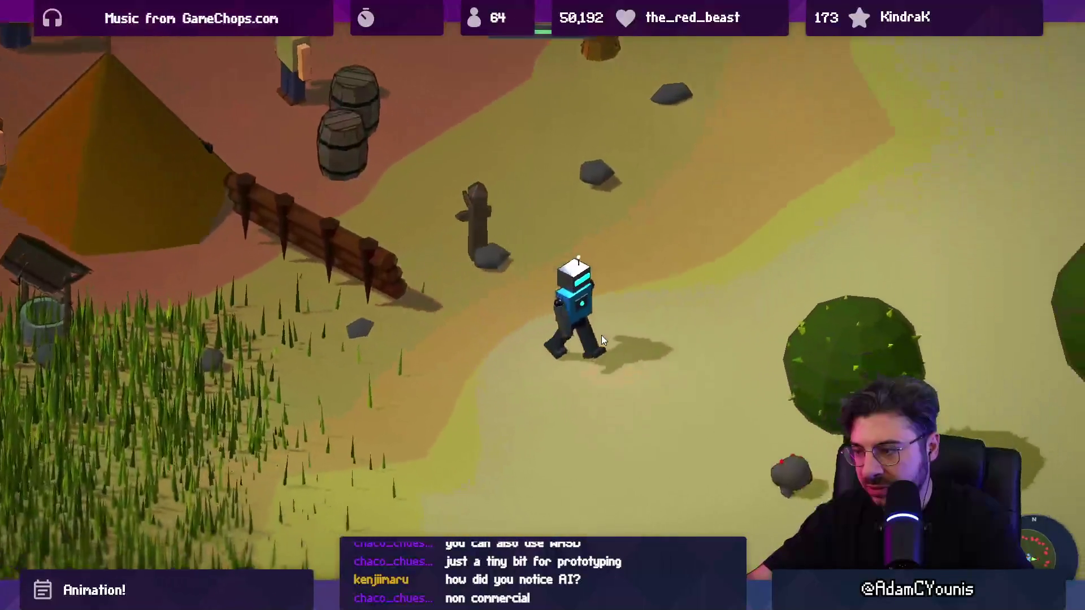
pyautogui.press('s')
pyautogui.click(604, 347)
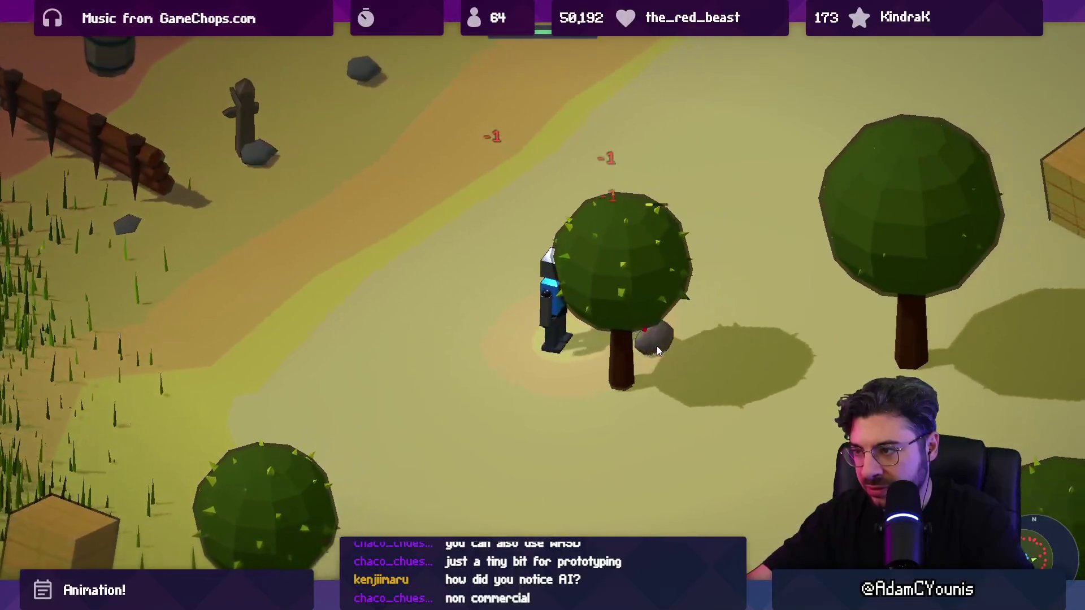
pyautogui.press('d')
pyautogui.click(629, 319)
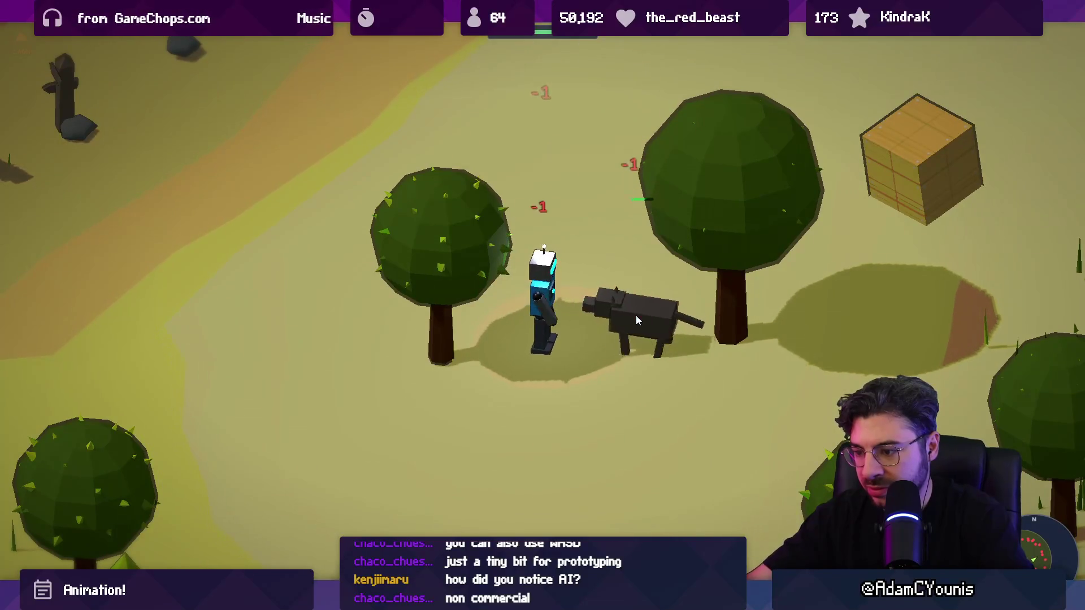
# Walk back through the camp to the campfire and rest to begin Day 4
pyautogui.press('w')
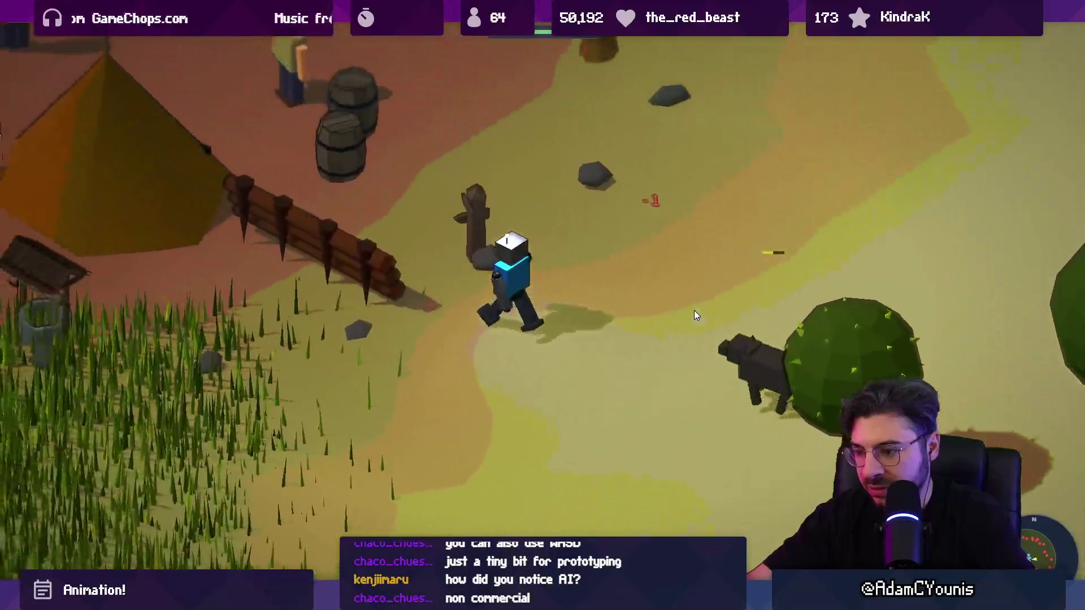
pyautogui.press('w')
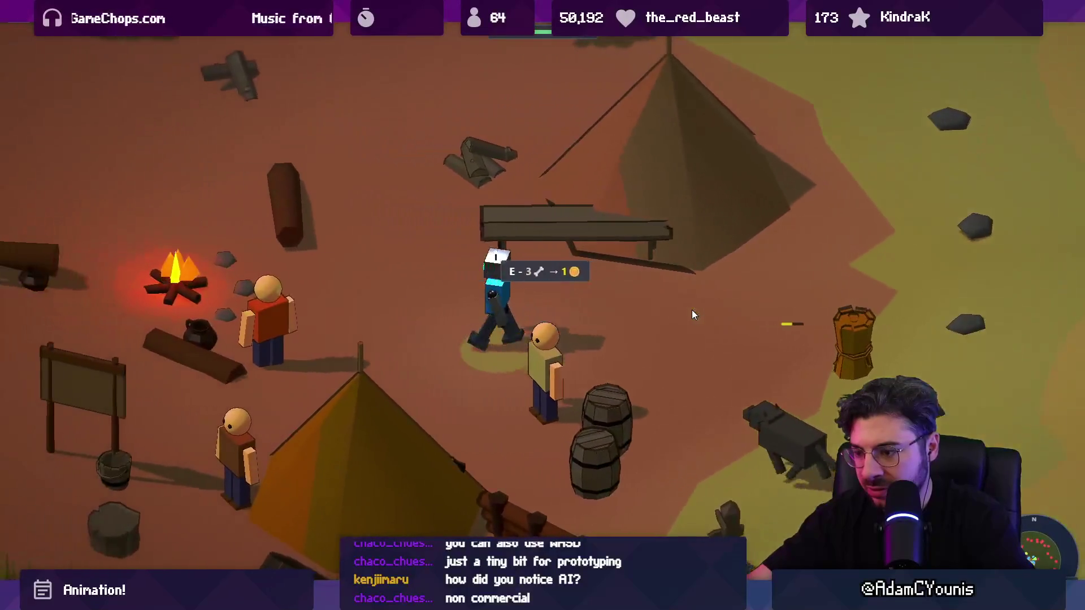
pyautogui.press('w')
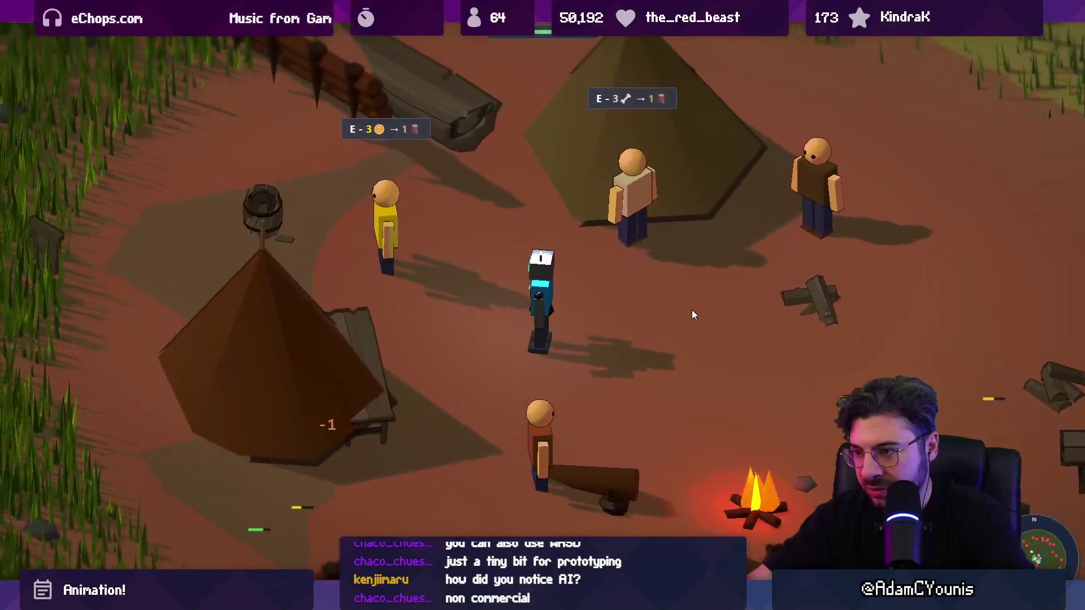
pyautogui.press('w')
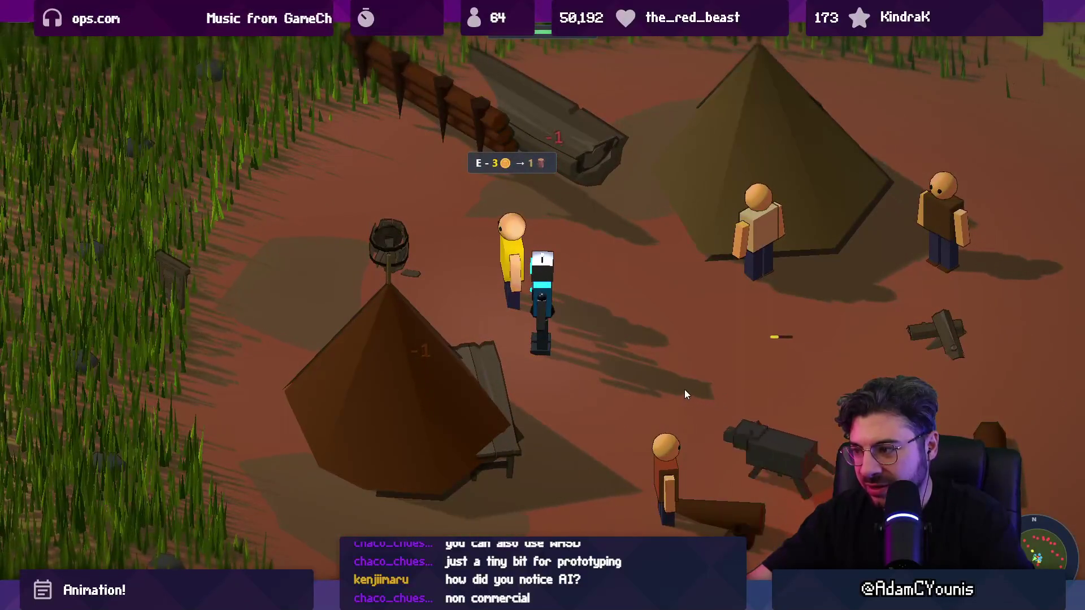
pyautogui.press('s')
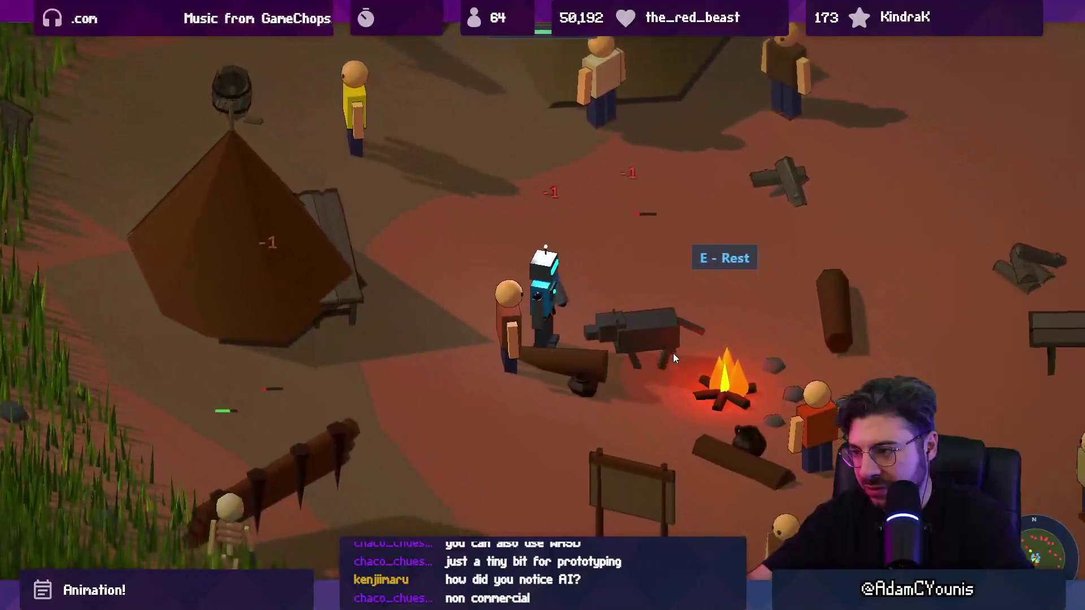
pyautogui.press('e')
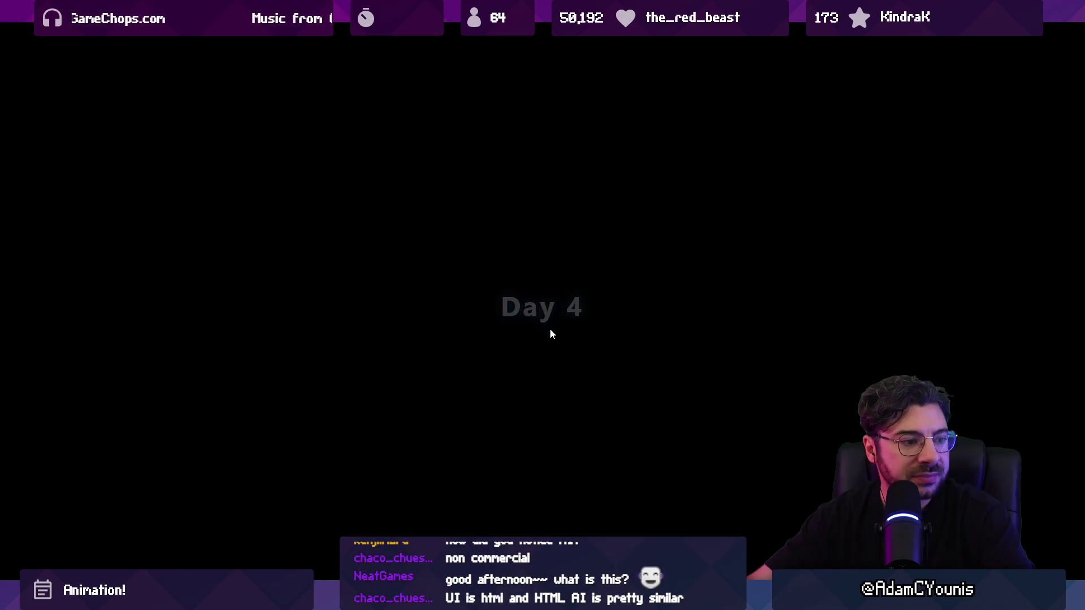
# Reload the game page, start a new game in full screen, and walk the robot around
pyautogui.press('Escape')
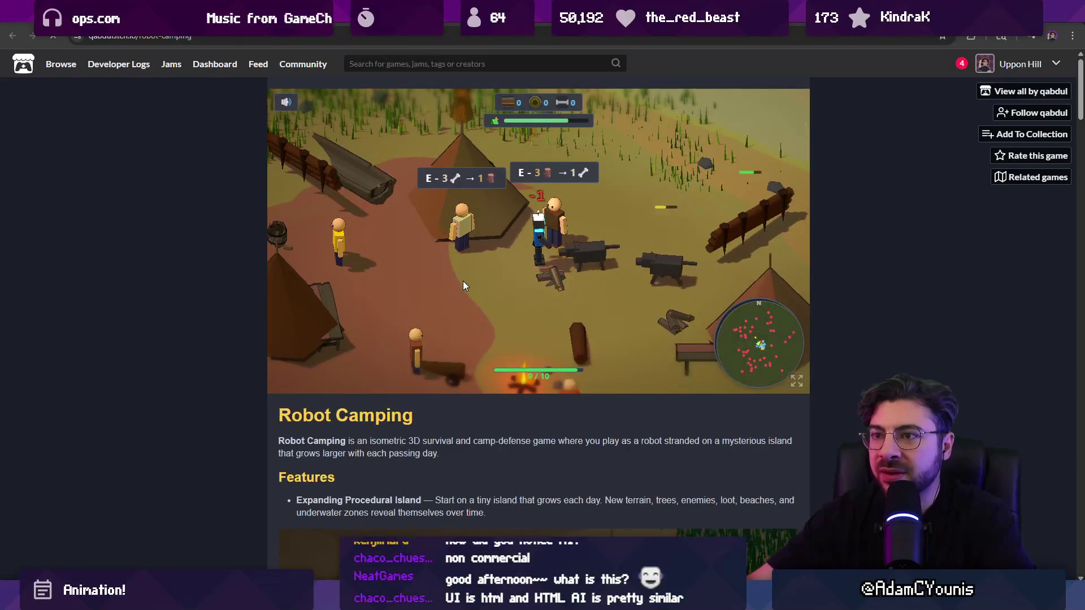
pyautogui.press('F5')
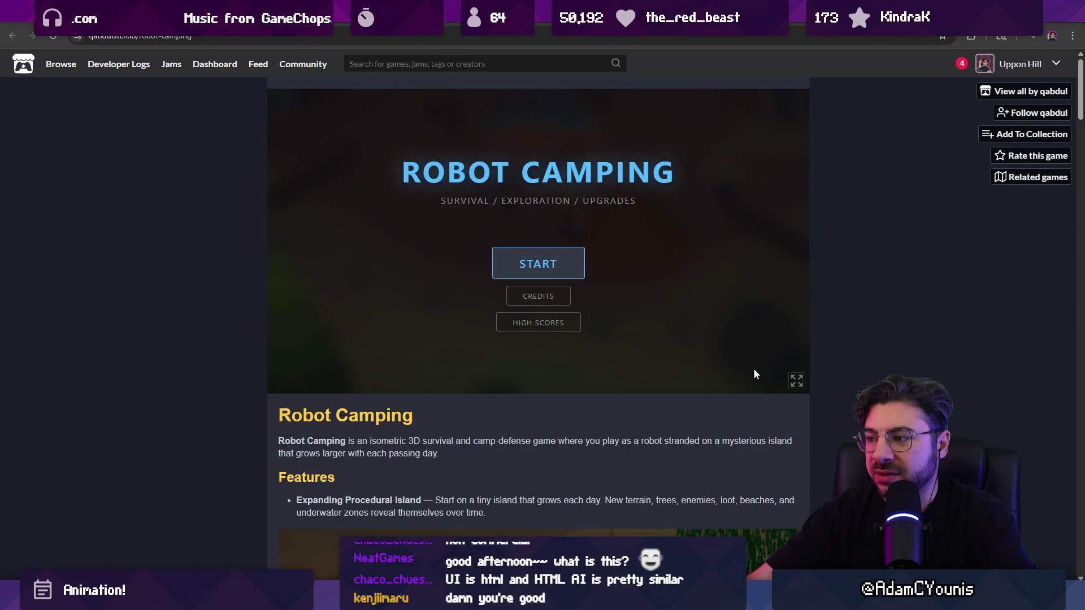
pyautogui.click(797, 380)
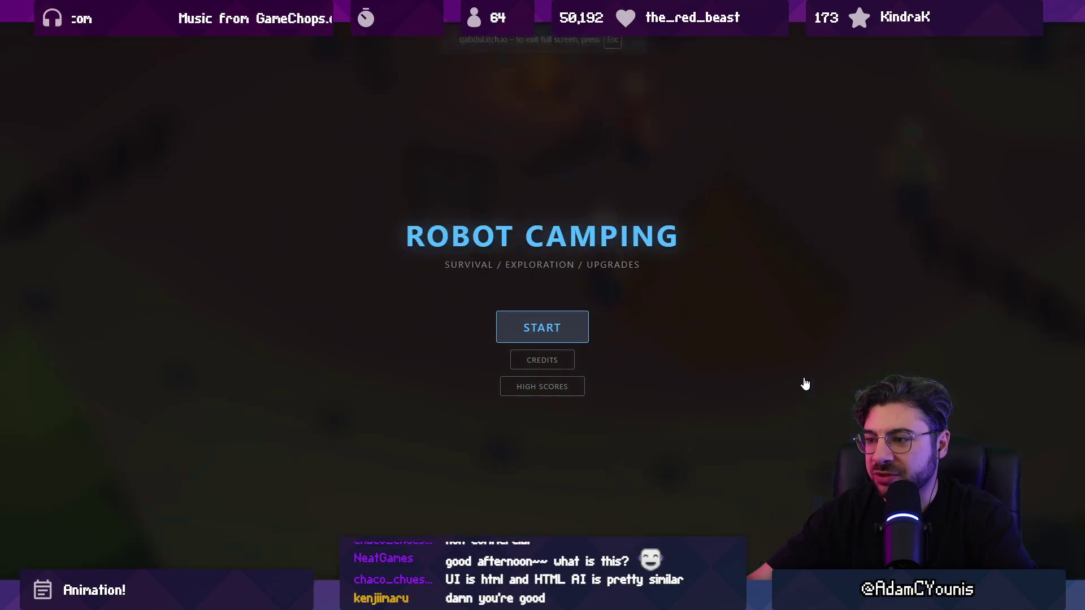
pyautogui.click(552, 326)
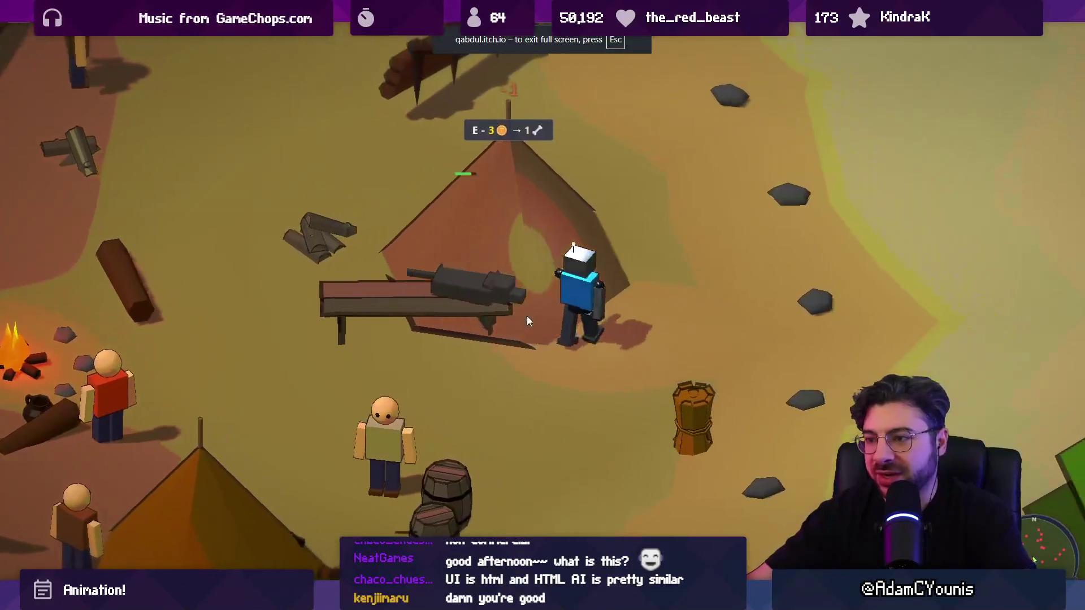
pyautogui.press('d')
pyautogui.press('w')
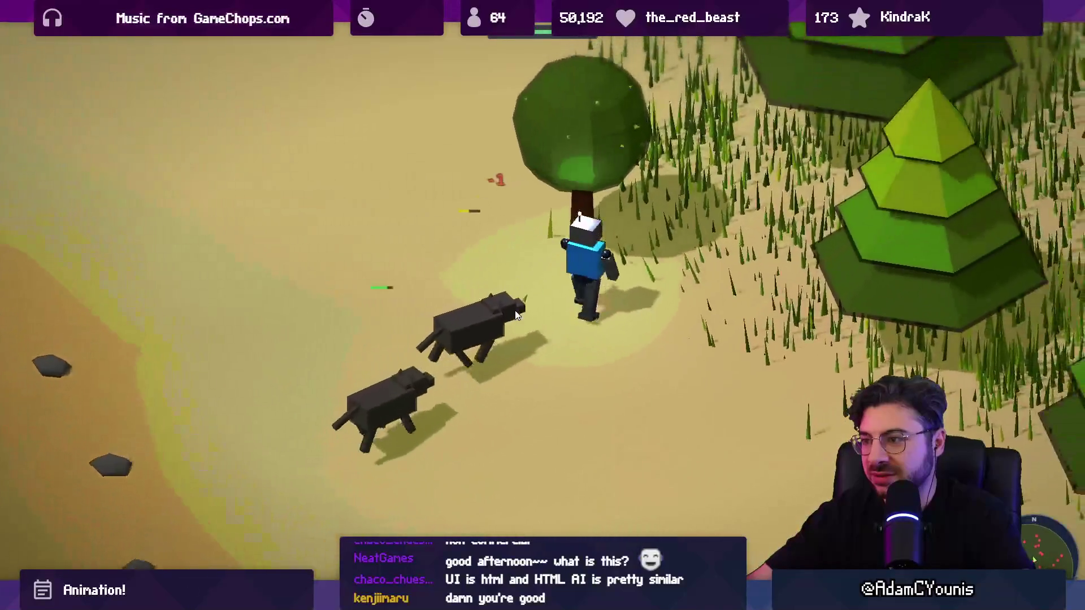
pyautogui.press('s')
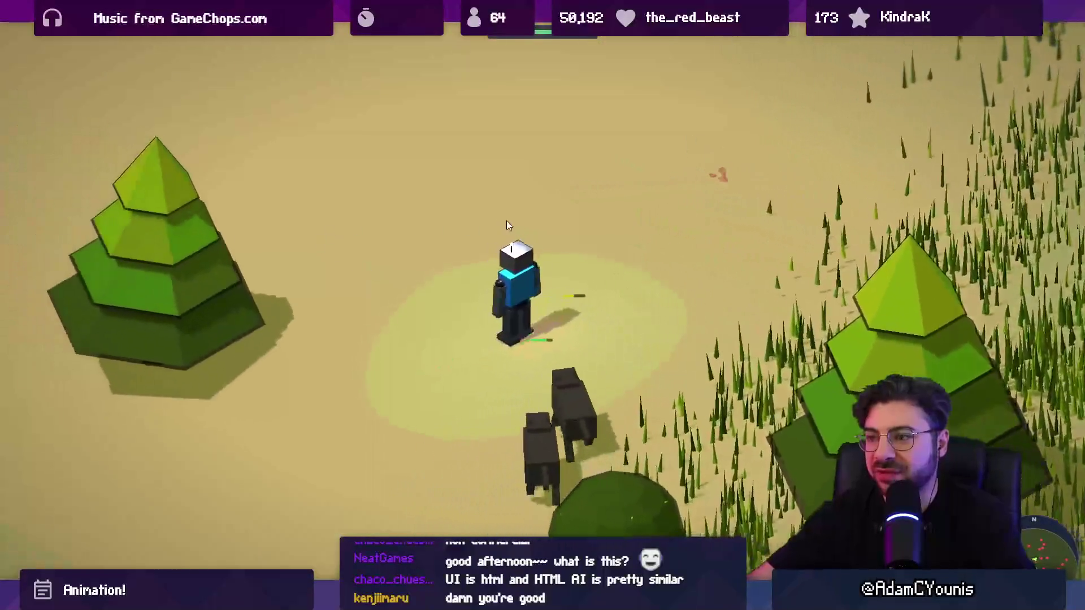
pyautogui.press('Escape')
pyautogui.click(794, 381)
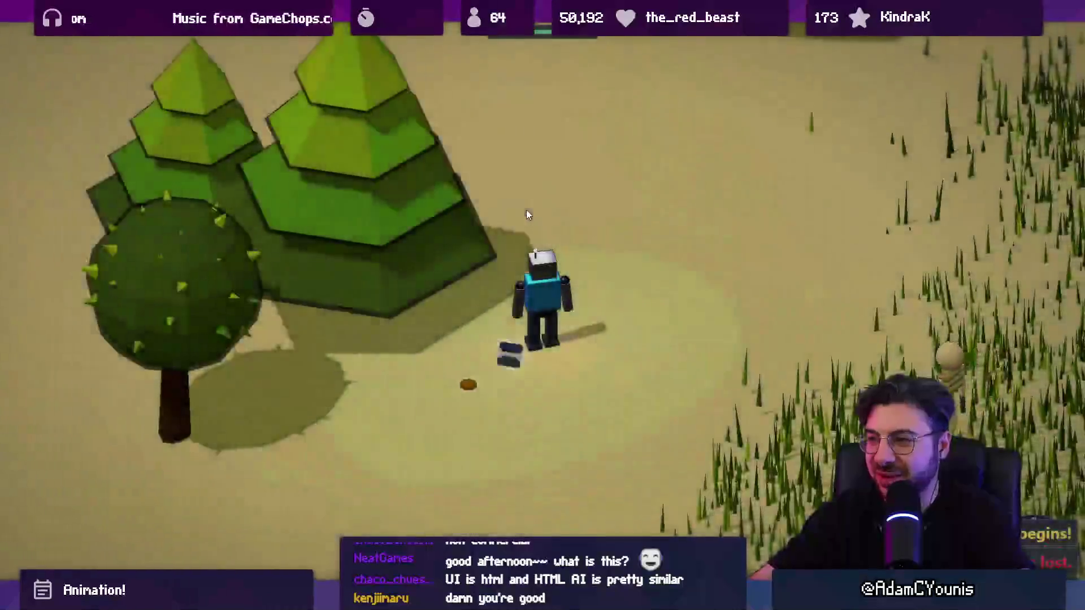
# Move the robot through the grass back into camp and rest at the campfire
pyautogui.press('w')
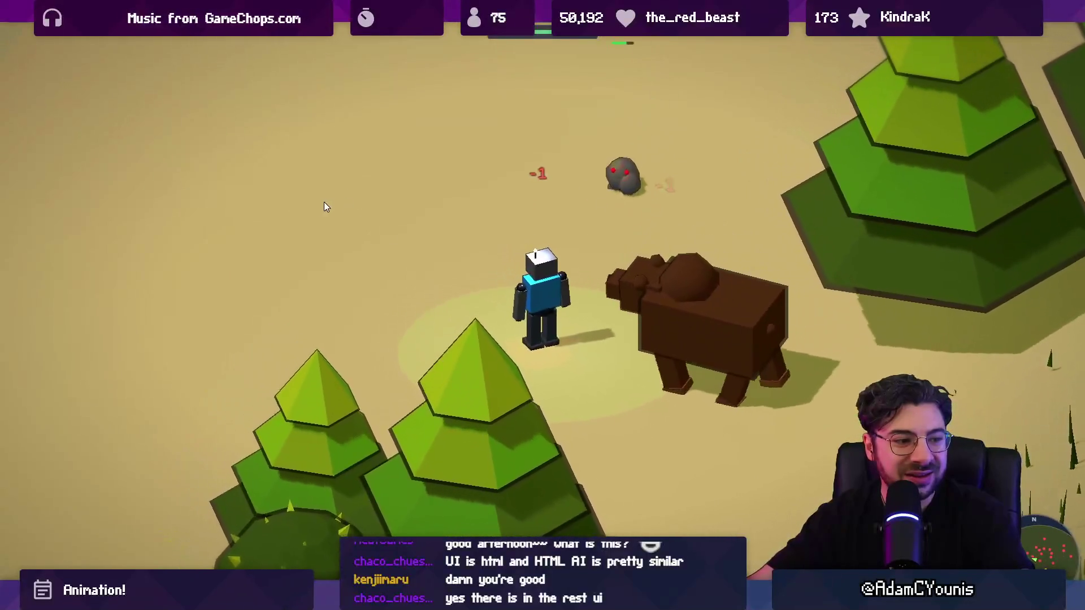
pyautogui.click(263, 294)
pyautogui.click(158, 447)
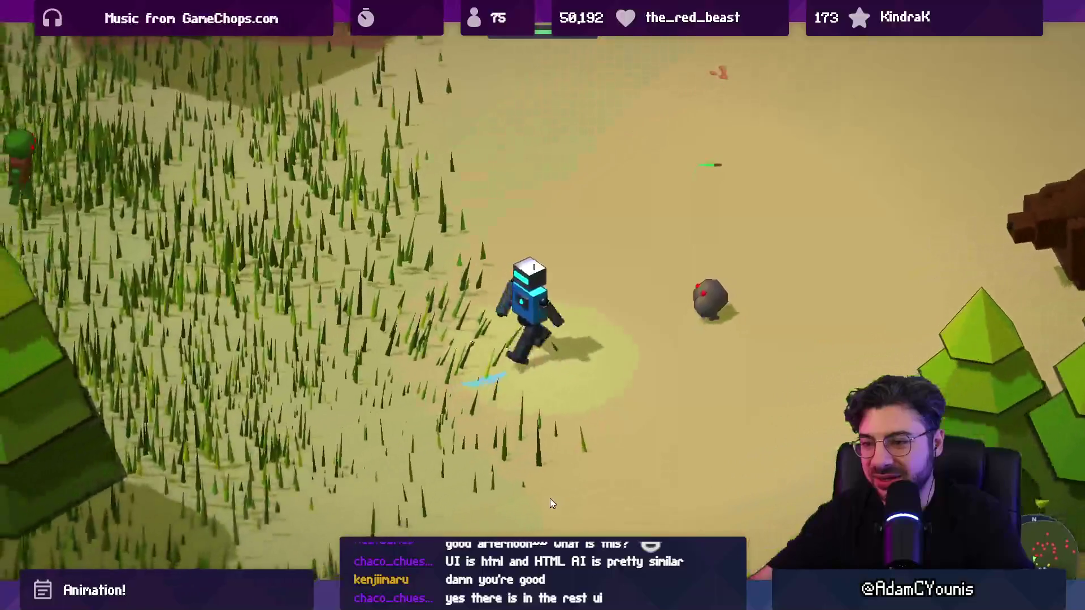
pyautogui.press('s')
pyautogui.press('a')
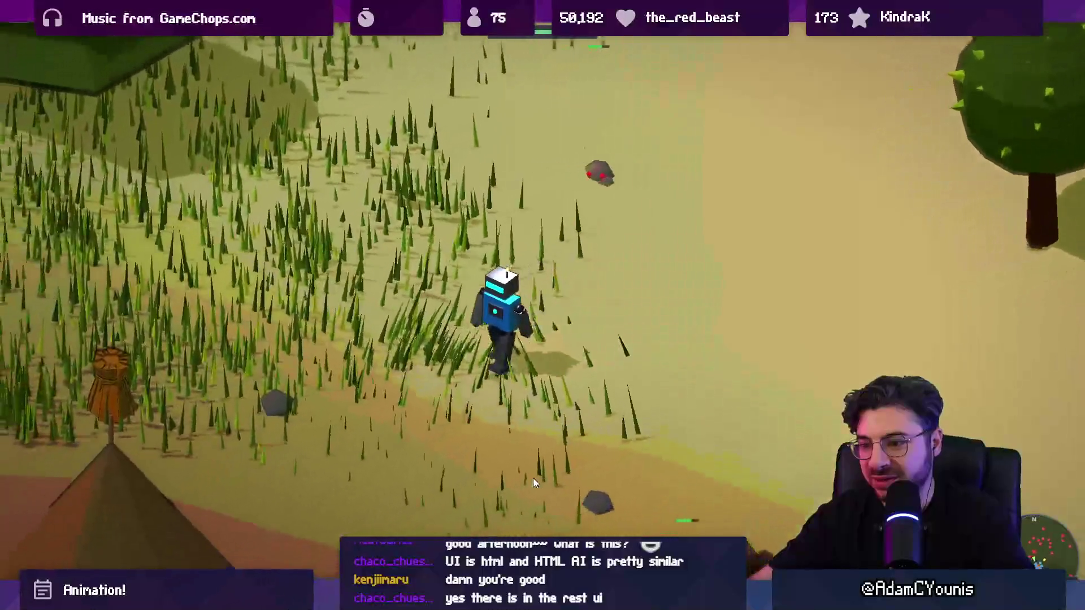
pyautogui.press('s')
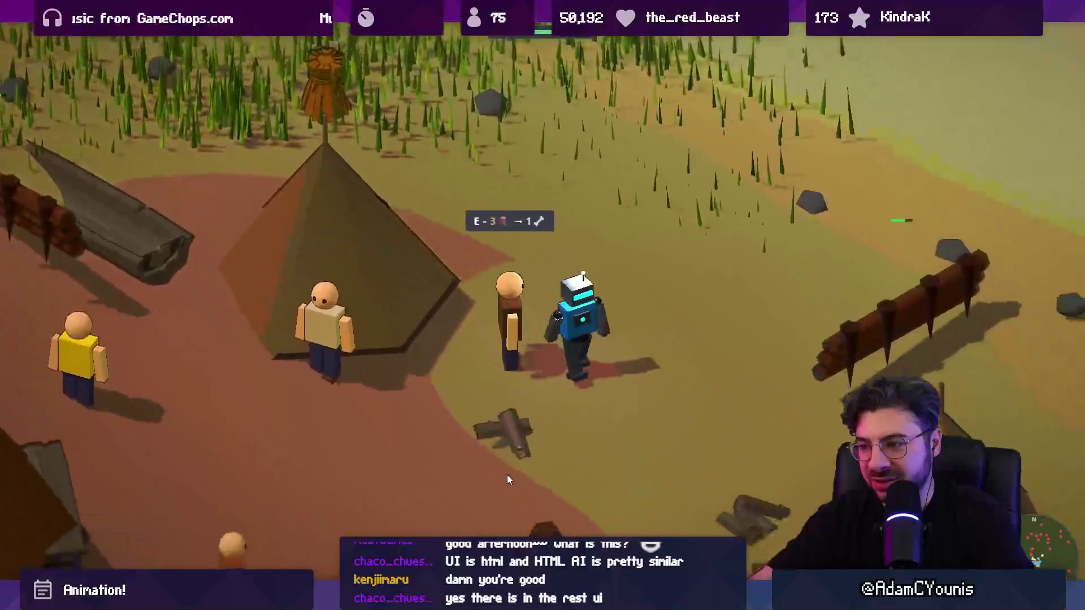
pyautogui.press('s')
pyautogui.press('e')
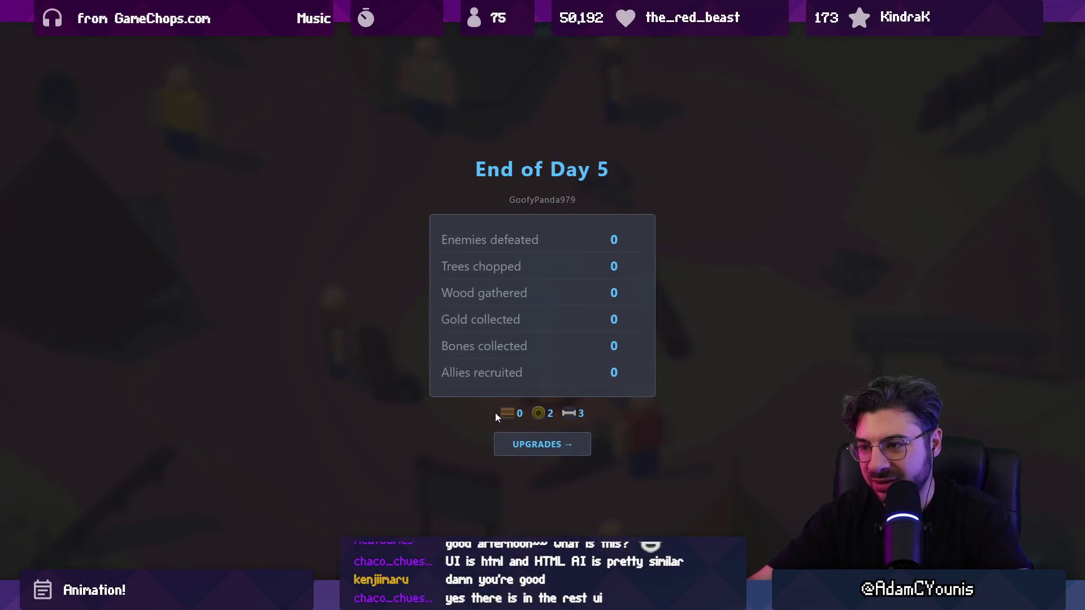
# From the Day 5 upgrades screen, confirm Reset Day to restart at Day 1 in camp
pyautogui.click(541, 452)
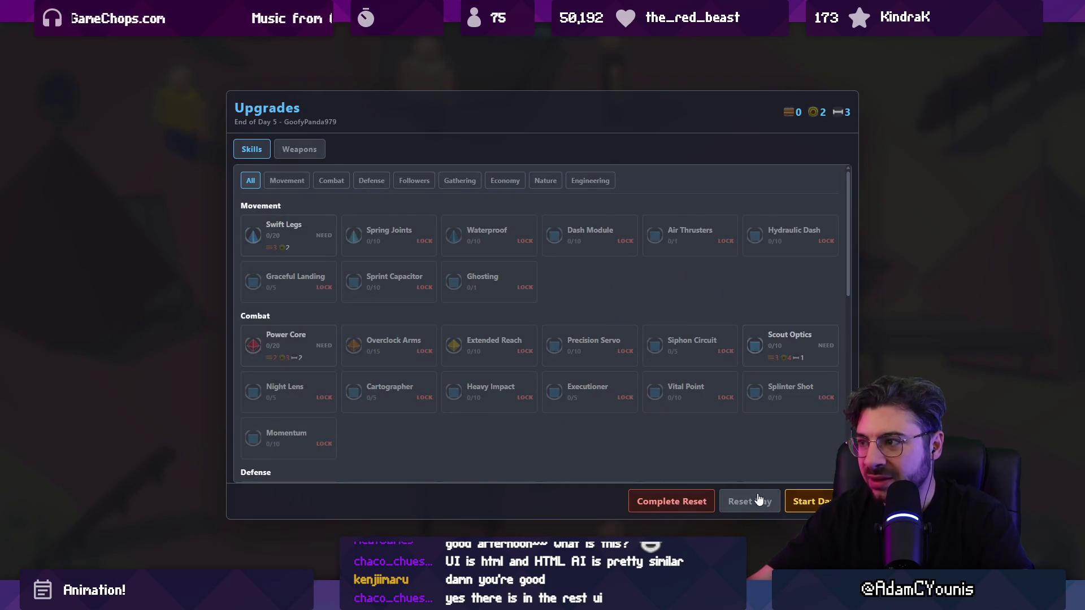
pyautogui.click(758, 499)
pyautogui.click(565, 337)
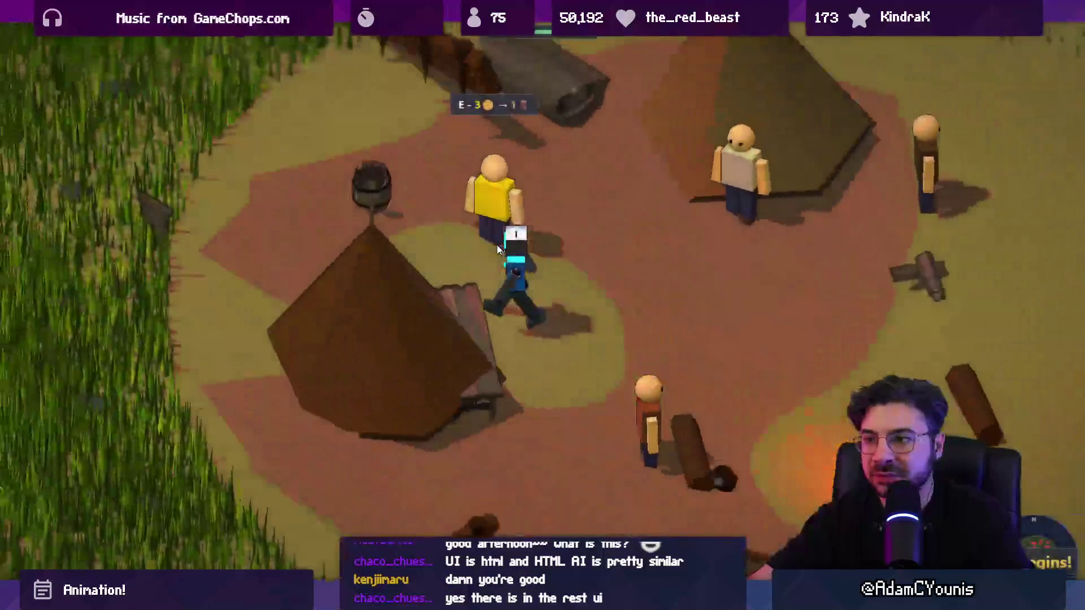
# Walk into the tall grass and defeat the goblins roaming there
pyautogui.press('w')
pyautogui.press('a')
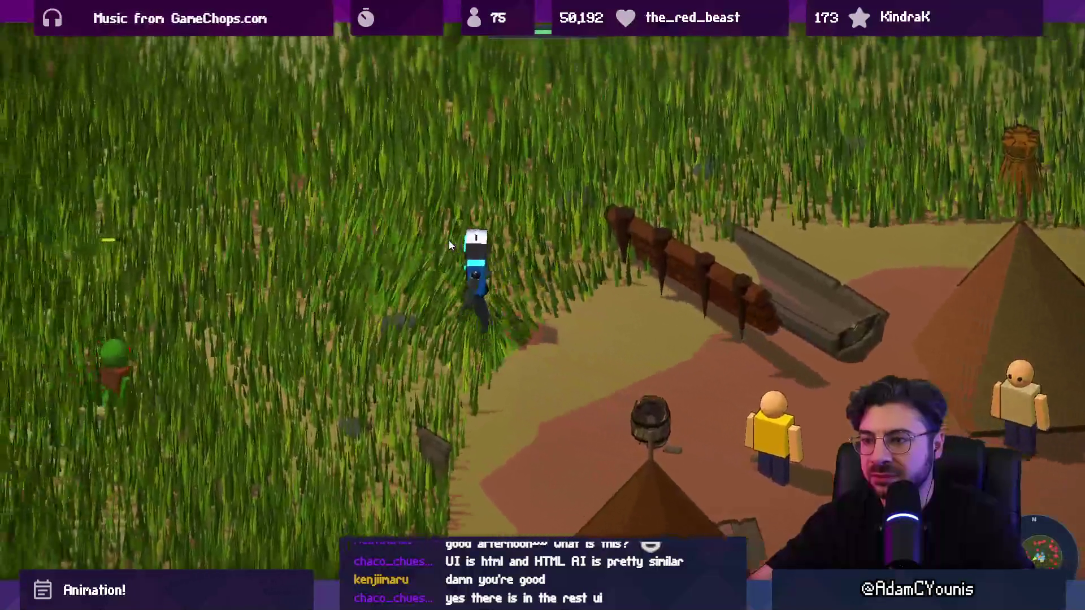
pyautogui.press('s')
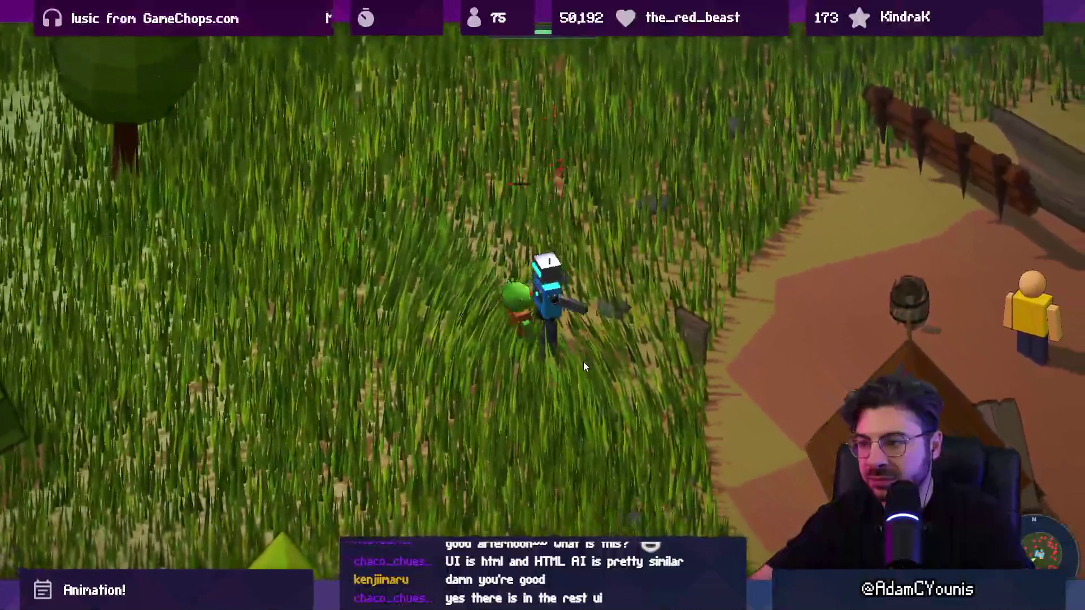
pyautogui.press('s')
pyautogui.click(520, 345)
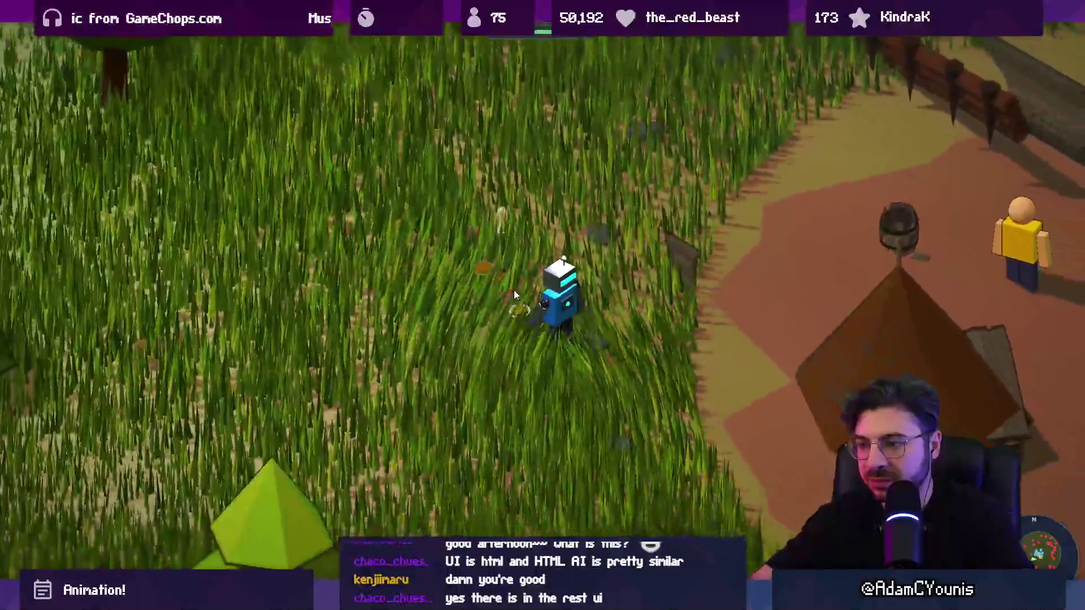
pyautogui.press('a')
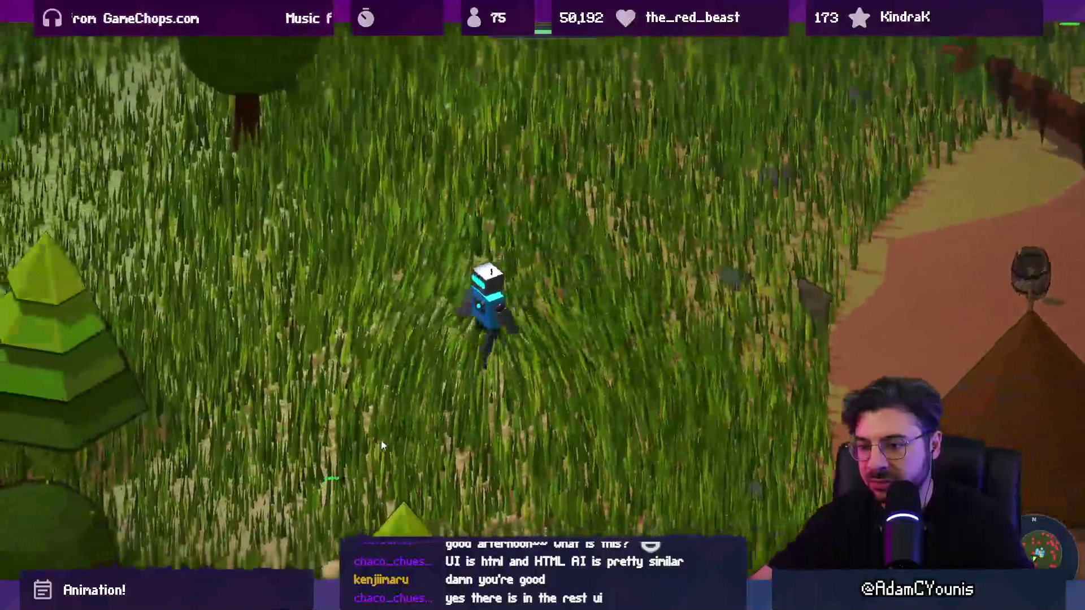
pyautogui.press('s')
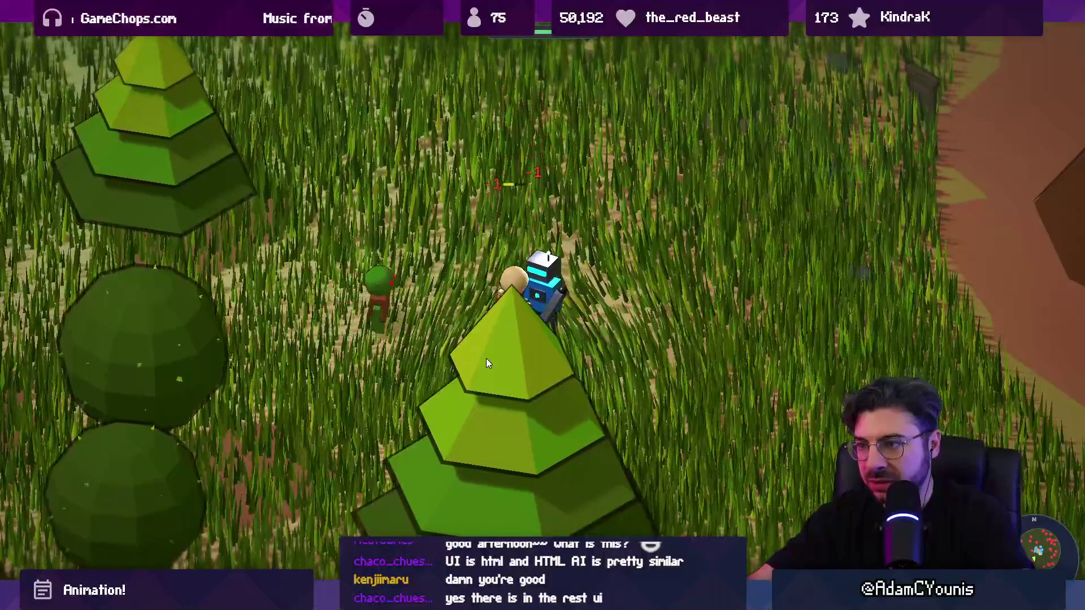
pyautogui.click(499, 344)
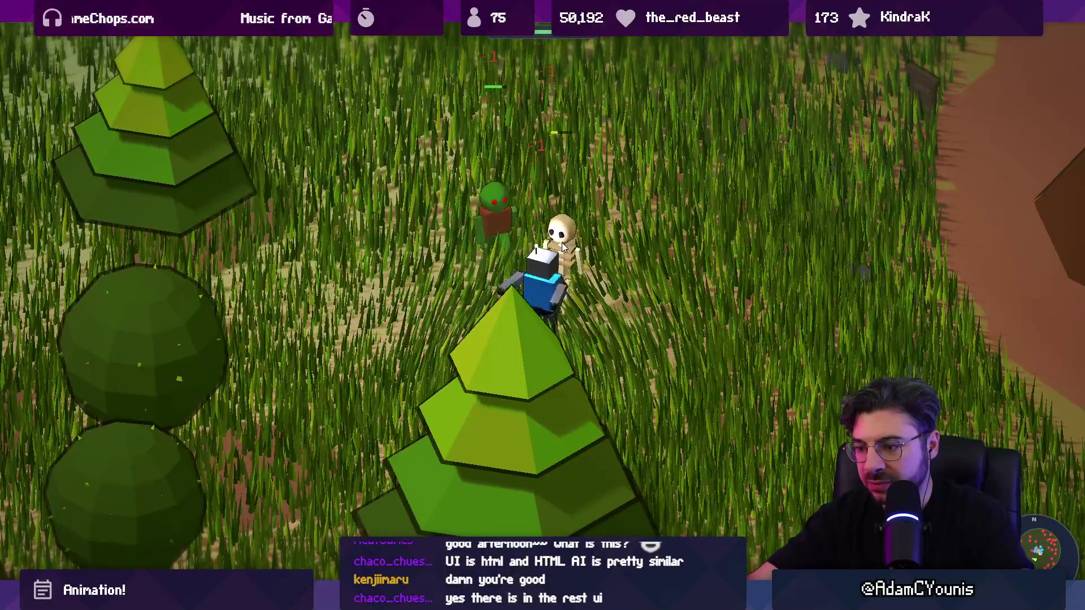
pyautogui.press('w')
pyautogui.click(531, 286)
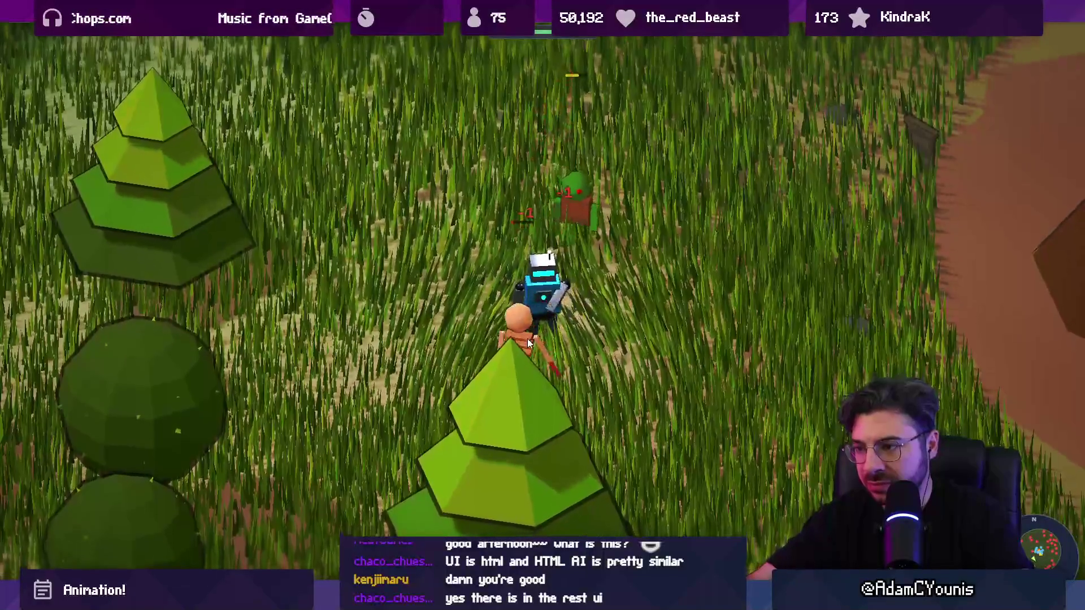
pyautogui.press('a')
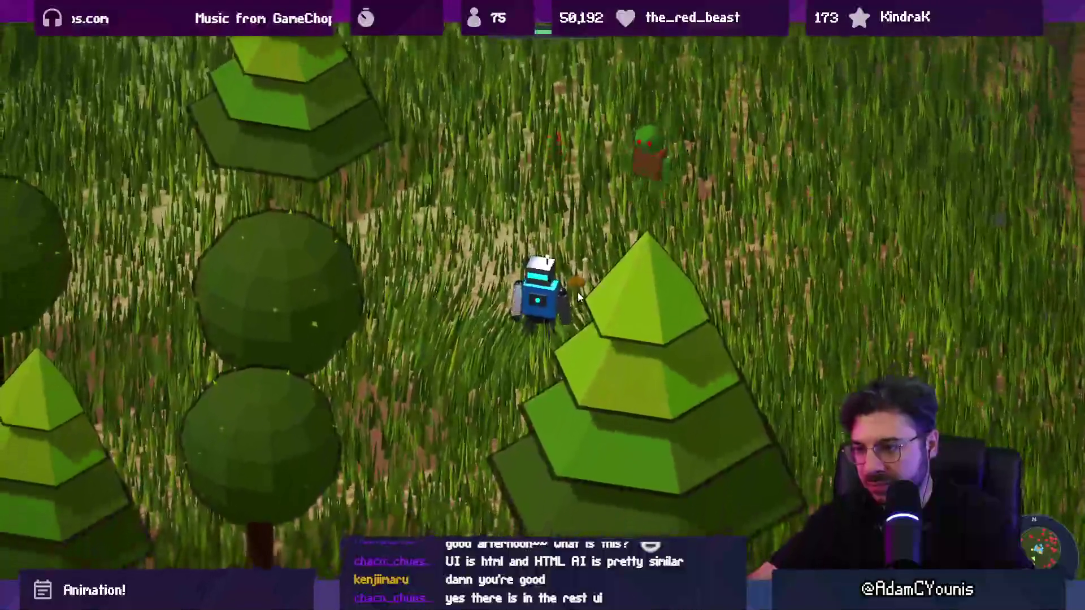
pyautogui.click(598, 241)
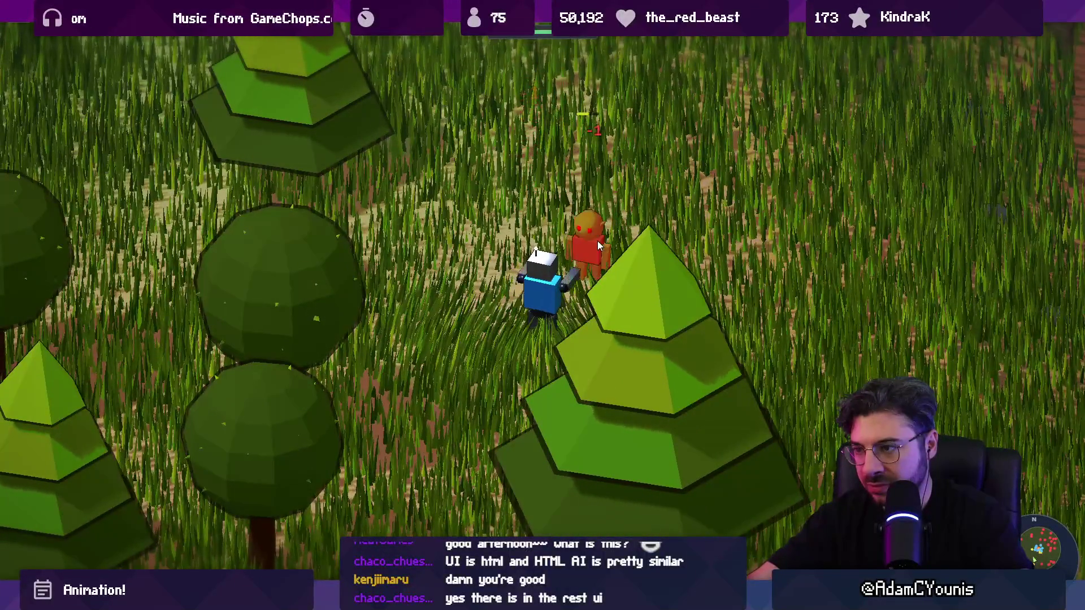
pyautogui.click(597, 241)
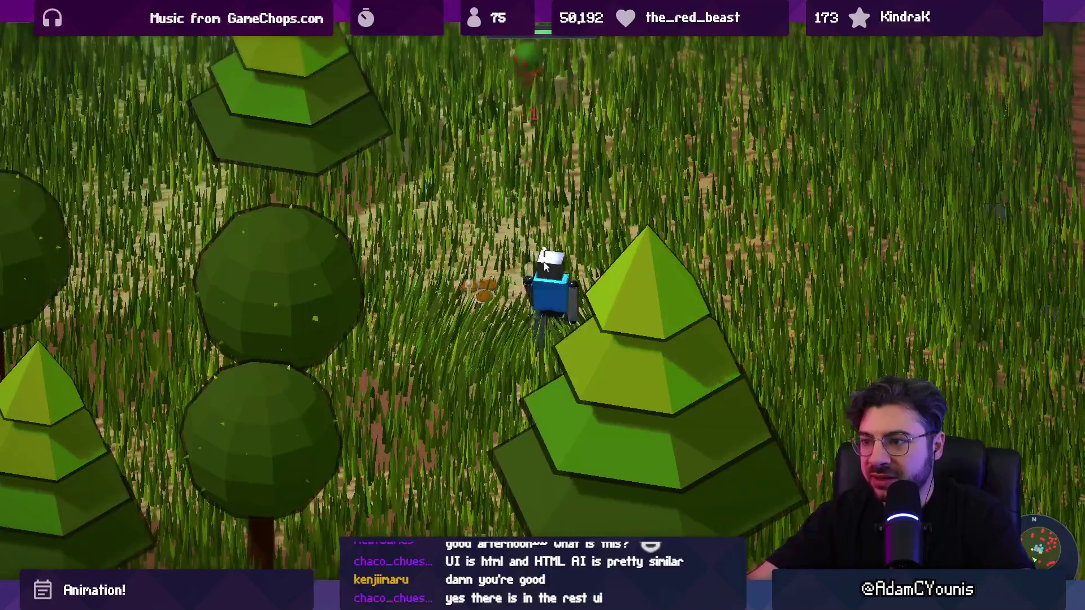
# Return through the clearing to the campfire and rest, ending Day 1 with 5 enemies, 7 gold, 3 bones
pyautogui.press('w')
pyautogui.press('a')
pyautogui.press('d')
pyautogui.press('w')
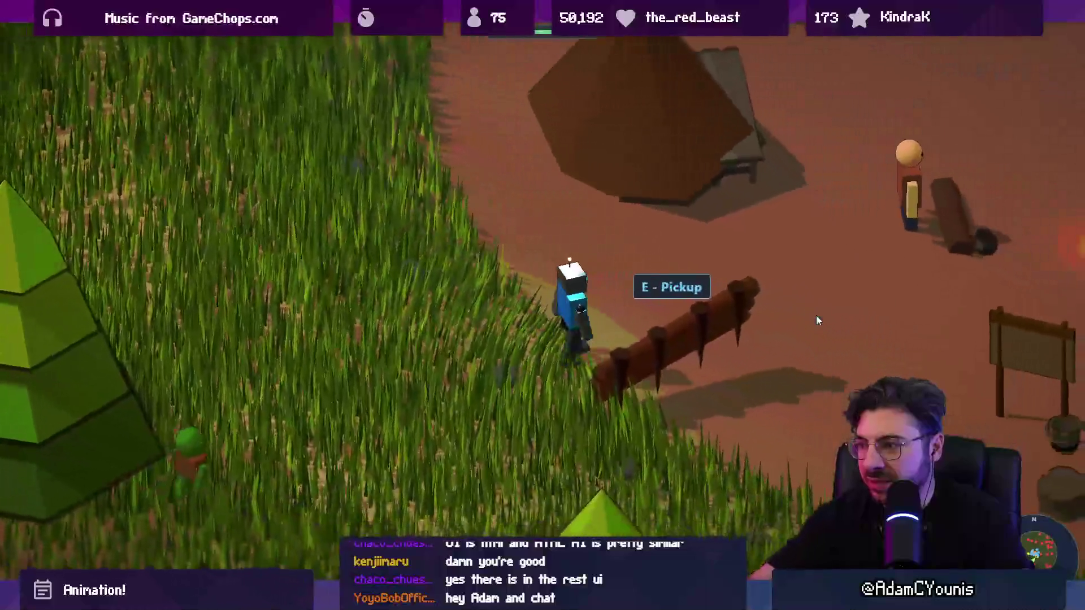
pyautogui.press('d')
pyautogui.press('w')
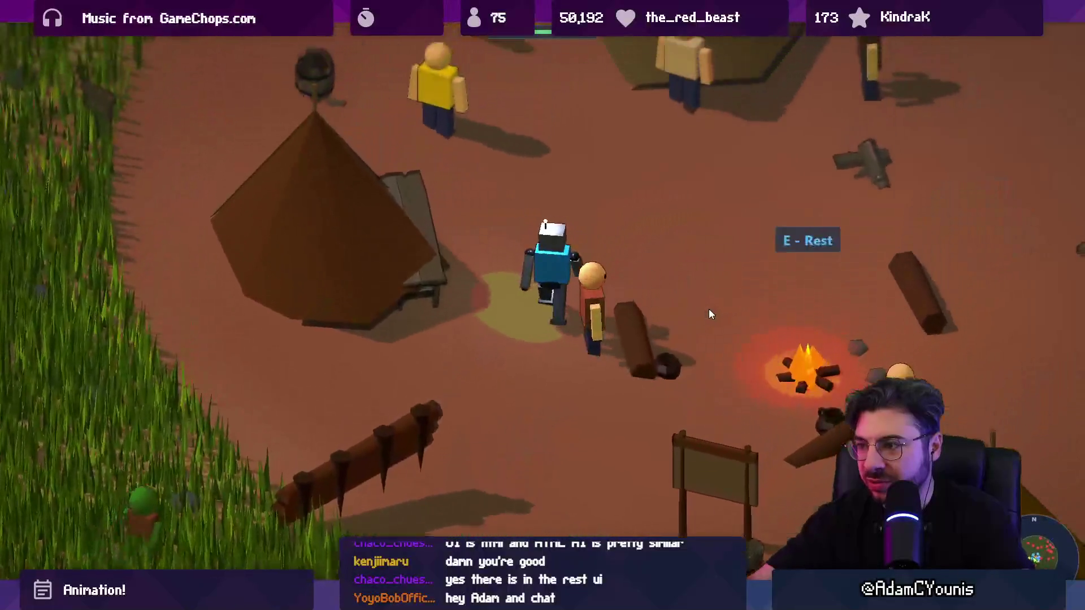
pyautogui.press('d')
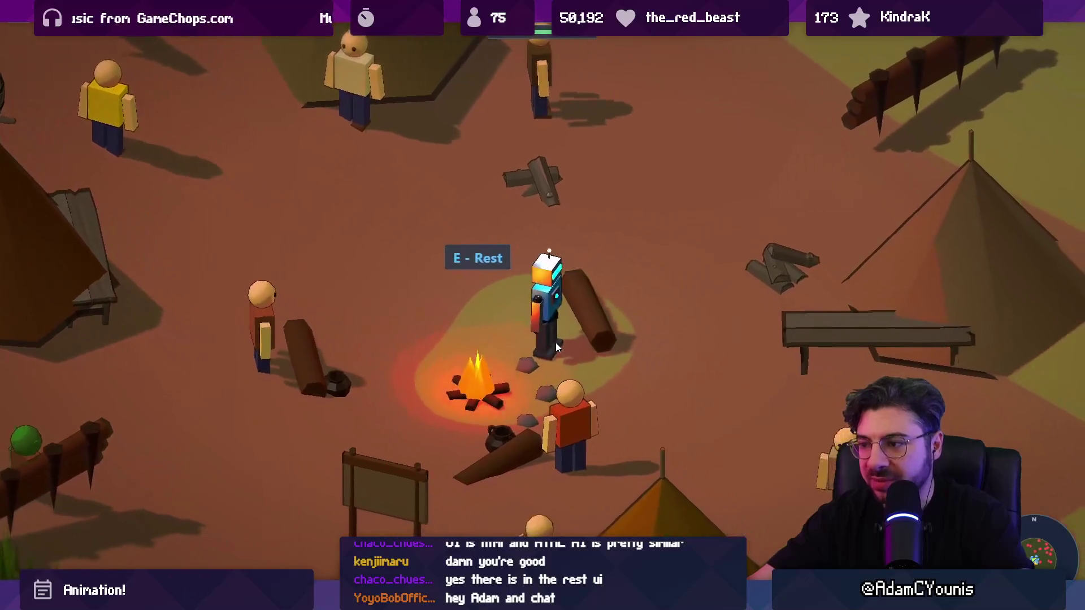
pyautogui.press('e')
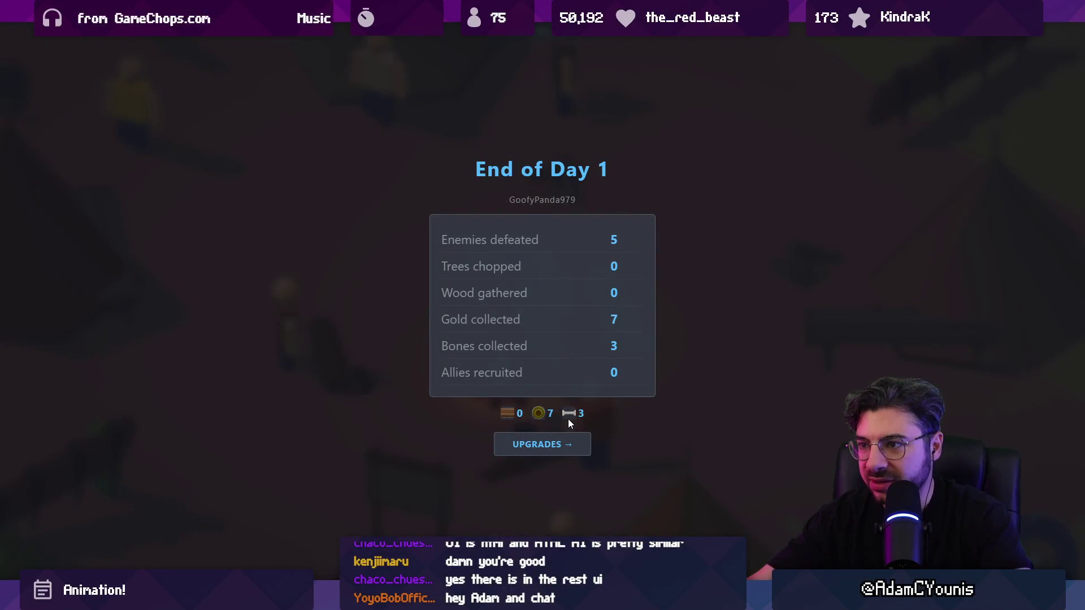
# On the upgrades screen, filter the skills by Movement, Combat, then All
pyautogui.click(564, 452)
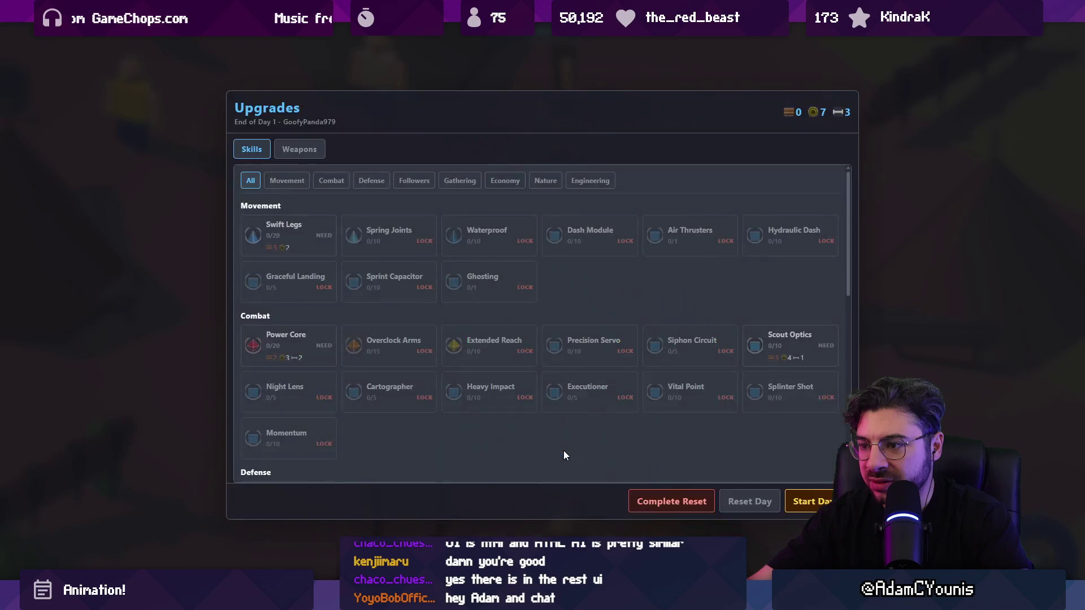
pyautogui.click(288, 181)
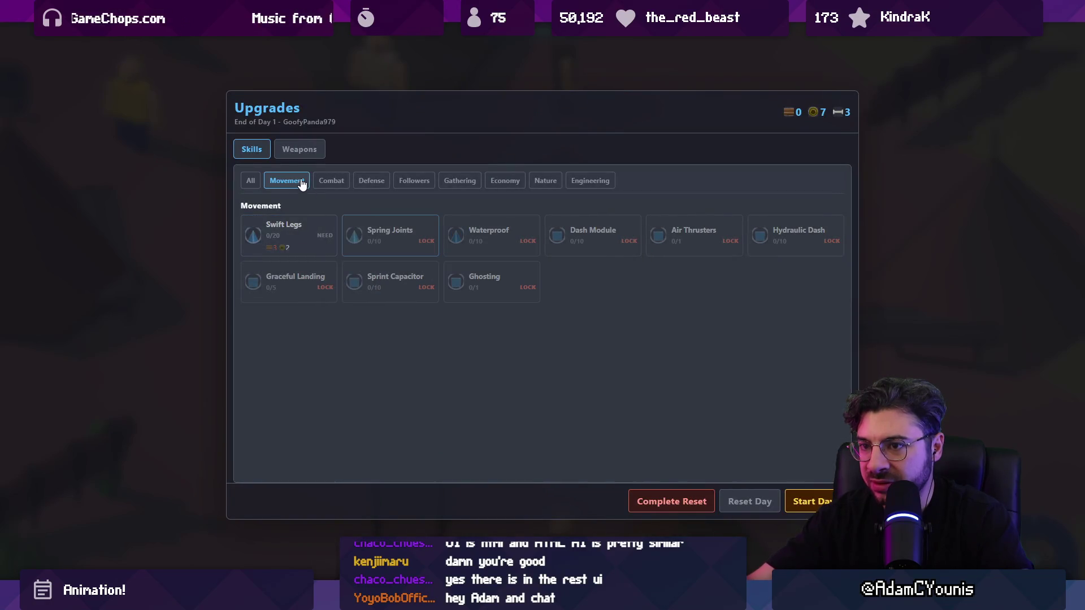
pyautogui.click(331, 181)
pyautogui.click(252, 181)
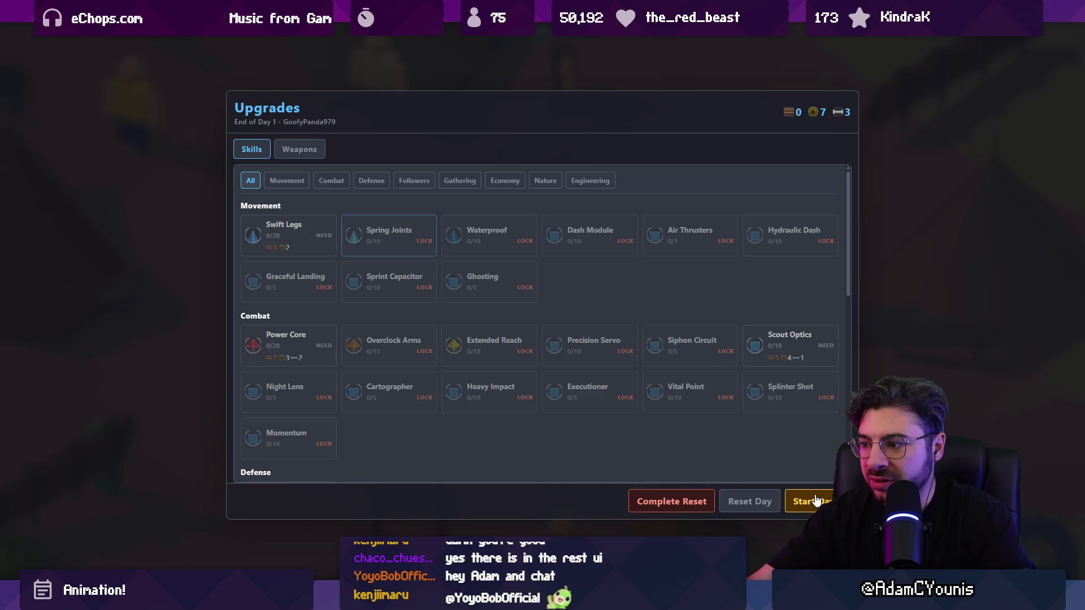
# Scroll through the skills list, then confirm a Complete Reset back to the title screen
pyautogui.scroll(-8, 735, 390)
pyautogui.scroll(4, 320, 337)
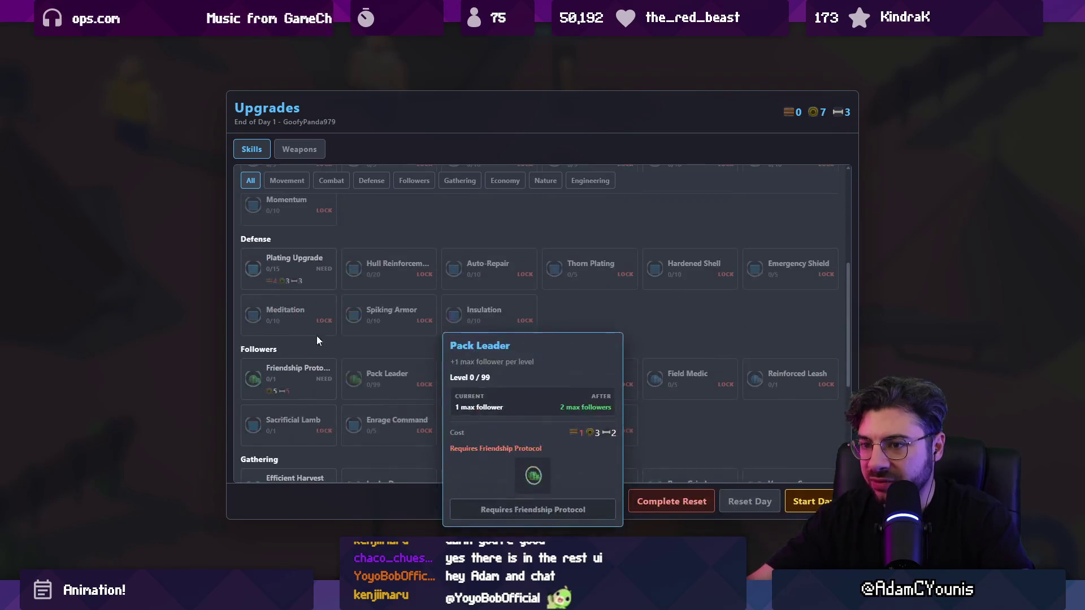
pyautogui.scroll(-4, 529, 356)
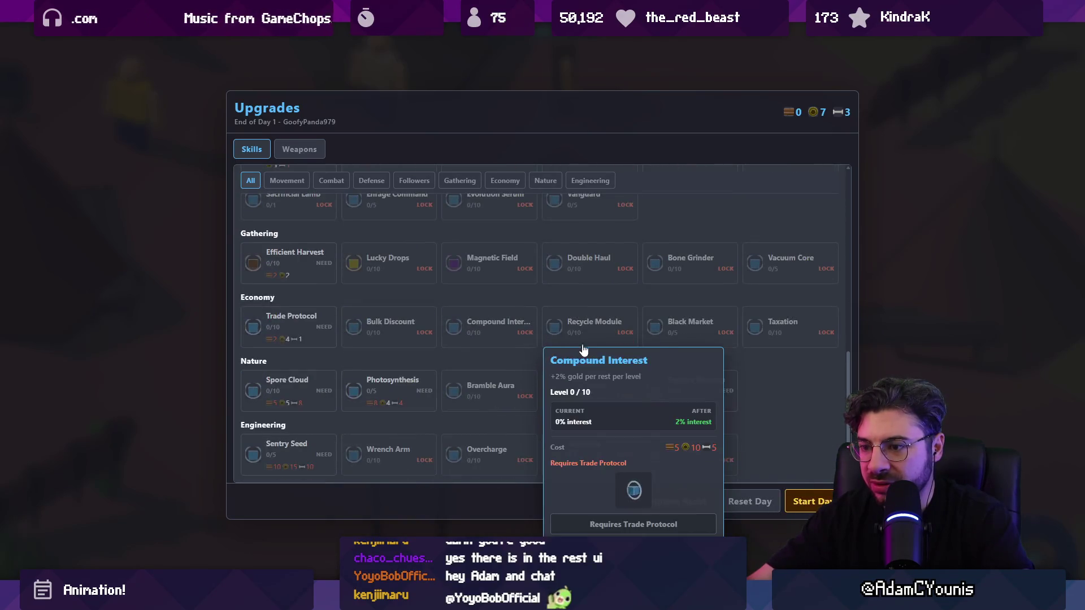
pyautogui.scroll(8, 592, 342)
pyautogui.click(283, 181)
pyautogui.click(244, 181)
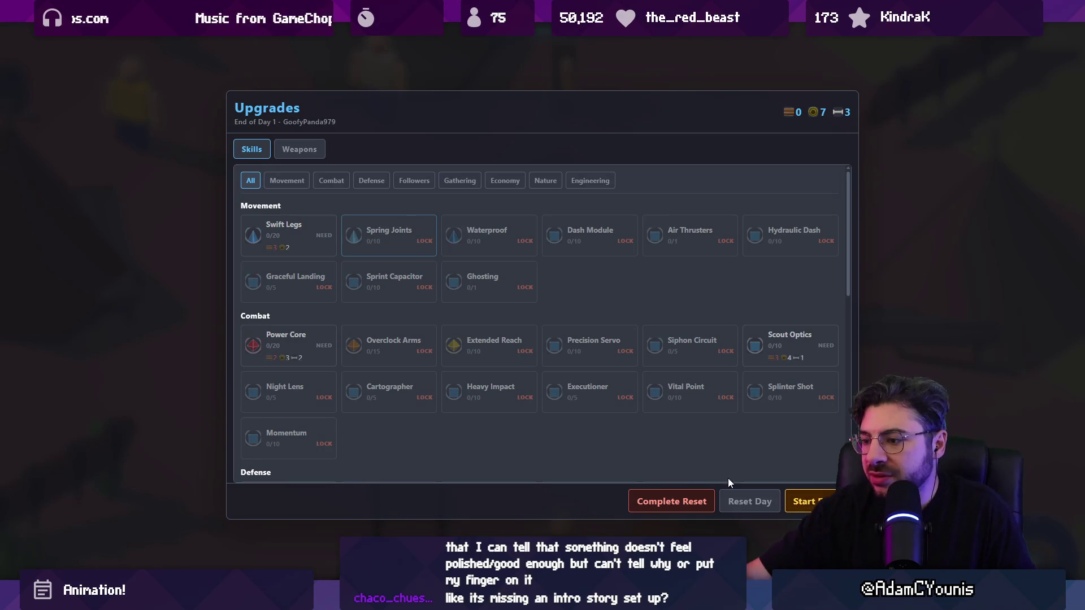
pyautogui.click(705, 502)
pyautogui.click(569, 344)
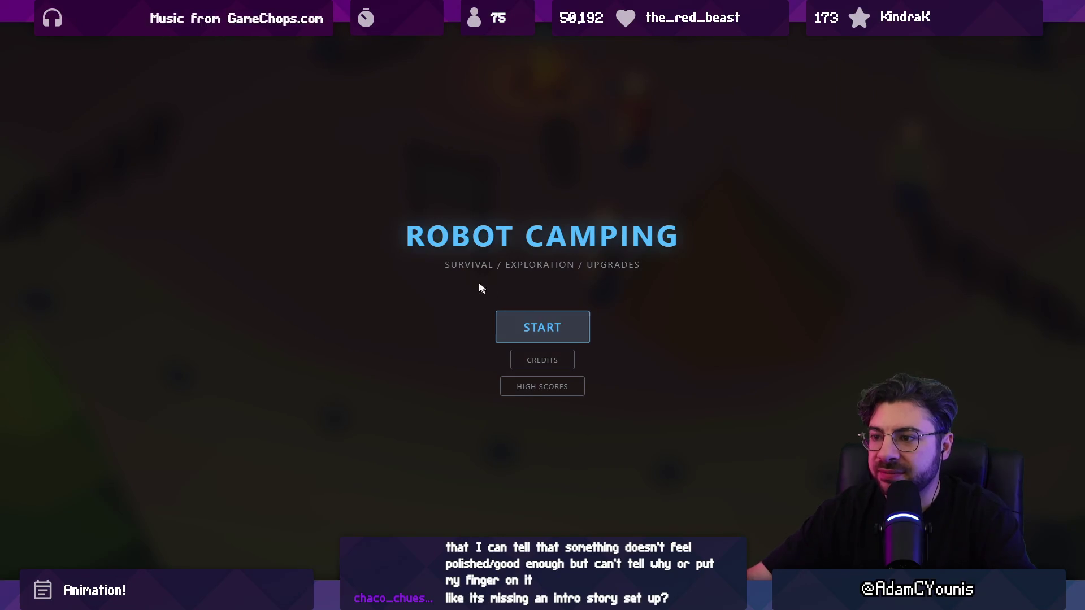
# Start a new game and walk the robot out of camp toward the big pine and smaller pines
pyautogui.click(563, 328)
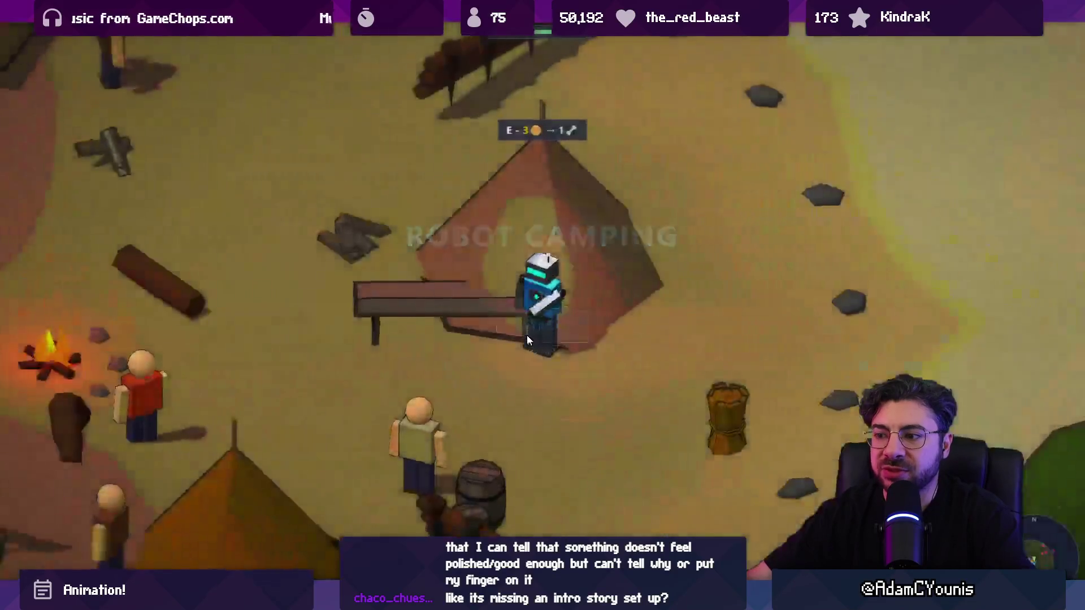
pyautogui.press('s')
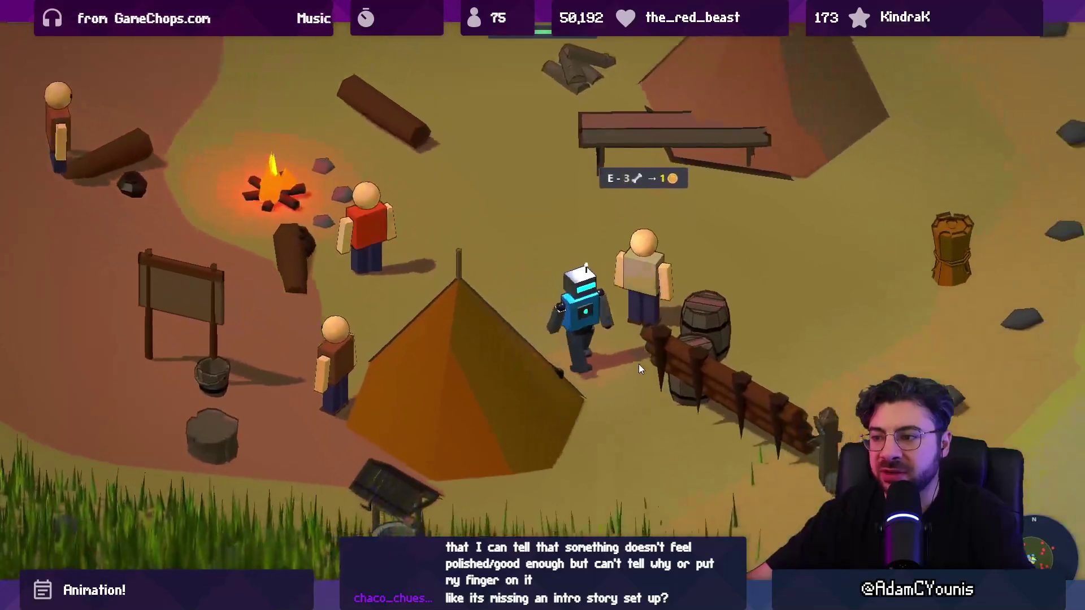
pyautogui.press('w')
pyautogui.press('w')
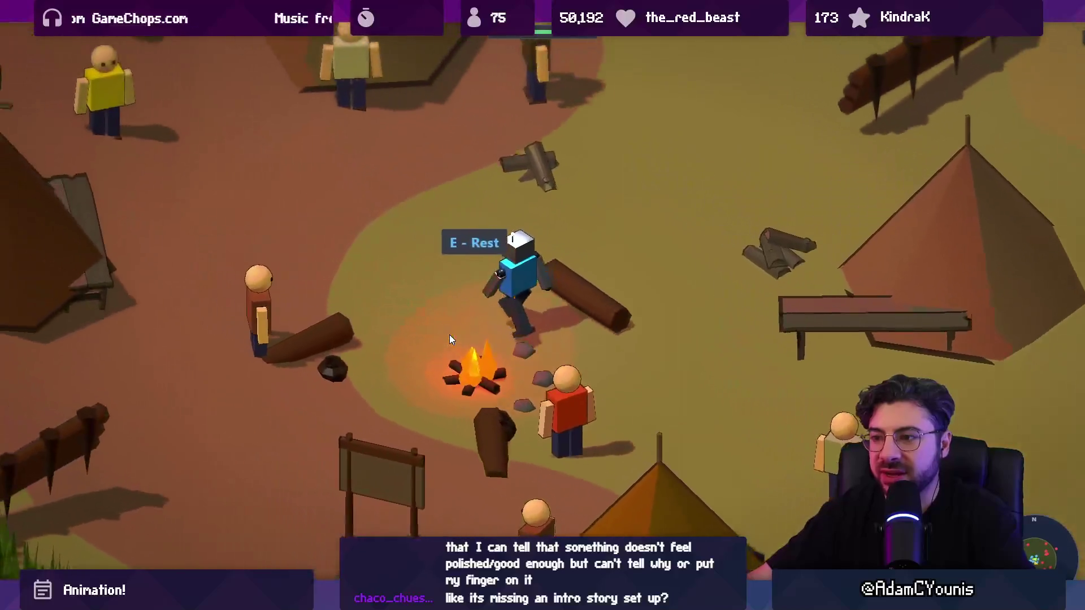
pyautogui.press('a')
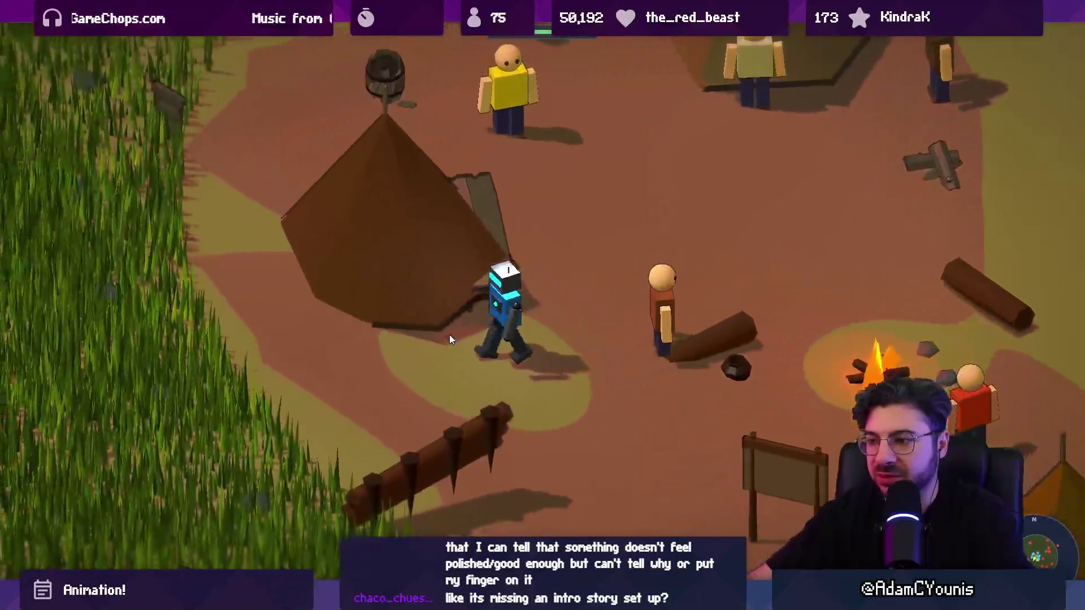
pyautogui.press('a')
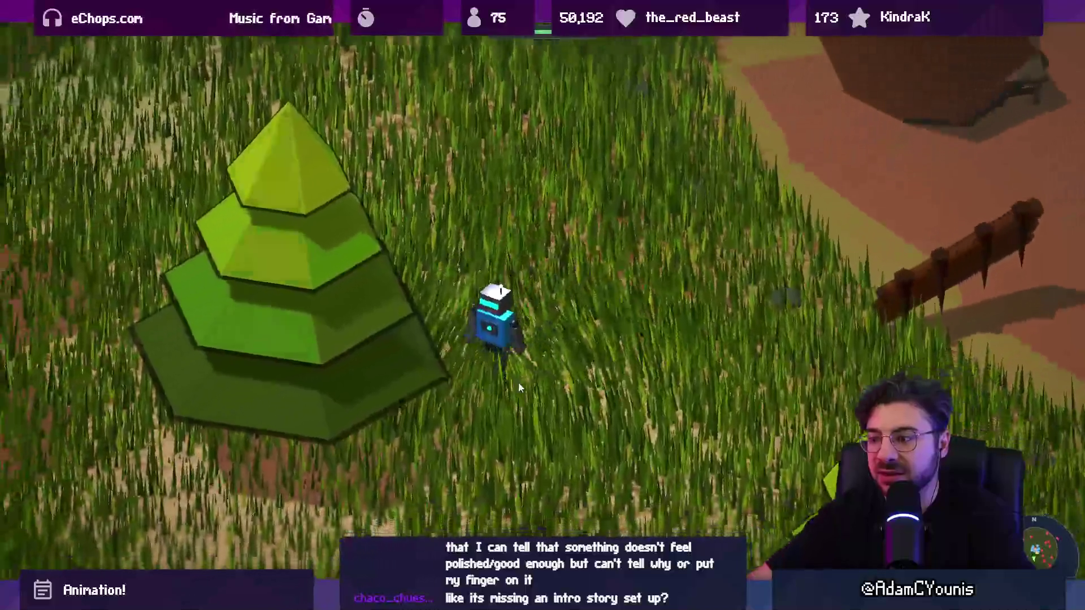
pyautogui.press('s')
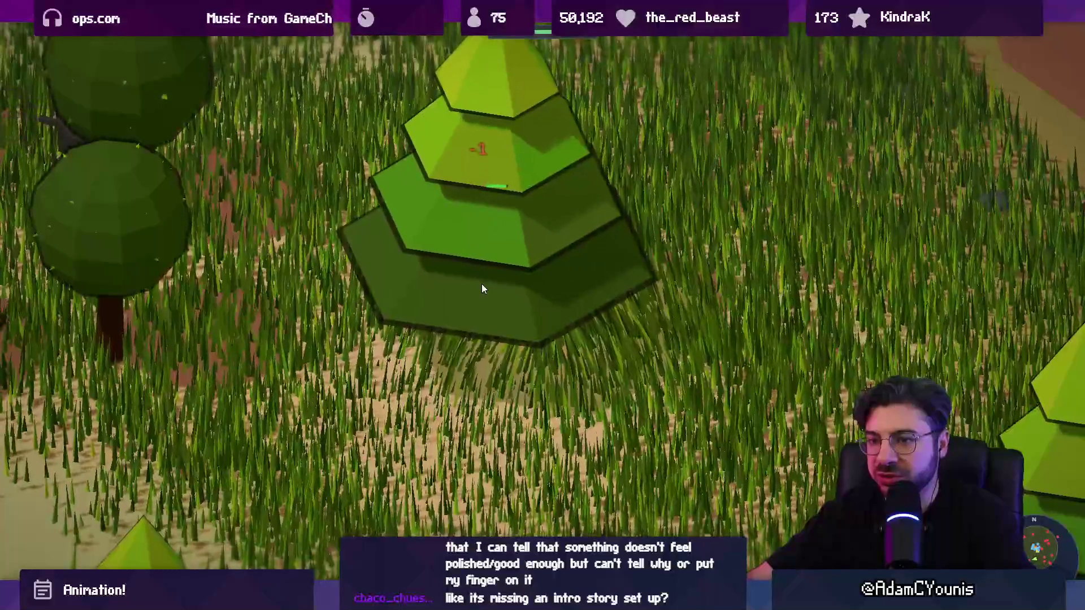
# Walk left past the pines, then back up through the tall grass to the campfire
pyautogui.press('a')
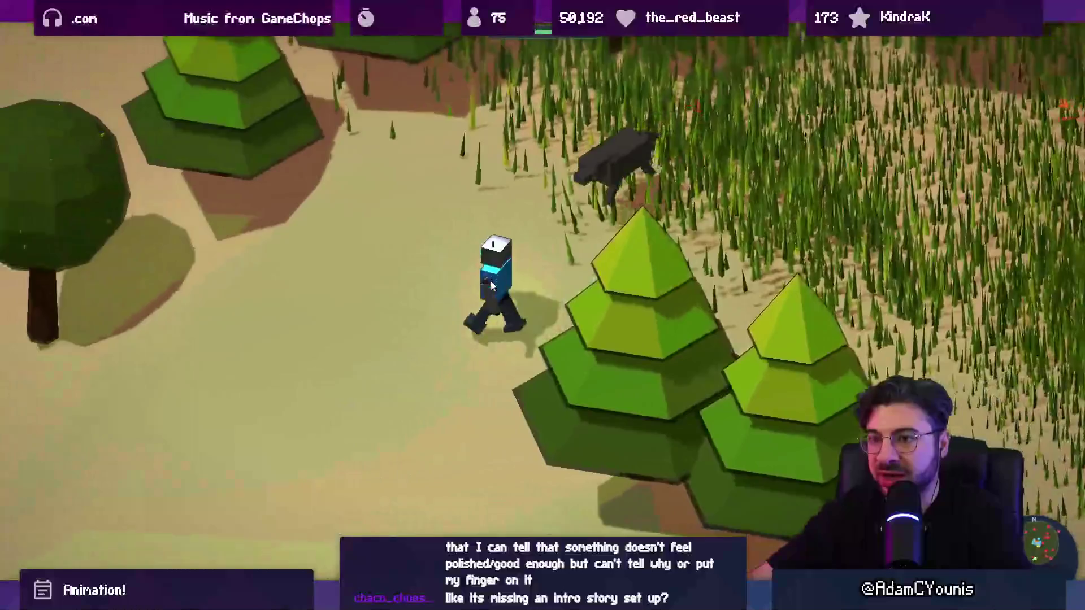
pyautogui.press('d')
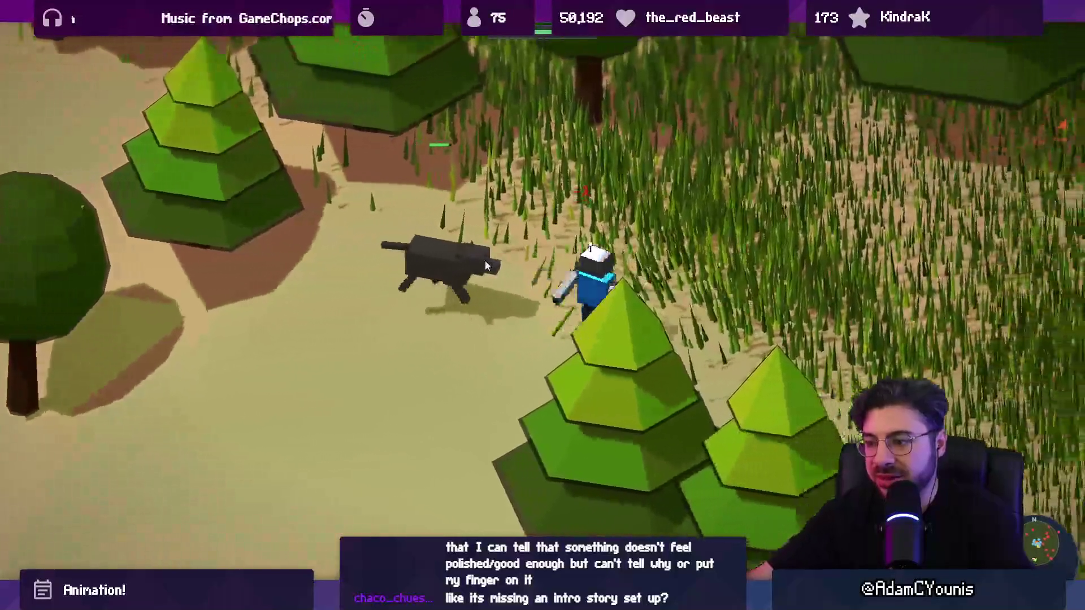
pyautogui.press('w')
pyautogui.press('d')
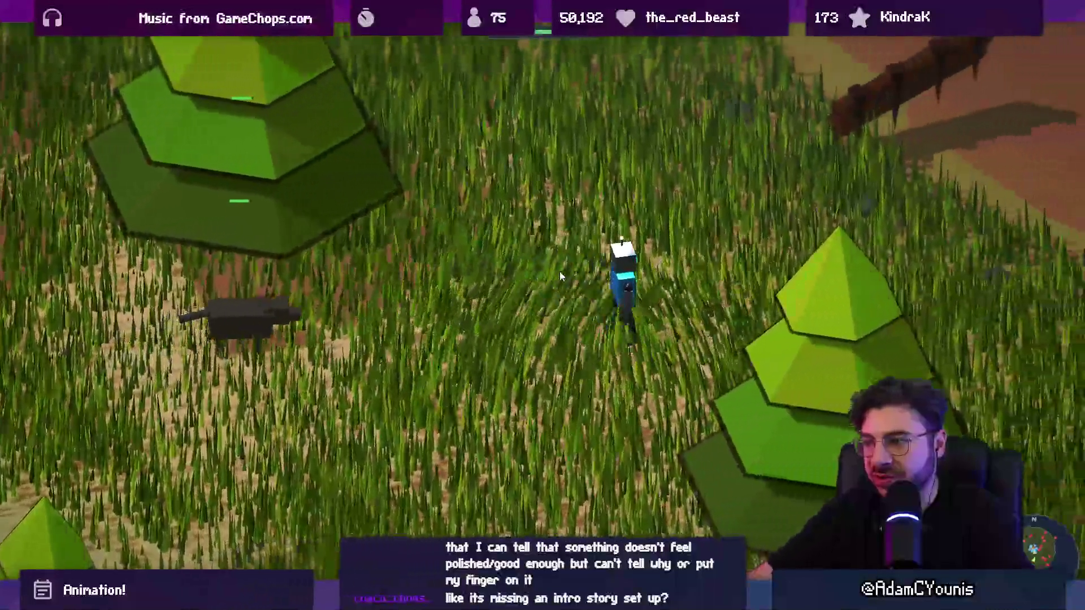
pyautogui.press('s')
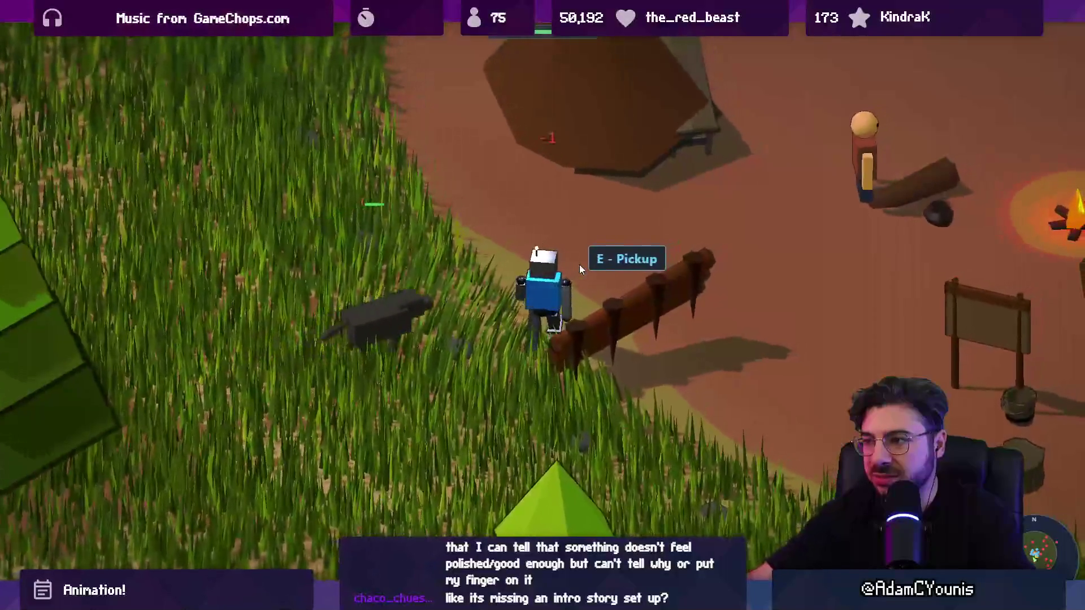
pyautogui.press('w')
pyautogui.press('d')
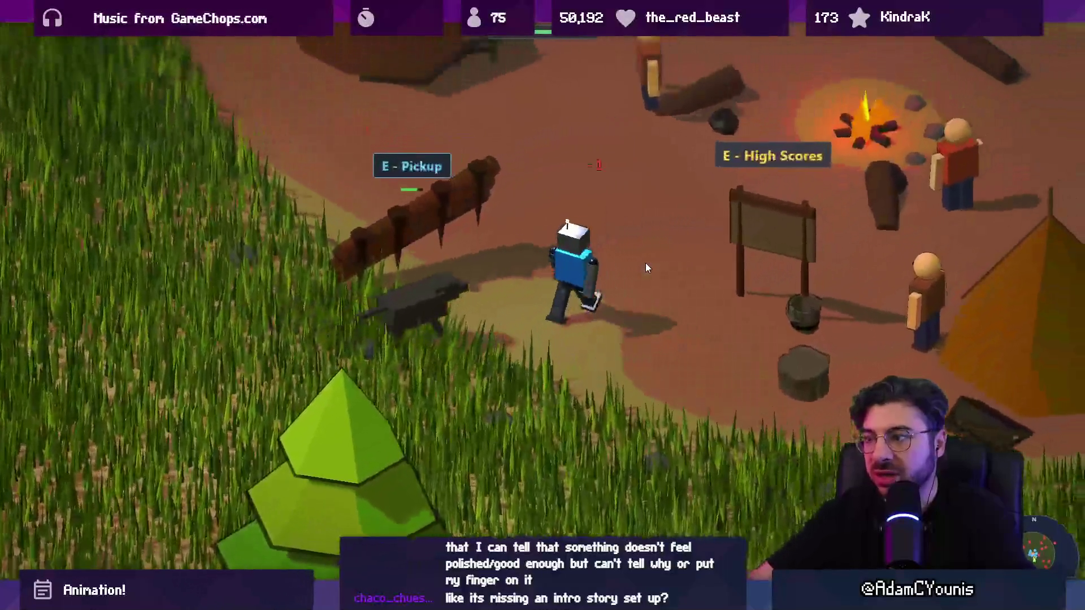
# Wander through camp past the tents and settle the robot beside the campfire
pyautogui.press('w')
pyautogui.press('d')
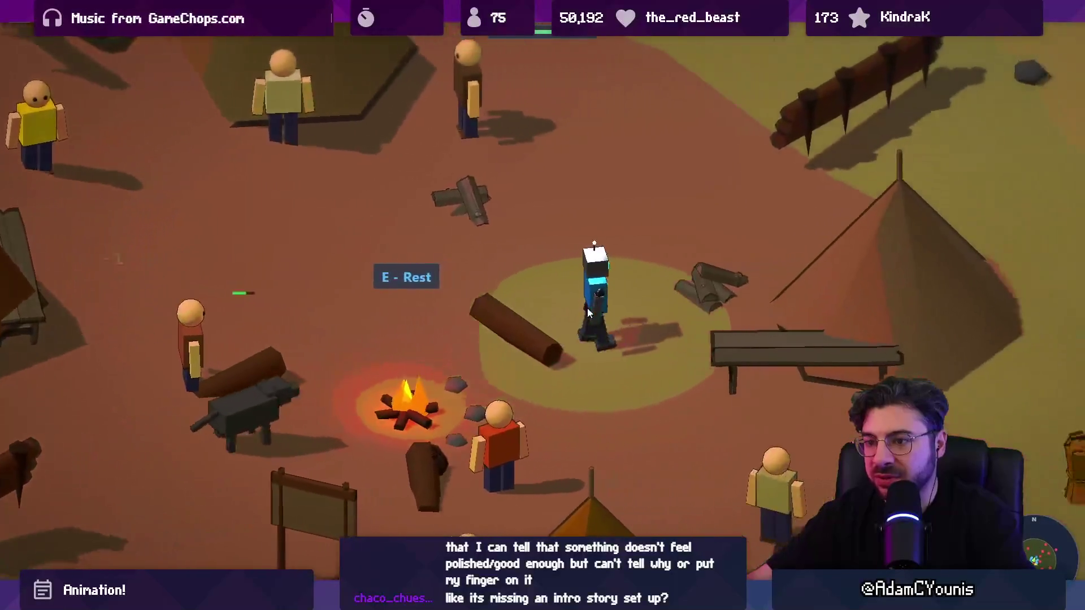
pyautogui.press('a')
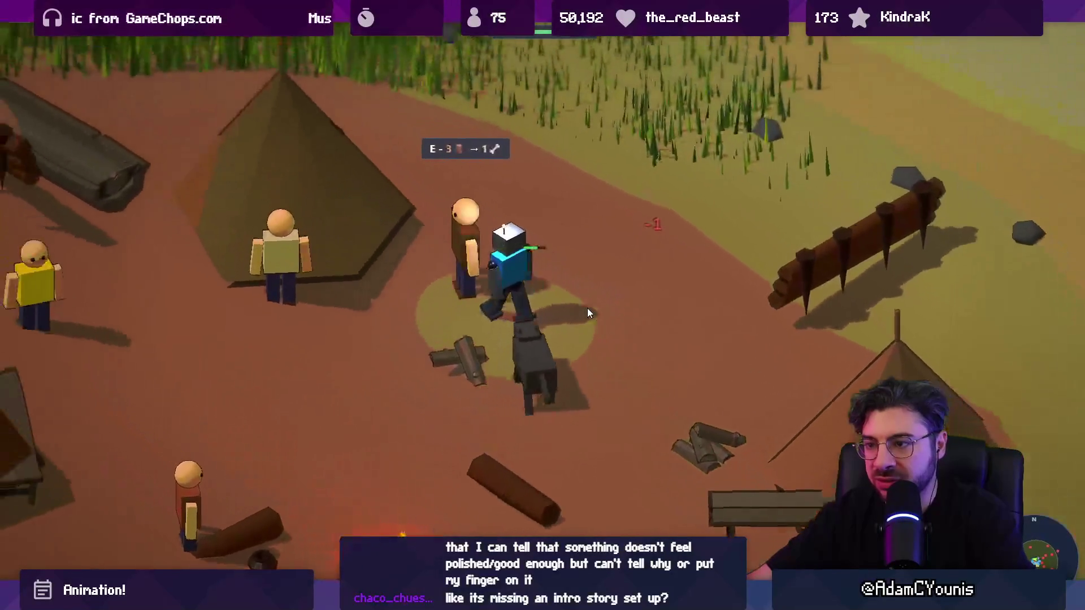
pyautogui.press('s')
pyautogui.press('d')
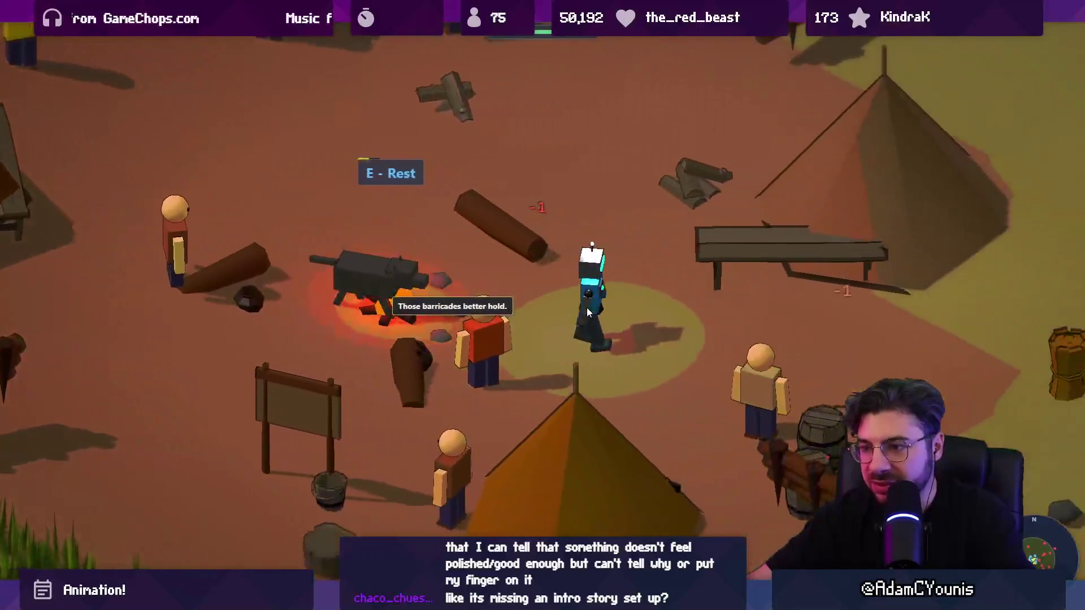
pyautogui.press('a')
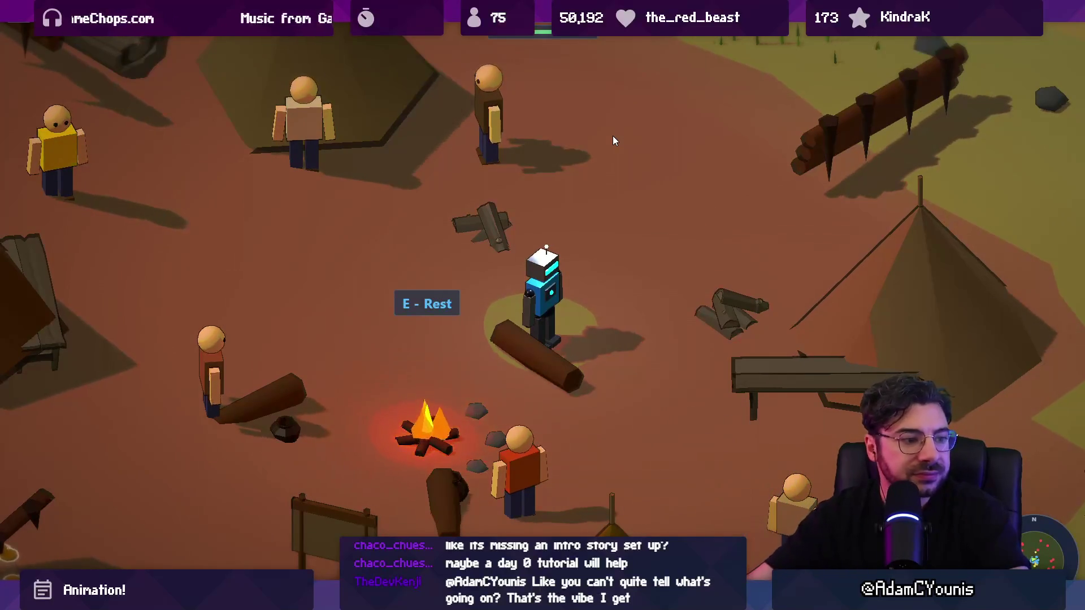
# Walk around the camp, down past the sign to the barrels, and back up
pyautogui.press('w')
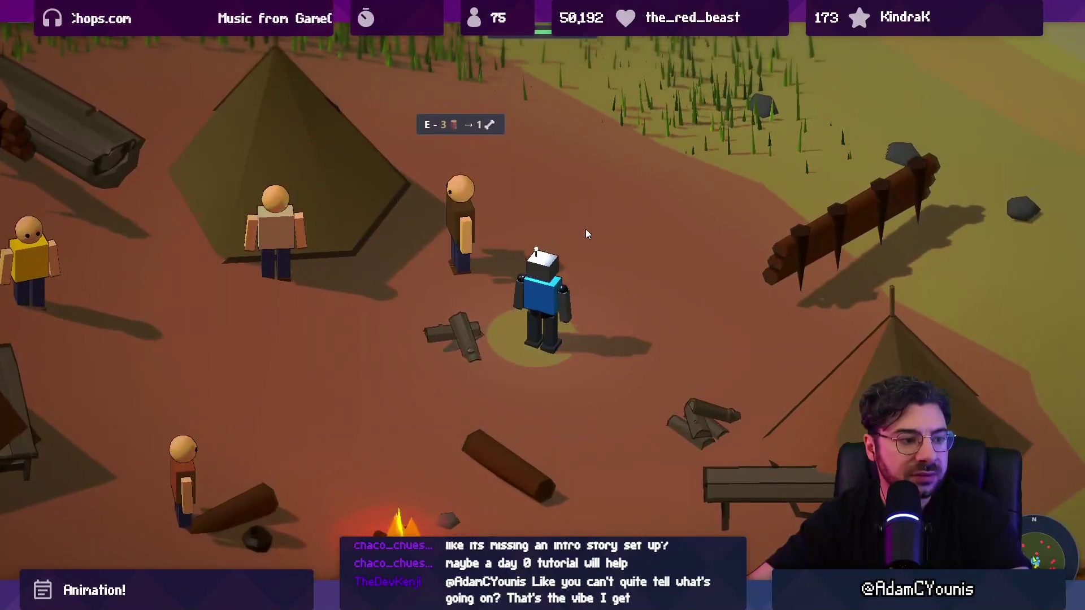
pyautogui.press('d')
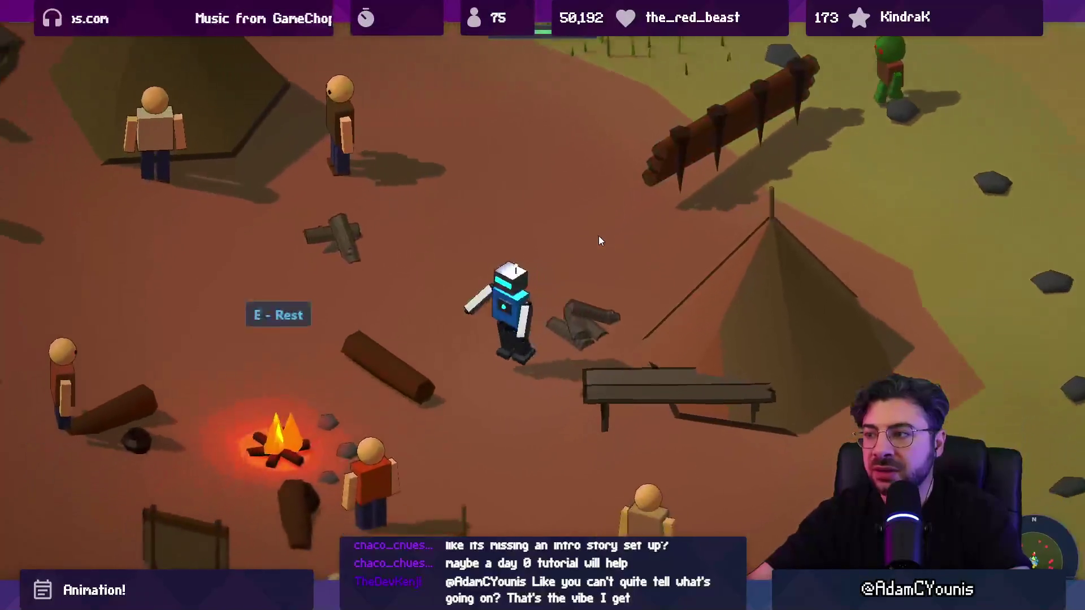
pyautogui.press('w')
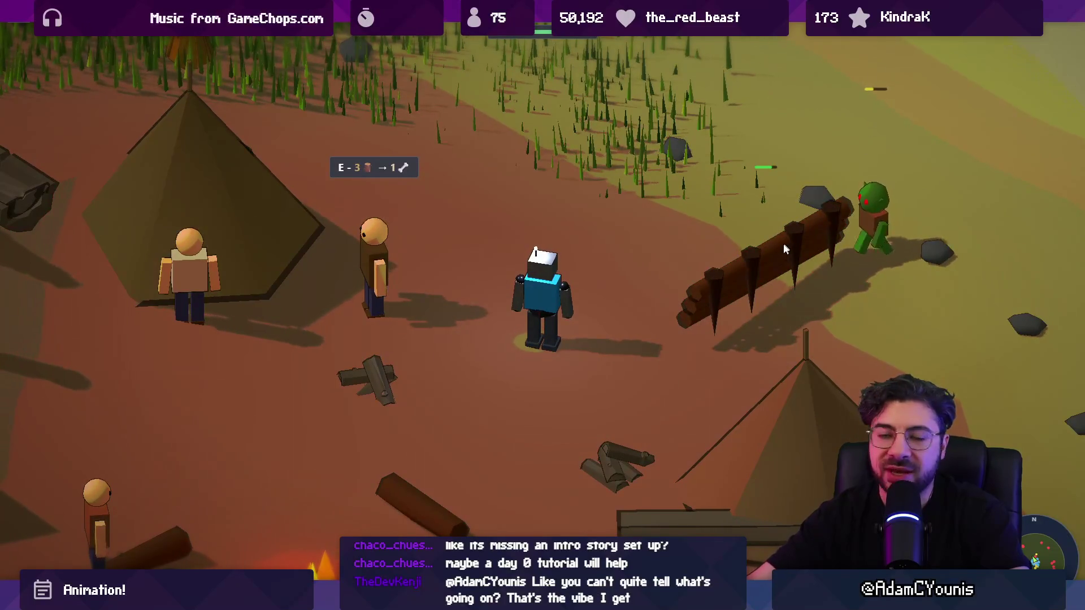
pyautogui.press('s')
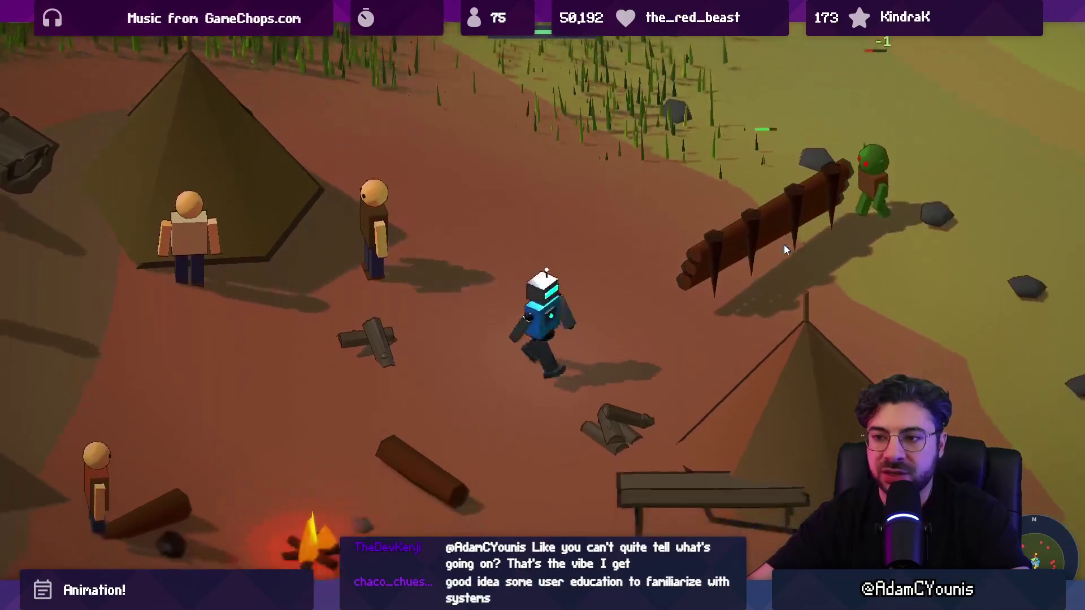
pyautogui.press('a')
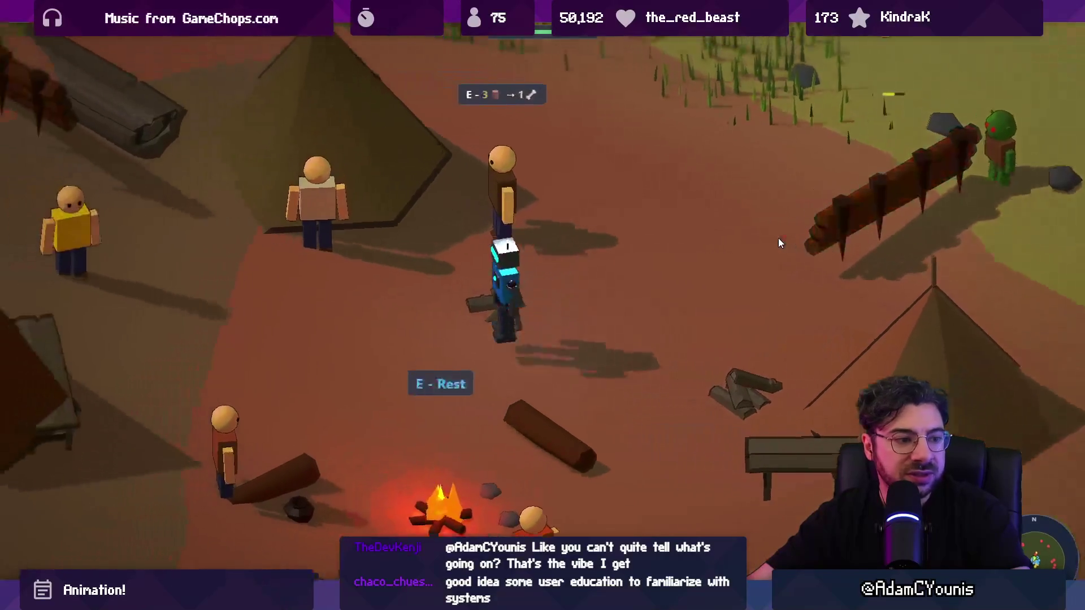
pyautogui.press('s')
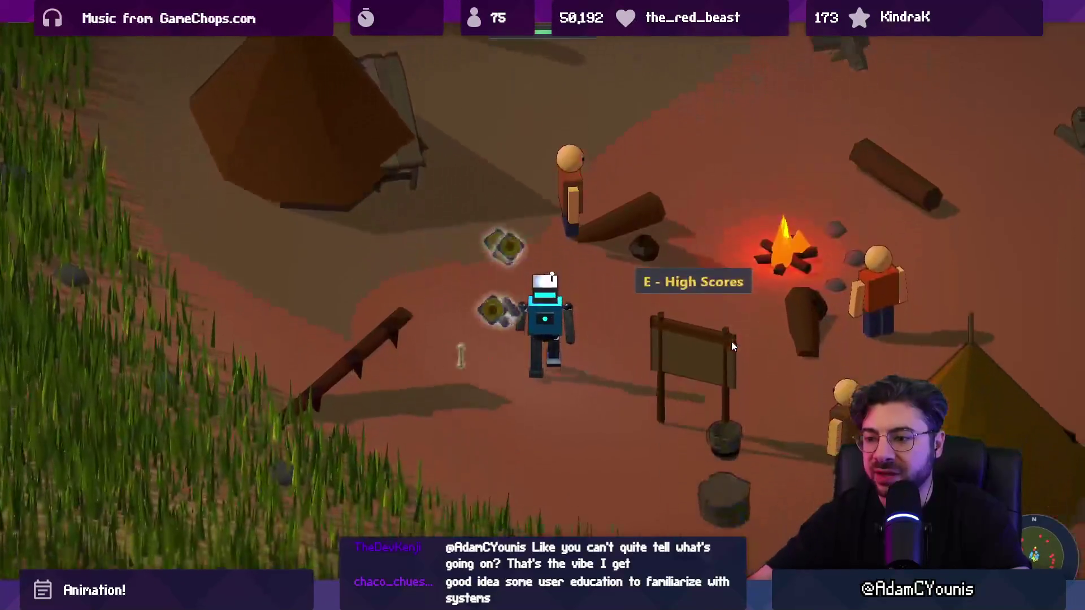
pyautogui.press('s')
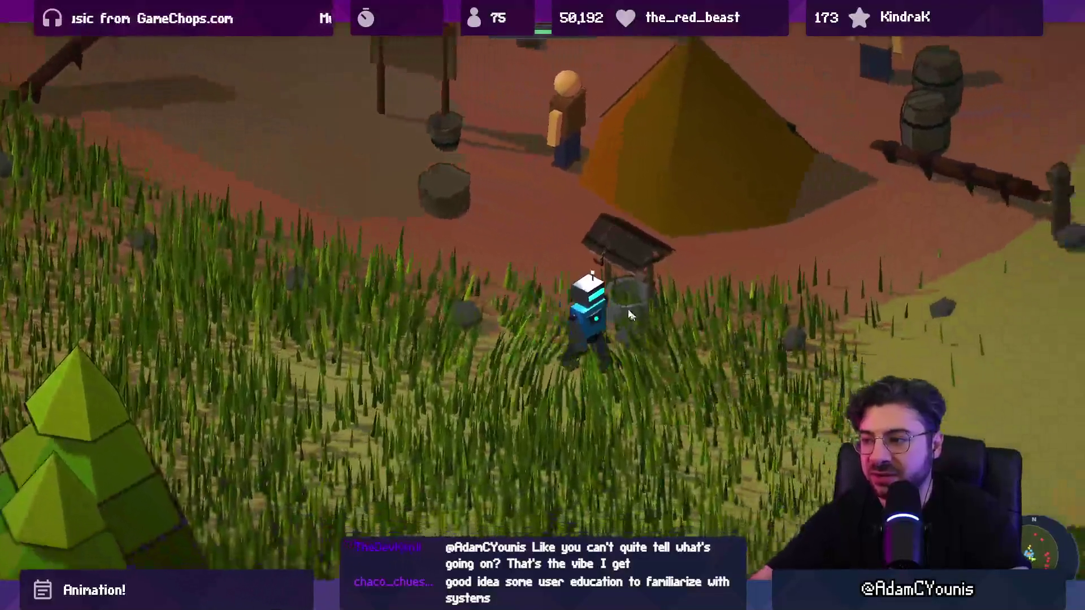
pyautogui.press('d')
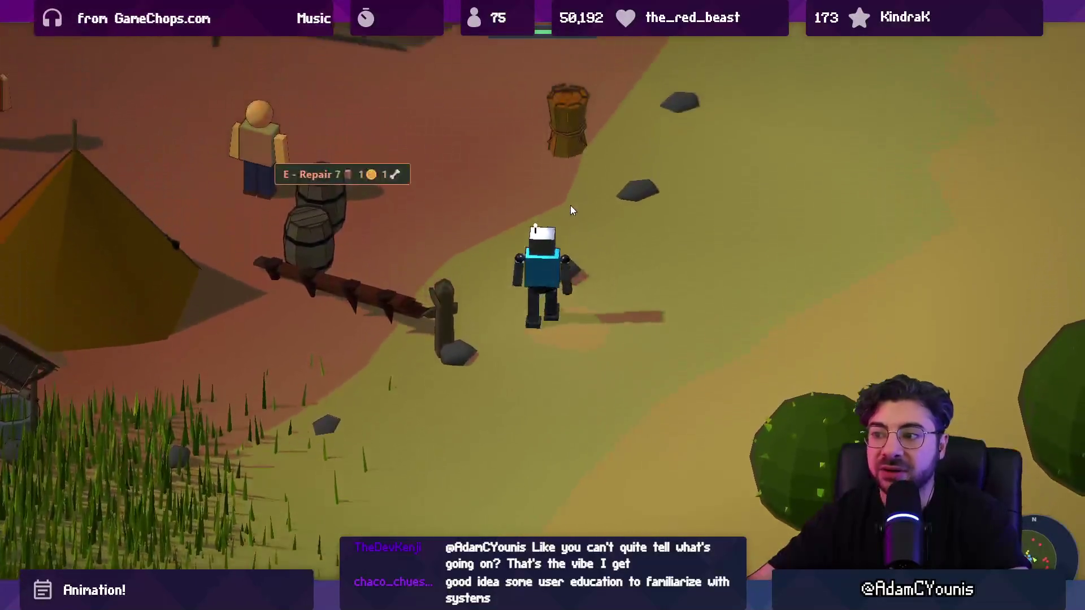
pyautogui.press('w')
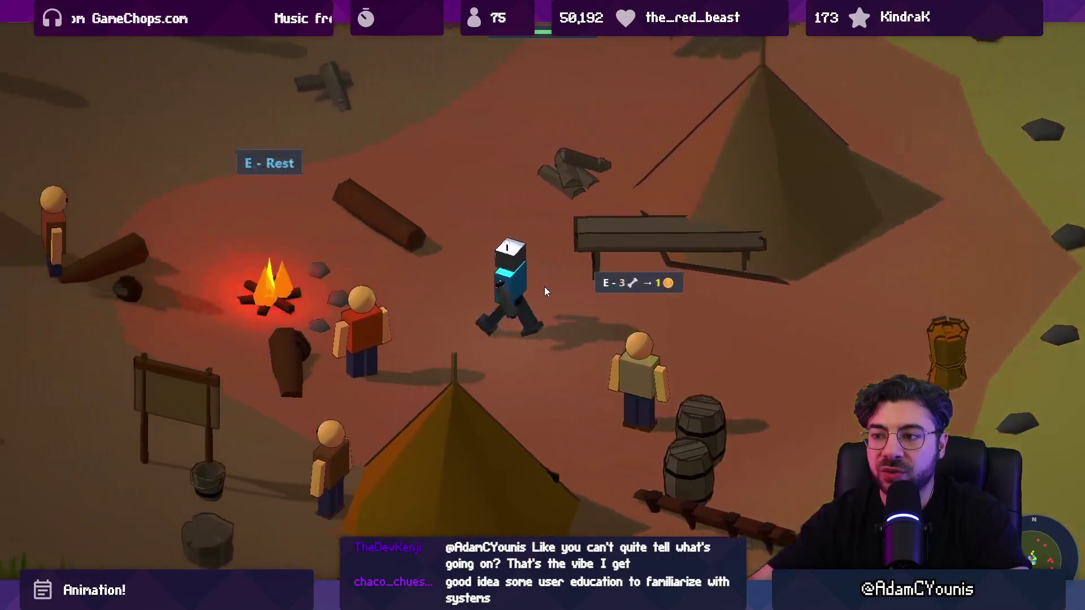
# Head up into the grass near the spiked log, then back through camp toward the skeleton
pyautogui.press('w')
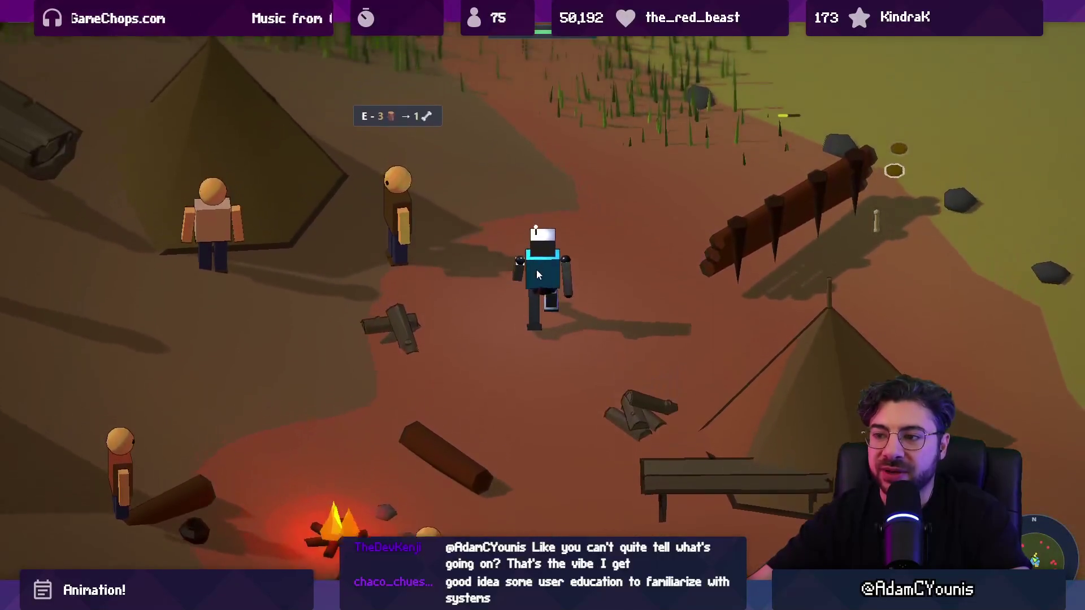
pyautogui.press('w')
pyautogui.press('d')
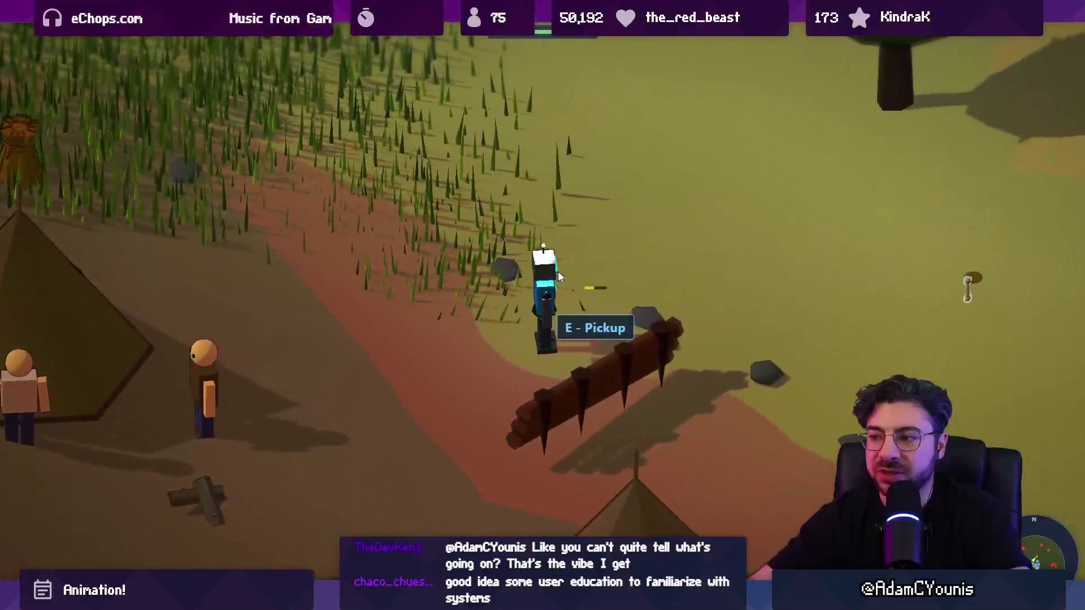
pyautogui.press('d')
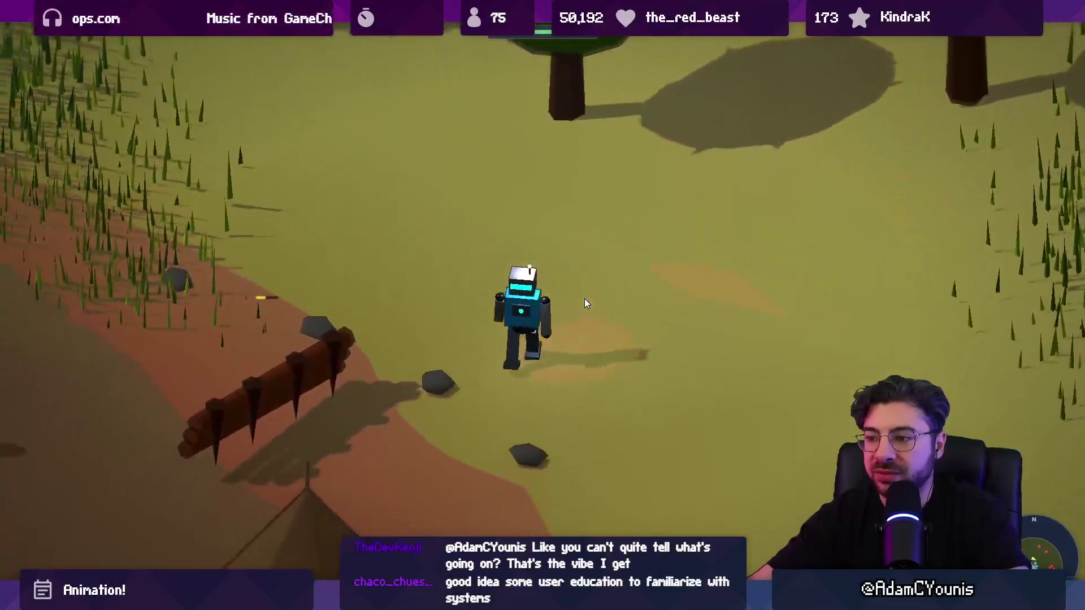
pyautogui.press('s')
pyautogui.press('a')
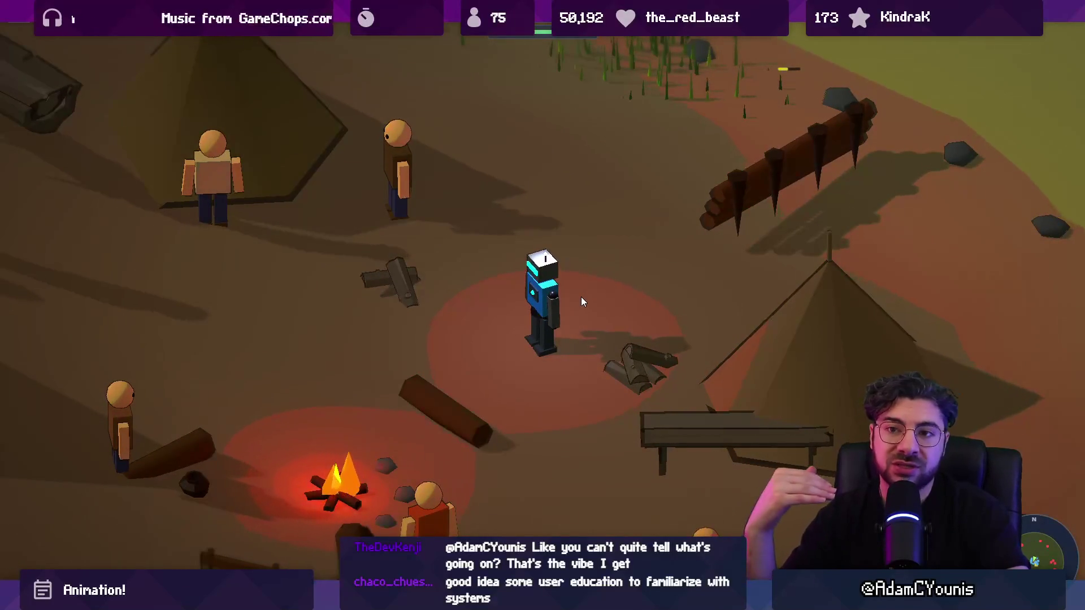
pyautogui.press('a')
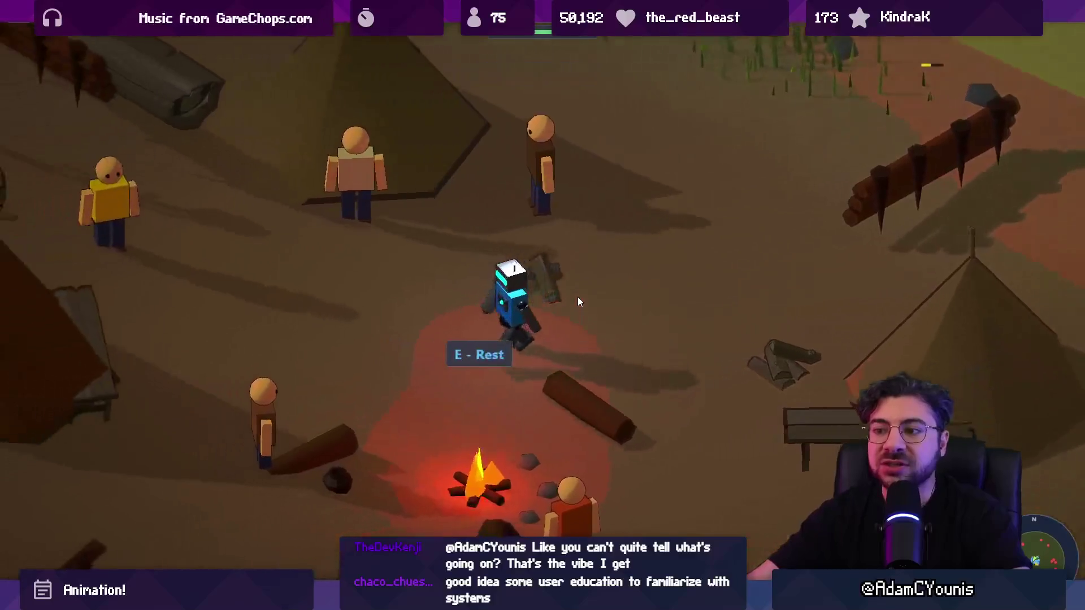
pyautogui.press('a')
pyautogui.press('w')
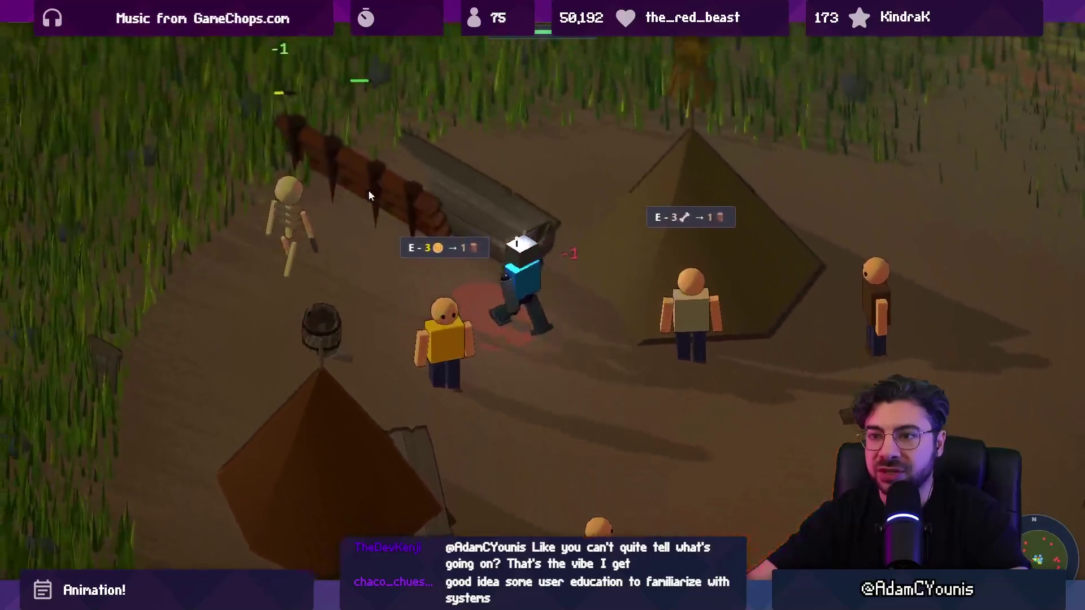
pyautogui.press('a')
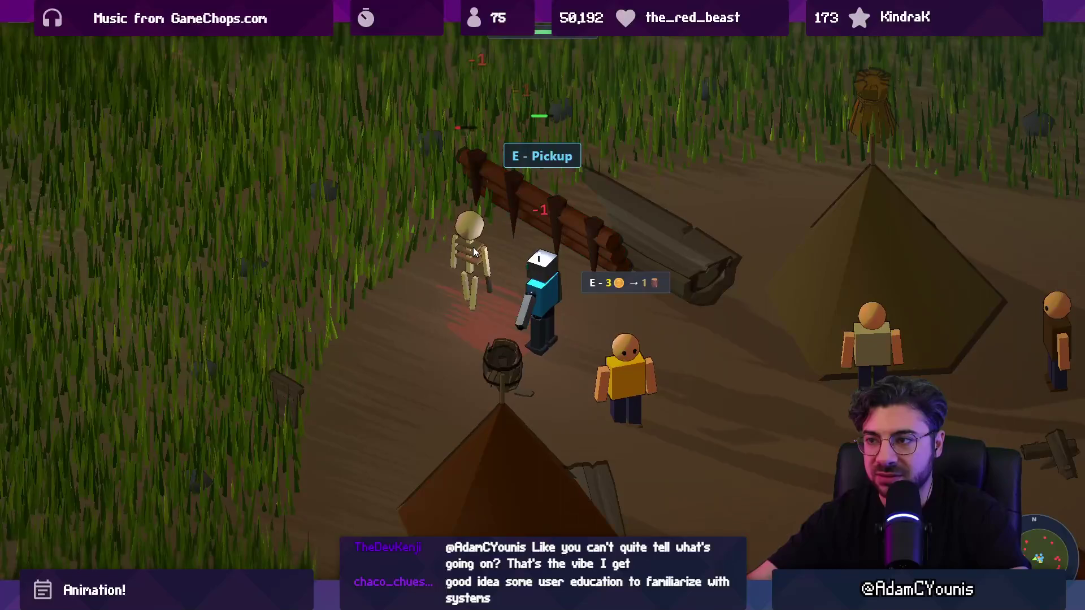
# Defeat the skeleton by the log pile and walk back around the campfire and tents
pyautogui.click(476, 252)
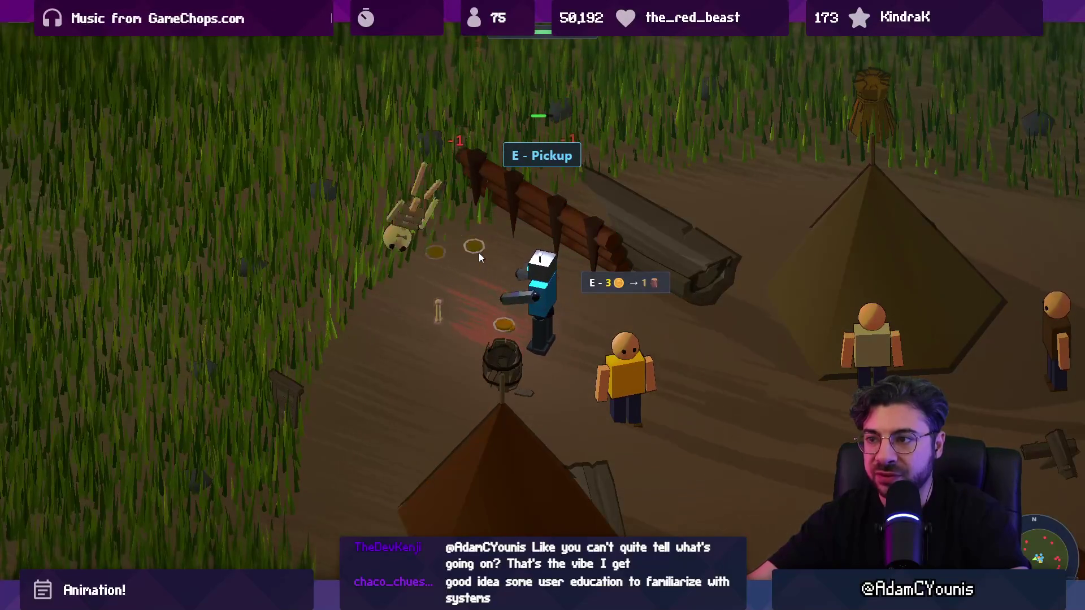
pyautogui.press('a')
pyautogui.press('s')
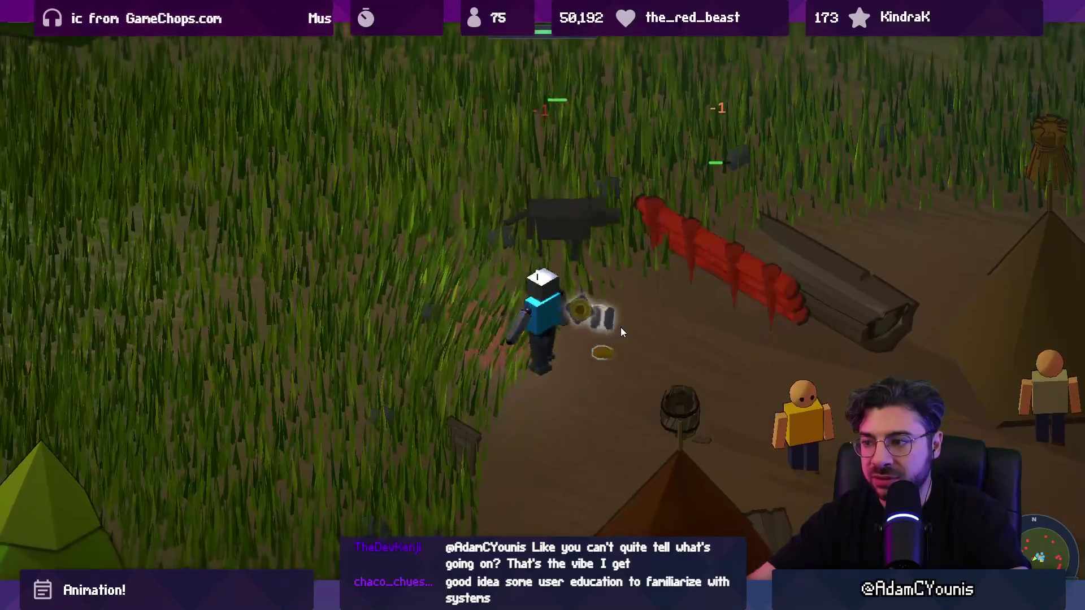
pyautogui.press('a')
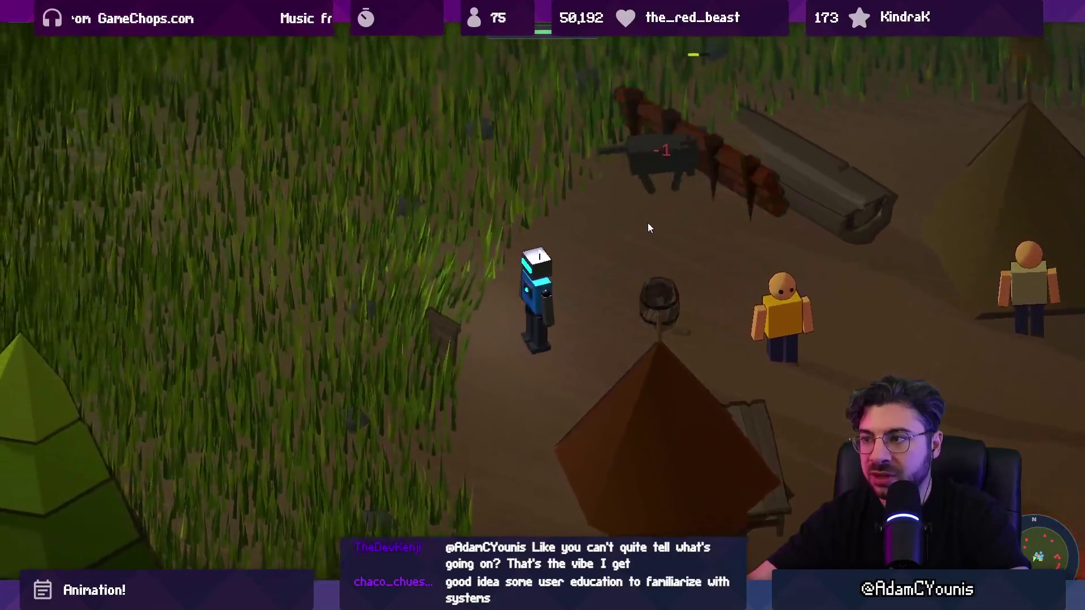
pyautogui.press('w')
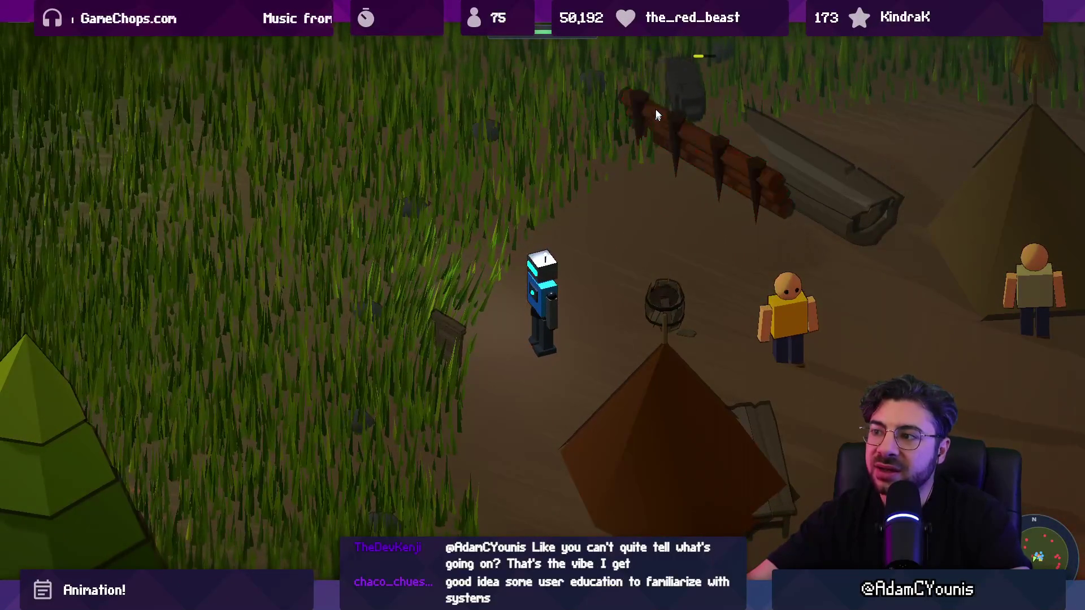
pyautogui.press('s')
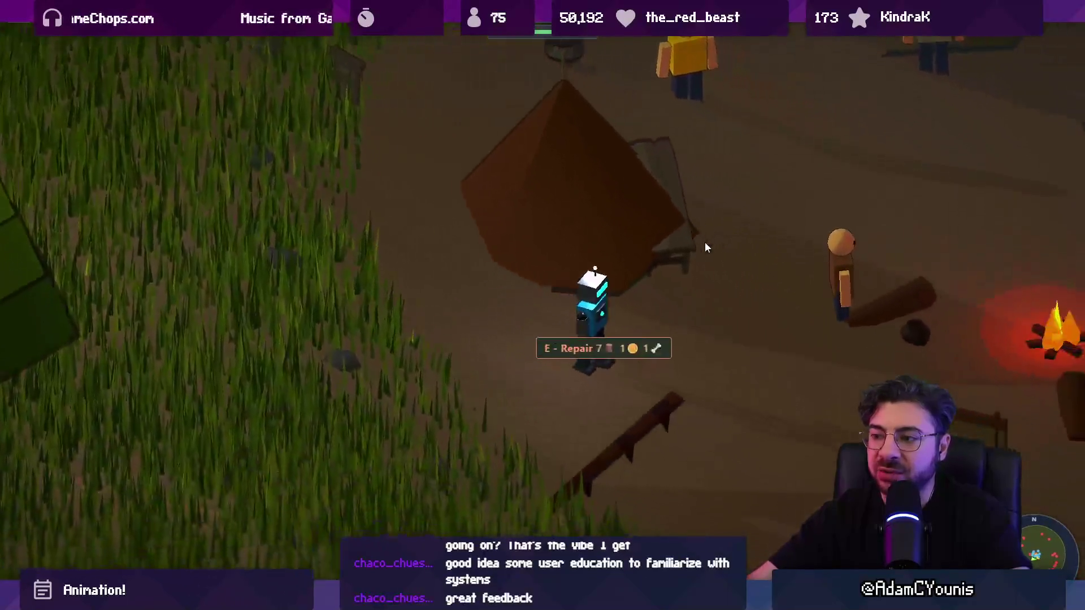
pyautogui.press('a')
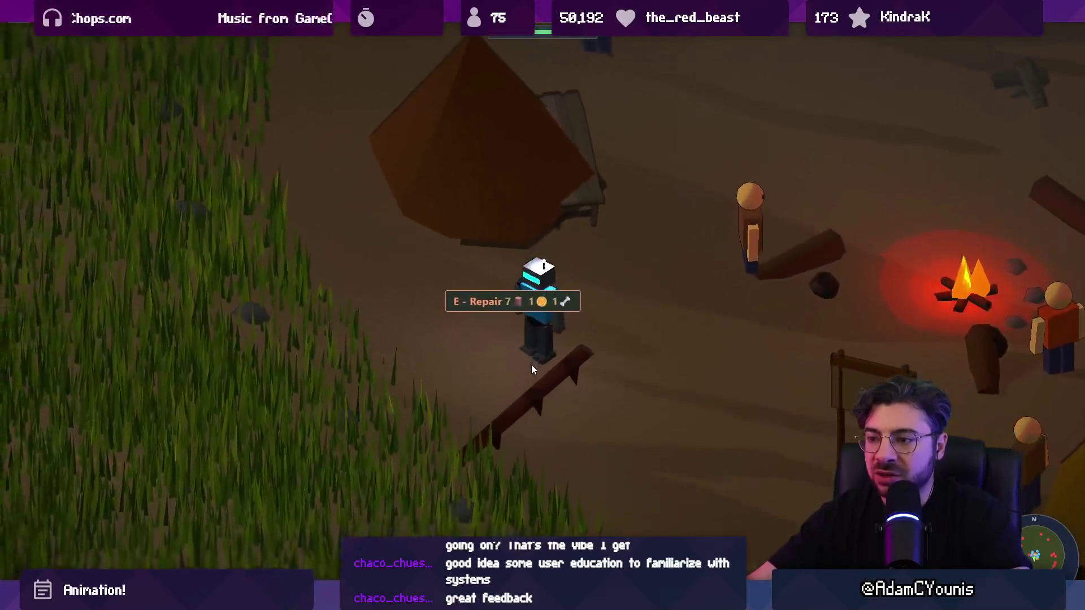
pyautogui.press('d')
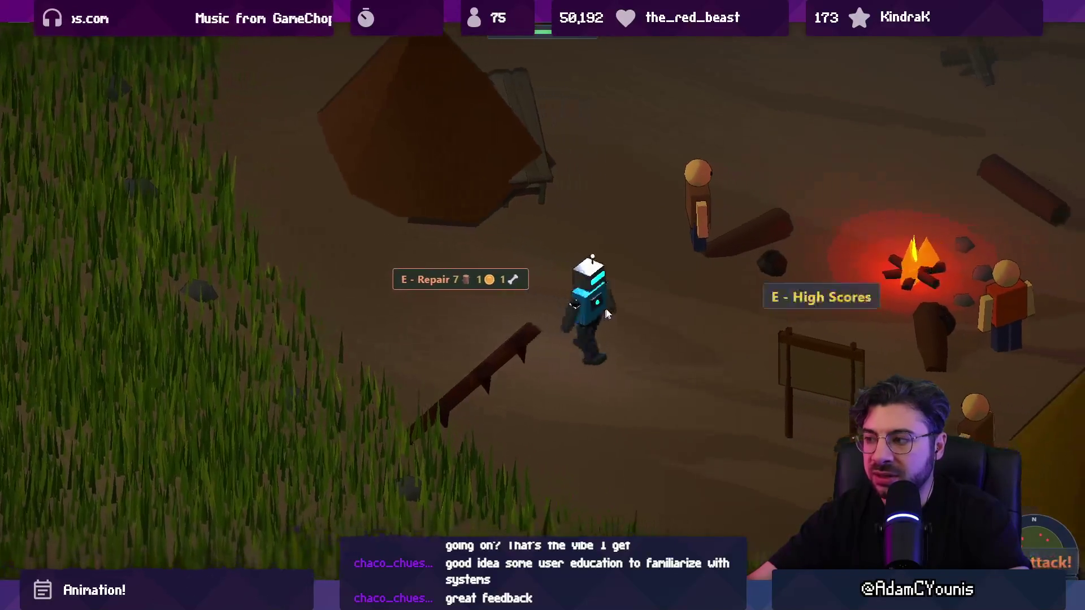
pyautogui.press('w')
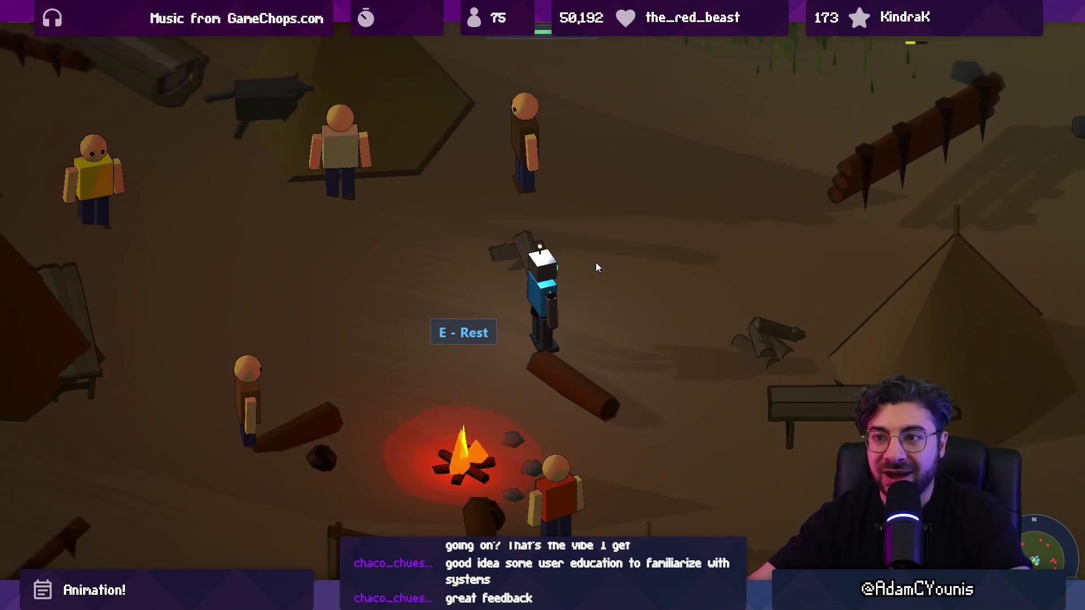
# Walk right through camp past the tent and villagers, then north into the grass to a tree
pyautogui.press('d')
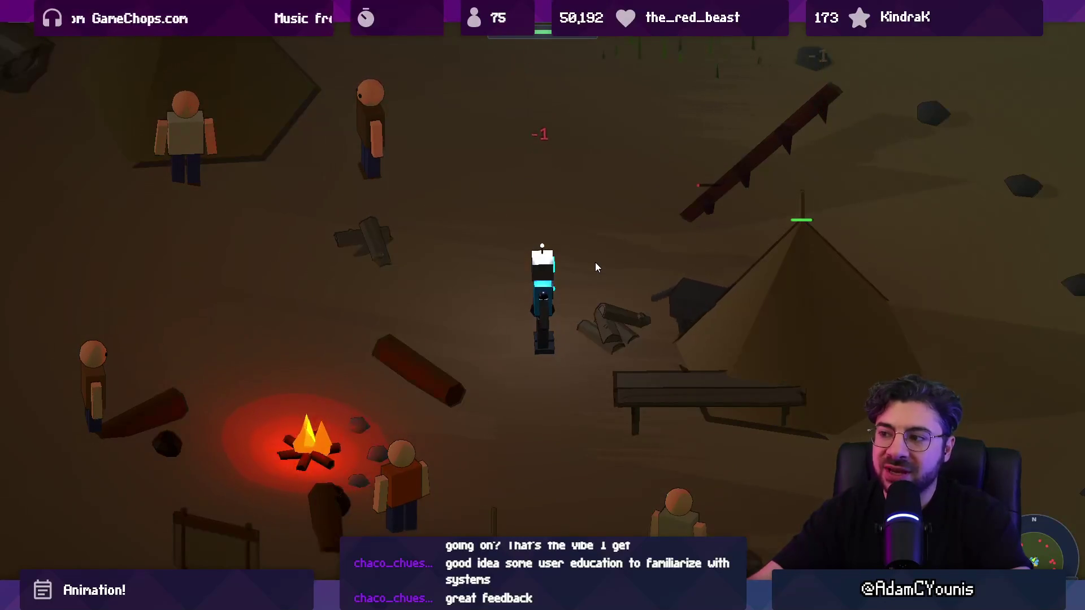
pyautogui.press('d')
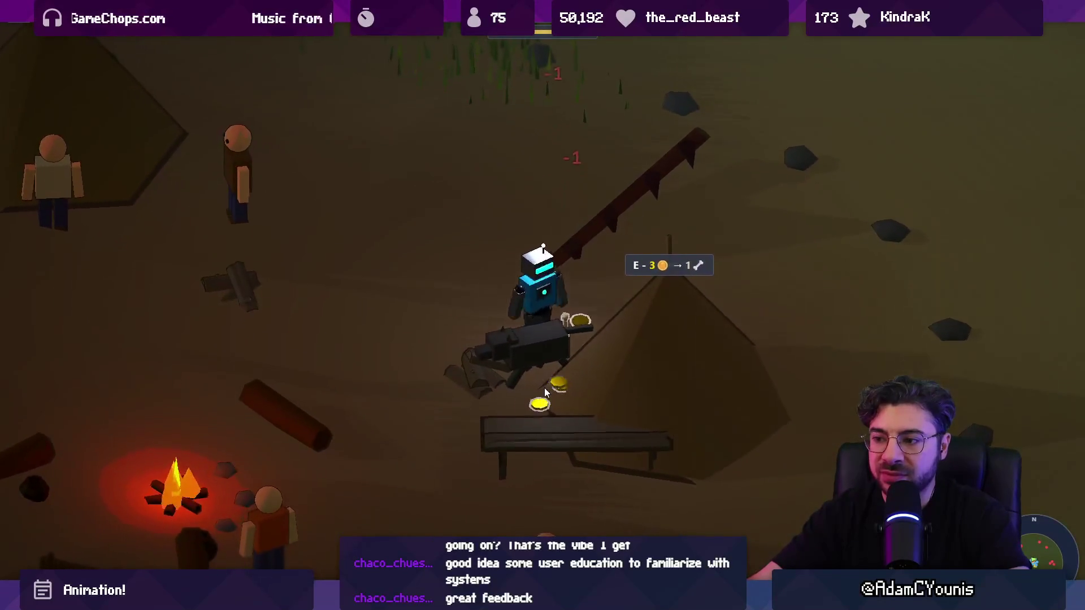
pyautogui.press('w')
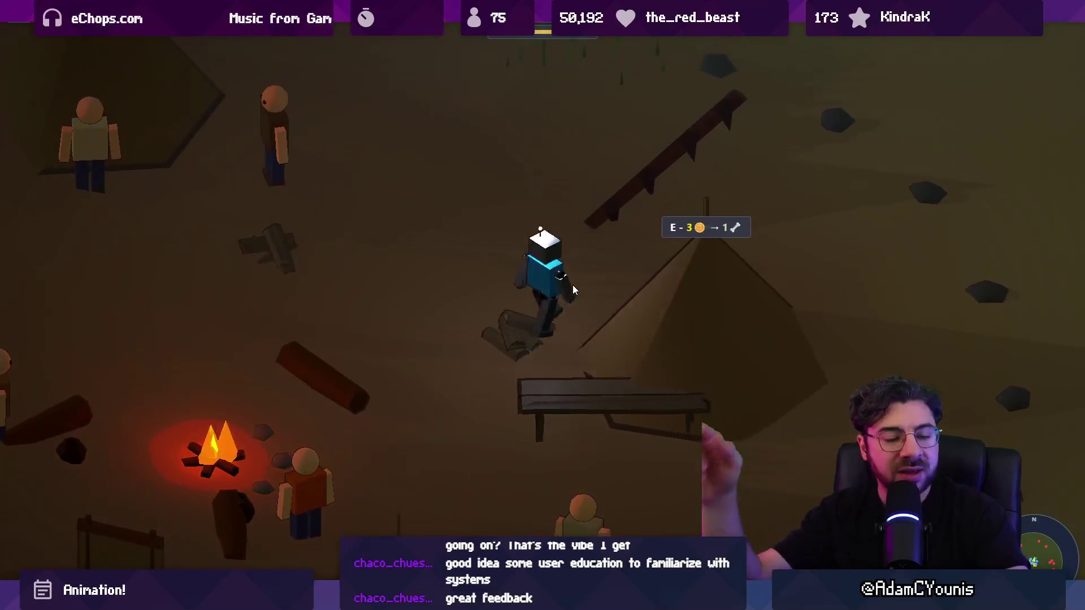
pyautogui.press('a')
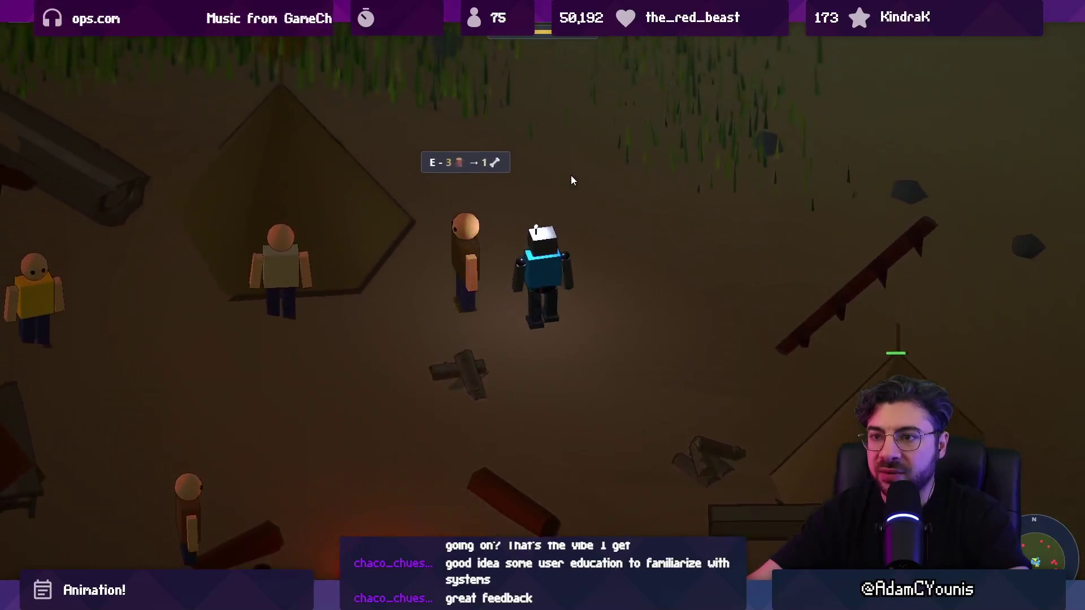
pyautogui.press('d')
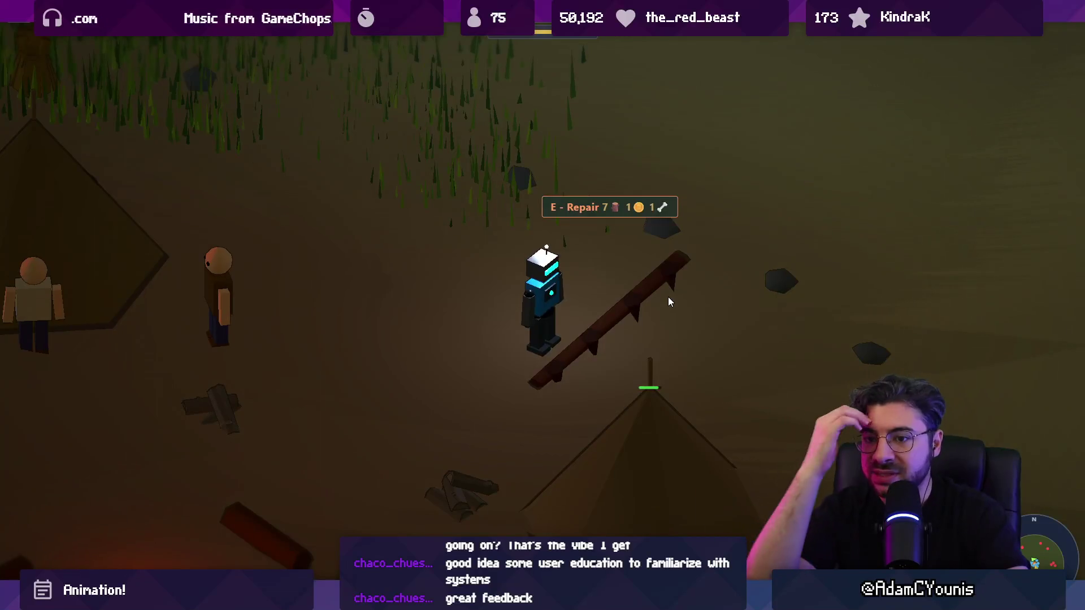
pyautogui.press('w')
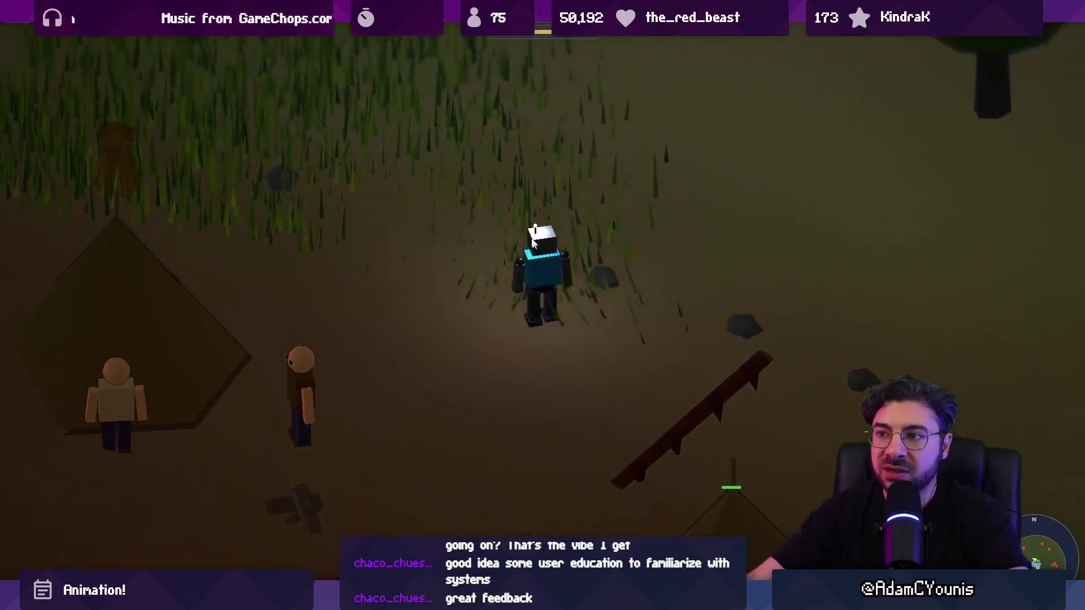
pyautogui.press('w')
# Chop at the first tree with repeated strikes
pyautogui.click(523, 227)
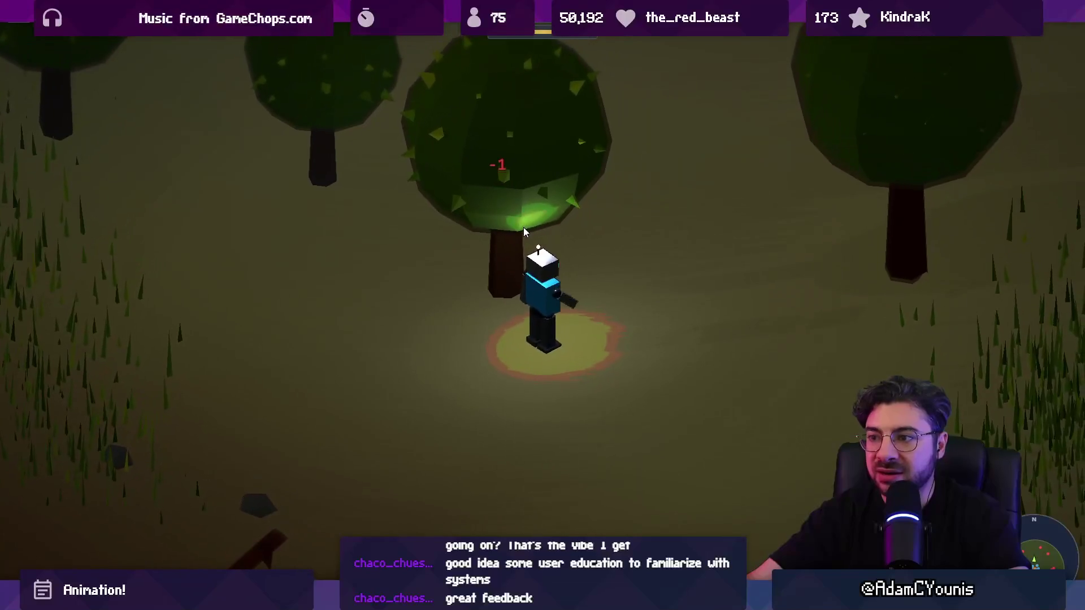
pyautogui.click(517, 234)
pyautogui.click(517, 234)
pyautogui.click(516, 235)
pyautogui.click(515, 236)
pyautogui.click(515, 235)
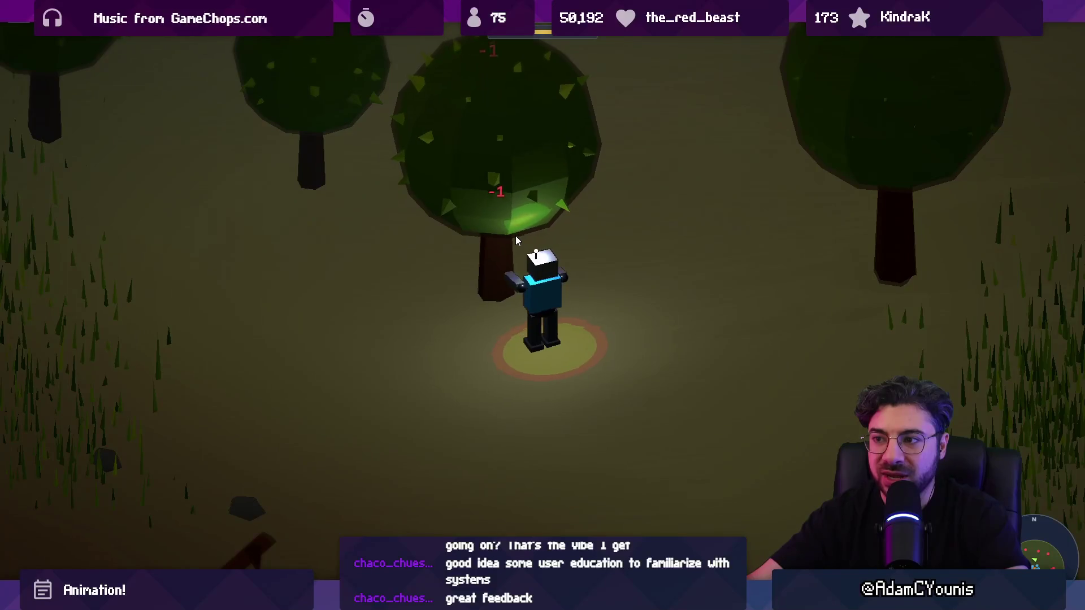
# Chop the tree on the right until it falls and drops a log
pyautogui.press('a')
pyautogui.click(632, 263)
pyautogui.click(635, 279)
pyautogui.click(637, 281)
pyautogui.click(641, 283)
pyautogui.click(643, 284)
pyautogui.press('w')
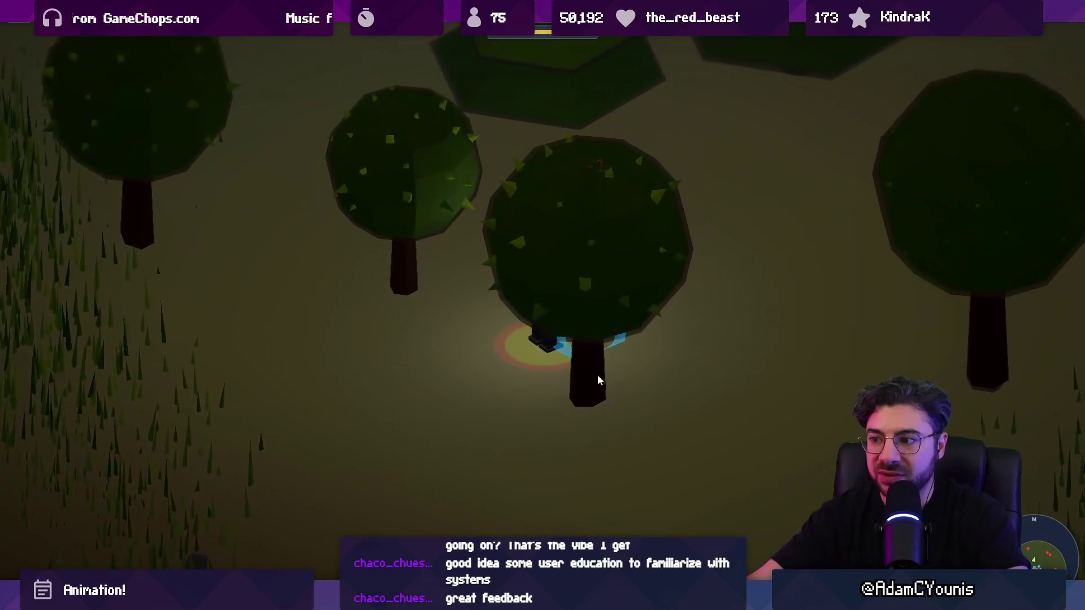
pyautogui.press('s')
pyautogui.click(631, 288)
pyautogui.click(635, 283)
# Pick up the log, walk back past the tent to the campfire, and rest to end the day
pyautogui.press('d')
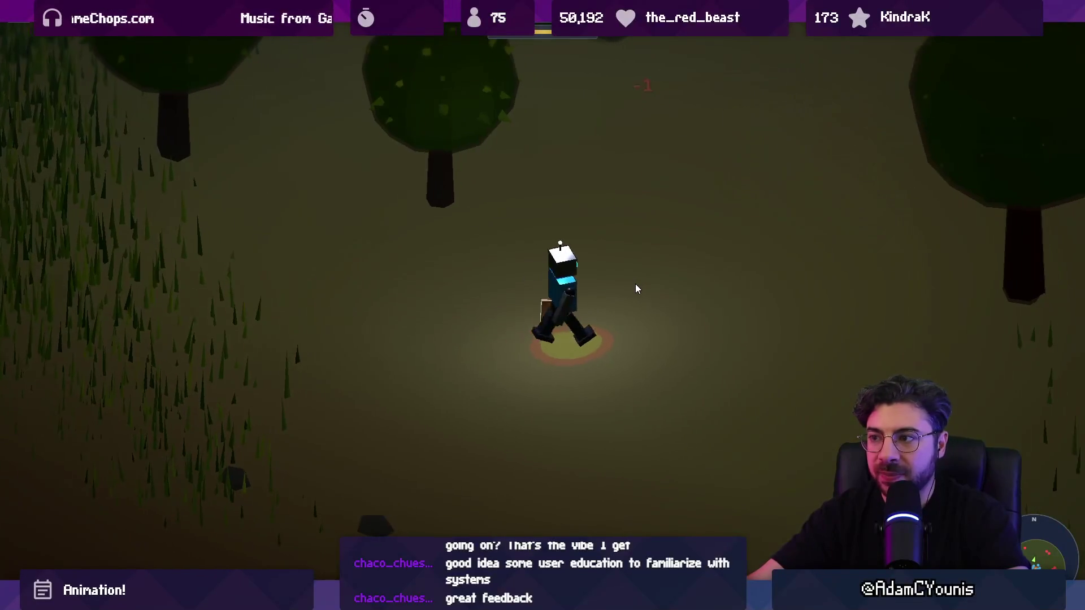
pyautogui.press('a')
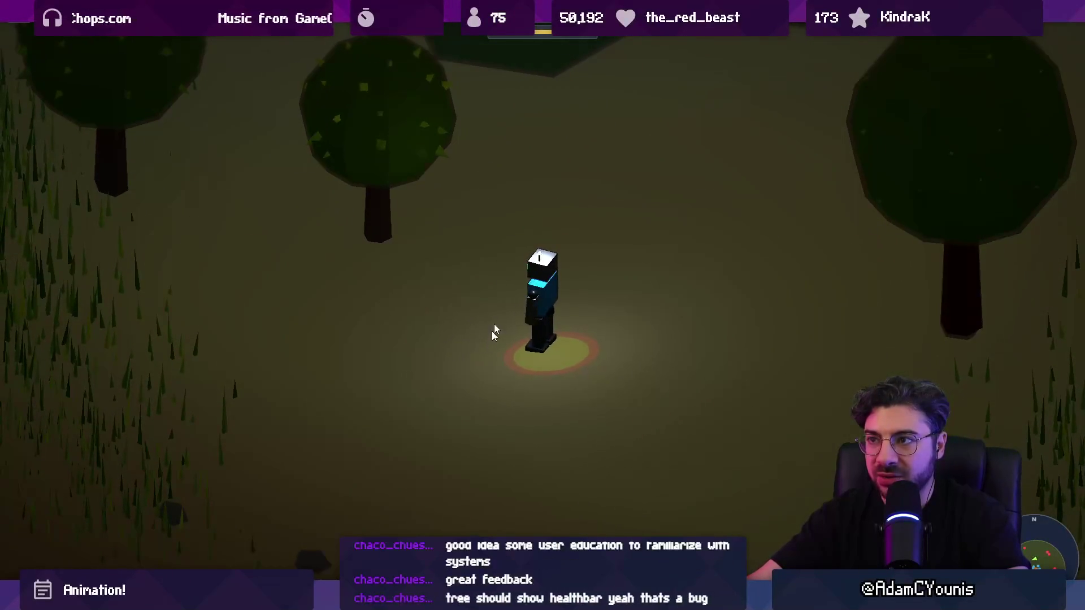
pyautogui.press('s')
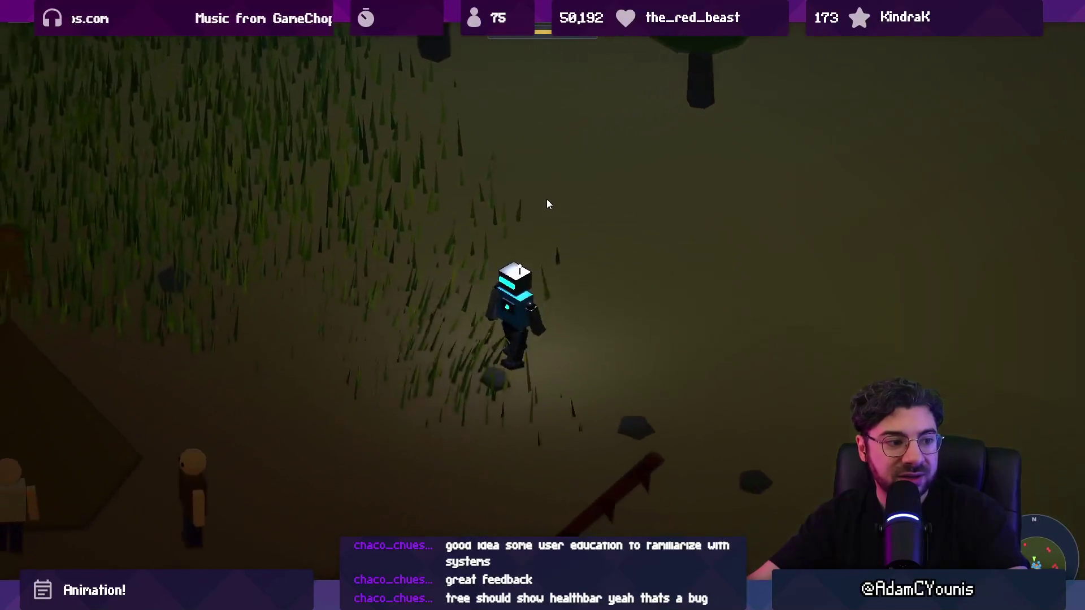
pyautogui.press('s')
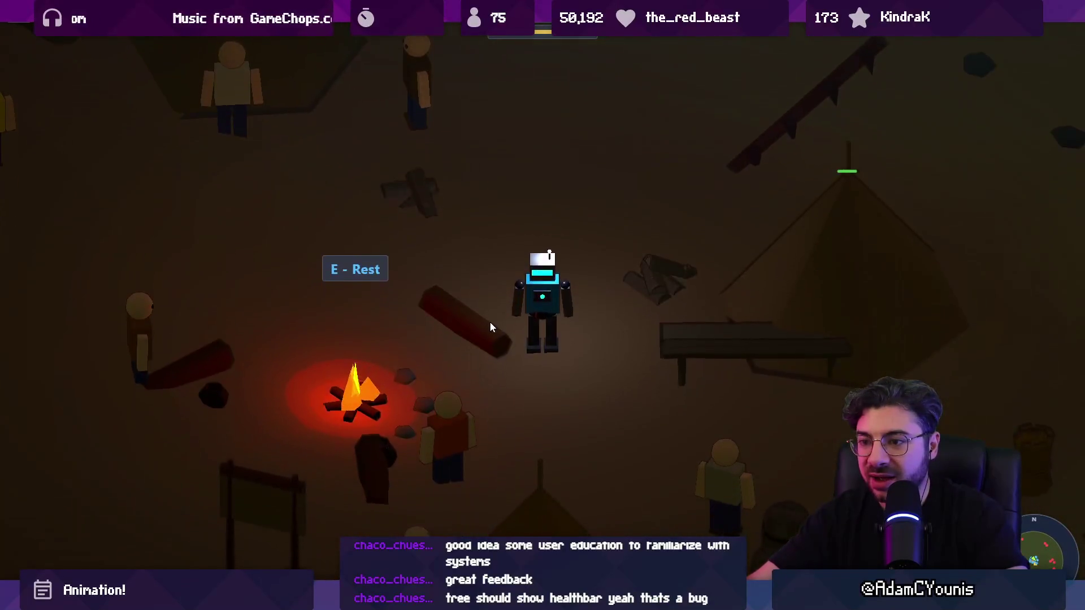
pyautogui.press('s')
pyautogui.press('d')
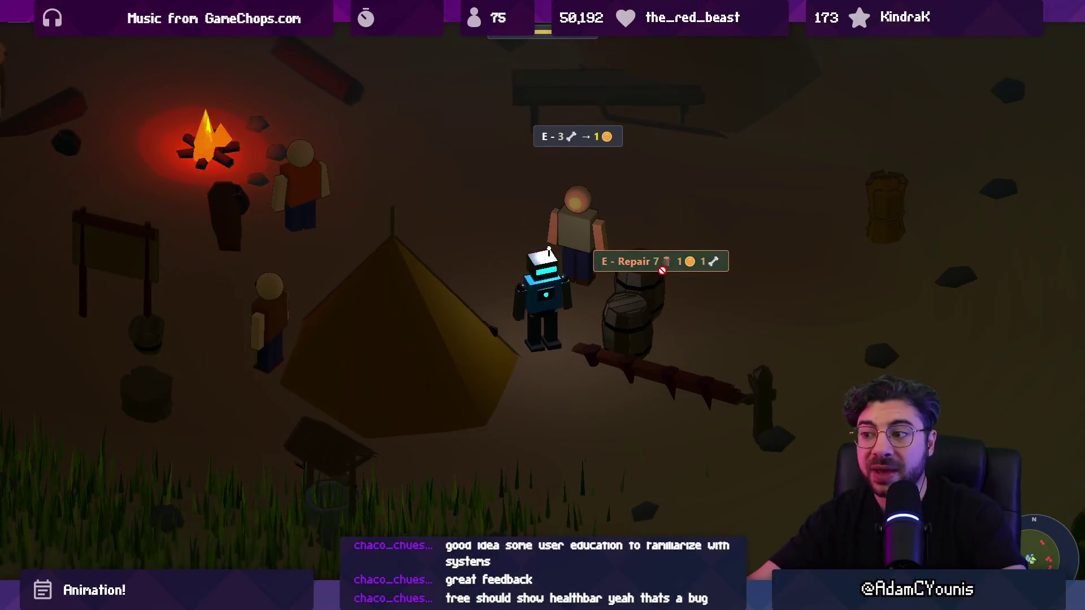
pyautogui.press('w')
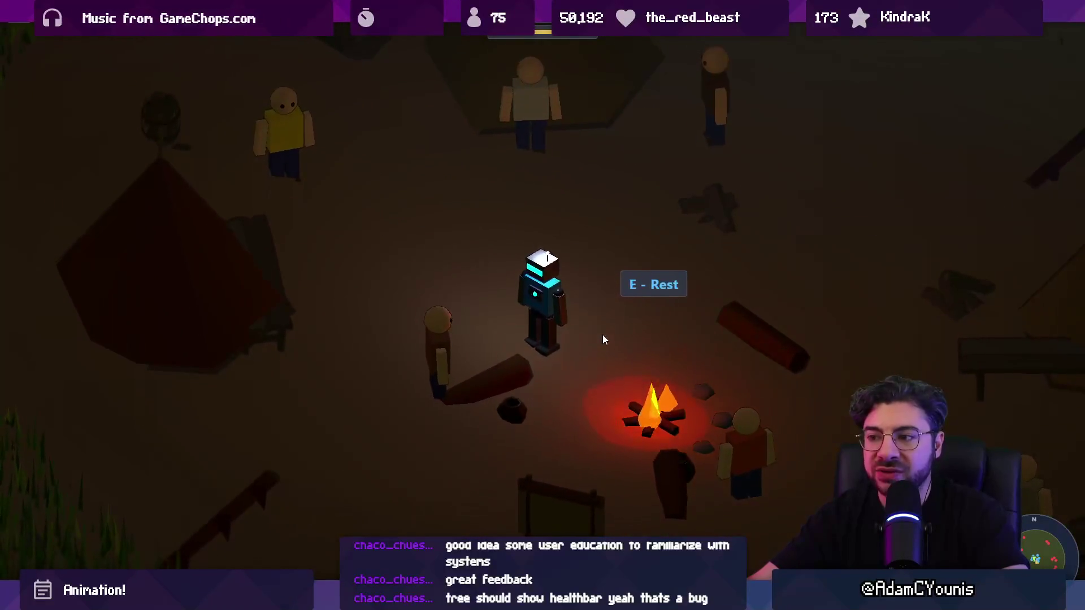
pyautogui.press('e')
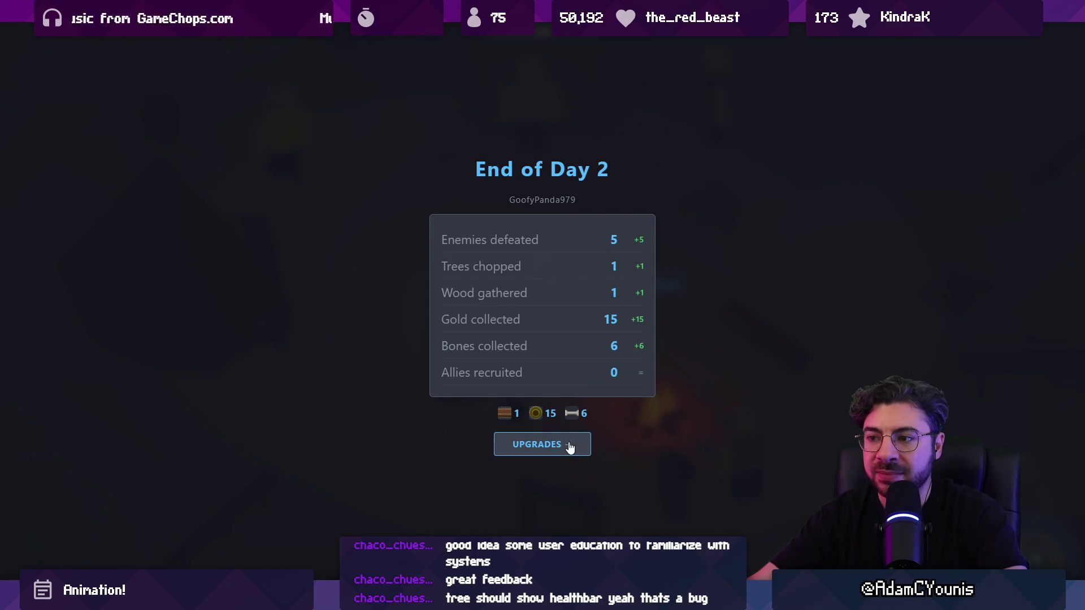
# Open the upgrades from the day summary and browse the Weapons and Skills lists
pyautogui.click(570, 446)
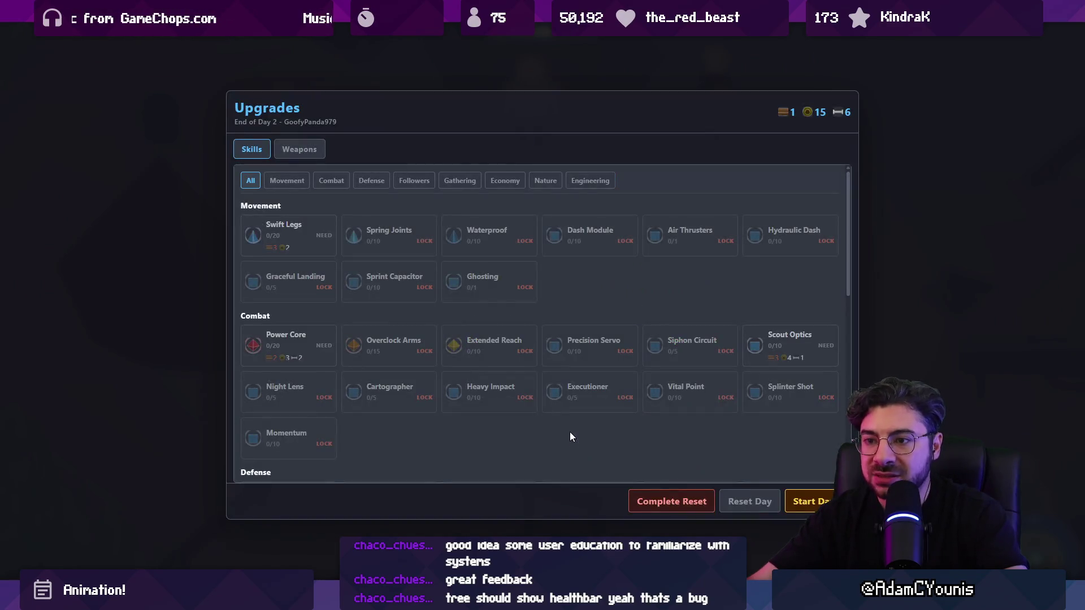
pyautogui.click(309, 156)
pyautogui.click(257, 151)
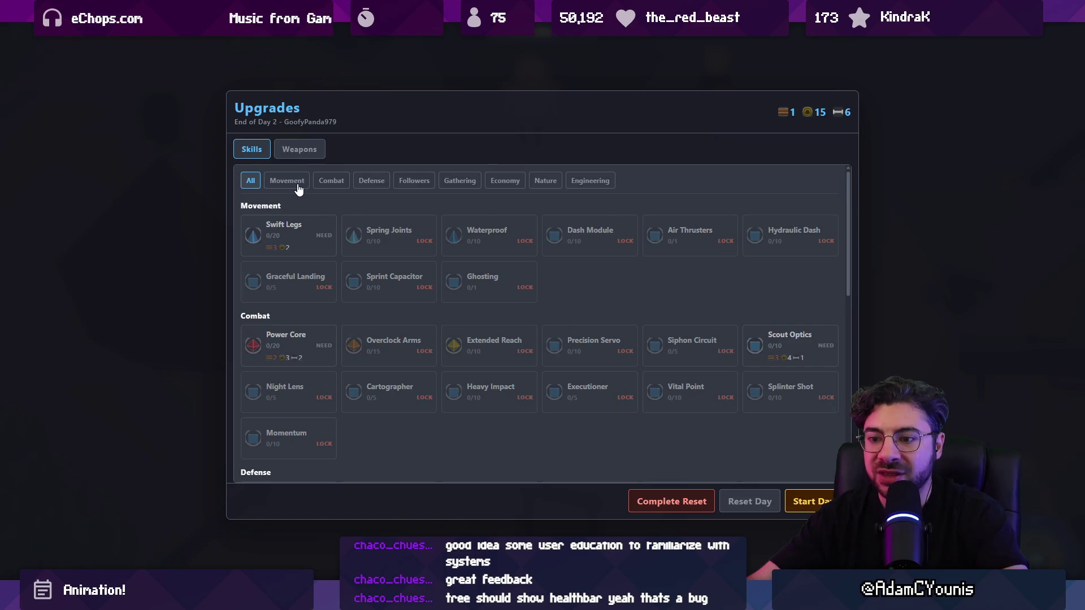
pyautogui.scroll(-8, 472, 237)
pyautogui.scroll(6, 431, 267)
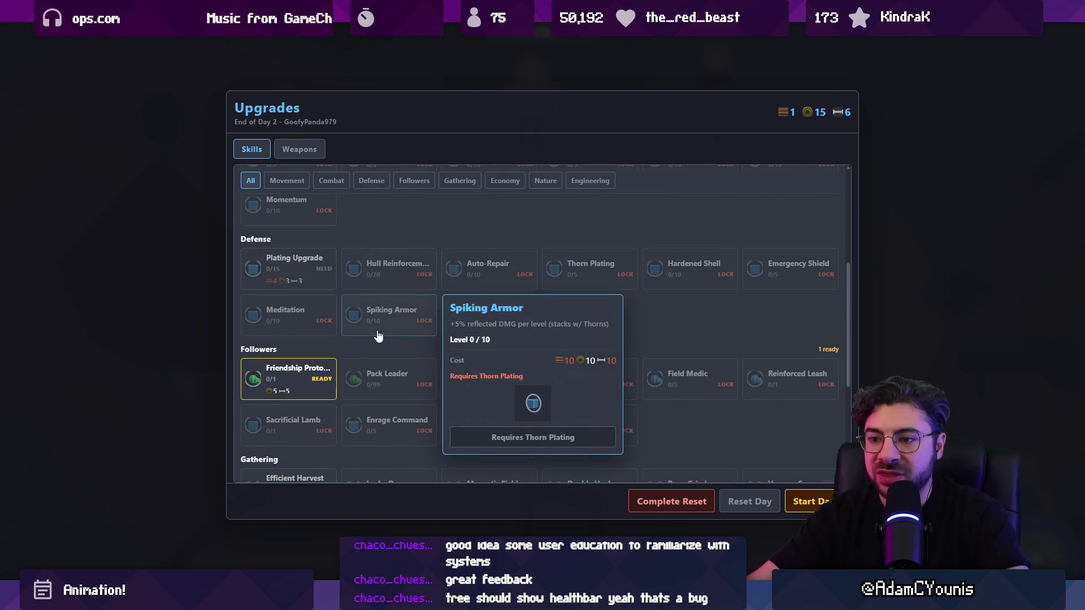
# Buy the Friendship Protocol skill upgrade, then leave fullscreen
pyautogui.moveTo(321, 370)
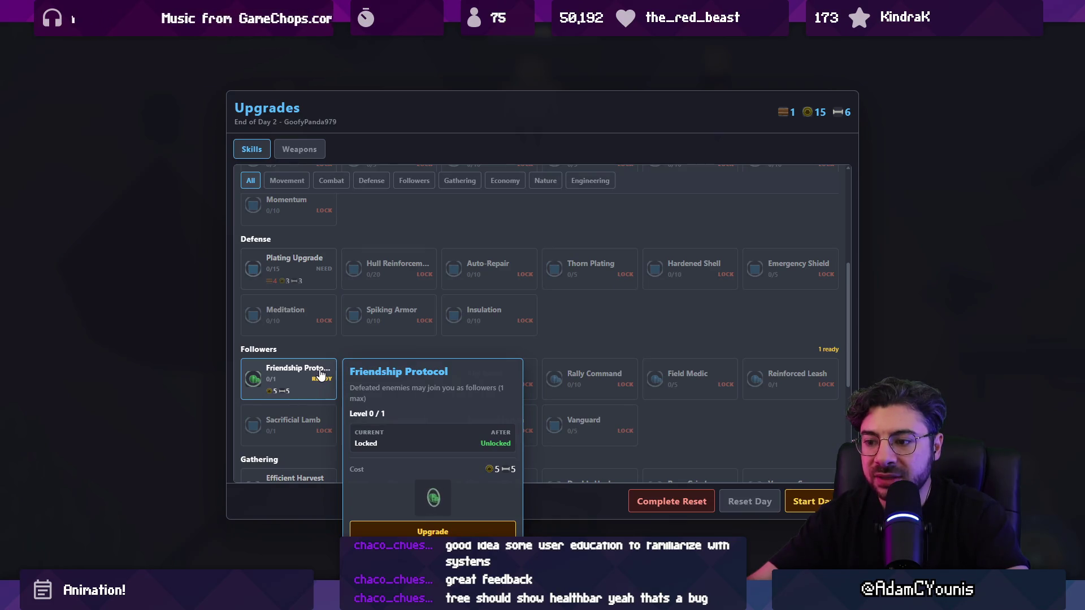
pyautogui.click(451, 528)
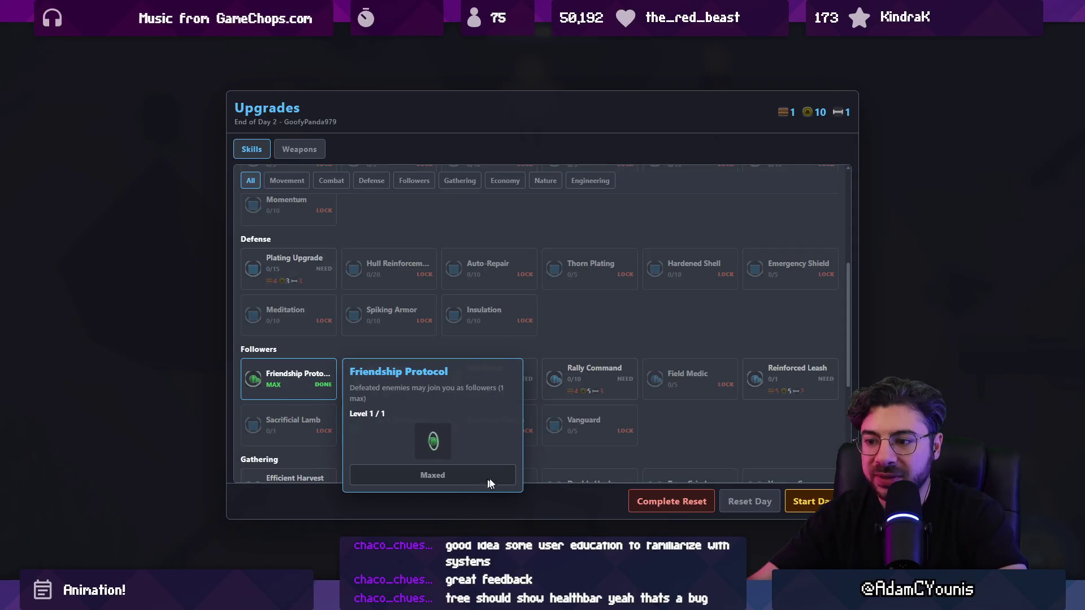
pyautogui.moveTo(657, 386)
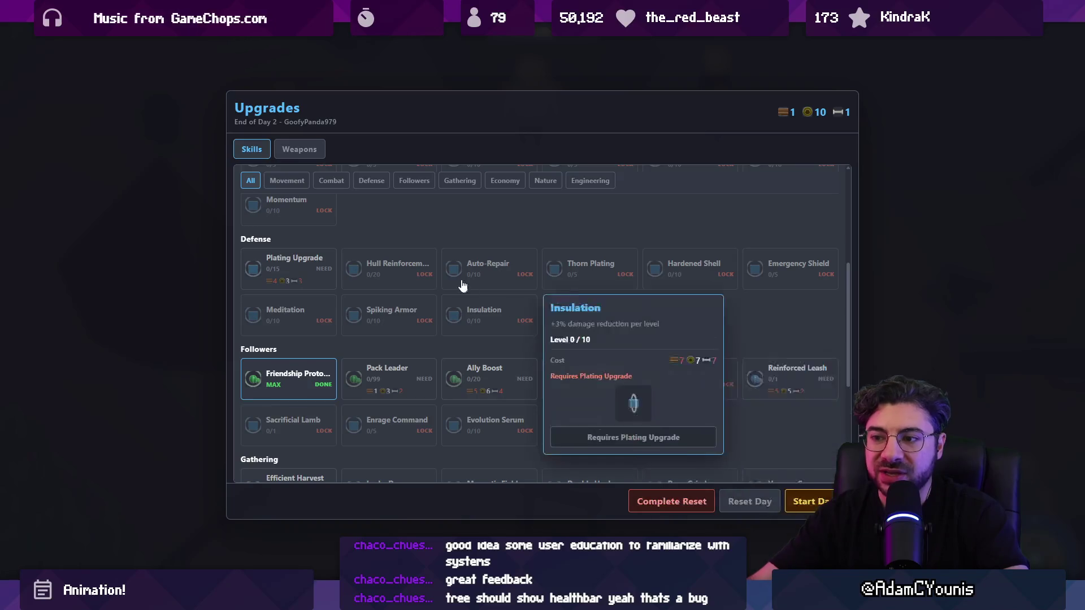
pyautogui.scroll(4, 475, 299)
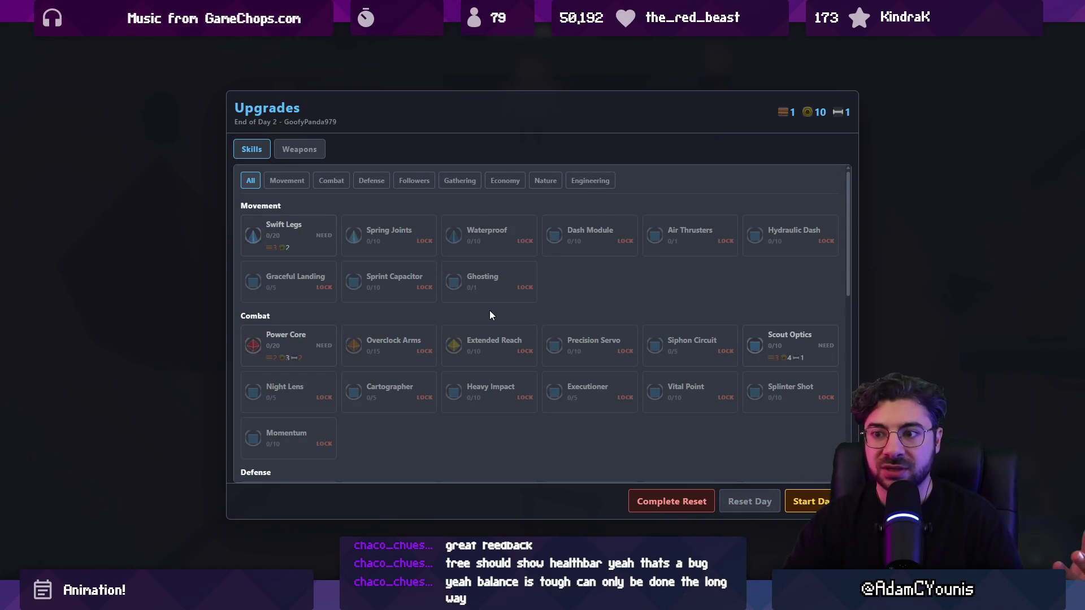
pyautogui.press('Escape')
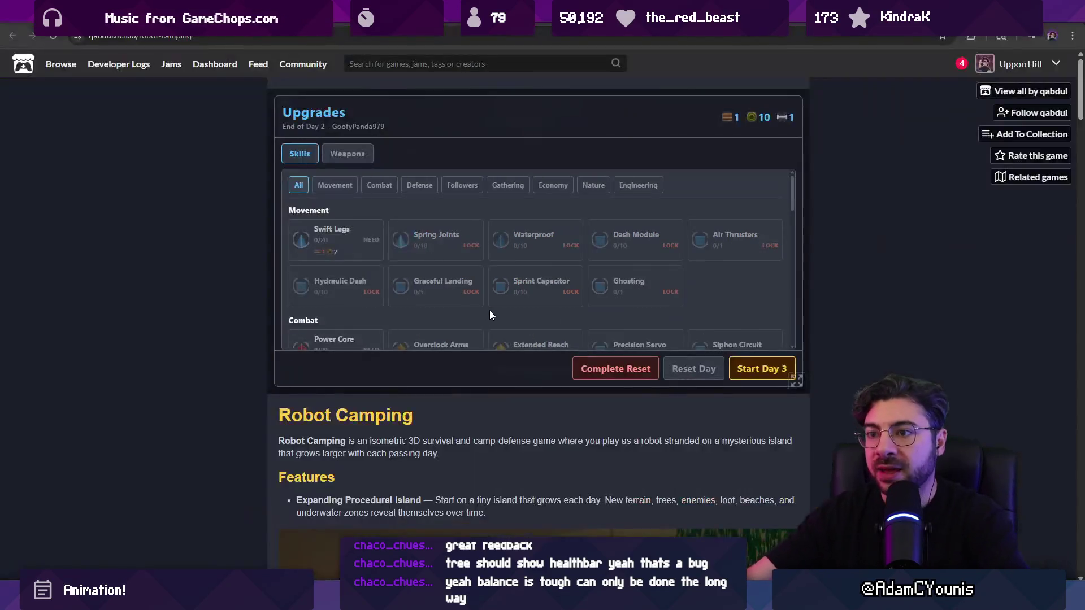
# Return to fullscreen, review the Weapons and Skills upgrades, then close the upgrades screen
pyautogui.click(806, 394)
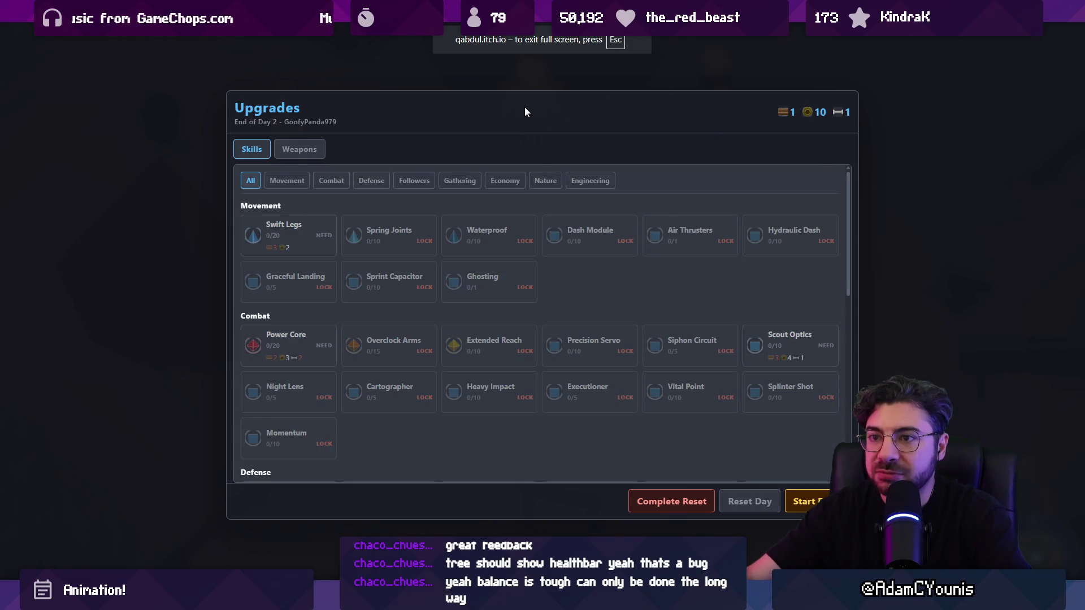
pyautogui.click(288, 151)
pyautogui.click(252, 149)
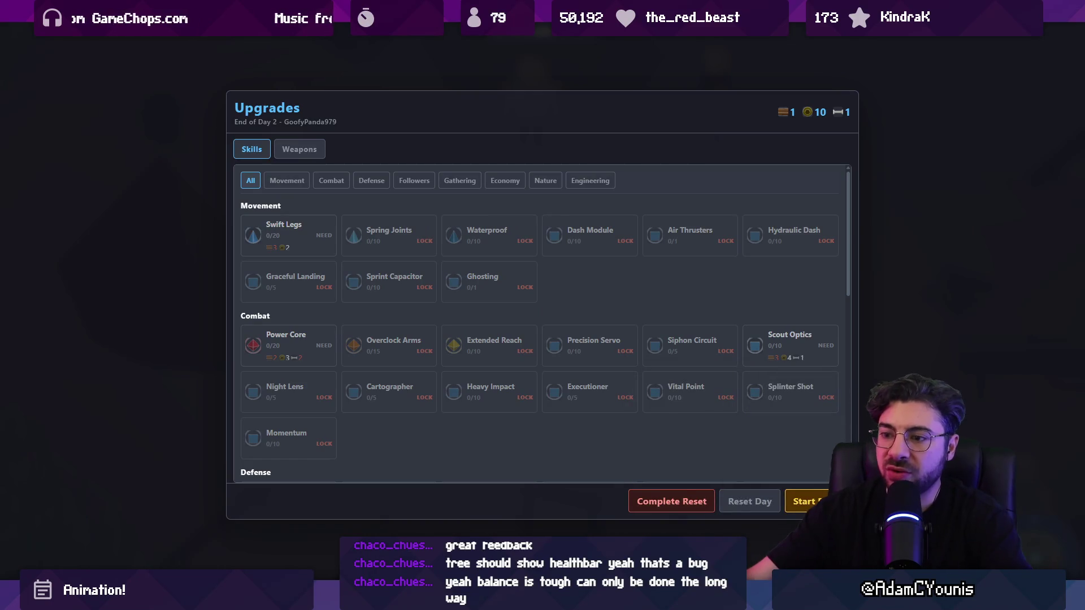
pyautogui.scroll(-5, 368, 273)
pyautogui.scroll(5, 367, 273)
pyautogui.scroll(-4, 381, 290)
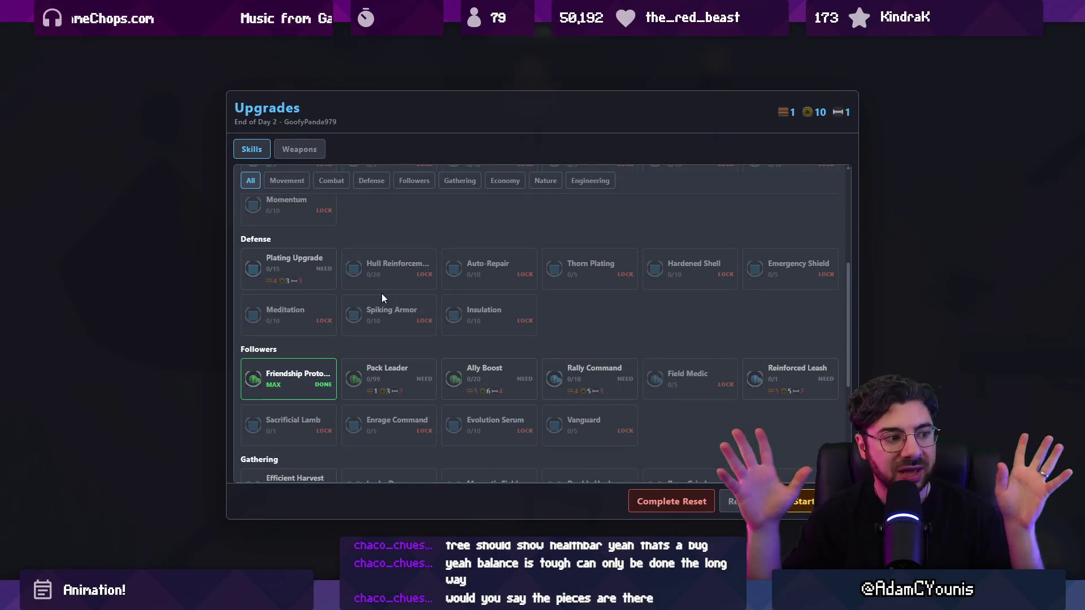
pyautogui.moveTo(653, 160)
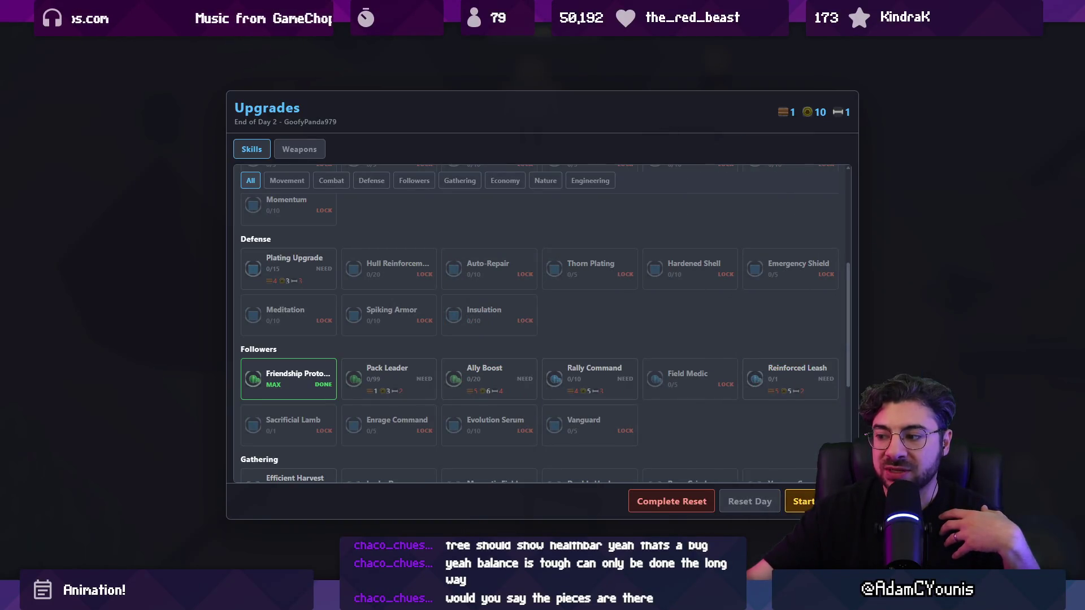
pyautogui.press('Escape')
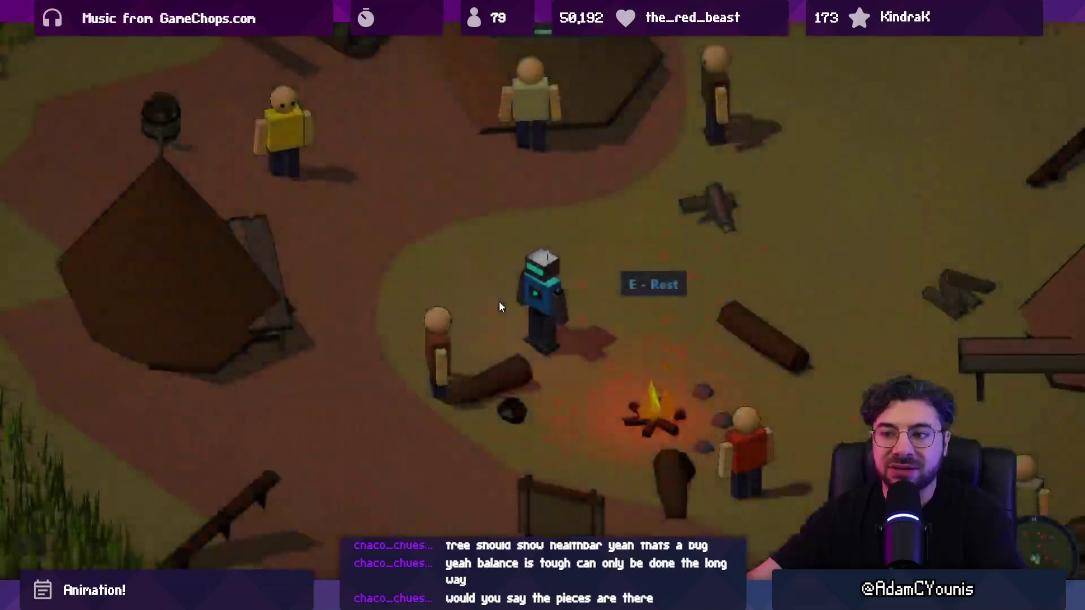
# Walk the robot from the broken wagon to the tents, campfire and log pile, roaming the camp
pyautogui.hotkey('w', 'a')
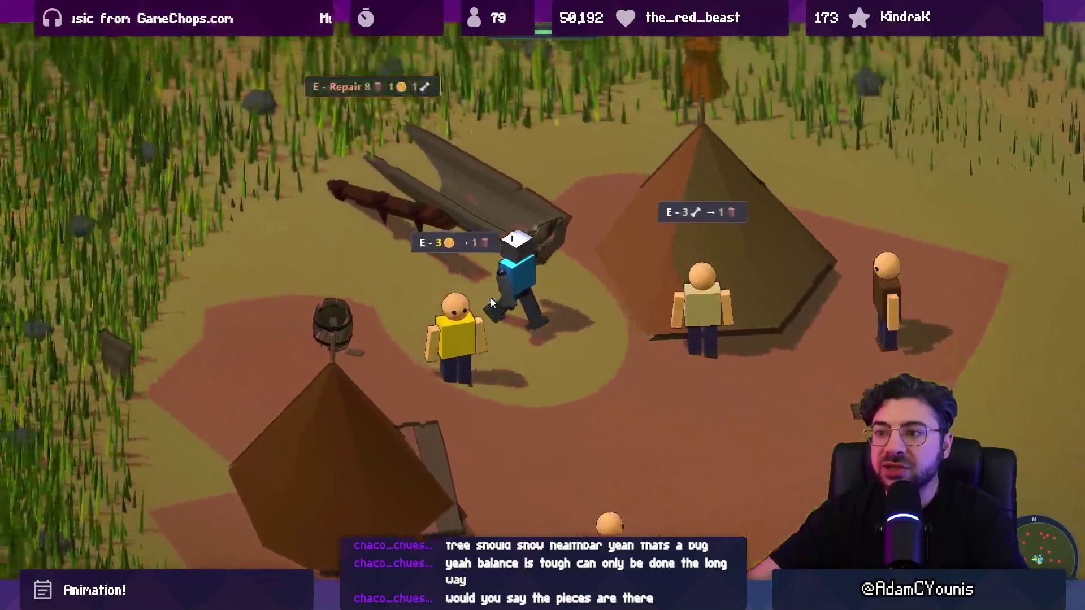
pyautogui.hotkey('s', 'd')
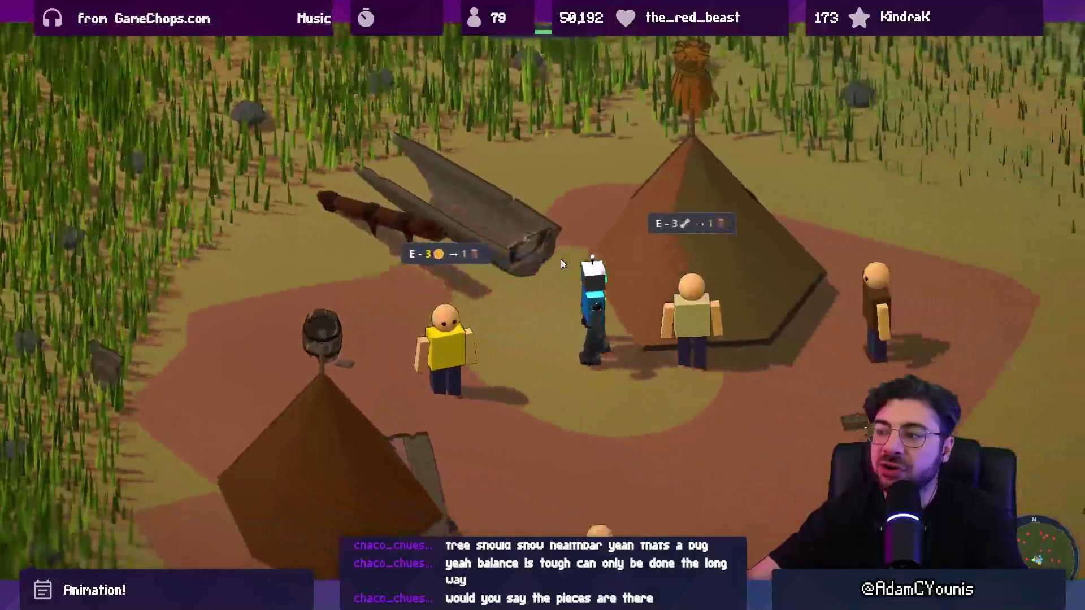
pyautogui.hotkey('s', 'd')
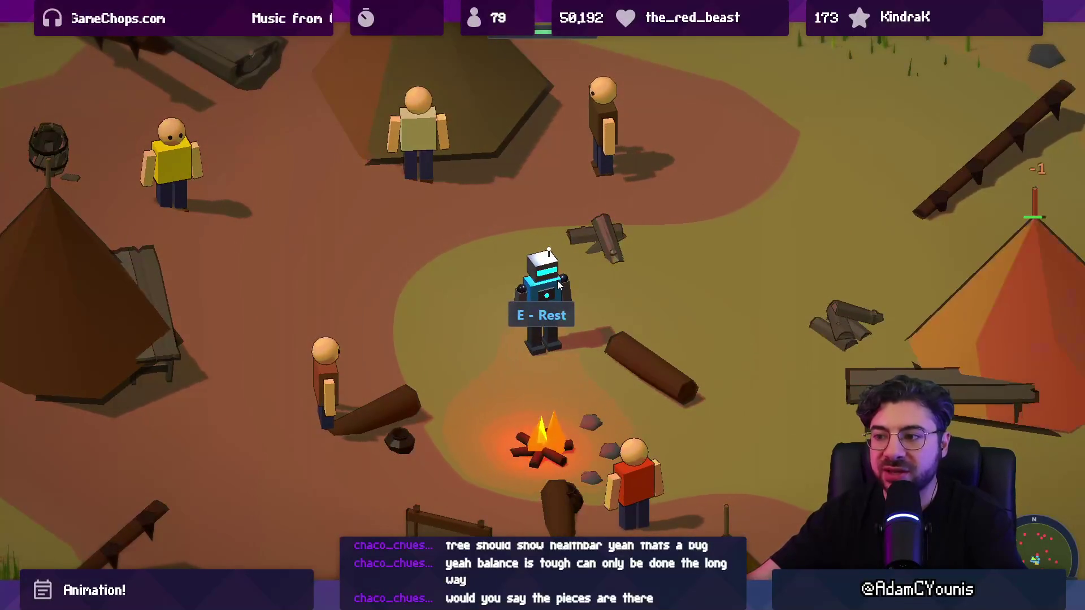
pyautogui.press('d')
pyautogui.press('d')
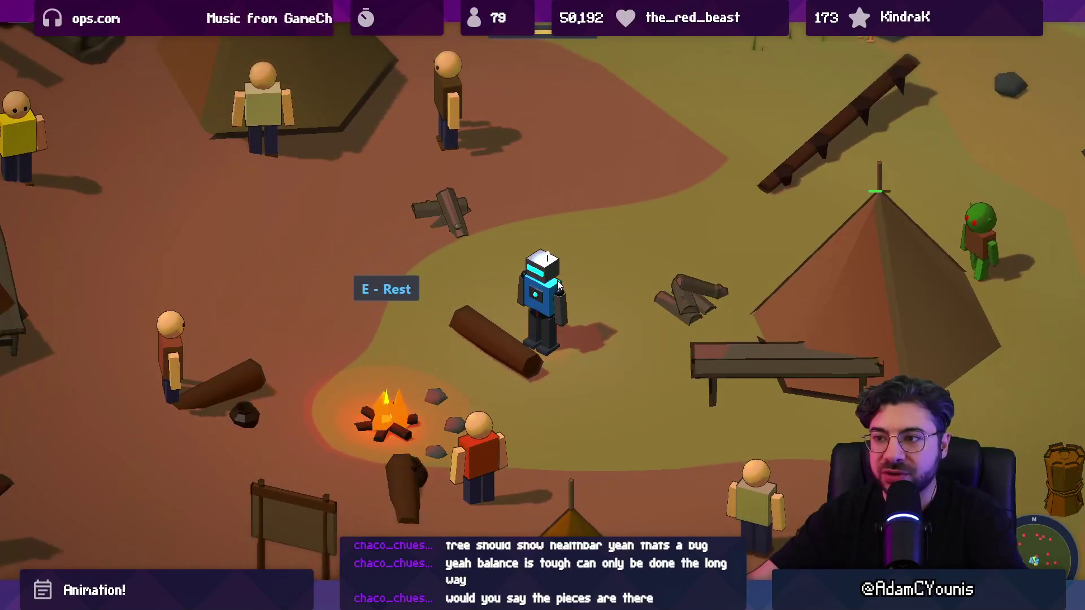
pyautogui.press('w')
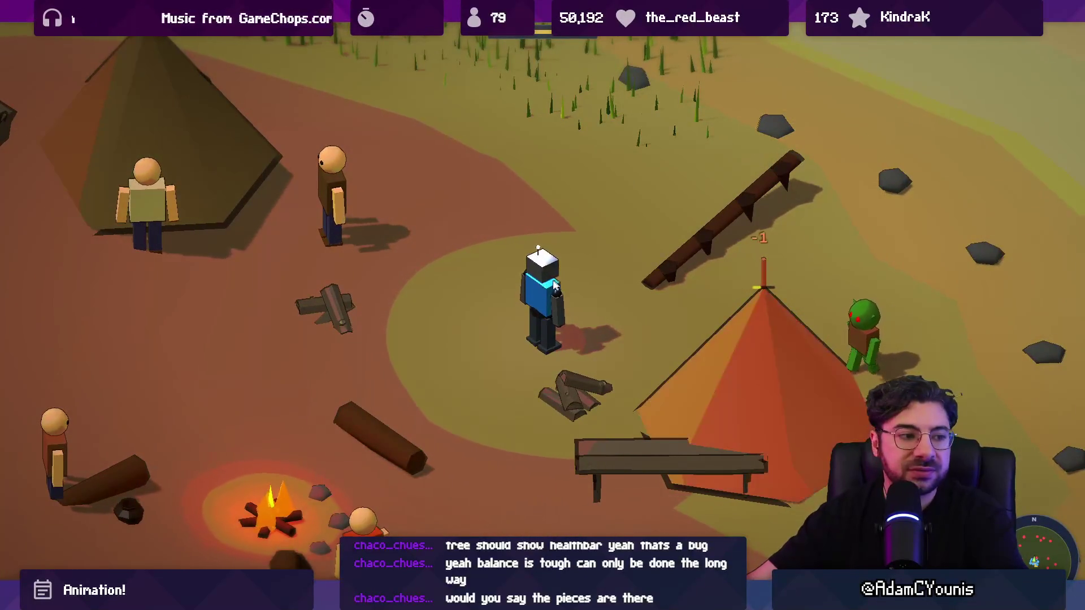
pyautogui.press('w')
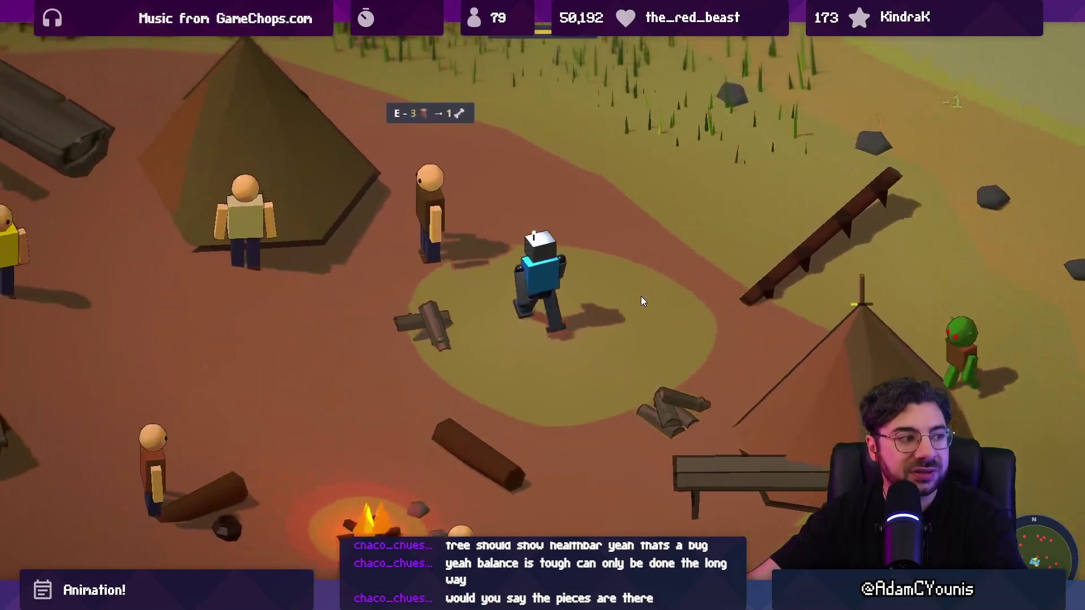
pyautogui.press('s')
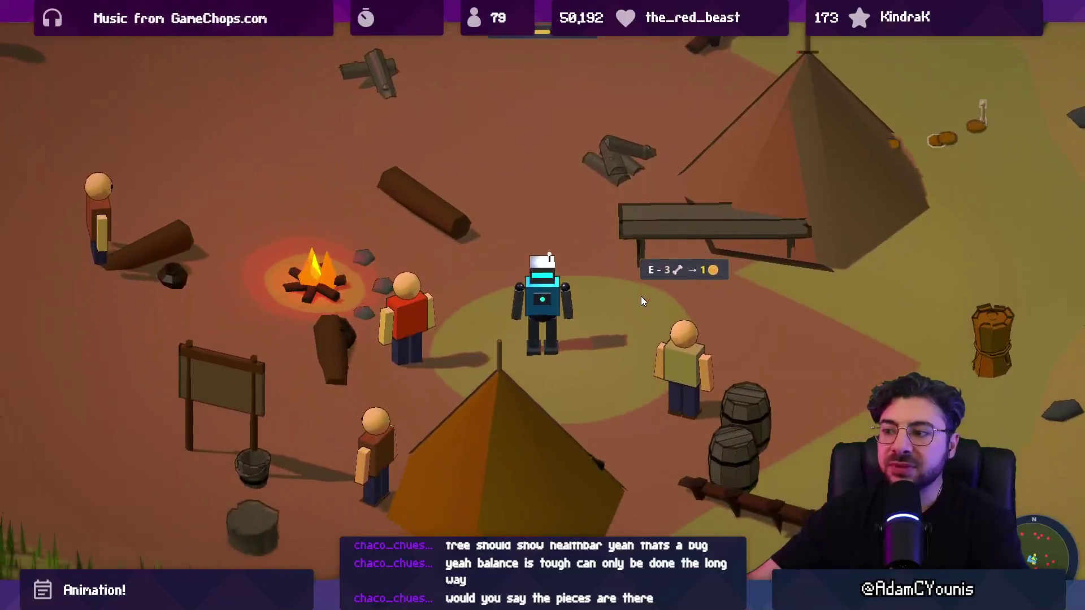
pyautogui.press('w')
pyautogui.press('d')
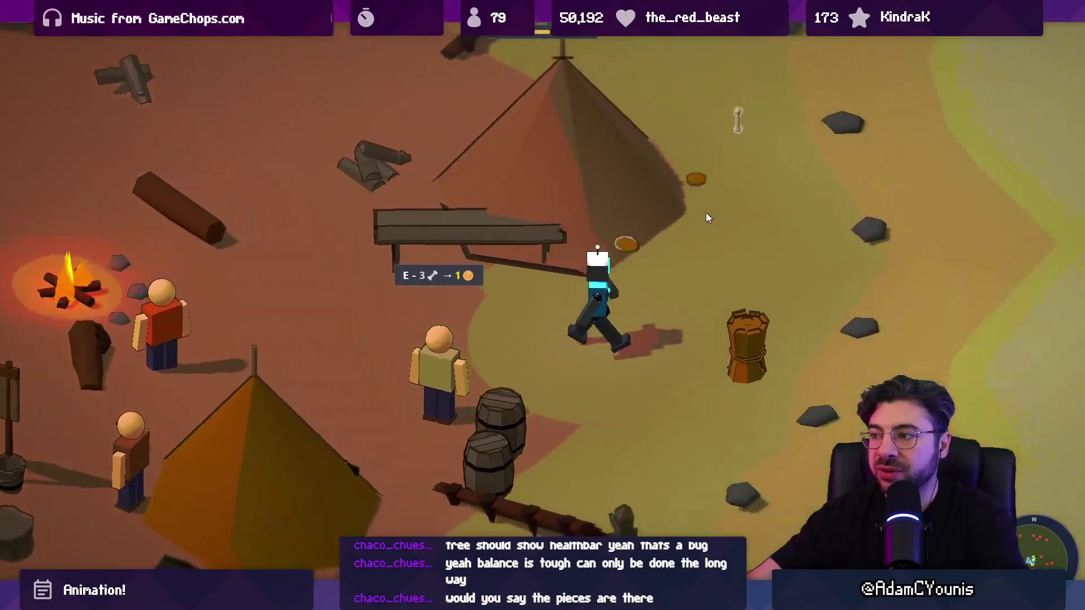
# Walk past the campfire into the grass and back toward the tent and bench
pyautogui.press('w')
pyautogui.press('a')
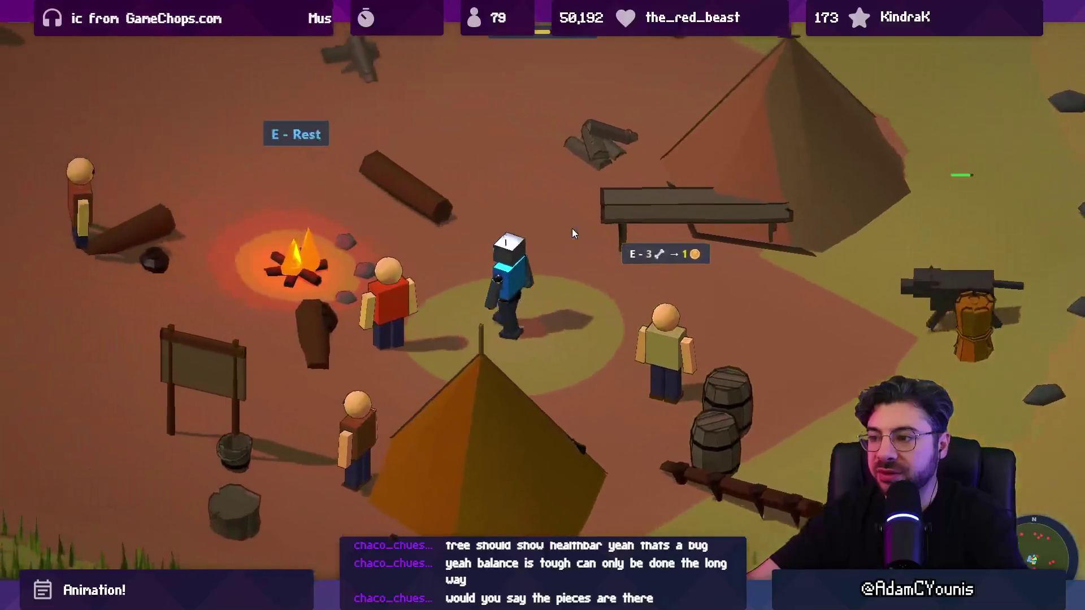
pyautogui.press('w')
pyautogui.press('a')
pyautogui.press('s')
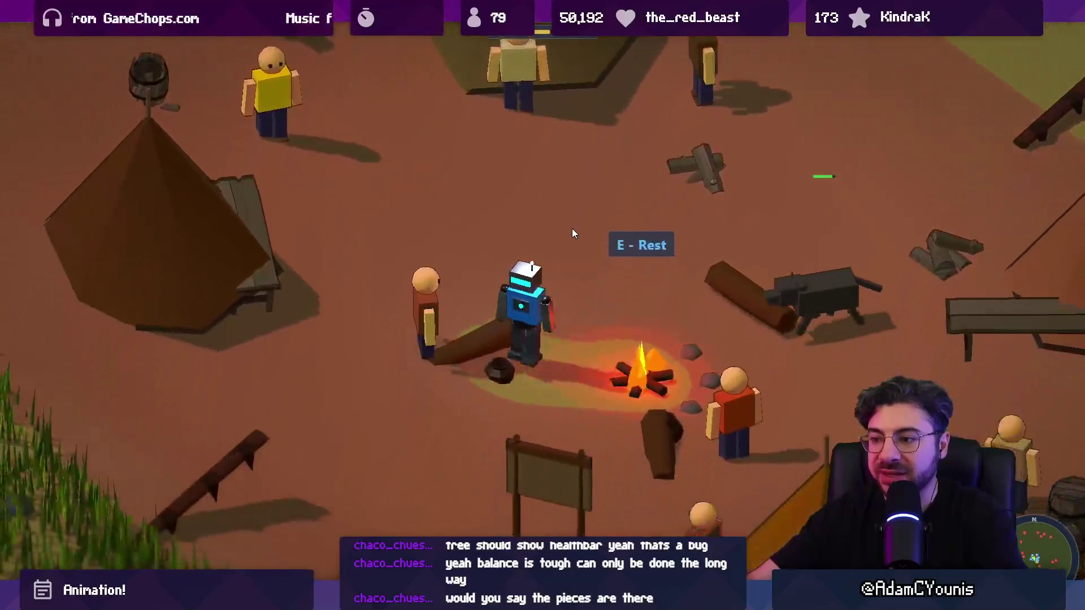
pyautogui.press('w')
pyautogui.press('a')
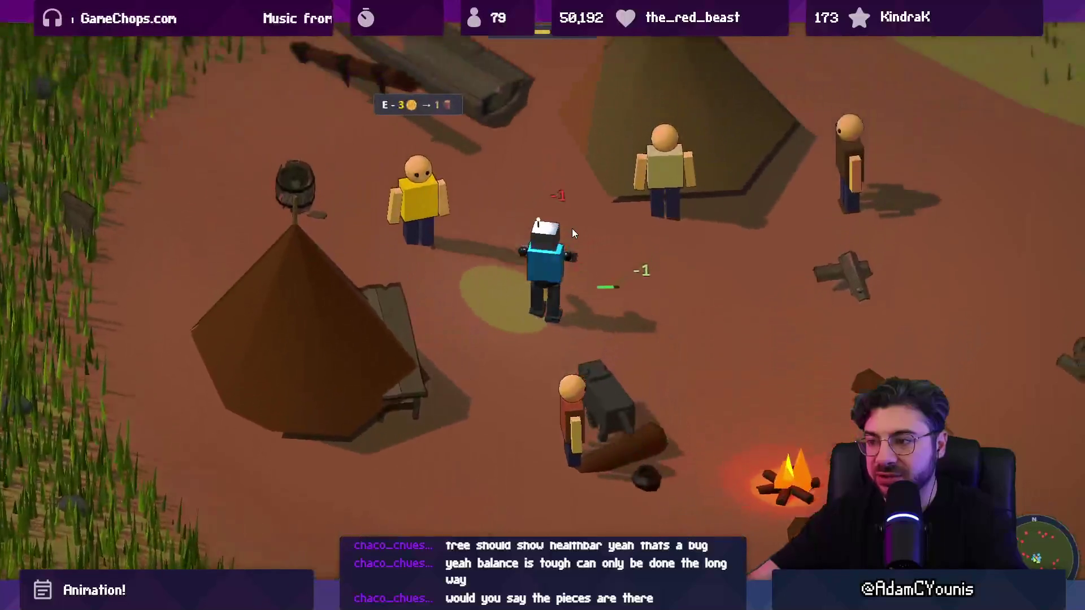
pyautogui.press('s')
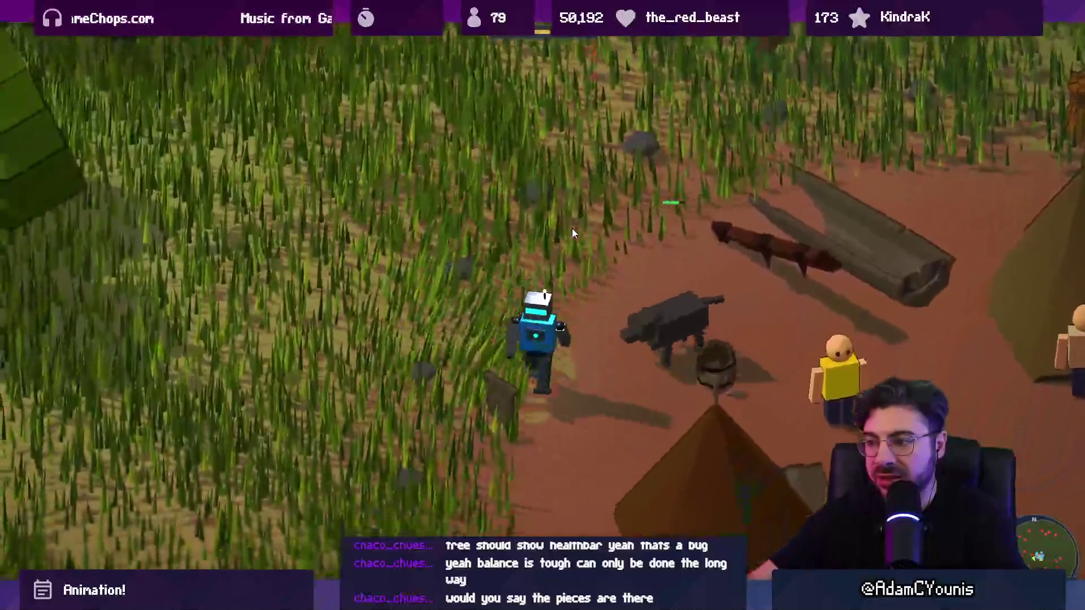
pyautogui.press('d')
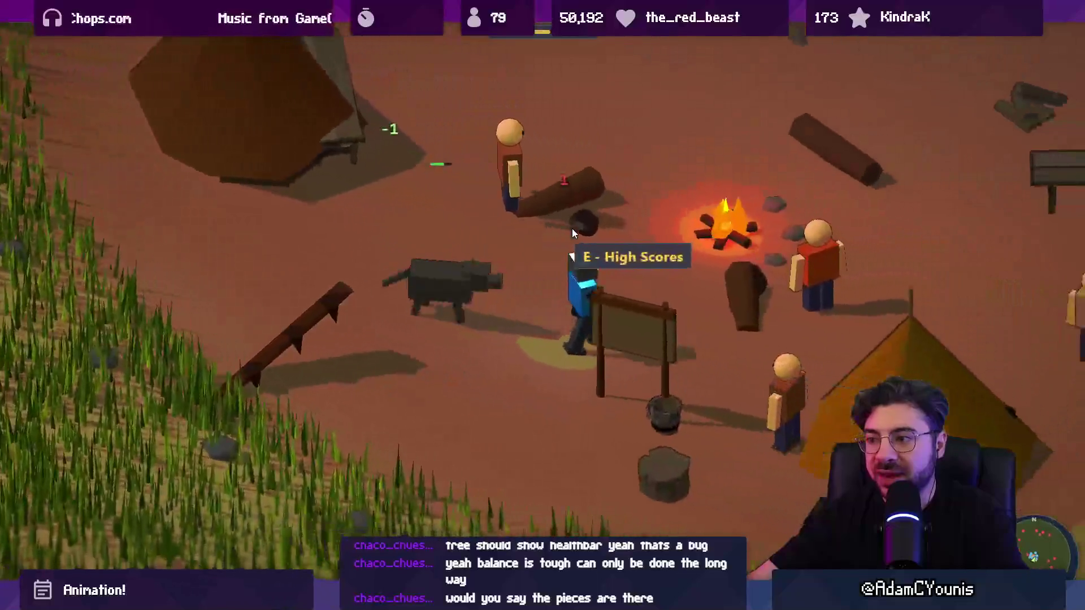
pyautogui.press('d')
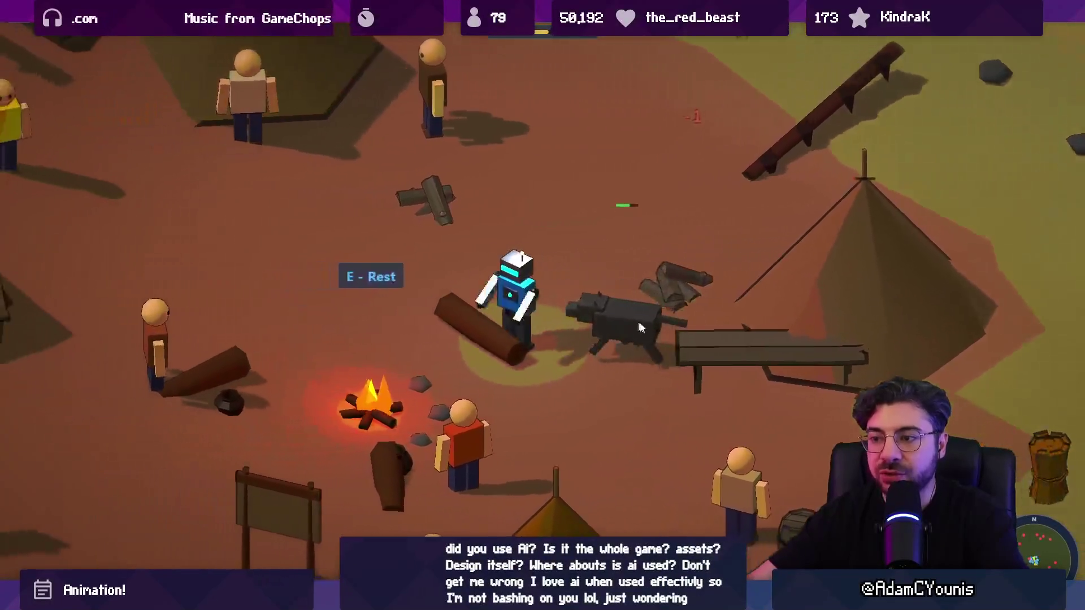
# Attack the wolf until it becomes a follower (Wolf 1/1), then exit fullscreen
pyautogui.click(642, 328)
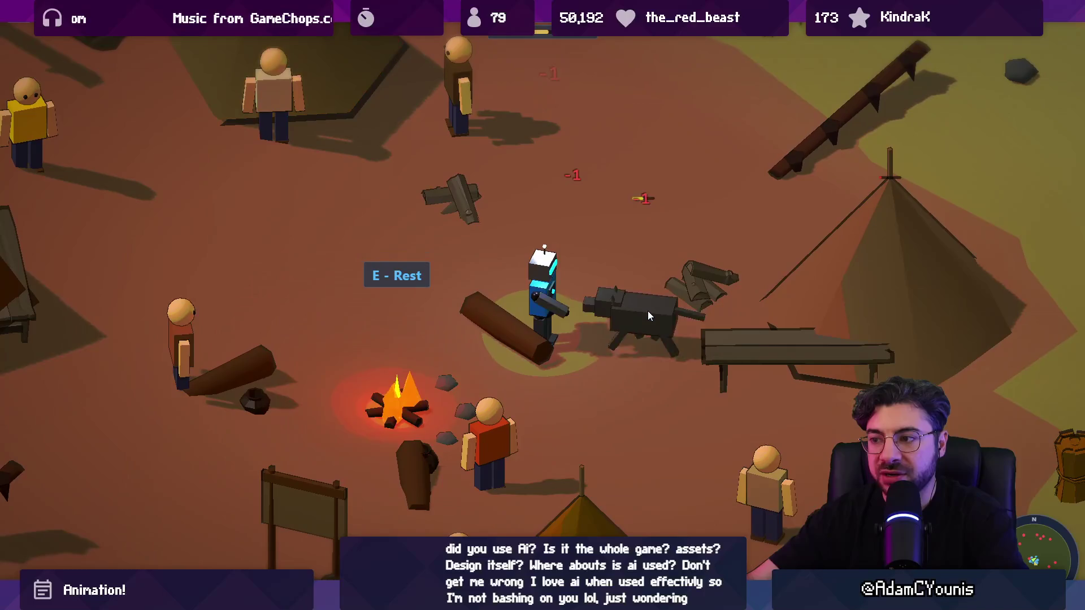
pyautogui.click(648, 312)
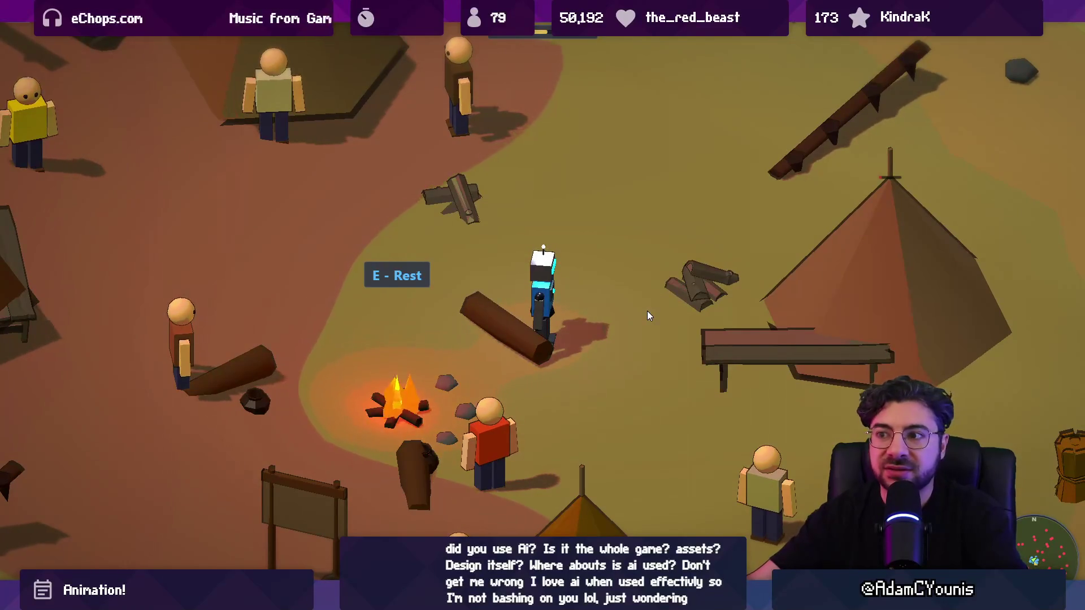
pyautogui.press('w')
pyautogui.press('w')
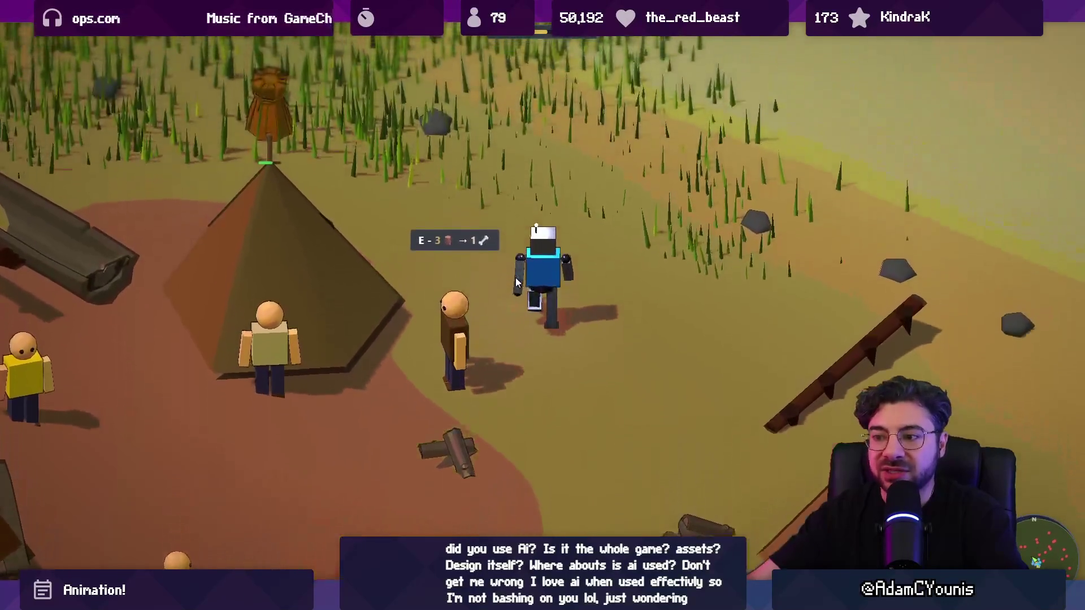
pyautogui.press('s')
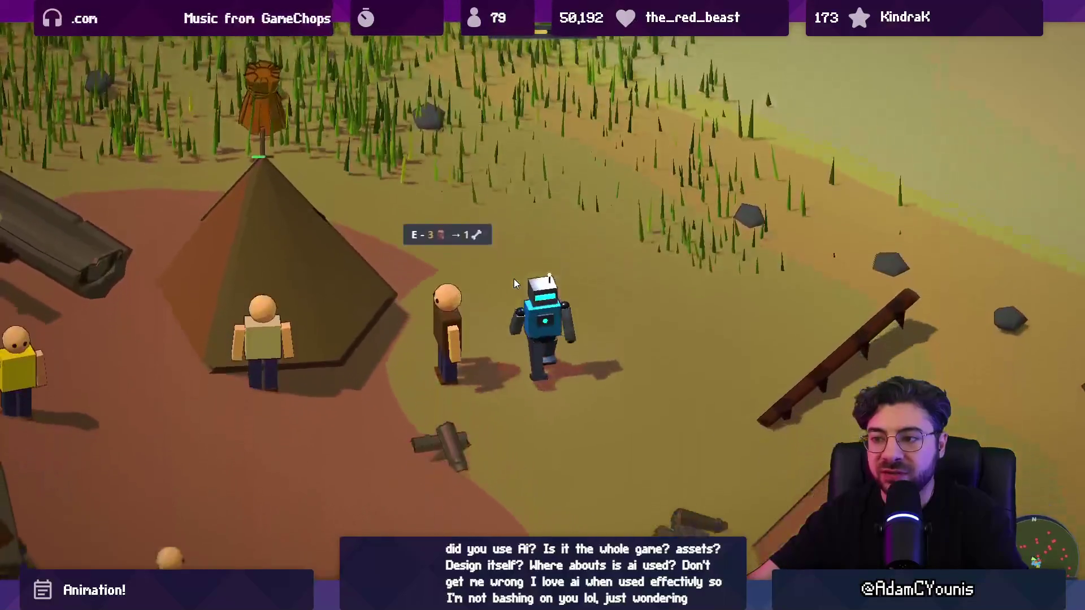
pyautogui.press('w')
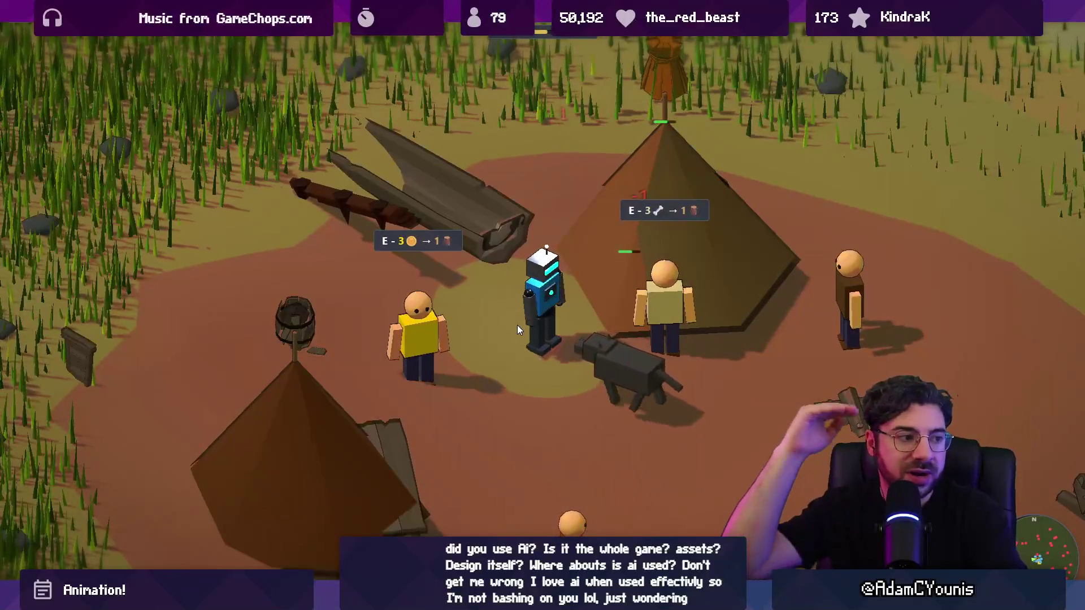
pyautogui.press('Escape')
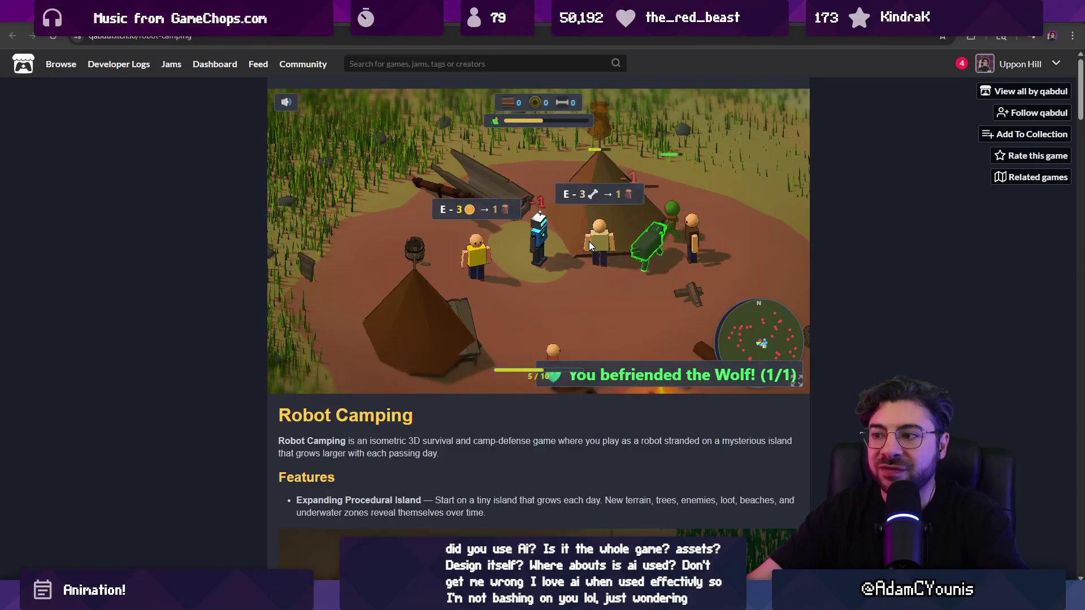
# Walk the robot to the campfire and down to another camp area
pyautogui.press('s')
pyautogui.press('d')
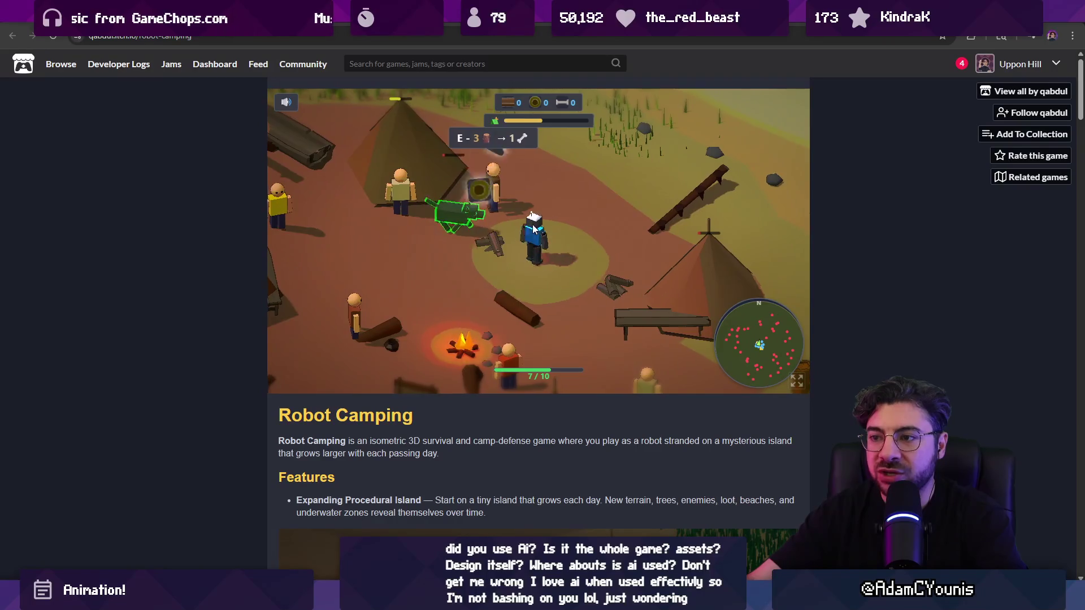
pyautogui.press('a')
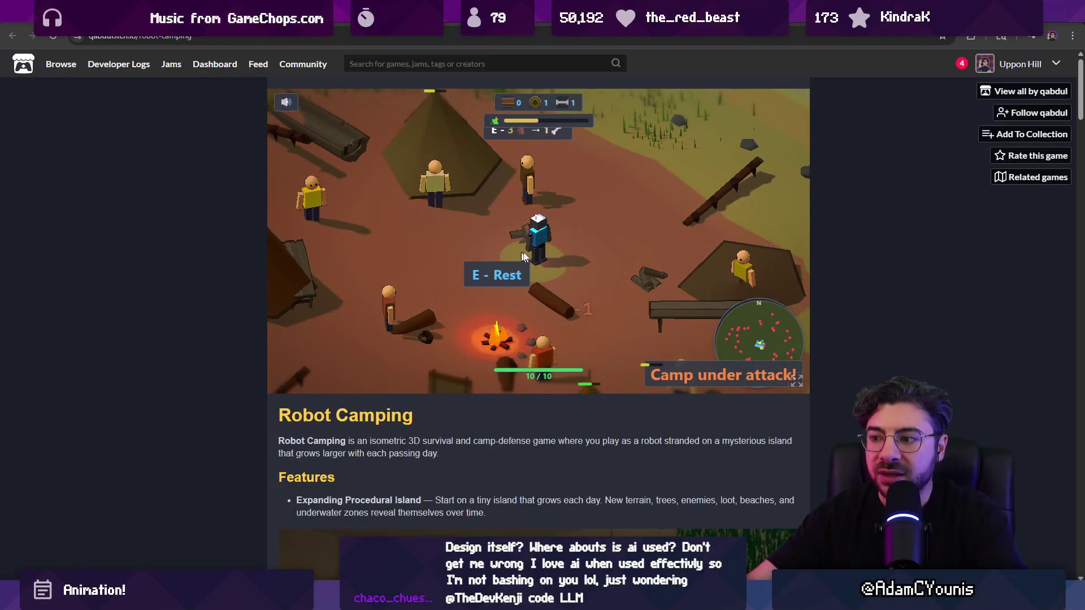
pyautogui.scroll(2, 558, 191)
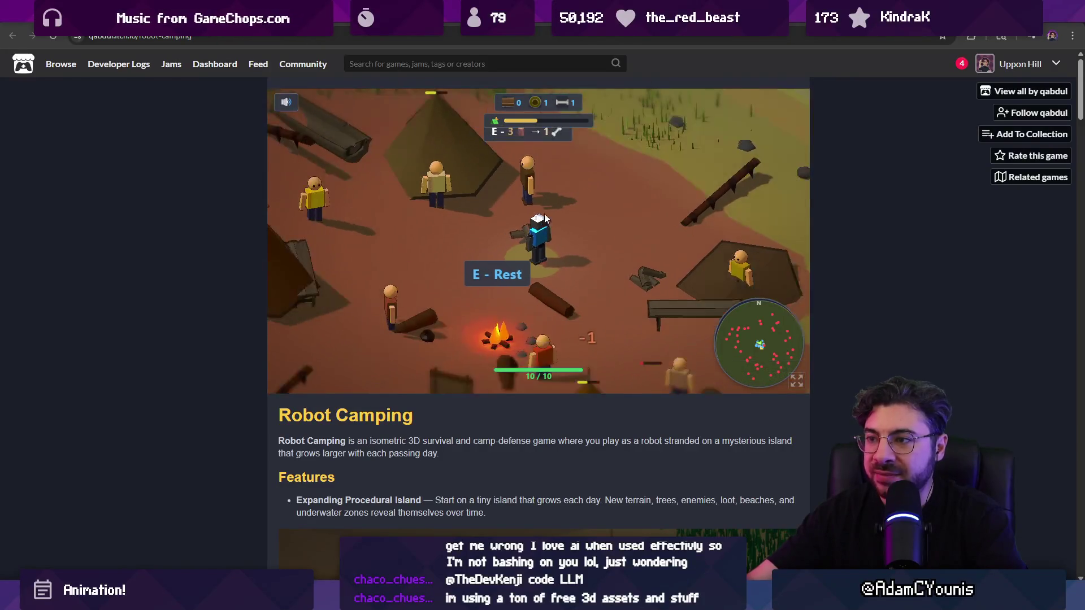
pyautogui.scroll(-2, 546, 218)
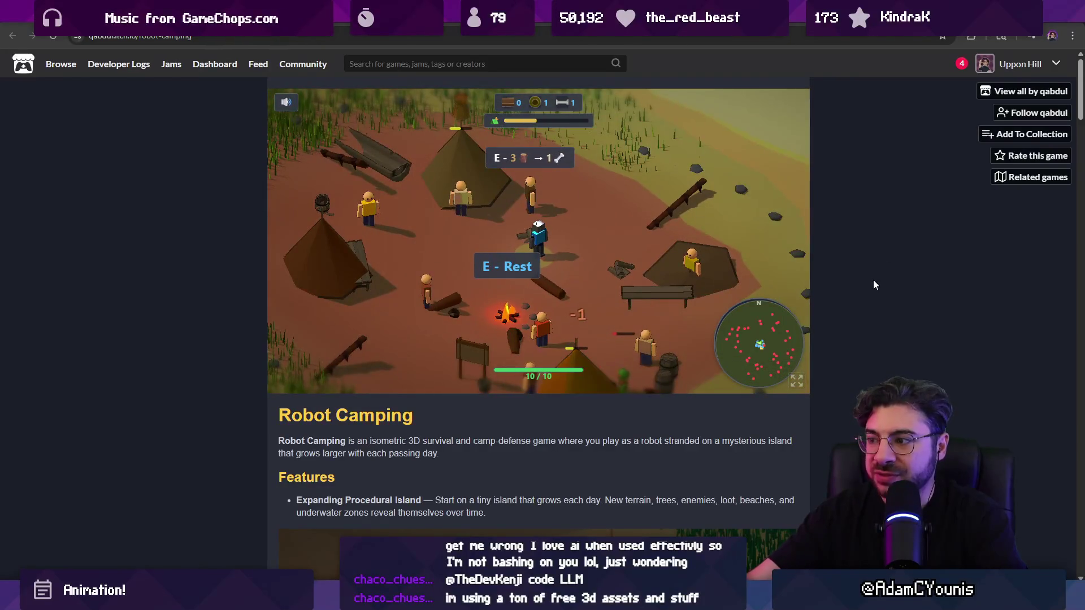
pyautogui.press('s')
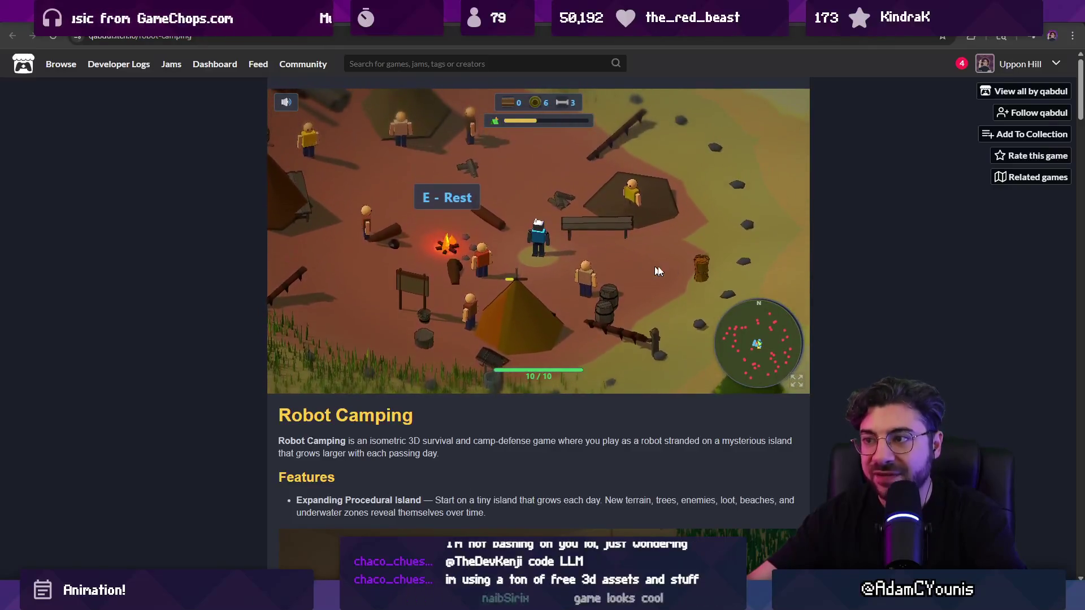
# Scroll the itch.io page back to the game and switch the embed to full screen
pyautogui.scroll(-10, 848, 282)
pyautogui.scroll(-15, 844, 282)
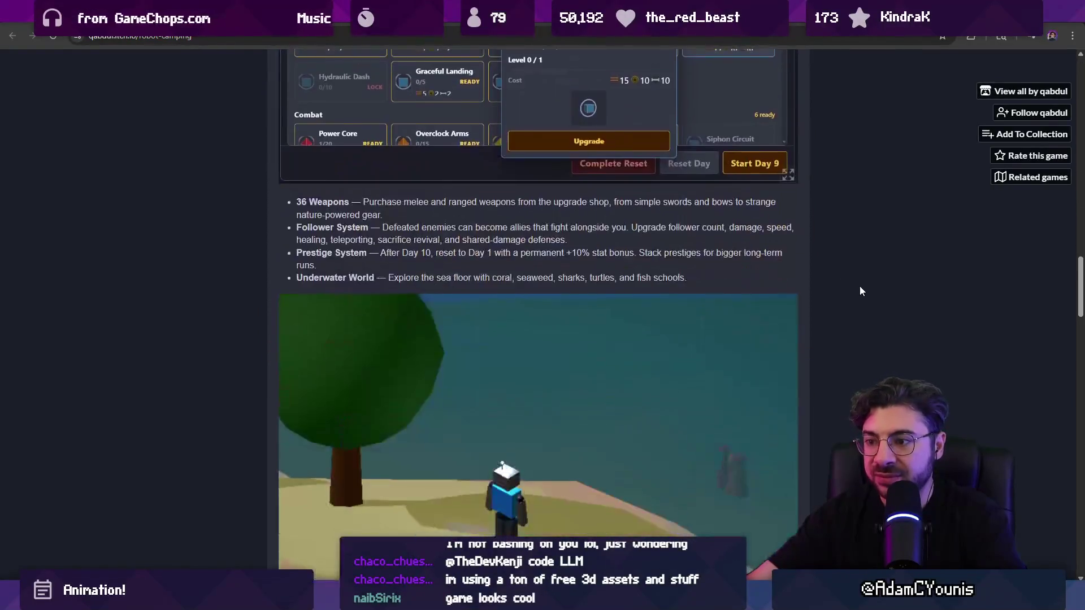
pyautogui.scroll(20, 861, 286)
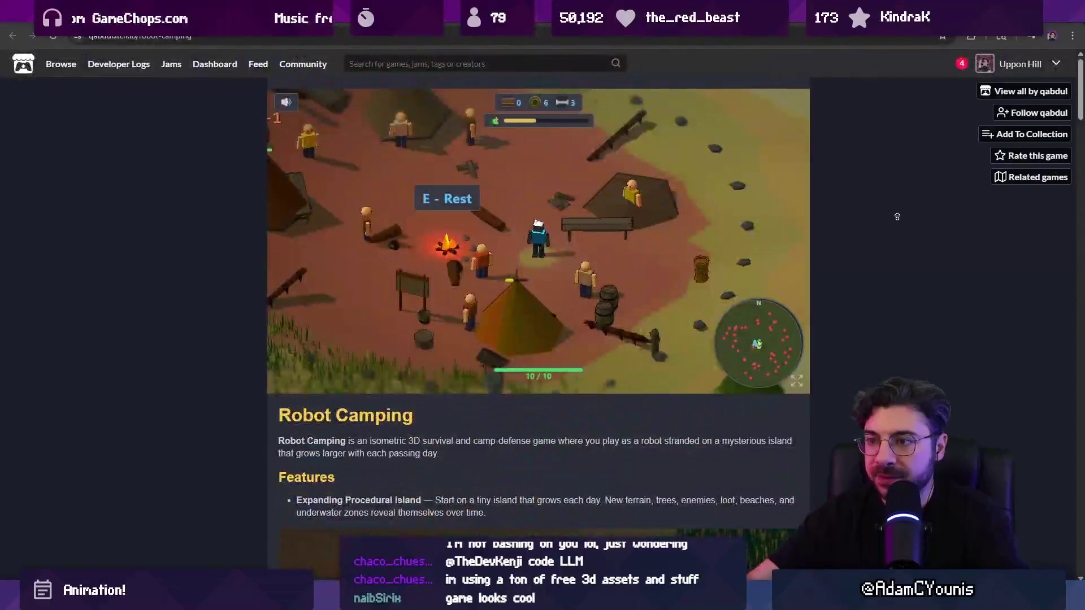
pyautogui.click(795, 382)
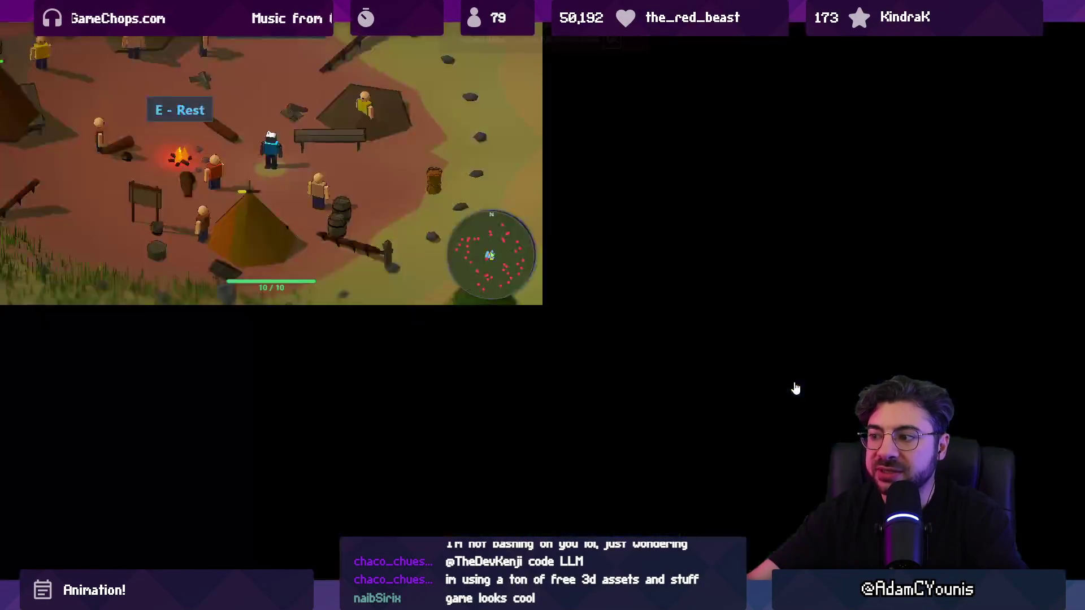
# Walk the robot from the campfire toward the high scores sign, then re-enter full screen
pyautogui.press('a')
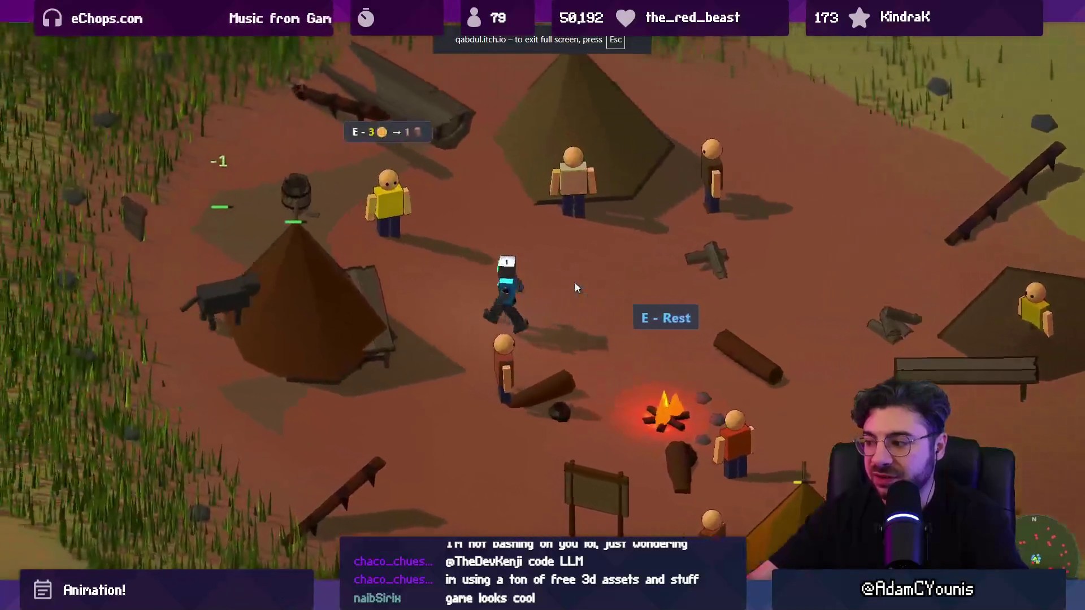
pyautogui.press('d')
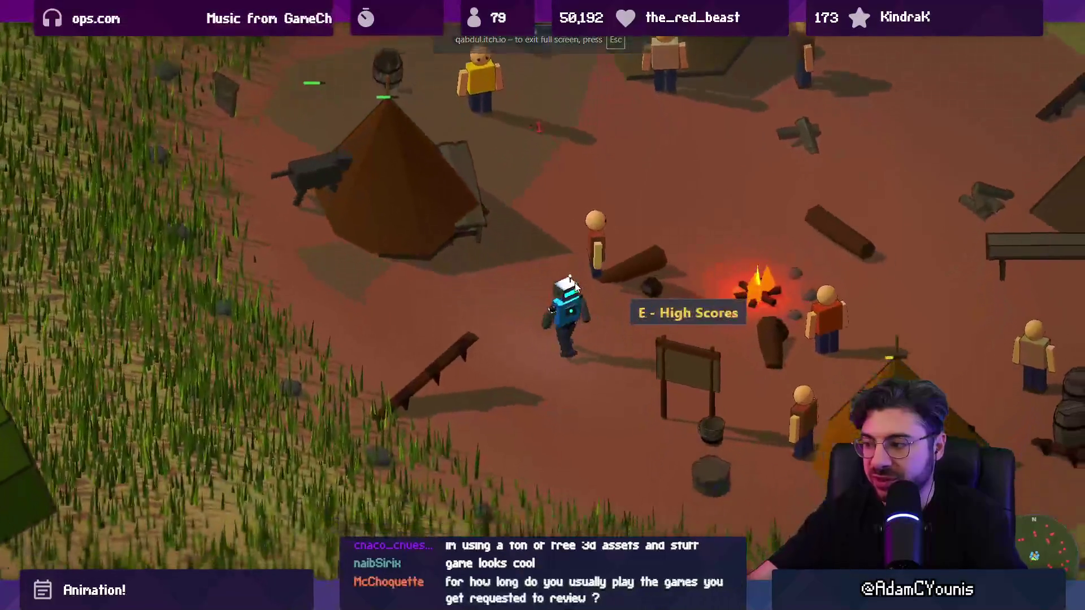
pyautogui.press('Escape')
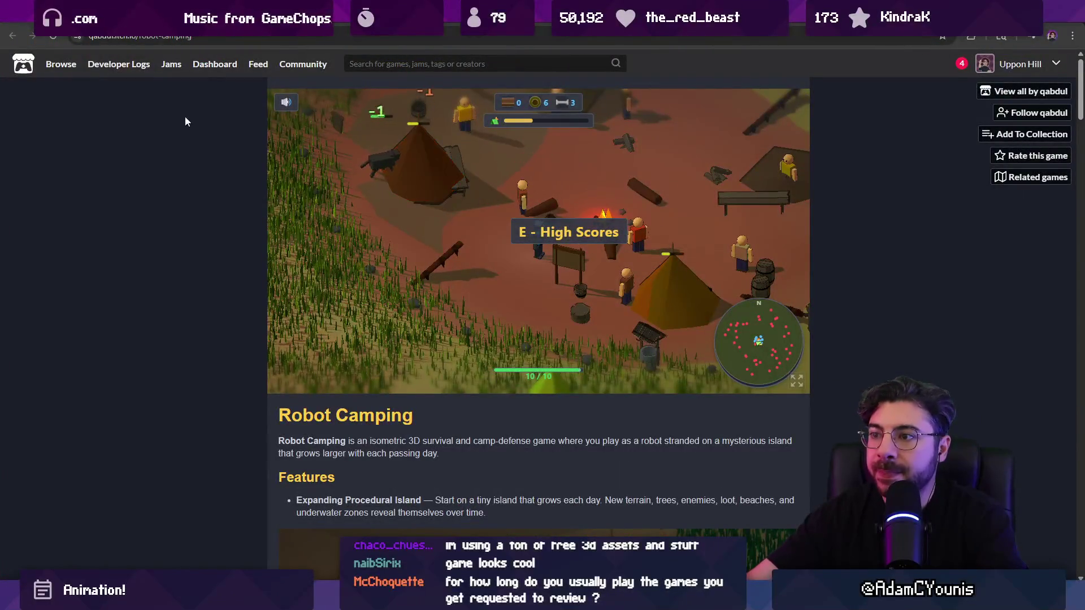
pyautogui.click(795, 381)
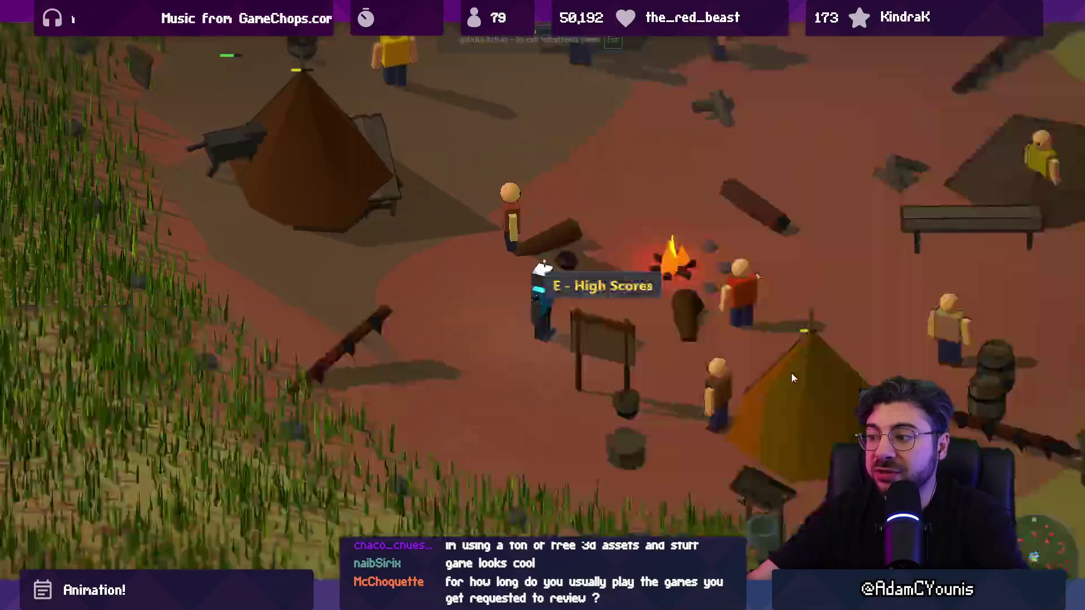
# Walk the robot past the tent and through the grass, then exit to the itch.io page
pyautogui.press('w')
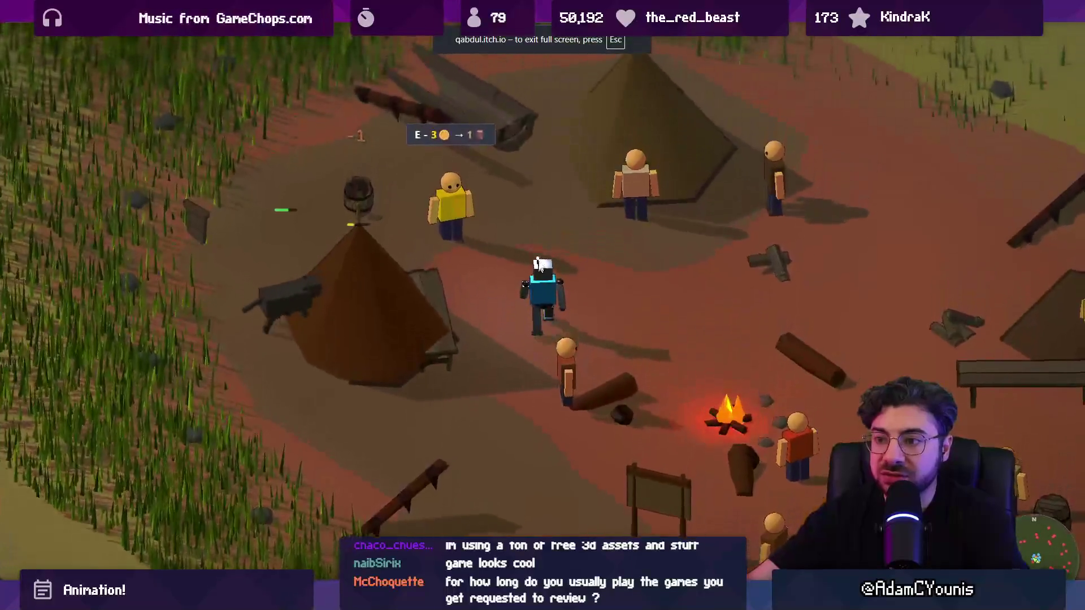
pyautogui.press('d')
pyautogui.press('s')
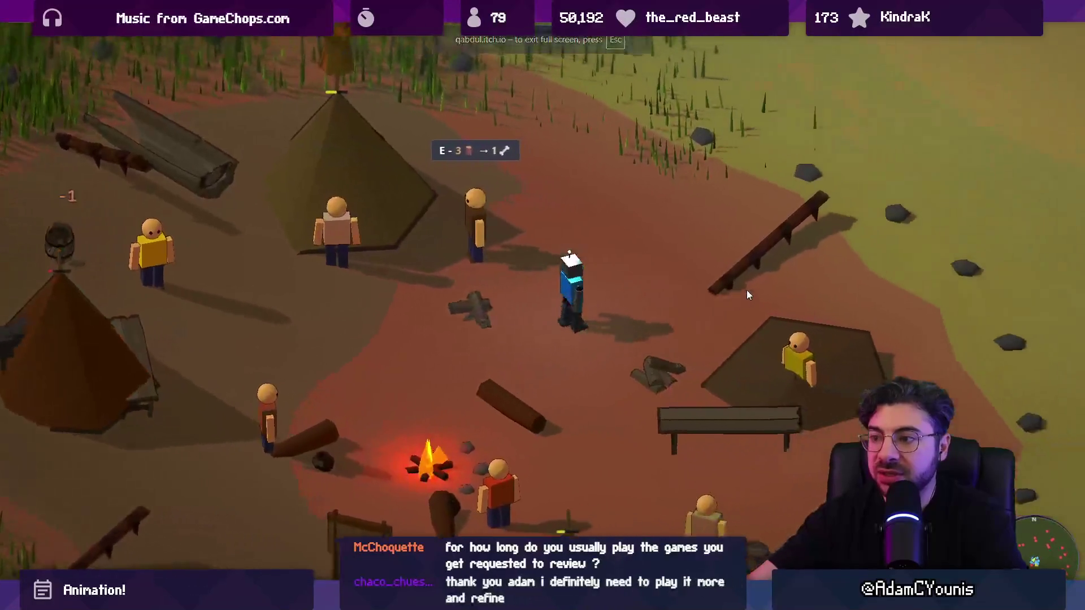
pyautogui.press('w')
pyautogui.press('a')
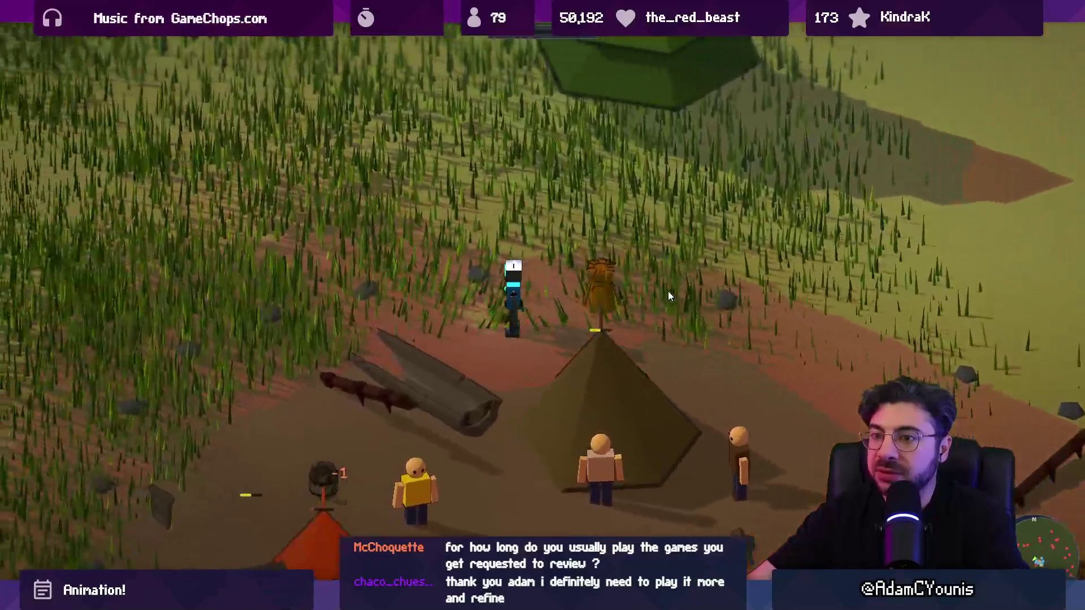
pyautogui.press('s')
pyautogui.press('Escape')
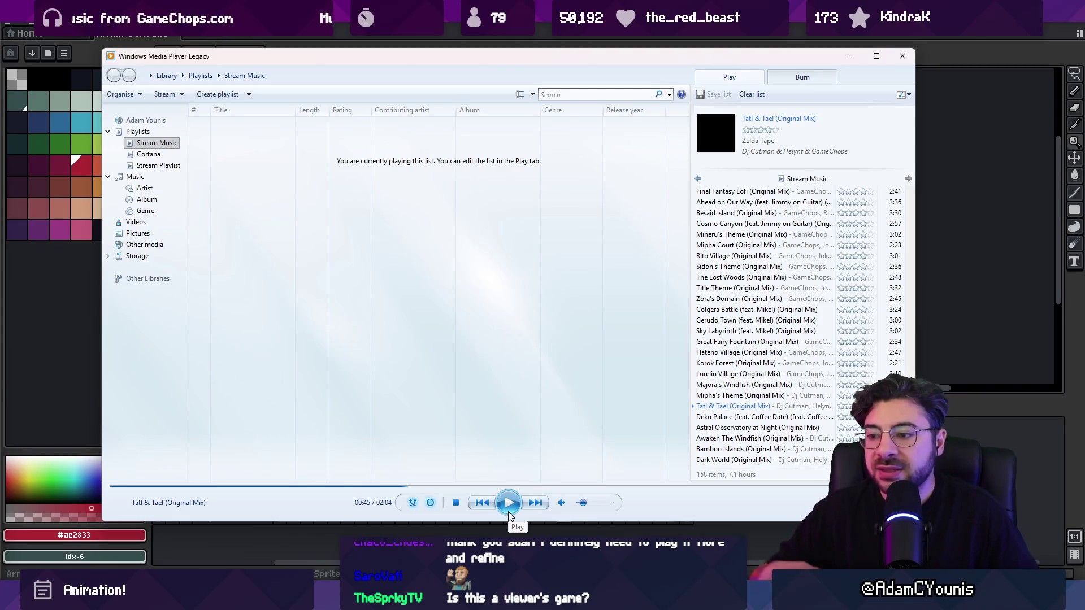
# Switch from the Stream Music playlist back to Aseprite's swordsman animation
pyautogui.hotkey('alt', 'Tab')
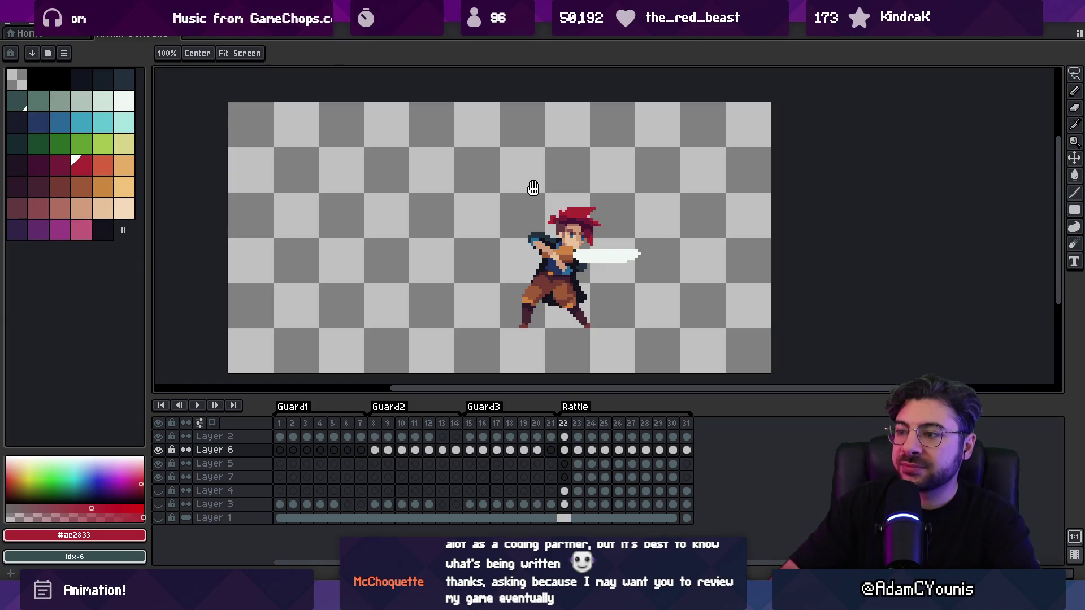
pyautogui.moveTo(511, 338); pyautogui.dragTo(433, 322)
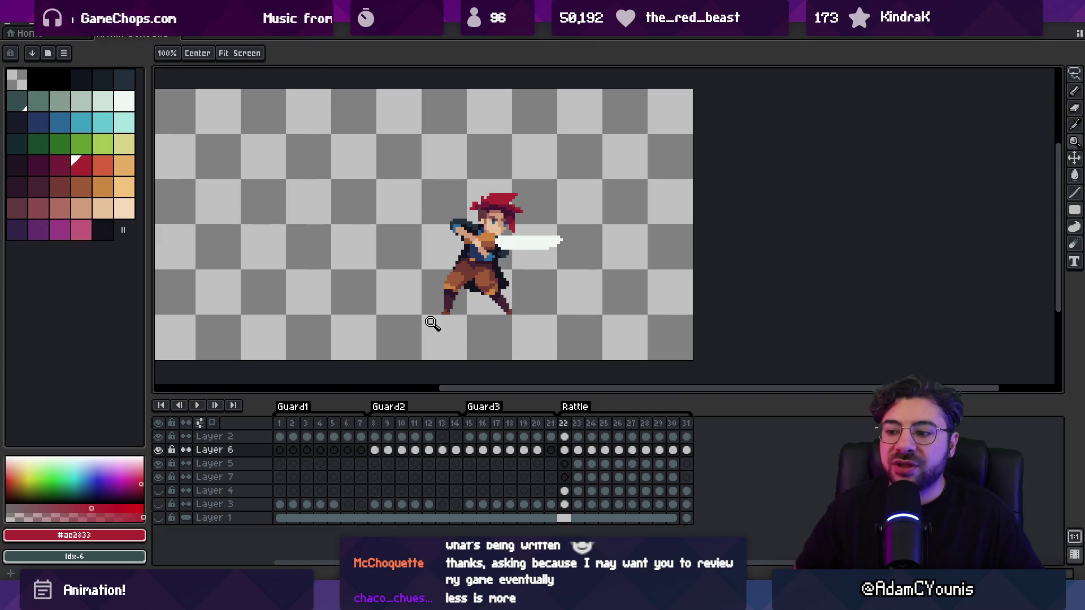
pyautogui.press('super')
# Launch Leonardo, thin the brush to 7.9 px, and draw a small circle inside a box
pyautogui.write('leo')
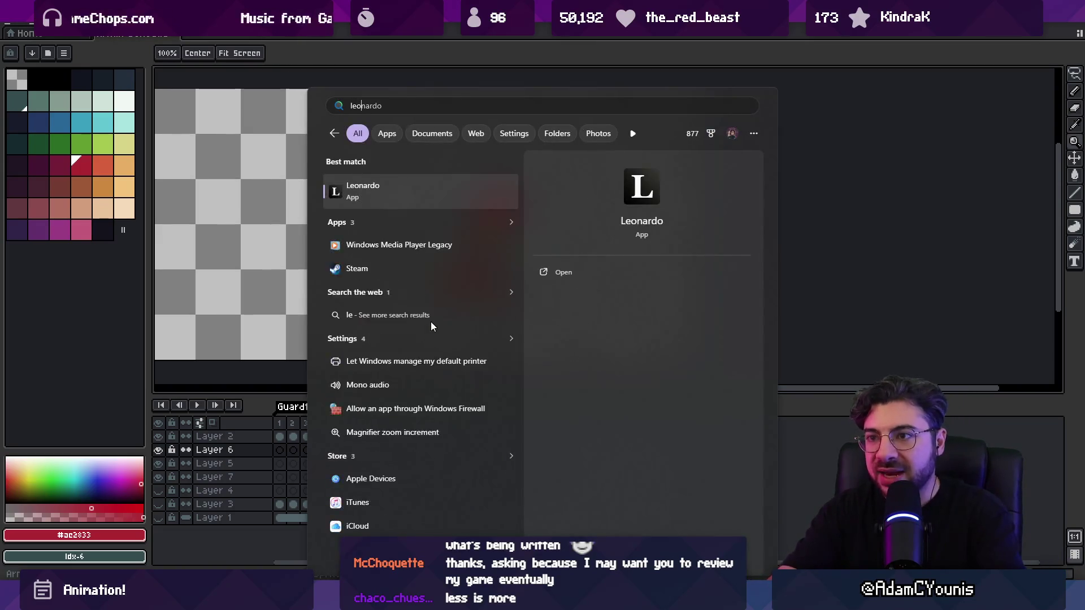
pyautogui.press('Escape')
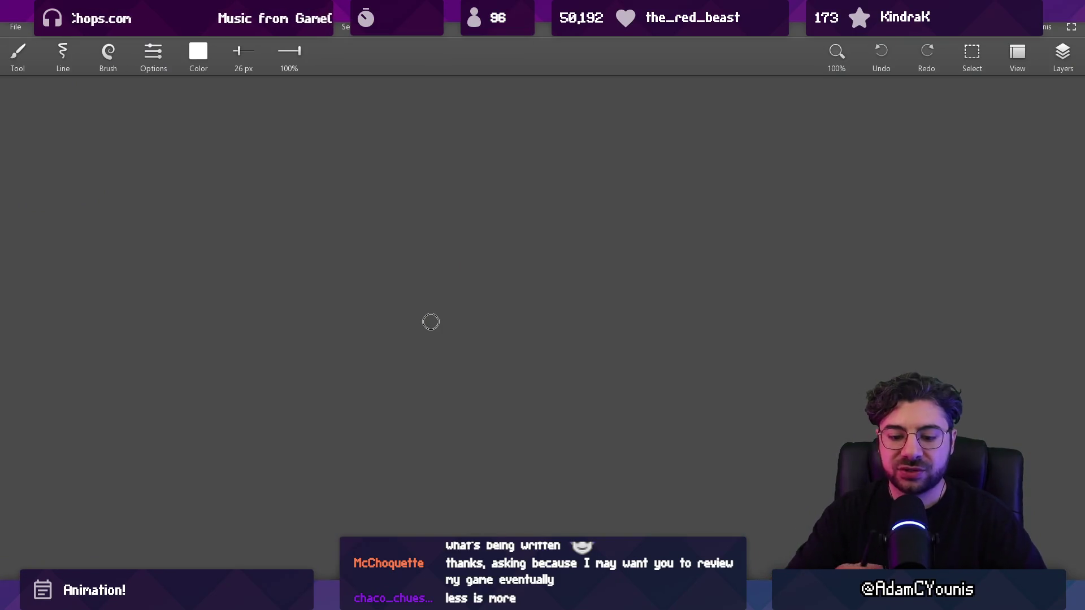
pyautogui.press('[')
pyautogui.press('[')
pyautogui.press('[')
pyautogui.moveTo(402, 320)
pyautogui.mouseDown()
pyautogui.moveTo(393, 325)
pyautogui.moveTo(404, 320)
pyautogui.mouseUp()
pyautogui.moveTo(321, 296)
pyautogui.mouseDown()
pyautogui.moveTo(570, 148)
pyautogui.moveTo(572, 125)
pyautogui.mouseUp()
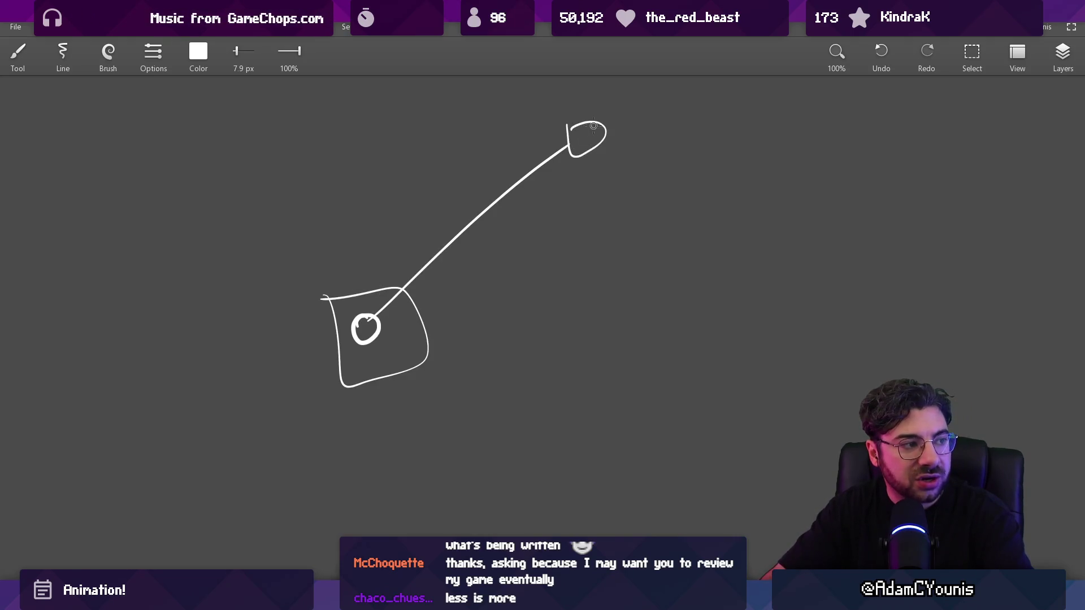
# Add a row of tick marks along the long line up to its tip
pyautogui.moveTo(382, 280); pyautogui.dragTo(406, 303)
pyautogui.moveTo(395, 259)
pyautogui.mouseDown()
pyautogui.moveTo(423, 291)
pyautogui.moveTo(440, 283)
pyautogui.mouseUp()
pyautogui.moveTo(427, 227)
pyautogui.mouseDown()
pyautogui.moveTo(457, 268)
pyautogui.moveTo(469, 257)
pyautogui.mouseUp()
pyautogui.moveTo(477, 202); pyautogui.dragTo(496, 231)
pyautogui.moveTo(483, 180); pyautogui.dragTo(509, 215)
pyautogui.moveTo(505, 168); pyautogui.dragTo(522, 195)
pyautogui.moveTo(542, 144); pyautogui.dragTo(561, 165)
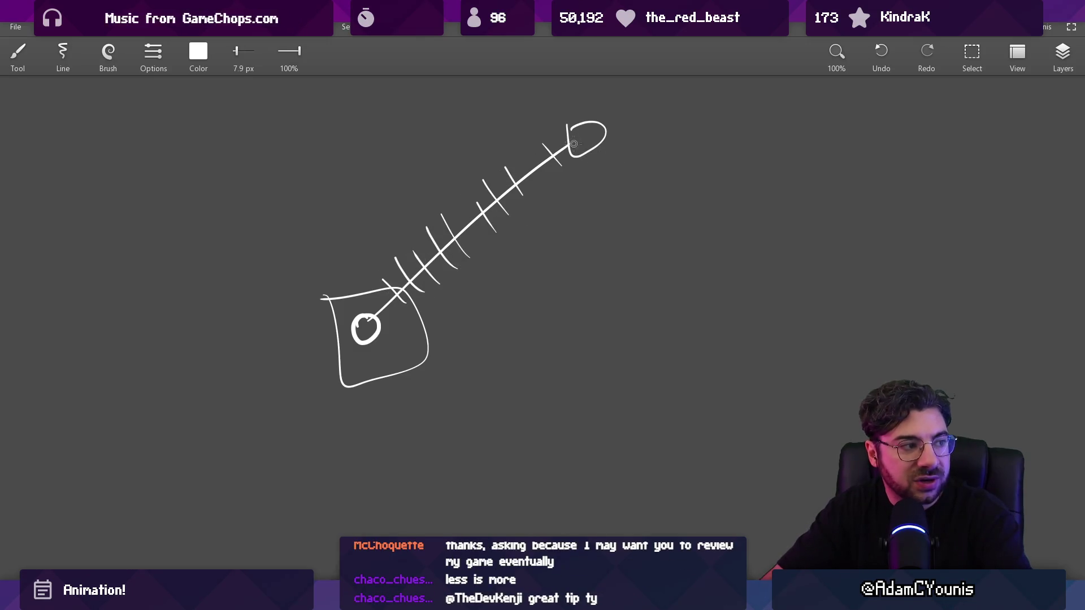
# Erase the round shape at the line's tip, then return to the Armin Deflect sprite in Aseprite
pyautogui.press('e')
pyautogui.moveTo(574, 127)
pyautogui.mouseDown()
pyautogui.moveTo(573, 148)
pyautogui.moveTo(605, 128)
pyautogui.moveTo(592, 118)
pyautogui.mouseUp()
pyautogui.press('b')
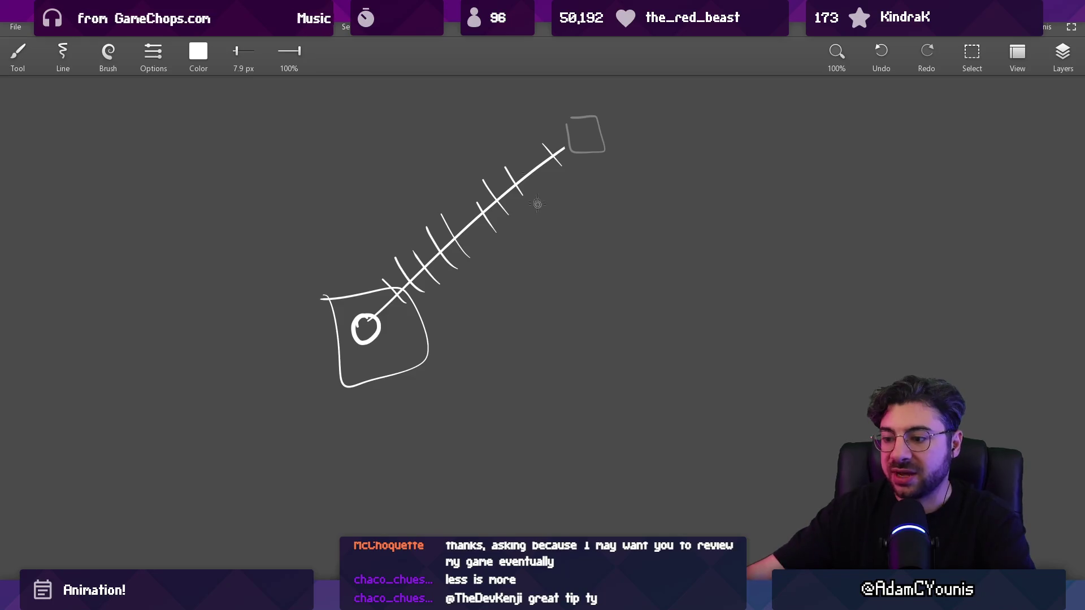
pyautogui.moveTo(382, 599)
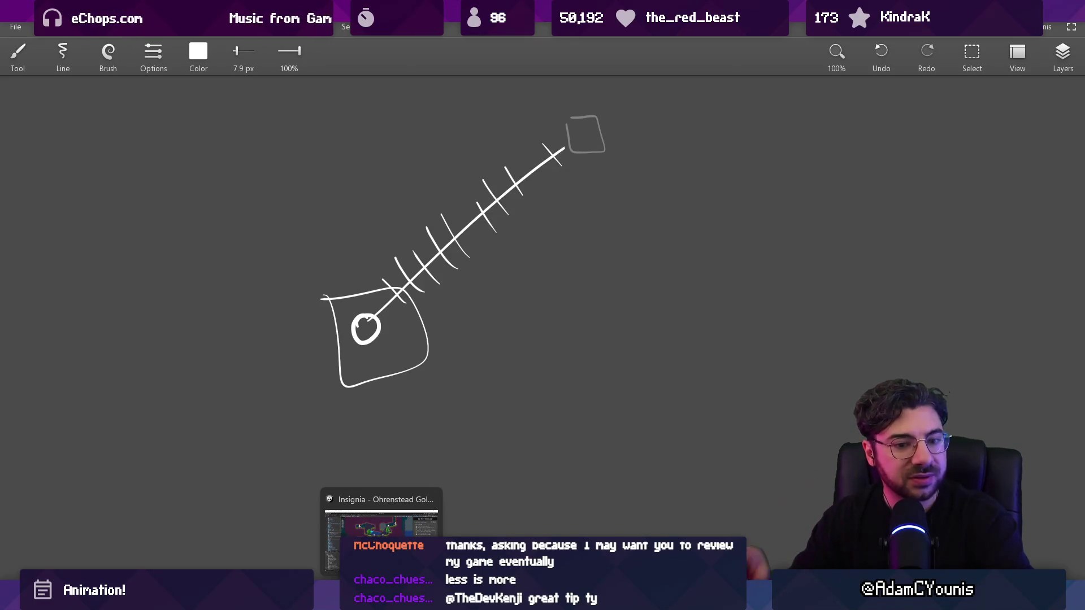
pyautogui.moveTo(555, 599)
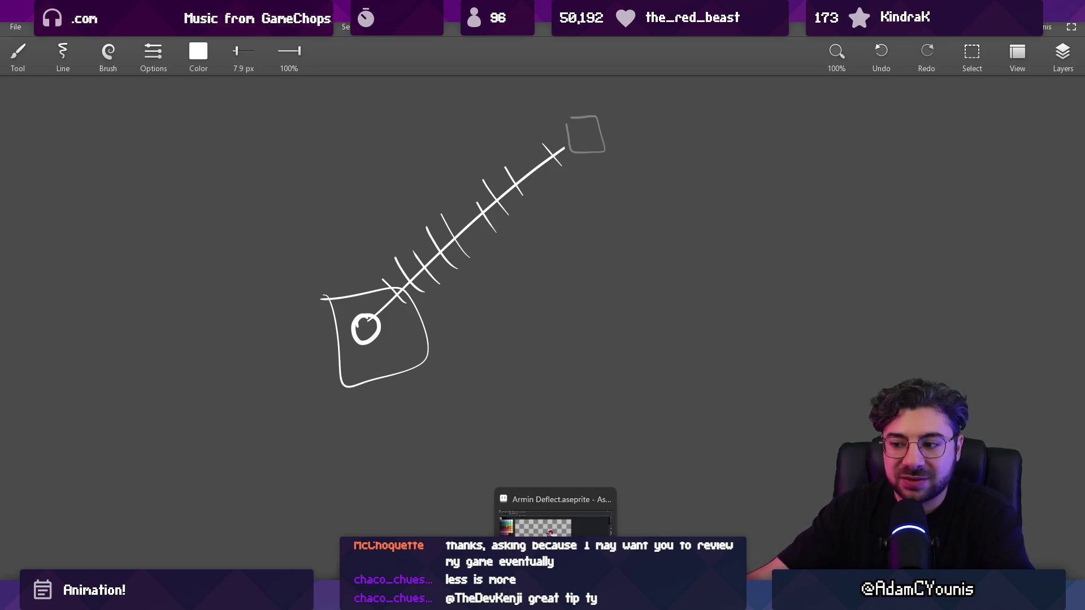
pyautogui.click(555, 520)
# Reopen UI Mock from Open Recent, show its frame 2 sprite lineup, then switch to Unity
pyautogui.click(28, 27)
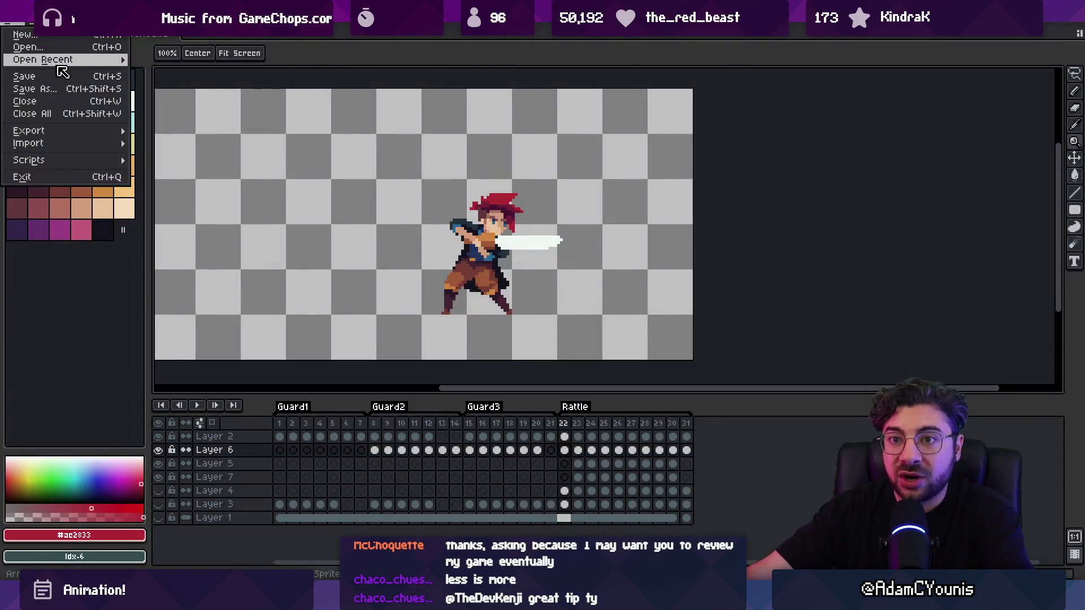
pyautogui.moveTo(51, 58)
pyautogui.click(226, 91)
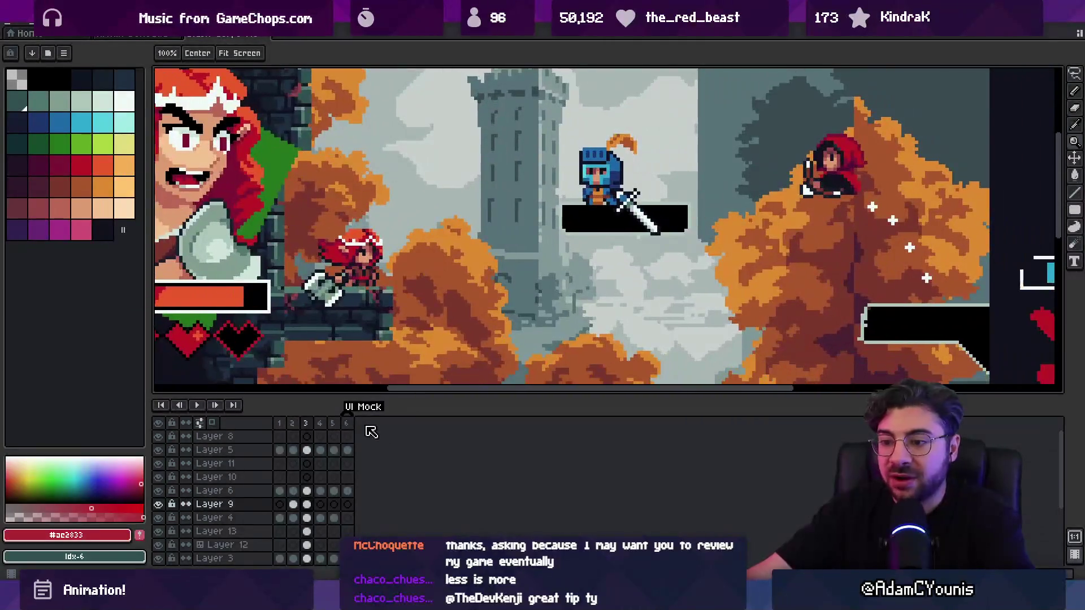
pyautogui.click(293, 424)
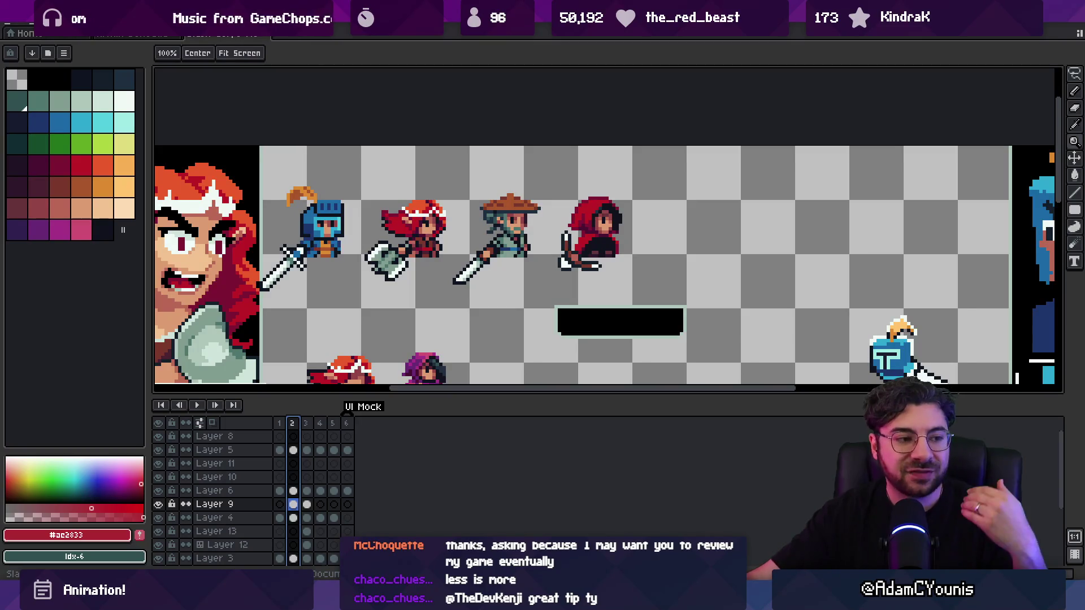
pyautogui.click(381, 525)
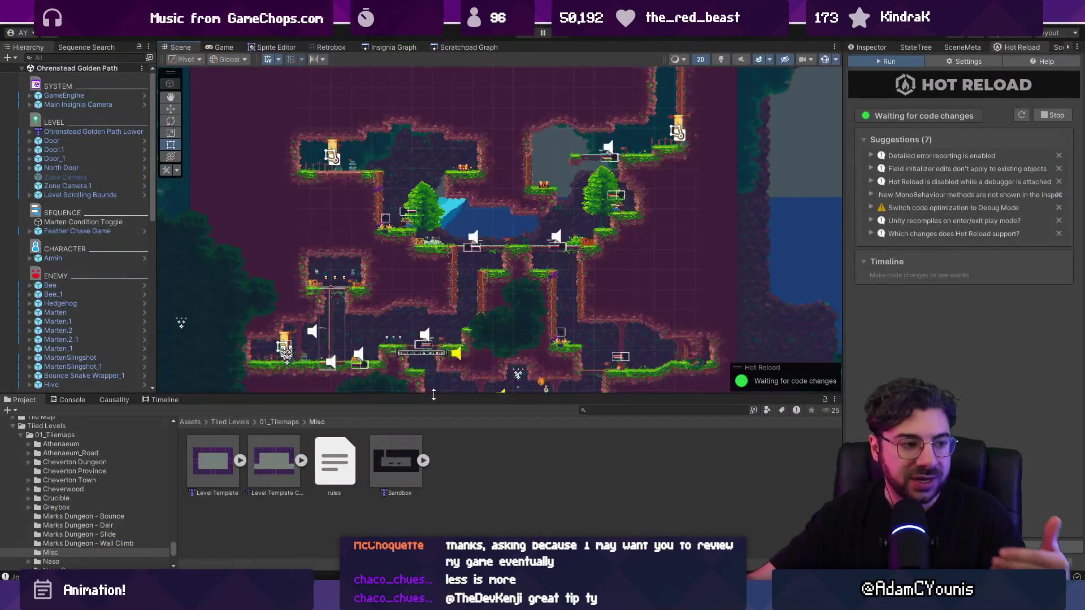
# Enlarge the Scene view with both splitters, zoom in and pan to the pond, then return to Aseprite
pyautogui.moveTo(447, 396); pyautogui.dragTo(449, 441)
pyautogui.moveTo(842, 297); pyautogui.dragTo(851, 294)
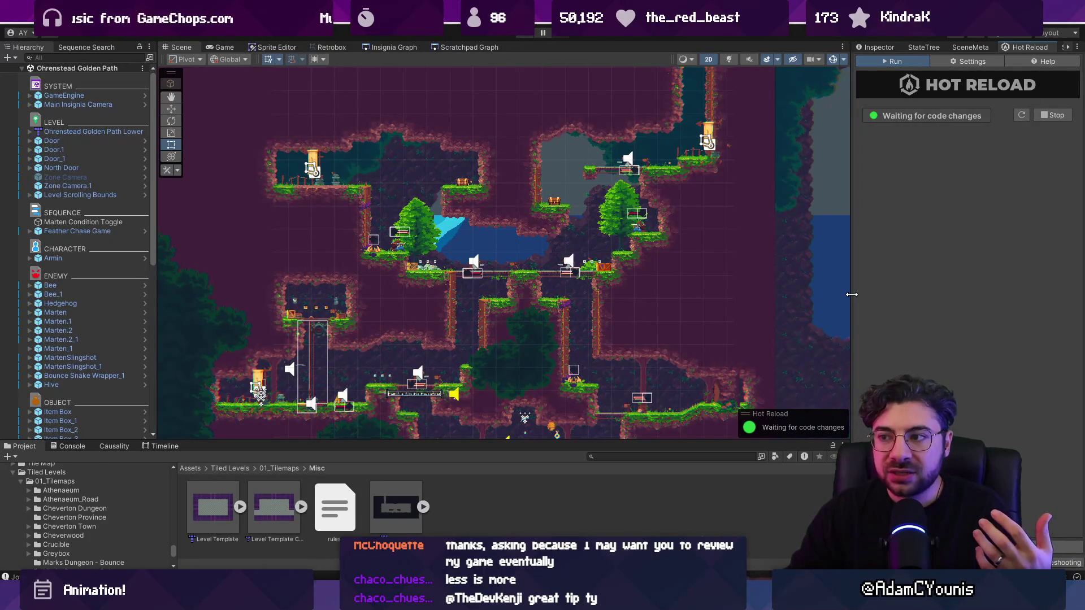
pyautogui.scroll(3, 590, 217)
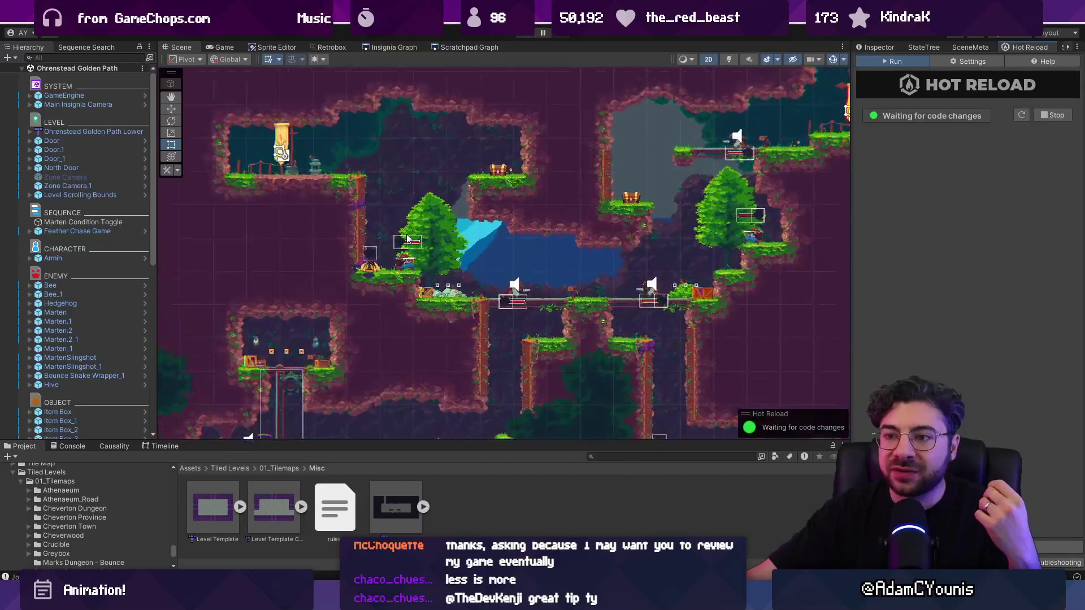
pyautogui.scroll(5, 457, 260)
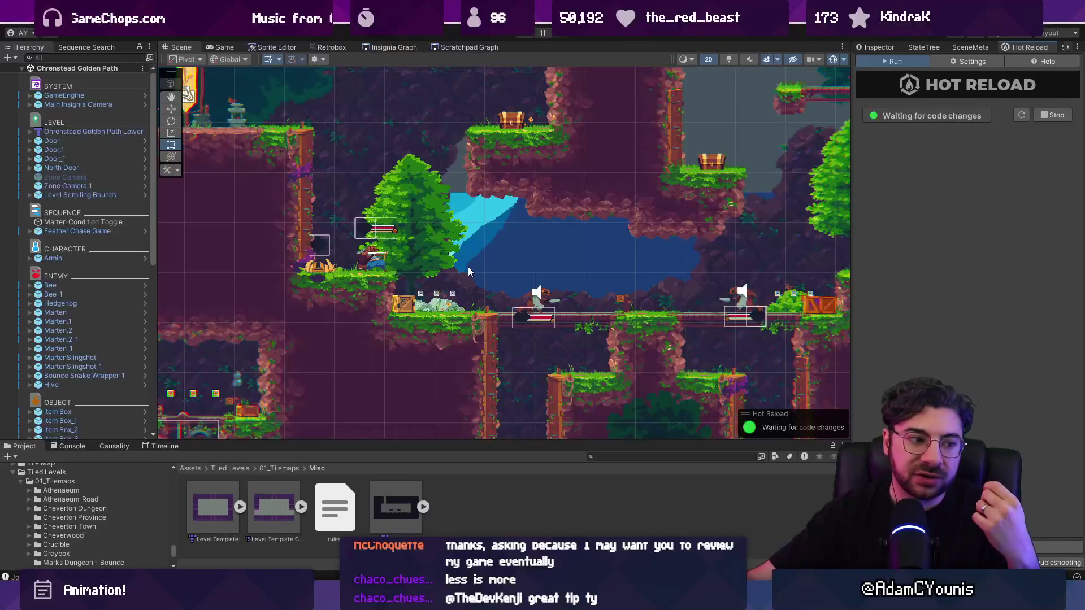
pyautogui.moveTo(465, 229)
pyautogui.mouseDown()
pyautogui.moveTo(537, 371)
pyautogui.moveTo(837, 395)
pyautogui.moveTo(842, 373)
pyautogui.moveTo(611, 335)
pyautogui.moveTo(575, 308)
pyautogui.moveTo(358, 228)
pyautogui.mouseUp()
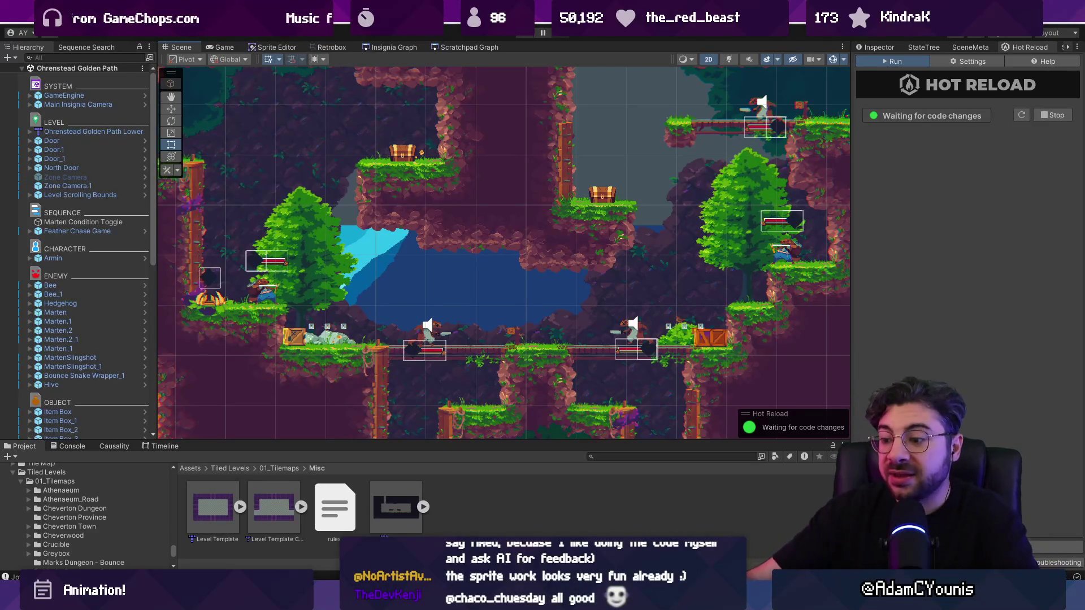
pyautogui.hotkey('alt', 'Tab')
# Pan the UI mock canvas and compare frame 2's sprite lineup with frame 3's background art
pyautogui.scroll(-3, 450, 327)
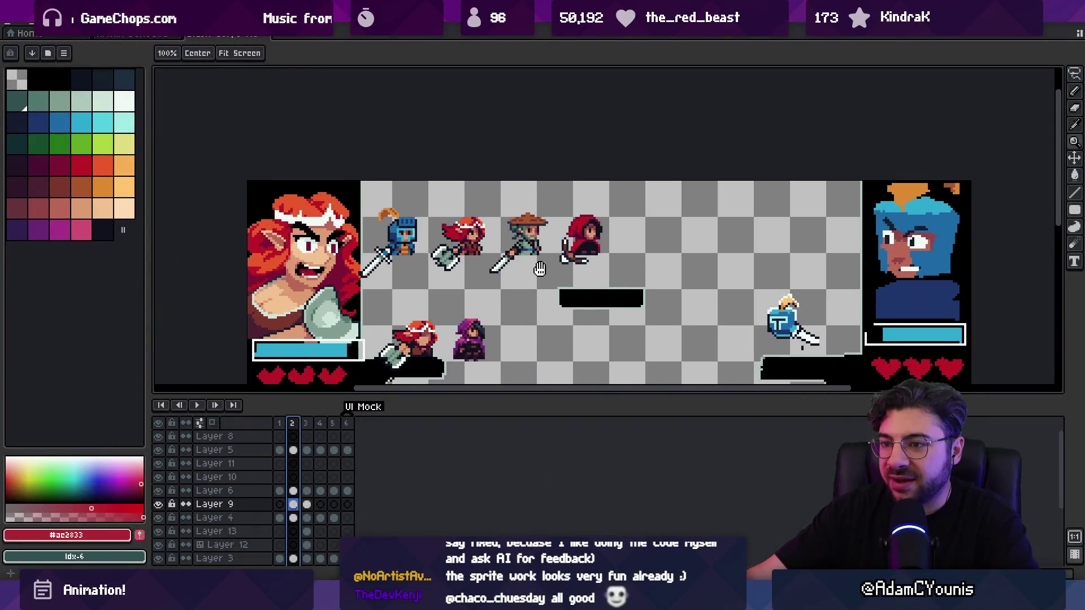
pyautogui.moveTo(545, 271); pyautogui.dragTo(468, 181)
pyautogui.scroll(-1, 478, 198)
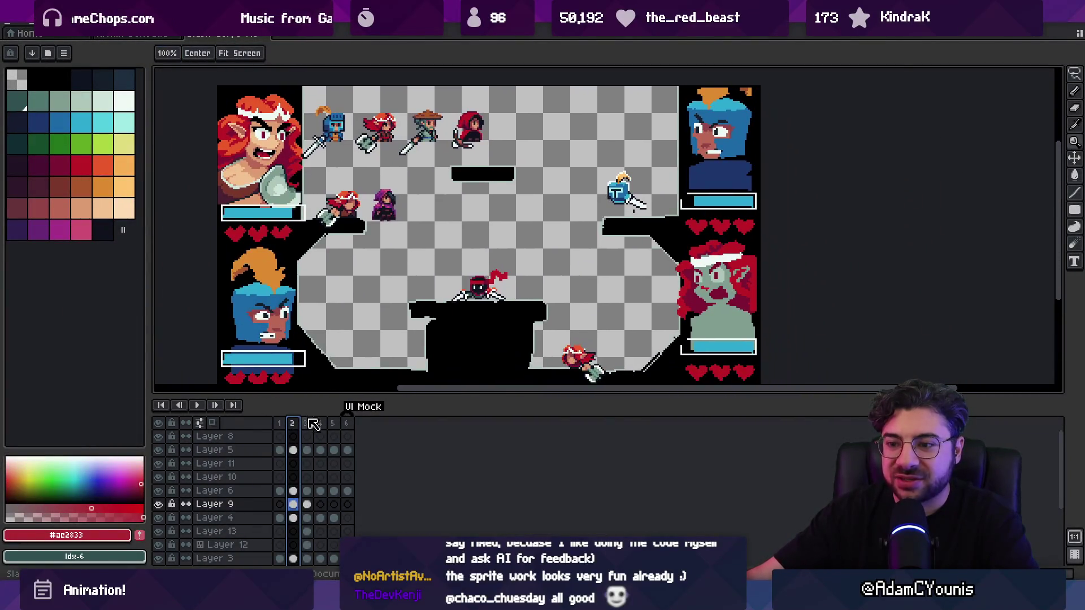
pyautogui.click(307, 424)
pyautogui.click(293, 424)
pyautogui.click(307, 424)
pyautogui.click(292, 423)
pyautogui.click(307, 424)
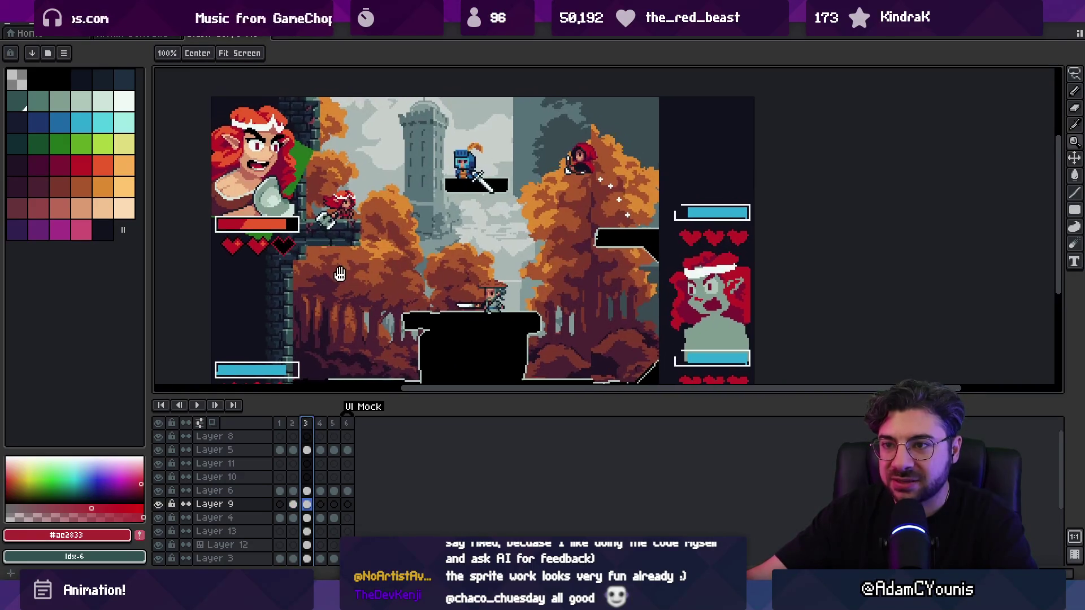
# Give the canvas more room over the timeline and close the UI Mock document
pyautogui.scroll(-1, 326, 259)
pyautogui.scroll(2, 345, 284)
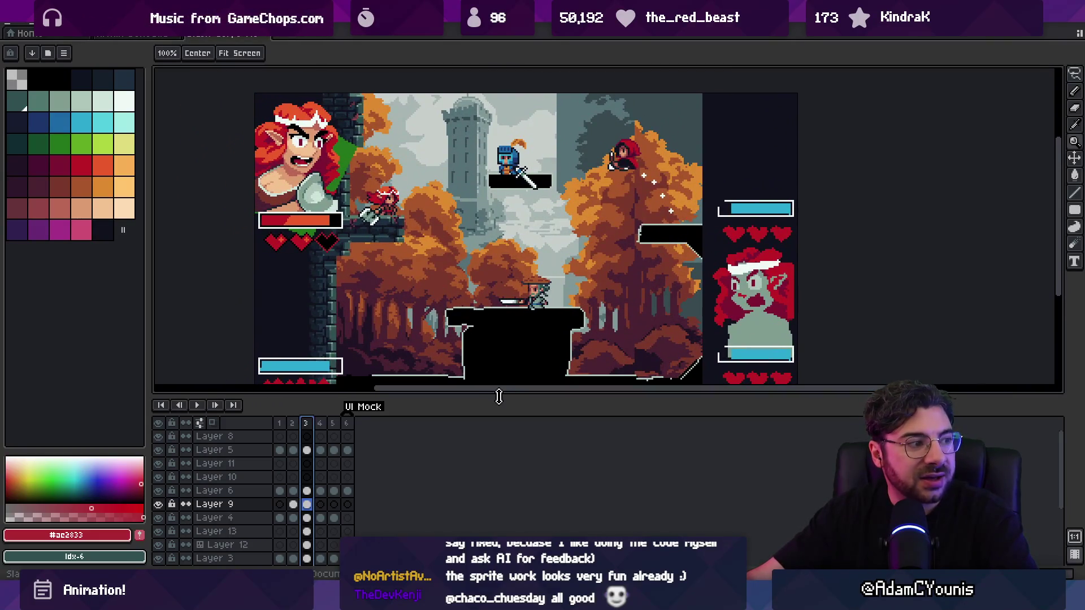
pyautogui.moveTo(499, 397); pyautogui.dragTo(498, 446)
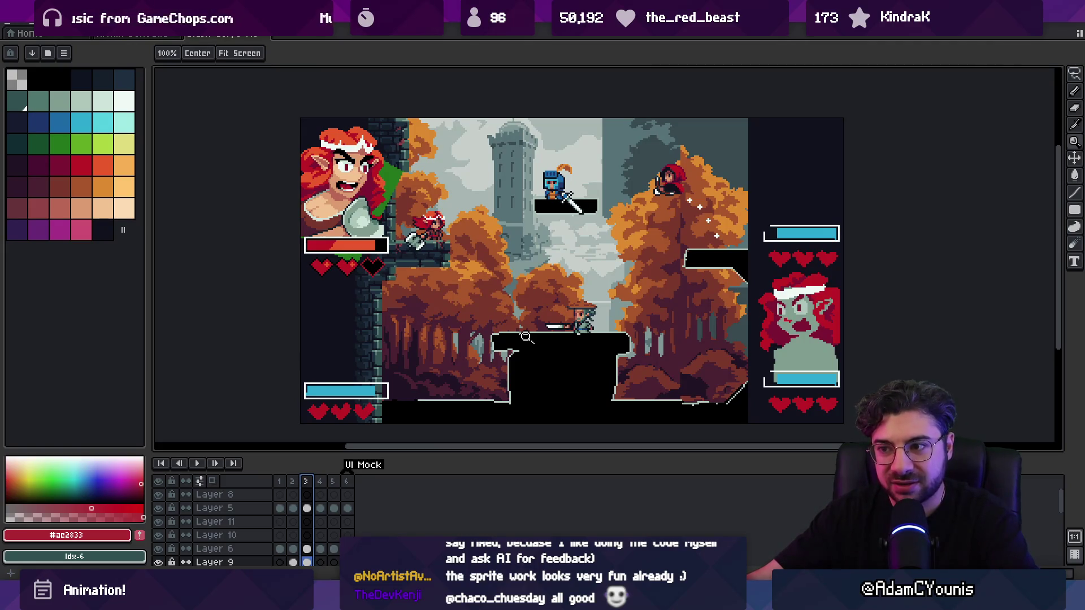
pyautogui.click(264, 35)
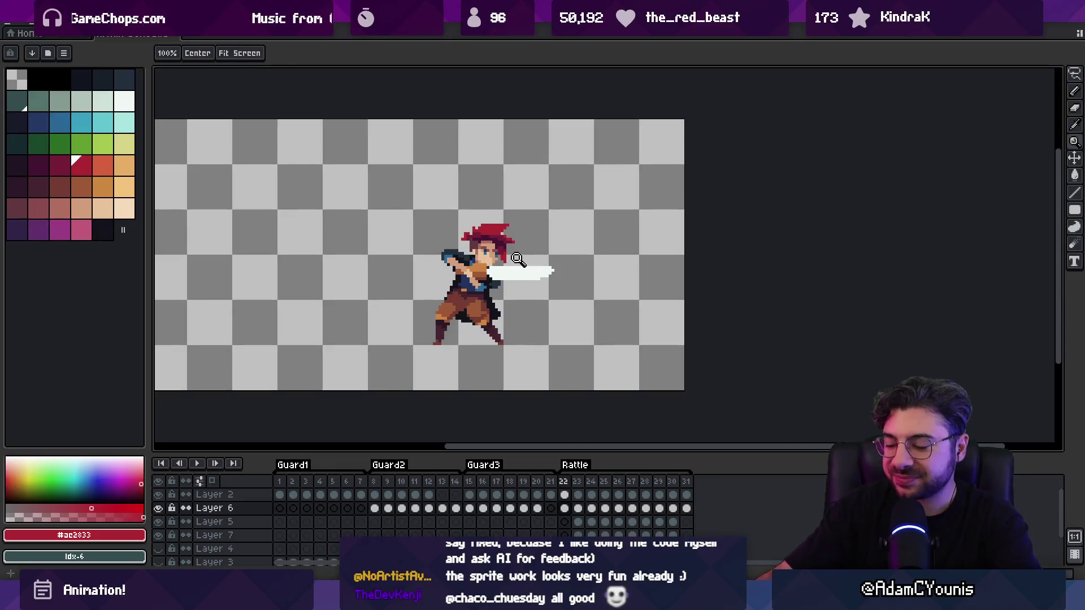
# Select and scrub through Rattle frames 22 to 25, then settle on frame 23
pyautogui.scroll(-1, 480, 282)
pyautogui.scroll(2, 502, 286)
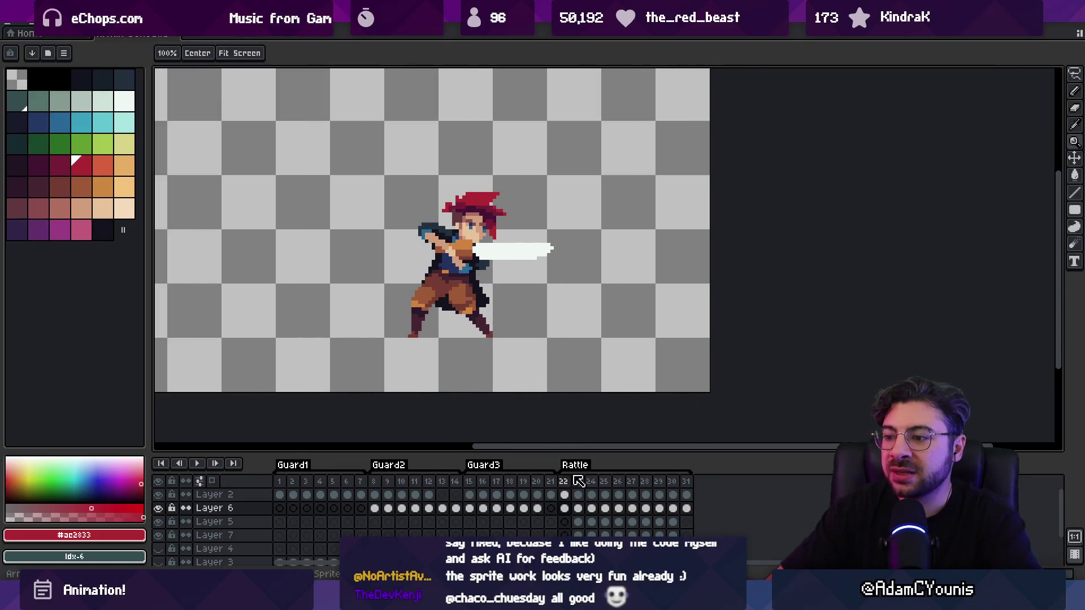
pyautogui.moveTo(577, 485)
pyautogui.mouseDown()
pyautogui.moveTo(686, 482)
pyautogui.moveTo(605, 482)
pyautogui.mouseUp()
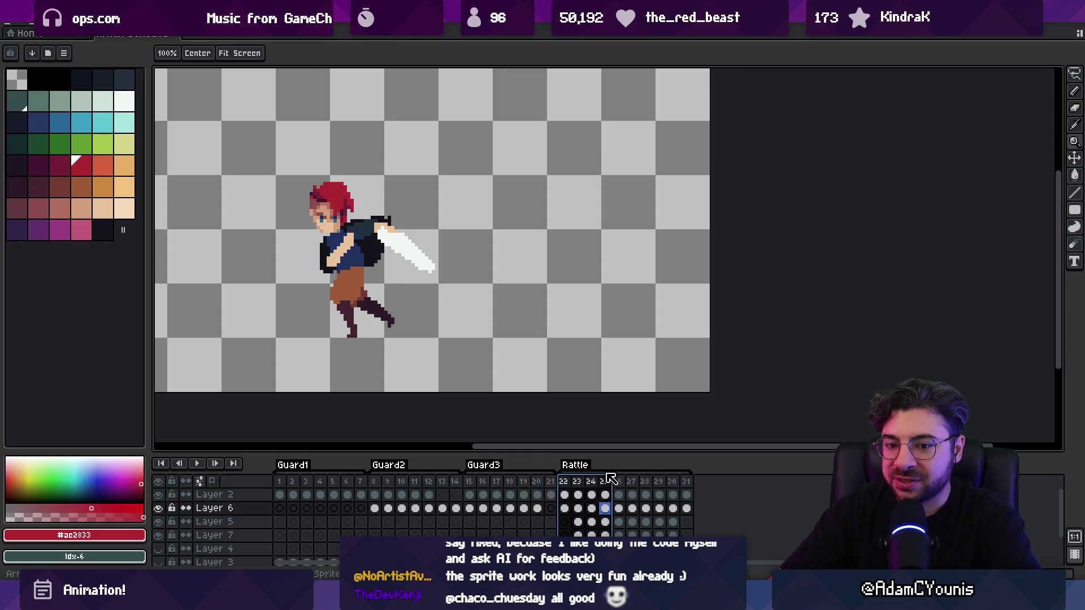
pyautogui.click(565, 484)
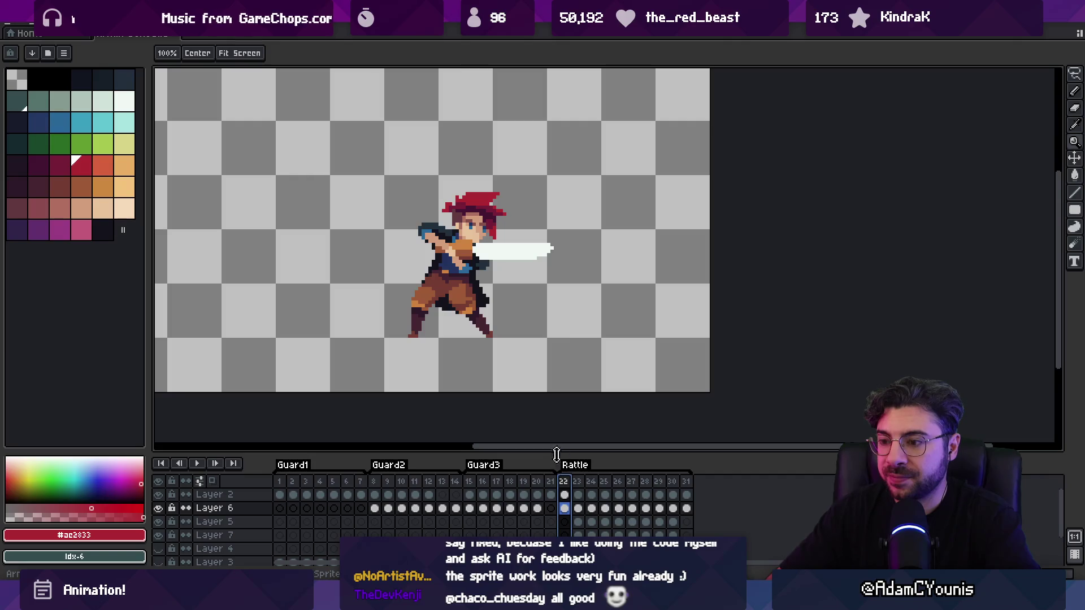
pyautogui.click(579, 484)
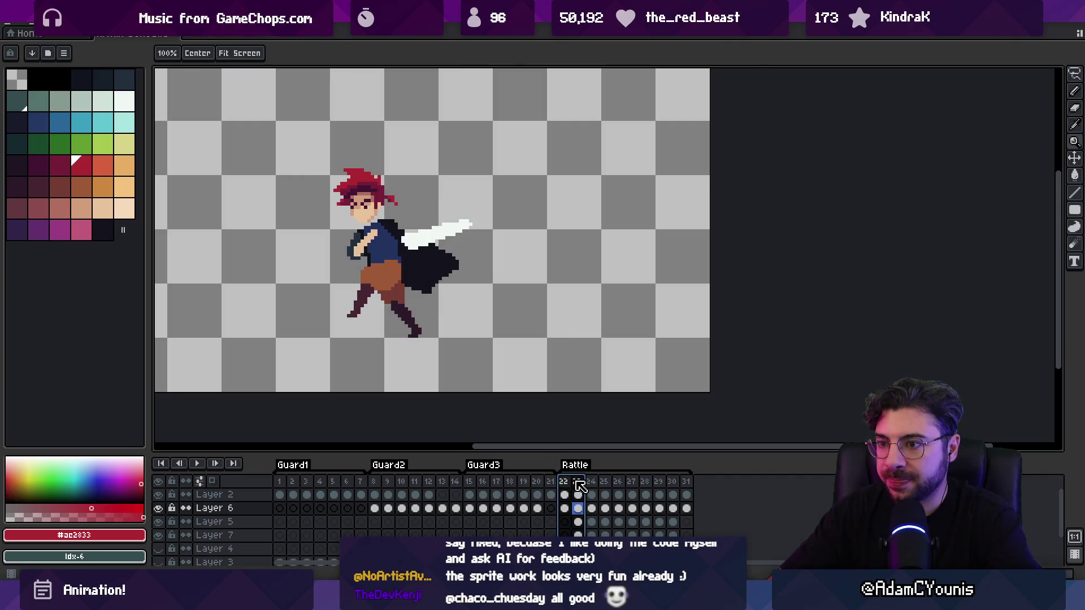
pyautogui.moveTo(580, 484); pyautogui.dragTo(649, 474)
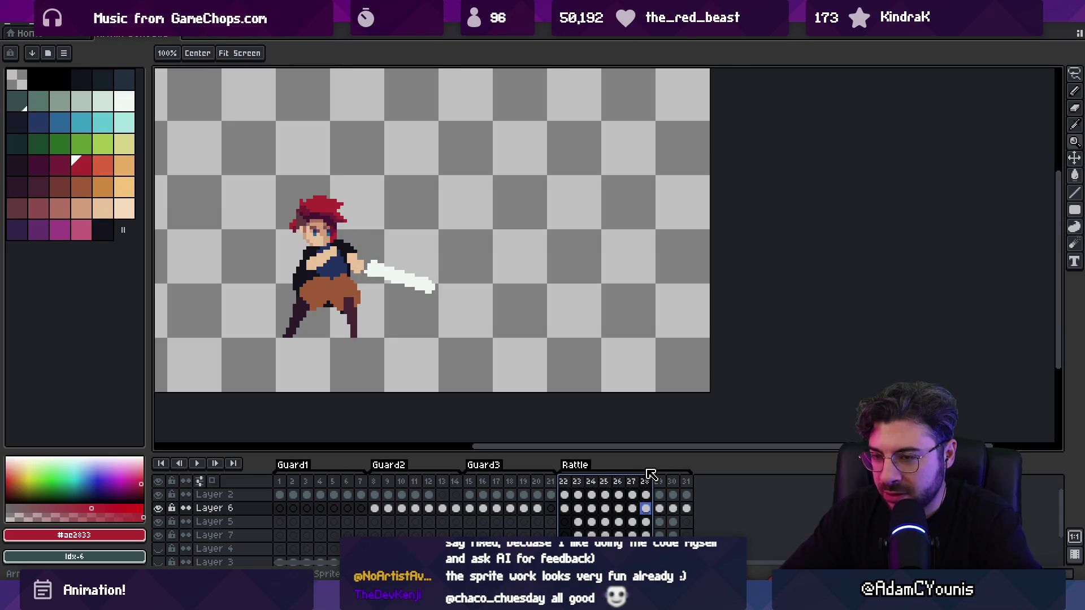
pyautogui.click(565, 506)
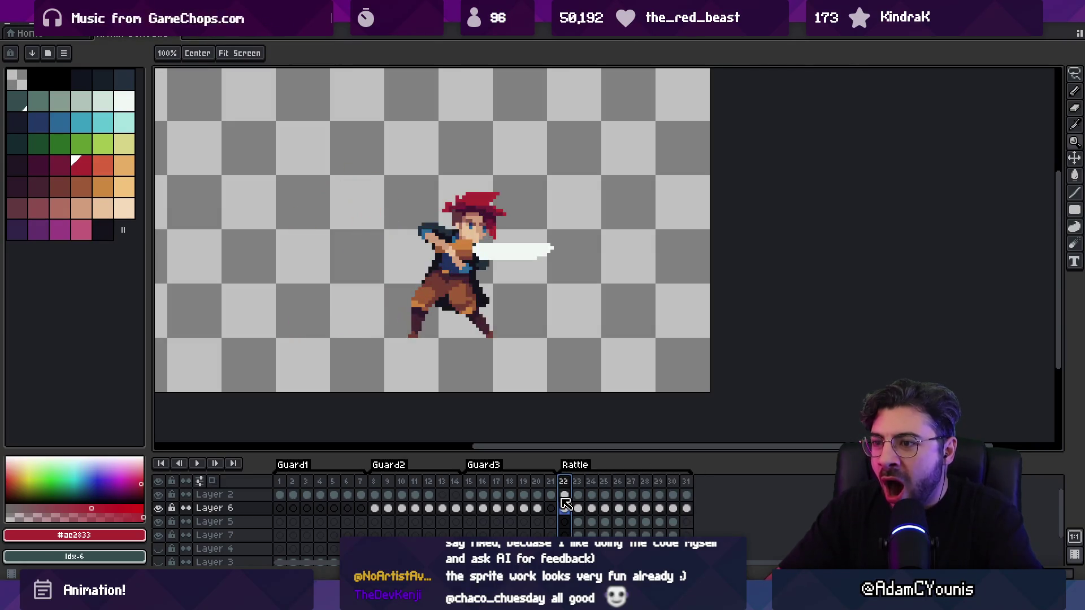
pyautogui.click(578, 508)
pyautogui.scroll(3, 417, 295)
# Activate the shorts' layer, sample its mid and darker browns, and preview the attack animation
pyautogui.press('v')
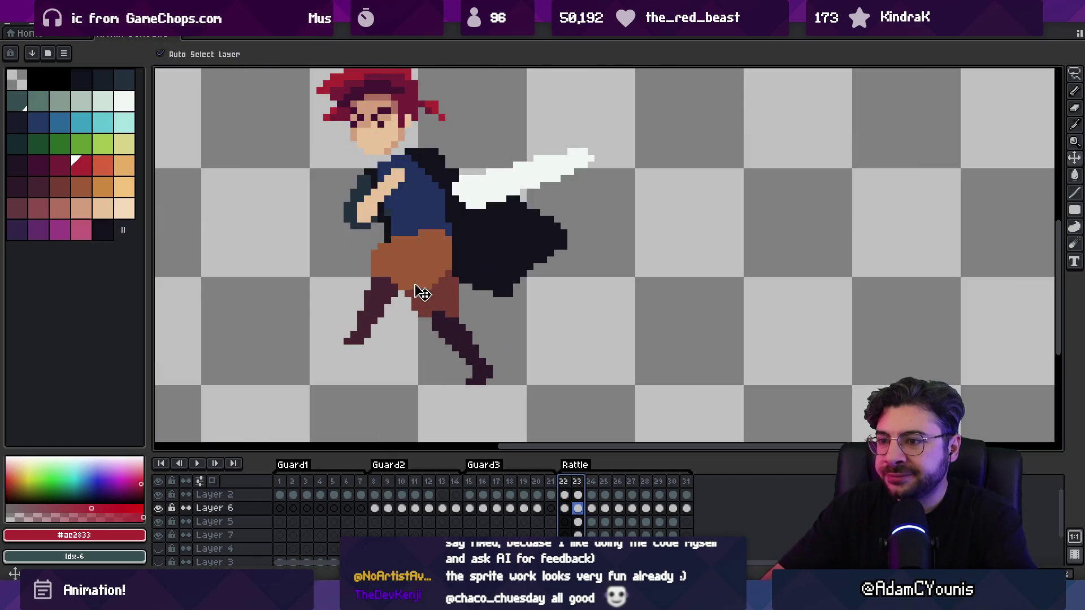
pyautogui.click(423, 290)
pyautogui.keyDown('alt'); pyautogui.click(433, 289); pyautogui.keyUp('alt')
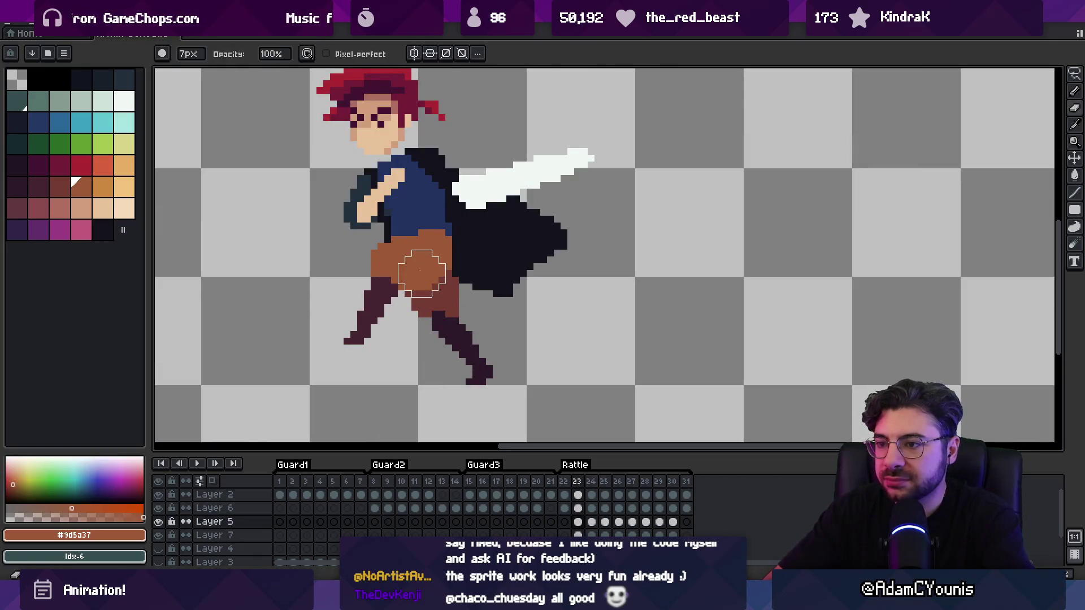
pyautogui.keyDown('alt'); pyautogui.click(435, 292); pyautogui.keyUp('alt')
pyautogui.press('b')
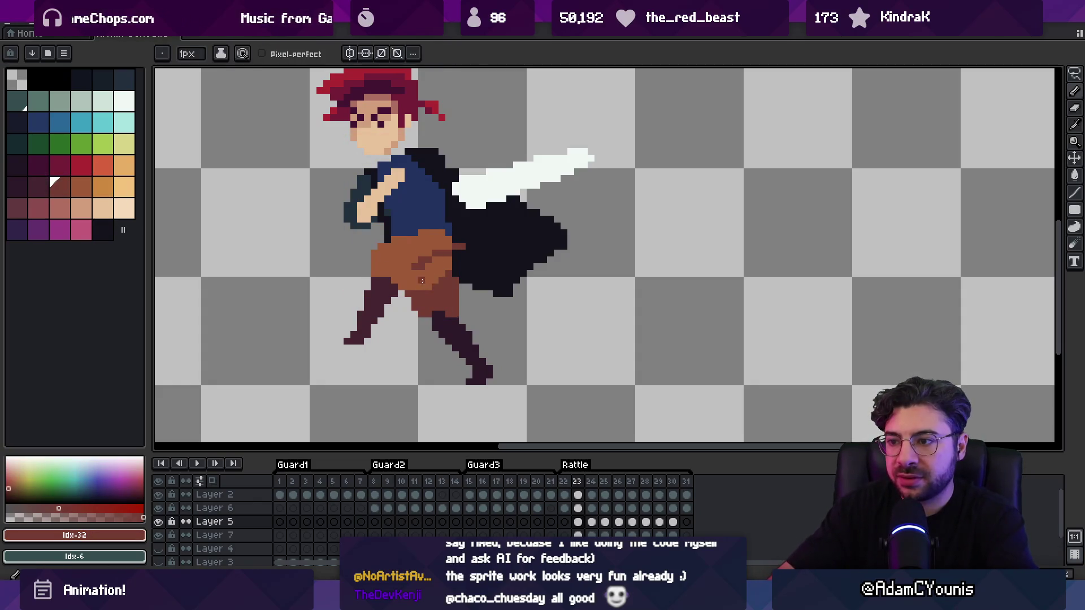
pyautogui.hotkey('ctrl', 'shift', 's')
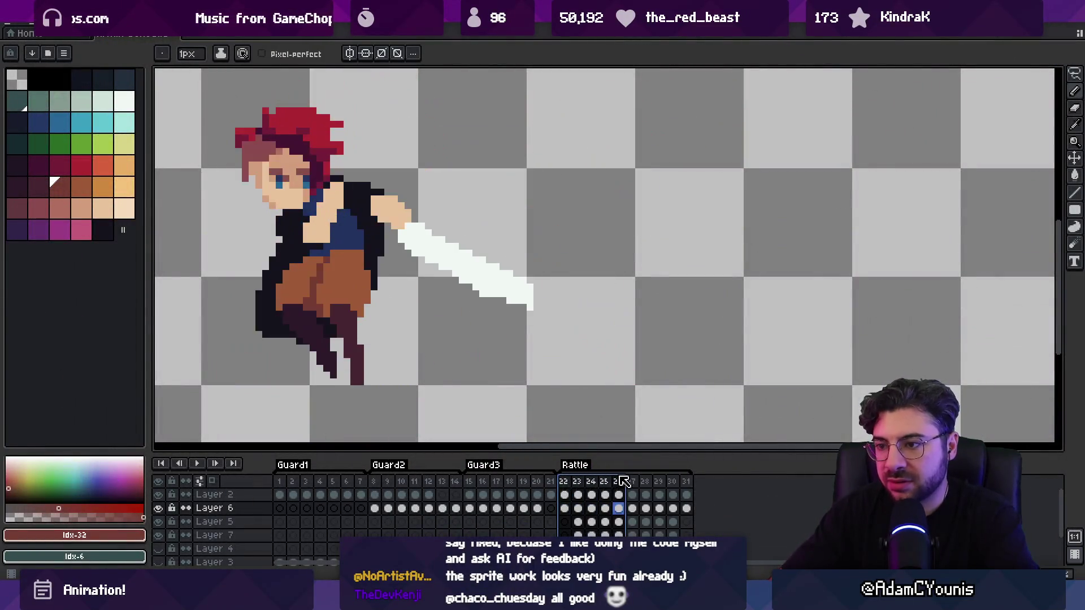
pyautogui.press('Return')
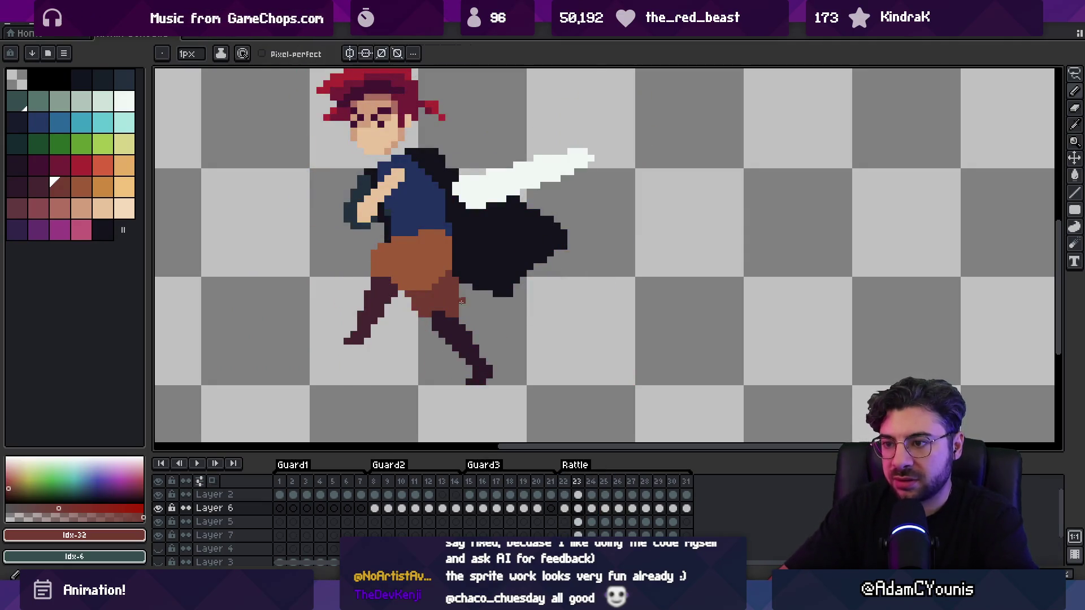
# Reselect the shorts' layer and sample the darker shorts brown #743c33 for the Pencil
pyautogui.press('ctrl')
pyautogui.keyDown('ctrl'); pyautogui.click(427, 290); pyautogui.keyUp('ctrl')
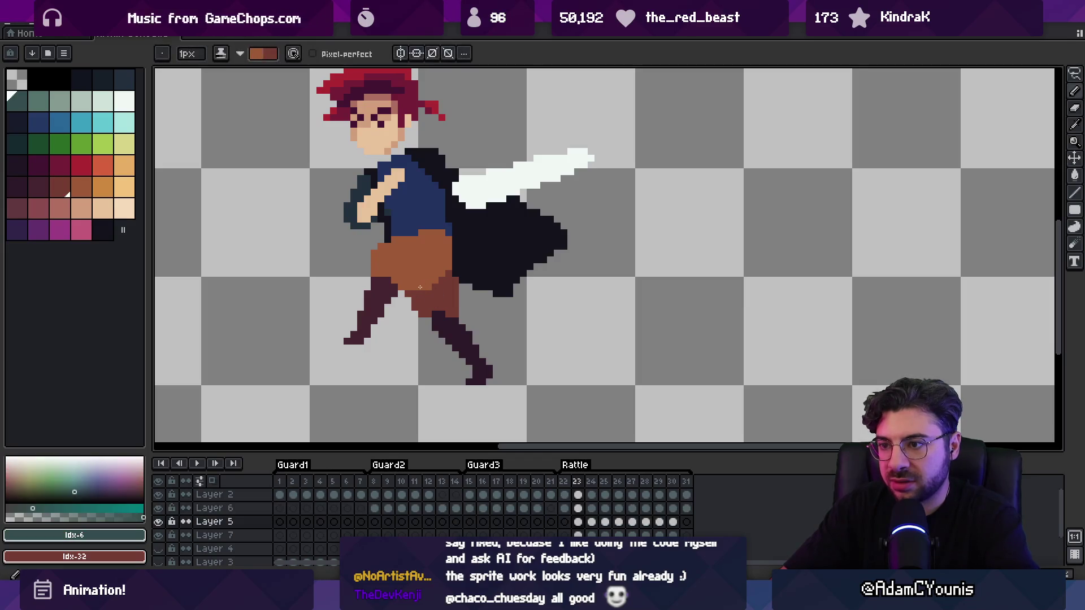
pyautogui.scroll(-1, 427, 291)
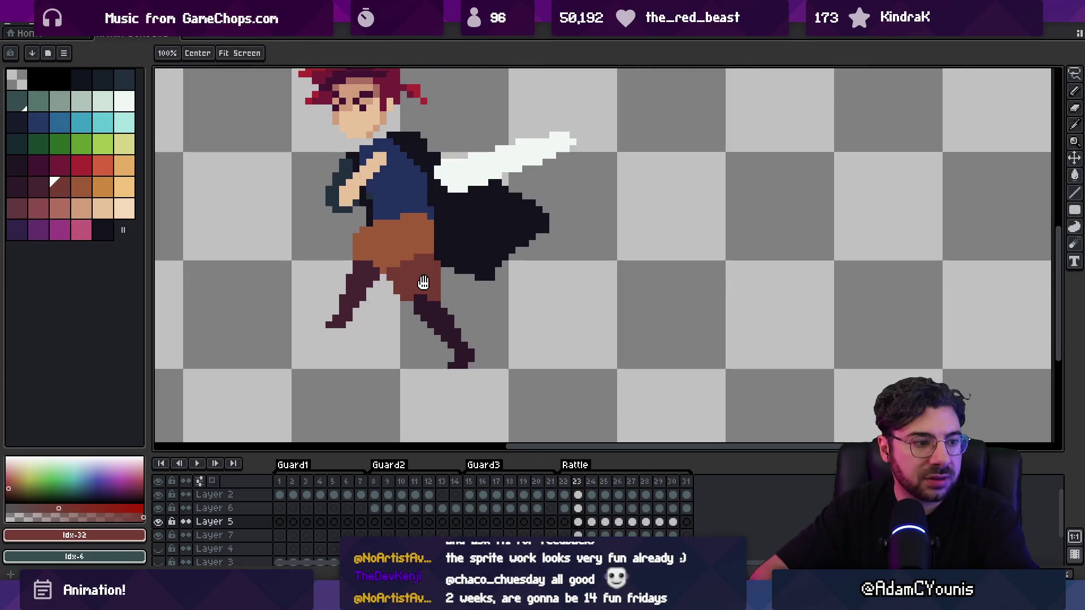
pyautogui.press('alt')
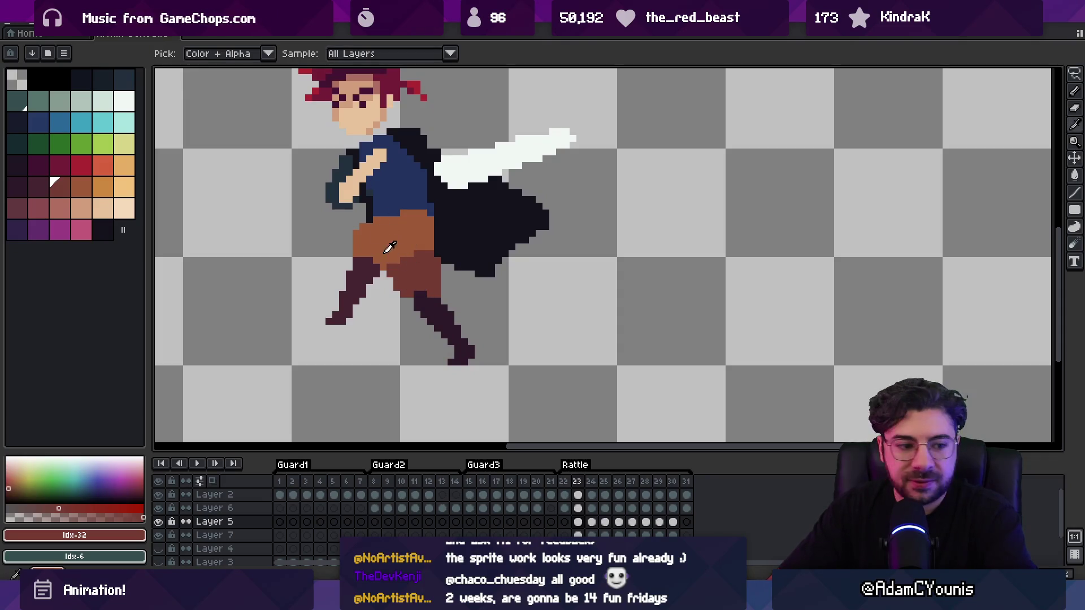
pyautogui.click(424, 285)
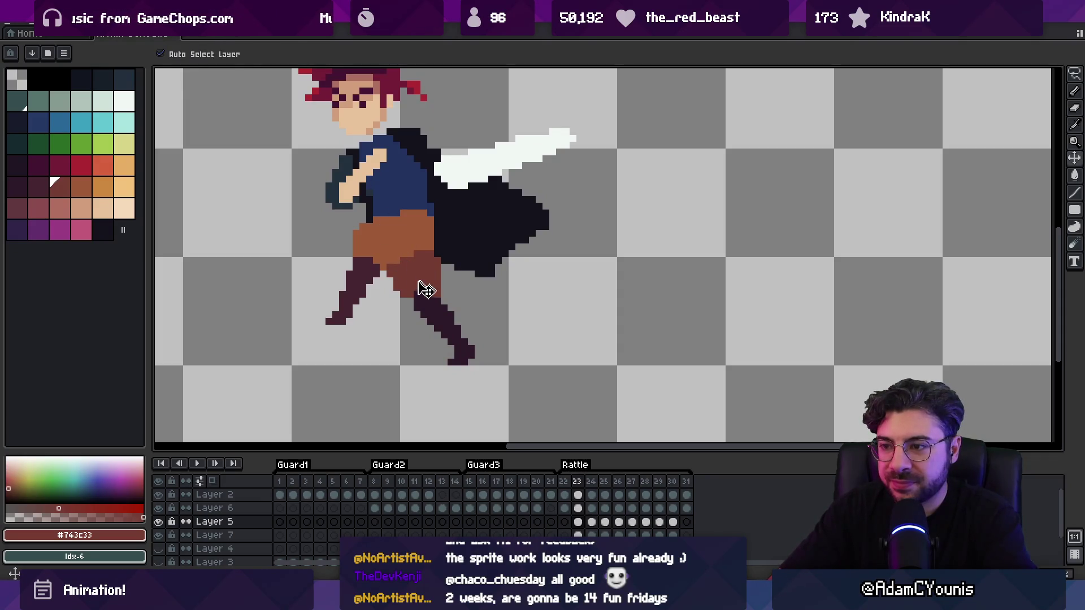
pyautogui.press('b')
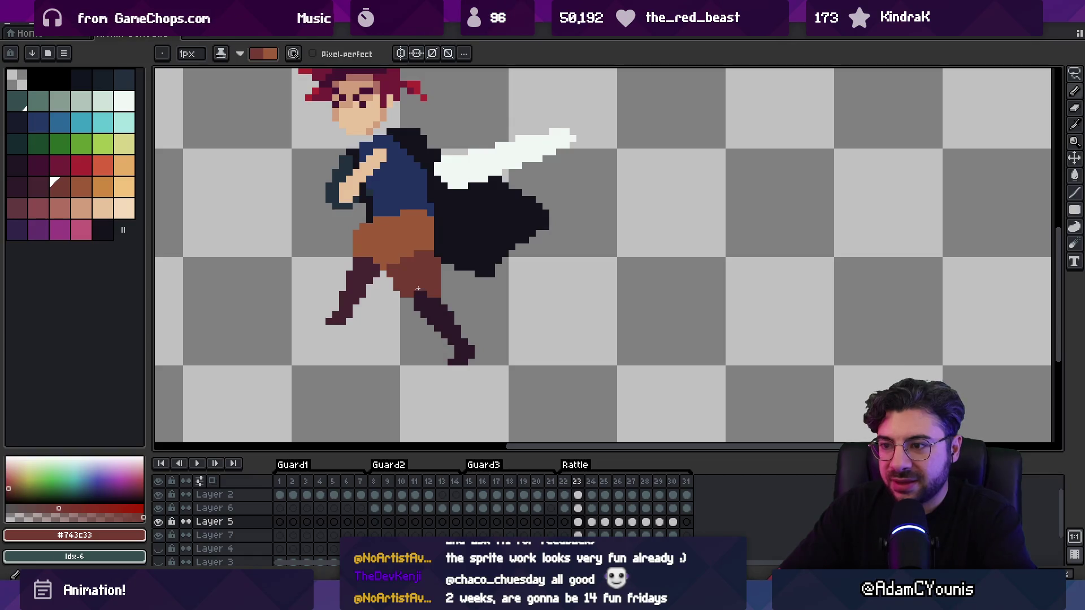
pyautogui.press('e')
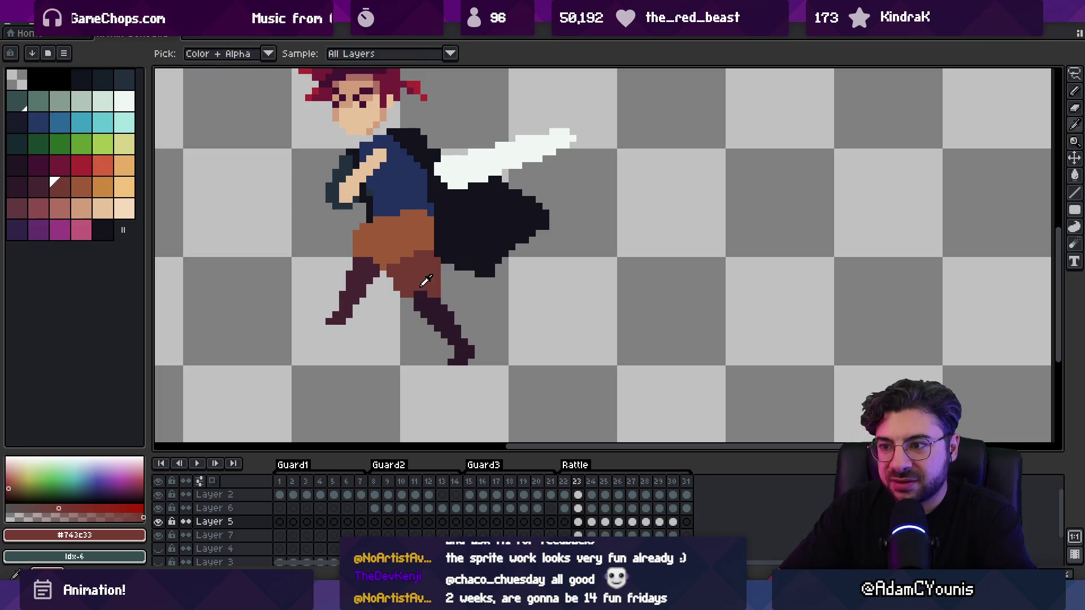
# Undo and redo the last change, sample dark leg colour #2c1928, and replay at actual size
pyautogui.hotkey('ctrl', 'z')
pyautogui.hotkey('ctrl', 'y')
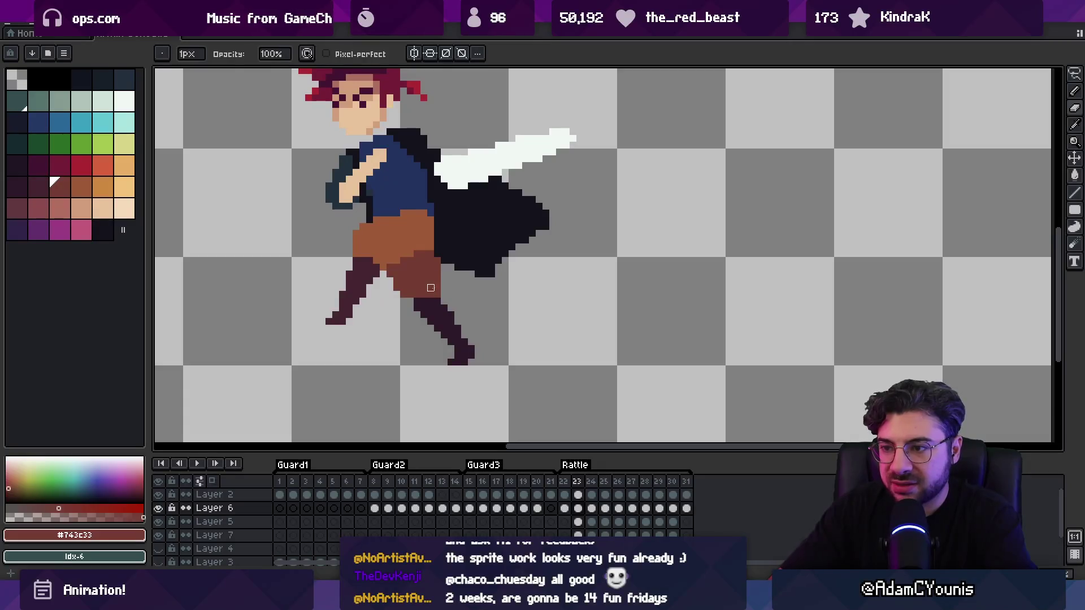
pyautogui.keyDown('alt'); pyautogui.click(433, 296); pyautogui.keyUp('alt')
pyautogui.press('z')
pyautogui.scroll(-5, 438, 297)
pyautogui.press('Return')
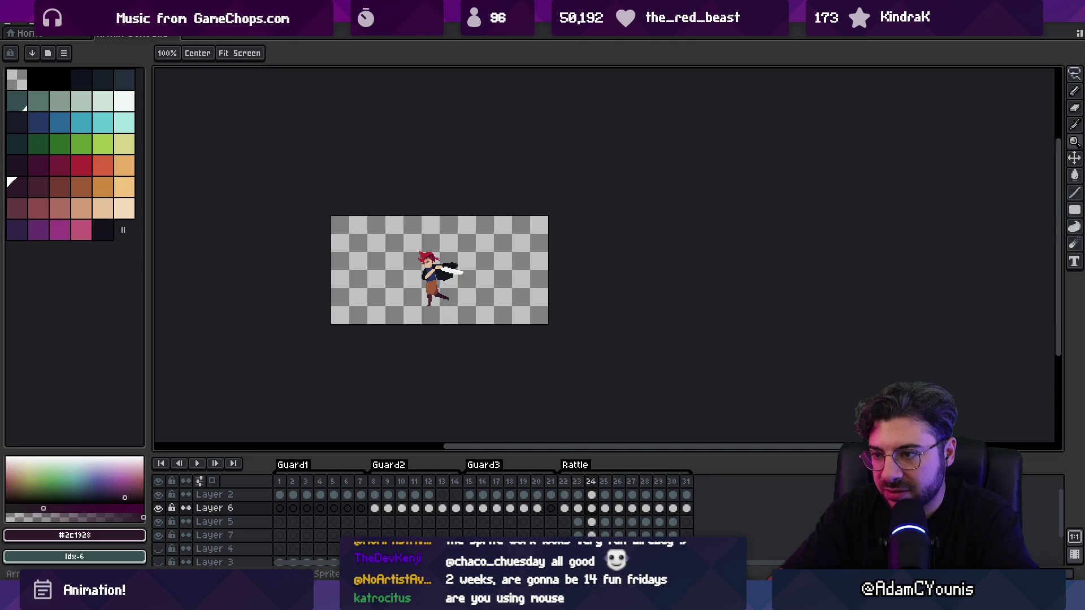
# On frame 24, paint 2 px #743c33 shading on the shorts and add one dark #452531 pixel
pyautogui.scroll(5, 429, 290)
pyautogui.keyDown('ctrl'); pyautogui.click(477, 289); pyautogui.keyUp('ctrl')
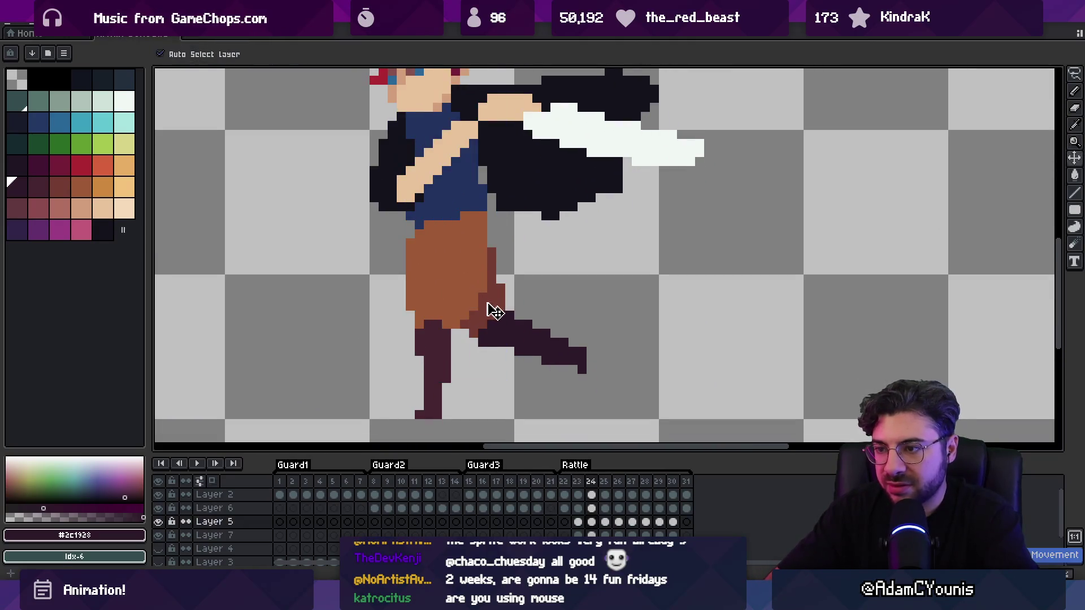
pyautogui.keyDown('alt'); pyautogui.click(478, 289); pyautogui.keyUp('alt')
pyautogui.press('b')
pyautogui.press('+')
pyautogui.moveTo(477, 288)
pyautogui.mouseDown()
pyautogui.moveTo(484, 276)
pyautogui.moveTo(477, 331)
pyautogui.mouseUp()
pyautogui.moveTo(449, 255); pyautogui.dragTo(478, 251)
pyautogui.press('x')
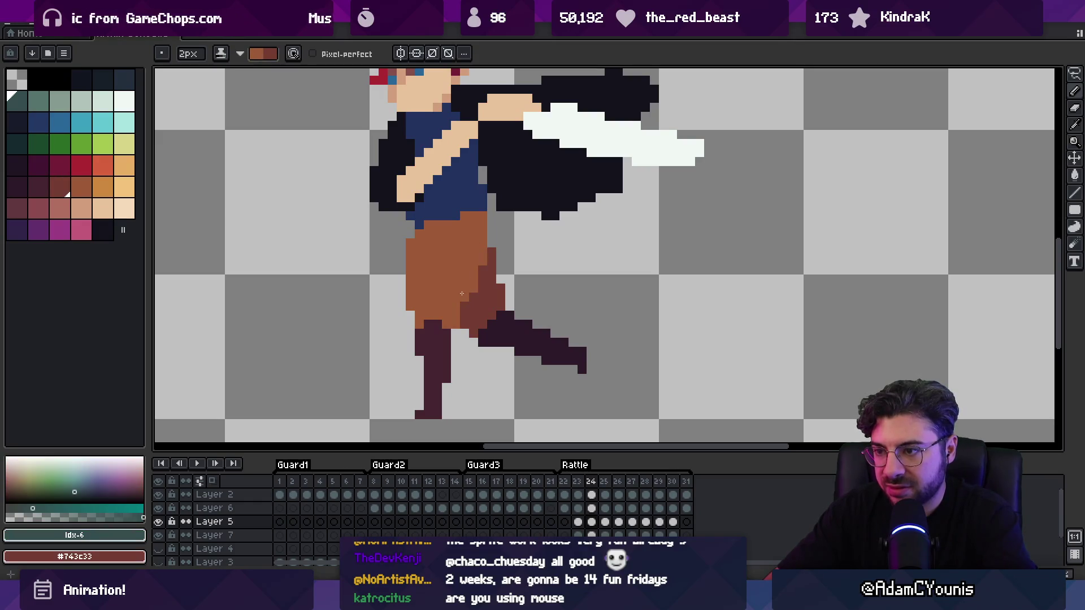
pyautogui.press('-')
pyautogui.keyDown('alt'); pyautogui.click(436, 328); pyautogui.keyUp('alt')
pyautogui.click(401, 324)
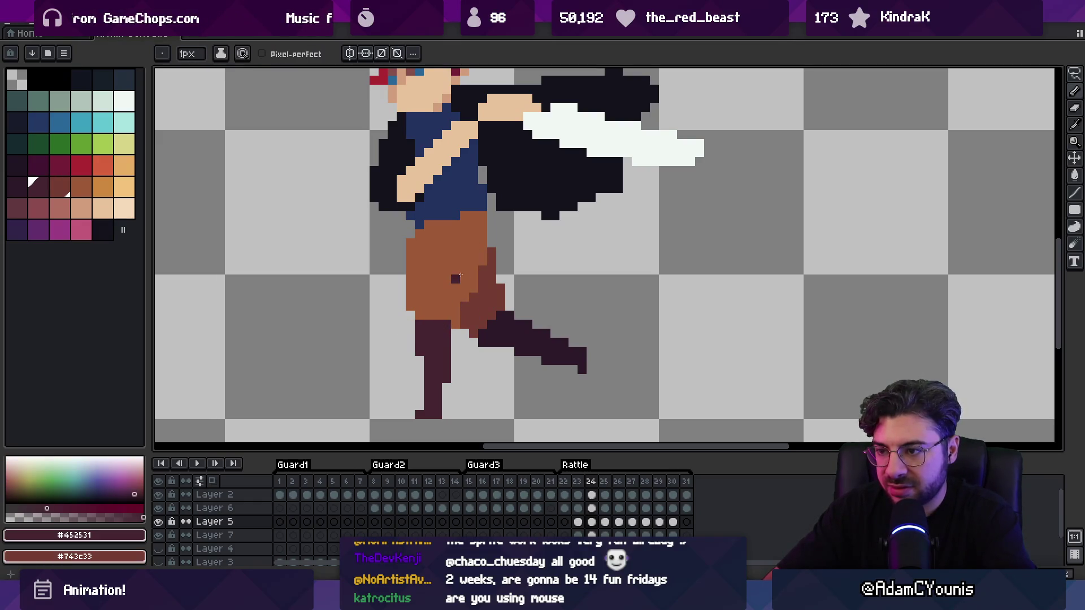
# On frame 25, add #743c33 shading along the shorts' bottom and touch up one mid-brown pixel
pyautogui.press('.')
pyautogui.keyDown('alt'); pyautogui.click(418, 320); pyautogui.keyUp('alt')
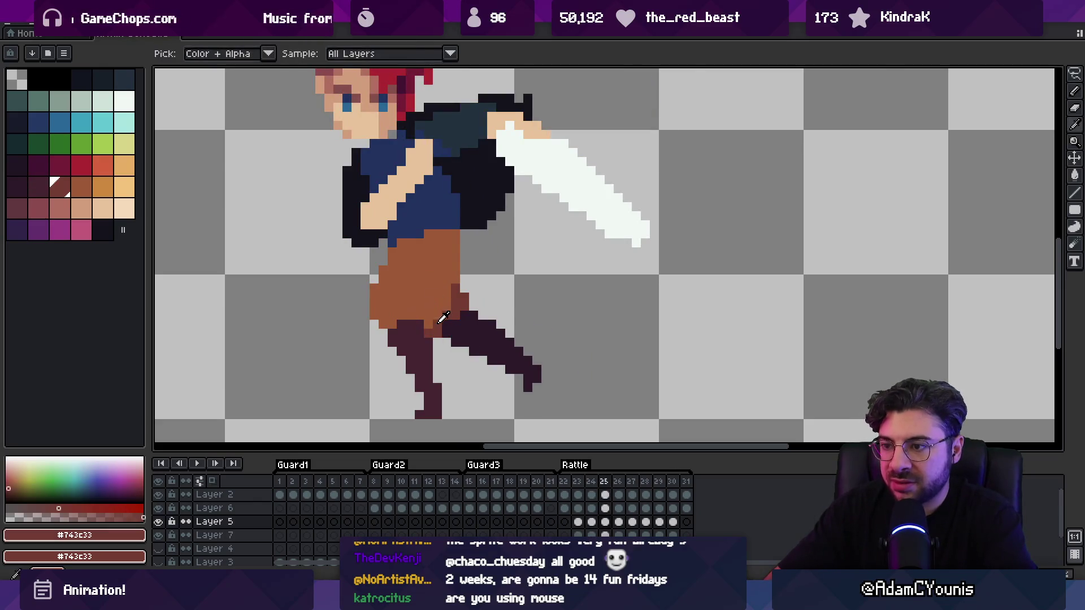
pyautogui.click(428, 306)
pyautogui.click(438, 297)
pyautogui.keyDown('alt'); pyautogui.click(452, 265); pyautogui.keyUp('alt')
pyautogui.click(462, 255)
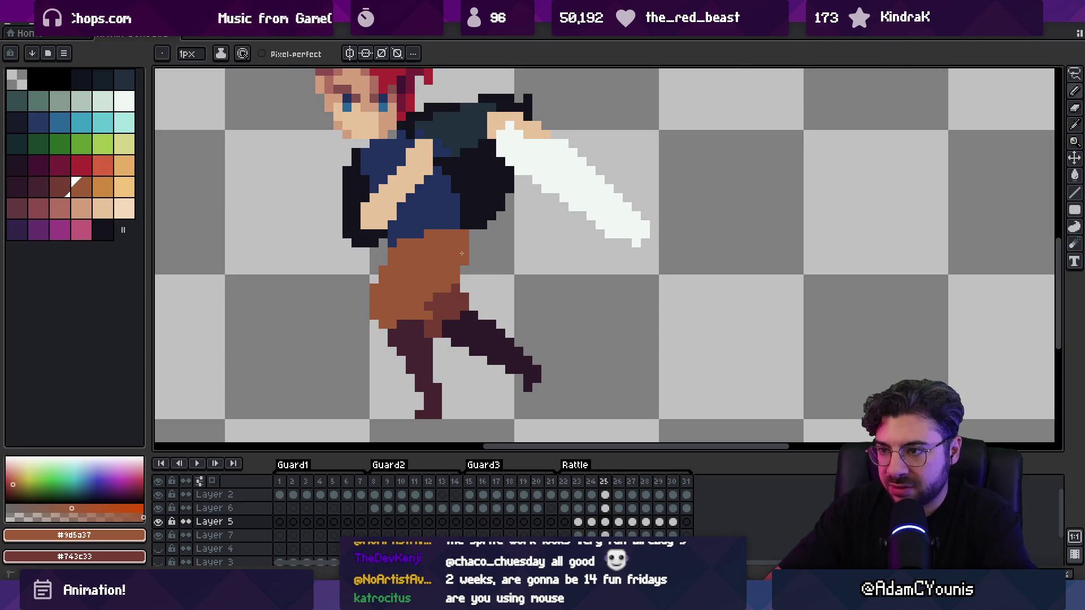
pyautogui.press('e')
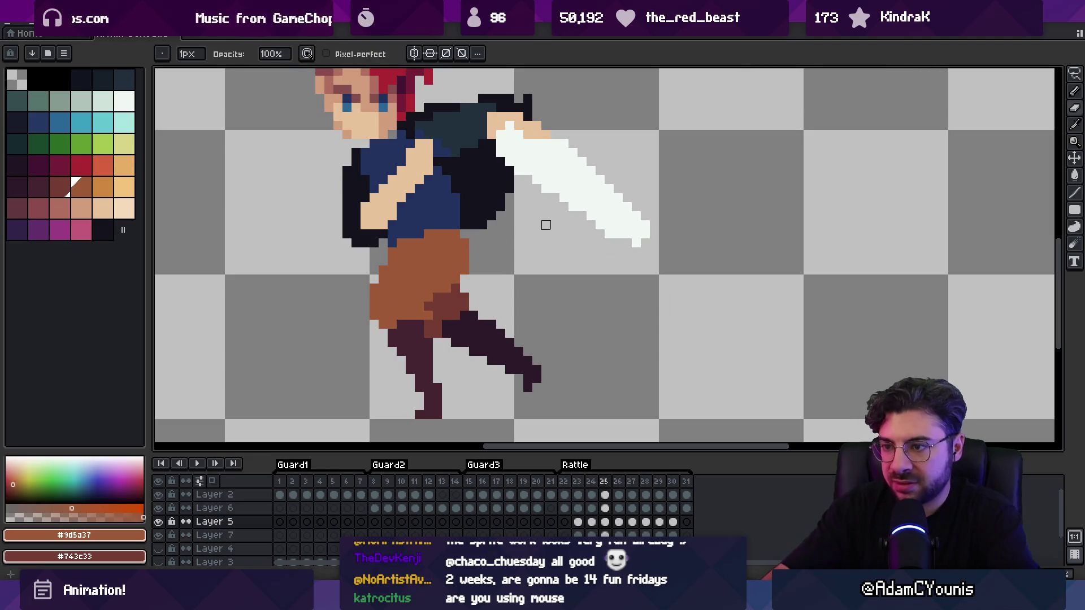
pyautogui.press('.')
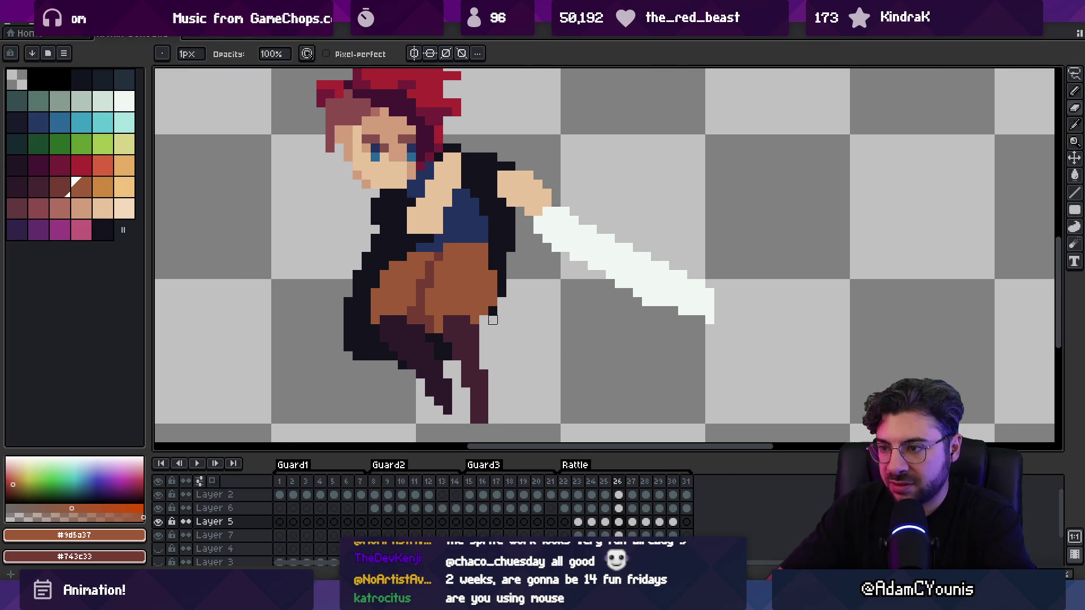
# Erase a stray pixel beside the leg and redraw the lower left leg in dark #2c1928
pyautogui.keyDown('alt'); pyautogui.click(469, 373); pyautogui.keyUp('alt')
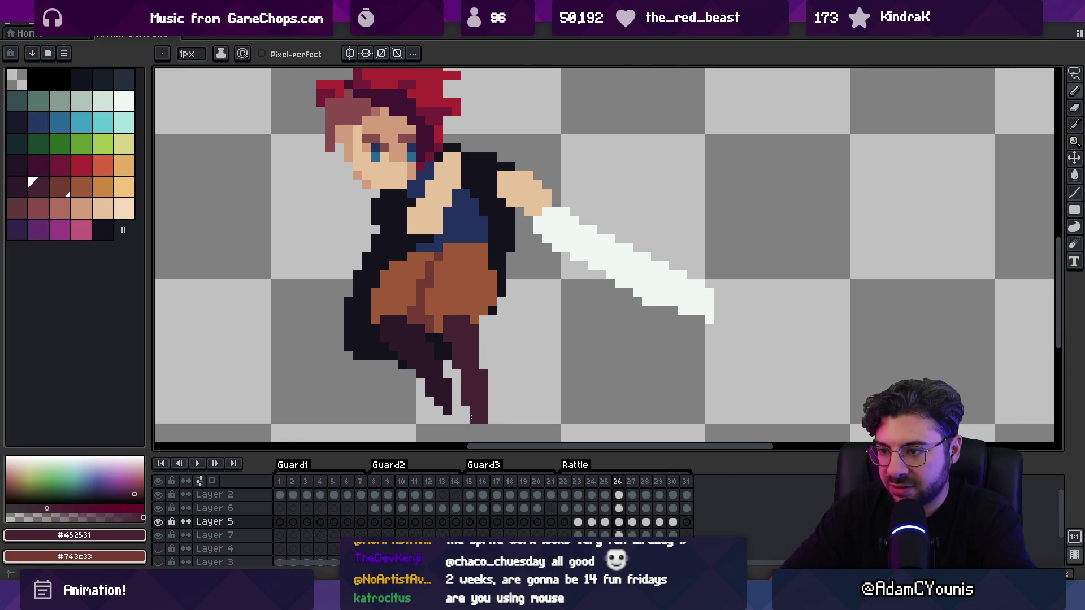
pyautogui.hotkey('ctrl', 'z')
pyautogui.press('e')
pyautogui.moveTo(492, 390); pyautogui.dragTo(497, 404)
pyautogui.keyDown('alt'); pyautogui.click(478, 386); pyautogui.keyUp('alt')
pyautogui.moveTo(479, 368); pyautogui.dragTo(478, 395)
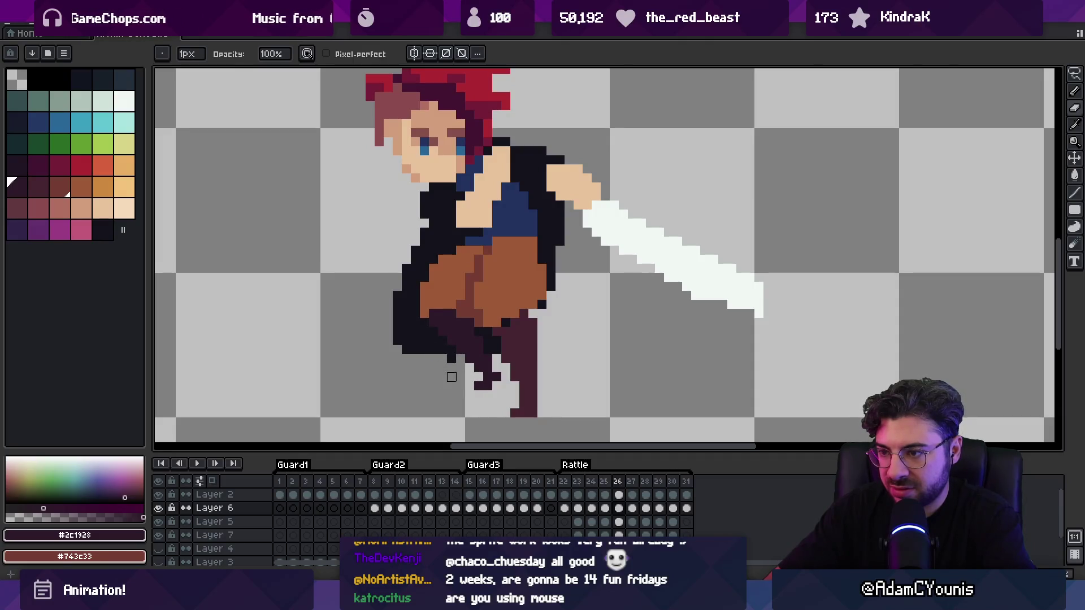
pyautogui.press('e')
# Step to the next frame and play the zoomed-out animation to review the motion
pyautogui.press('.')
pyautogui.press('z')
pyautogui.scroll(-3, 470, 331)
pyautogui.press('Return')
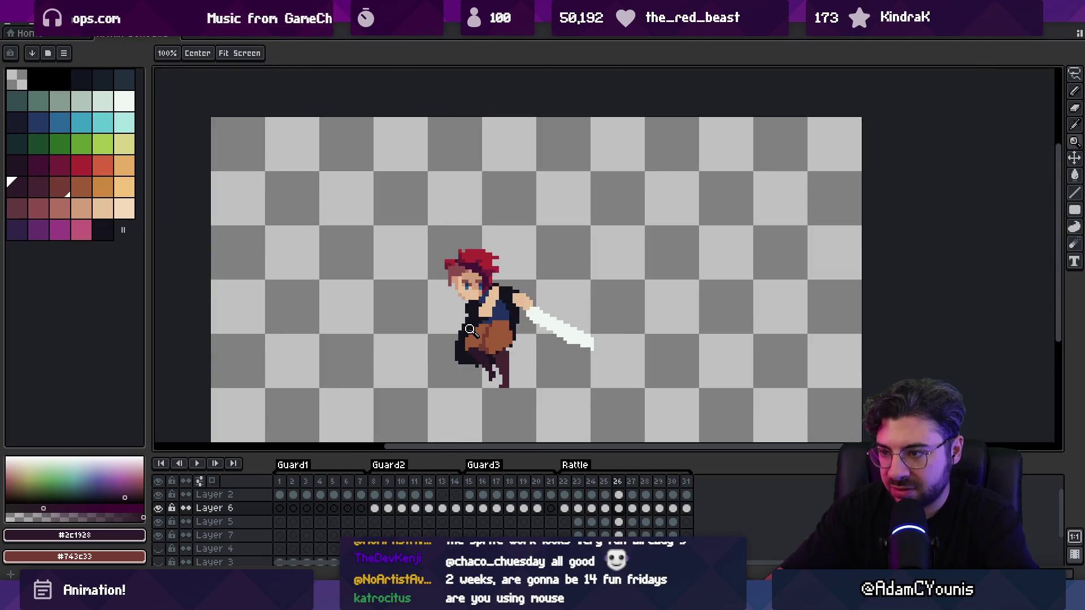
pyautogui.press('Return')
# Pencil shorts brown #9d5a37 over the dark gaps under the shorts, then move to frame 27
pyautogui.scroll(5, 530, 336)
pyautogui.press('v')
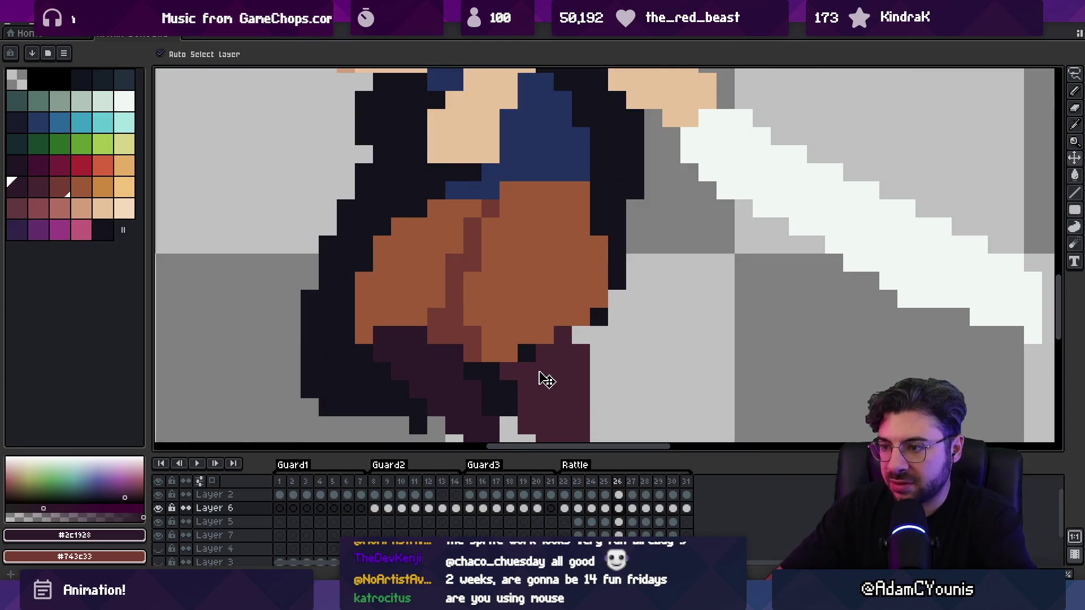
pyautogui.keyDown('alt'); pyautogui.click(535, 334); pyautogui.keyUp('alt')
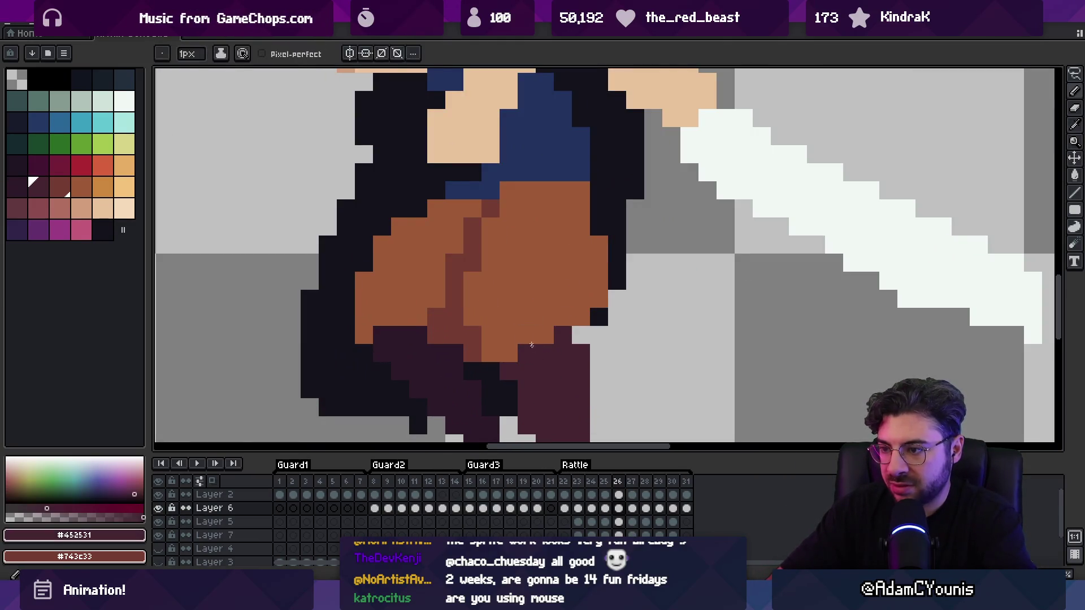
pyautogui.press('b')
pyautogui.moveTo(560, 336); pyautogui.dragTo(582, 335)
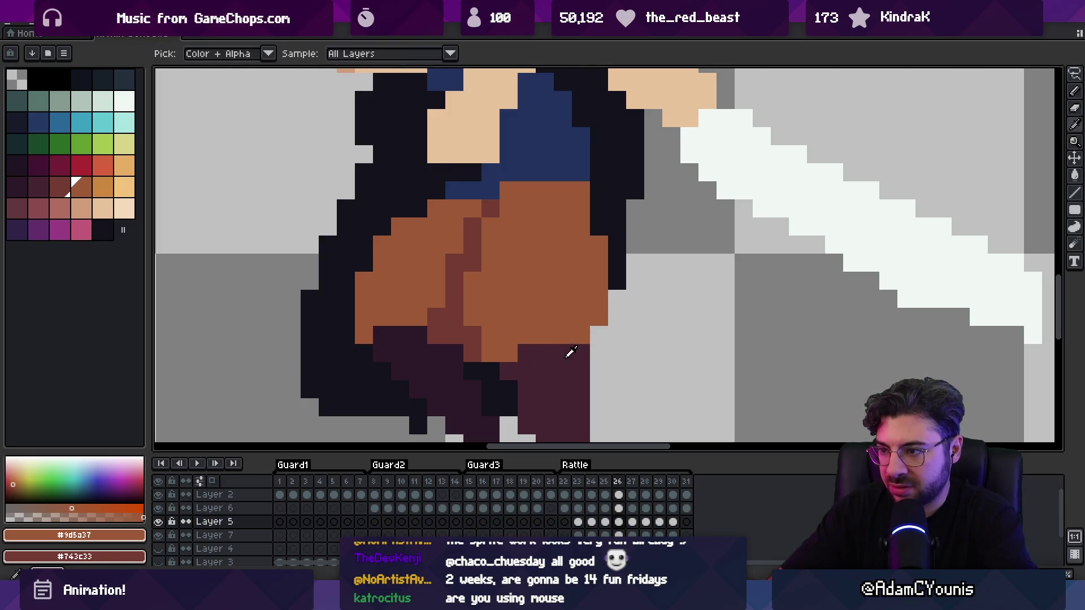
pyautogui.keyDown('alt'); pyautogui.click(581, 351); pyautogui.keyUp('alt')
pyautogui.press('z')
pyautogui.scroll(-3, 540, 292)
pyautogui.press('Right')
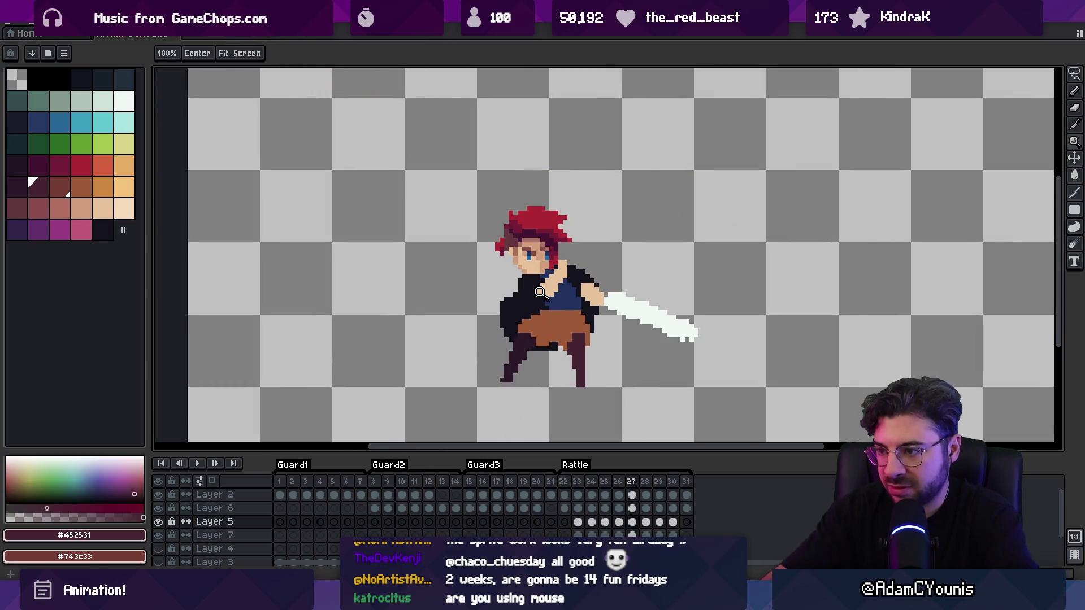
# Paint darker brown shading onto the shorts on frame 27 with a thicker brush
pyautogui.scroll(1, 554, 330)
pyautogui.press('v')
pyautogui.press('[')
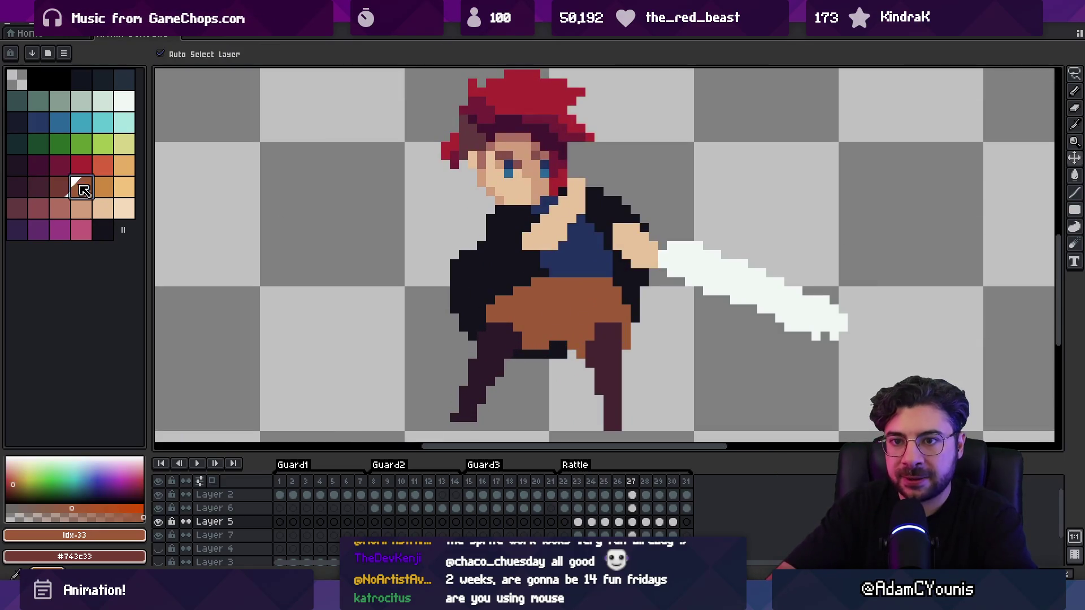
pyautogui.press('b')
pyautogui.moveTo(562, 328)
pyautogui.mouseDown()
pyautogui.moveTo(493, 301)
pyautogui.moveTo(559, 295)
pyautogui.mouseUp()
pyautogui.press('x')
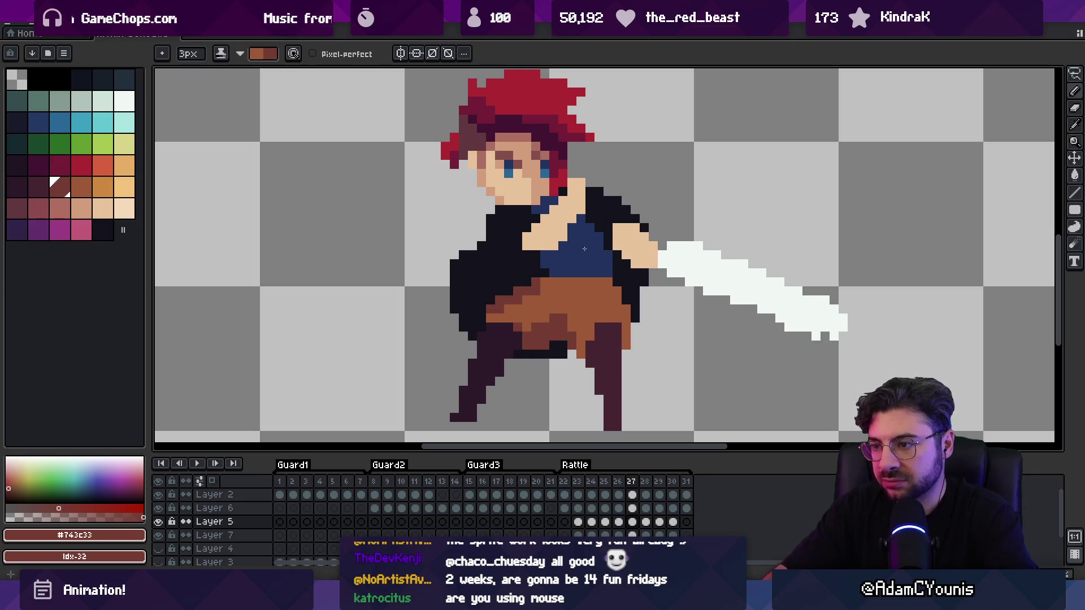
# Shade the upper-left and lower-left edges of the shorts darker on frame 28
pyautogui.press('.')
pyautogui.press('x')
pyautogui.moveTo(477, 305); pyautogui.dragTo(528, 270)
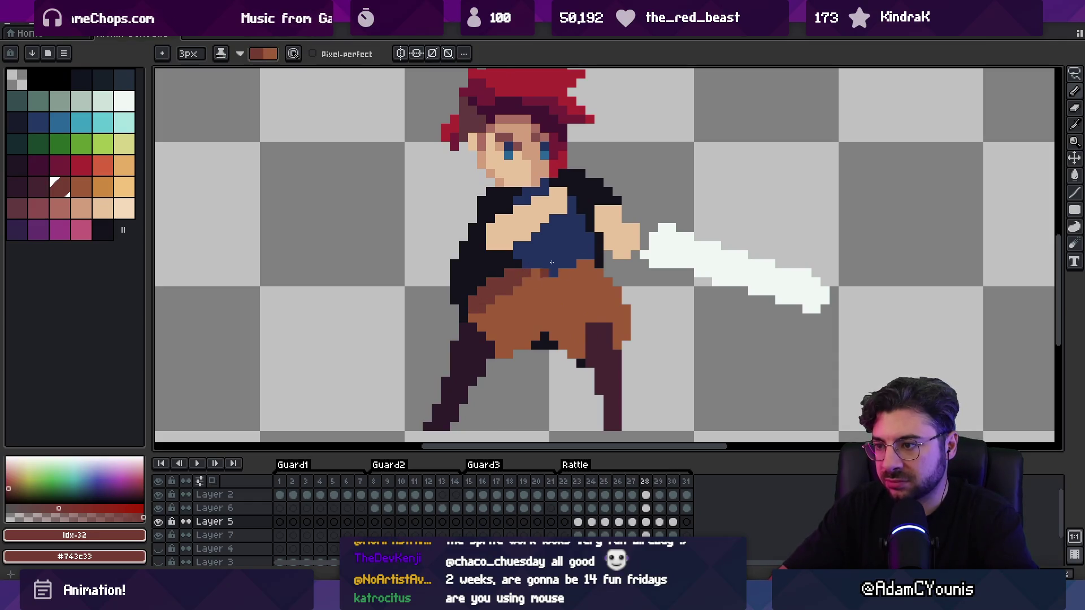
pyautogui.moveTo(577, 353); pyautogui.dragTo(499, 363)
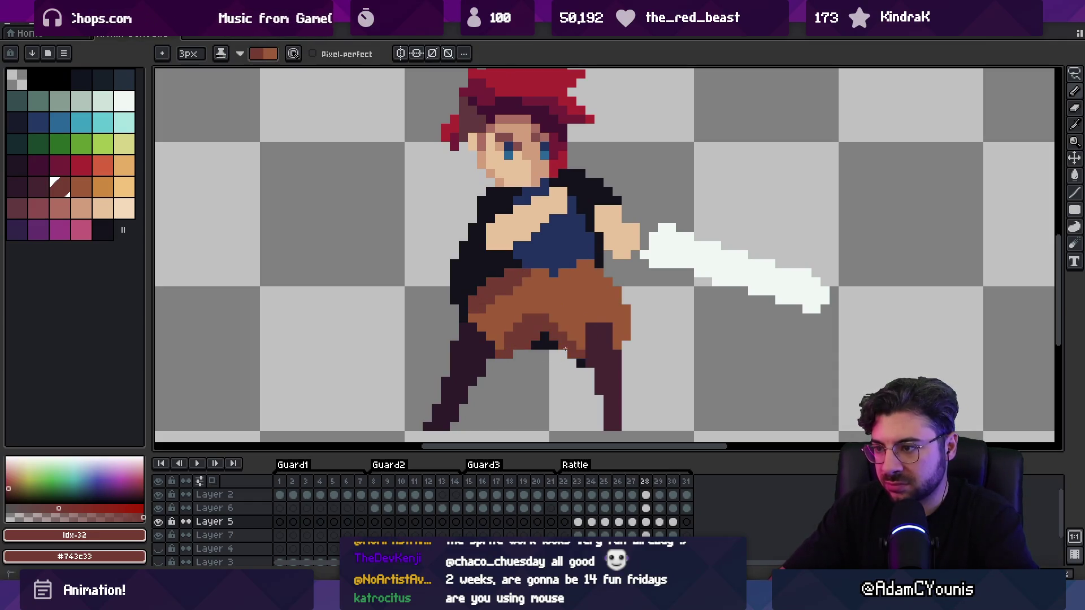
pyautogui.press('.')
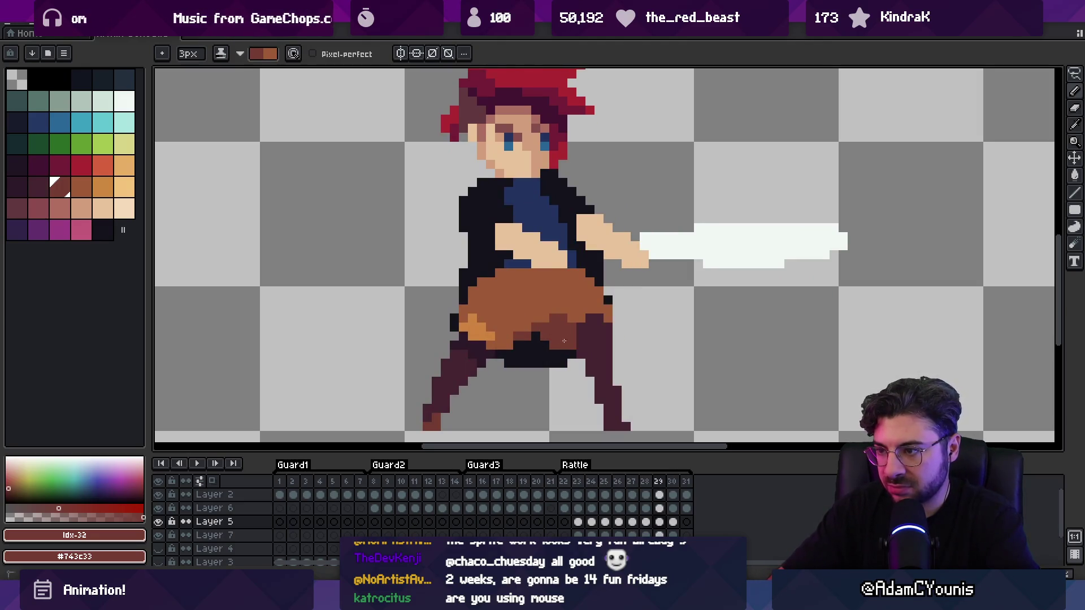
pyautogui.press('x')
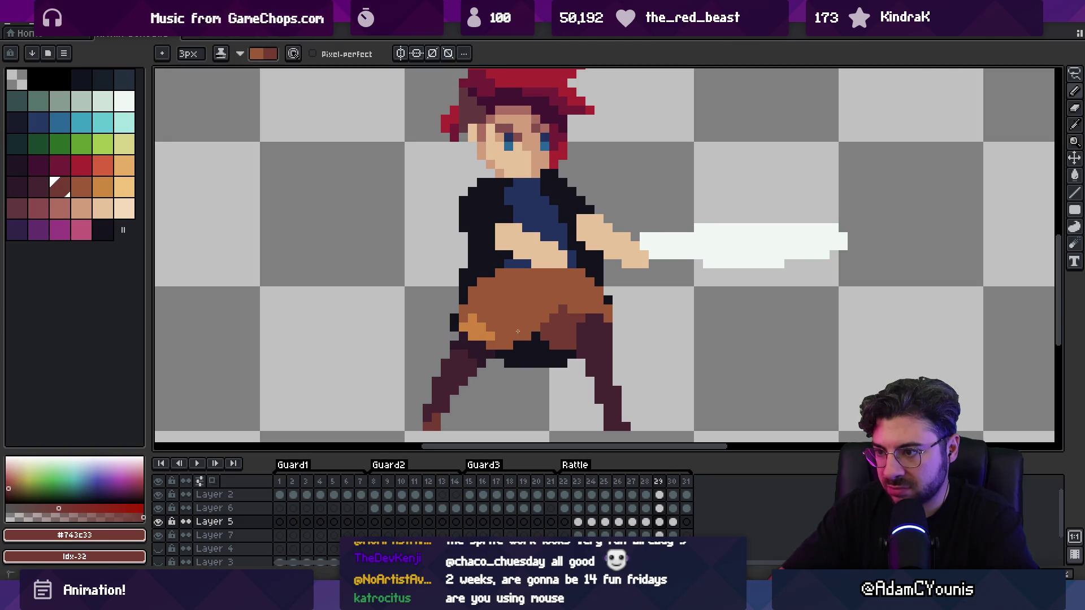
# On frame 30, draw dark leg pixels and dab darker shorts shading with Shading ink
pyautogui.press('.')
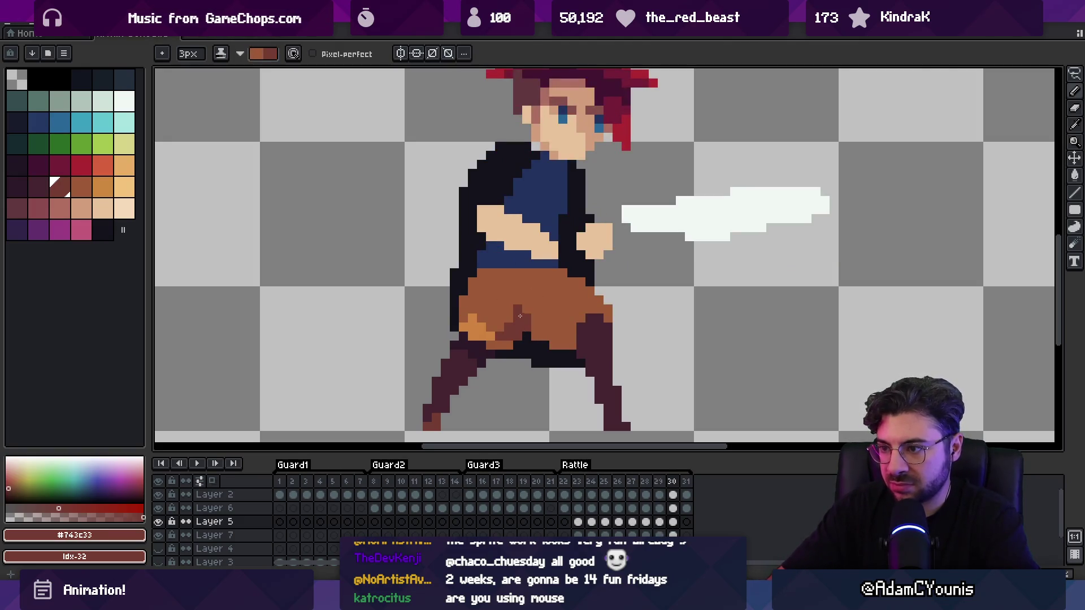
pyautogui.keyDown('ctrl'); pyautogui.click(516, 332); pyautogui.keyUp('ctrl')
pyautogui.moveTo(528, 322)
pyautogui.mouseDown()
pyautogui.moveTo(499, 345)
pyautogui.moveTo(522, 311)
pyautogui.mouseUp()
pyautogui.keyDown('alt'); pyautogui.click(525, 325); pyautogui.keyUp('alt')
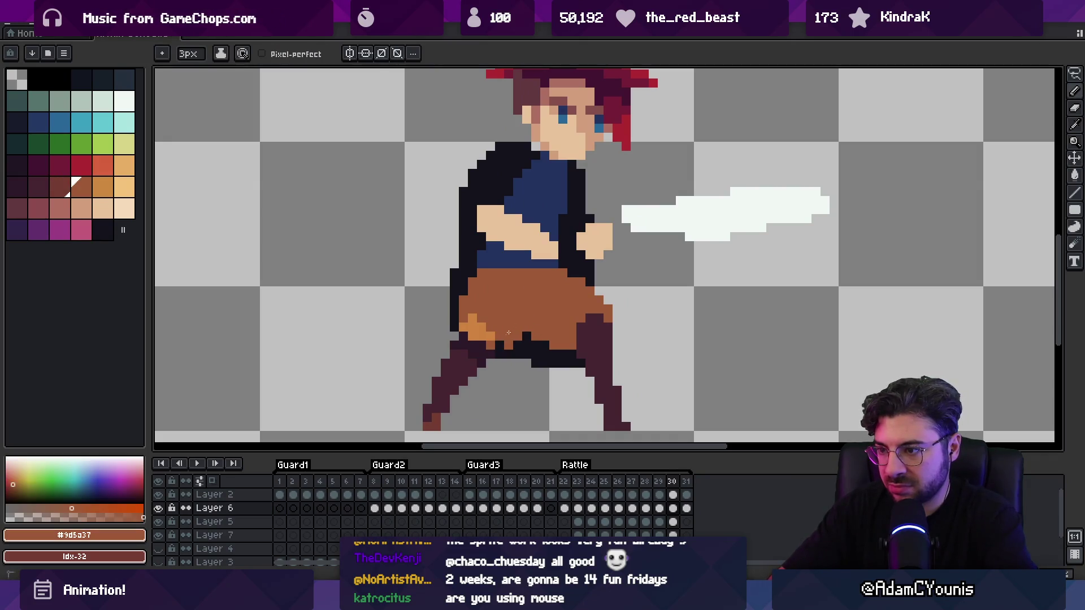
pyautogui.press('s')
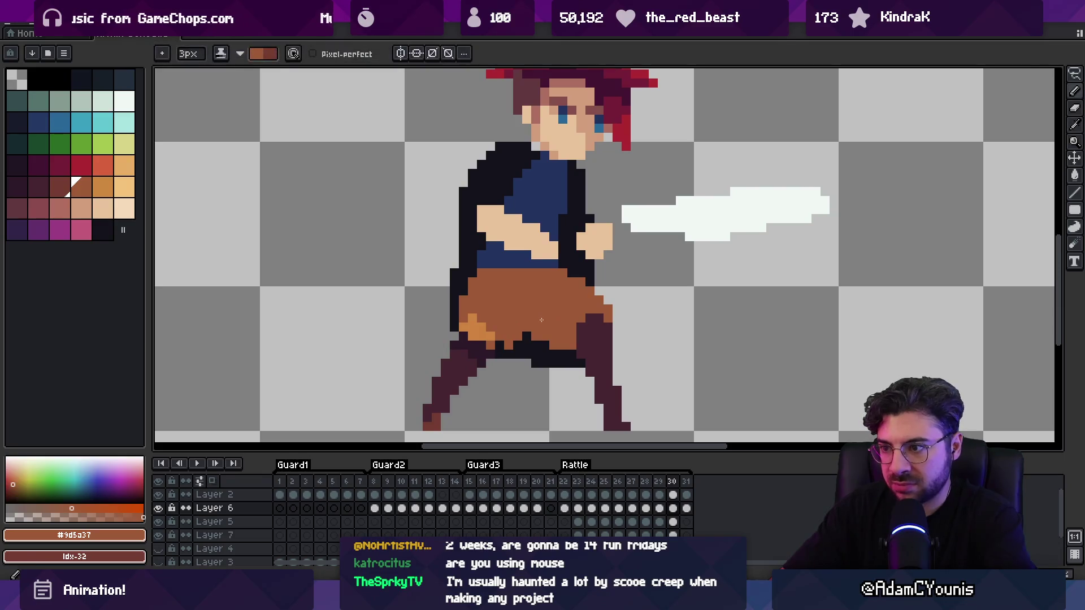
pyautogui.press('x')
pyautogui.keyDown('ctrl'); pyautogui.click(545, 321); pyautogui.keyUp('ctrl')
pyautogui.click(545, 319)
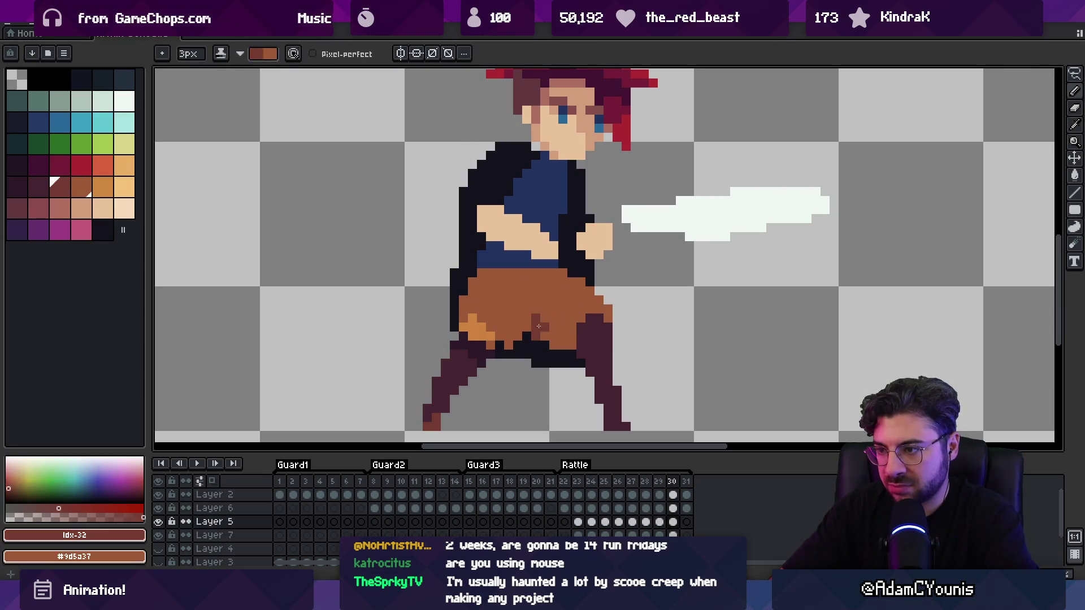
# Select the shorts and front leg area, deselect, and eyedrop the dark outline colour
pyautogui.press('v')
pyautogui.keyDown('ctrl'); pyautogui.click(516, 327); pyautogui.keyUp('ctrl')
pyautogui.press('m')
pyautogui.hotkey('ctrl', 'shift', 'd')
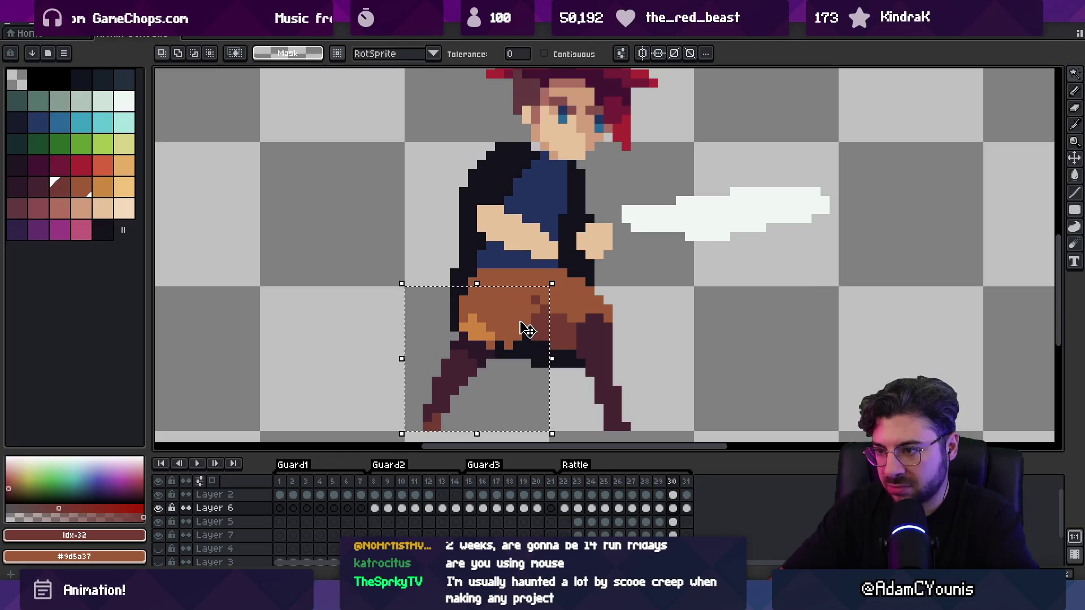
pyautogui.hotkey('ctrl', 'd')
pyautogui.keyDown('ctrl'); pyautogui.click(524, 326); pyautogui.keyUp('ctrl')
pyautogui.press('i')
pyautogui.click(523, 321)
pyautogui.click(491, 355)
# Add dark and light brown blocks to the frame 30 shorts, then play the animation
pyautogui.press('b')
pyautogui.press('i')
pyautogui.click(545, 316)
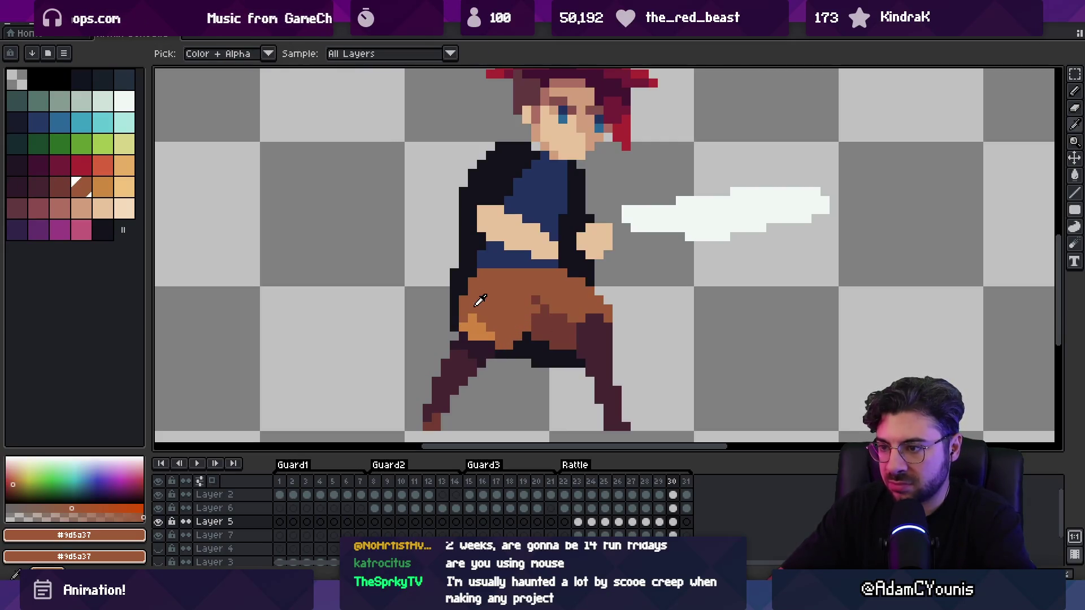
pyautogui.press('b')
pyautogui.keyDown('alt'); pyautogui.click(549, 306); pyautogui.keyUp('alt')
pyautogui.click(557, 304)
pyautogui.keyDown('alt'); pyautogui.click(523, 300); pyautogui.keyUp('alt')
pyautogui.click(534, 300)
pyautogui.keyDown('alt'); pyautogui.click(551, 316); pyautogui.keyUp('alt')
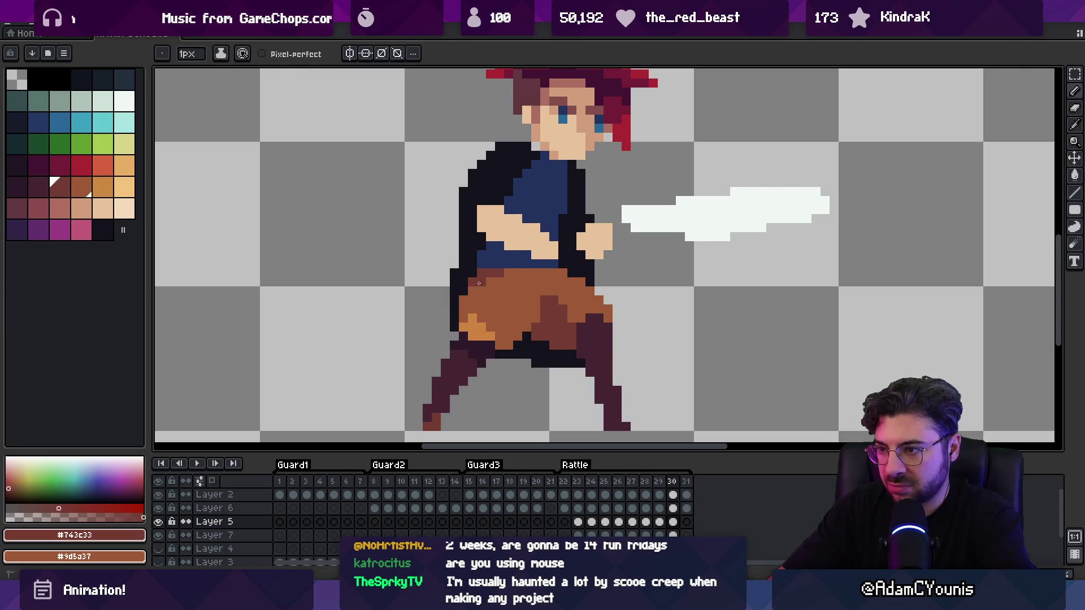
pyautogui.click(564, 292)
pyautogui.keyDown('alt'); pyautogui.click(543, 298); pyautogui.keyUp('alt')
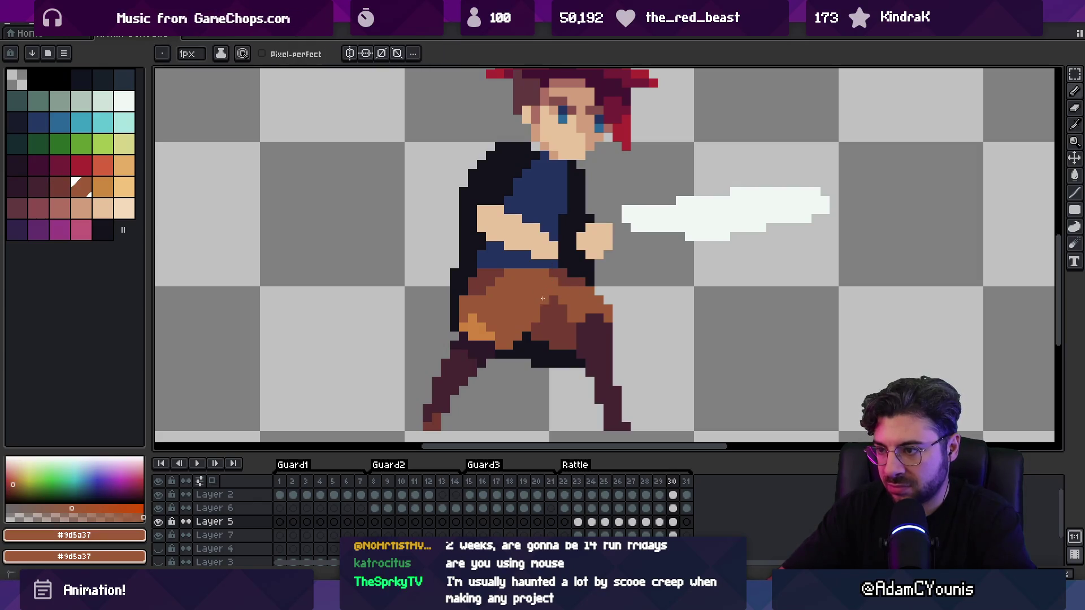
pyautogui.press('Right')
pyautogui.press('Return')
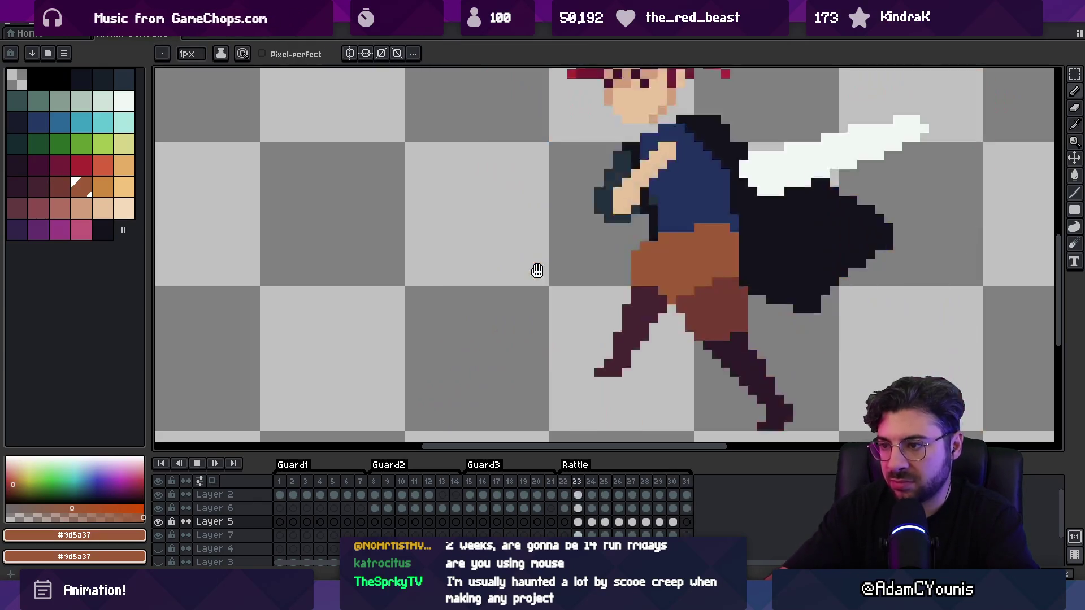
# Replay the animation and stop on frame 23 with the torso in view
pyautogui.scroll(-5, 610, 221)
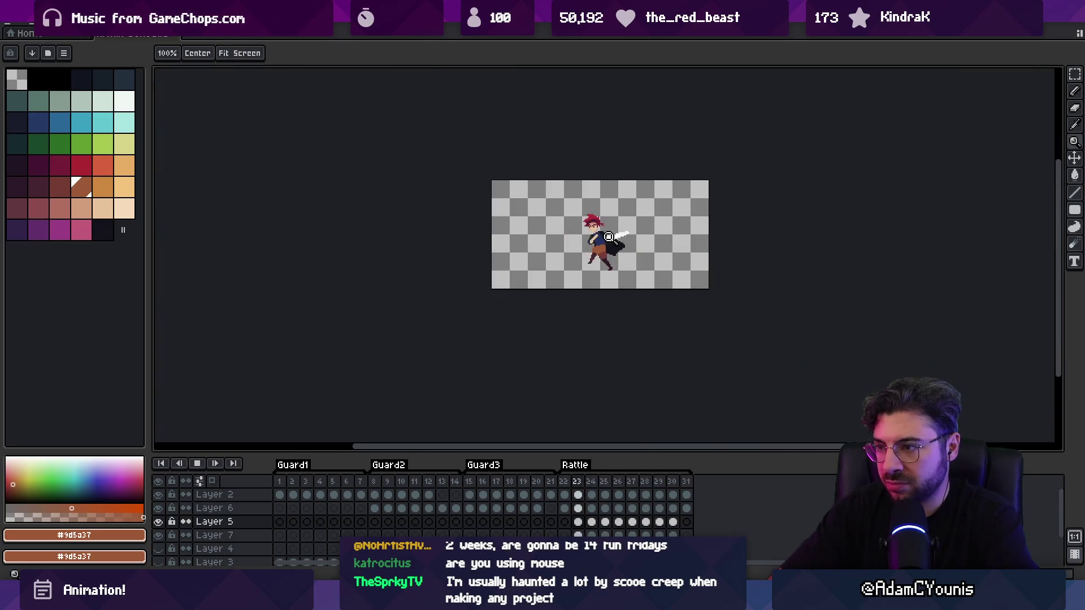
pyautogui.scroll(5, 673, 208)
pyautogui.press('Return')
pyautogui.press('Return')
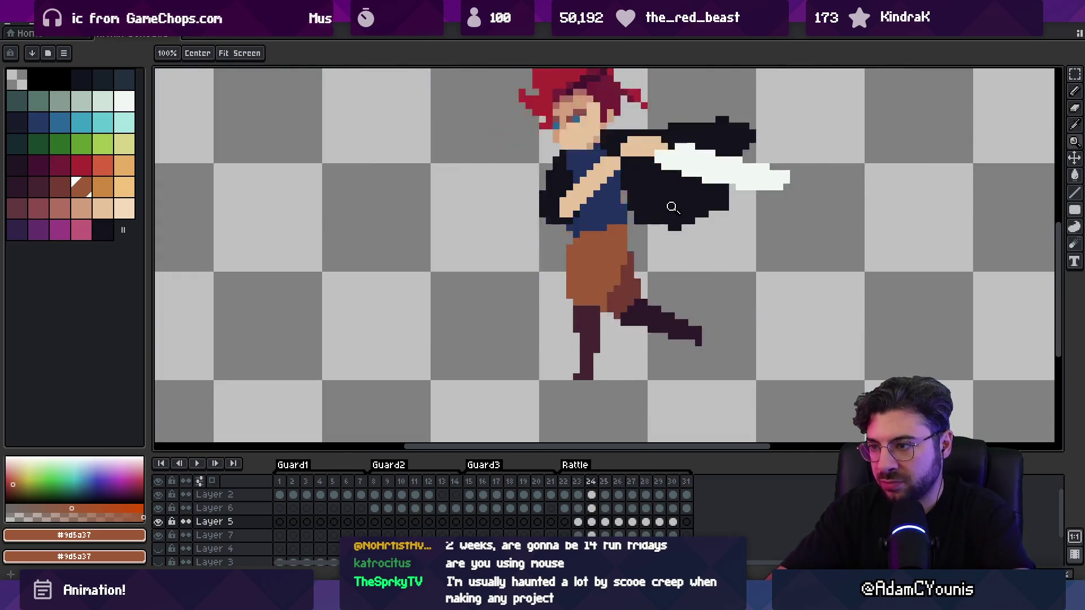
pyautogui.press('Return')
pyautogui.scroll(1, 667, 240)
pyautogui.moveTo(667, 240); pyautogui.dragTo(562, 331)
pyautogui.press('b')
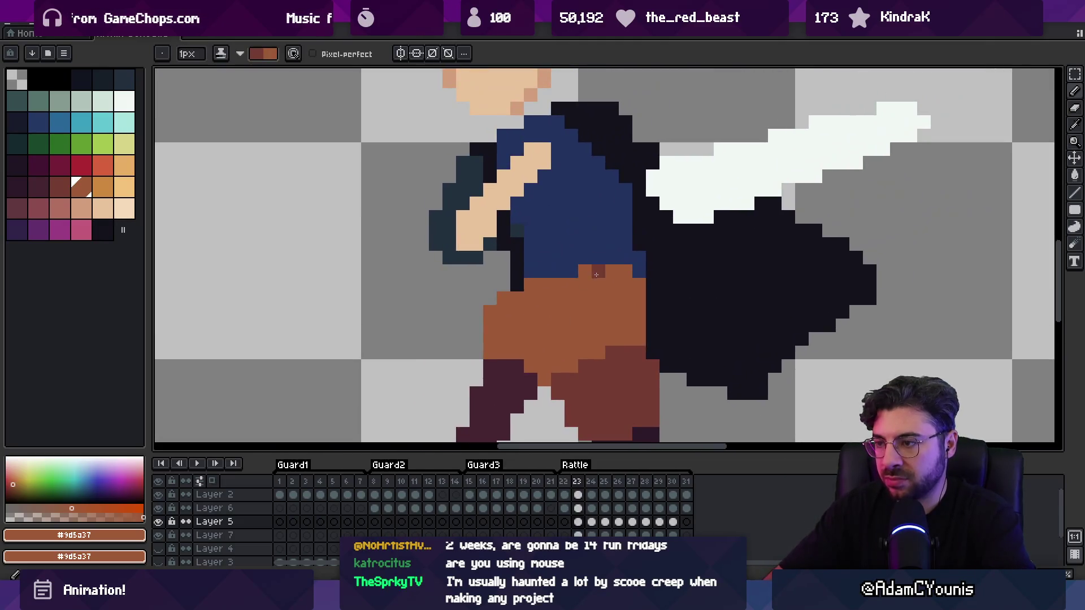
# Paint a dark brown belt line along the top of the shorts on frames 26, 27 and 28
pyautogui.press('.')
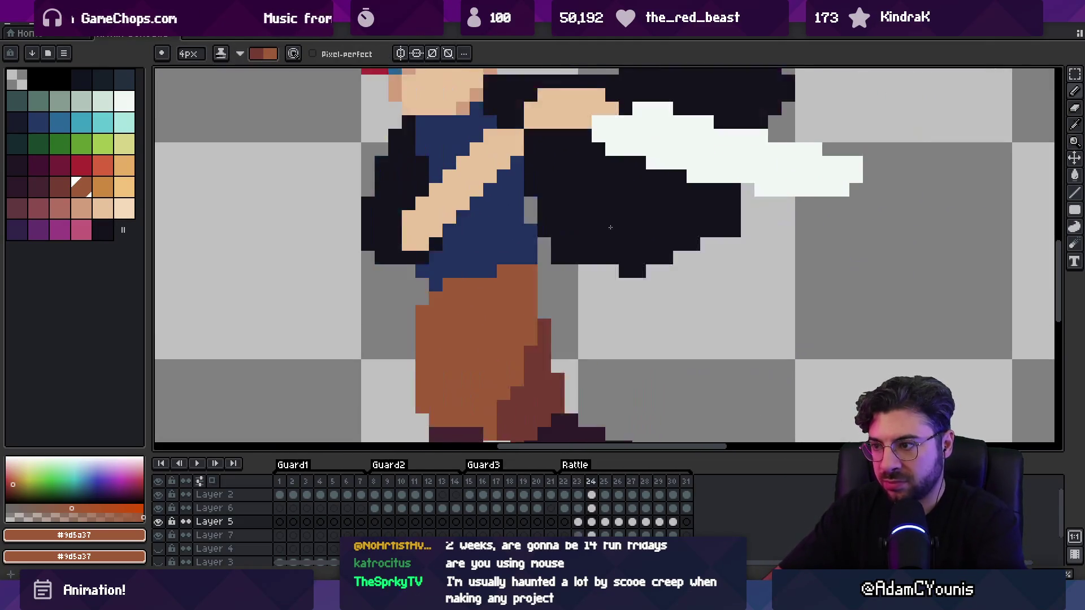
pyautogui.press('.')
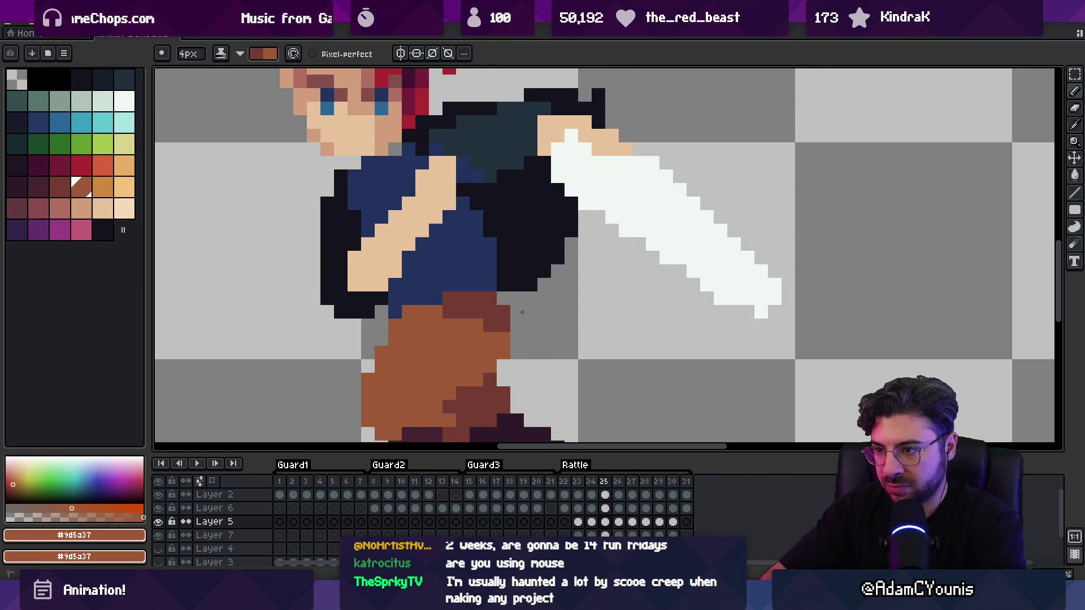
pyautogui.press('.')
pyautogui.moveTo(421, 303); pyautogui.dragTo(463, 339)
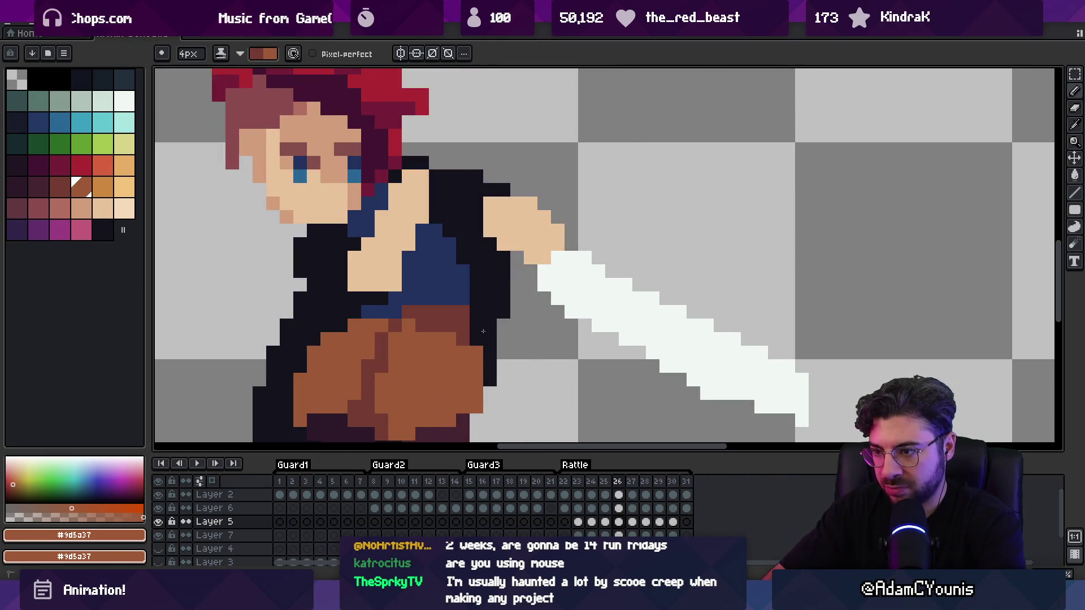
pyautogui.press('.')
pyautogui.moveTo(382, 353)
pyautogui.mouseDown()
pyautogui.moveTo(436, 352)
pyautogui.moveTo(462, 380)
pyautogui.mouseUp()
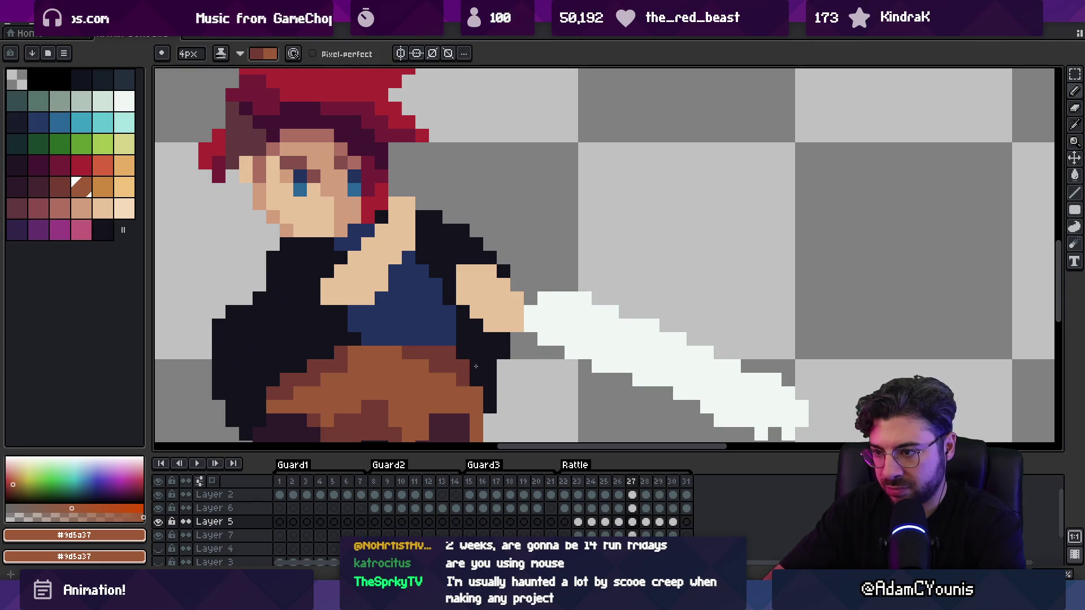
pyautogui.press('.')
pyautogui.click(413, 316)
pyautogui.moveTo(414, 317)
pyautogui.mouseDown()
pyautogui.moveTo(526, 270)
pyautogui.moveTo(548, 305)
pyautogui.mouseUp()
# Fill frame 28's grey belt gap with navy shirt blue, undoing a stray stroke
pyautogui.press('v')
pyautogui.press('b')
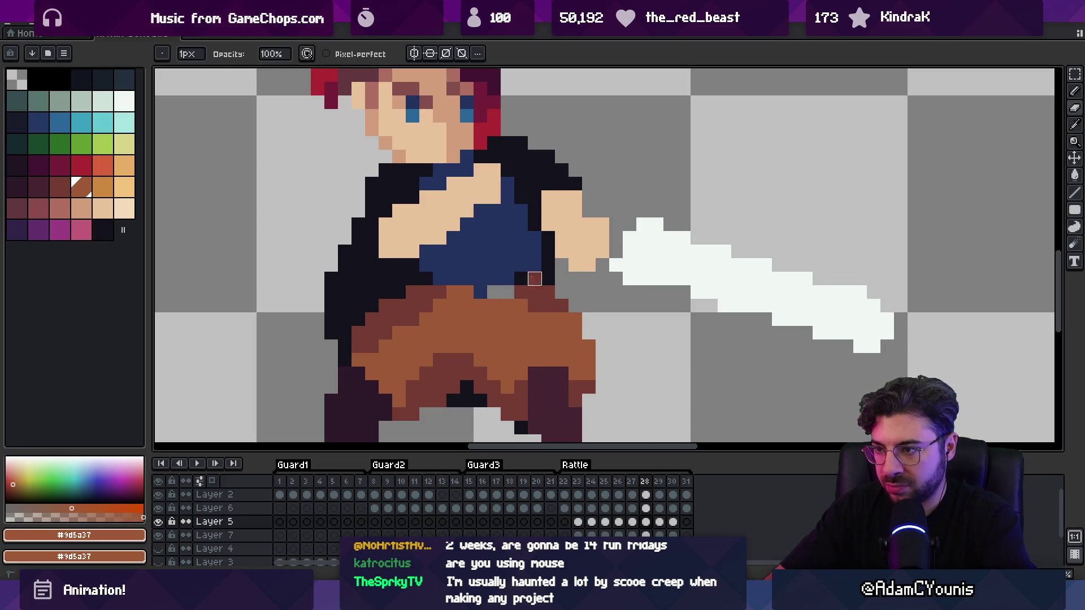
pyautogui.keyDown('alt'); pyautogui.click(509, 259); pyautogui.keyUp('alt')
pyautogui.click(535, 274)
pyautogui.hotkey('ctrl', 'z')
pyautogui.press('-')
pyautogui.press('-')
pyautogui.press('-')
pyautogui.moveTo(493, 292); pyautogui.dragTo(507, 289)
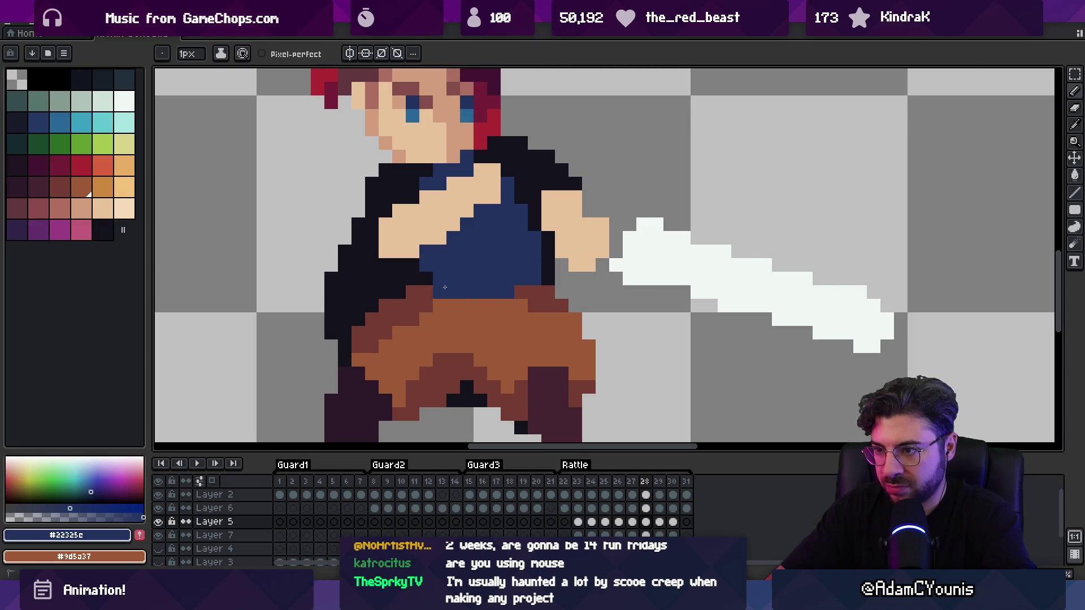
pyautogui.keyDown('alt'); pyautogui.click(429, 293); pyautogui.keyUp('alt')
pyautogui.press('z')
pyautogui.scroll(-3, 479, 277)
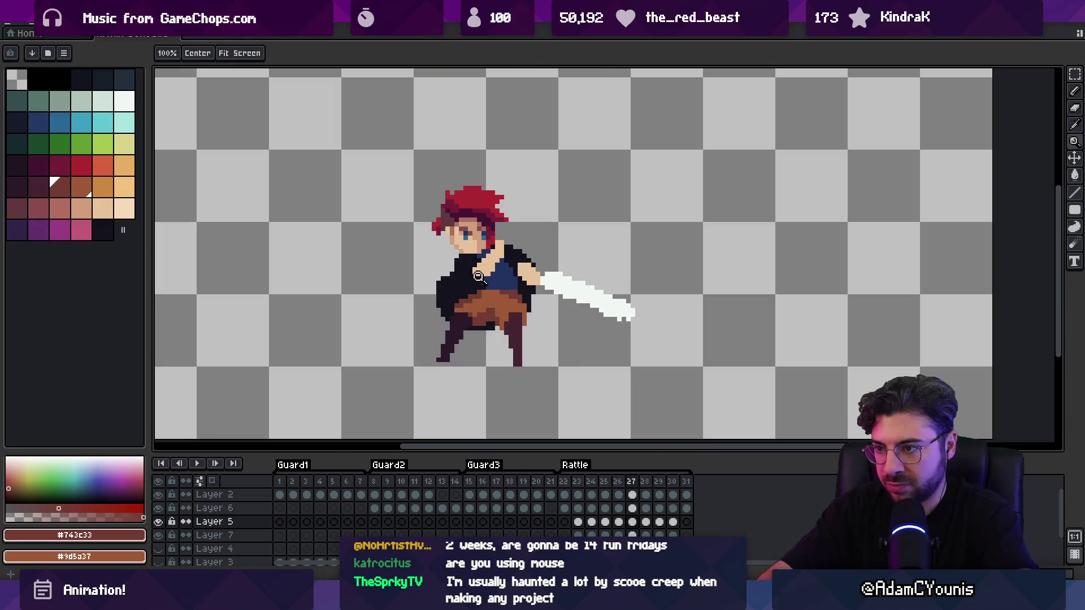
# Paint a dark belt row under the blue shirt on frame 29
pyautogui.press('Right')
pyautogui.scroll(4, 478, 277)
pyautogui.press('i')
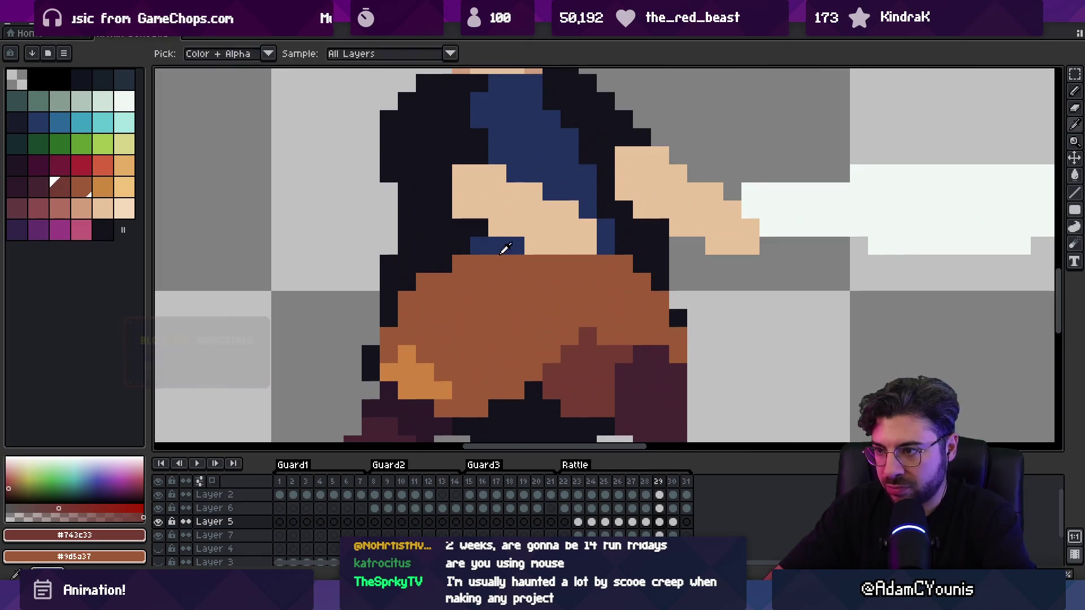
pyautogui.click(562, 260)
pyautogui.press('b')
pyautogui.moveTo(551, 264)
pyautogui.mouseDown()
pyautogui.moveTo(610, 264)
pyautogui.moveTo(553, 263)
pyautogui.mouseUp()
pyautogui.keyDown('alt'); pyautogui.click(607, 249); pyautogui.keyUp('alt')
# Add dark brown #743c33 shading at the shorts' waist on frame 30
pyautogui.press('b')
pyautogui.press('z')
pyautogui.scroll(-4, 554, 249)
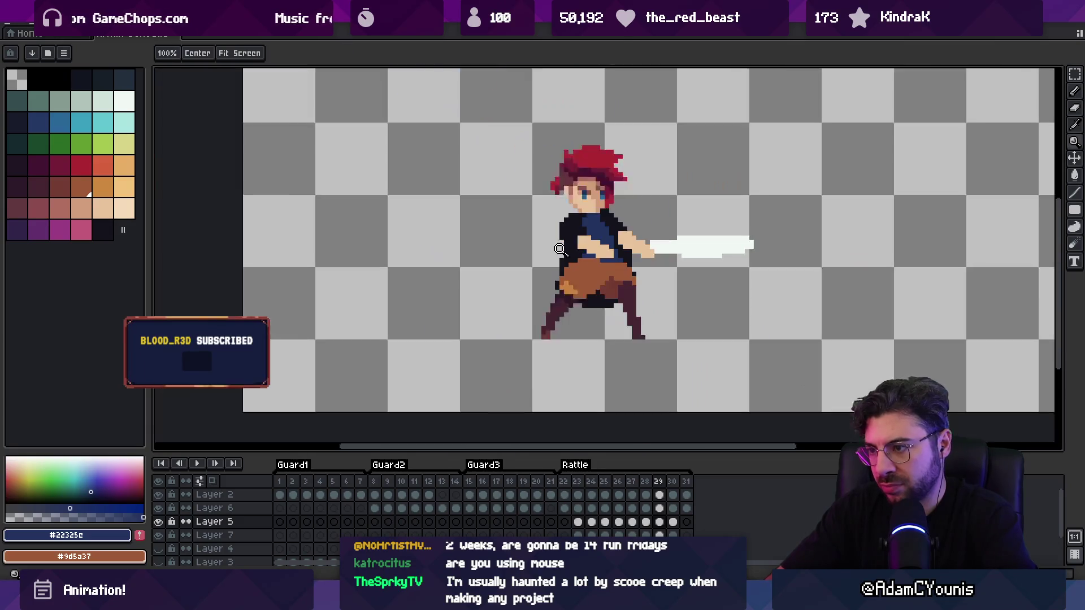
pyautogui.press('Right')
pyautogui.scroll(4, 554, 247)
pyautogui.keyDown('alt'); pyautogui.click(612, 315); pyautogui.keyUp('alt')
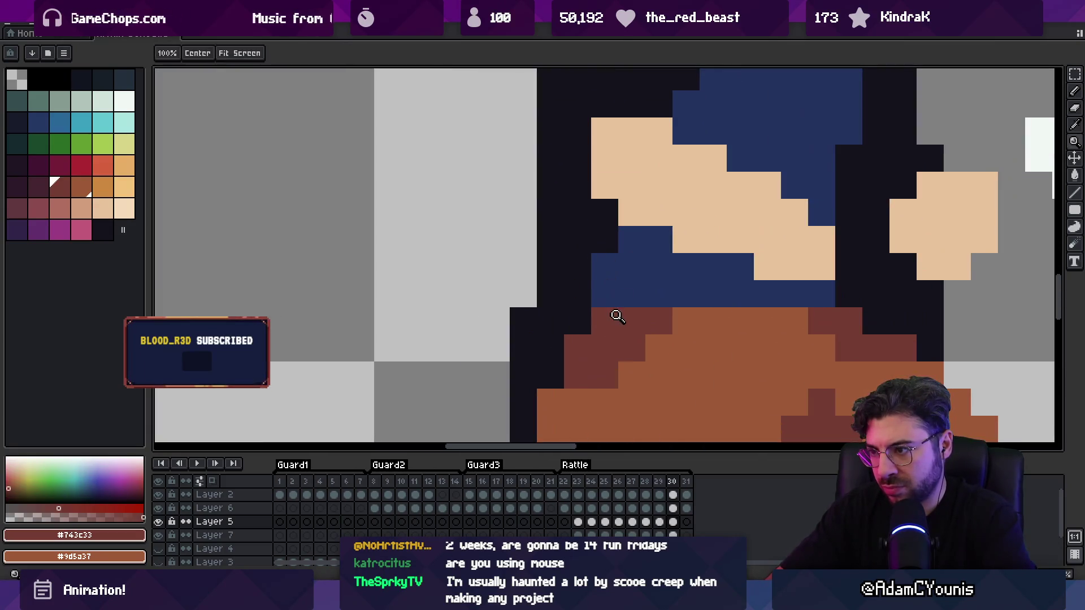
pyautogui.moveTo(699, 291); pyautogui.dragTo(503, 260)
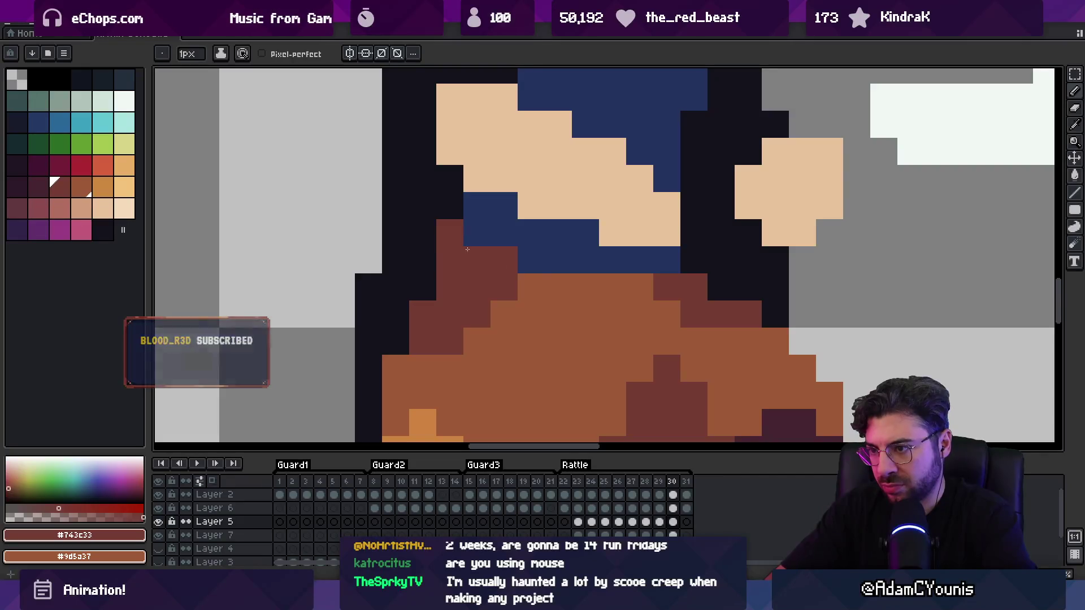
pyautogui.scroll(-4, 520, 242)
# Play the sword attack animation to preview the shading
pyautogui.press('Right')
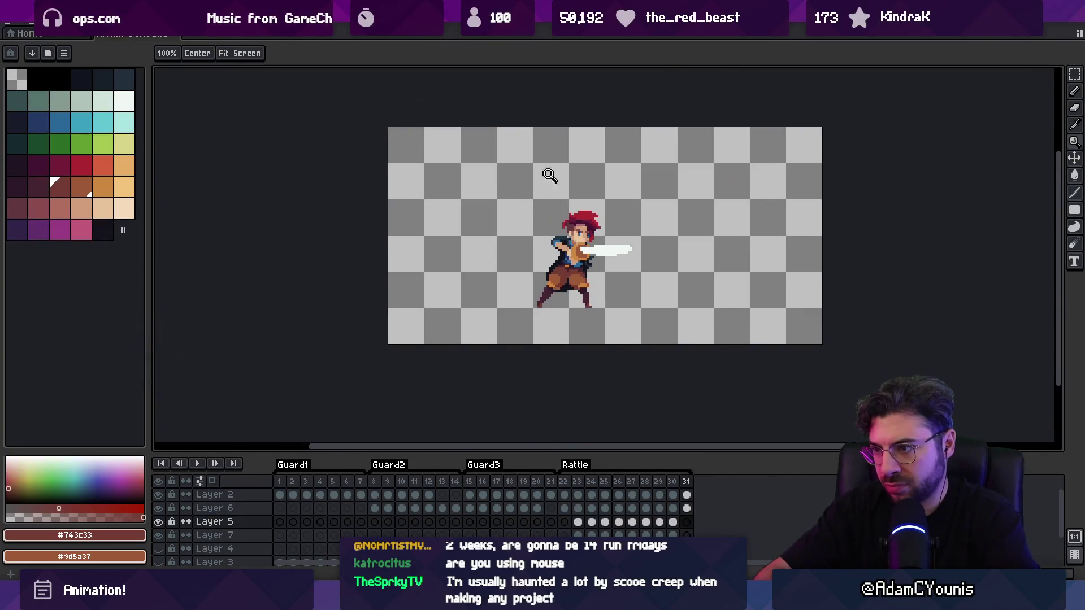
pyautogui.scroll(2, 549, 175)
pyautogui.press('Return')
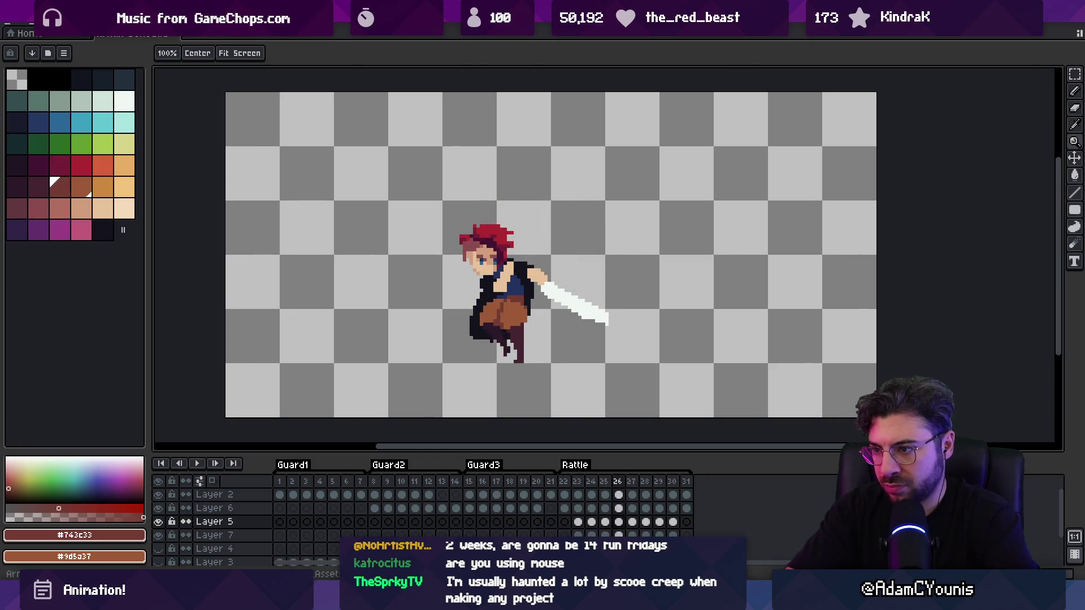
pyautogui.scroll(3, 492, 322)
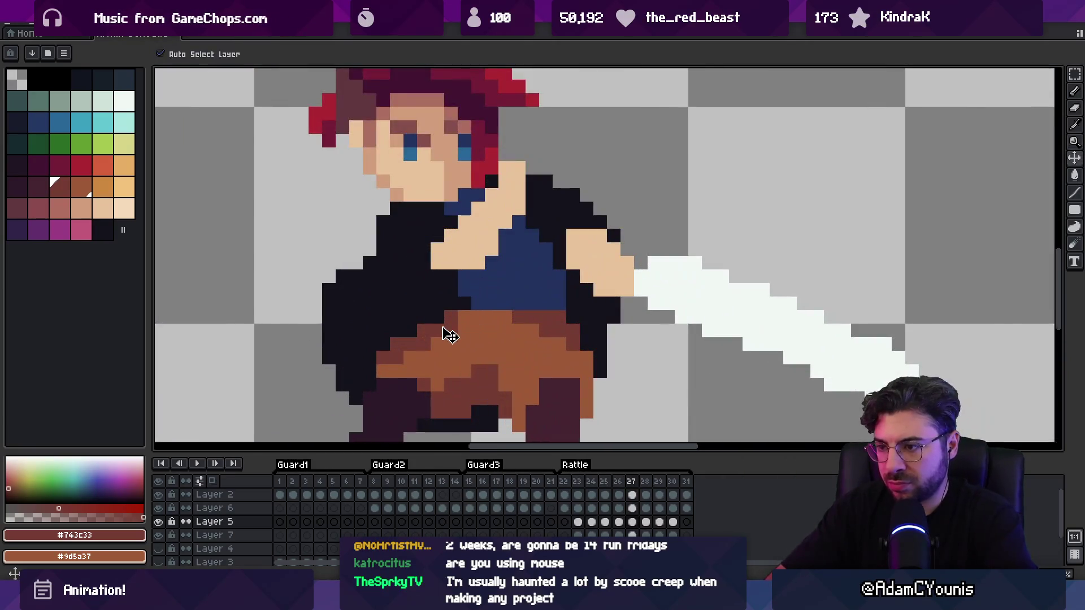
# Stop playback on frame 29 and paint a dark brown belt row across the shorts' top
pyautogui.press('Return')
pyautogui.press('Right')
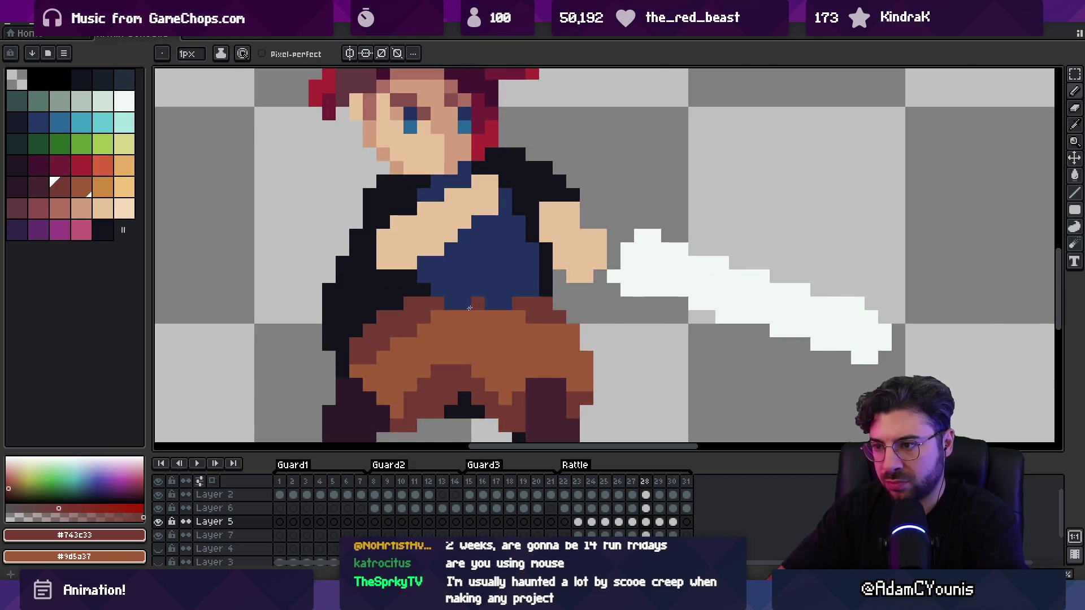
pyautogui.press('Right')
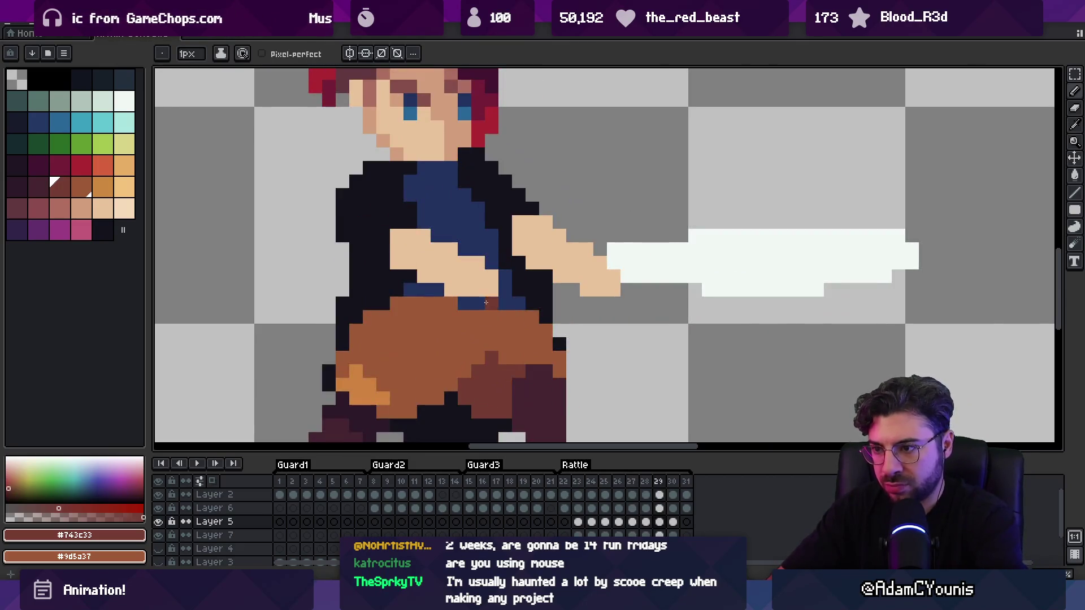
pyautogui.moveTo(449, 314); pyautogui.dragTo(433, 321)
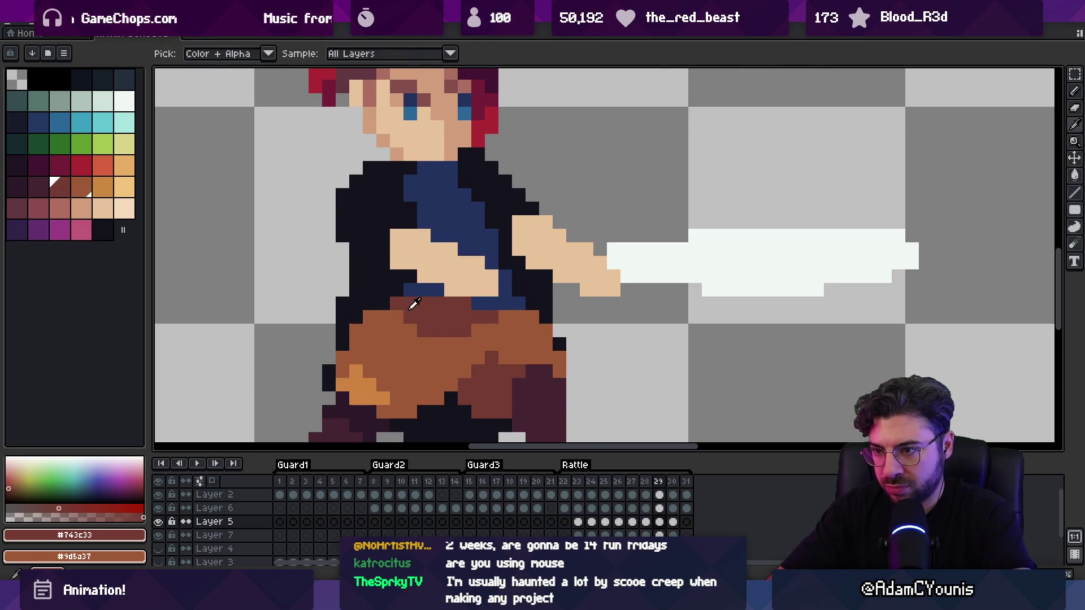
pyautogui.press('w')
pyautogui.click(381, 339)
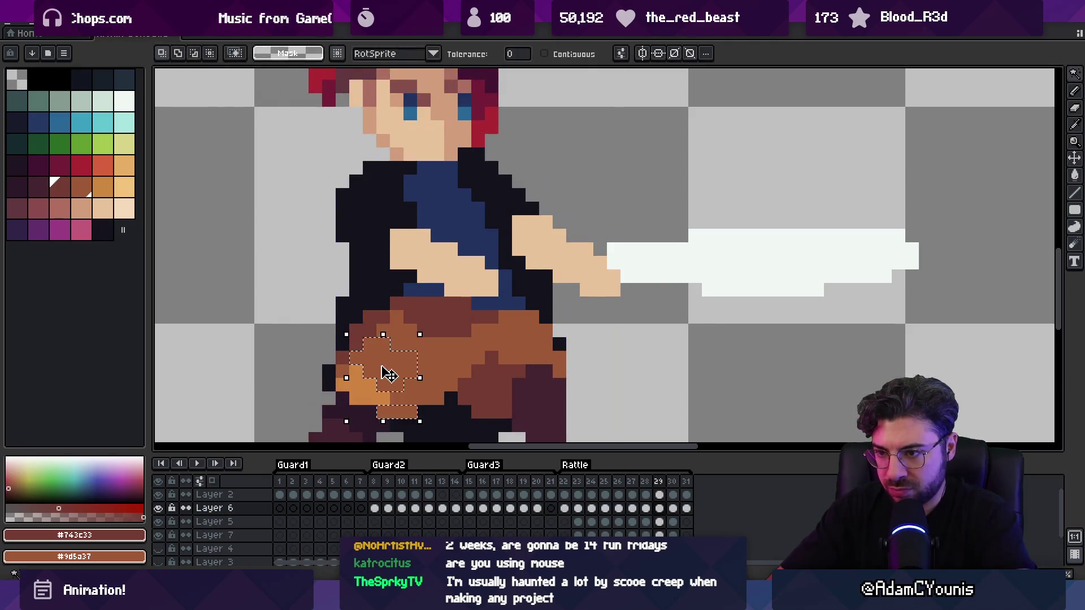
pyautogui.hotkey('ctrl', 'd')
pyautogui.press('Down')
pyautogui.press('z')
pyautogui.scroll(-5, 382, 309)
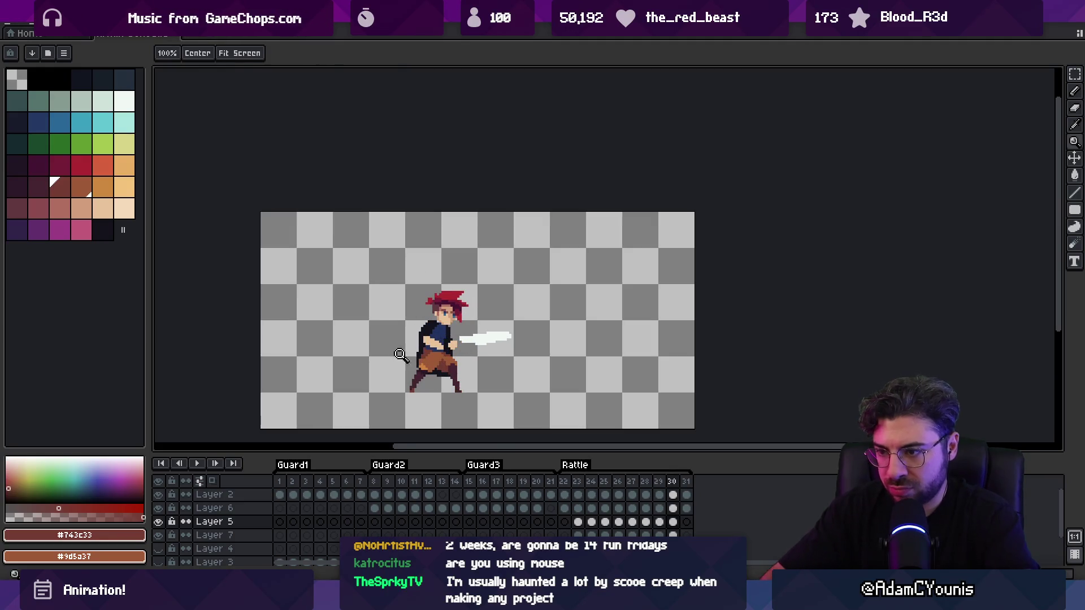
# Darken the frame 30 shorts' upper light-brown pixels to dark brown, undoing a full Paint Bucket fill
pyautogui.scroll(3, 400, 354)
pyautogui.press('w')
pyautogui.click(463, 292)
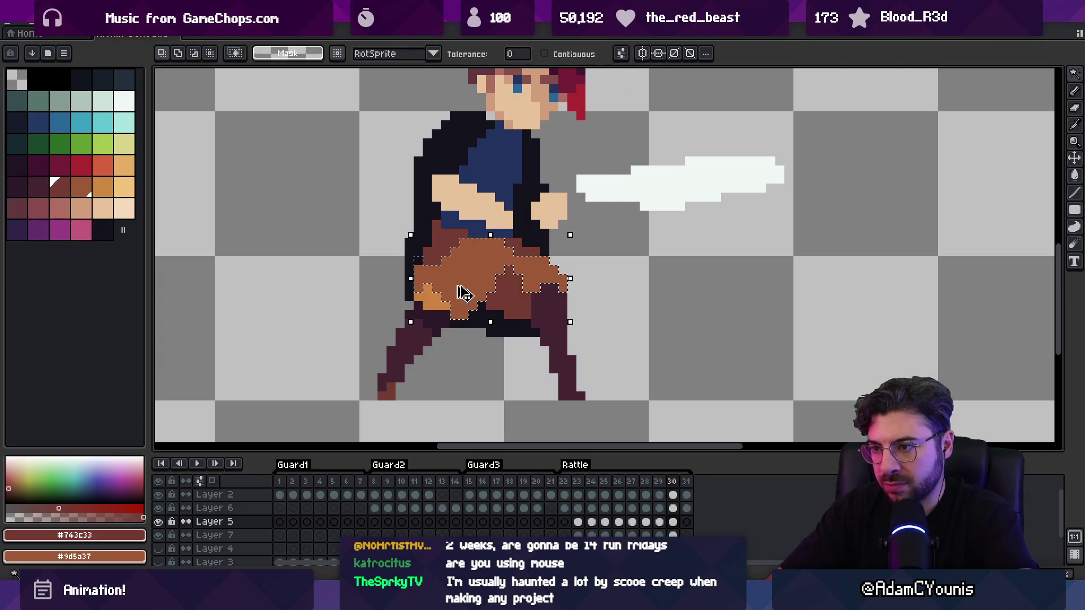
pyautogui.press('g')
pyautogui.click(496, 261)
pyautogui.hotkey('ctrl', 'z')
pyautogui.press('b')
pyautogui.press('g')
pyautogui.click(508, 244)
pyautogui.hotkey('ctrl', 'z')
pyautogui.click(461, 253)
pyautogui.press('b')
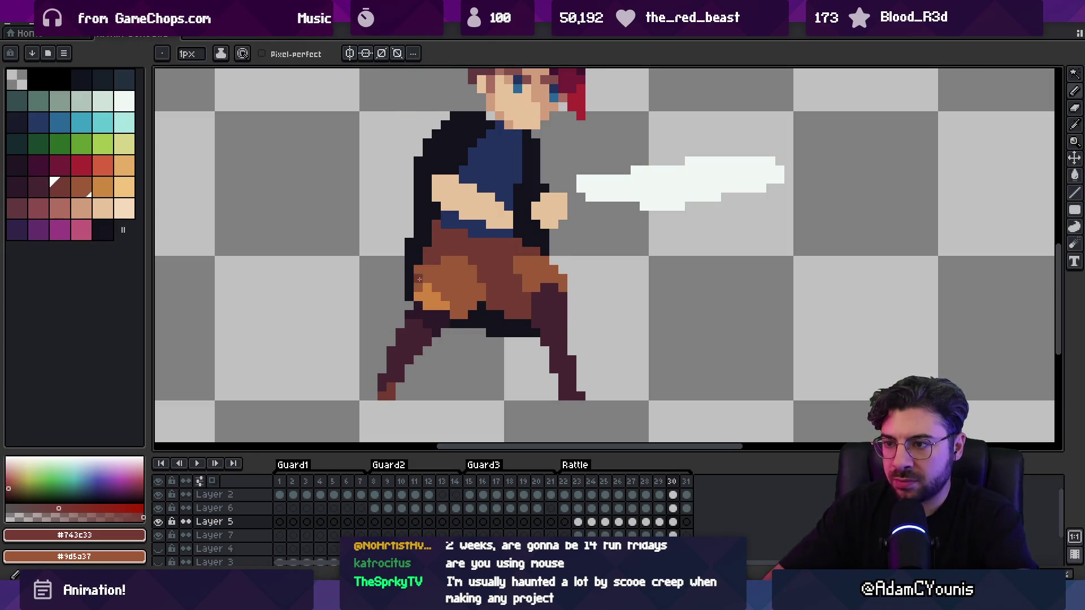
# Play the animation to review it, then pick shorts brown #9d5a37
pyautogui.press('z')
pyautogui.scroll(-3, 423, 273)
pyautogui.press('Return')
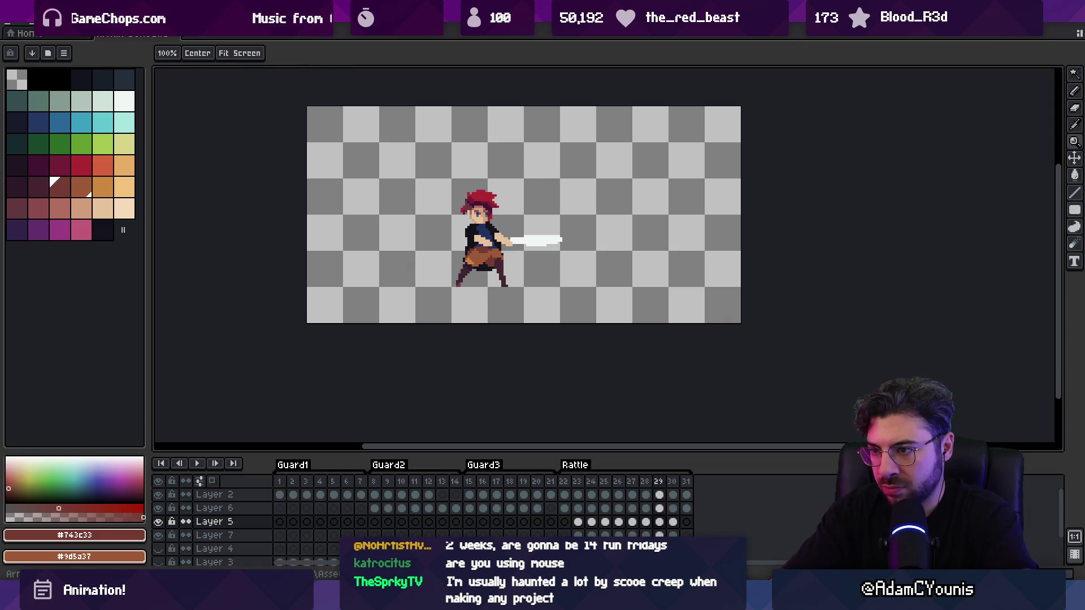
pyautogui.scroll(2, 492, 258)
pyautogui.press('b')
pyautogui.keyDown('alt'); pyautogui.click(450, 273); pyautogui.keyUp('alt')
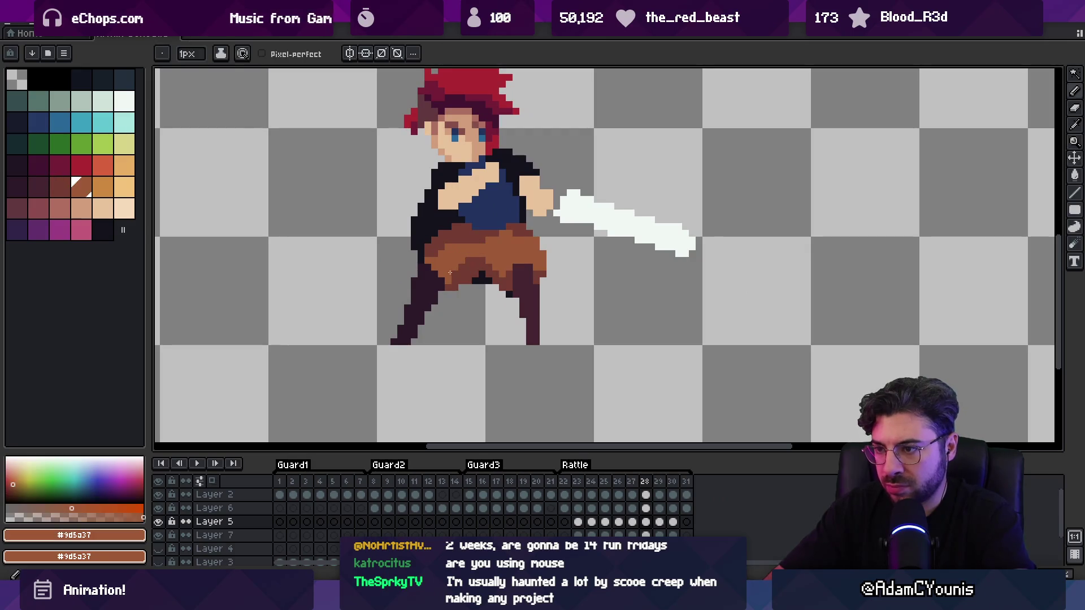
# On frame 29, pick dark brown #743c33 and inspect Layers 6 and 5 with eraser and pencil
pyautogui.press('Right')
pyautogui.keyDown('alt'); pyautogui.click(447, 281); pyautogui.keyUp('alt')
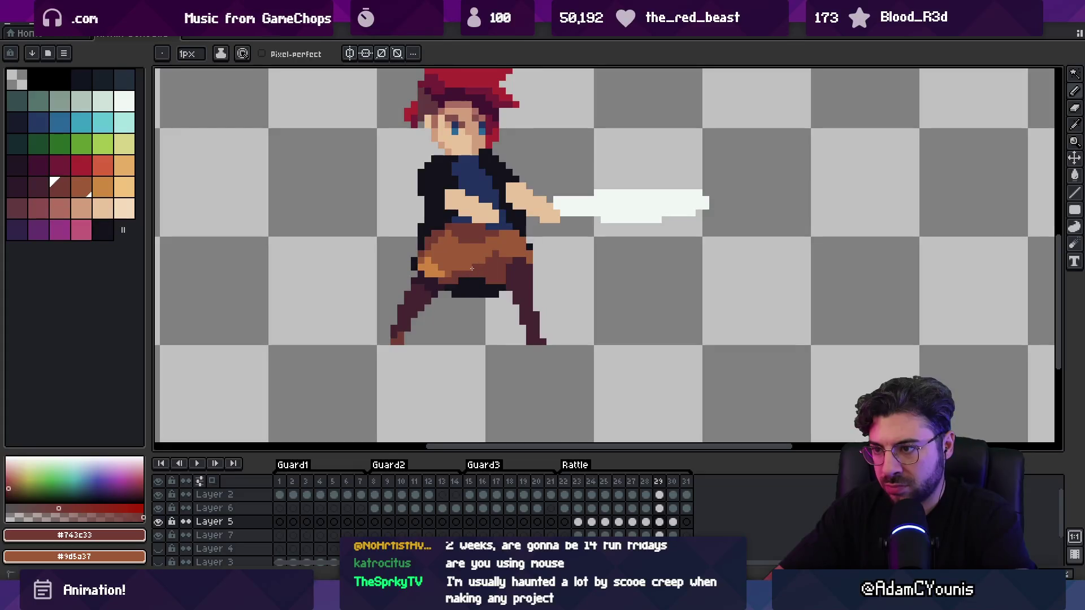
pyautogui.press('e')
pyautogui.press('b')
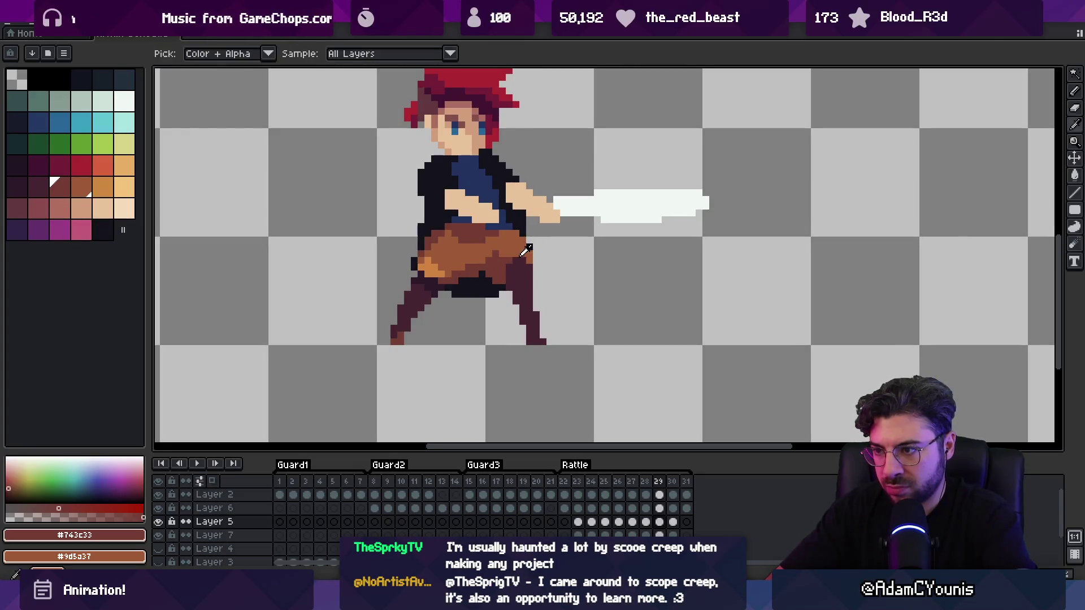
pyautogui.press('e')
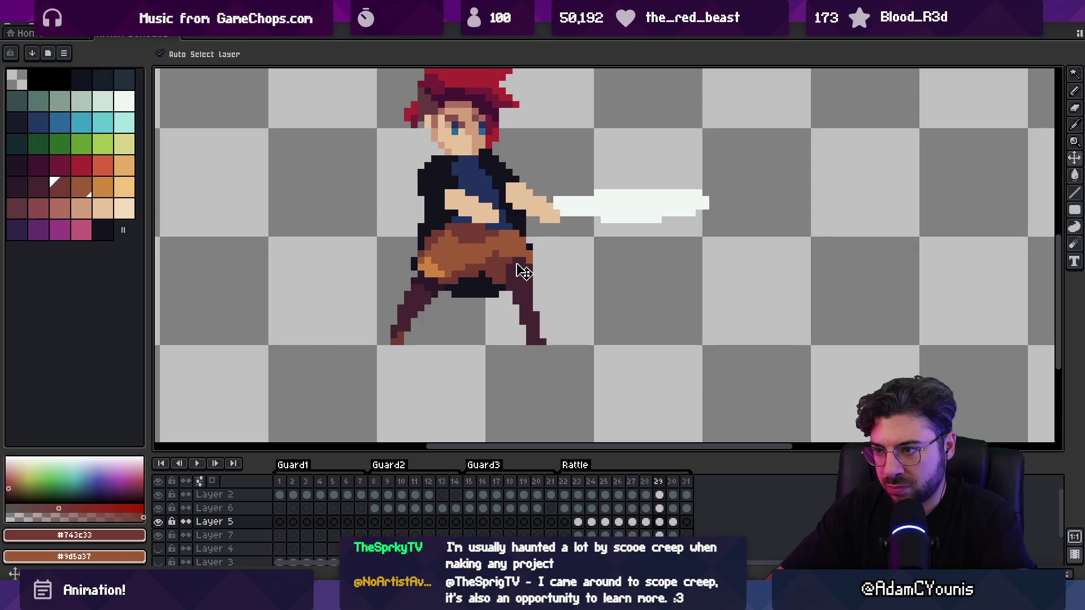
pyautogui.hotkey('alt', 'Up')
pyautogui.press('b')
pyautogui.hotkey('alt', 'Down')
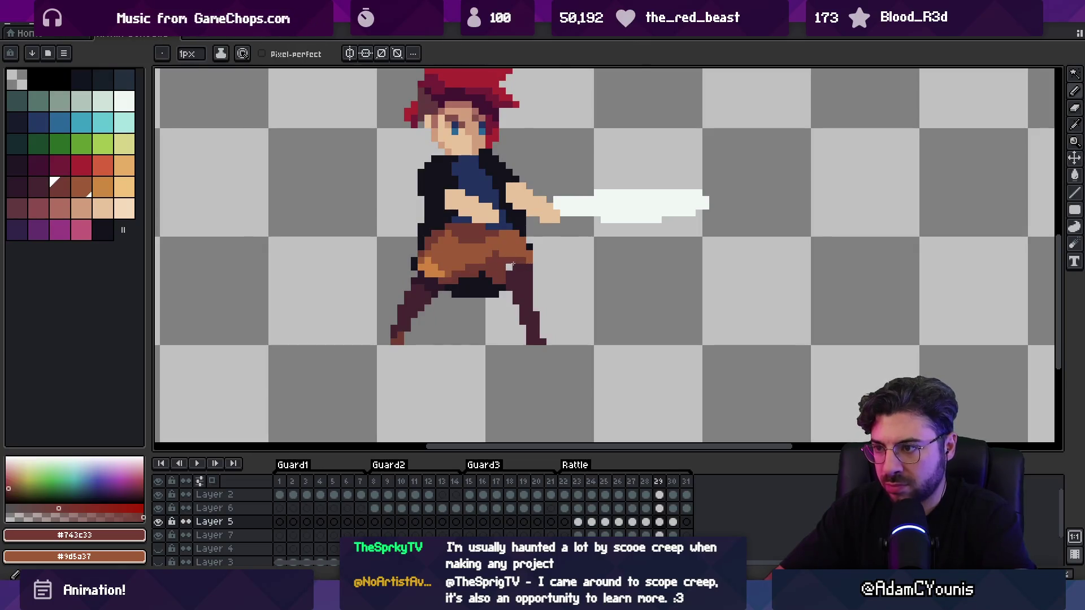
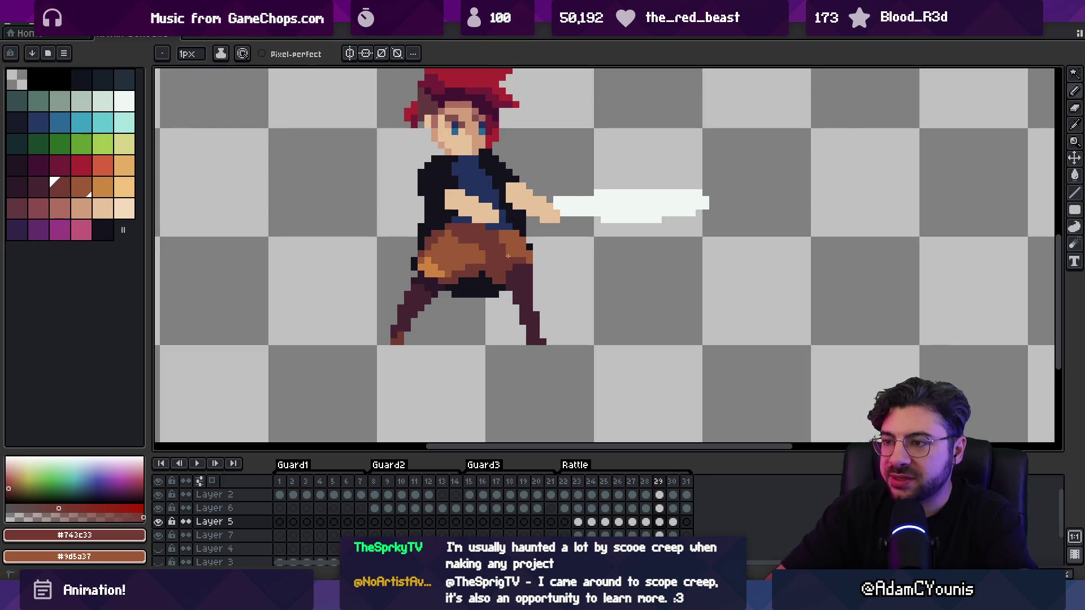
# Sample the pants browns and preview the animation with the whole sprite visible
pyautogui.keyDown('alt'); pyautogui.click(466, 242); pyautogui.keyUp('alt')
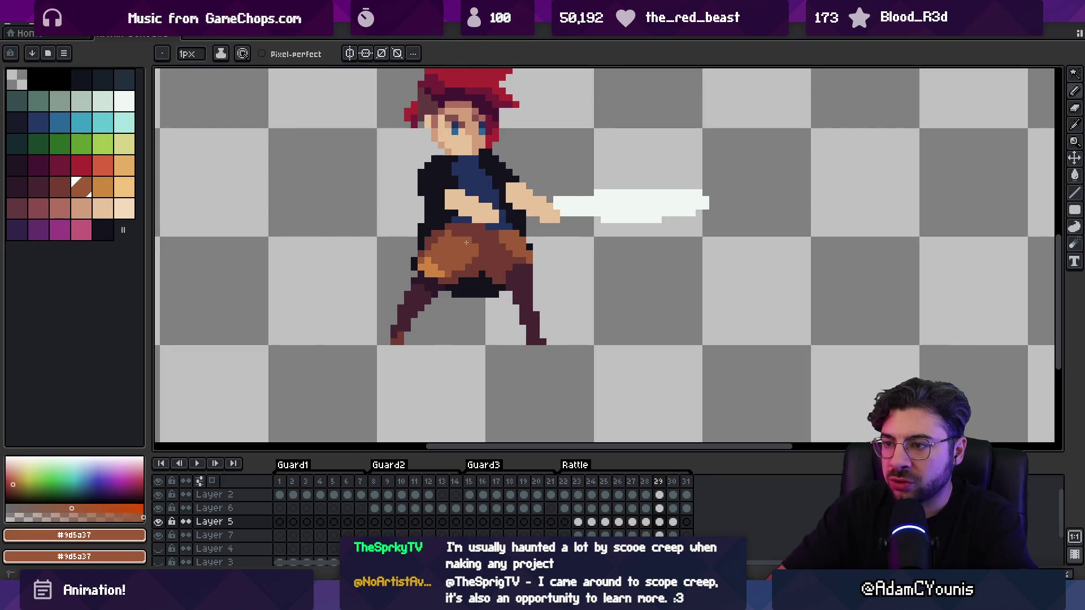
pyautogui.keyDown('alt'); pyautogui.click(493, 237); pyautogui.keyUp('alt')
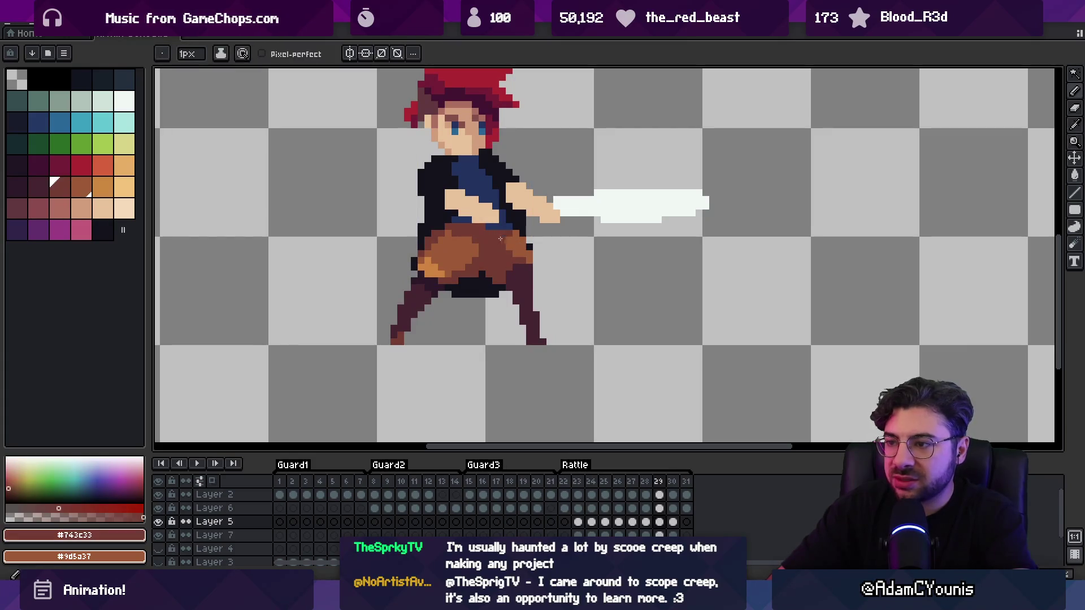
pyautogui.keyDown('alt'); pyautogui.click(503, 244); pyautogui.keyUp('alt')
pyautogui.scroll(-3, 506, 251)
pyautogui.press('Return')
pyautogui.press('Return')
pyautogui.scroll(3, 512, 254)
# Repaint two hip pixels in dark brown #743c33 with the Pencil
pyautogui.press('b')
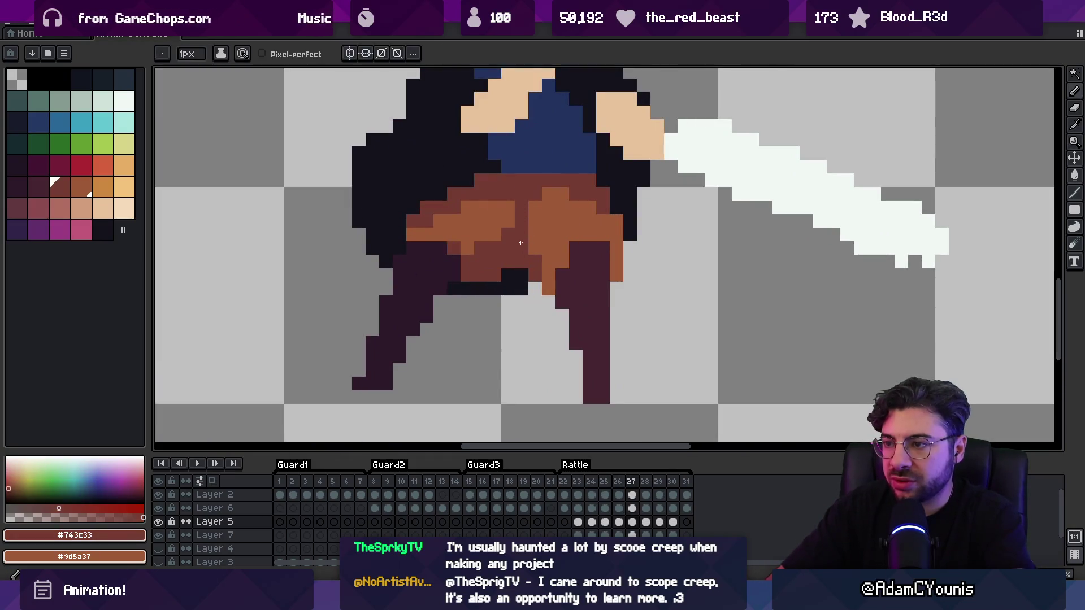
pyautogui.keyDown('alt'); pyautogui.click(515, 225); pyautogui.keyUp('alt')
pyautogui.keyDown('alt'); pyautogui.click(497, 210); pyautogui.keyUp('alt')
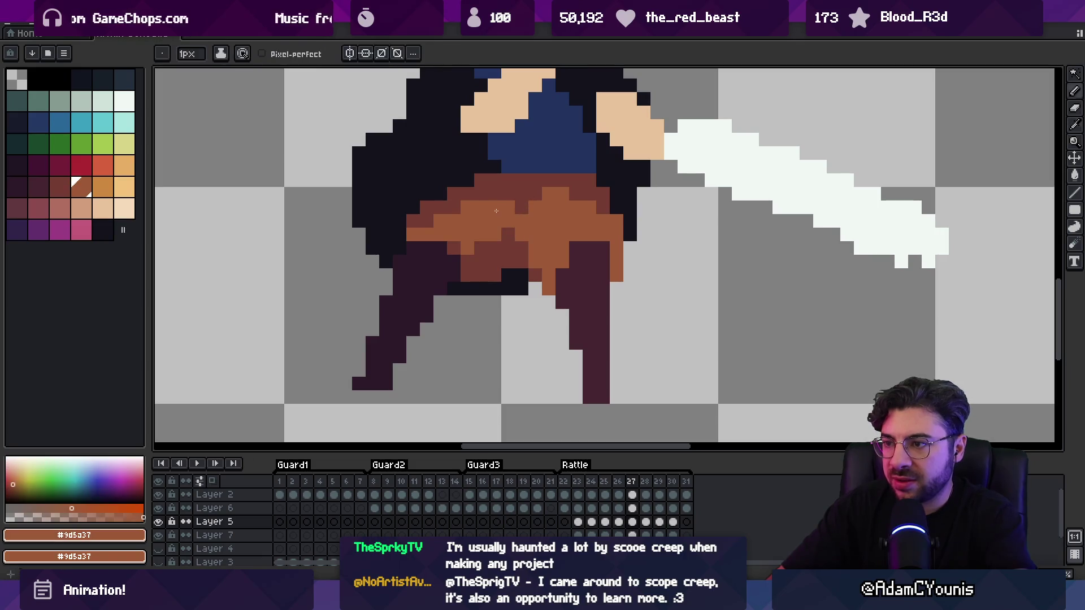
pyautogui.keyDown('alt'); pyautogui.click(420, 220); pyautogui.keyUp('alt')
pyautogui.moveTo(413, 235); pyautogui.dragTo(427, 235)
pyautogui.keyDown('alt'); pyautogui.click(471, 259); pyautogui.keyUp('alt')
pyautogui.keyDown('alt'); pyautogui.click(464, 263); pyautogui.keyUp('alt')
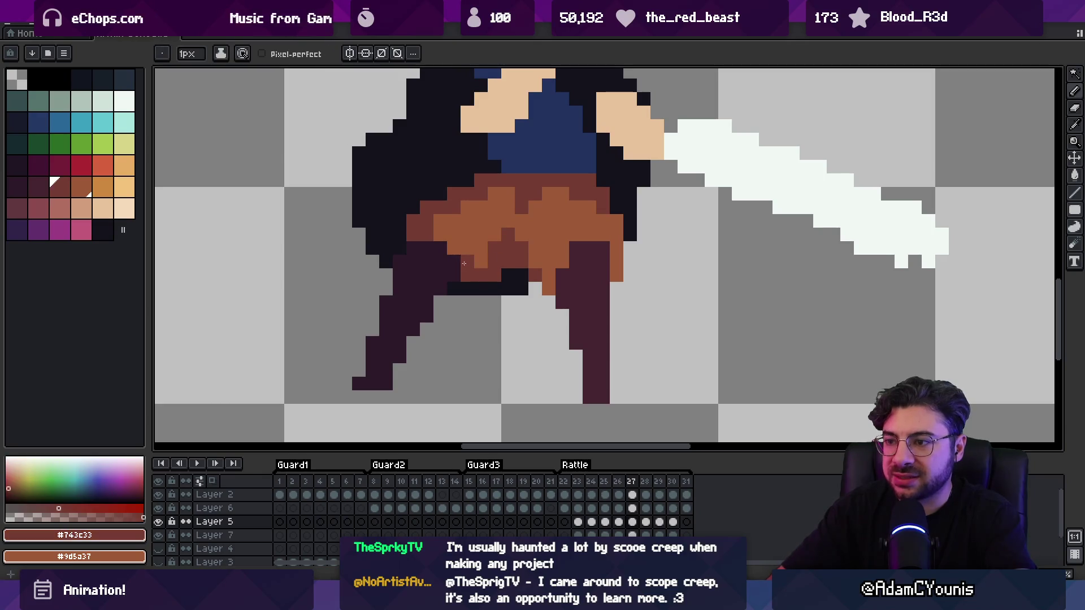
# Compare frames 26 and 27, reframe on the torso and hips, and go to frame 27
pyautogui.press(',')
pyautogui.press('.')
pyautogui.press(',')
pyautogui.moveTo(450, 234)
pyautogui.mouseDown()
pyautogui.moveTo(421, 296)
pyautogui.moveTo(382, 308)
pyautogui.mouseUp()
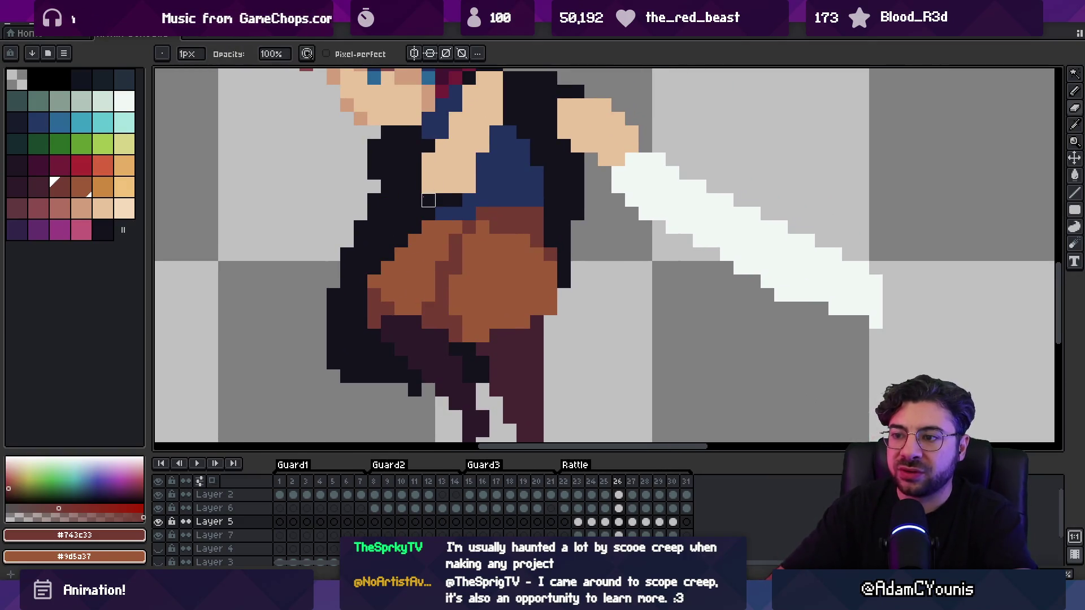
pyautogui.press('.')
# Sample the pants' mid and darker browns on frames 27 and 28
pyautogui.keyDown('alt'); pyautogui.click(422, 296); pyautogui.keyUp('alt')
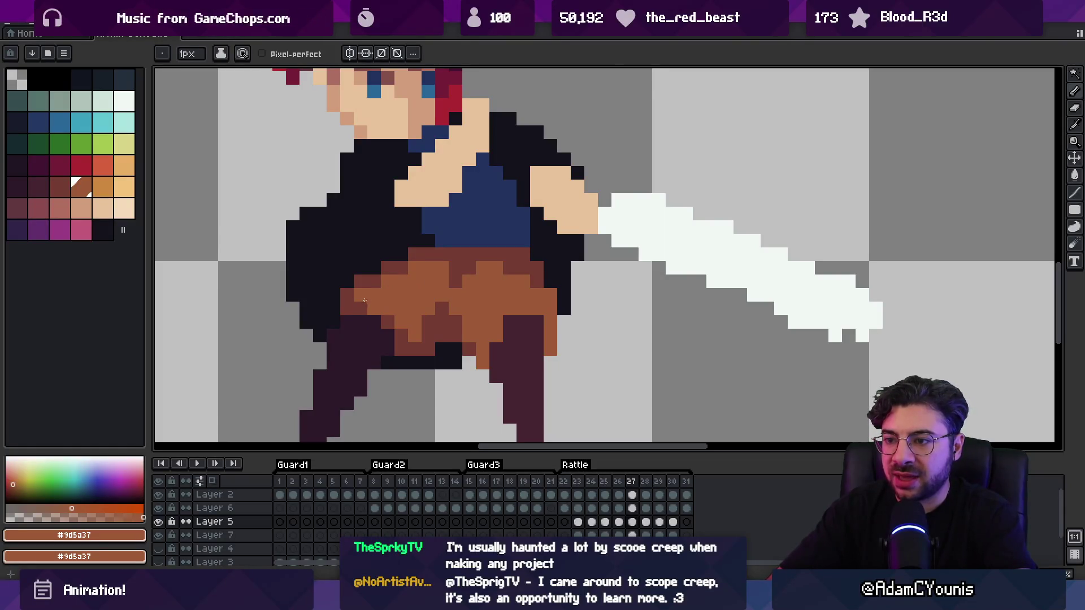
pyautogui.press('.')
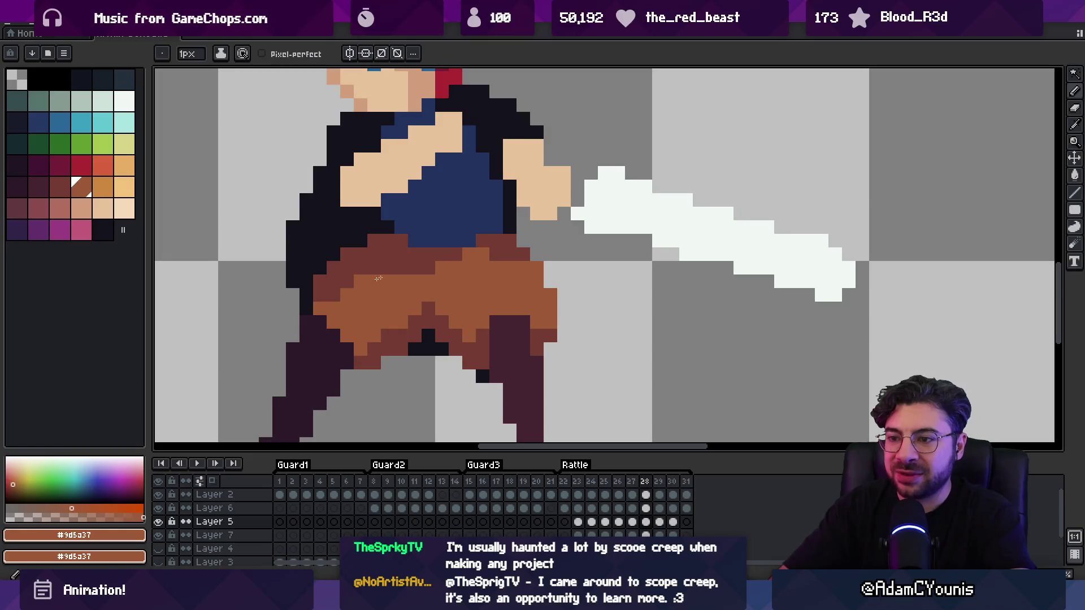
pyautogui.keyDown('alt'); pyautogui.click(364, 346); pyautogui.keyUp('alt')
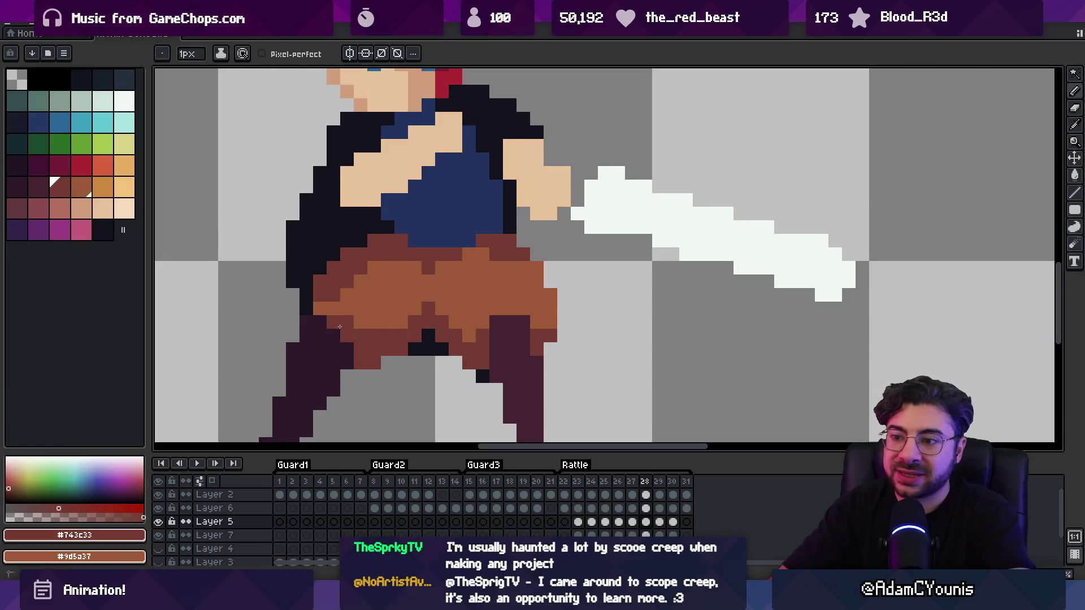
pyautogui.keyDown('alt'); pyautogui.click(378, 327); pyautogui.keyUp('alt')
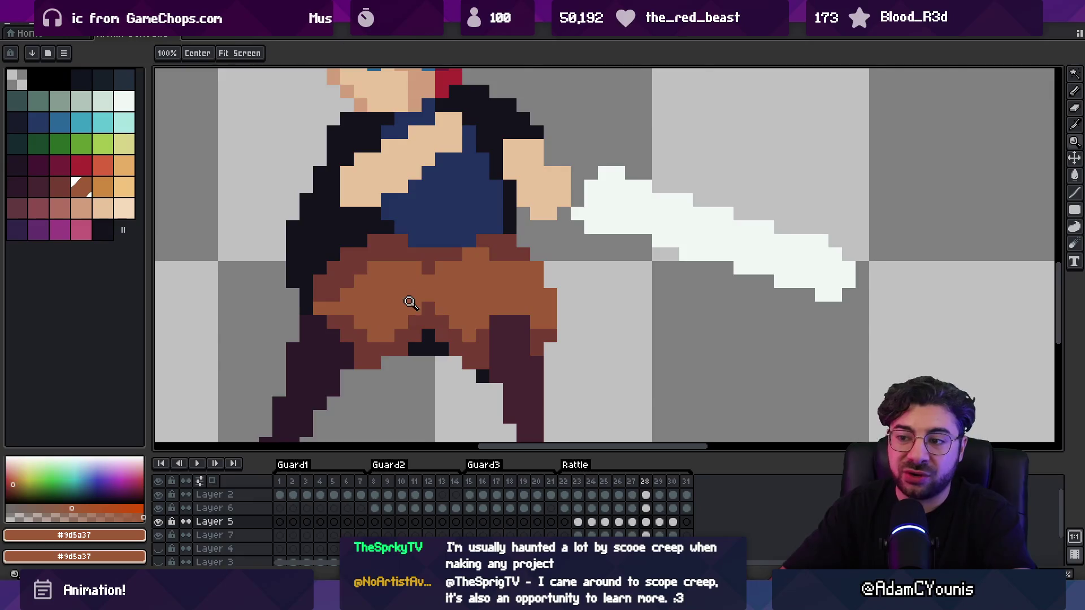
# Return to the Pencil and move to frame 29, zoomed out on the whole character
pyautogui.scroll(-4, 412, 308)
pyautogui.scroll(2, 388, 302)
pyautogui.scroll(3, 388, 303)
pyautogui.press('b')
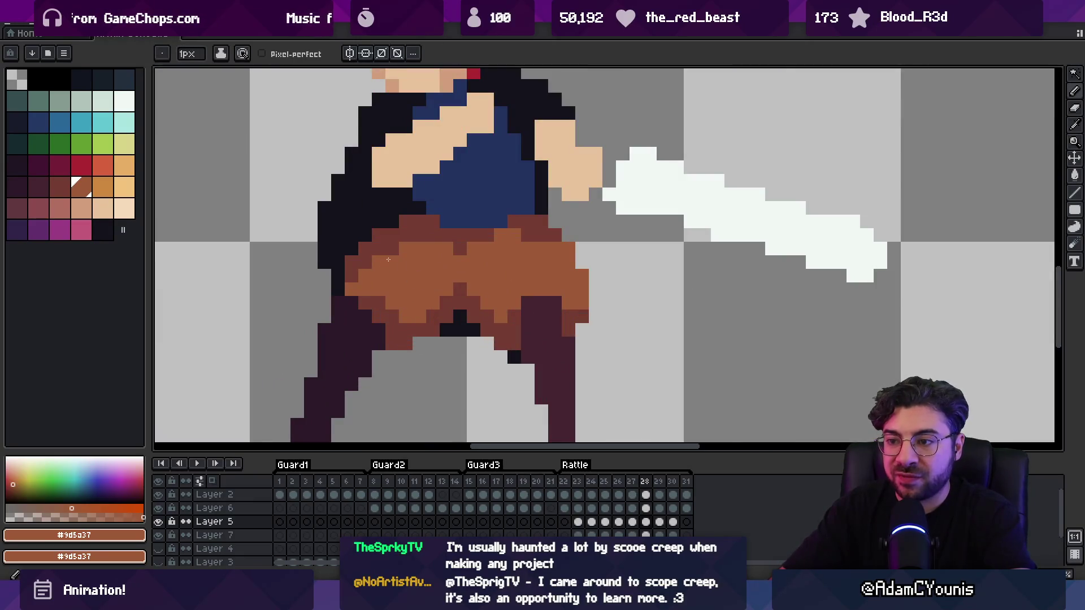
pyautogui.press('Right')
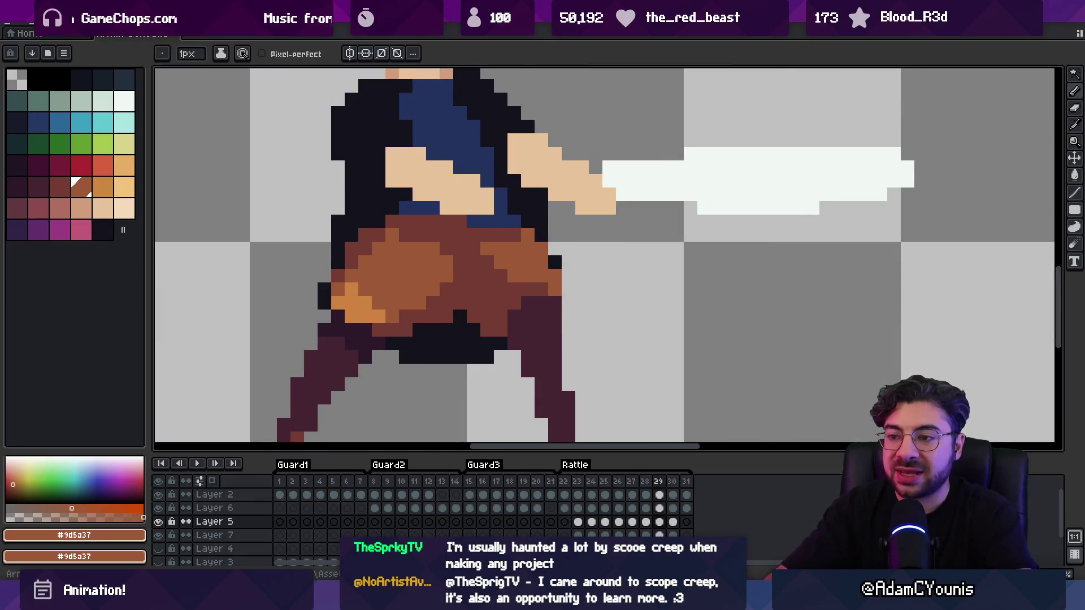
pyautogui.press('z')
pyautogui.scroll(-3, 426, 234)
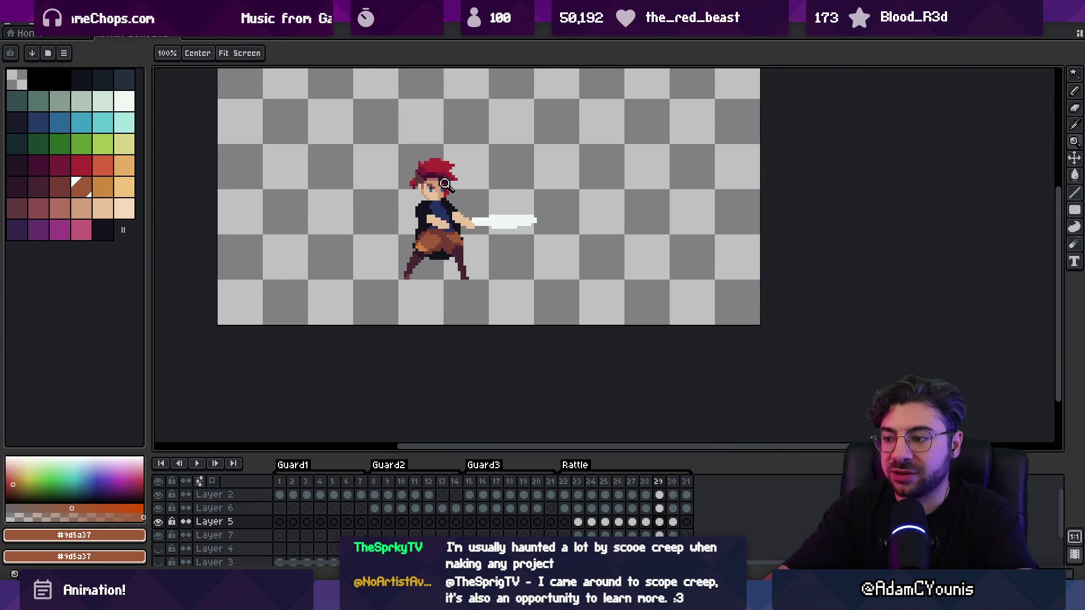
# Play the animation to check the motion, then stop playback
pyautogui.press('Return')
pyautogui.scroll(-2, 501, 218)
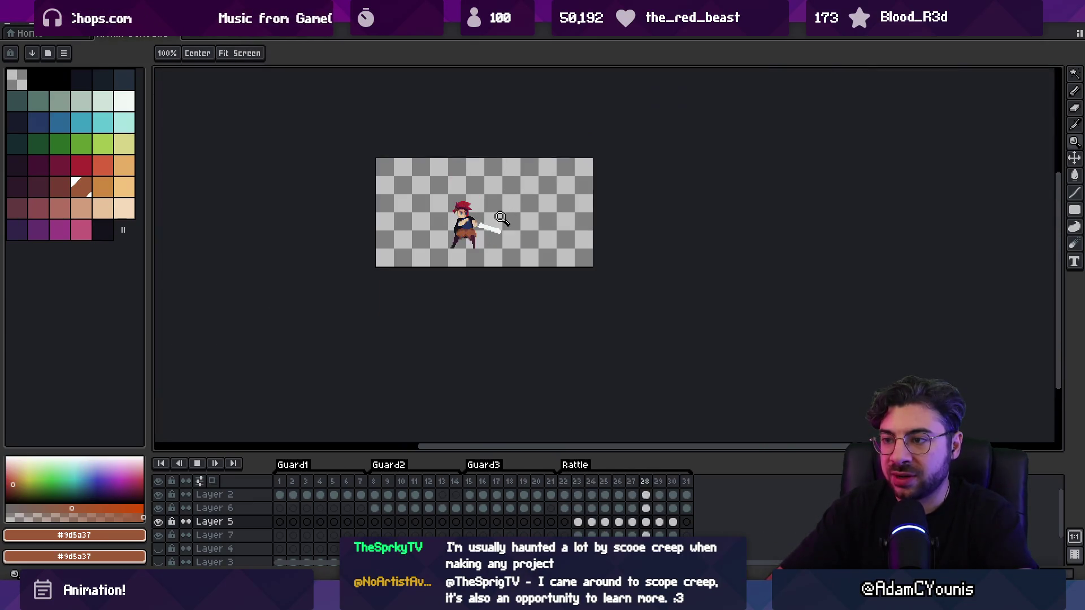
pyautogui.scroll(2, 501, 219)
pyautogui.press('Return')
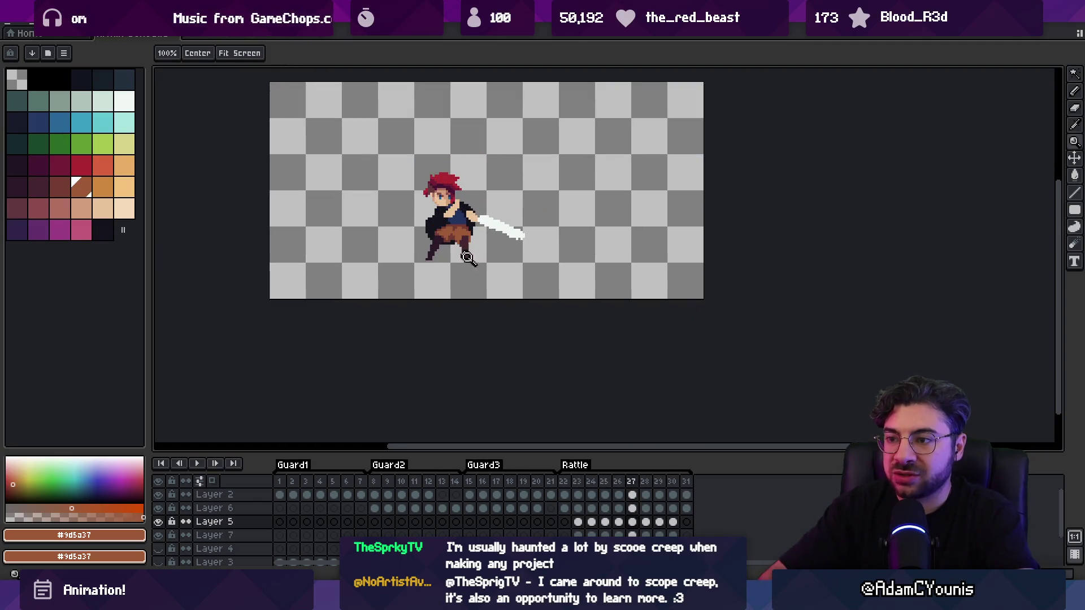
pyautogui.scroll(5, 449, 235)
# Darken the lighter orange hip pixels on frame 28 with the darker pants brown
pyautogui.press('b')
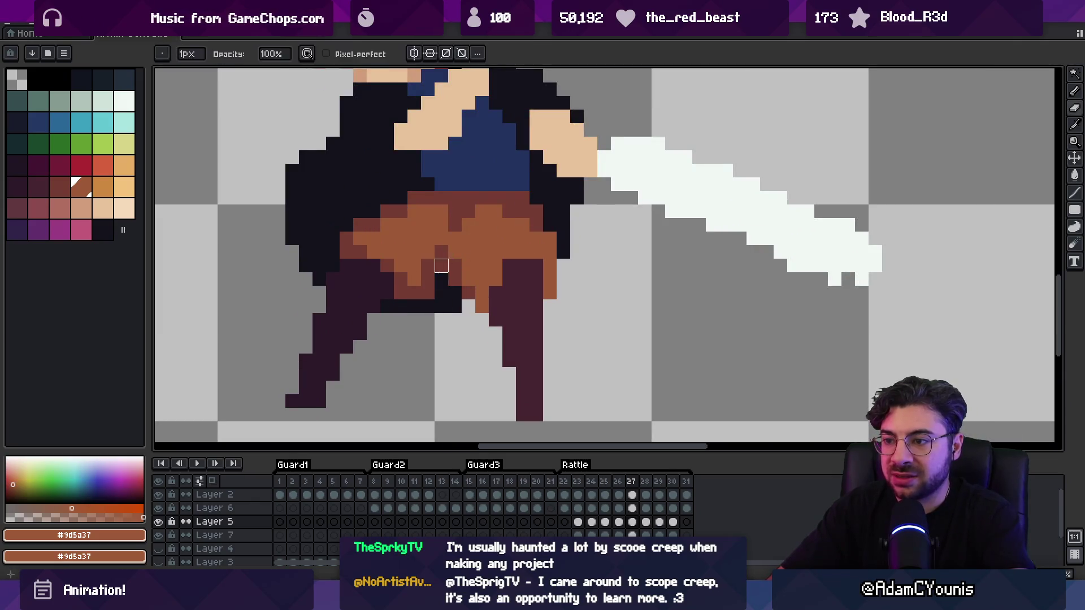
pyautogui.keyDown('alt'); pyautogui.click(428, 266); pyautogui.keyUp('alt')
pyautogui.moveTo(428, 266); pyautogui.dragTo(435, 251)
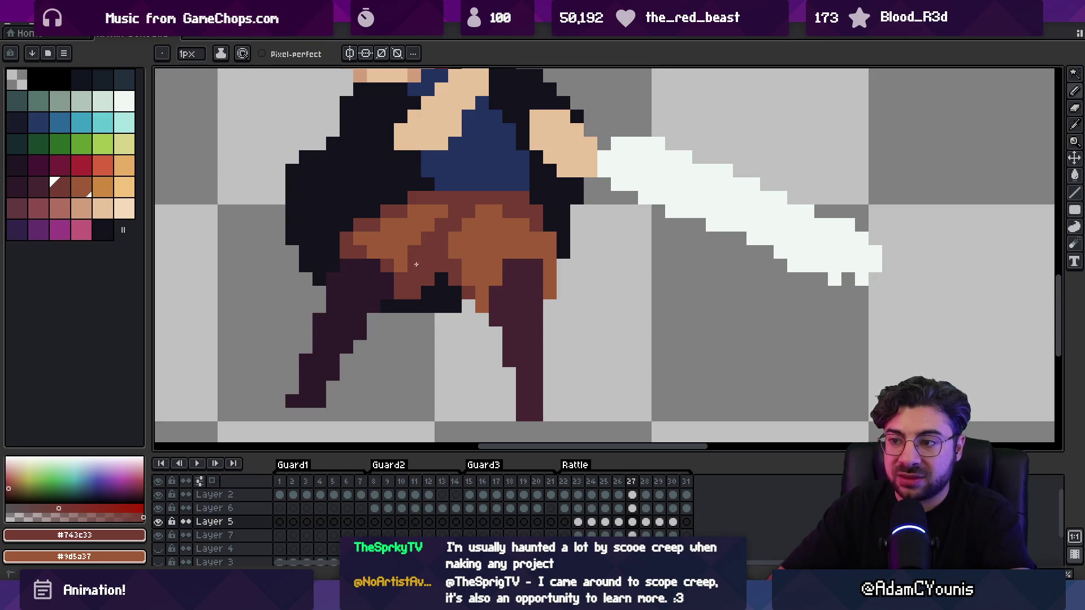
pyautogui.press(',')
pyautogui.press('.')
pyautogui.press('.')
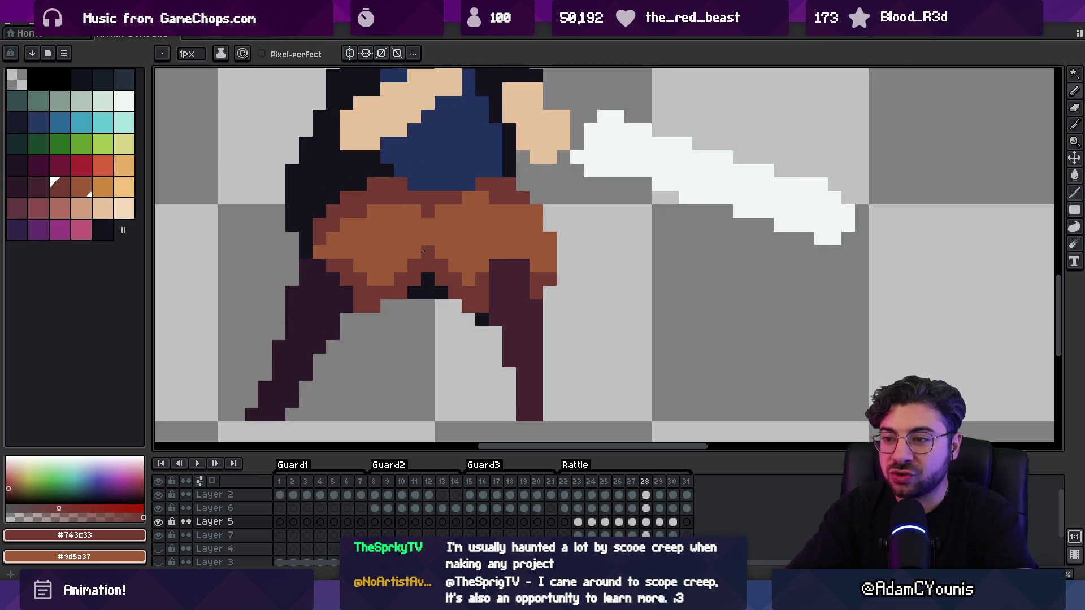
pyautogui.moveTo(394, 265); pyautogui.dragTo(387, 279)
pyautogui.click(414, 237)
# Flip frames to compare the new shading and advance to frame 29
pyautogui.scroll(-5, 425, 246)
pyautogui.scroll(5, 428, 254)
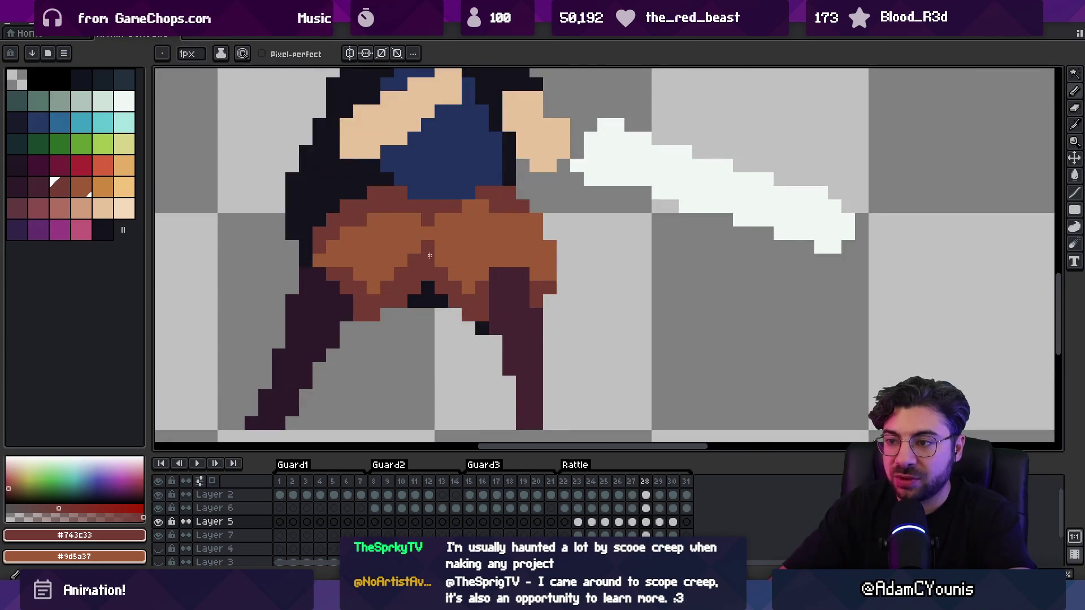
pyautogui.press(',')
pyautogui.press('.')
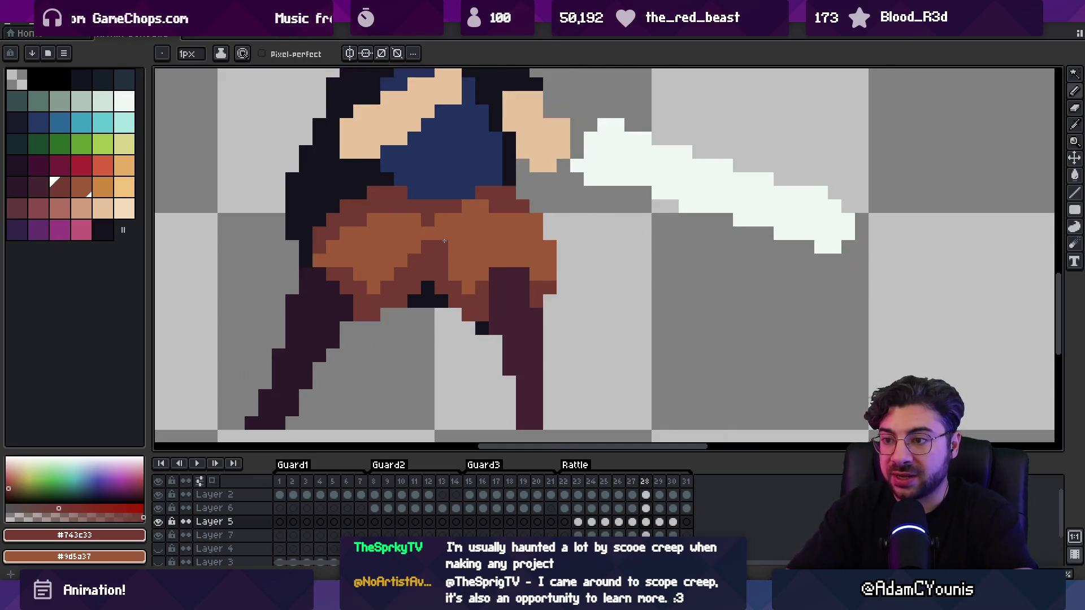
pyautogui.press('.')
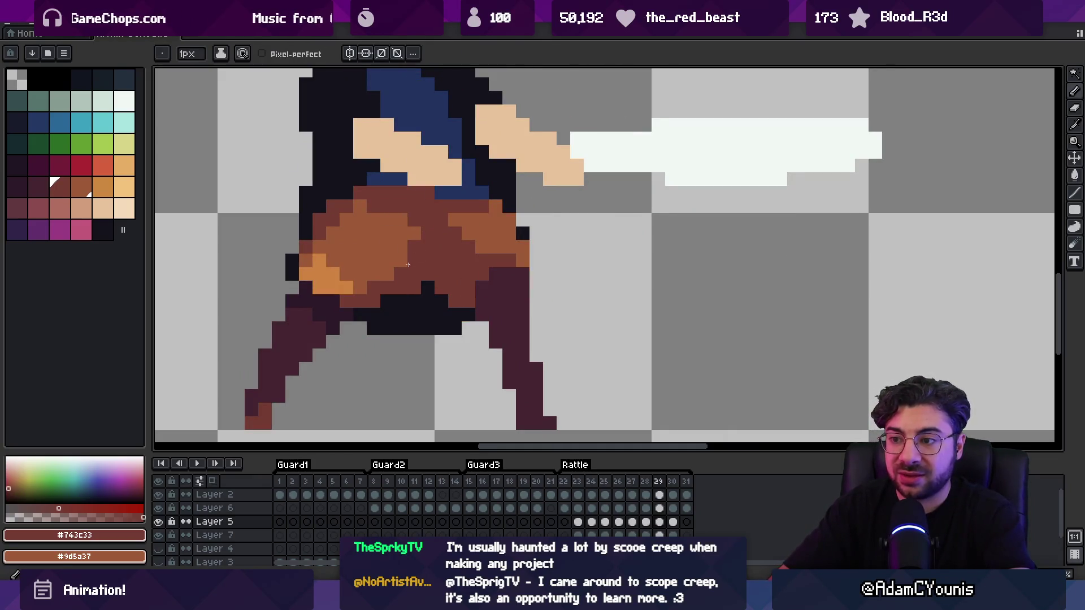
# Sample the mid brown on frame 29, compare with frame 28, then move to frame 30
pyautogui.keyDown('alt'); pyautogui.click(399, 260); pyautogui.keyUp('alt')
pyautogui.scroll(-5, 368, 249)
pyautogui.press(',')
pyautogui.press('.')
pyautogui.press(',')
pyautogui.press('.')
pyautogui.press(',')
pyautogui.press('.')
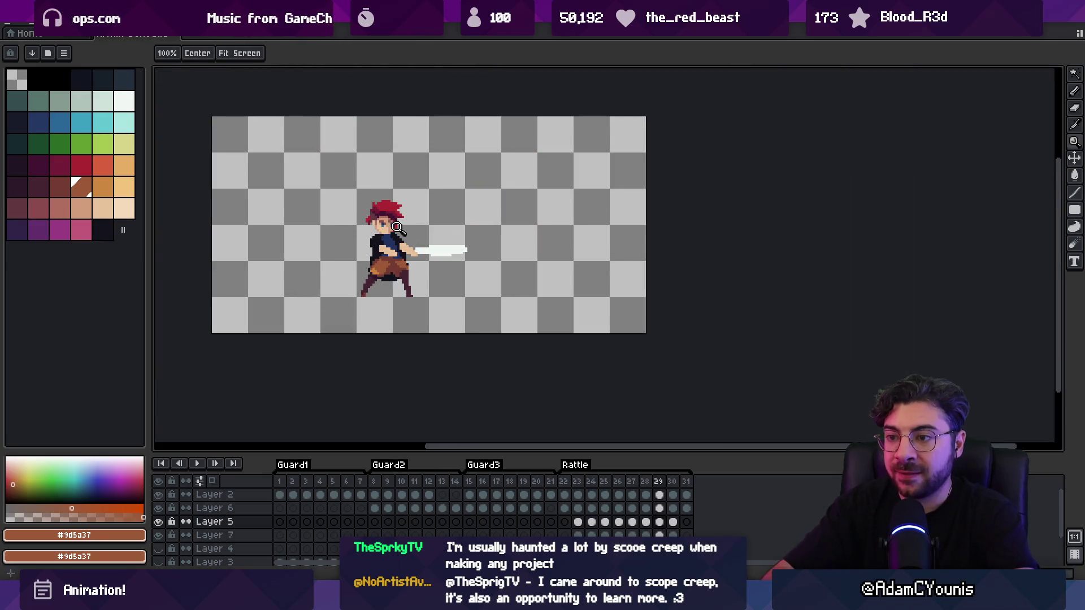
pyautogui.press('.')
# On frame 30, sample the dark and mid pants browns and preview the motion
pyautogui.scroll(3, 370, 260)
pyautogui.keyDown('alt'); pyautogui.click(343, 291); pyautogui.keyUp('alt')
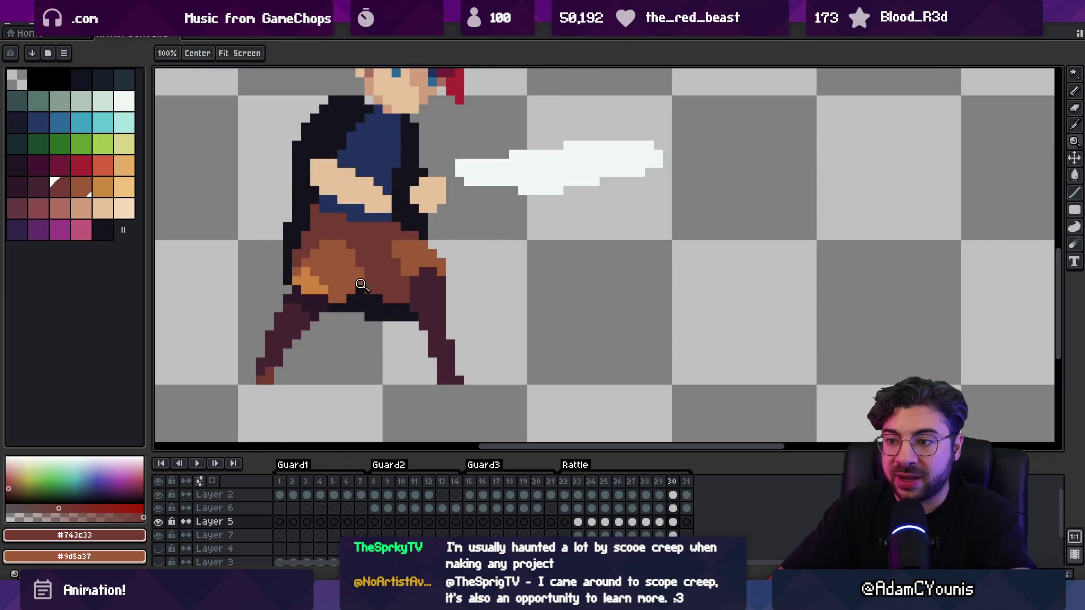
pyautogui.press('b')
pyautogui.keyDown('alt'); pyautogui.click(359, 272); pyautogui.keyUp('alt')
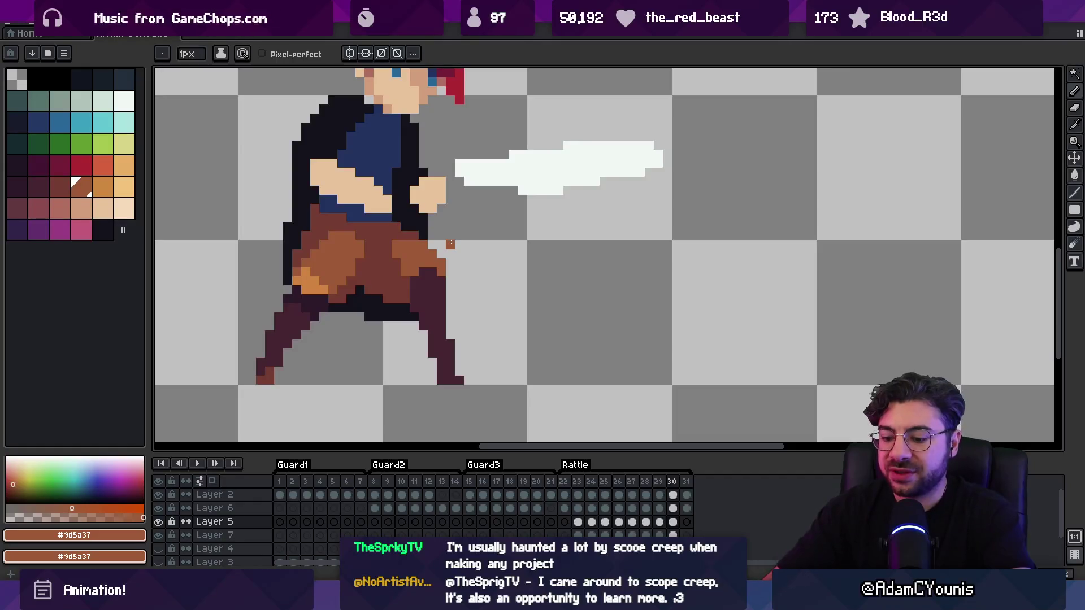
pyautogui.press('Return')
pyautogui.press('Return')
pyautogui.press('Return')
pyautogui.press('Return')
pyautogui.press('w')
pyautogui.hotkey('alt', 'Up')
# Select the leg's colour region and sample the darker and mid pants browns
pyautogui.click(341, 261)
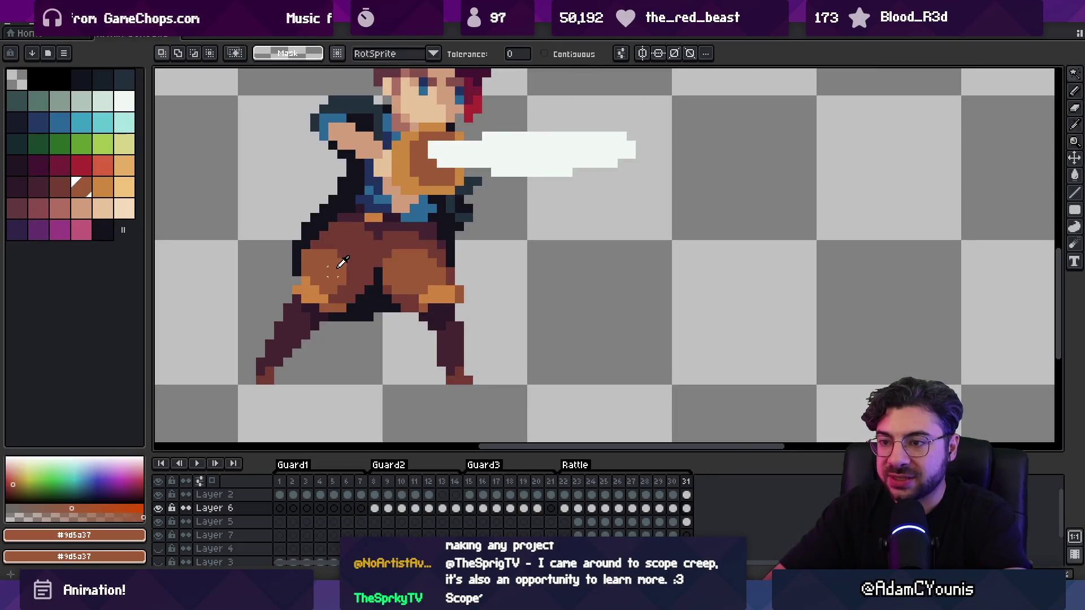
pyautogui.press('b')
pyautogui.keyDown('alt'); pyautogui.click(324, 243); pyautogui.keyUp('alt')
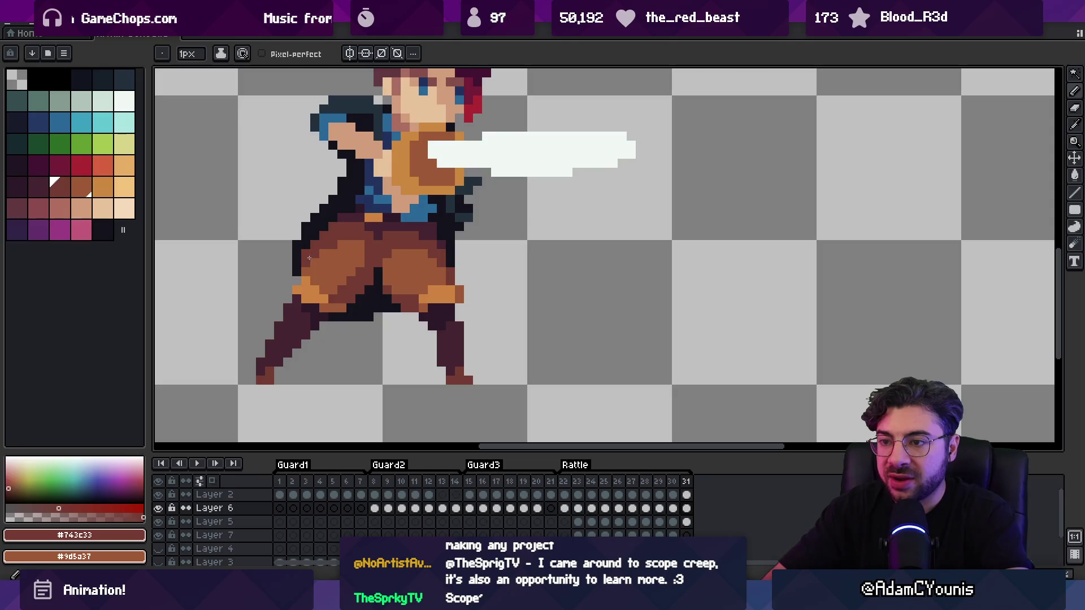
pyautogui.keyDown('alt'); pyautogui.click(338, 247); pyautogui.keyUp('alt')
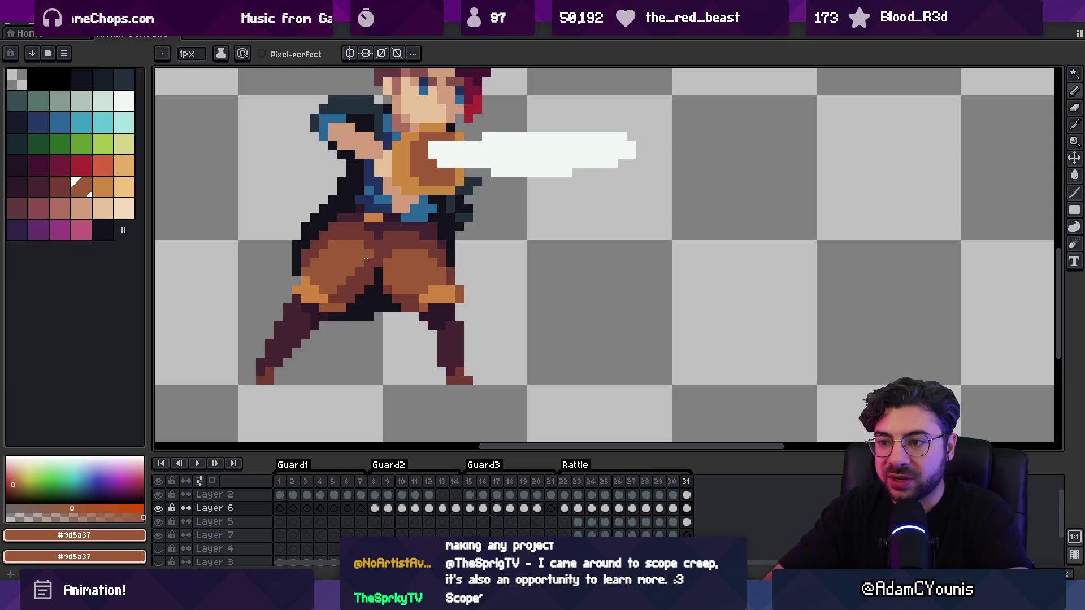
# Zoom out to the whole sprite and re-sample the darker and mid pants browns
pyautogui.press('z')
pyautogui.scroll(-3, 367, 257)
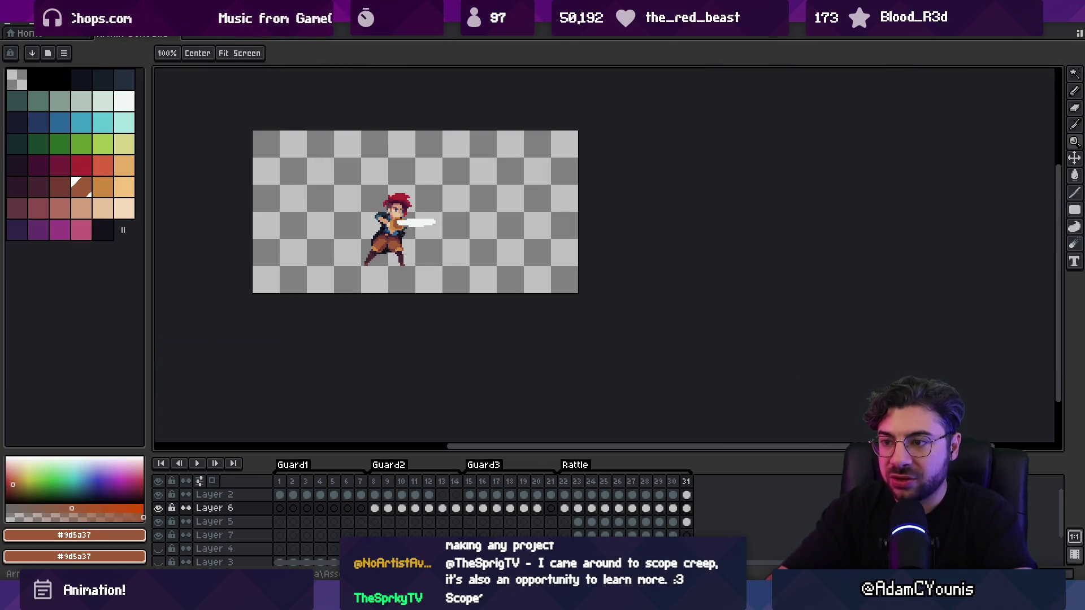
pyautogui.scroll(3, 387, 240)
pyautogui.press('b')
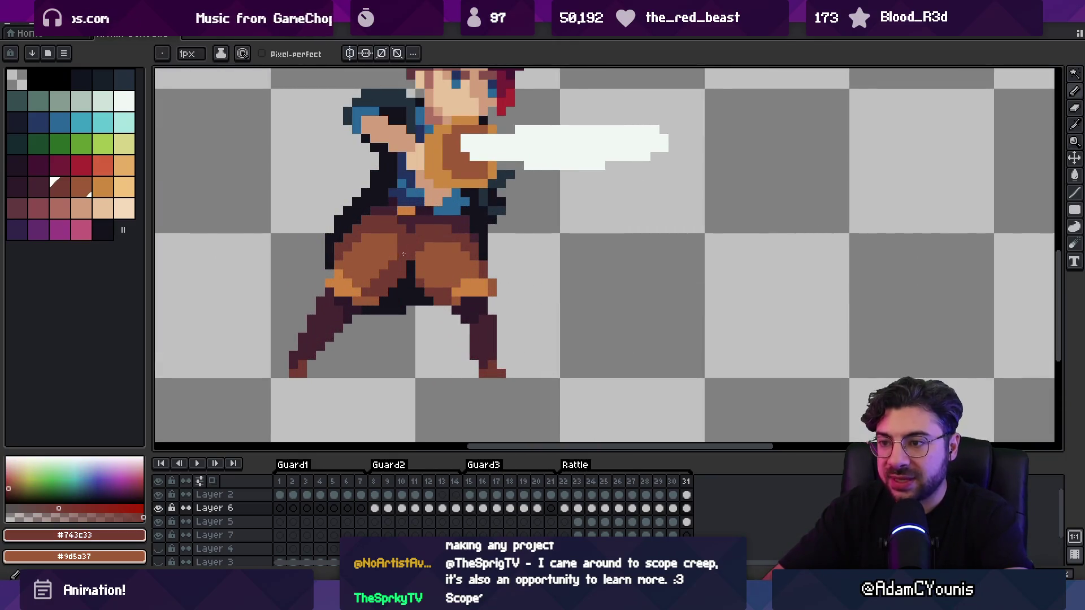
pyautogui.keyDown('alt'); pyautogui.click(363, 287); pyautogui.keyUp('alt')
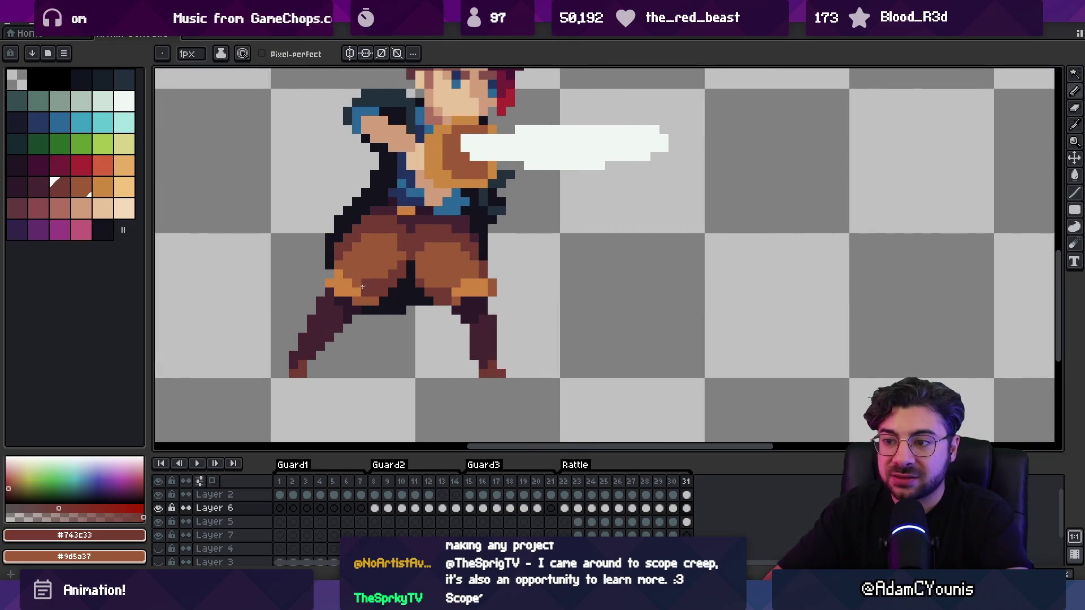
pyautogui.keyDown('alt'); pyautogui.click(357, 249); pyautogui.keyUp('alt')
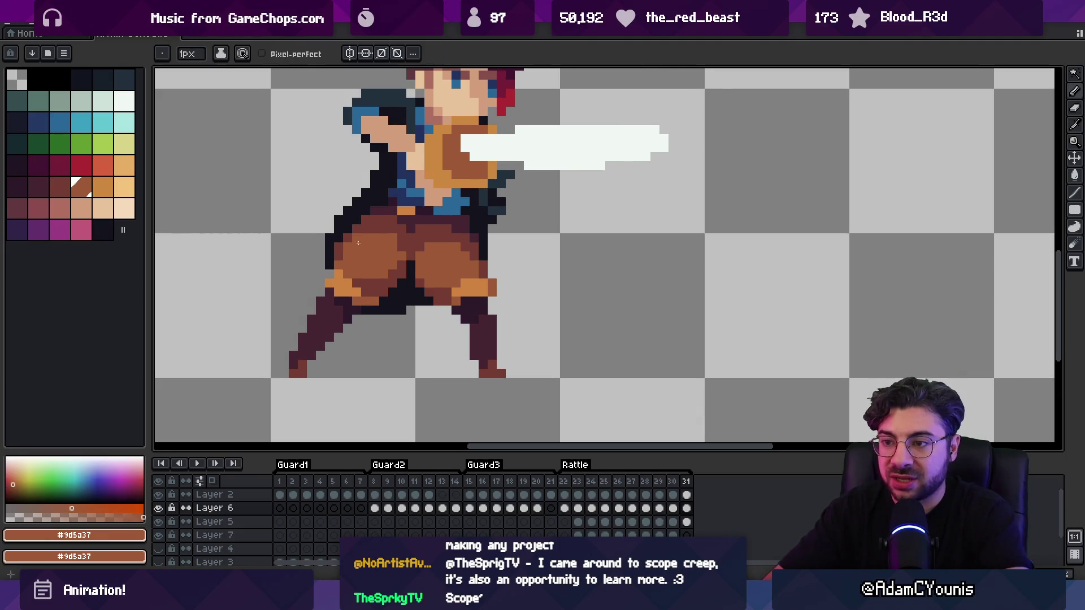
# Play the Rattle animation to preview the pants shading
pyautogui.press('z')
pyautogui.scroll(-3, 386, 242)
pyautogui.press('Return')
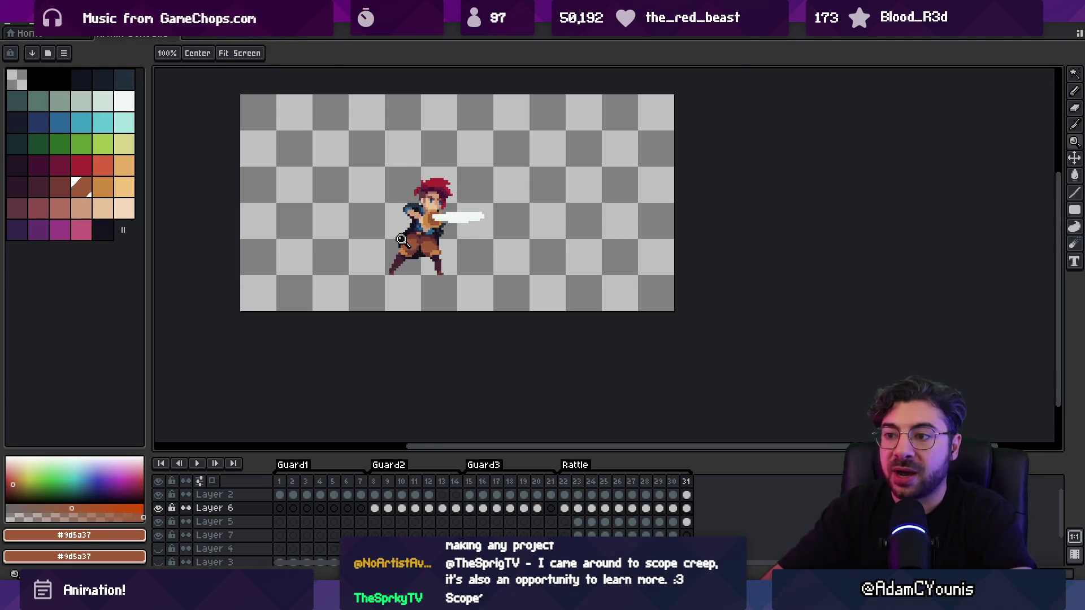
pyautogui.scroll(5, 412, 246)
pyautogui.press('b')
pyautogui.press('z')
pyautogui.scroll(-4, 412, 246)
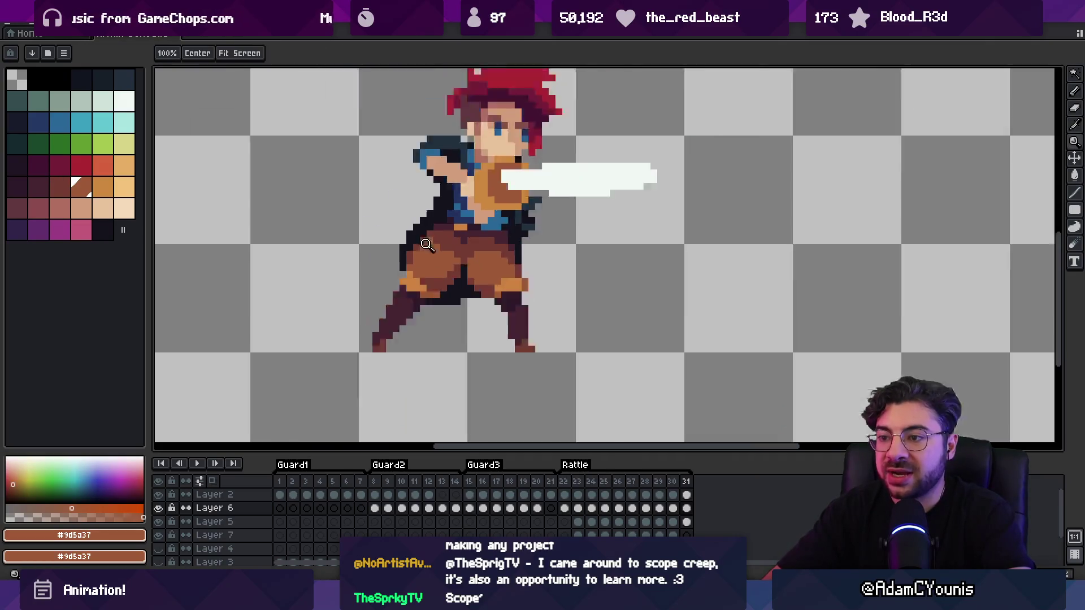
pyautogui.scroll(4, 448, 224)
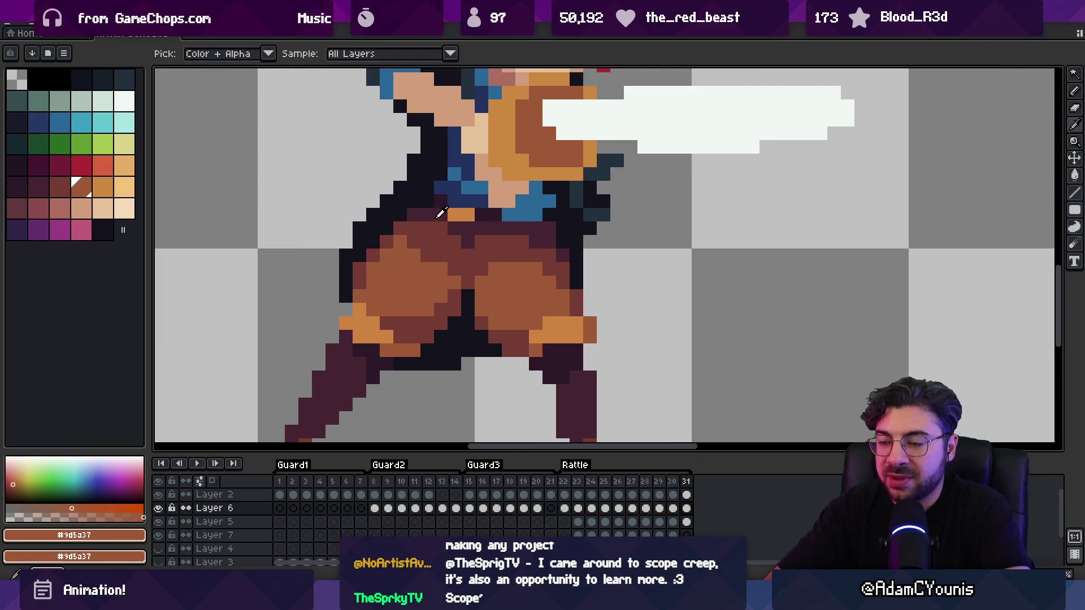
# Pick dark maroon #743c33, then the darker #452531, from the sprite
pyautogui.keyDown('alt'); pyautogui.click(441, 224); pyautogui.keyUp('alt')
pyautogui.scroll(-5, 441, 225)
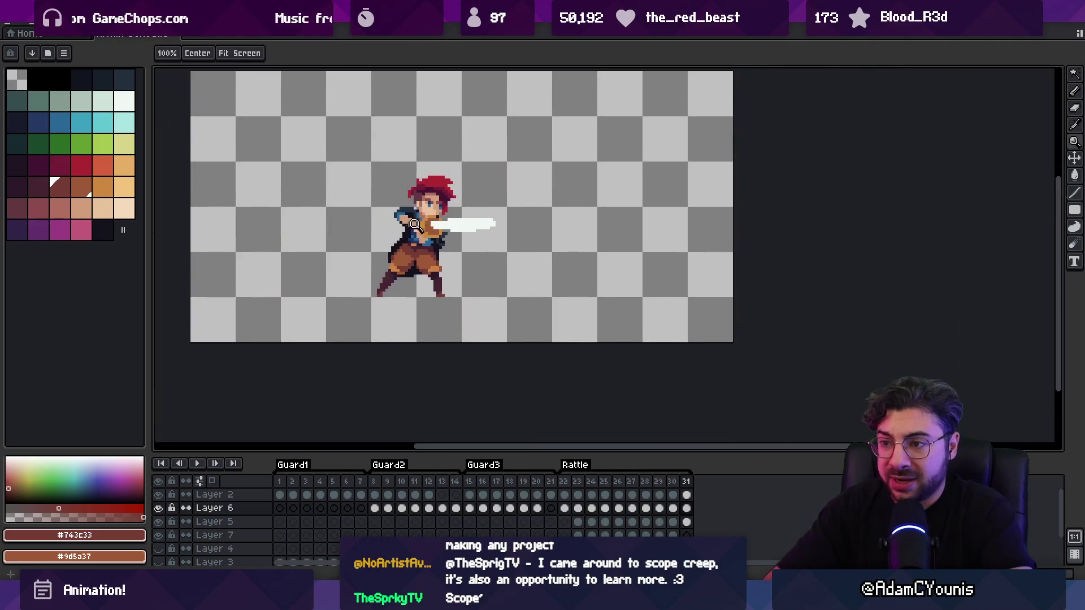
pyautogui.scroll(5, 416, 235)
pyautogui.keyDown('alt'); pyautogui.click(417, 259); pyautogui.keyUp('alt')
pyautogui.scroll(-1, 410, 255)
pyautogui.scroll(-4, 411, 255)
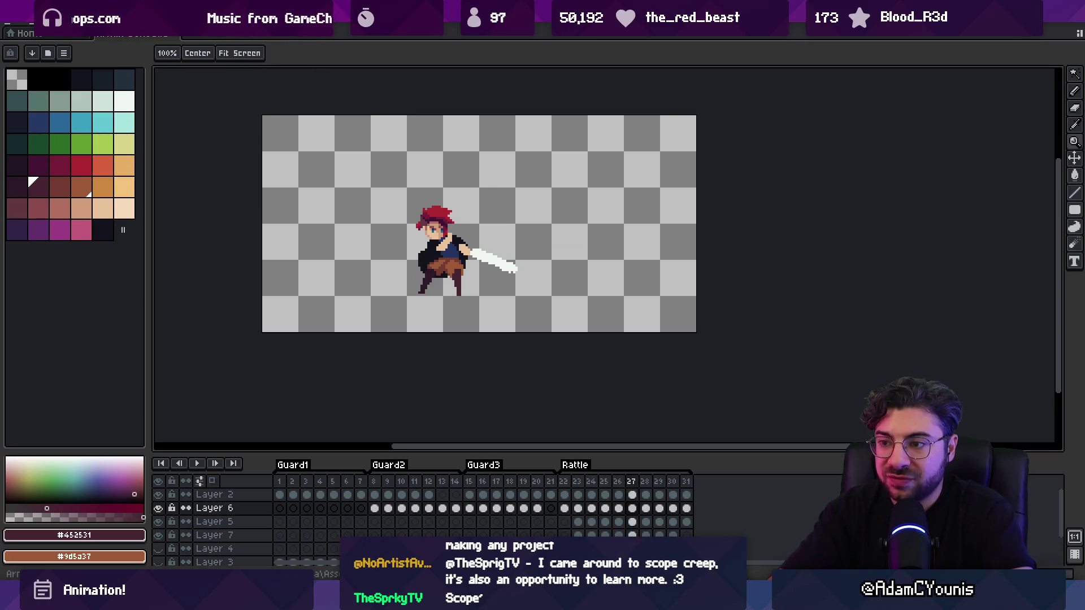
# Sample pants browns #9d5a37 and #743c33 and play the animation
pyautogui.scroll(4, 425, 261)
pyautogui.keyDown('alt'); pyautogui.click(425, 261); pyautogui.keyUp('alt')
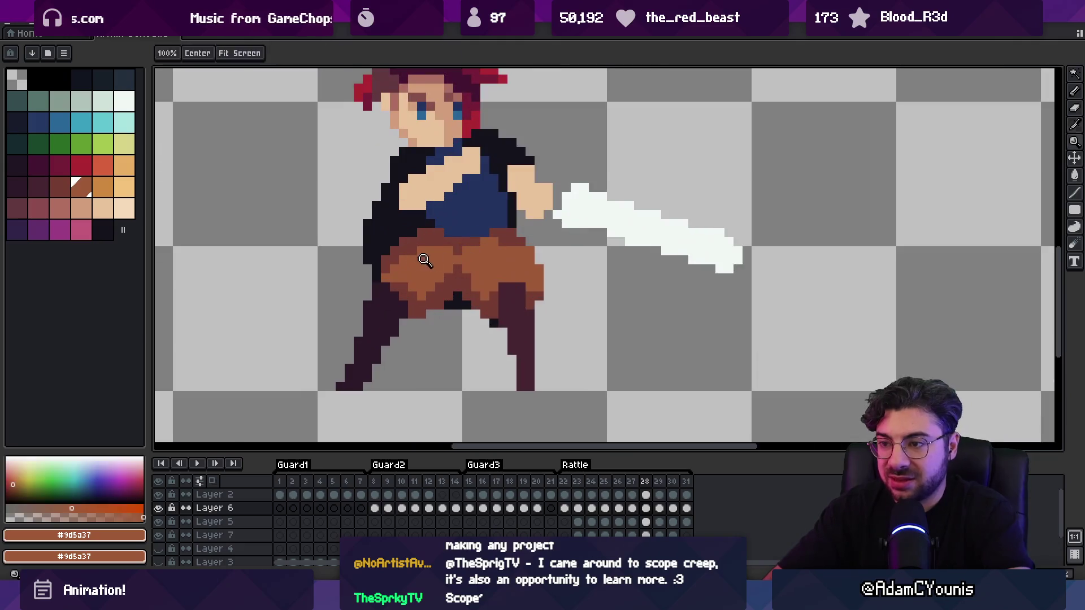
pyautogui.keyDown('alt'); pyautogui.click(452, 270); pyautogui.keyUp('alt')
pyautogui.keyDown('alt'); pyautogui.click(441, 278); pyautogui.keyUp('alt')
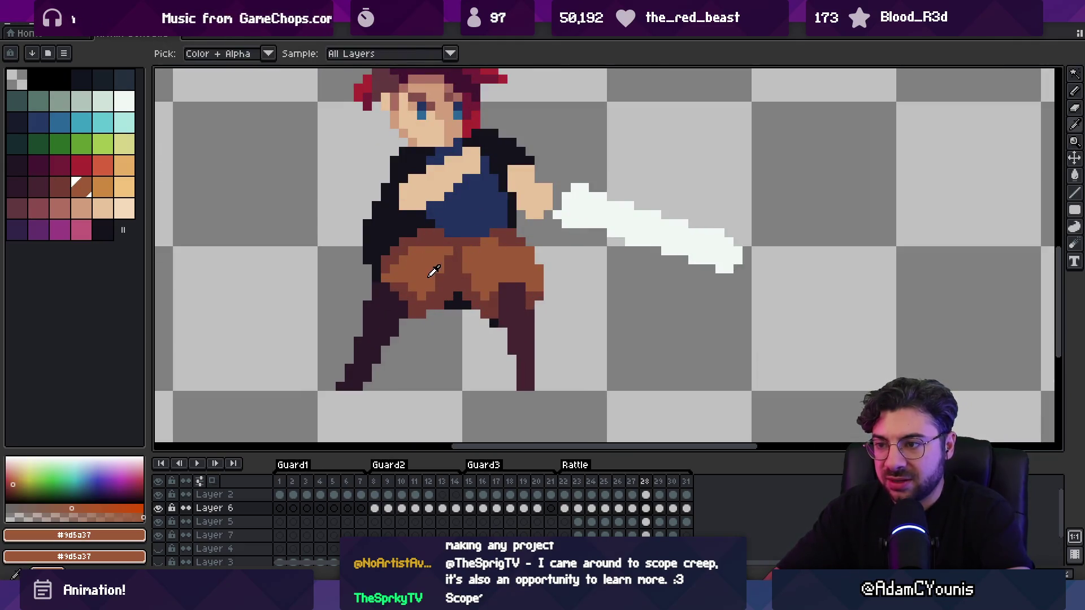
pyautogui.press('Return')
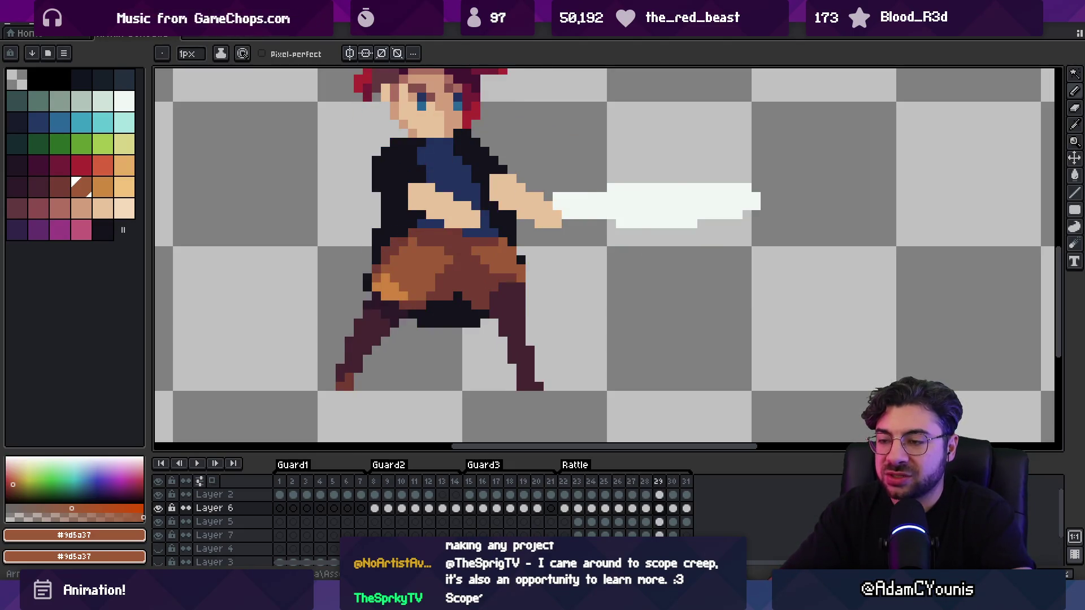
# Darken two light-brown pants pixels, then re-sample #9d5a37 and #743c33
pyautogui.press('alt')
pyautogui.keyDown('alt'); pyautogui.click(394, 253); pyautogui.keyUp('alt')
pyautogui.keyDown('alt'); pyautogui.click(447, 264); pyautogui.keyUp('alt')
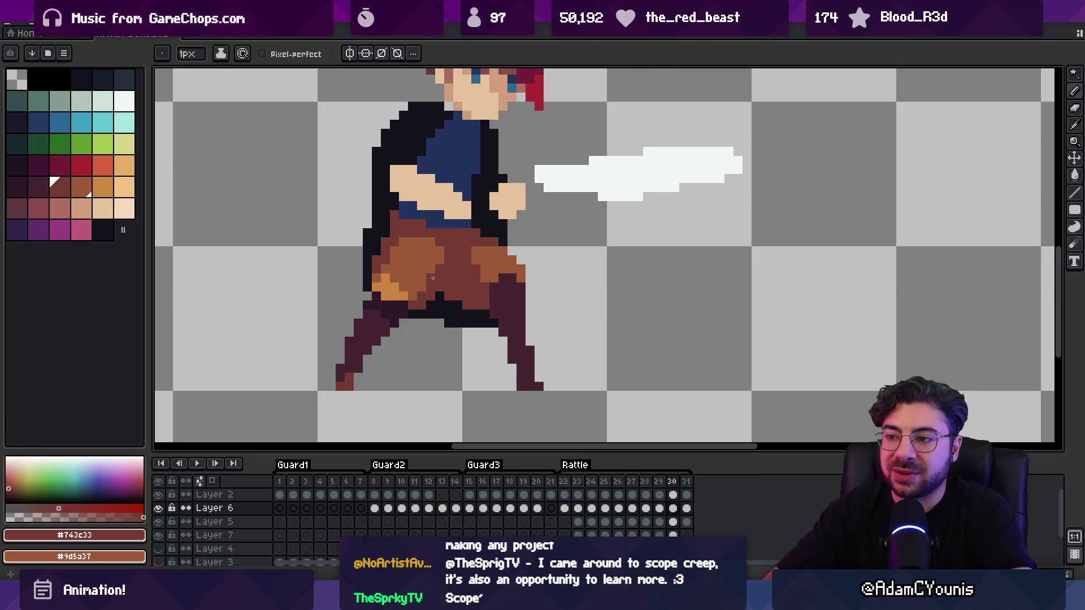
pyautogui.click(439, 260)
pyautogui.keyDown('alt'); pyautogui.click(469, 241); pyautogui.keyUp('alt')
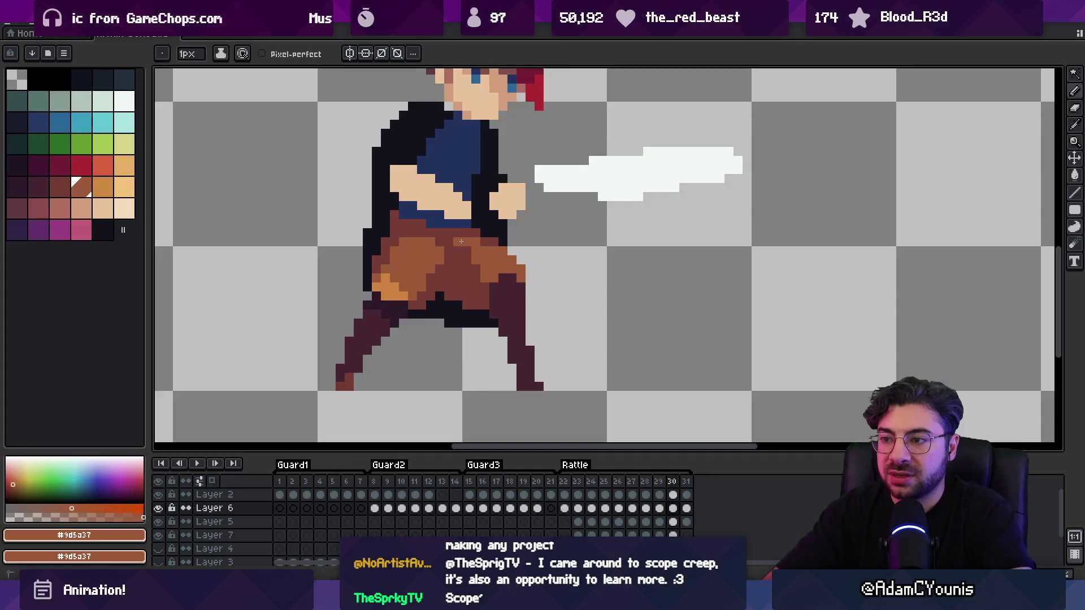
pyautogui.keyDown('alt'); pyautogui.click(484, 252); pyautogui.keyUp('alt')
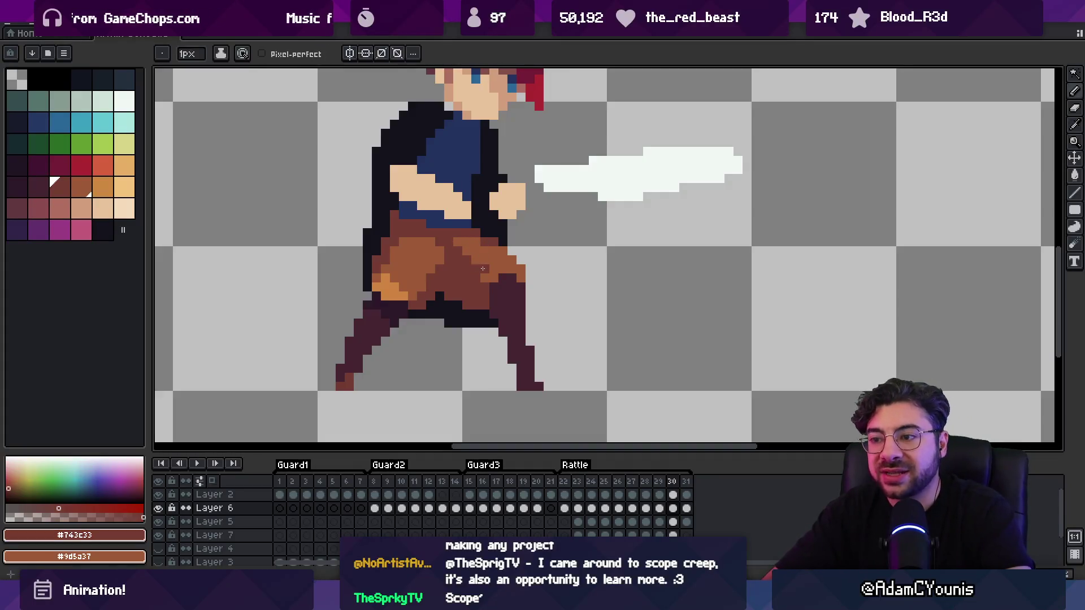
pyautogui.keyDown('alt'); pyautogui.click(483, 259); pyautogui.keyUp('alt')
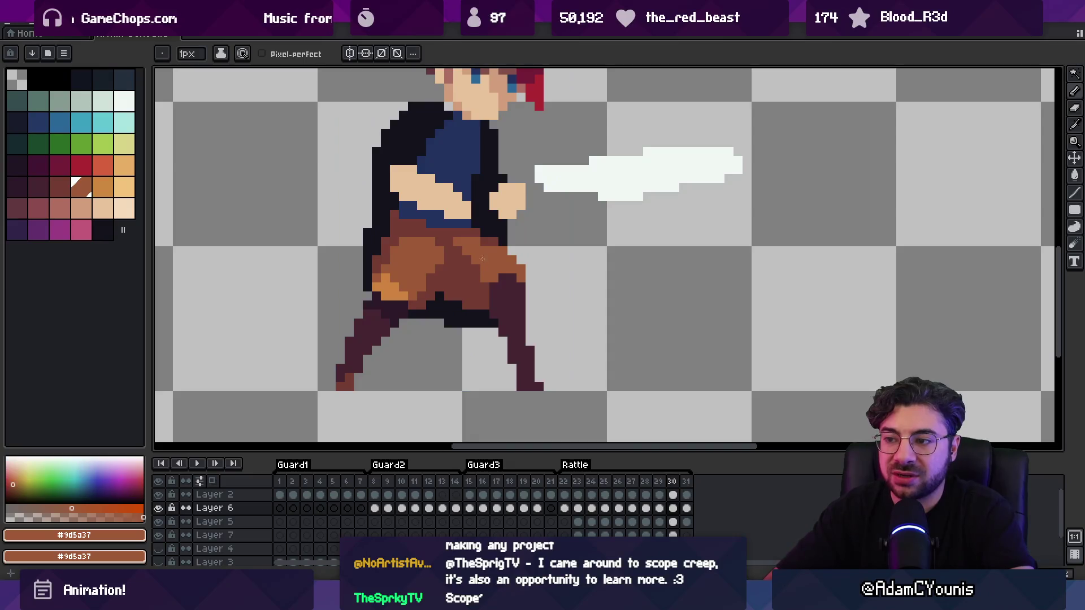
# Zoom out to play the animation, then zoom back in on the pants
pyautogui.press('z')
pyautogui.scroll(-3, 477, 248)
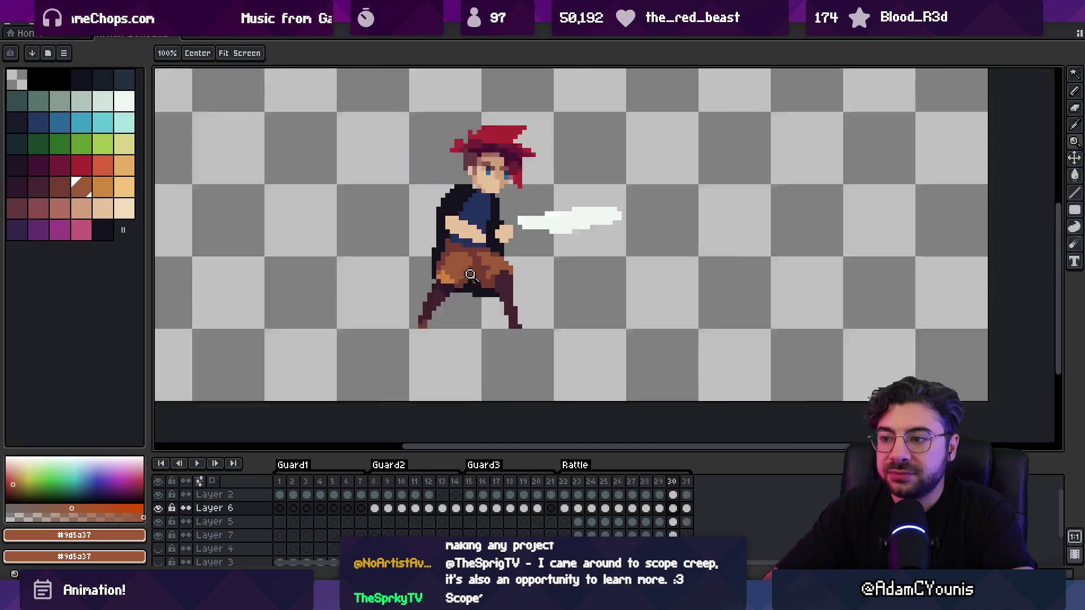
pyautogui.press('Return')
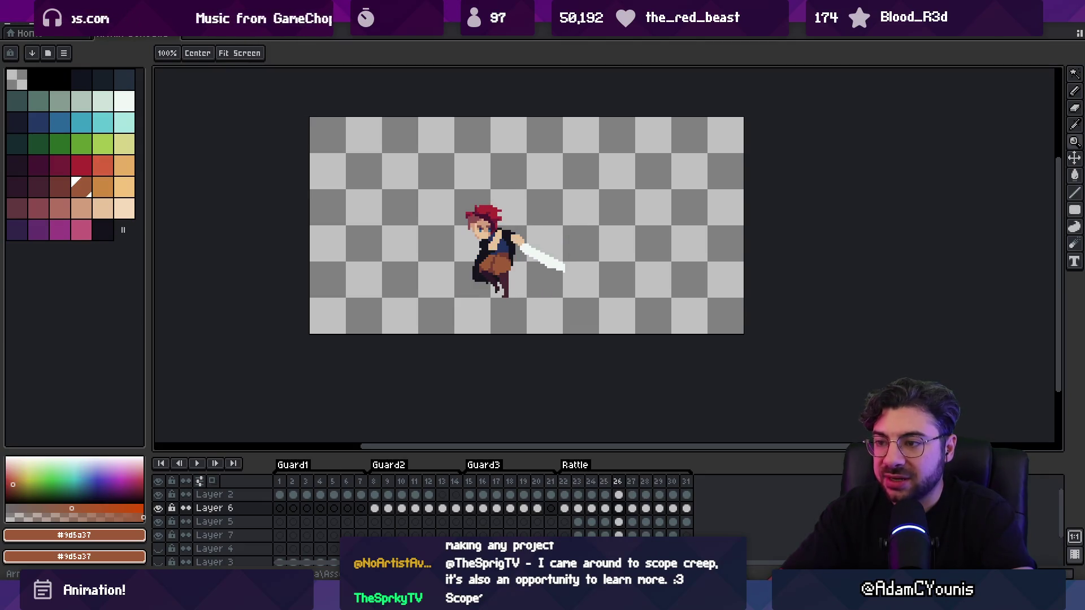
pyautogui.click(480, 267)
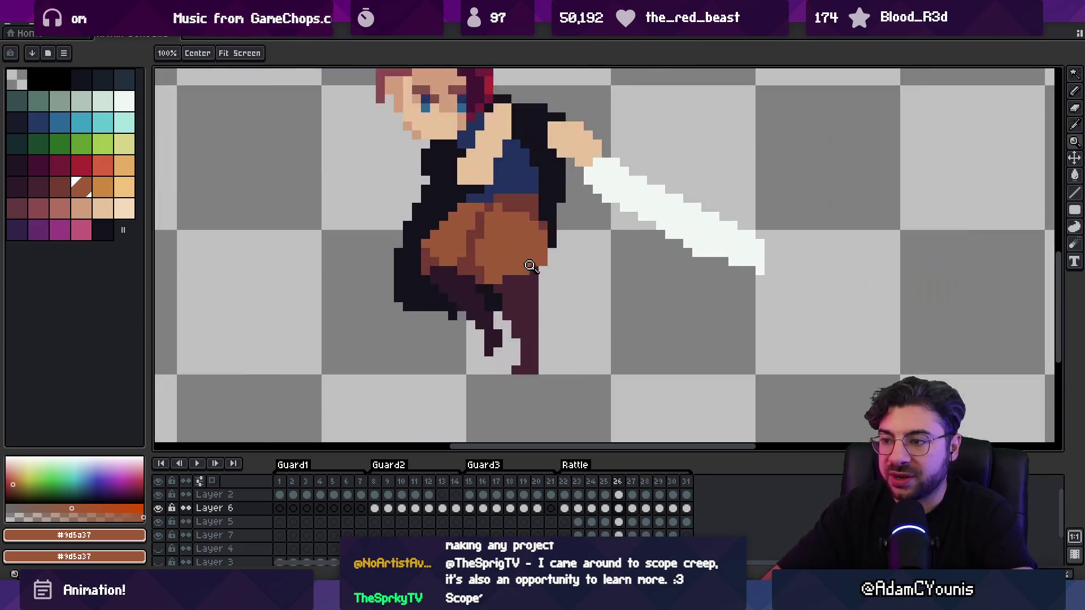
pyautogui.press('b')
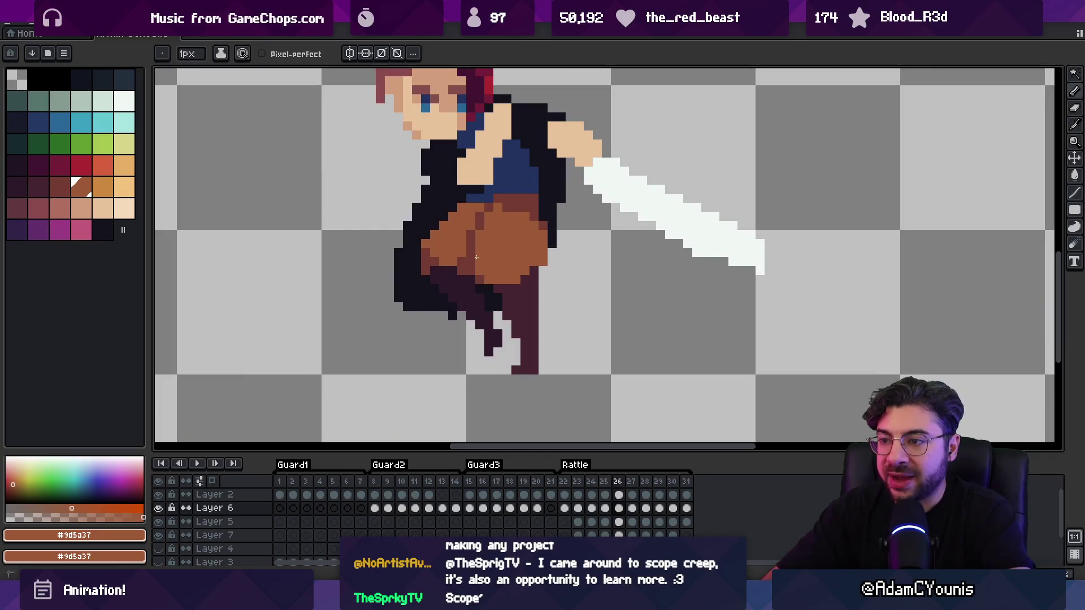
# Sample the shorts' dark shading #743c33 and lighter brown #9d5a37
pyautogui.keyDown('alt'); pyautogui.click(462, 244); pyautogui.keyUp('alt')
pyautogui.keyDown('alt'); pyautogui.click(477, 240); pyautogui.keyUp('alt')
pyautogui.keyDown('alt'); pyautogui.click(465, 237); pyautogui.keyUp('alt')
pyautogui.keyDown('alt'); pyautogui.click(503, 235); pyautogui.keyUp('alt')
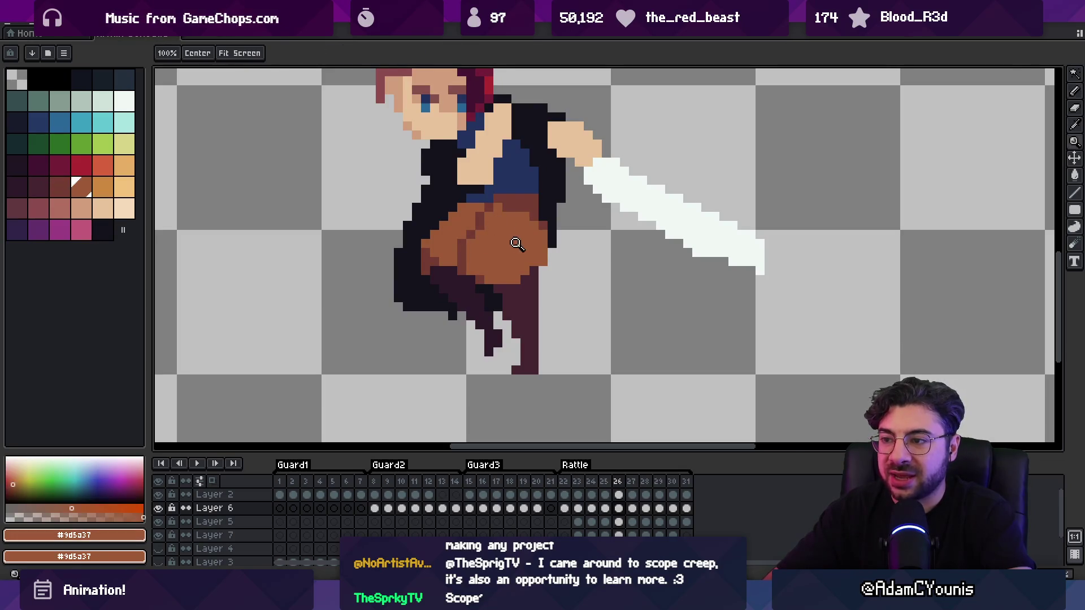
pyautogui.scroll(2, 514, 271)
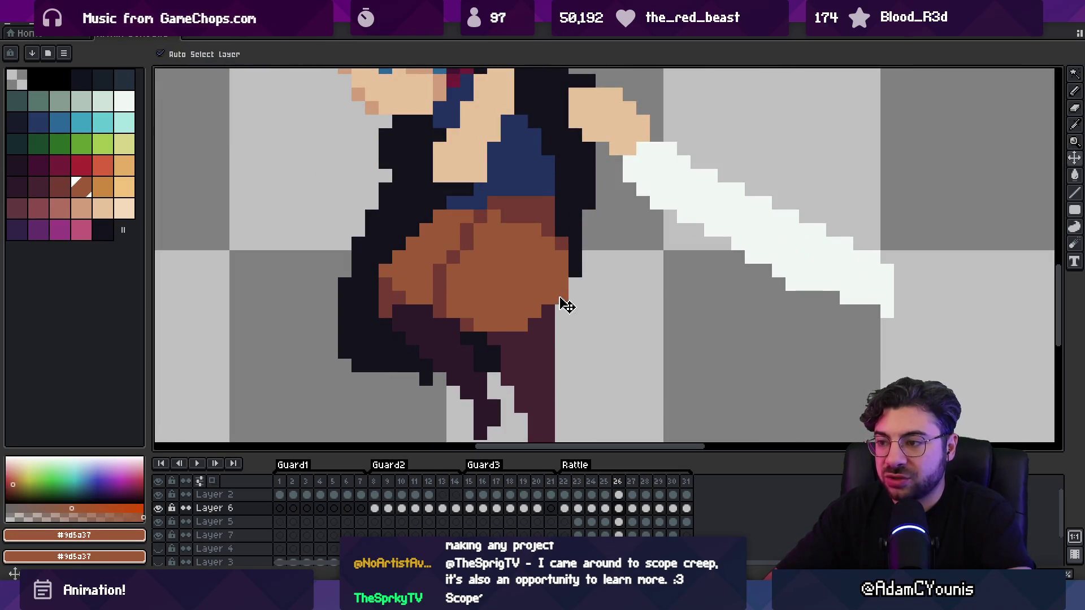
# On Layer 5, paint light-brown #9d5a37 and dark-brown #743c33 pixels on the pants
pyautogui.press('Down')
pyautogui.click(561, 298)
pyautogui.moveTo(561, 271); pyautogui.dragTo(547, 272)
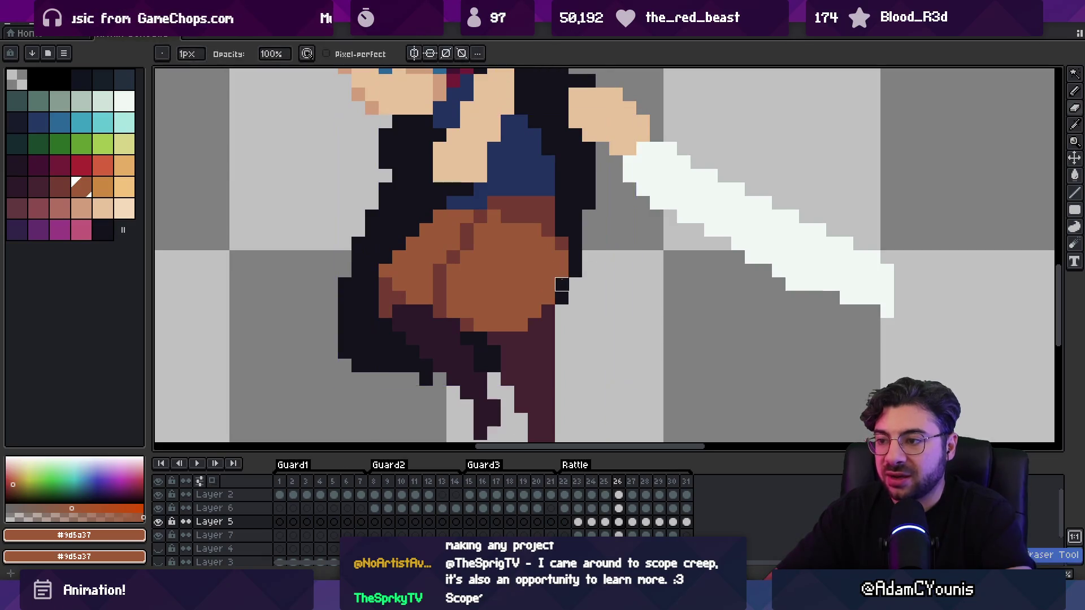
pyautogui.keyDown('alt'); pyautogui.click(557, 242); pyautogui.keyUp('alt')
pyautogui.click(534, 284)
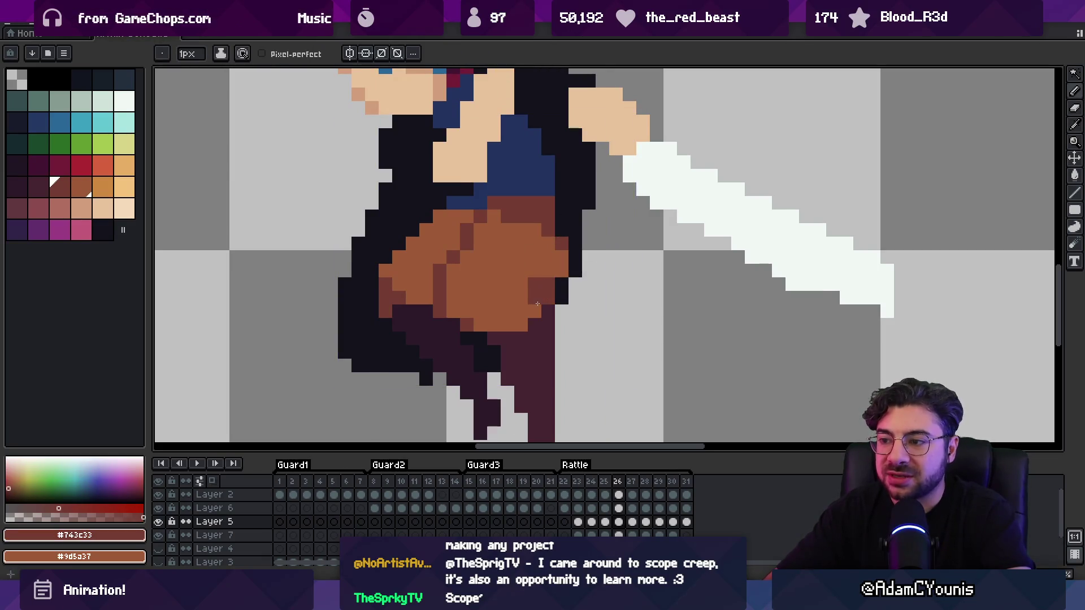
pyautogui.keyDown('alt'); pyautogui.click(527, 295); pyautogui.keyUp('alt')
pyautogui.click(535, 308)
# Zoom out to the whole sprite and step from frame 25 to frame 27
pyautogui.press('z')
pyautogui.scroll(-2, 565, 266)
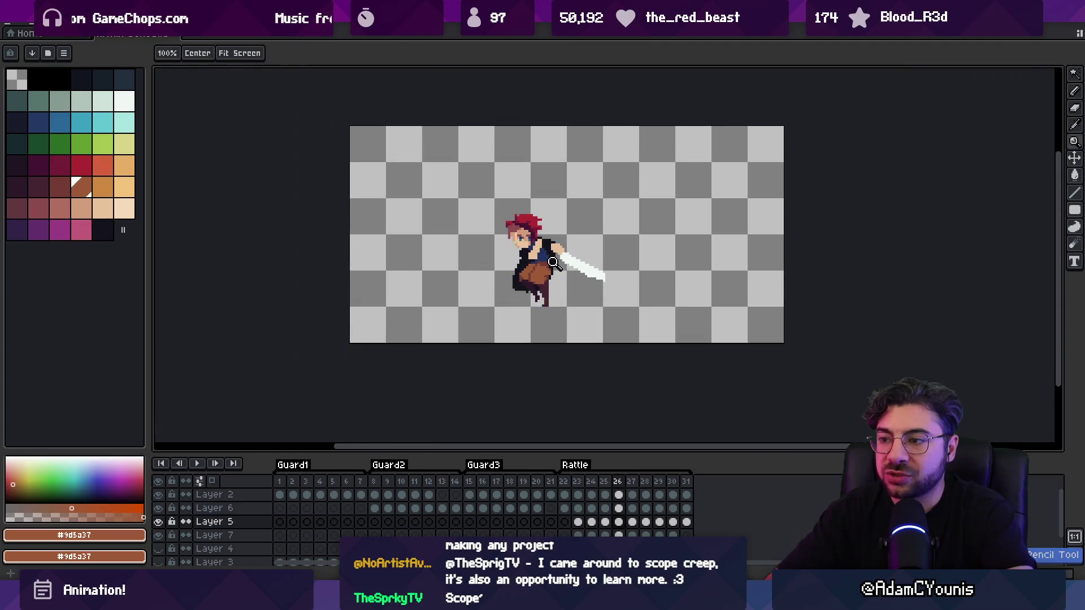
pyautogui.scroll(2, 572, 259)
pyautogui.keyDown('alt'); pyautogui.click(551, 282); pyautogui.keyUp('alt')
pyautogui.scroll(-3, 531, 234)
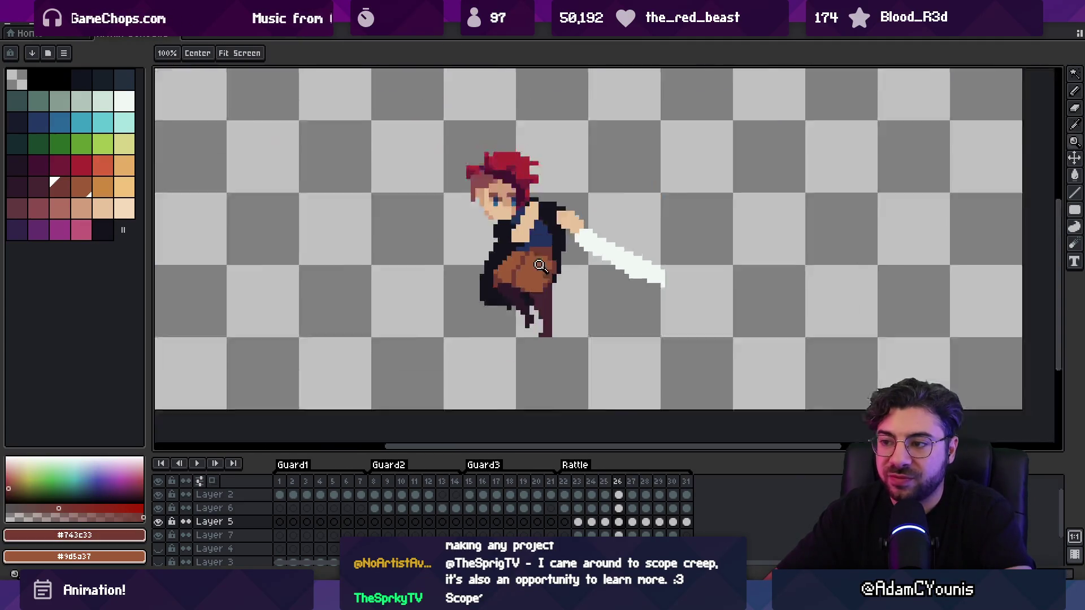
pyautogui.press('Left')
pyautogui.press('Right')
pyautogui.press('Right')
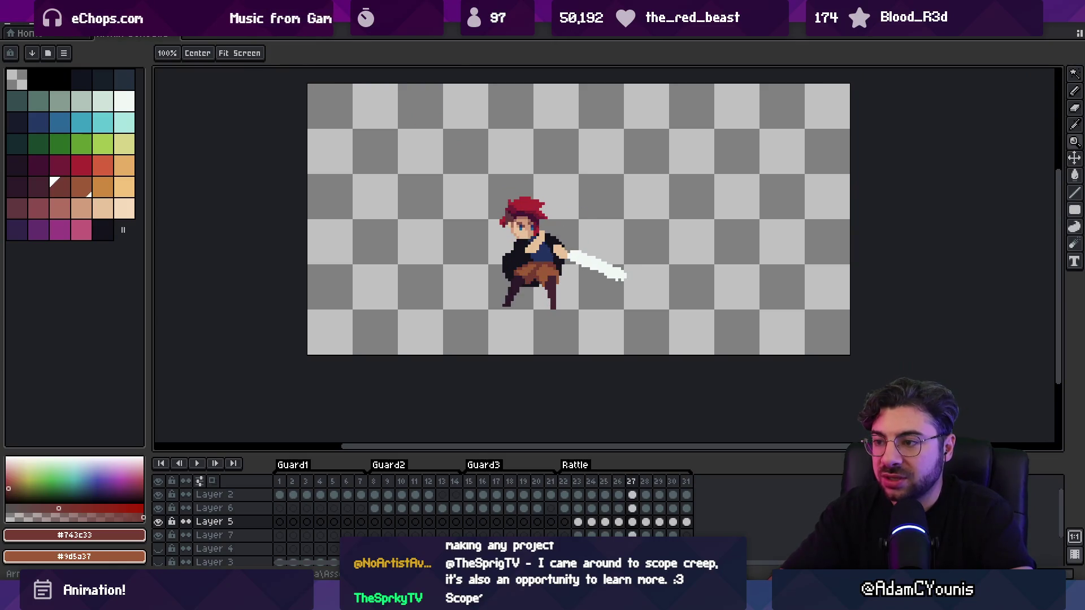
pyautogui.scroll(3, 554, 271)
# Pick #9d5a37, select Layer 6 by picking the pants, then return to Layer 5
pyautogui.press('b')
pyautogui.keyDown('alt'); pyautogui.click(566, 267); pyautogui.keyUp('alt')
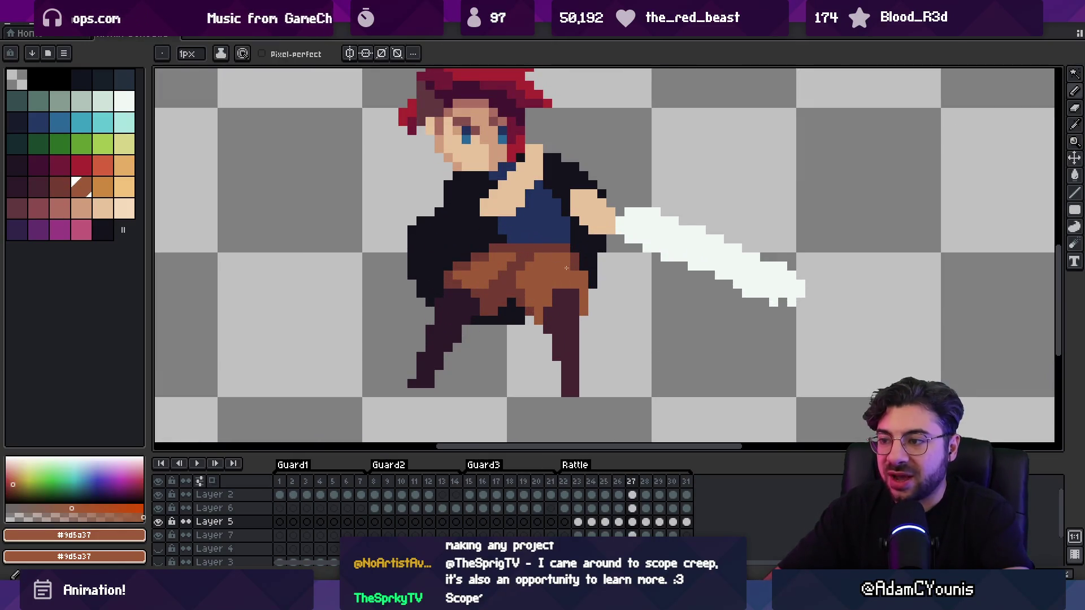
pyautogui.press('v')
pyautogui.click(571, 309)
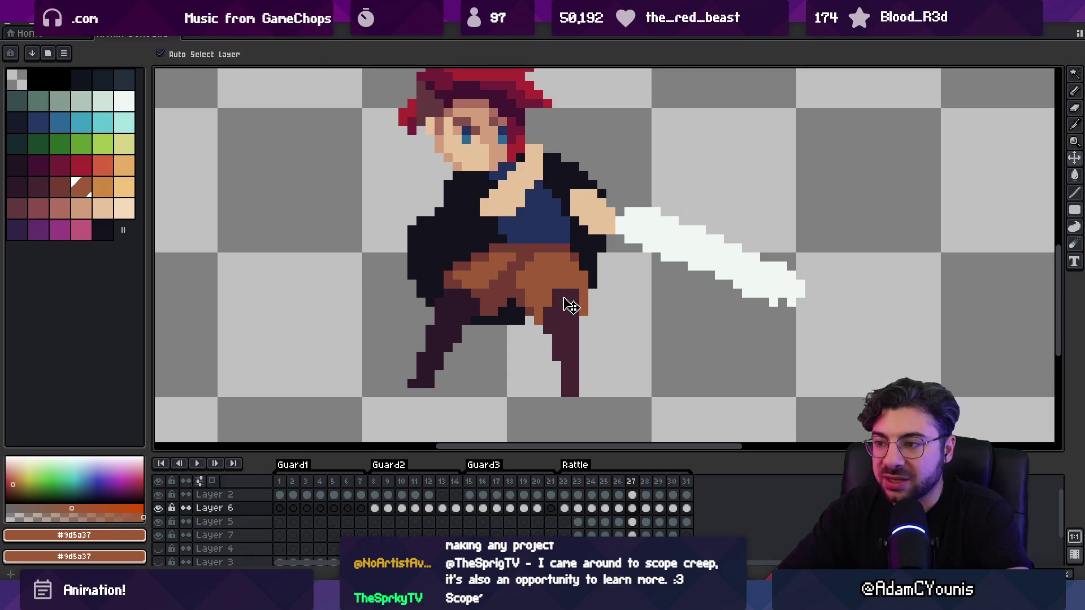
pyautogui.press('b')
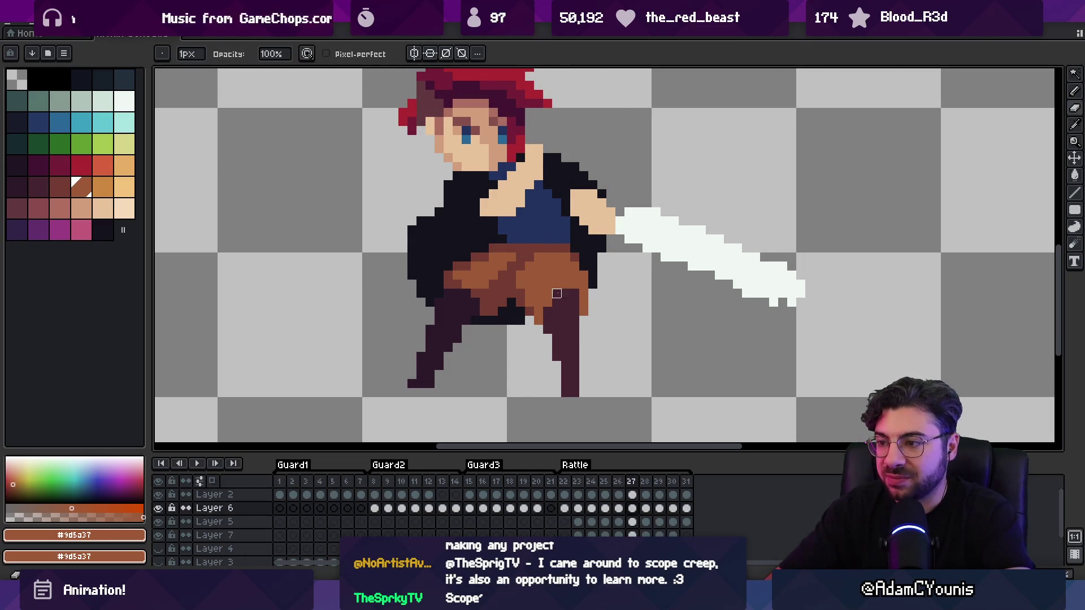
pyautogui.keyDown('ctrl'); pyautogui.click(566, 296); pyautogui.keyUp('ctrl')
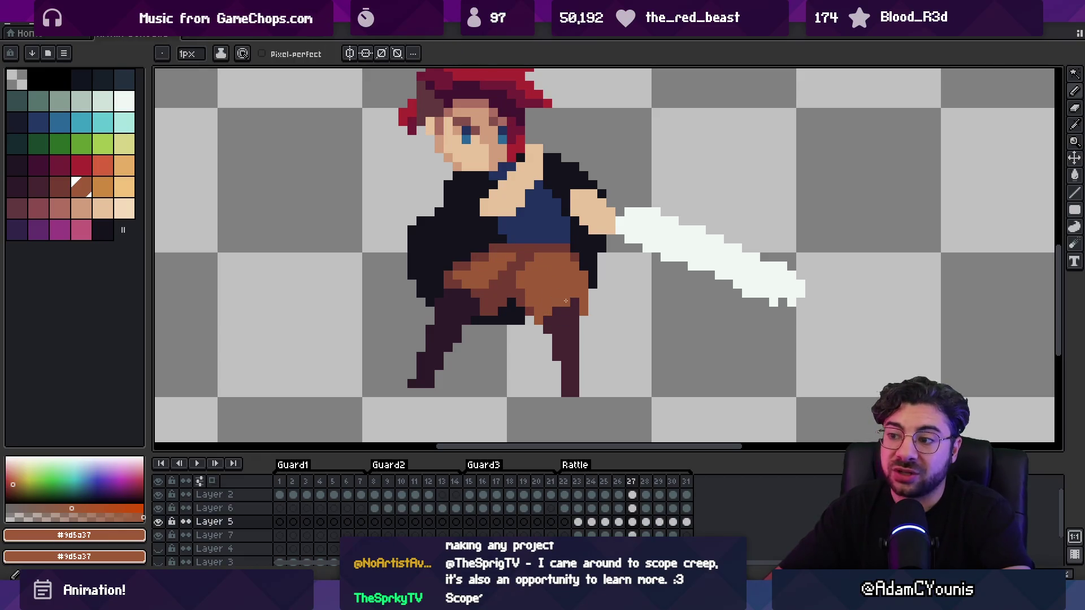
# Play the animation to review the edits and pick the dark #452531 from the legs
pyautogui.press('1')
pyautogui.press('Return')
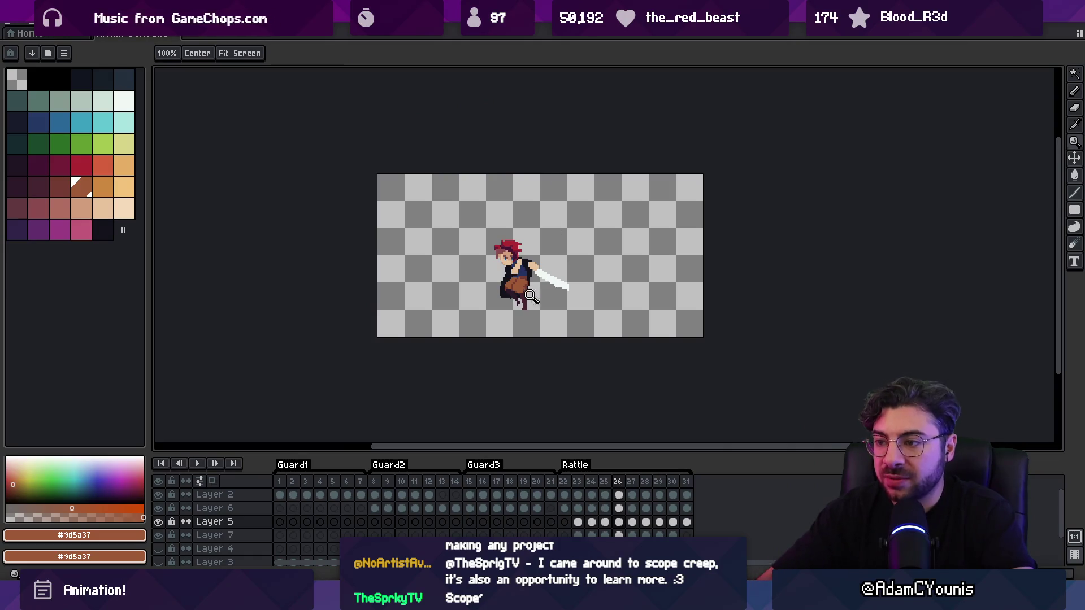
pyautogui.scroll(6, 525, 296)
pyautogui.keyDown('alt'); pyautogui.click(485, 287); pyautogui.keyUp('alt')
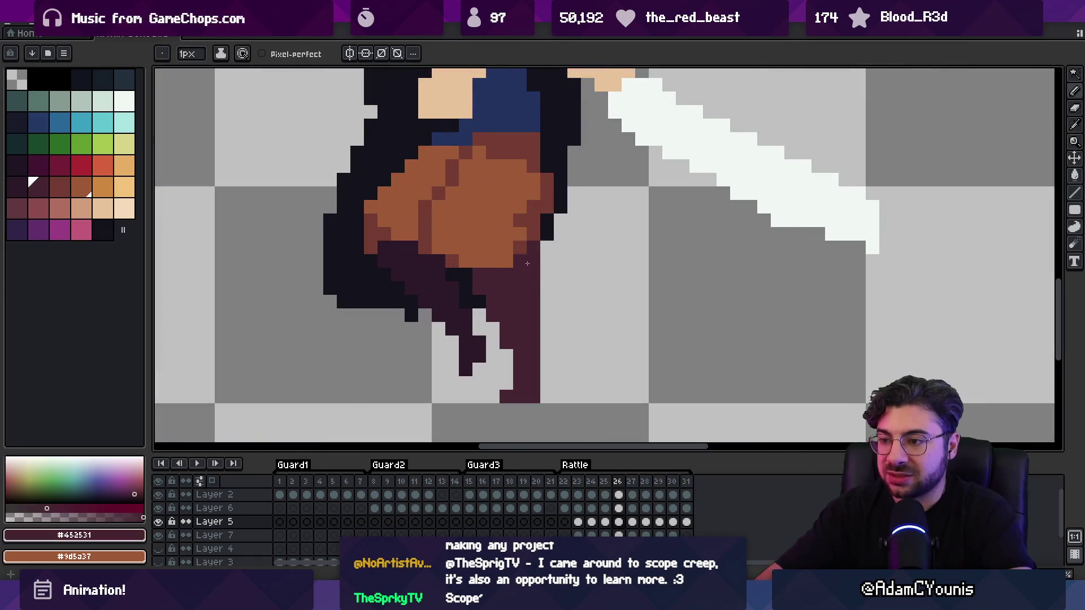
pyautogui.hotkey('alt', 'Up')
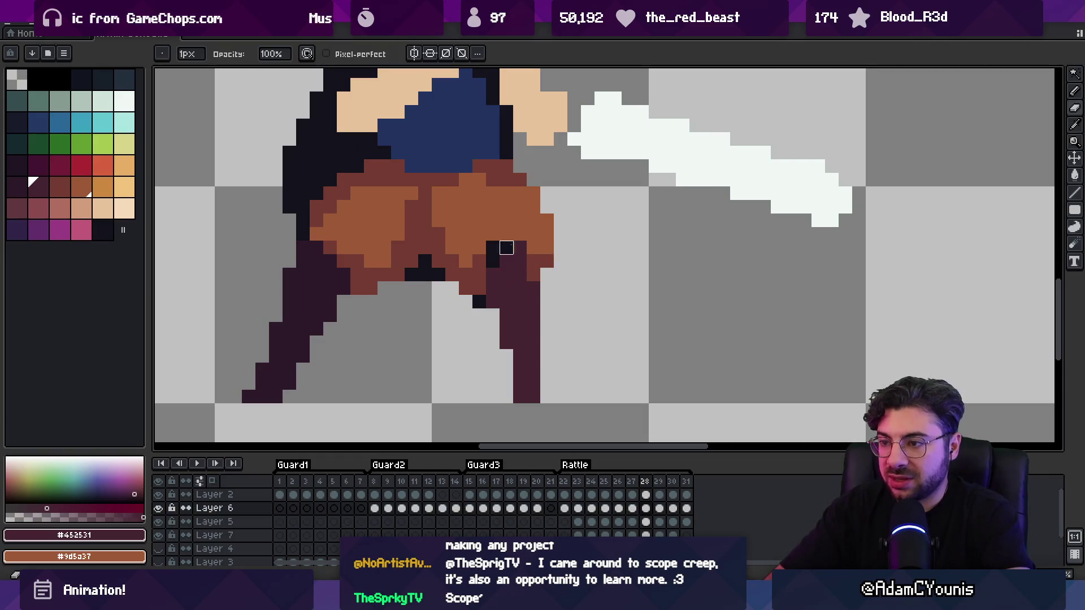
# Sample the shorts' browns and the dark plum leg colour, then darken the right thigh's edge
pyautogui.hotkey('alt', 'Down')
pyautogui.keyDown('alt'); pyautogui.click(495, 250); pyautogui.keyUp('alt')
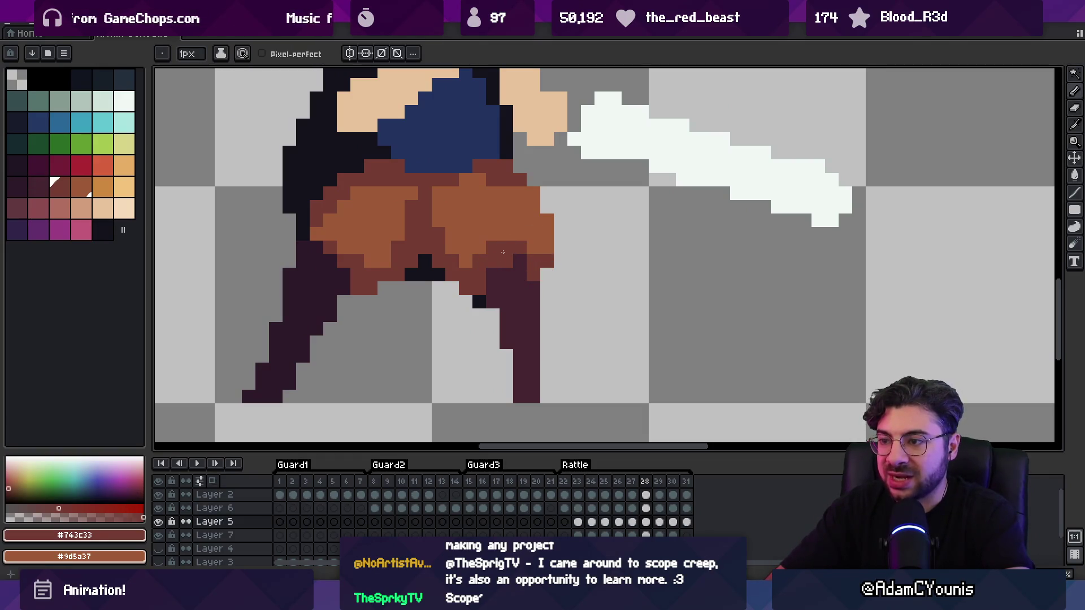
pyautogui.keyDown('alt'); pyautogui.click(509, 221); pyautogui.keyUp('alt')
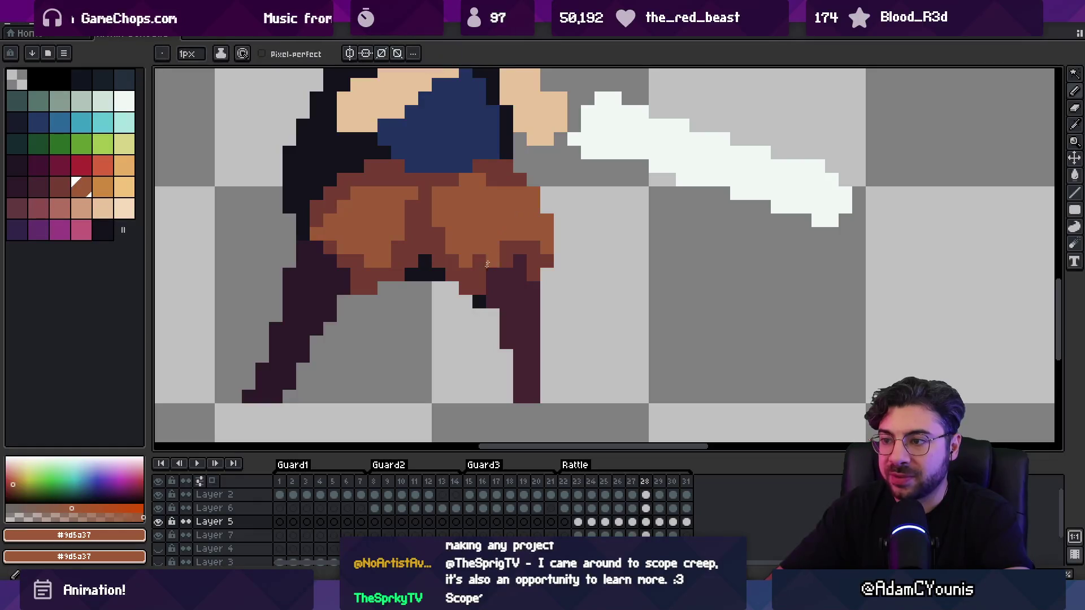
pyautogui.hotkey('alt', 'Down')
pyautogui.hotkey('ctrl', 'z')
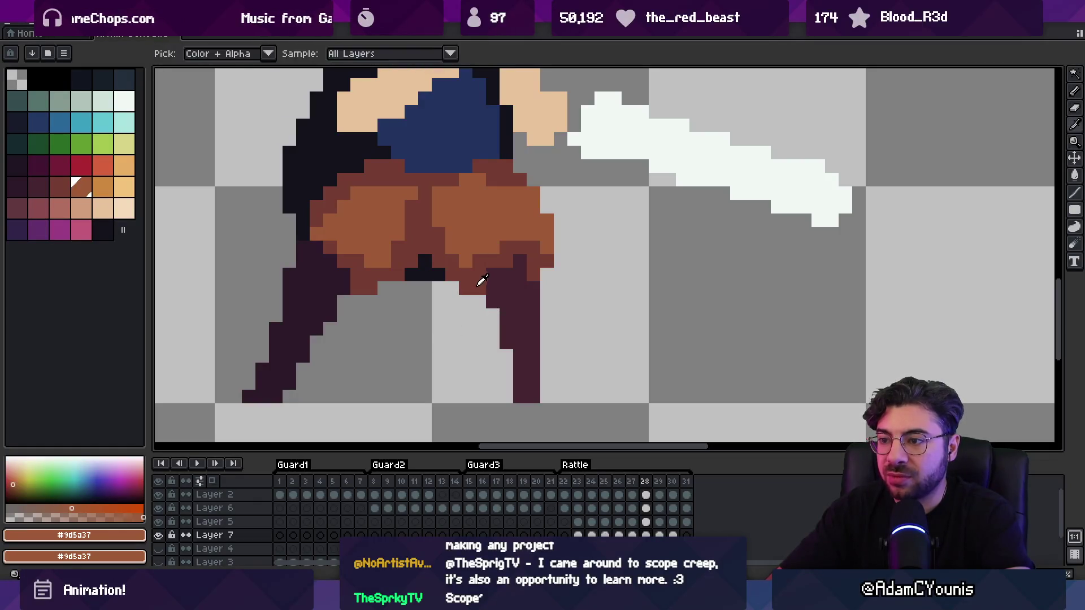
pyautogui.keyDown('alt'); pyautogui.click(481, 281); pyautogui.keyUp('alt')
pyautogui.click(547, 275)
pyautogui.click(518, 273)
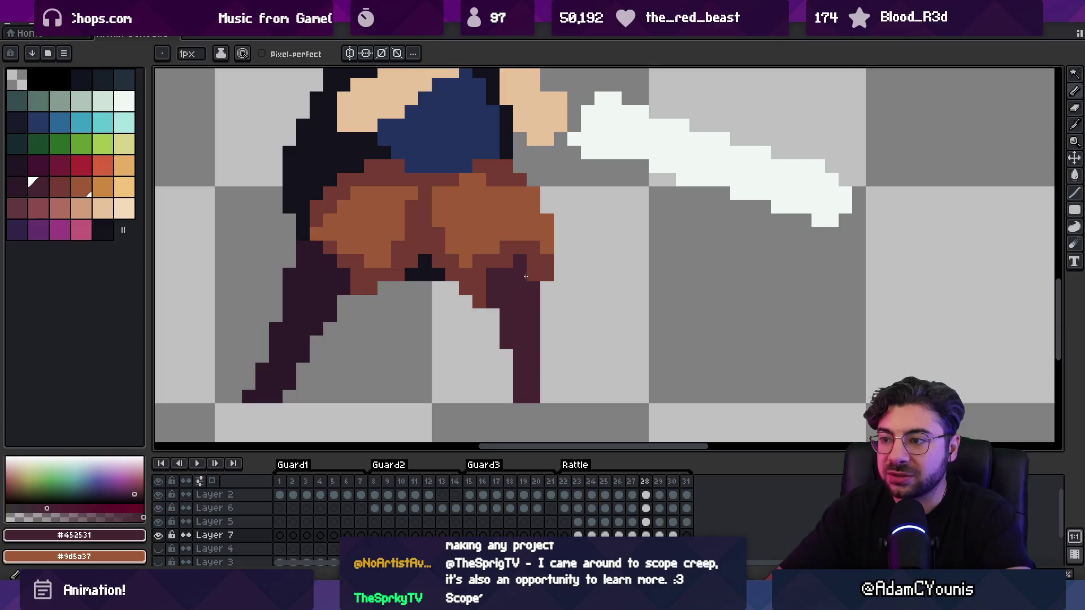
# Zoom in on the hips and add a dark pixel beside the right thigh, undoing a trial pixel shift
pyautogui.keyDown('ctrl'); pyautogui.click(526, 277); pyautogui.keyUp('ctrl')
pyautogui.press('z')
pyautogui.moveTo(527, 283)
pyautogui.mouseDown()
pyautogui.moveTo(509, 285)
pyautogui.moveTo(546, 284)
pyautogui.mouseUp()
pyautogui.press('b')
pyautogui.hotkey('alt', 'Up')
pyautogui.click(572, 267)
pyautogui.keyDown('ctrl'); pyautogui.click(589, 266); pyautogui.keyUp('ctrl')
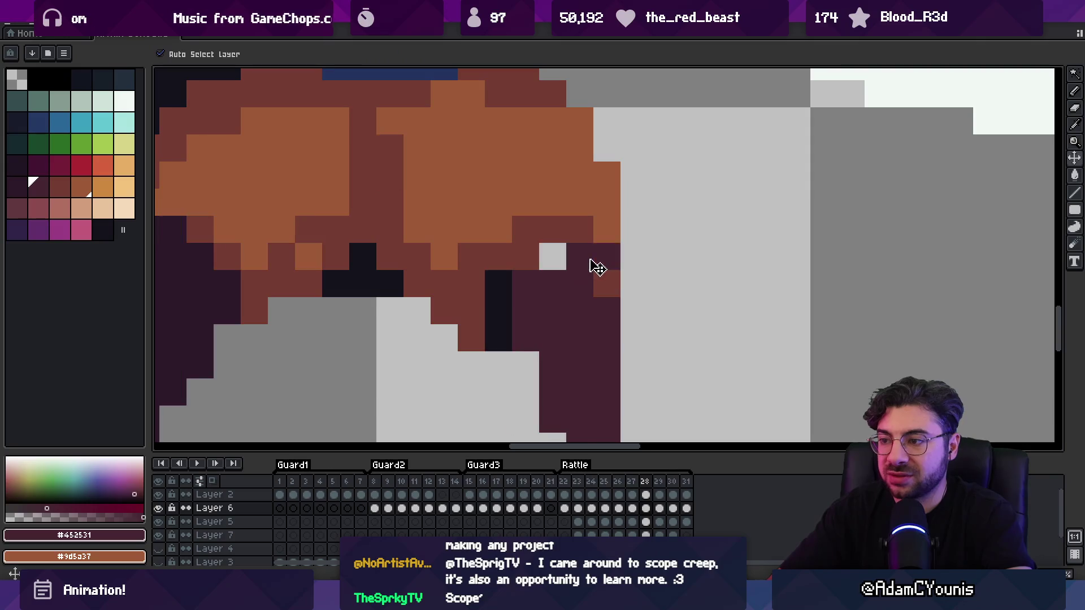
pyautogui.moveTo(571, 298); pyautogui.dragTo(610, 294)
pyautogui.hotkey('ctrl', 'z')
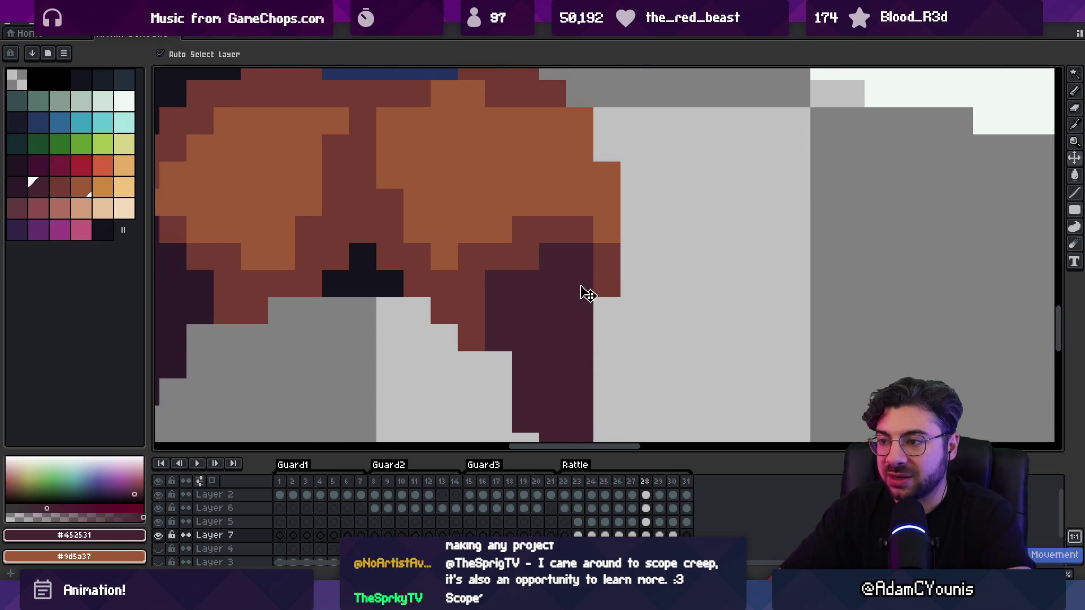
pyautogui.keyDown('alt'); pyautogui.click(538, 298); pyautogui.keyUp('alt')
# Zoom out and play the Rattle animation to review the thigh shading
pyautogui.press('z')
pyautogui.scroll(-5, 530, 306)
pyautogui.scroll(-5, 531, 306)
pyautogui.press('Return')
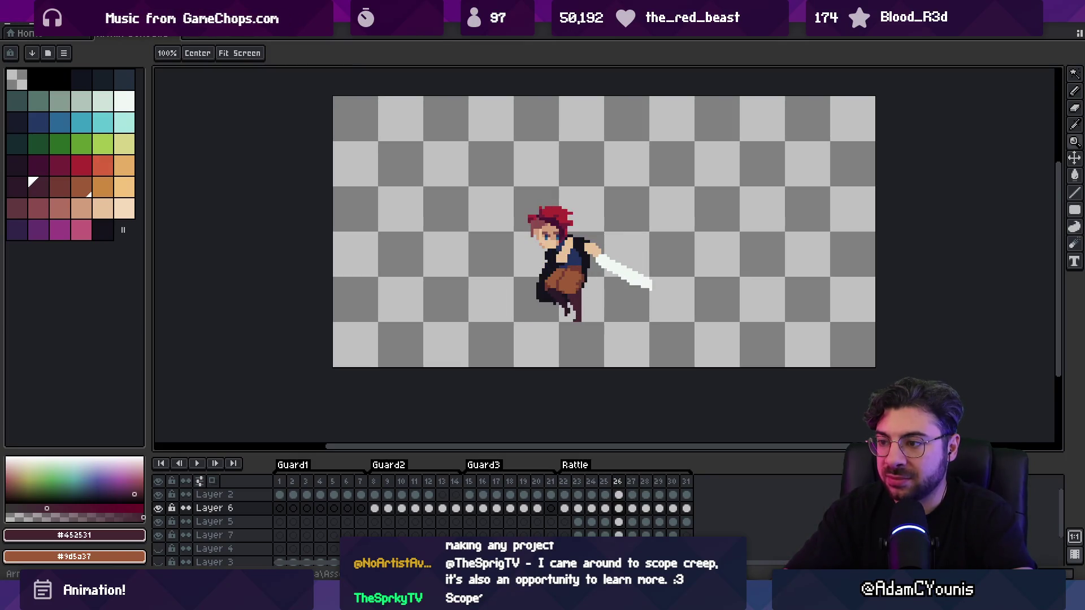
# Recolour a stray orange pixel on the shorts with the dark brown
pyautogui.scroll(5, 587, 283)
pyautogui.press('i')
pyautogui.click(493, 339)
pyautogui.press('b')
pyautogui.click(510, 362)
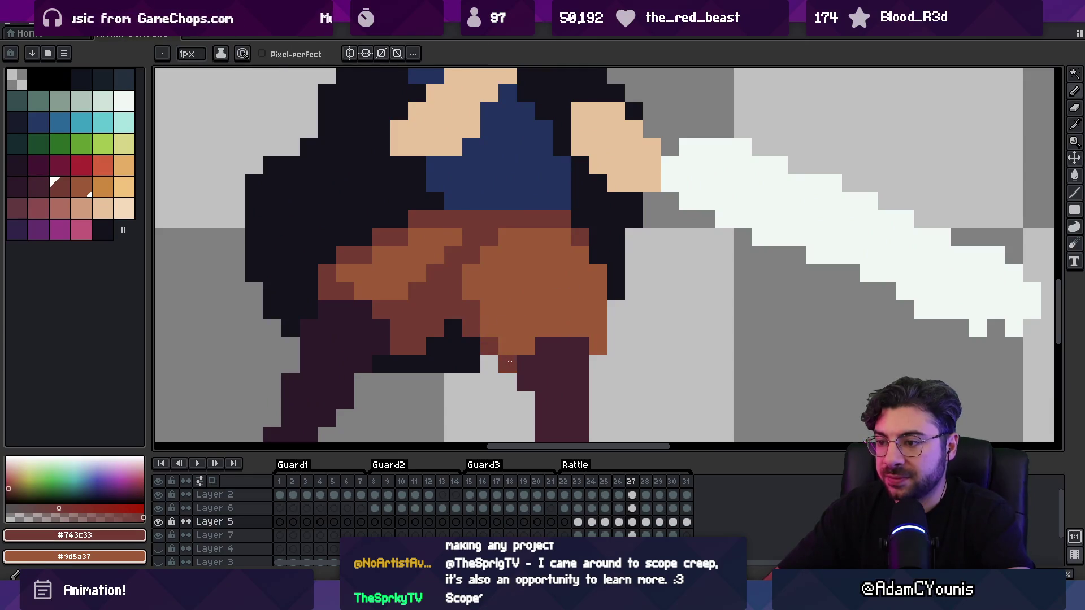
pyautogui.keyDown('alt'); pyautogui.click(525, 319); pyautogui.keyUp('alt')
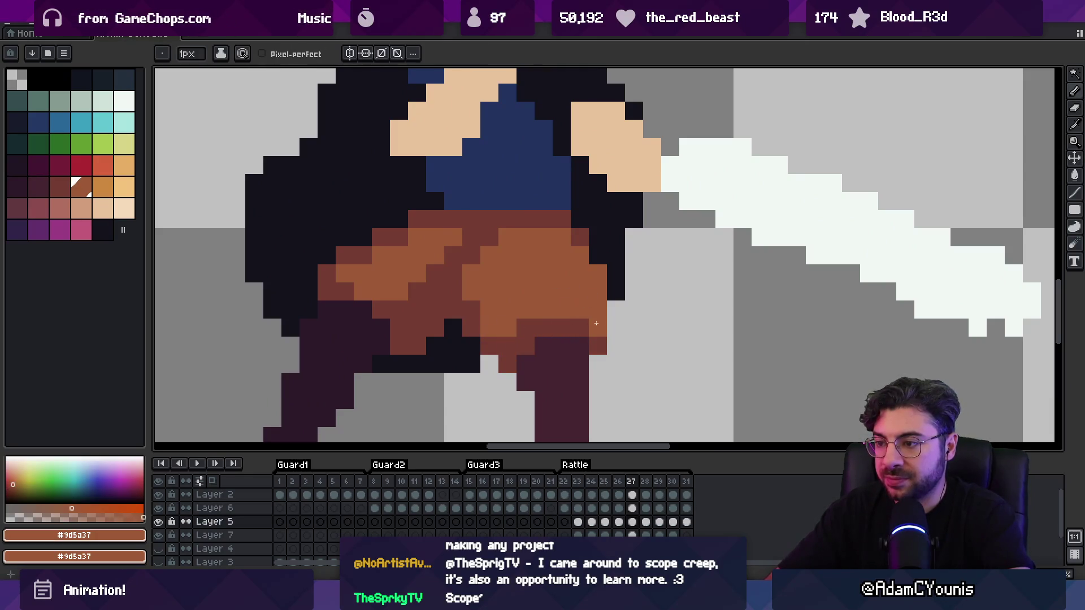
# View the sprite at actual size and play the animation, stopping on frame 27
pyautogui.press('z')
pyautogui.press('1')
pyautogui.press('Return')
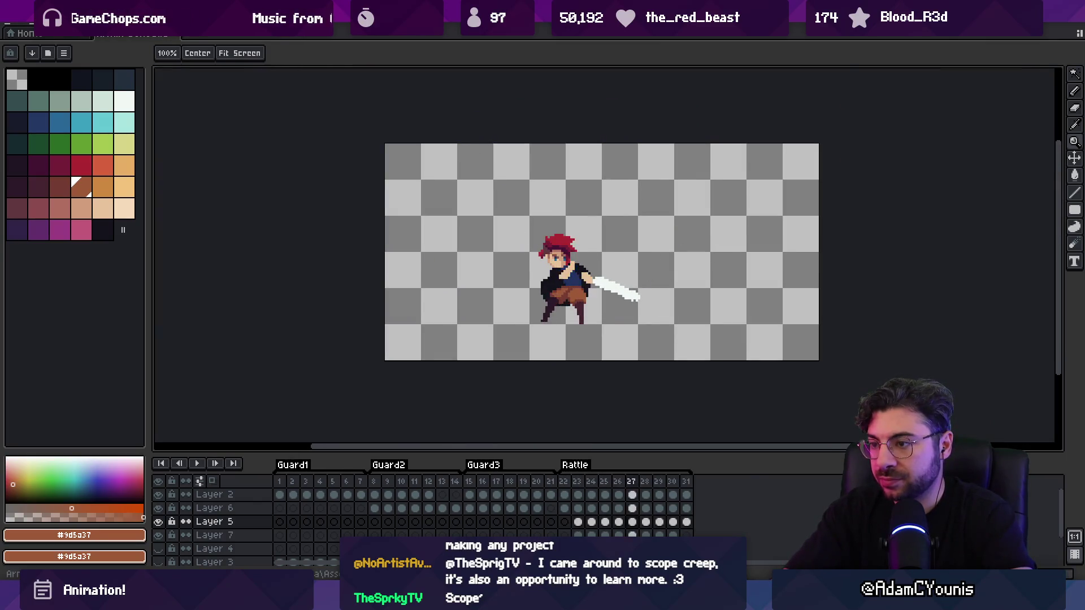
pyautogui.press('Return')
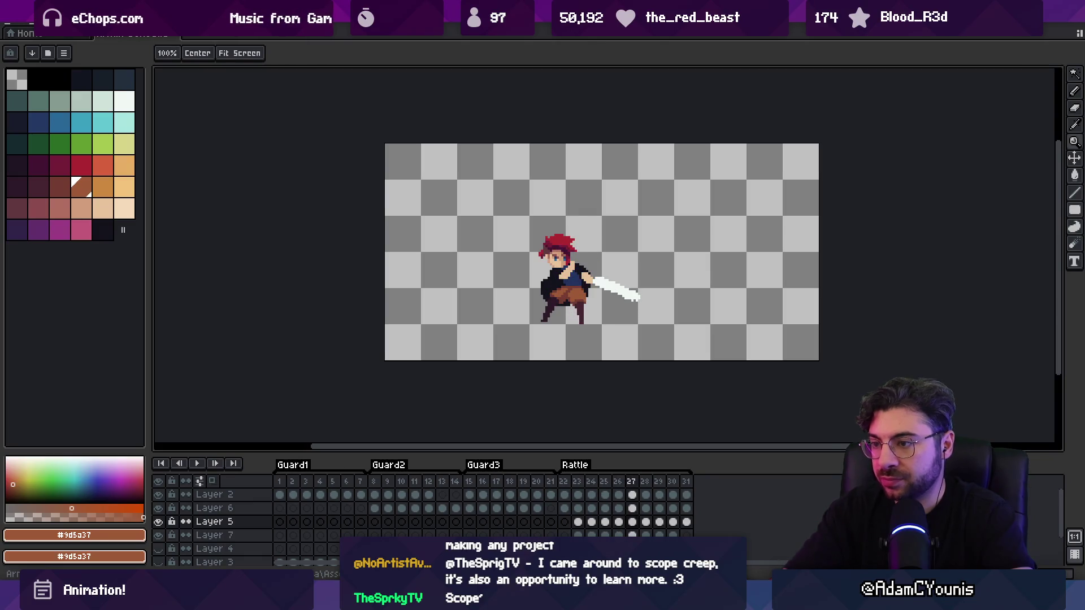
# Replay the animation at actual size to review the shorts
pyautogui.scroll(5, 560, 311)
pyautogui.press('b')
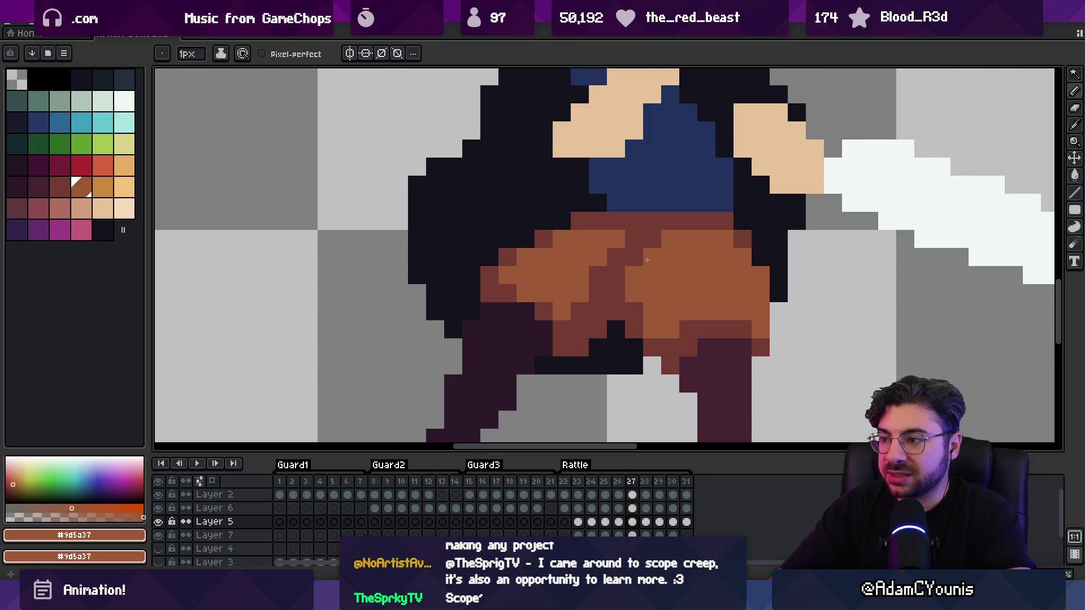
pyautogui.scroll(-4, 644, 245)
pyautogui.scroll(3, 625, 259)
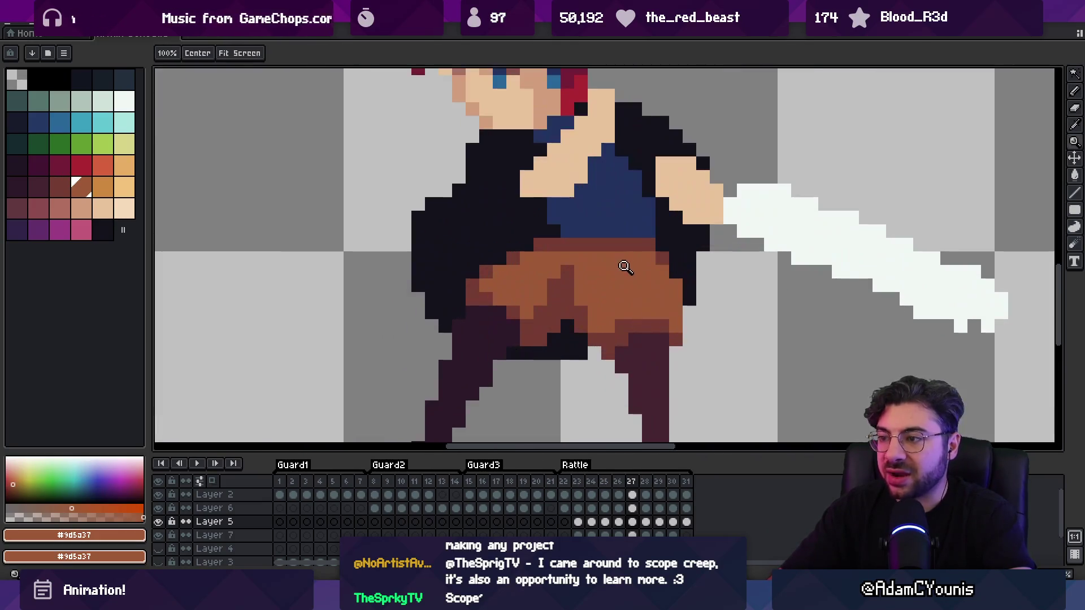
pyautogui.press('z')
pyautogui.press('1')
pyautogui.press('Return')
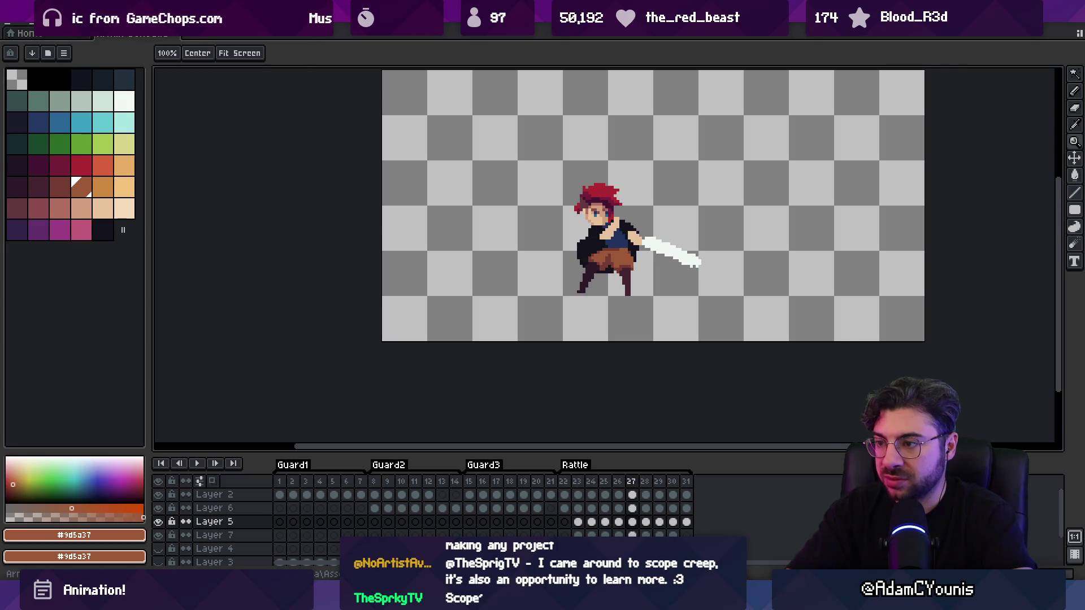
# Sample the shorts' dark and light browns, then zoom out and play the whole animation
pyautogui.scroll(5, 603, 256)
pyautogui.keyDown('alt'); pyautogui.click(613, 279); pyautogui.keyUp('alt')
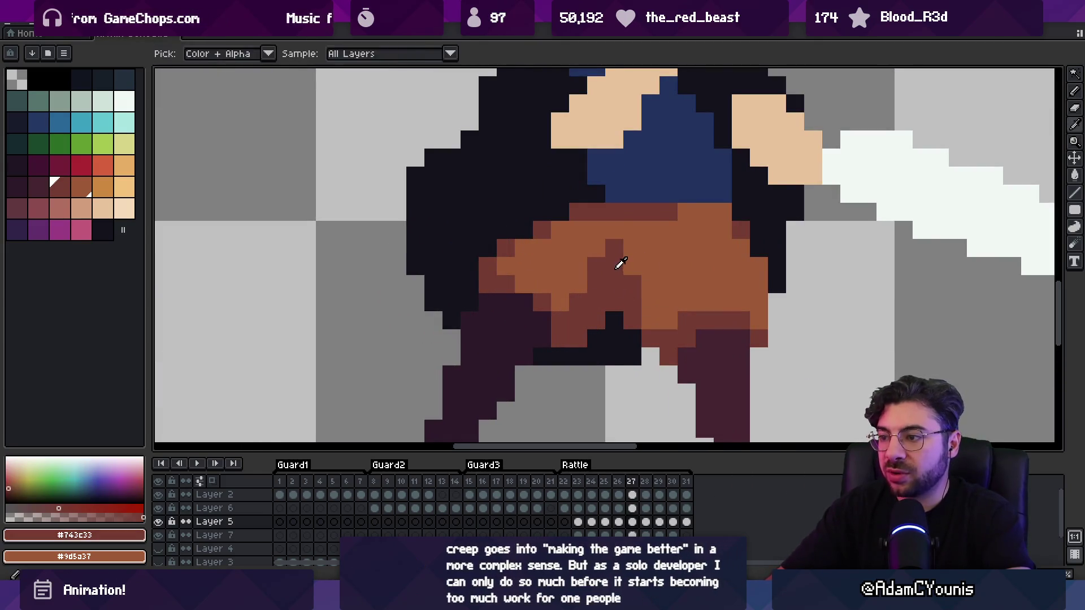
pyautogui.keyDown('alt'); pyautogui.click(594, 253); pyautogui.keyUp('alt')
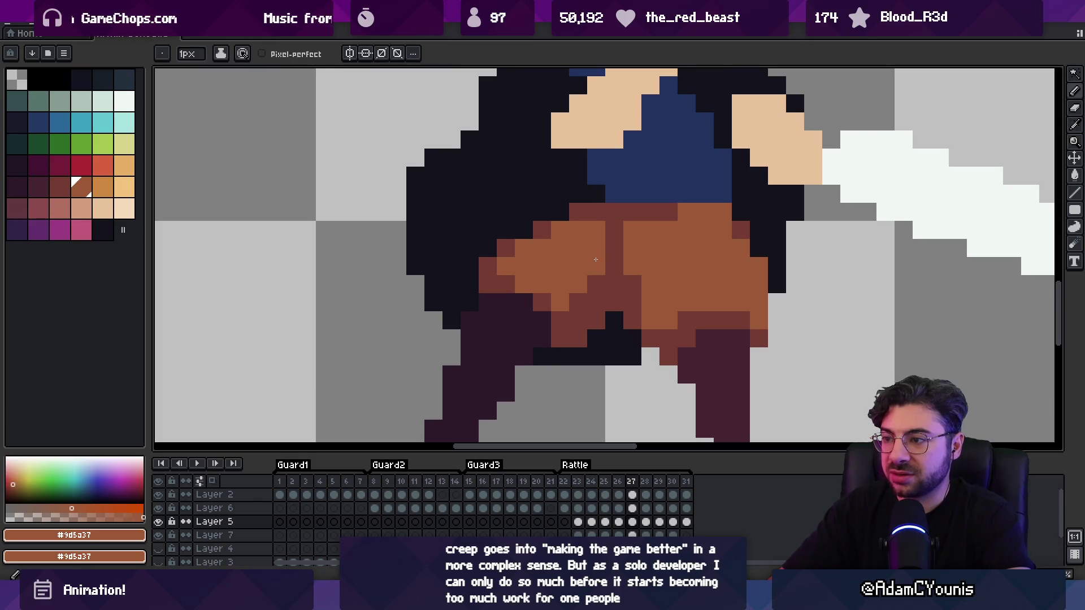
pyautogui.press('z')
pyautogui.scroll(-3, 624, 231)
pyautogui.scroll(1, 625, 231)
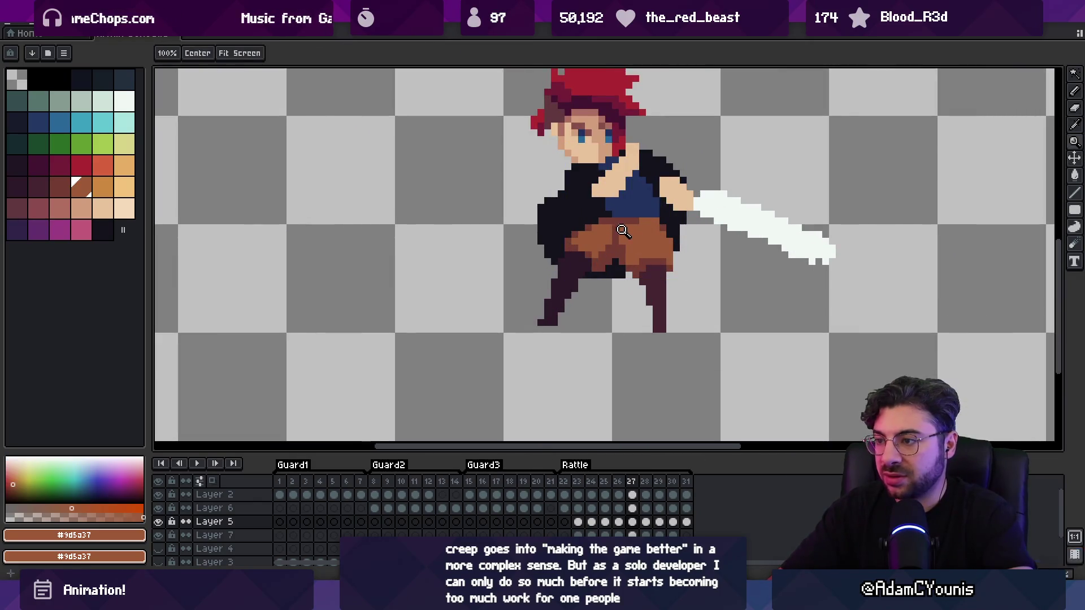
pyautogui.keyDown('alt'); pyautogui.click(623, 233); pyautogui.keyUp('alt')
pyautogui.scroll(-2, 622, 234)
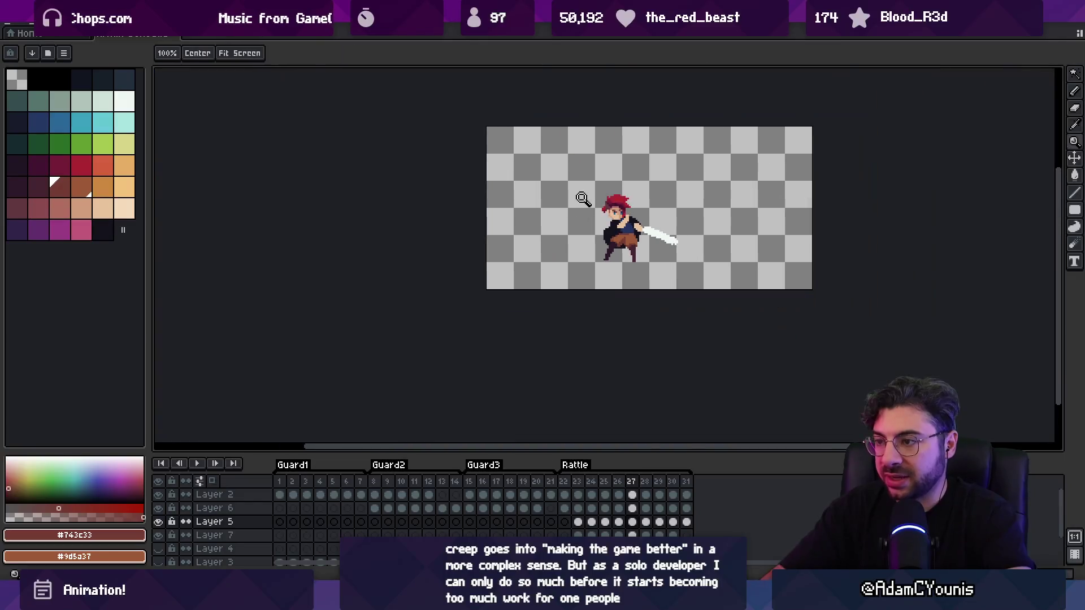
pyautogui.press('Return')
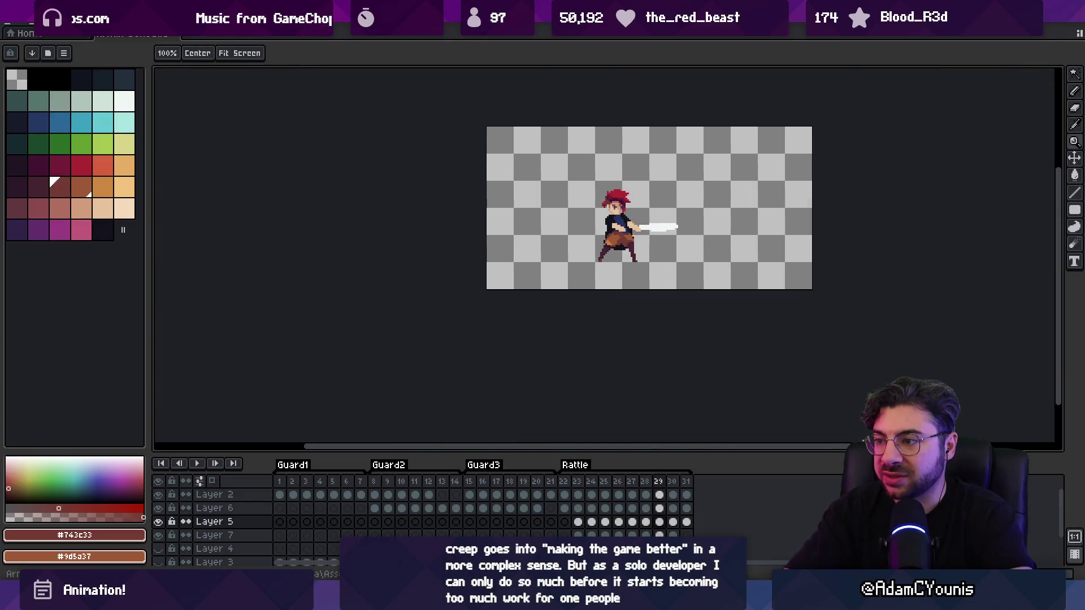
# Sample the shorts' light and dark browns and play the animation twice to review the trousers
pyautogui.scroll(3, 605, 234)
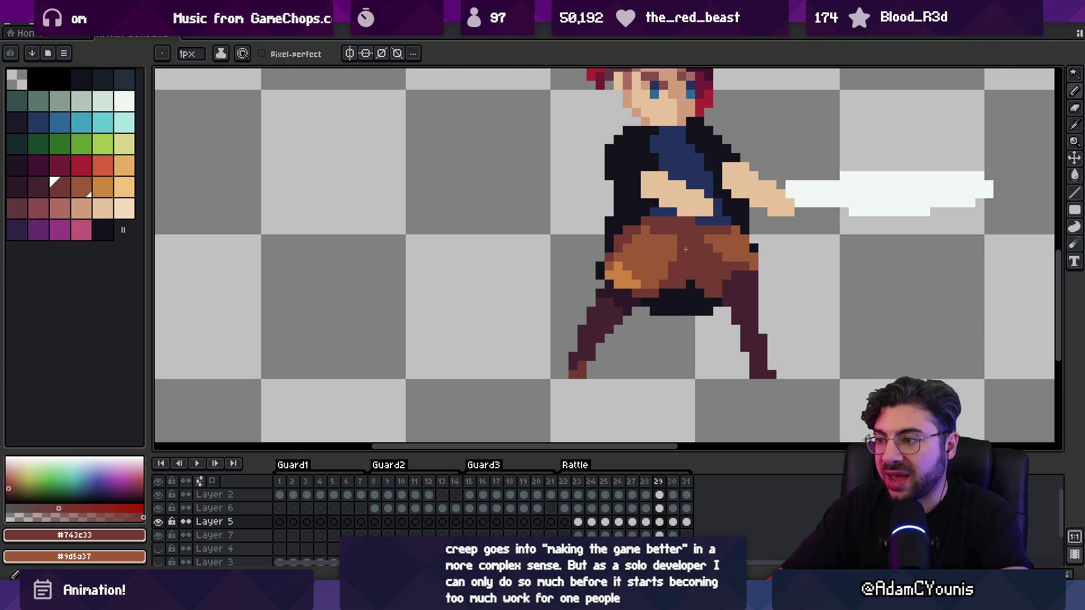
pyautogui.keyDown('alt'); pyautogui.click(682, 253); pyautogui.keyUp('alt')
pyautogui.keyDown('alt'); pyautogui.click(668, 275); pyautogui.keyUp('alt')
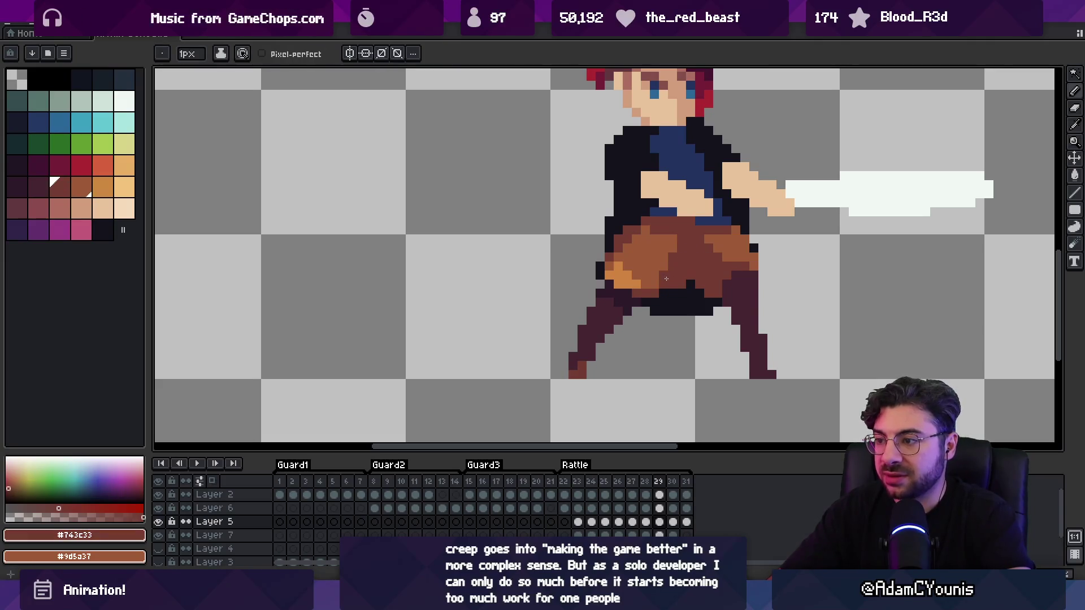
pyautogui.press('z')
pyautogui.scroll(-3, 662, 285)
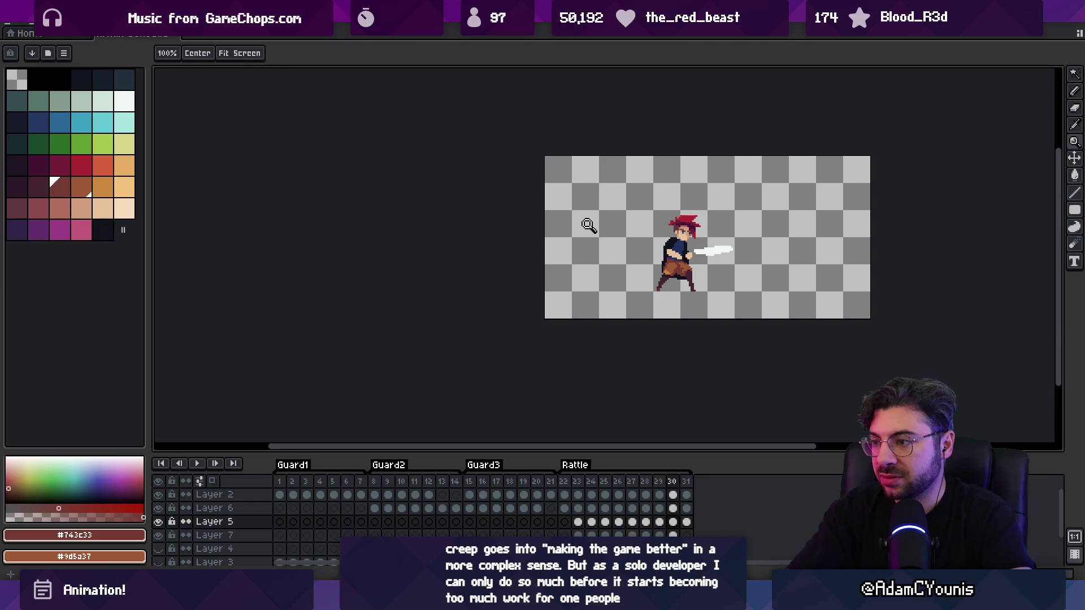
pyautogui.press('Return')
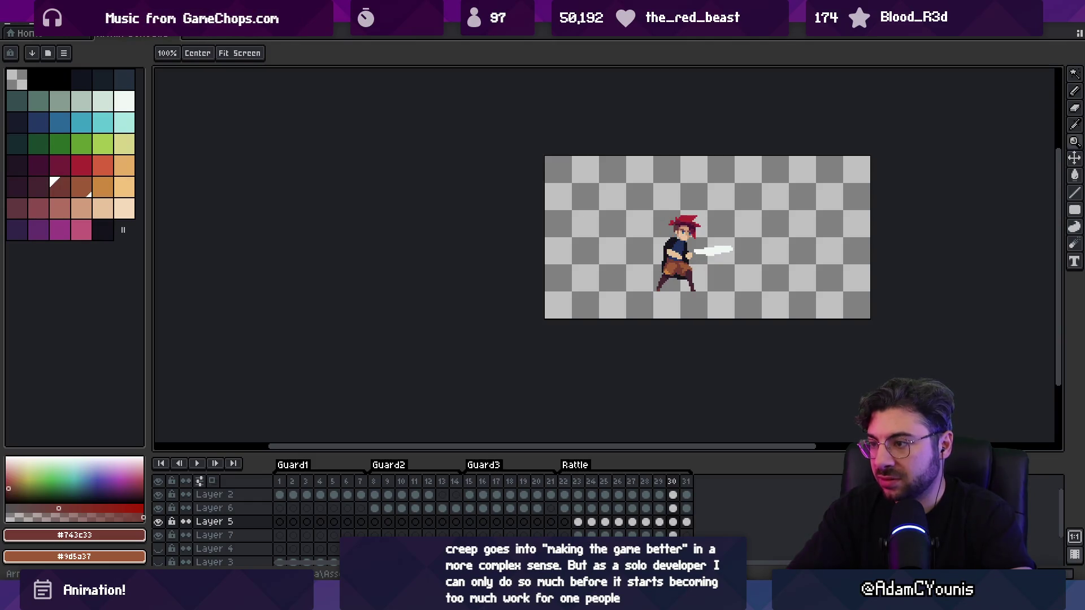
pyautogui.scroll(3, 673, 270)
pyautogui.press('b')
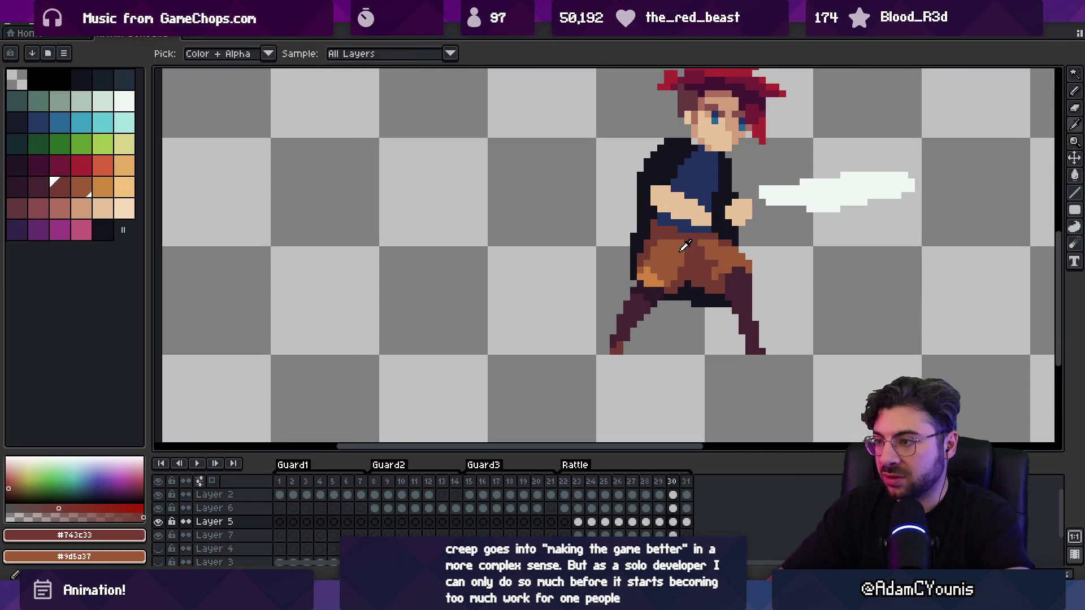
pyautogui.keyDown('alt'); pyautogui.click(670, 240); pyautogui.keyUp('alt')
pyautogui.press('z')
pyautogui.scroll(-3, 670, 240)
pyautogui.press('Return')
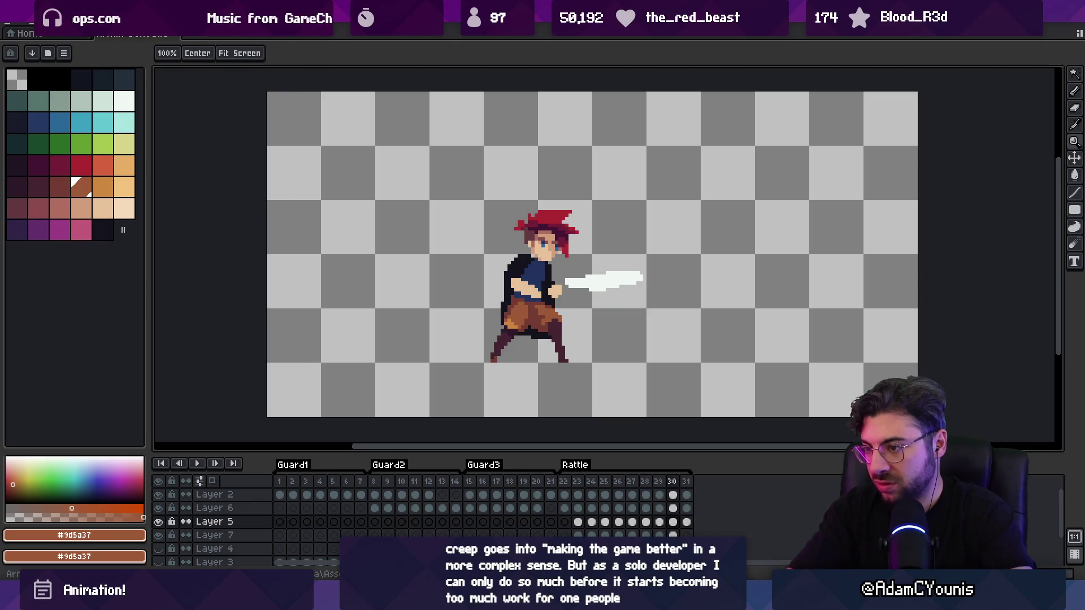
# Switch between the leg and shorts layers and view the sprite at actual size
pyautogui.scroll(3, 562, 322)
pyautogui.keyDown('ctrl'); pyautogui.click(601, 340); pyautogui.keyUp('ctrl')
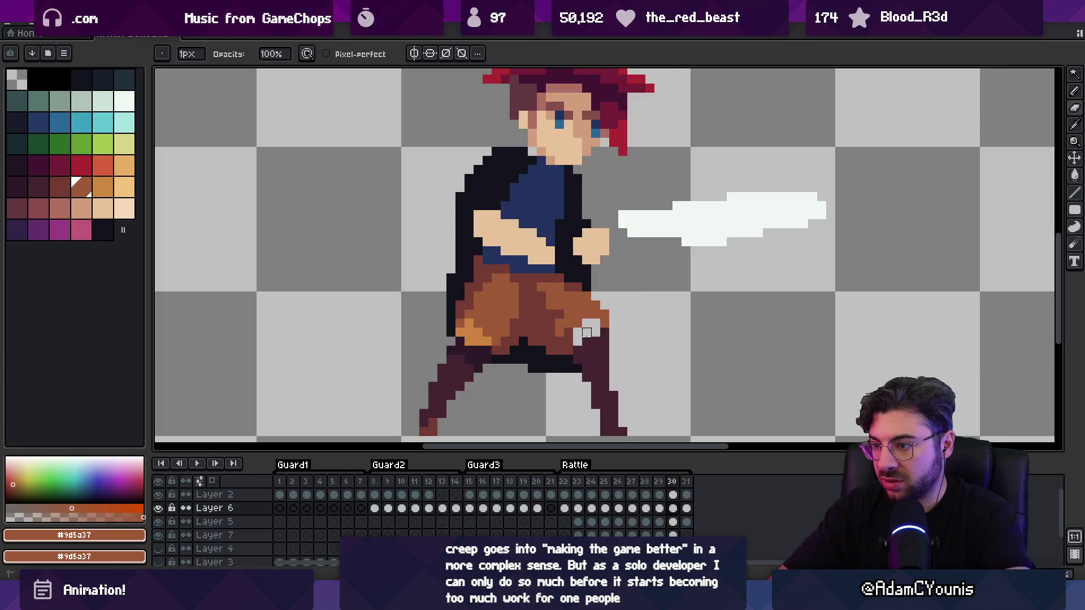
pyautogui.keyDown('ctrl'); pyautogui.click(582, 338); pyautogui.keyUp('ctrl')
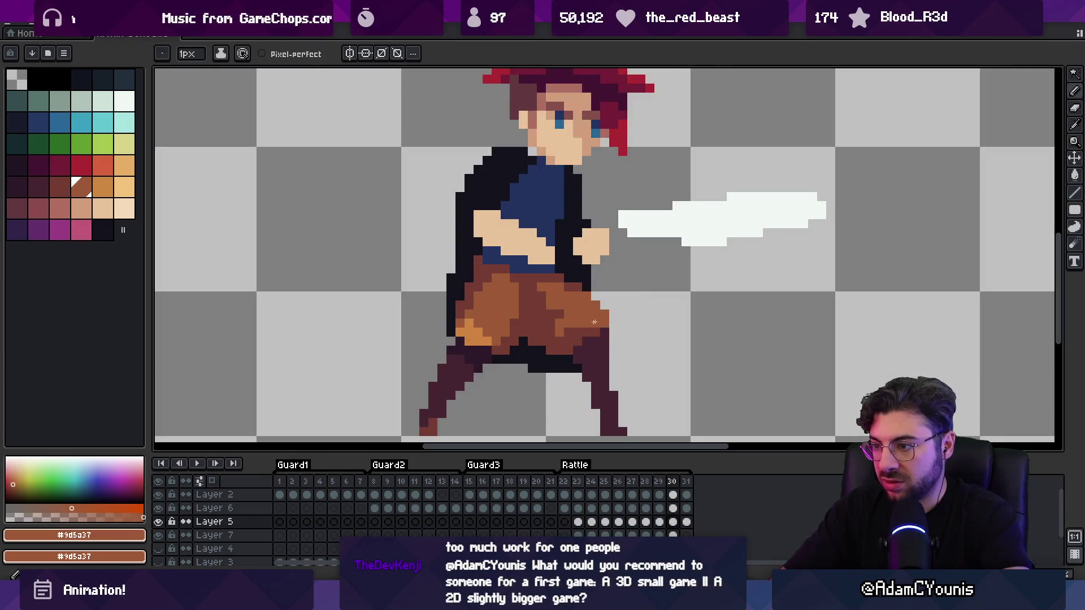
pyautogui.press('z')
pyautogui.scroll(-5, 581, 321)
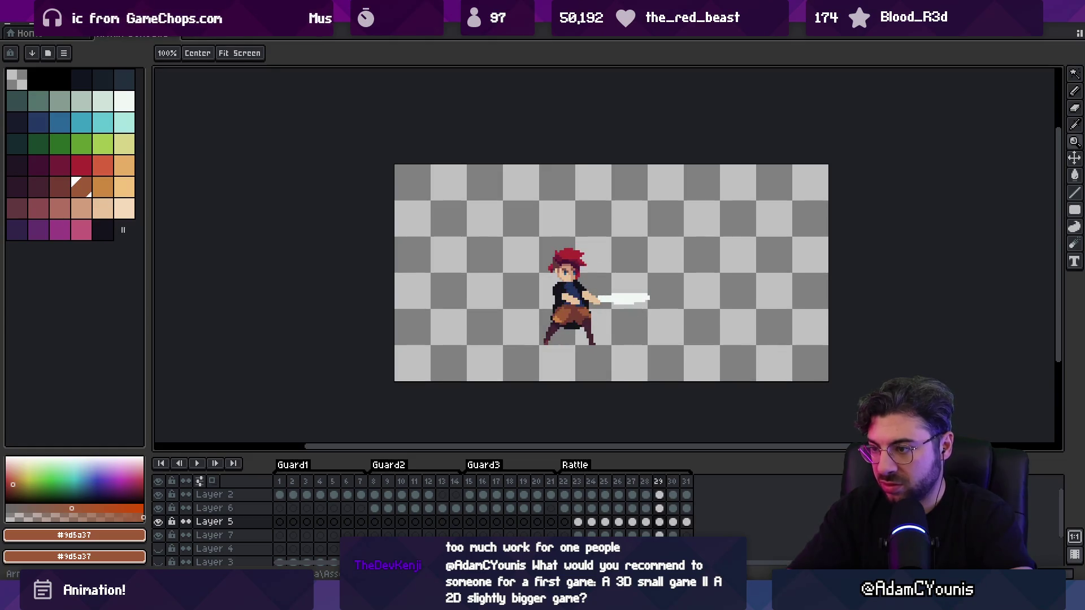
# Sample the plum leg colour and both shorts browns, then advance to the next frame
pyautogui.scroll(3, 585, 306)
pyautogui.hotkey('alt', 'Up')
pyautogui.press('b')
pyautogui.keyDown('alt'); pyautogui.click(564, 291); pyautogui.keyUp('alt')
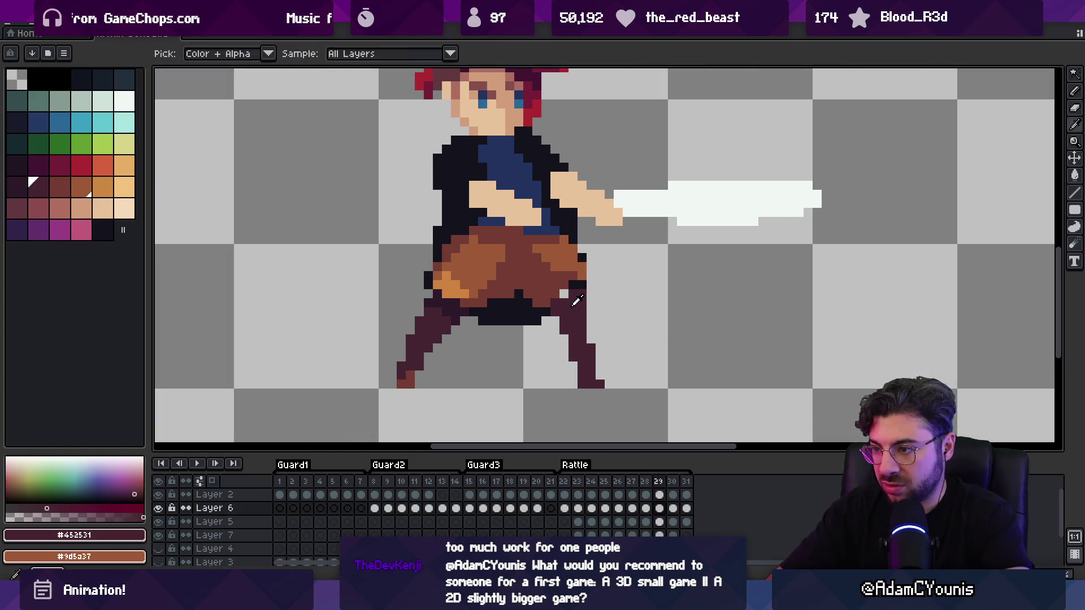
pyautogui.keyDown('alt'); pyautogui.click(554, 290); pyautogui.keyUp('alt')
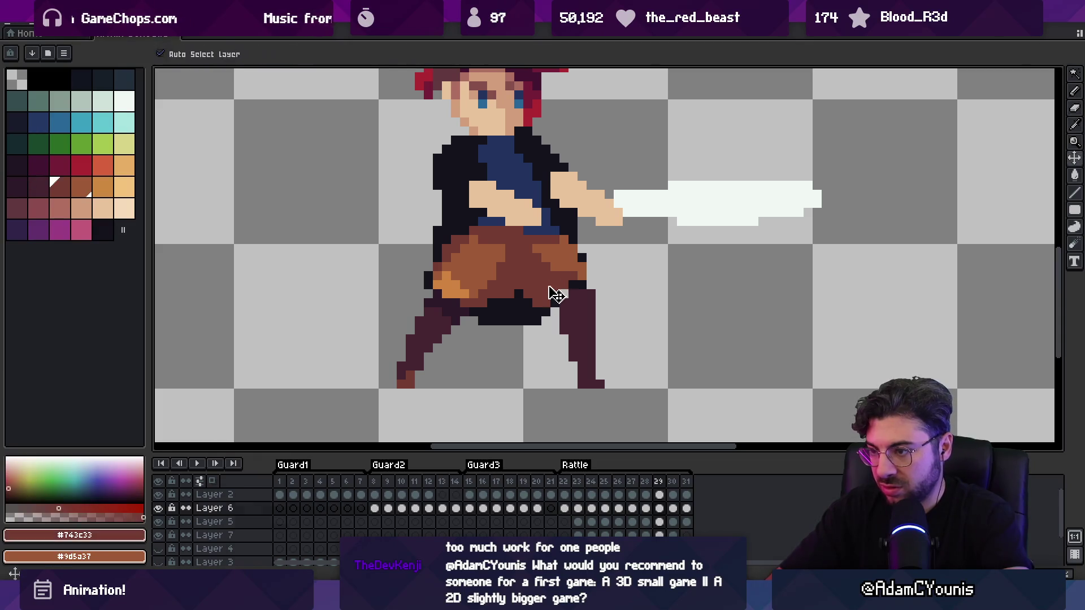
pyautogui.keyDown('alt'); pyautogui.click(591, 282); pyautogui.keyUp('alt')
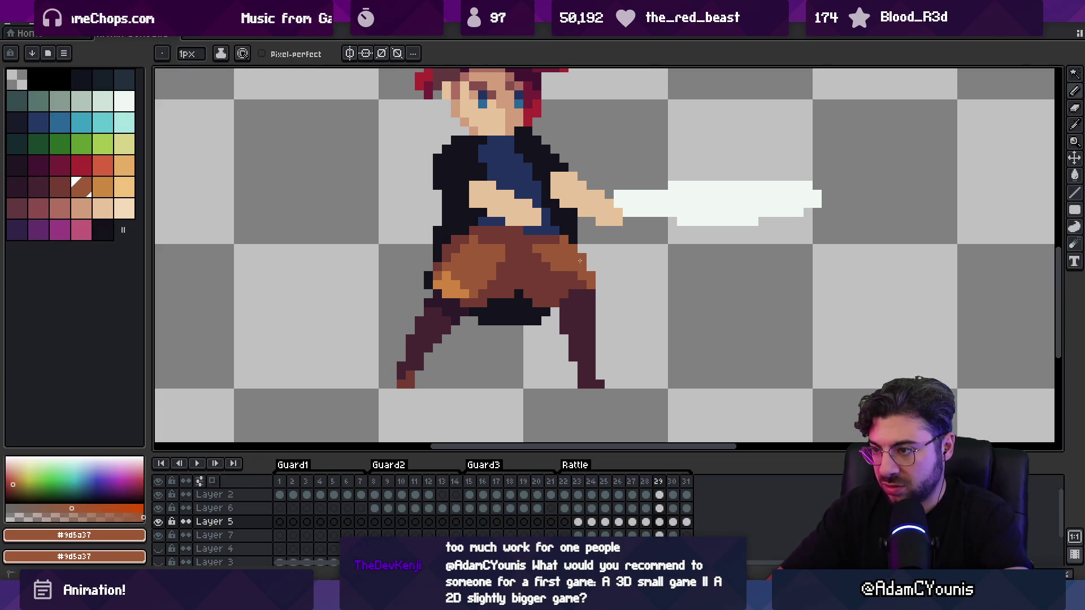
pyautogui.press('.')
# Lasso the back leg on Layer 6 and shift it slightly right
pyautogui.press('q')
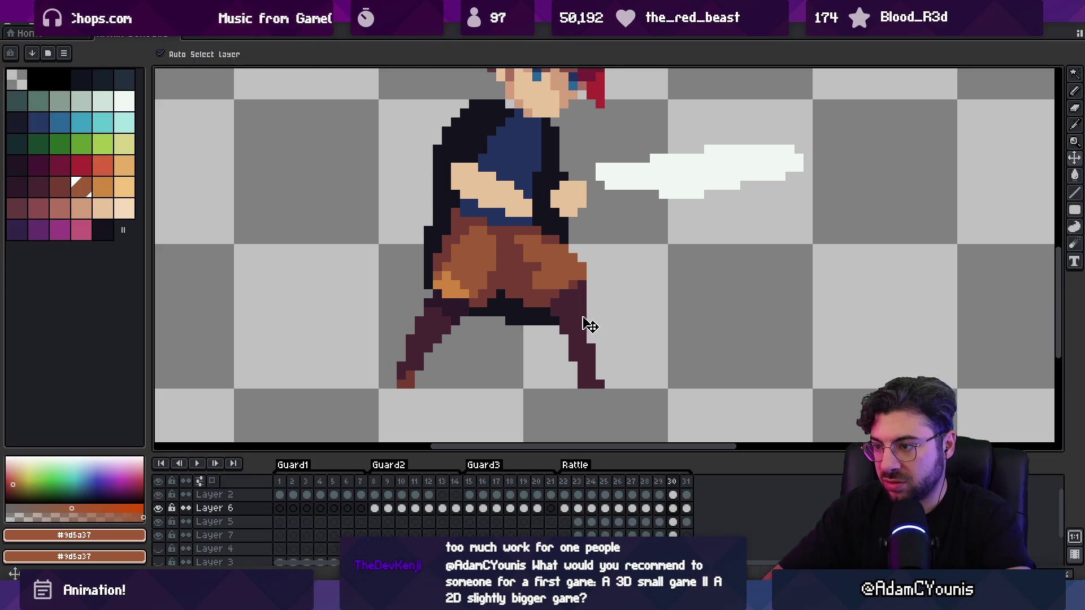
pyautogui.moveTo(582, 261)
pyautogui.mouseDown()
pyautogui.moveTo(562, 405)
pyautogui.moveTo(582, 261)
pyautogui.mouseUp()
pyautogui.moveTo(580, 318); pyautogui.dragTo(588, 317)
pyautogui.press('Return')
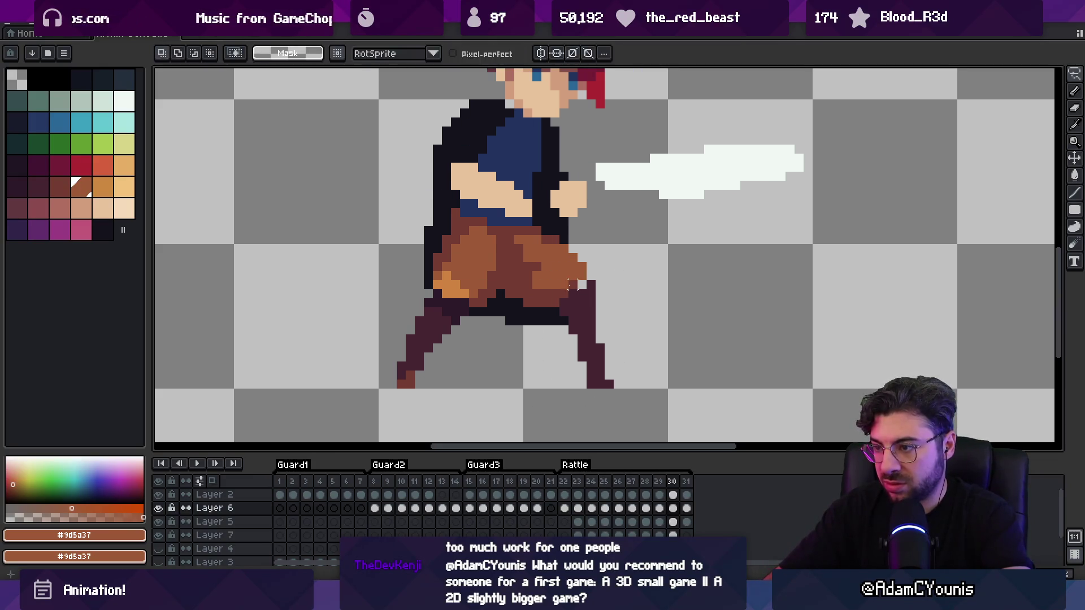
# Pick the orange #ce8341, step back to frame 27 and play the animation
pyautogui.keyDown('alt'); pyautogui.click(588, 285); pyautogui.keyUp('alt')
pyautogui.press('b')
pyautogui.press('.')
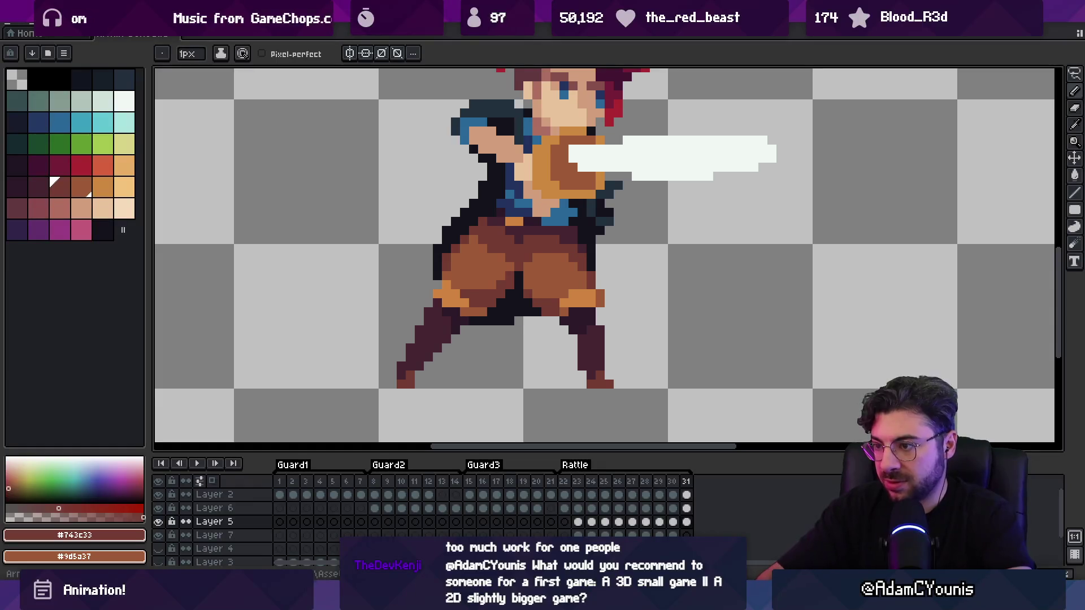
pyautogui.keyDown('alt'); pyautogui.click(448, 288); pyautogui.keyUp('alt')
pyautogui.press('v')
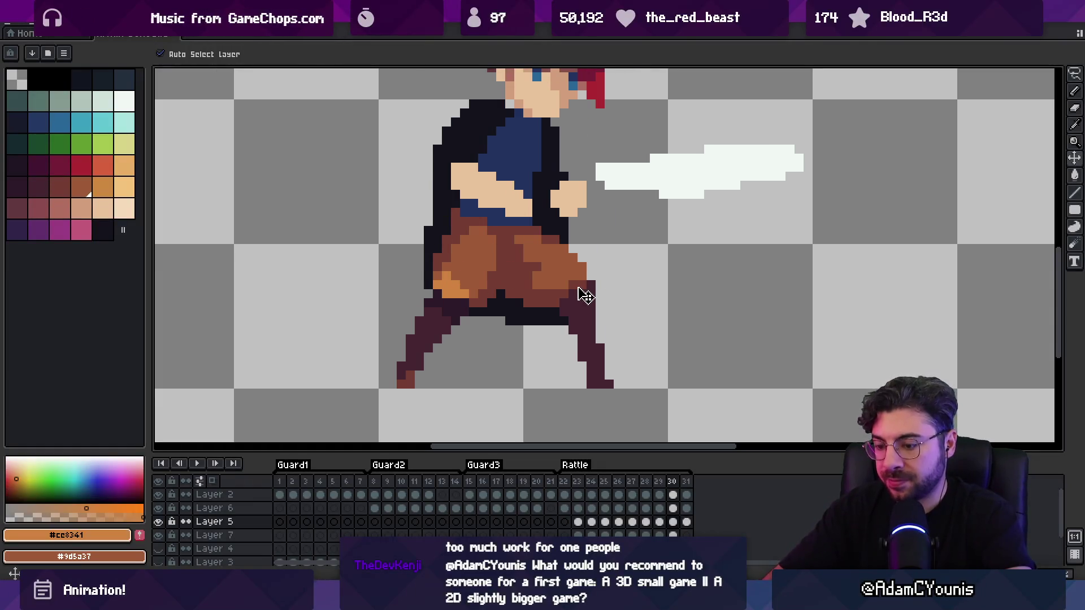
pyautogui.press(',')
pyautogui.press(',')
pyautogui.press(',')
pyautogui.press('Return')
pyautogui.press('Return')
# On frame 26, nudge Layer 6's clothing and legs down one pixel, then back up
pyautogui.press(',')
pyautogui.press('b')
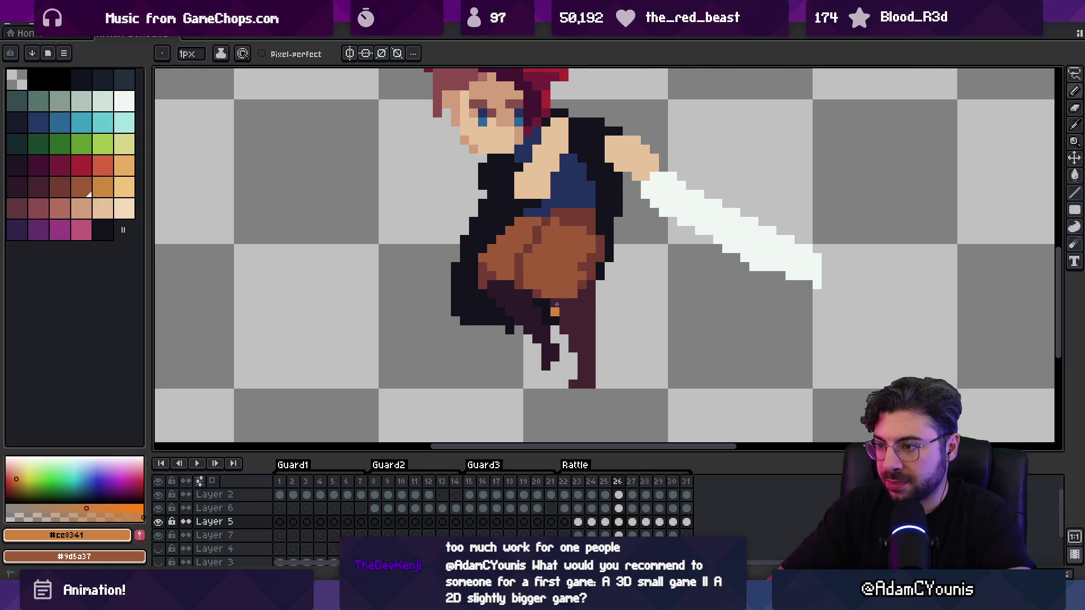
pyautogui.press('v')
pyautogui.click(565, 310)
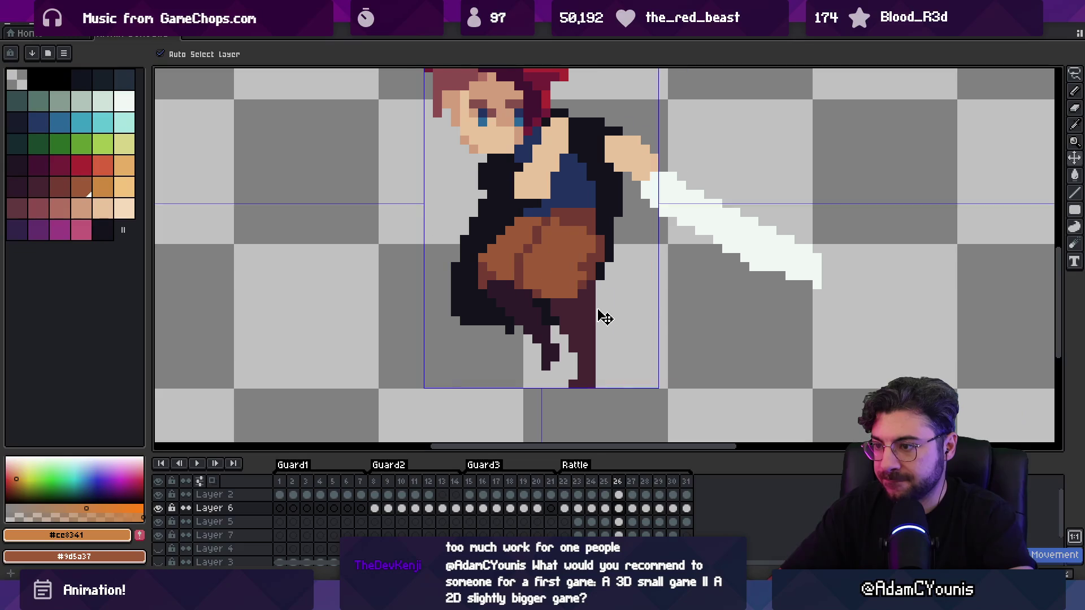
pyautogui.moveTo(563, 332)
pyautogui.mouseDown()
pyautogui.moveTo(569, 341)
pyautogui.moveTo(571, 327)
pyautogui.mouseUp()
pyautogui.moveTo(582, 392)
pyautogui.mouseDown()
pyautogui.moveTo(565, 412)
pyautogui.moveTo(596, 354)
pyautogui.moveTo(587, 341)
pyautogui.mouseUp()
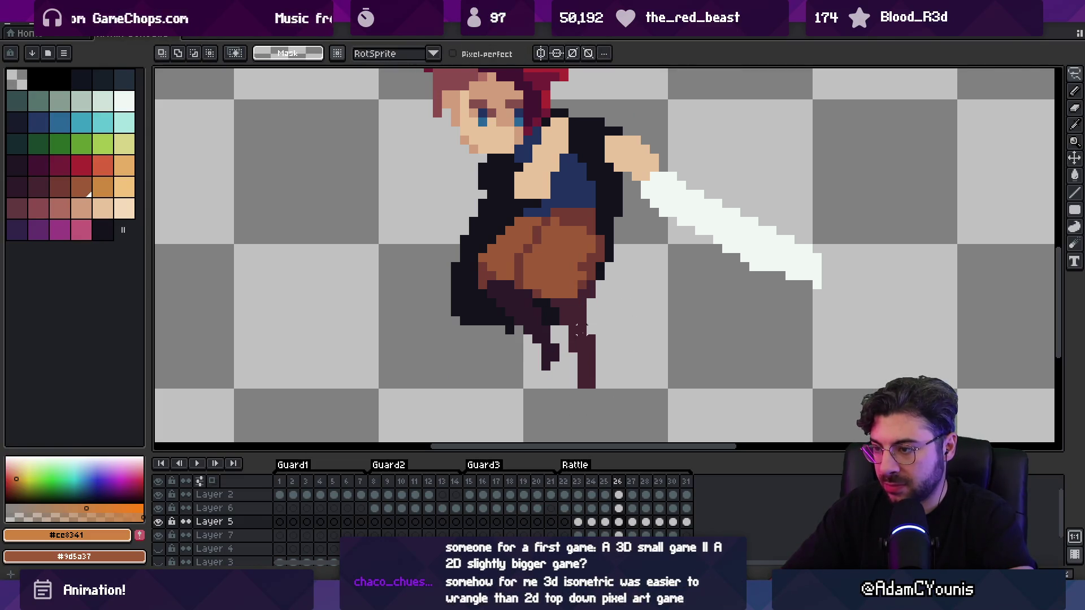
# Select the legs on Layer 6, deselect them, then switch to the blank Concepts canvas
pyautogui.press('Return')
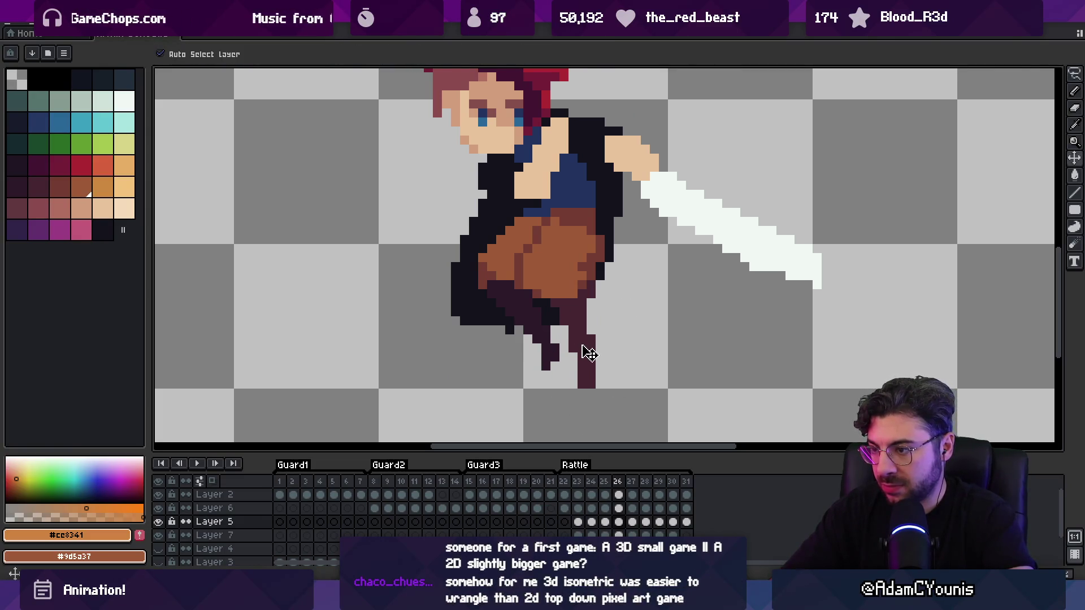
pyautogui.keyDown('ctrl'); pyautogui.click(591, 347); pyautogui.keyUp('ctrl')
pyautogui.hotkey('ctrl', 'd')
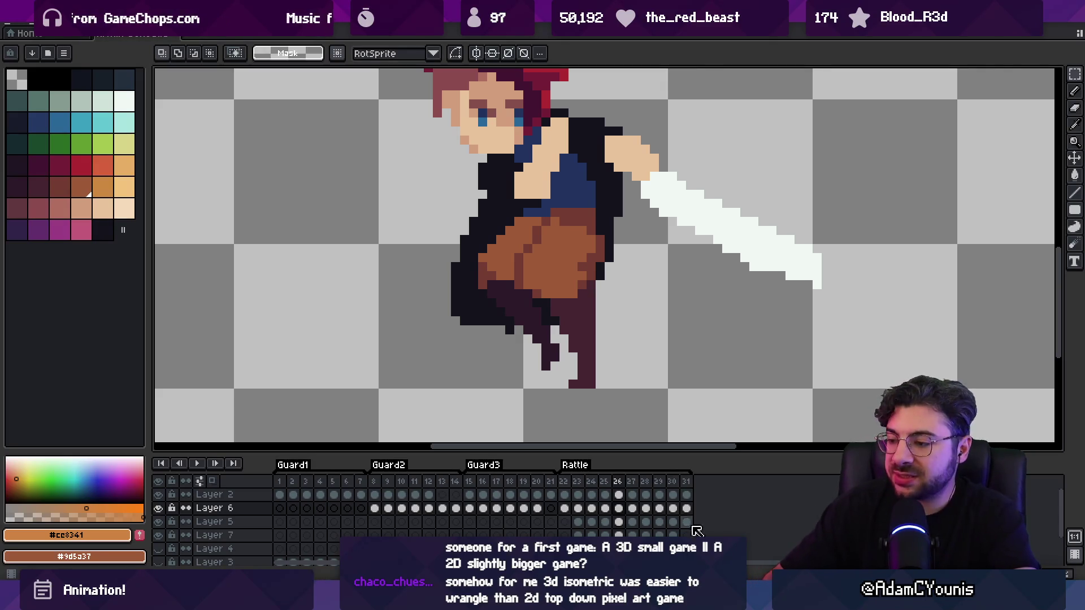
pyautogui.hotkey('alt', 'Tab')
pyautogui.moveTo(582, 412)
pyautogui.mouseDown()
pyautogui.moveTo(533, 339)
pyautogui.moveTo(373, 247)
pyautogui.mouseUp()
# Draw a freehand triangle, undoing and redrawing its left side up to the apex
pyautogui.scroll(3, 385, 240)
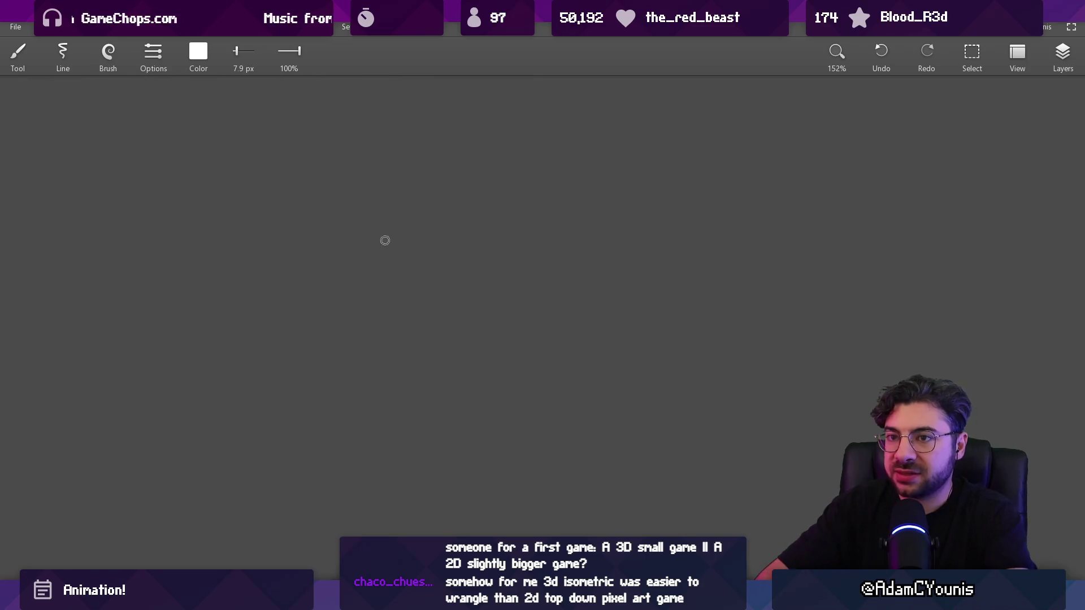
pyautogui.moveTo(322, 291)
pyautogui.mouseDown()
pyautogui.moveTo(470, 235)
pyautogui.moveTo(338, 279)
pyautogui.moveTo(455, 213)
pyautogui.moveTo(397, 169)
pyautogui.mouseUp()
pyautogui.hotkey('ctrl', 'z')
pyautogui.moveTo(355, 238); pyautogui.dragTo(399, 169)
# Sketch dashed strokes left of, below and right of the triangle, erasing stray dashes
pyautogui.scroll(2, 465, 198)
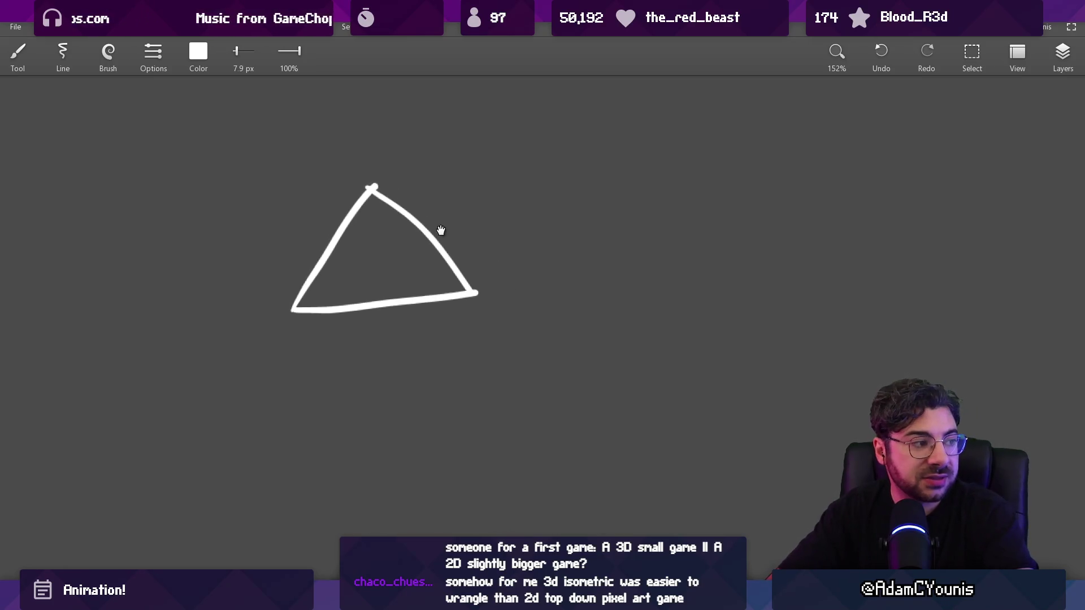
pyautogui.hscroll(2, 438, 264)
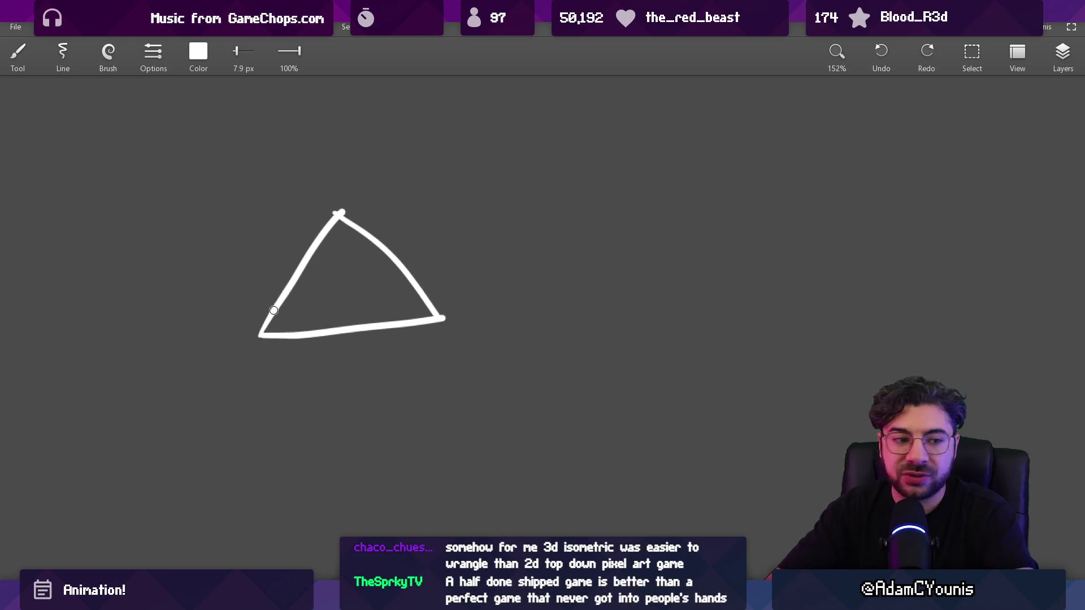
pyautogui.hscroll(2, 360, 288)
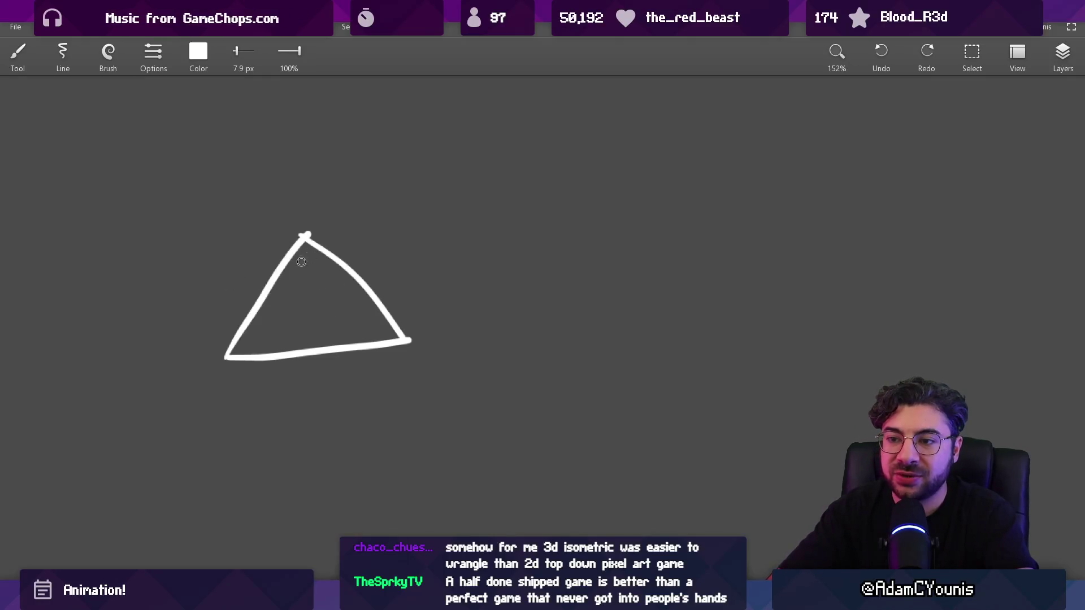
pyautogui.moveTo(232, 237); pyautogui.dragTo(234, 246)
pyautogui.moveTo(257, 373); pyautogui.dragTo(310, 379)
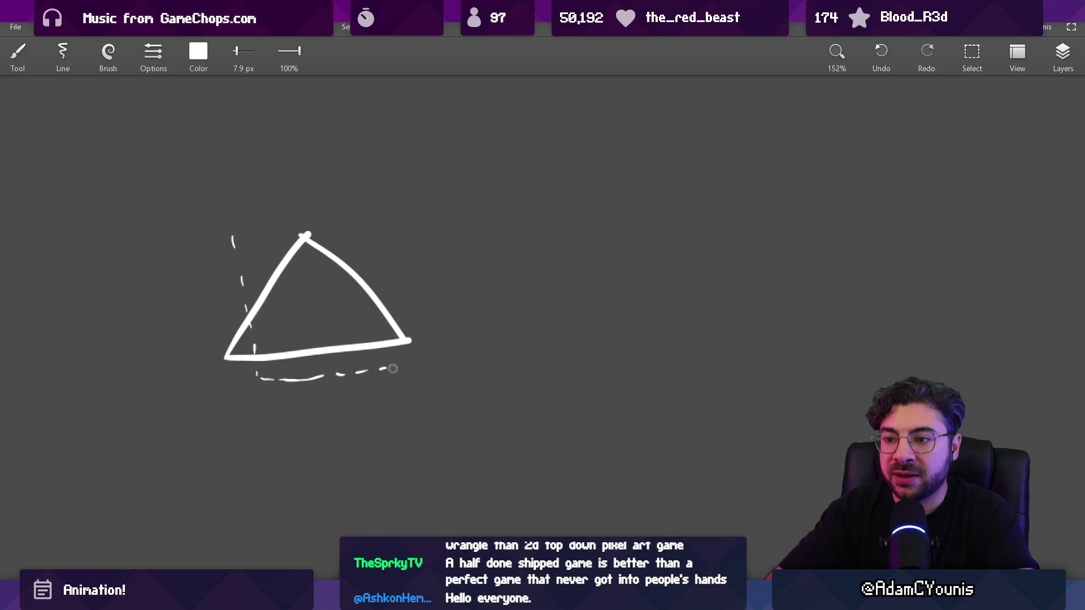
pyautogui.moveTo(433, 343); pyautogui.dragTo(413, 276)
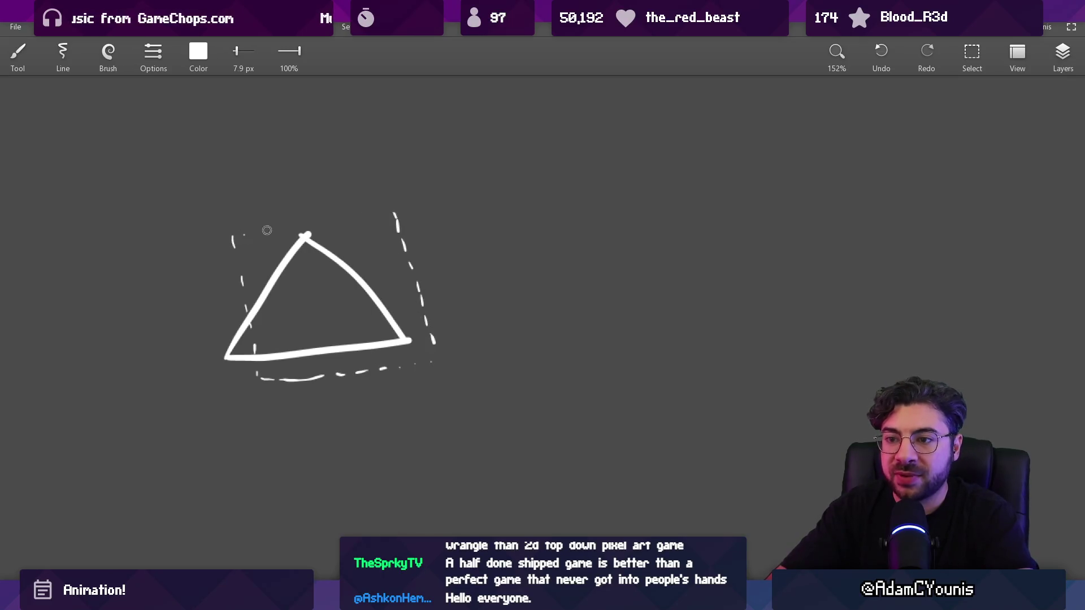
pyautogui.moveTo(395, 225); pyautogui.dragTo(412, 273)
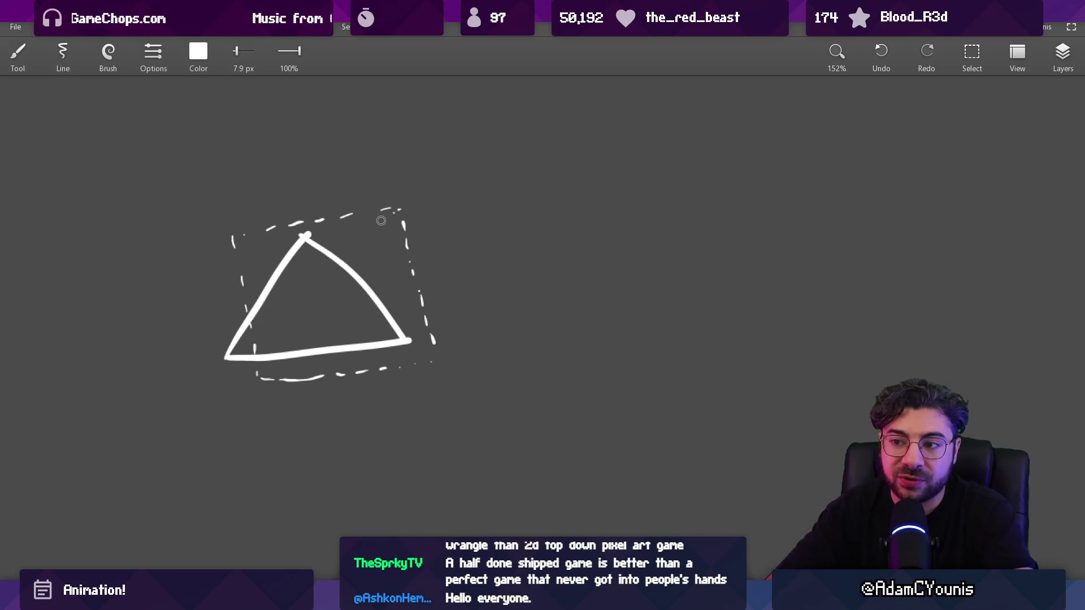
# Draw a square box right of the triangle, erasing and redrawing its bottom edge
pyautogui.hscroll(3, 413, 212)
pyautogui.moveTo(534, 209)
pyautogui.mouseDown()
pyautogui.moveTo(538, 337)
pyautogui.moveTo(654, 205)
pyautogui.moveTo(683, 338)
pyautogui.mouseUp()
pyautogui.moveTo(550, 319); pyautogui.dragTo(663, 317)
pyautogui.scroll(-3, 662, 317)
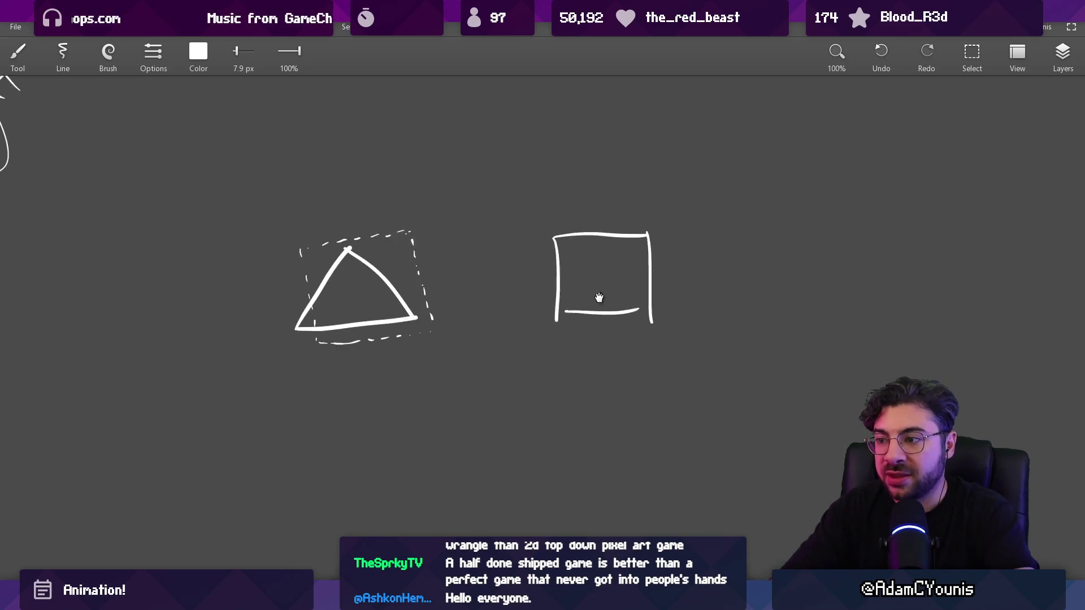
pyautogui.hscroll(3, 599, 298)
pyautogui.press('e')
pyautogui.moveTo(429, 346); pyautogui.dragTo(524, 358)
pyautogui.press('b')
pyautogui.moveTo(421, 346); pyautogui.dragTo(515, 347)
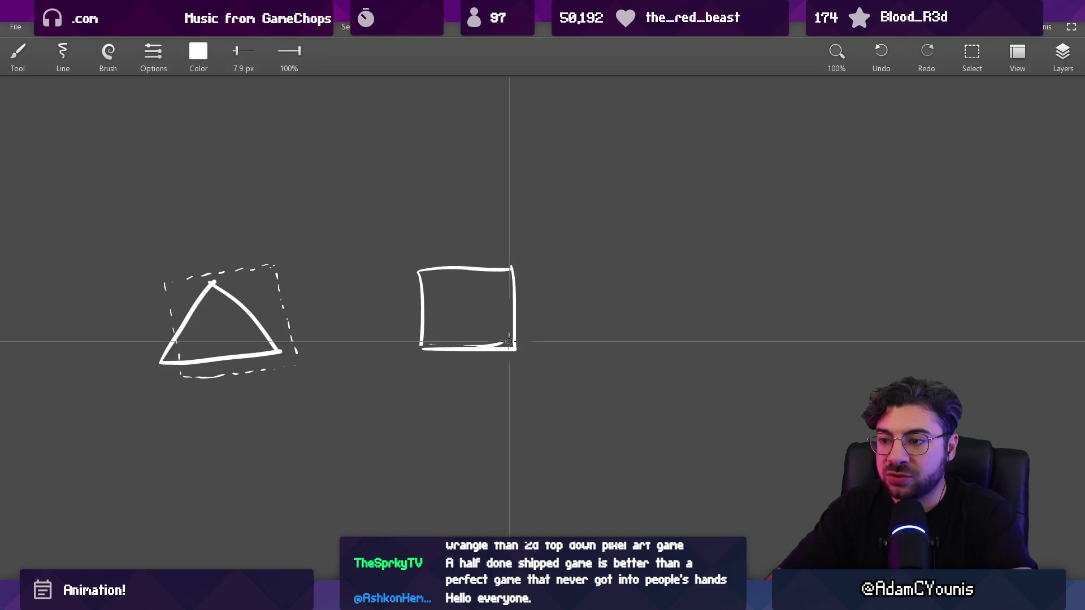
pyautogui.hscroll(2, 515, 339)
pyautogui.scroll(1, 515, 339)
# Undo a stray loop, then draw a larger box beside the sketches
pyautogui.moveTo(327, 277)
pyautogui.mouseDown()
pyautogui.moveTo(328, 361)
pyautogui.moveTo(396, 246)
pyautogui.mouseUp()
pyautogui.hotkey('ctrl', 'z')
pyautogui.hscroll(3, 464, 293)
pyautogui.scroll(1, 464, 293)
pyautogui.moveTo(512, 209)
pyautogui.mouseDown()
pyautogui.moveTo(514, 418)
pyautogui.moveTo(737, 203)
pyautogui.mouseUp()
pyautogui.moveTo(728, 206); pyautogui.dragTo(736, 372)
pyautogui.moveTo(642, 411); pyautogui.dragTo(726, 348)
pyautogui.scroll(-2, 656, 347)
pyautogui.hscroll(-2, 622, 310)
pyautogui.hscroll(1, 614, 265)
# Sketch a curved arrow toward the big box, then undo it
pyautogui.moveTo(614, 265); pyautogui.dragTo(557, 277)
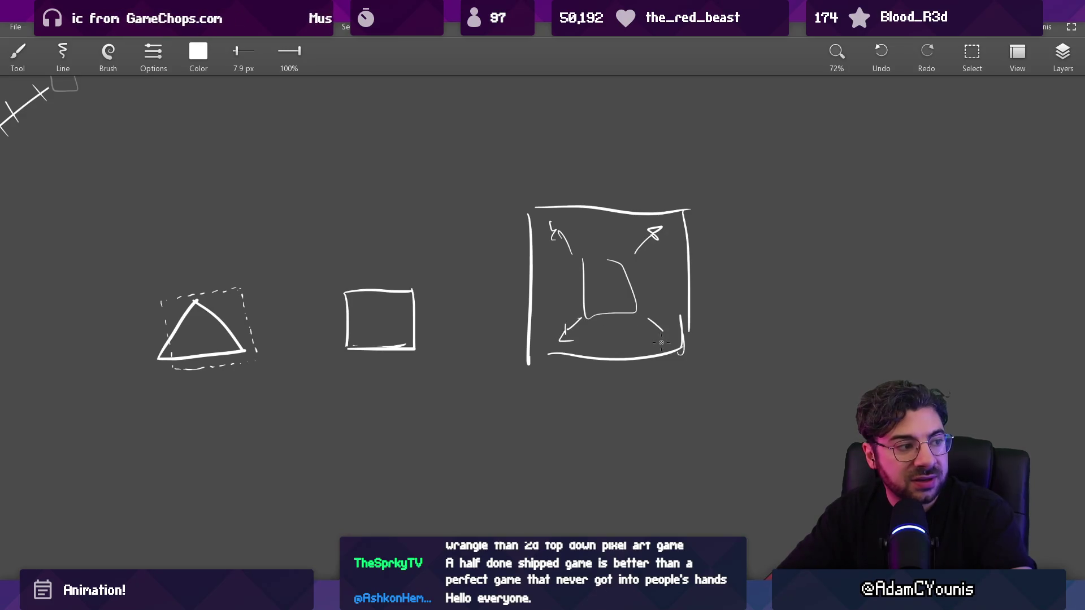
pyautogui.scroll(-1, 607, 320)
pyautogui.scroll(3, 574, 226)
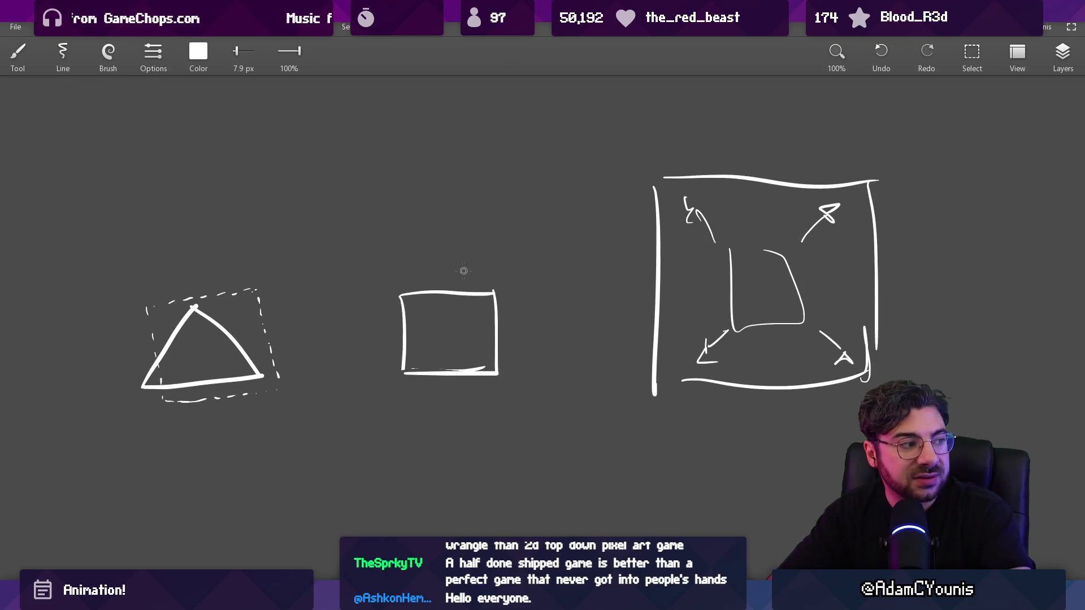
pyautogui.moveTo(227, 439); pyautogui.dragTo(621, 364)
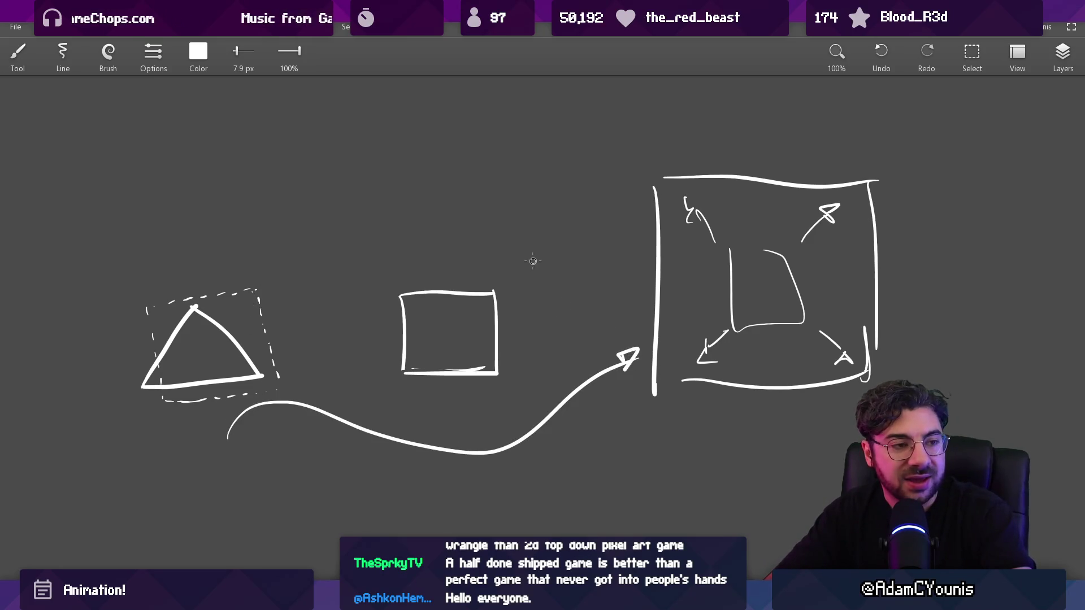
pyautogui.hotkey('ctrl', 'z')
pyautogui.hotkey('ctrl', 'z')
pyautogui.moveTo(431, 358); pyautogui.dragTo(534, 301)
# Draw a square below the triangle with a circle inside it
pyautogui.moveTo(327, 444)
pyautogui.mouseDown()
pyautogui.moveTo(387, 392)
pyautogui.moveTo(389, 436)
pyautogui.mouseUp()
pyautogui.moveTo(374, 356)
pyautogui.mouseDown()
pyautogui.moveTo(485, 424)
pyautogui.moveTo(487, 443)
pyautogui.mouseUp()
pyautogui.moveTo(400, 447); pyautogui.dragTo(481, 445)
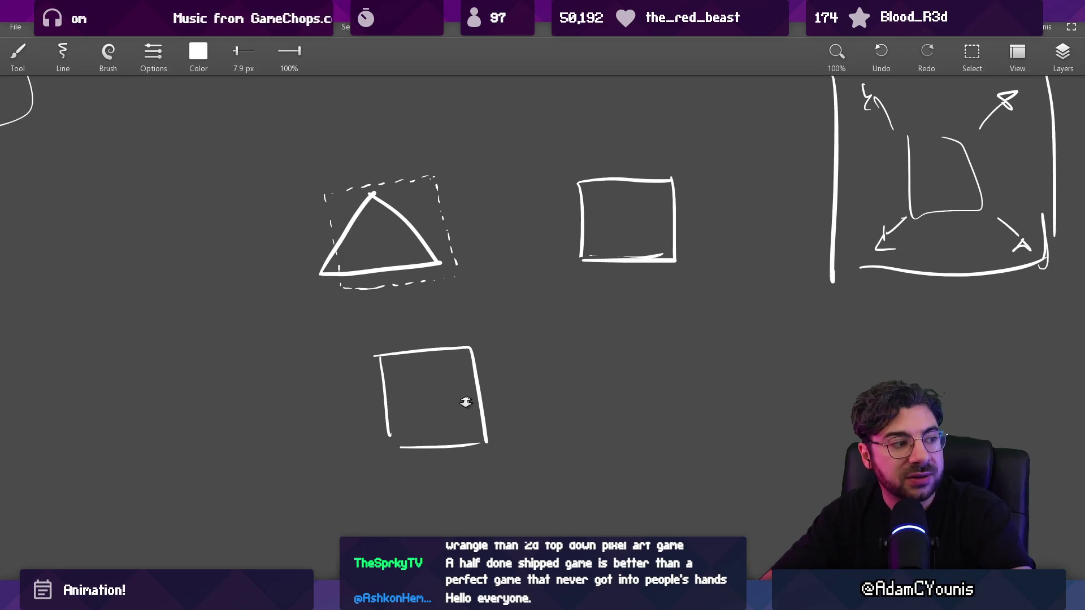
pyautogui.scroll(3, 465, 403)
pyautogui.moveTo(435, 330); pyautogui.dragTo(421, 349)
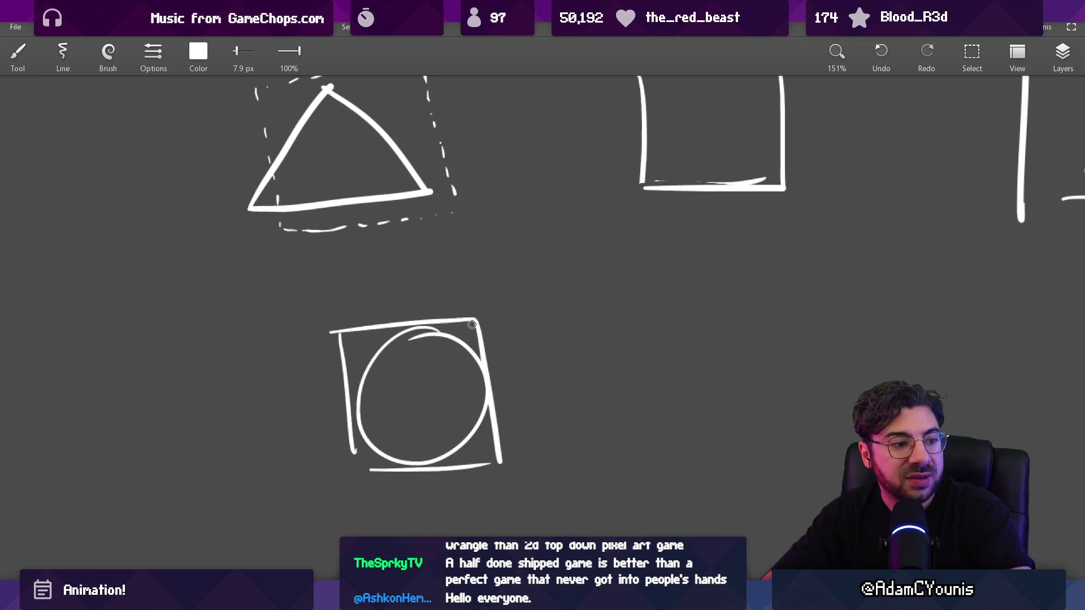
pyautogui.scroll(-3, 472, 325)
pyautogui.moveTo(506, 319); pyautogui.dragTo(447, 369)
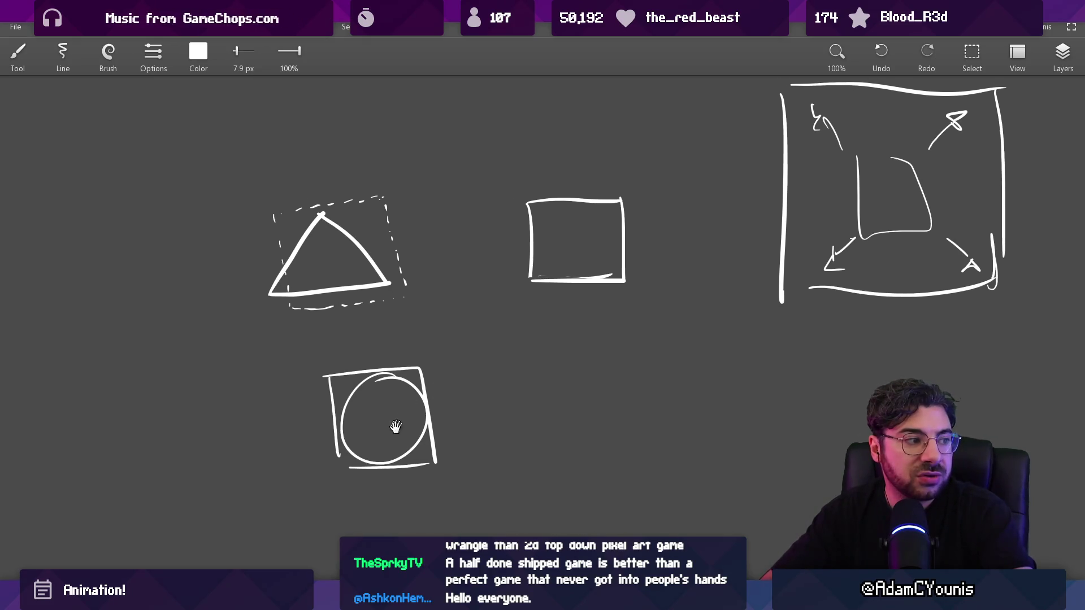
pyautogui.moveTo(395, 426); pyautogui.dragTo(531, 315)
# Draw a second plain triangle at the lower left
pyautogui.moveTo(311, 368)
pyautogui.mouseDown()
pyautogui.moveTo(375, 310)
pyautogui.moveTo(319, 366)
pyautogui.mouseUp()
pyautogui.scroll(2, 455, 320)
pyautogui.scroll(2, 455, 320)
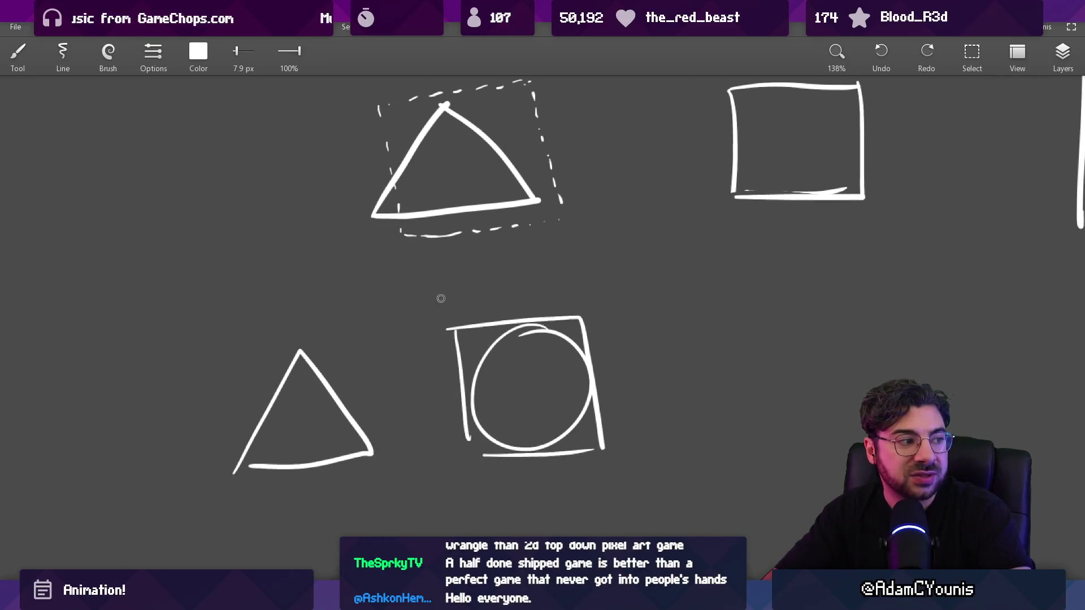
pyautogui.scroll(-1, 409, 314)
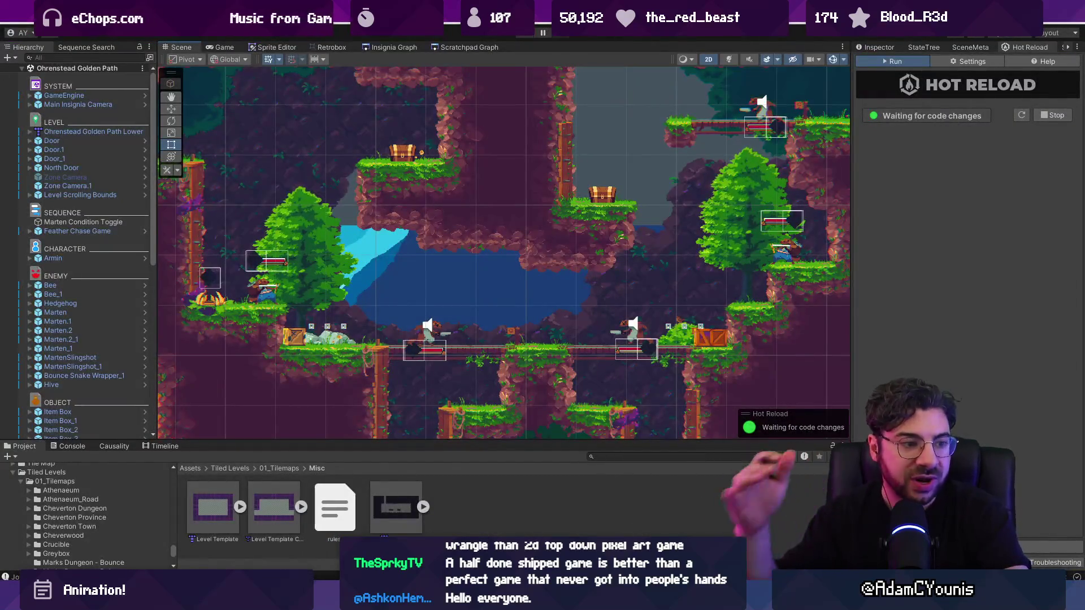
# Switch from the Unity level view back to the swordsman animation in Aseprite
pyautogui.hotkey('alt', 'Tab')
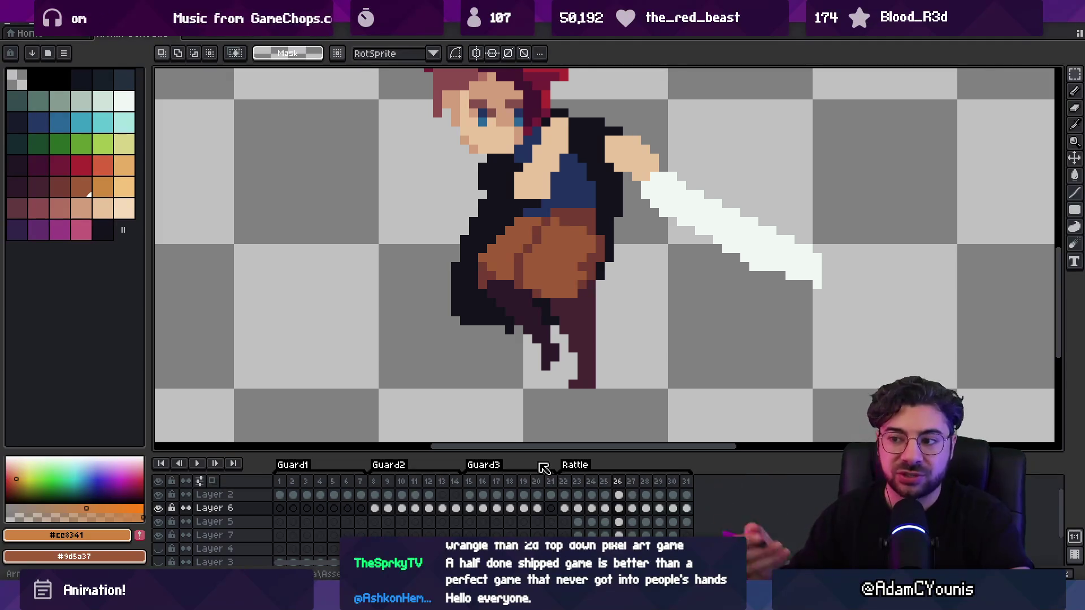
# On Layer 5, paint reddish-brown #743c33 pixels near the hip and recolour an outline pixel
pyautogui.keyDown('ctrl'); pyautogui.click(502, 293); pyautogui.keyUp('ctrl')
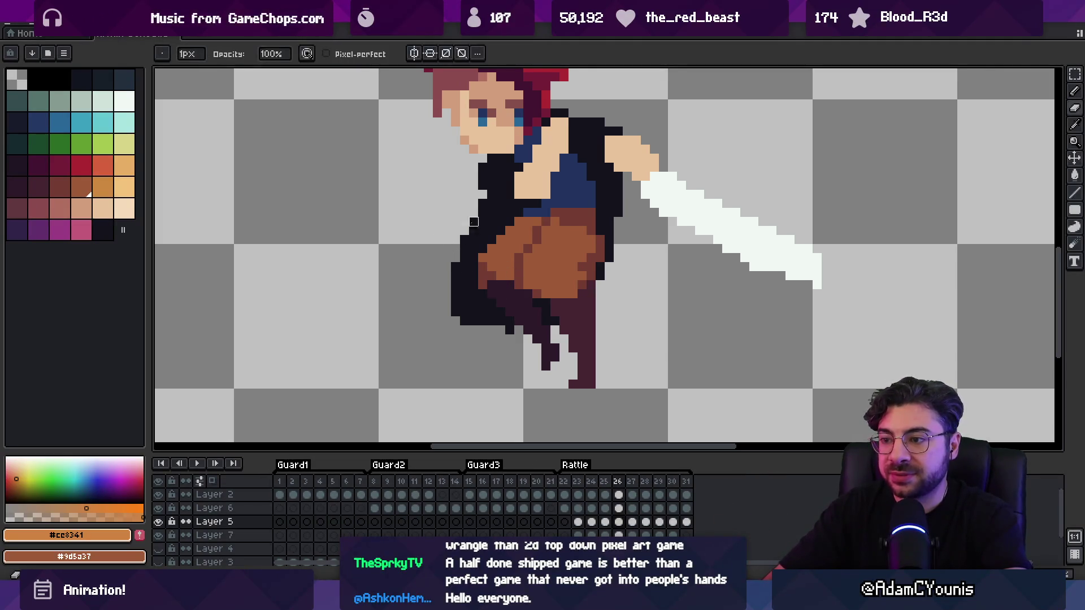
pyautogui.scroll(1, 508, 285)
pyautogui.press('b')
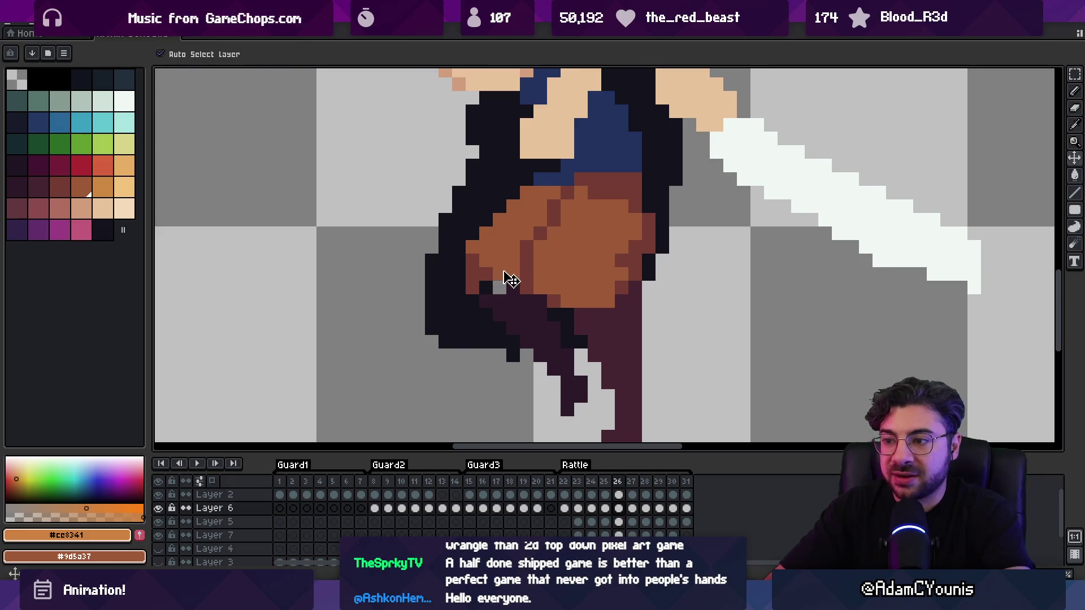
pyautogui.keyDown('alt'); pyautogui.click(483, 284); pyautogui.keyUp('alt')
pyautogui.moveTo(482, 284); pyautogui.dragTo(498, 287)
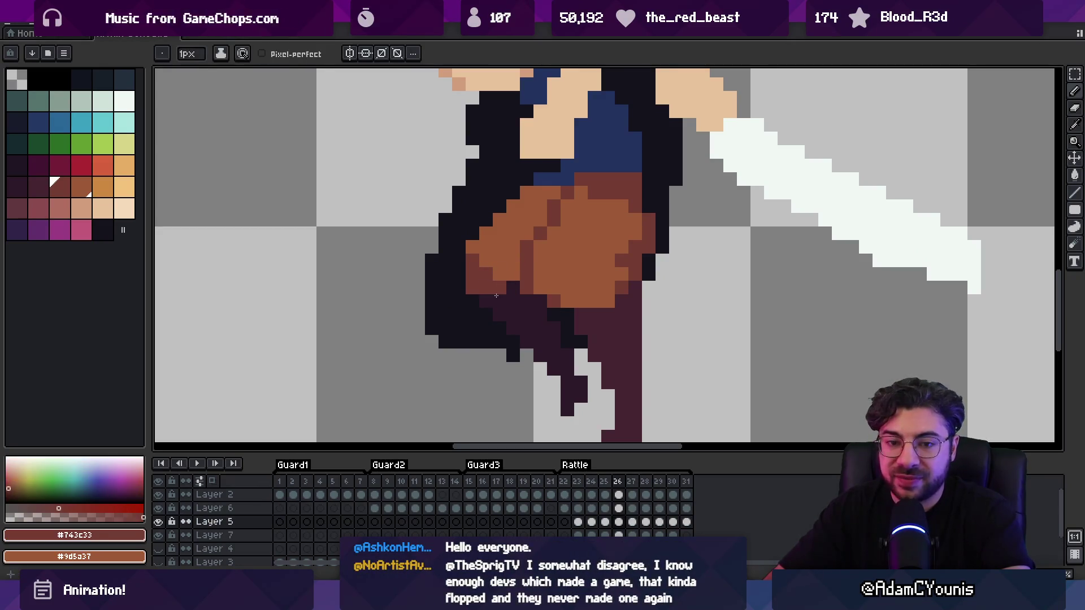
pyautogui.click(447, 302)
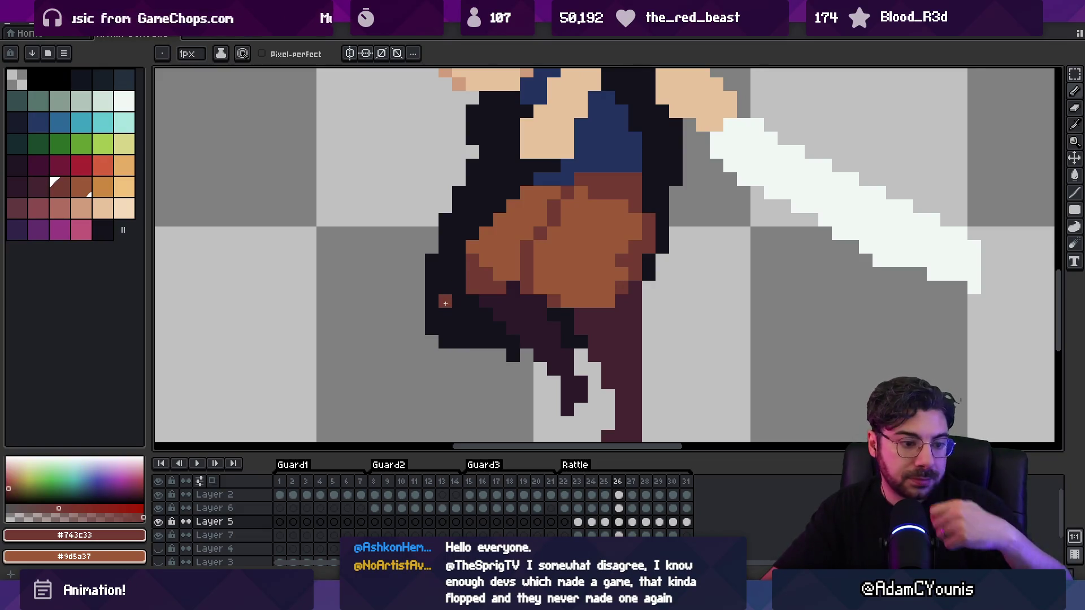
pyautogui.moveTo(485, 274)
pyautogui.mouseDown()
pyautogui.moveTo(431, 296)
pyautogui.moveTo(456, 267)
pyautogui.mouseUp()
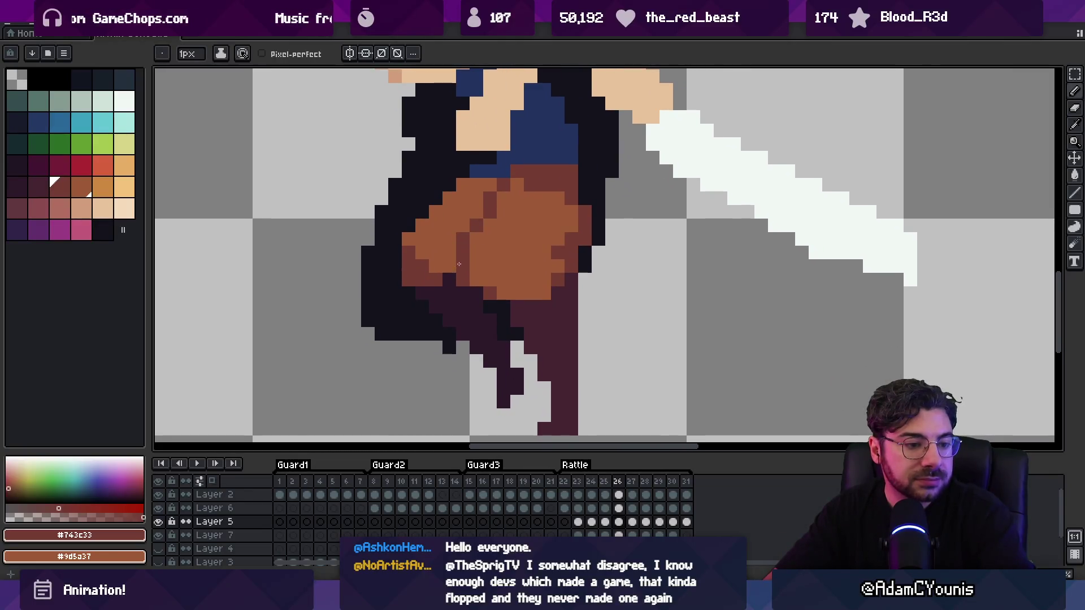
# Zoom in on the waist and paint the grey pixel with the pants' dark purple #452531
pyautogui.press('z')
pyautogui.rightClick(478, 269)
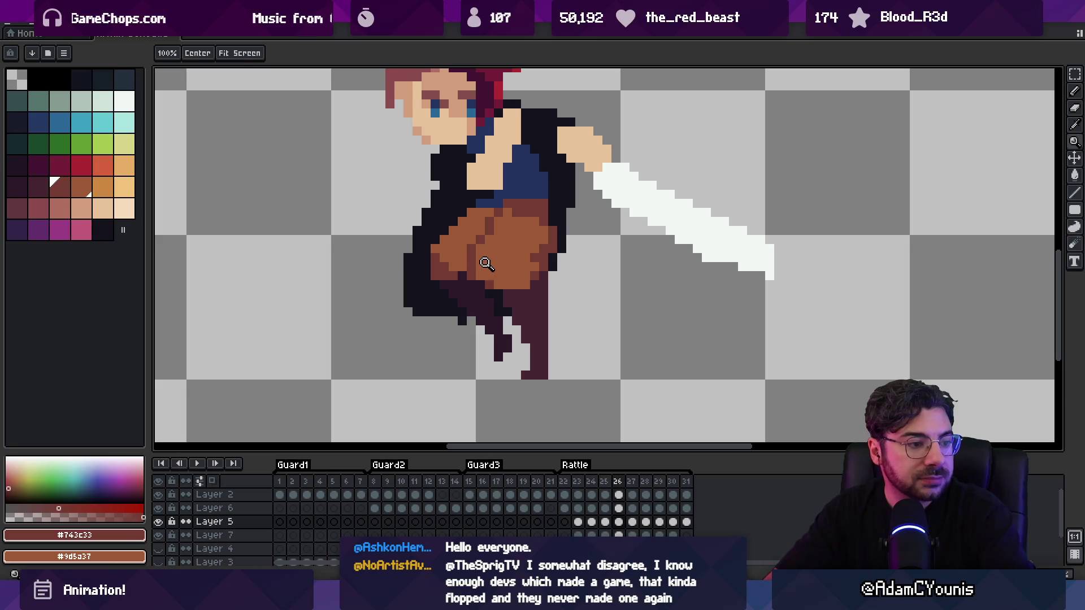
pyautogui.rightClick(485, 265)
pyautogui.rightClick(469, 278)
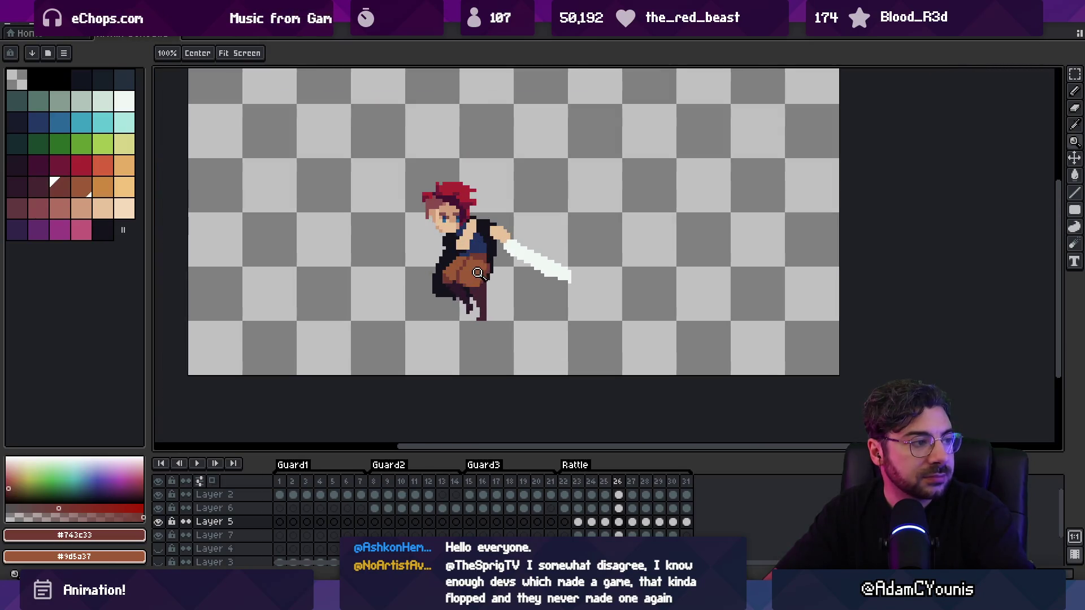
pyautogui.click(478, 273)
pyautogui.click(489, 262)
pyautogui.press('b')
pyautogui.press('i')
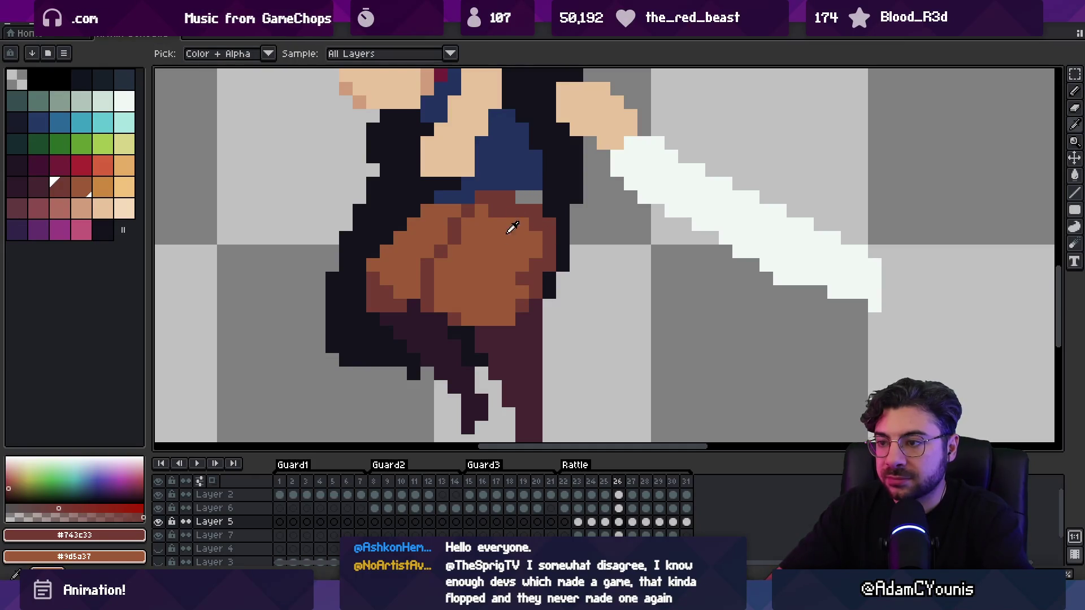
pyautogui.press('[')
pyautogui.press('b')
pyautogui.click(536, 198)
pyautogui.moveTo(527, 225); pyautogui.dragTo(513, 310)
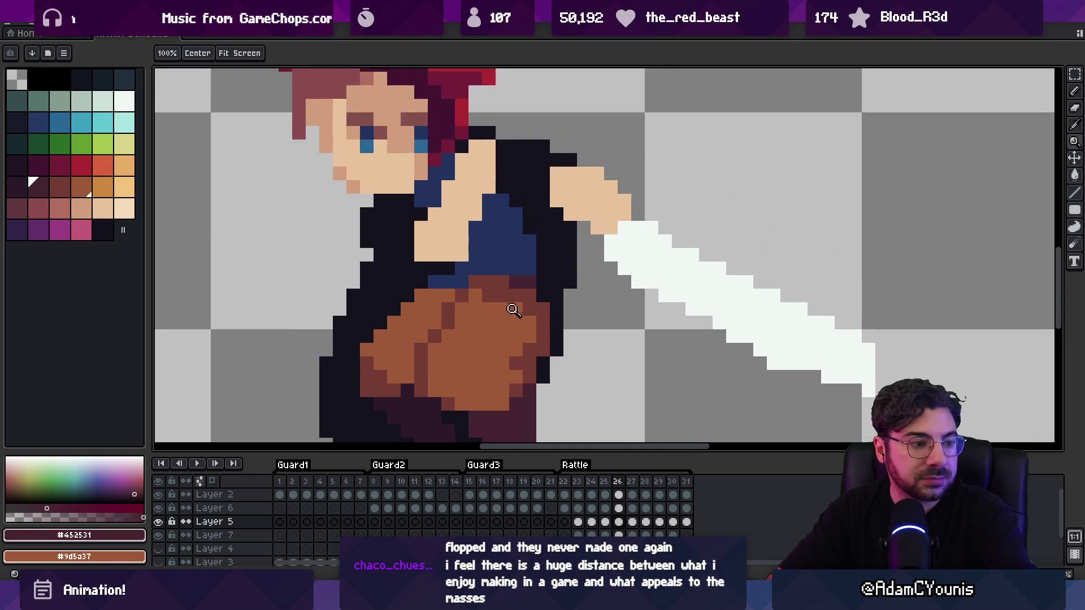
# Play the Rattle animation preview and stop it
pyautogui.scroll(-4, 513, 310)
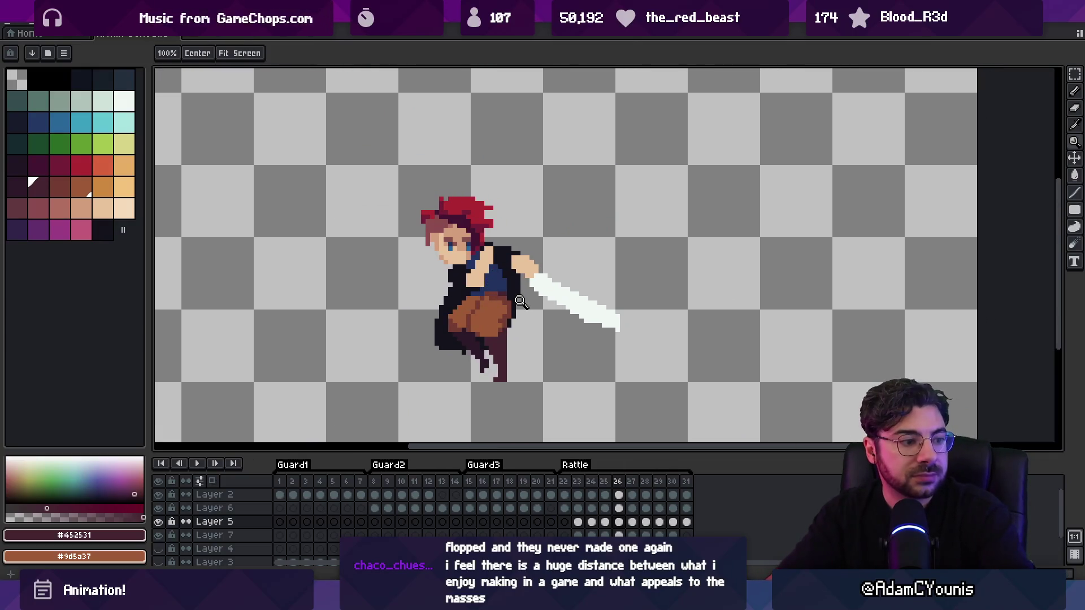
pyautogui.press('v')
pyautogui.press('Return')
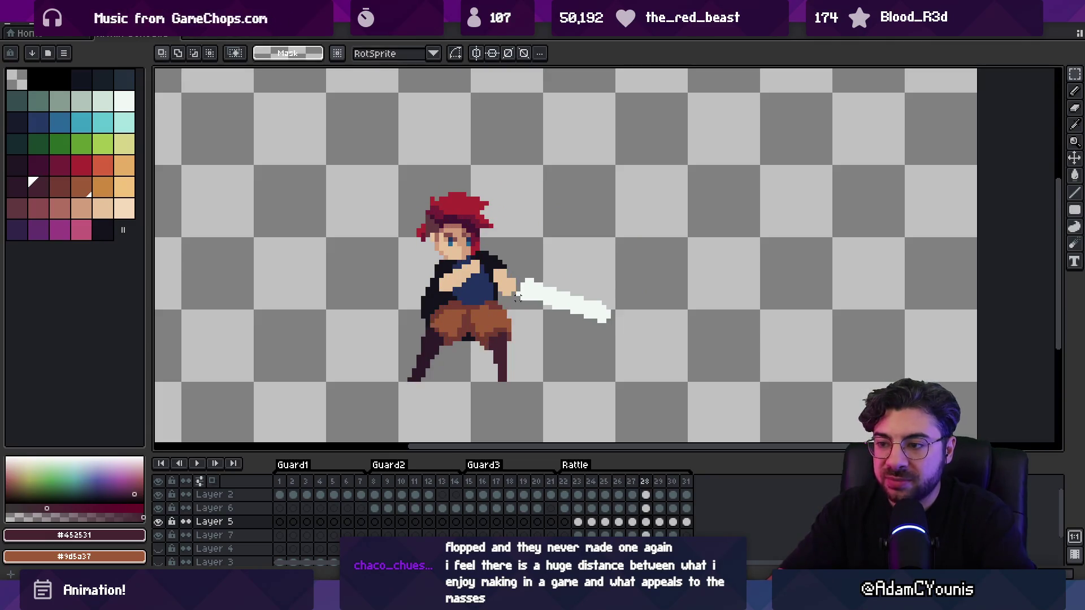
pyautogui.press('Return')
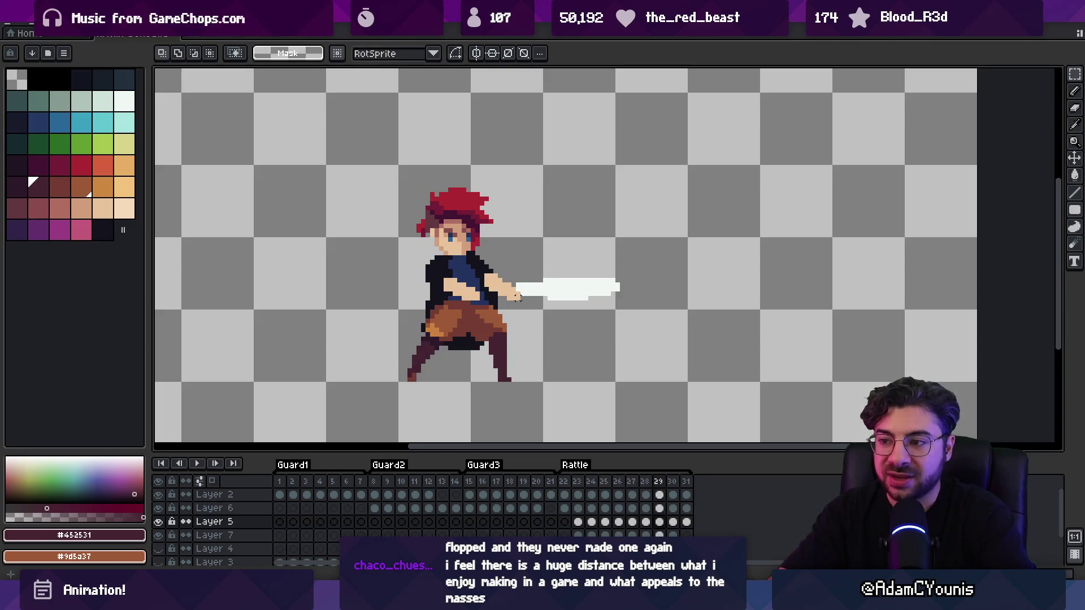
# Zoom in on the torso and widen the shorts with mid-brown pixels
pyautogui.press('z')
pyautogui.click(529, 213)
pyautogui.press('v')
pyautogui.press('b')
pyautogui.keyDown('alt'); pyautogui.click(493, 326); pyautogui.keyUp('alt')
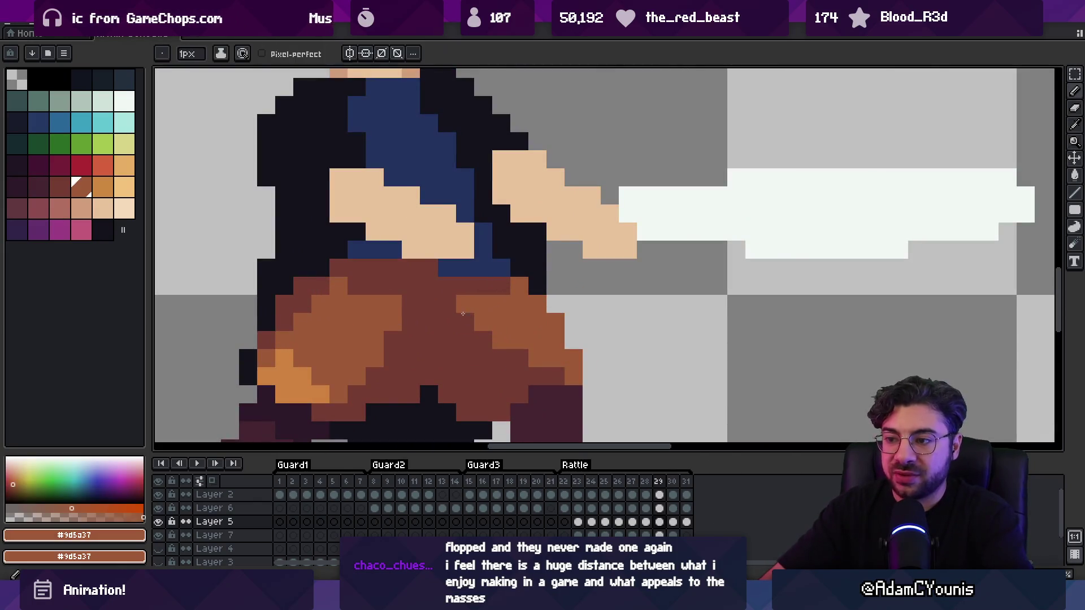
pyautogui.moveTo(475, 322); pyautogui.dragTo(501, 376)
pyautogui.click(455, 310)
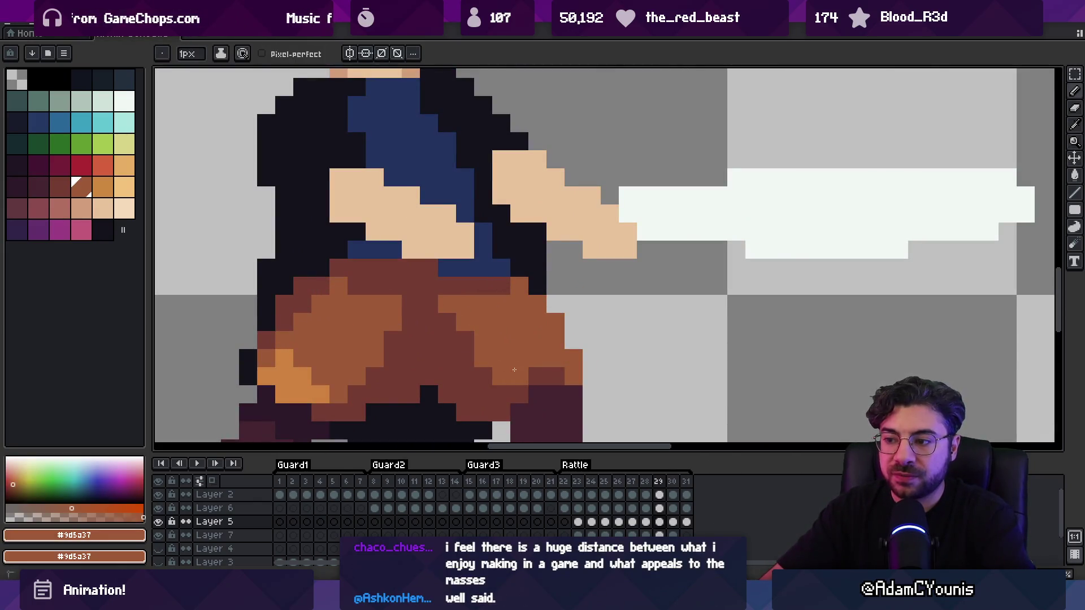
# Play the animation to check the widened shorts
pyautogui.press('z')
pyautogui.scroll(-5, 452, 305)
pyautogui.press('Return')
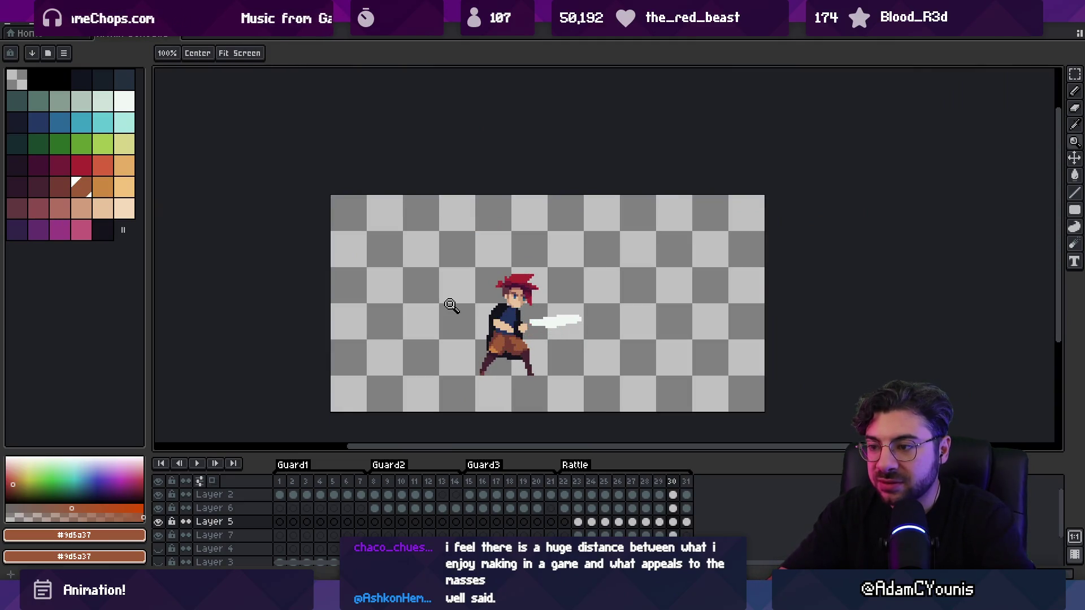
pyautogui.scroll(5, 502, 358)
# On Layer 6, extend the rear leg downward in dark purple
pyautogui.keyDown('ctrl'); pyautogui.click(501, 358); pyautogui.keyUp('ctrl')
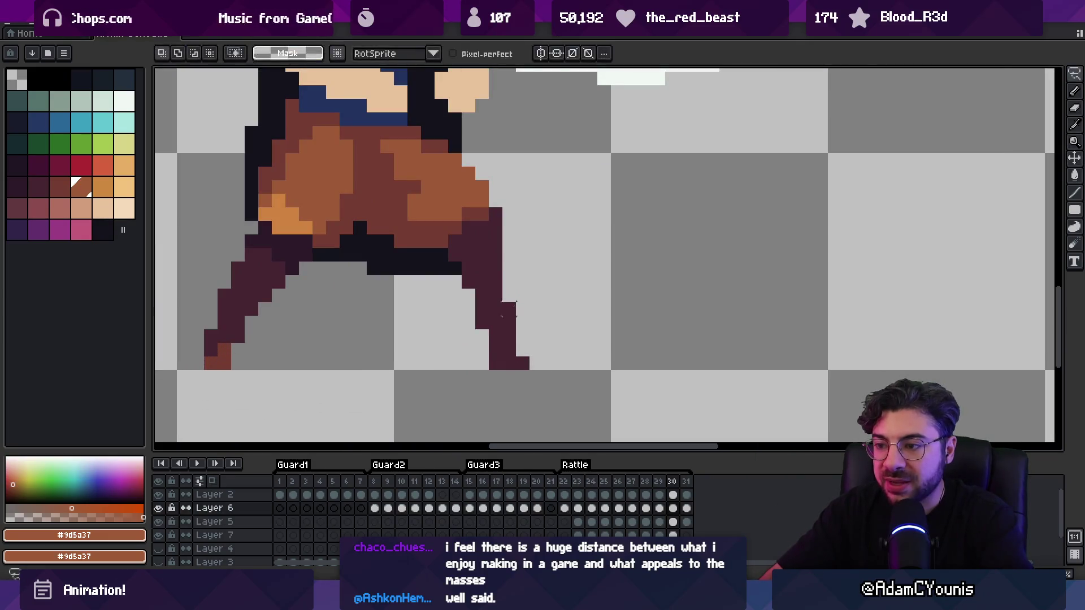
pyautogui.press('b')
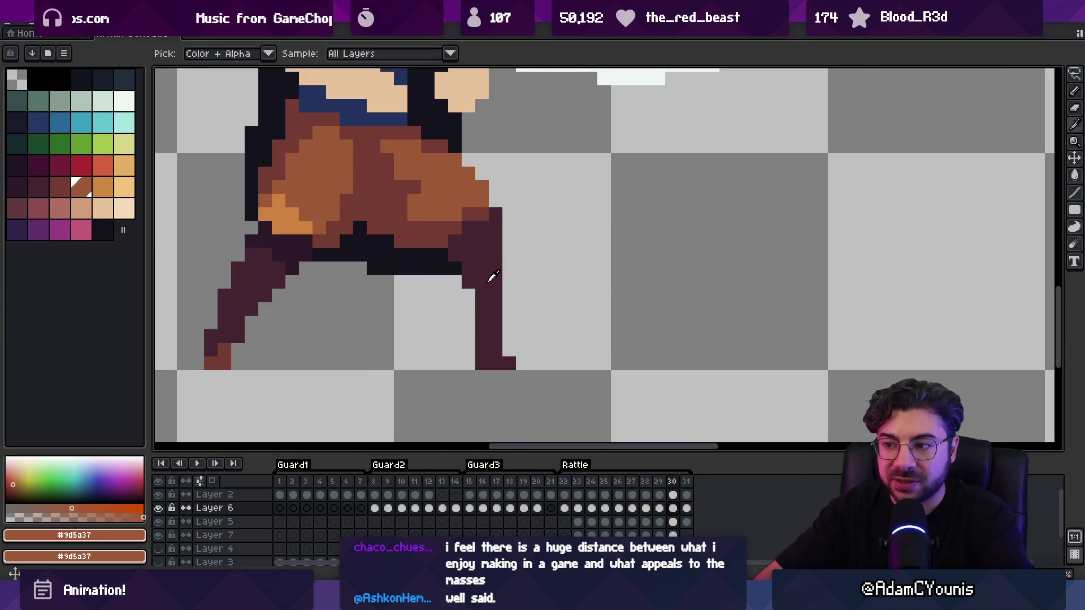
pyautogui.keyDown('alt'); pyautogui.click(492, 273); pyautogui.keyUp('alt')
pyautogui.click(505, 221)
pyautogui.moveTo(504, 222); pyautogui.dragTo(509, 270)
# Erase pixels along the inner thigh and leg edge, repainting the inner thigh dark
pyautogui.press('e')
pyautogui.click(455, 241)
pyautogui.click(469, 242)
pyautogui.click(468, 228)
pyautogui.click(469, 268)
pyautogui.click(468, 282)
pyautogui.press('b')
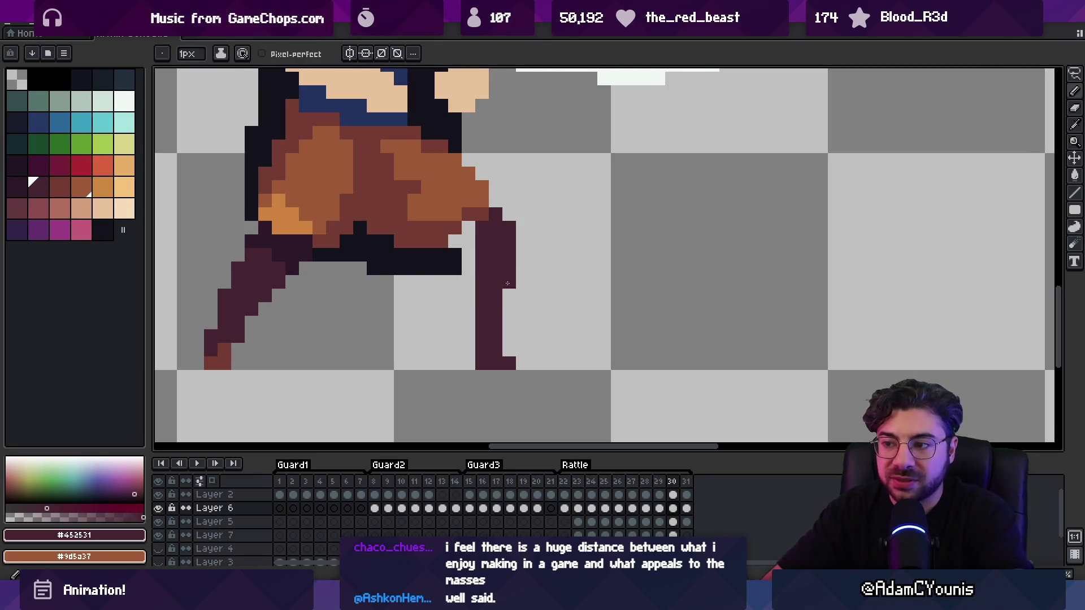
pyautogui.moveTo(471, 229); pyautogui.dragTo(474, 237)
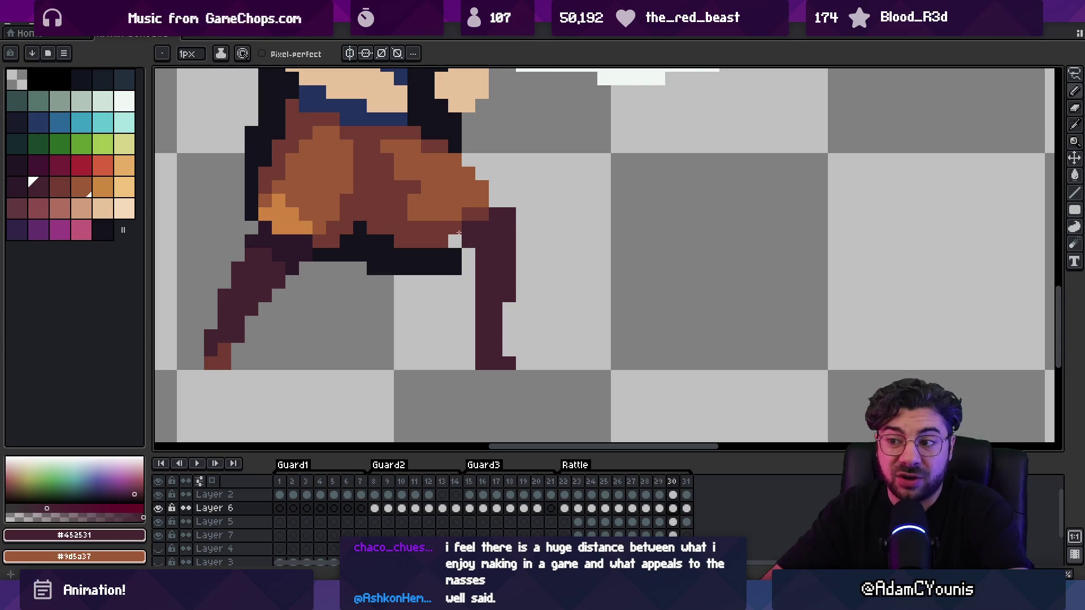
pyautogui.keyDown('alt'); pyautogui.click(459, 233); pyautogui.keyUp('alt')
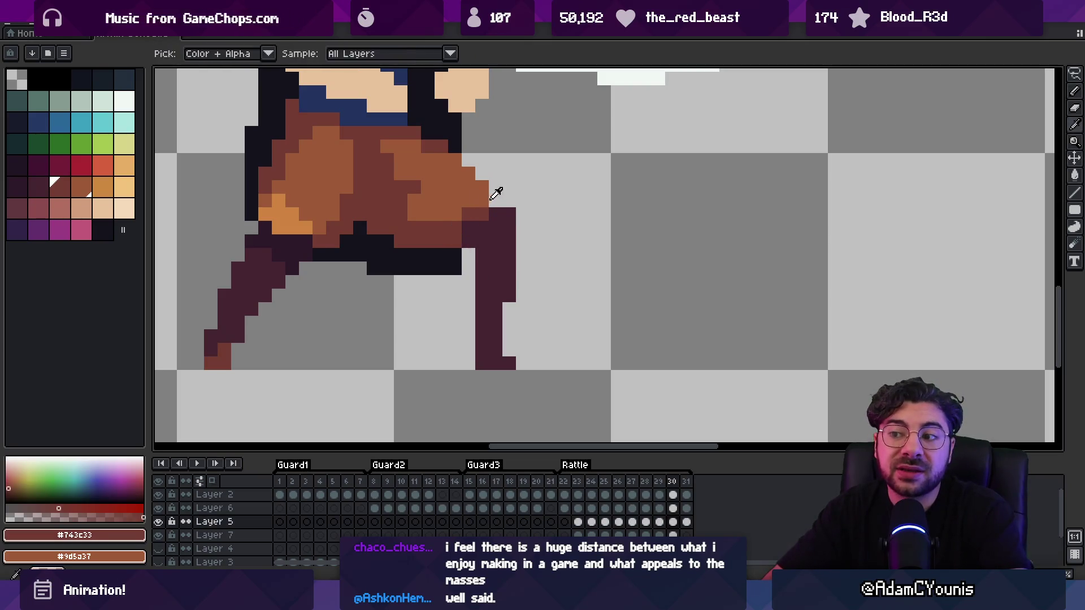
# Compare neighbouring frames, then return to frame 30
pyautogui.scroll(3, 448, 305)
pyautogui.press('v')
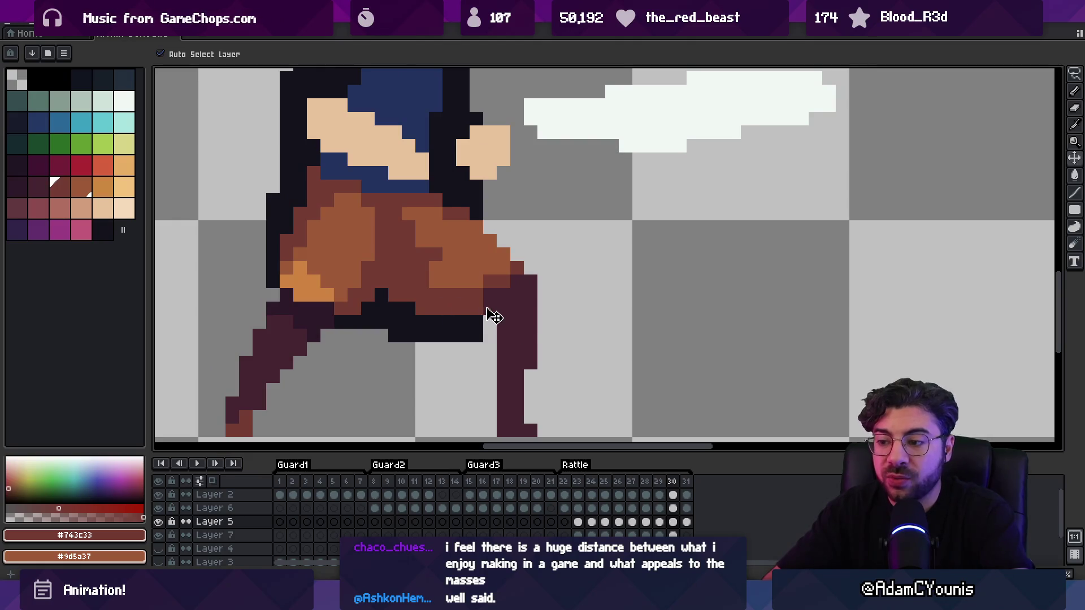
pyautogui.press('m')
pyautogui.press('Return')
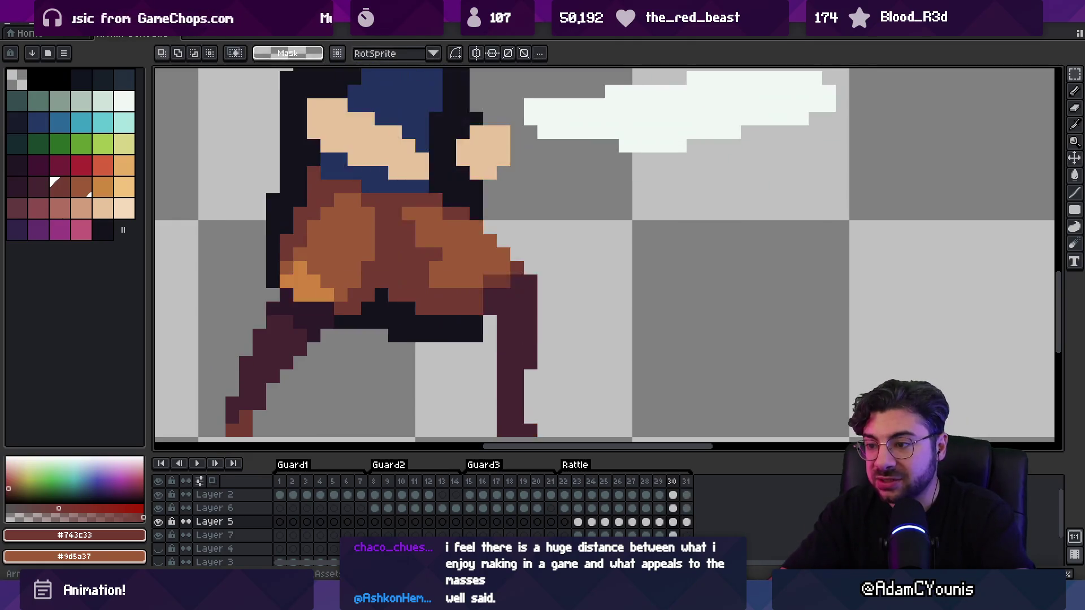
pyautogui.press('Left')
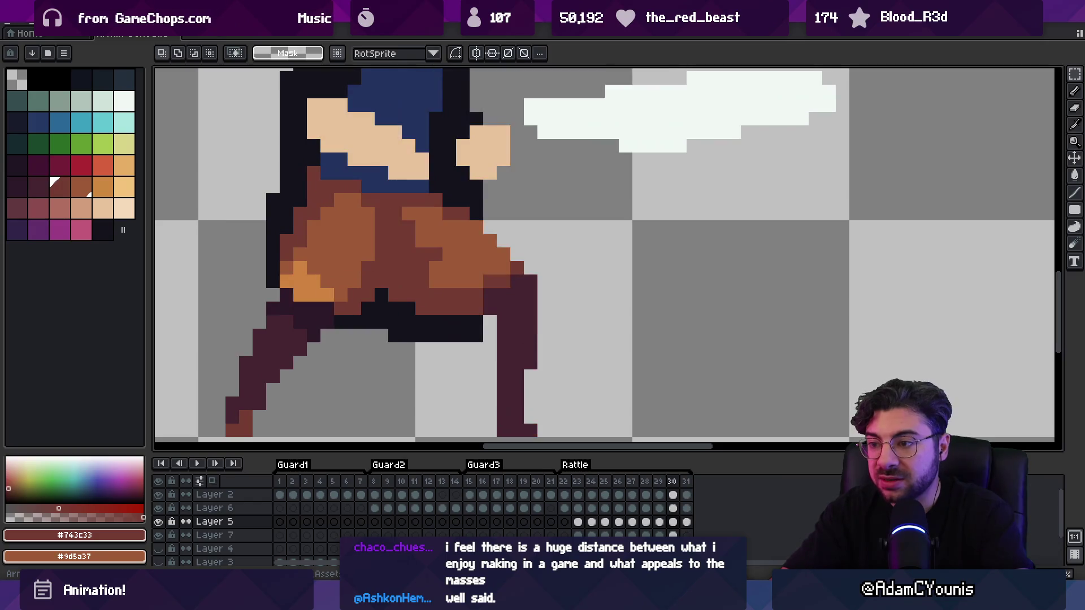
# Thicken the front leg in dark purple, trimming its right edge
pyautogui.press('b')
pyautogui.keyDown('ctrl'); pyautogui.click(512, 316); pyautogui.keyUp('ctrl')
pyautogui.keyDown('alt'); pyautogui.click(511, 317); pyautogui.keyUp('alt')
pyautogui.moveTo(490, 368); pyautogui.dragTo(490, 342)
pyautogui.press('e')
pyautogui.moveTo(517, 281)
pyautogui.mouseDown()
pyautogui.moveTo(531, 282)
pyautogui.moveTo(531, 363)
pyautogui.mouseUp()
pyautogui.press('b')
pyautogui.click(490, 349)
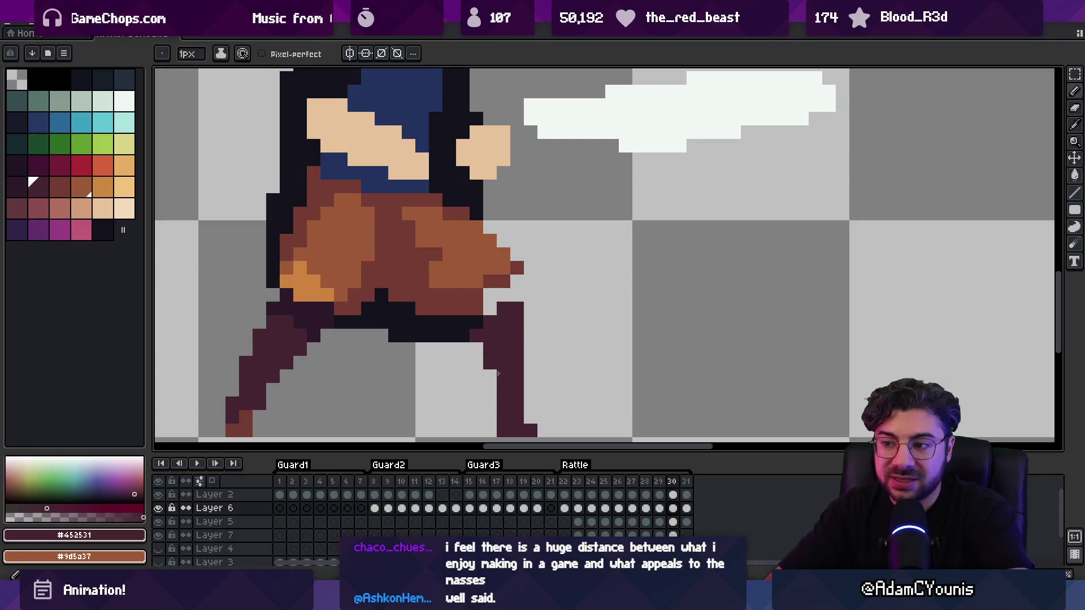
# Zoom out and play the animation to review the legs
pyautogui.hotkey('ctrl', '0')
pyautogui.press('Return')
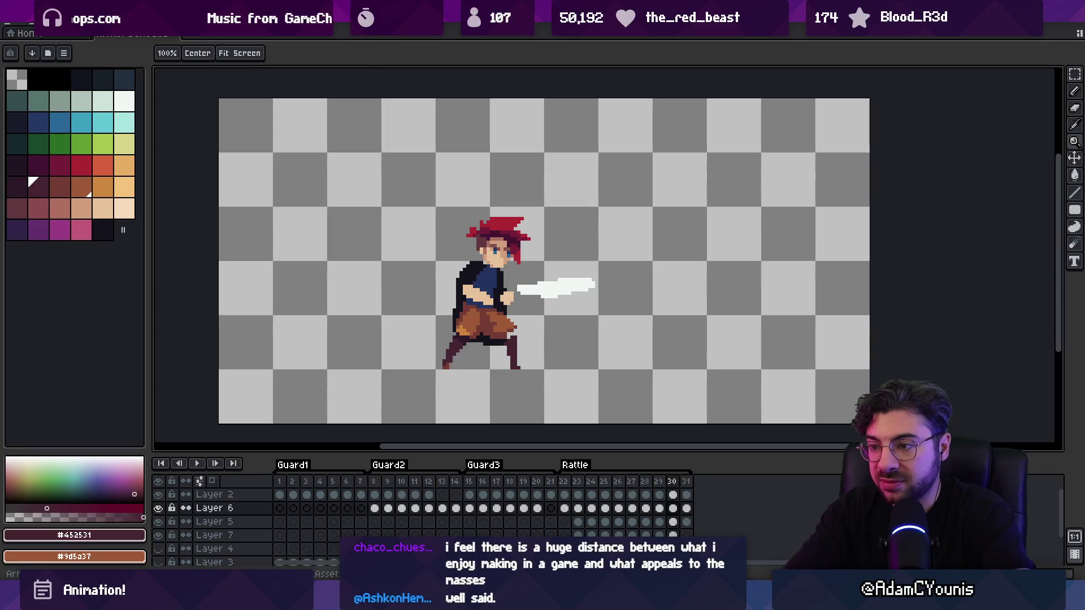
pyautogui.scroll(5, 504, 381)
pyautogui.press('m')
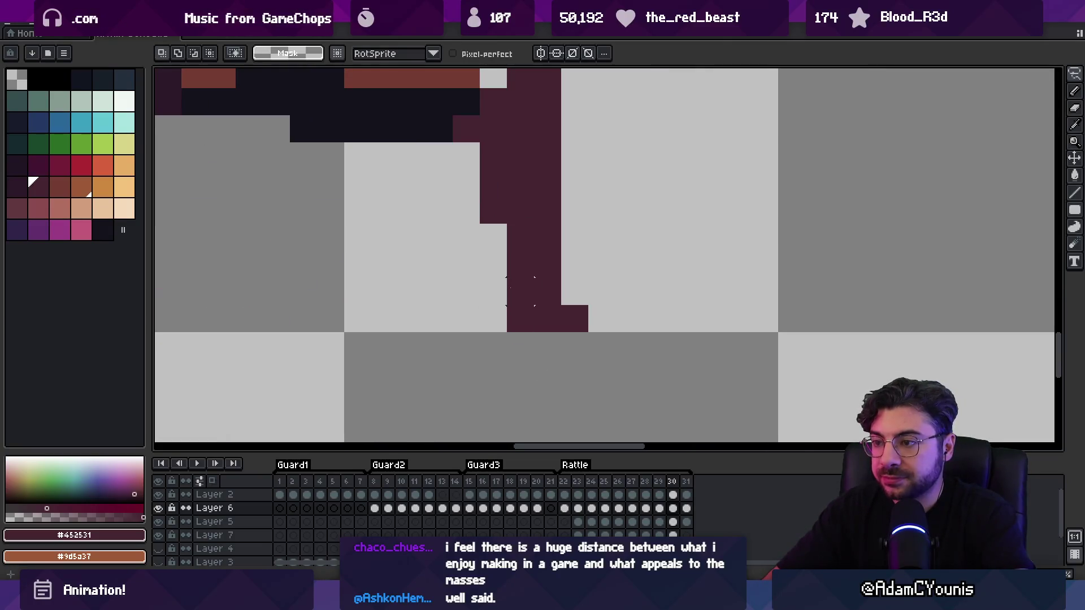
pyautogui.scroll(3, 520, 292)
# Paint two dark purple pixels above the boot
pyautogui.press('b')
pyautogui.moveTo(542, 339); pyautogui.dragTo(542, 379)
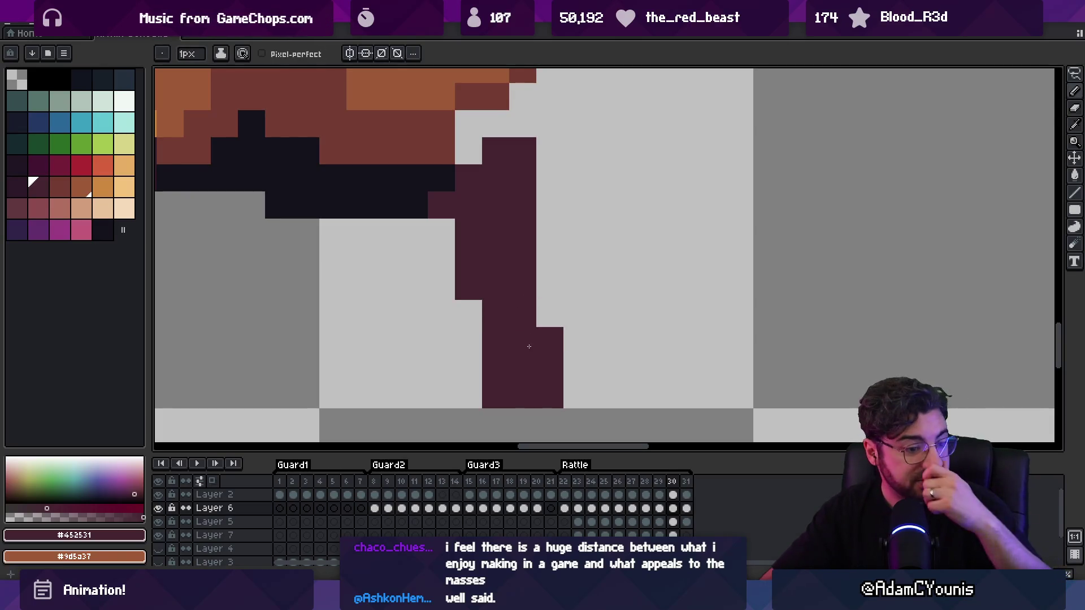
pyautogui.scroll(1, 494, 282)
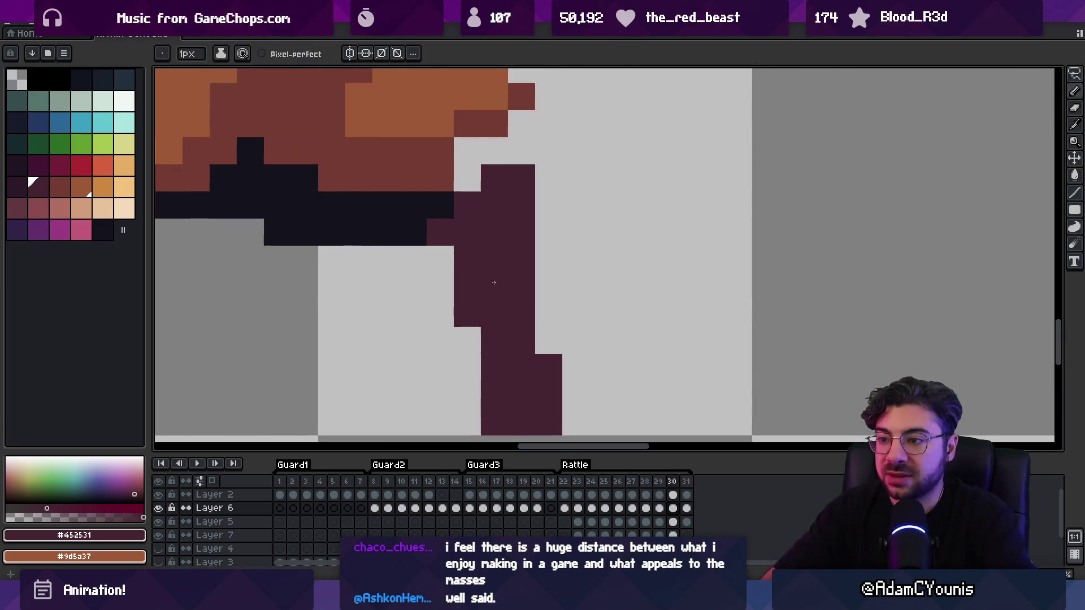
pyautogui.scroll(-2, 494, 331)
# Step back and forth between frames 29 and 30 to compare the legs
pyautogui.press(',')
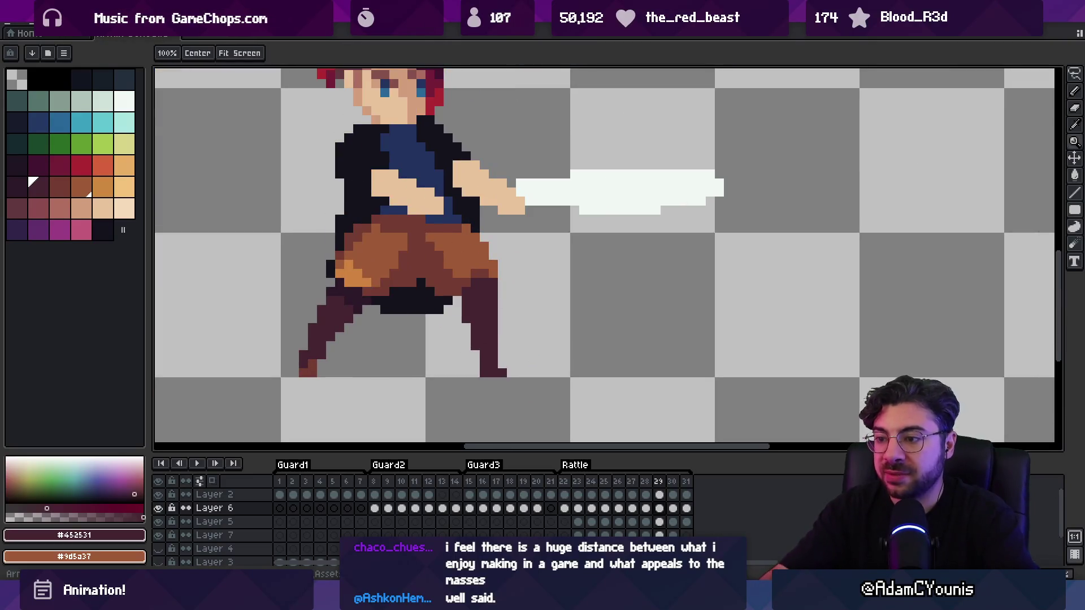
pyautogui.press('.')
pyautogui.press('.')
pyautogui.press(',')
pyautogui.press(',')
pyautogui.press('.')
pyautogui.press('.')
pyautogui.press(',')
pyautogui.press(',')
pyautogui.press('.')
pyautogui.press('.')
pyautogui.press(',')
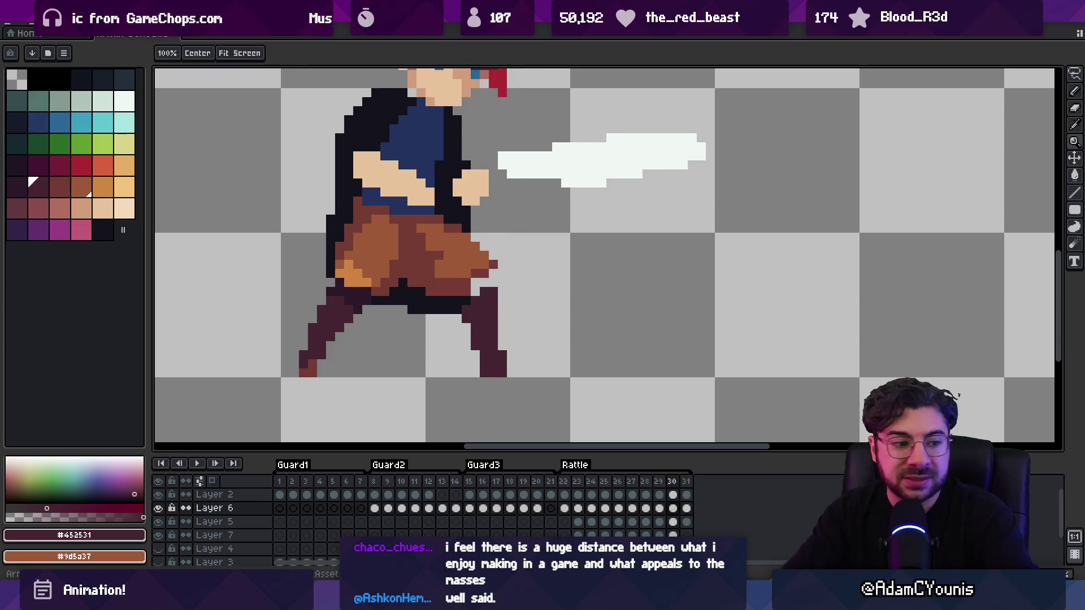
# Erase stray dark pixels from the rear leg and paint the shorts' lower edge brown
pyautogui.scroll(1, 514, 322)
pyautogui.press('b')
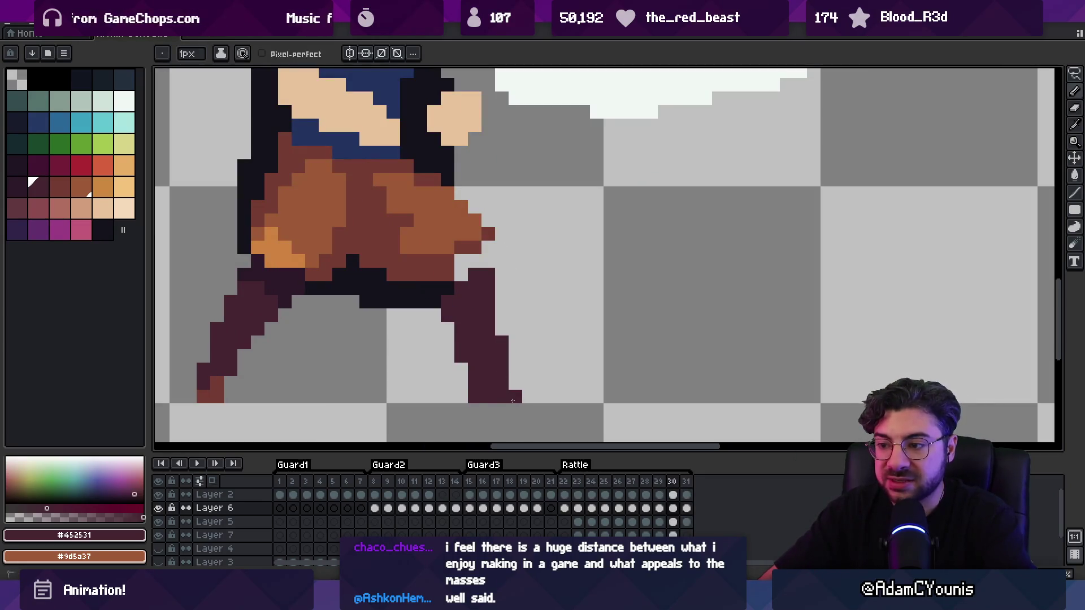
pyautogui.press('e')
pyautogui.moveTo(474, 383); pyautogui.dragTo(474, 397)
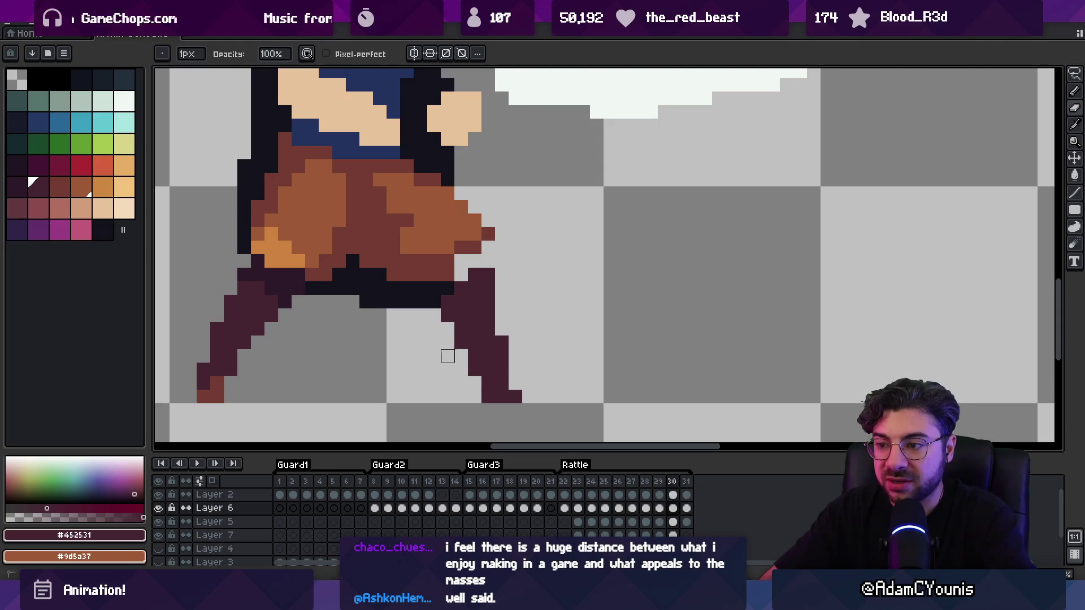
pyautogui.click(447, 315)
pyautogui.press('b')
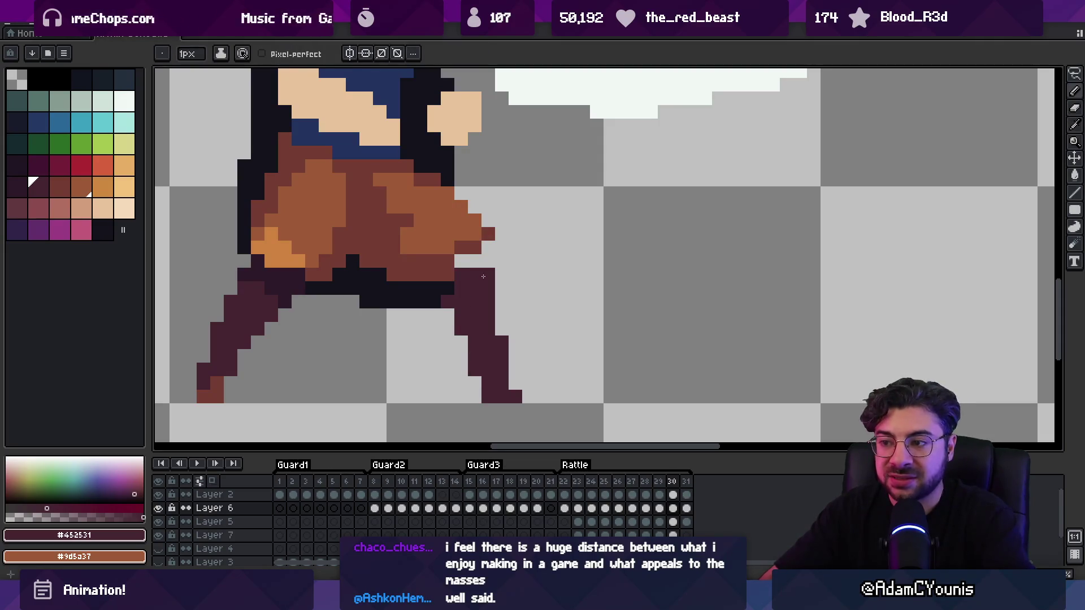
pyautogui.keyDown('alt'); pyautogui.click(454, 262); pyautogui.keyUp('alt')
pyautogui.click(478, 261)
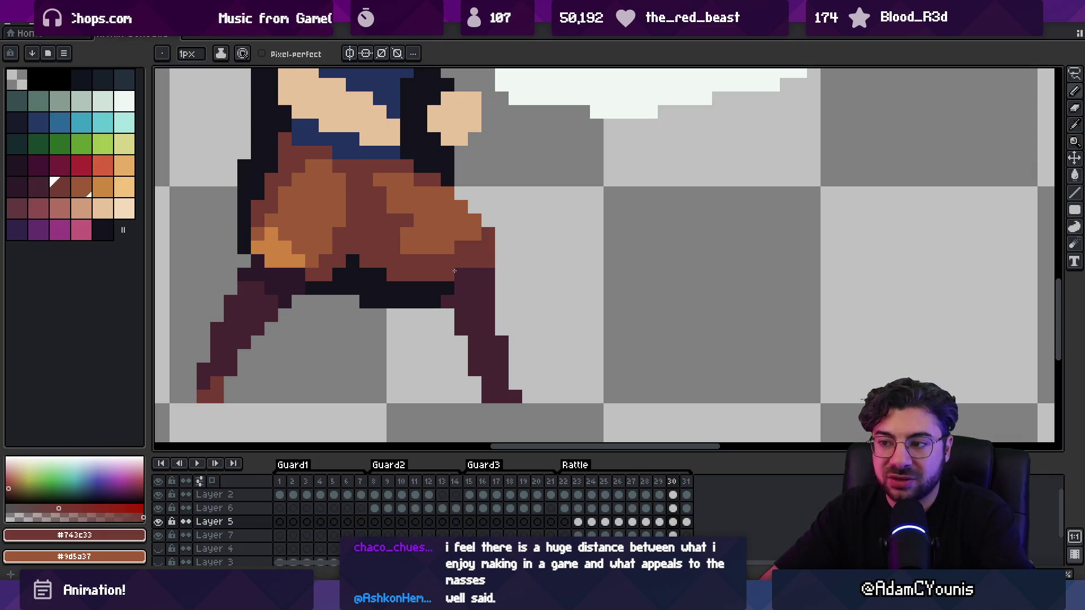
pyautogui.moveTo(447, 288); pyautogui.dragTo(420, 288)
# Replay the animation to review the changes, then zoom in on the hips and legs
pyautogui.press('z')
pyautogui.scroll(-5, 510, 242)
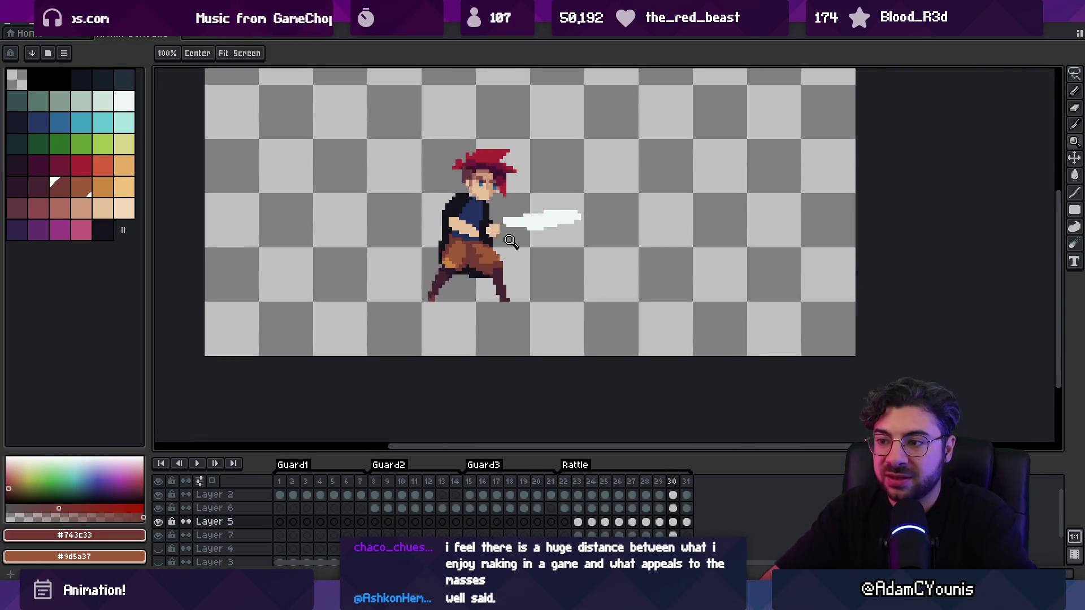
pyautogui.scroll(3, 511, 242)
pyautogui.press('Return')
pyautogui.press('m')
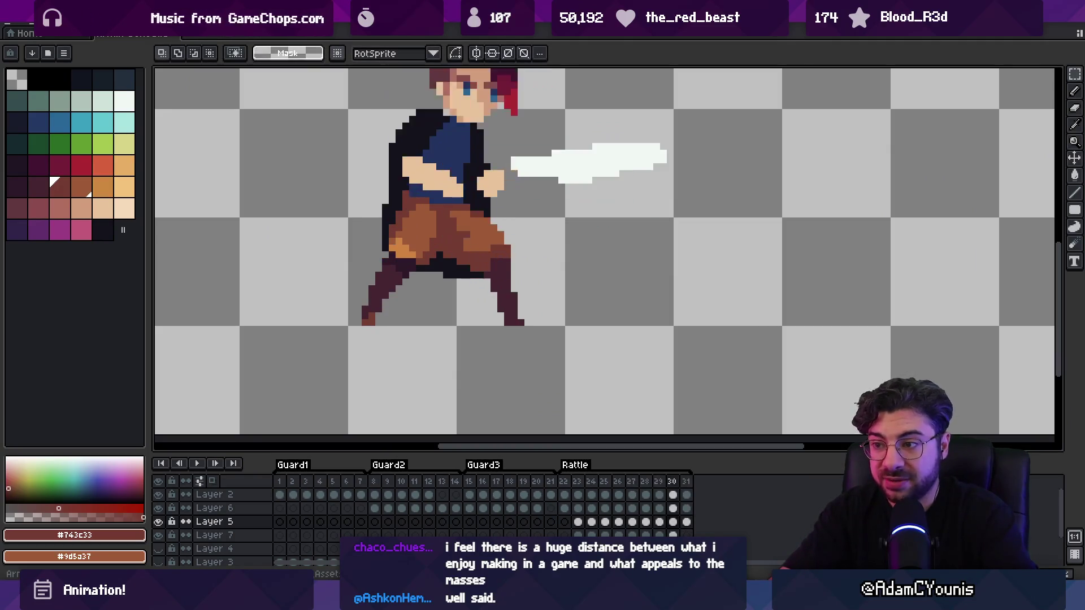
pyautogui.press('z')
pyautogui.click(455, 290)
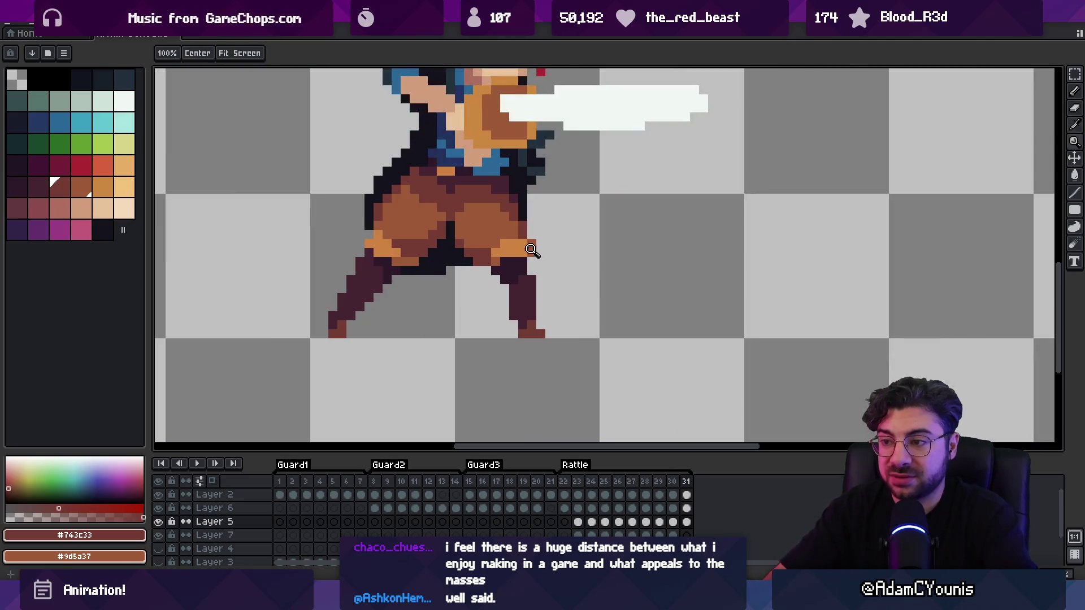
# Paint orange highlights on the swordsman's right hip on Layer 6, previewing the animation
pyautogui.press('v')
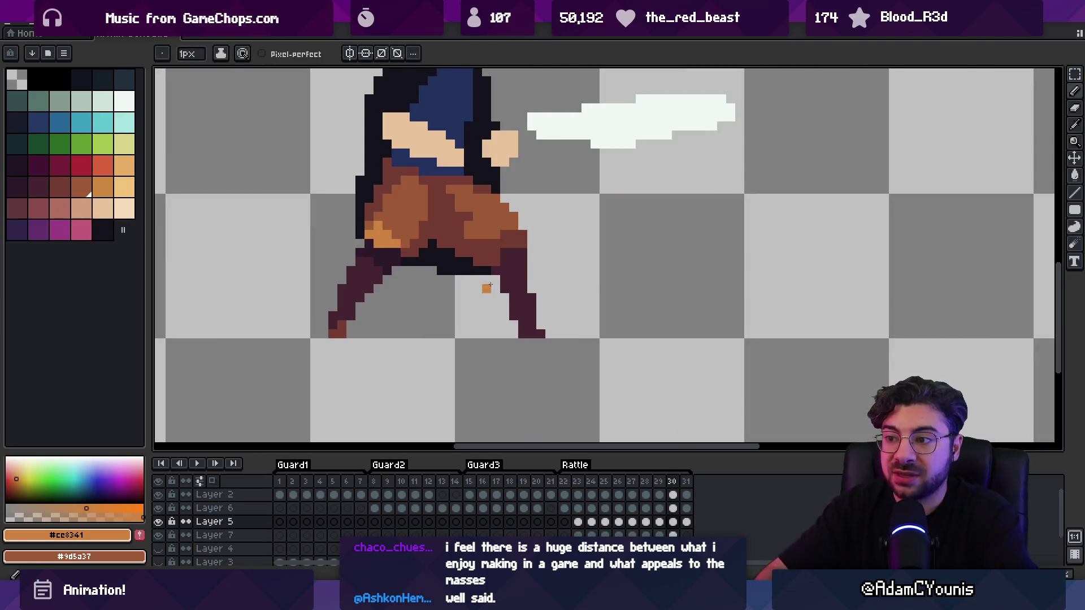
pyautogui.keyDown('ctrl'); pyautogui.click(496, 263); pyautogui.keyUp('ctrl')
pyautogui.moveTo(498, 264); pyautogui.dragTo(507, 253)
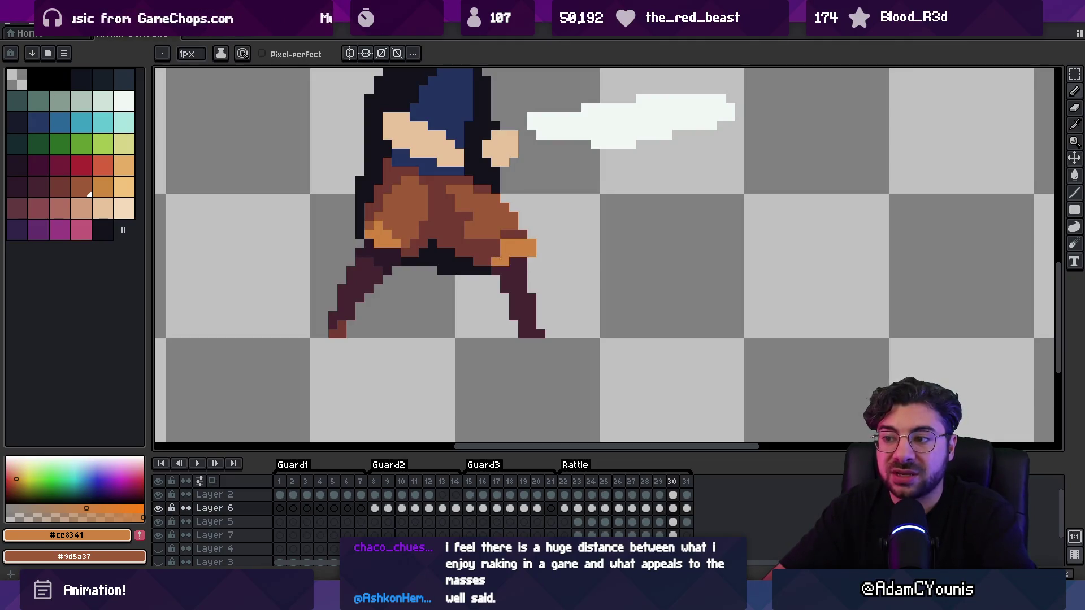
pyautogui.press('z')
pyautogui.scroll(-3, 472, 256)
pyautogui.scroll(3, 515, 251)
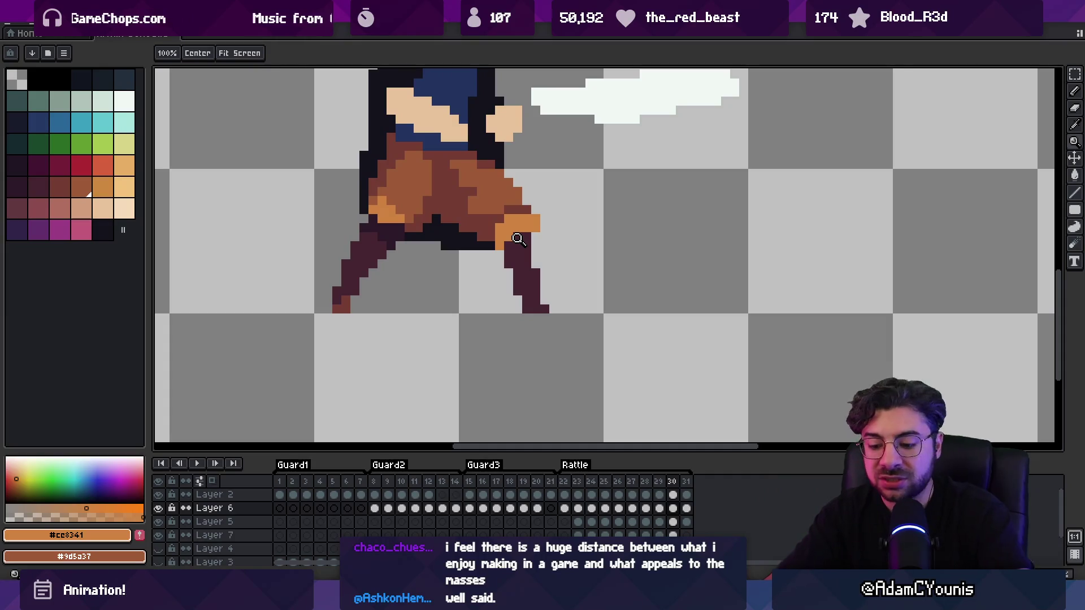
pyautogui.press('Return')
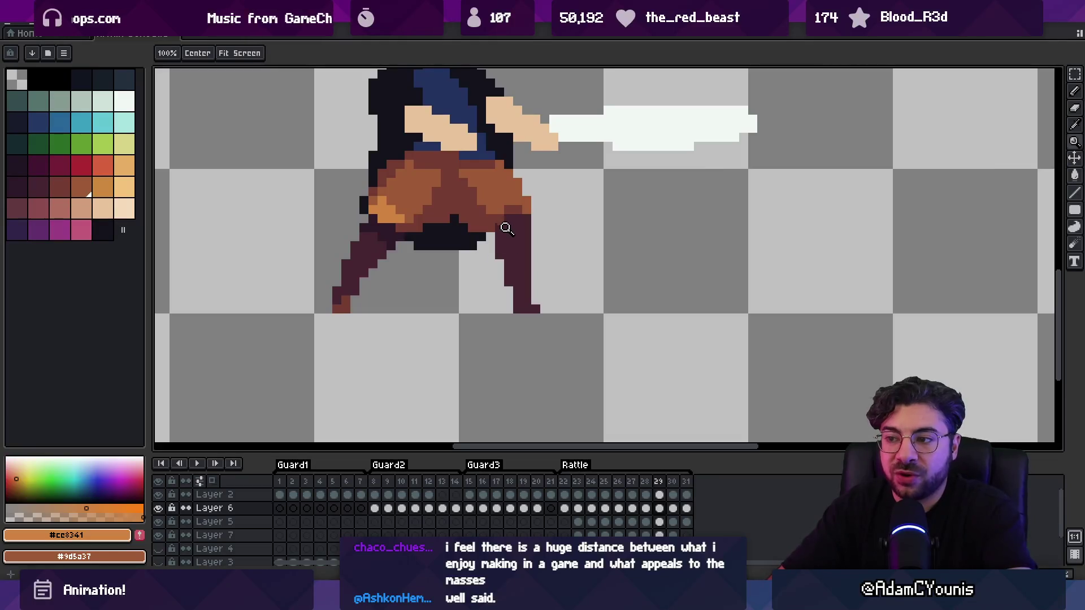
pyautogui.press('b')
pyautogui.click(500, 228)
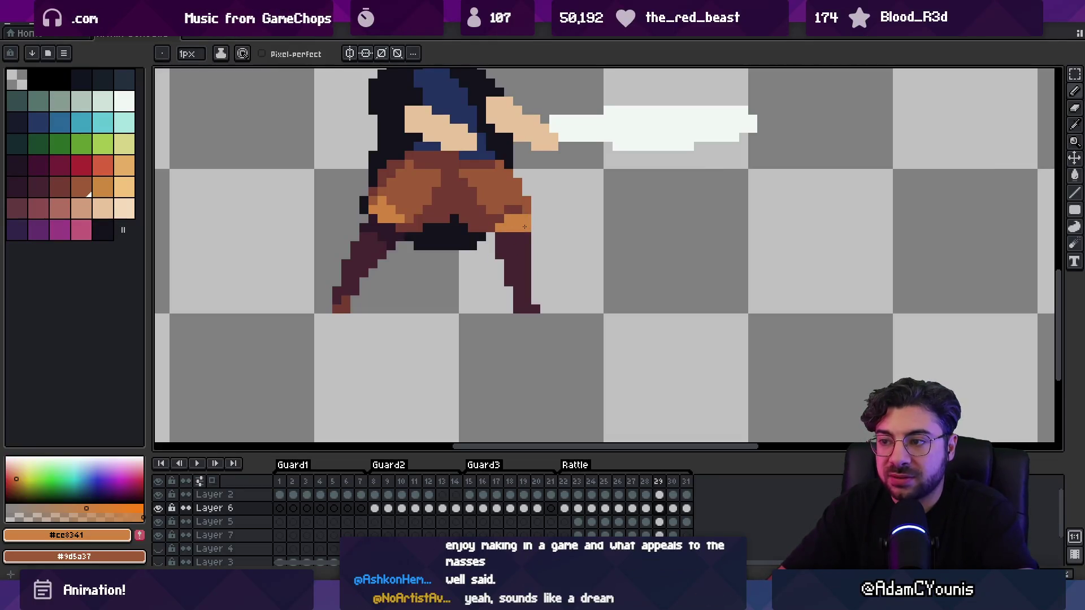
# On frame 27, repaint the orange knee highlight, then compare poses around frame 26
pyautogui.press(',')
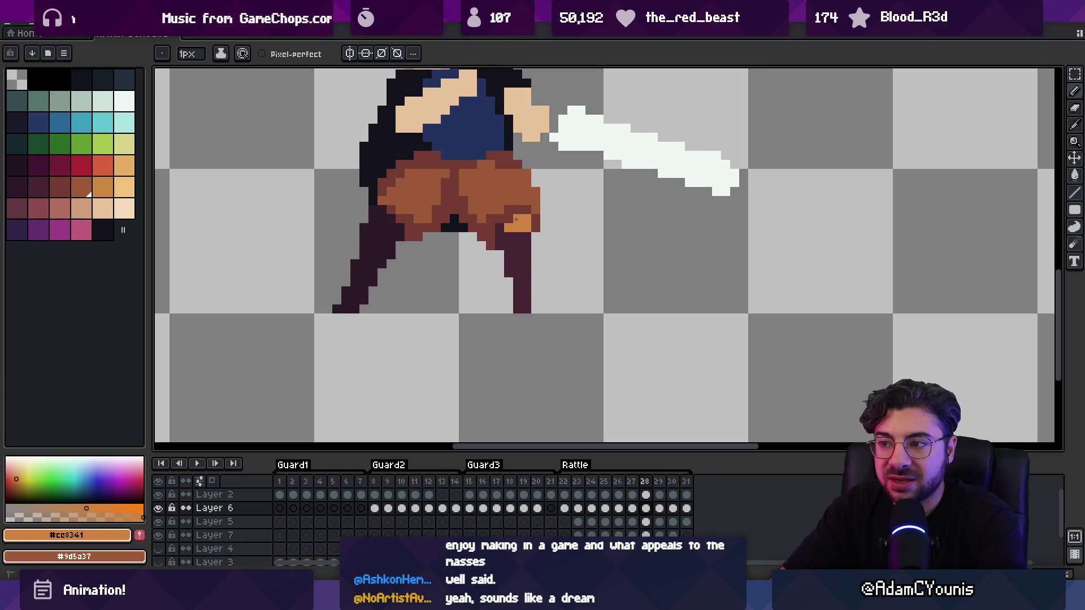
pyautogui.press(',')
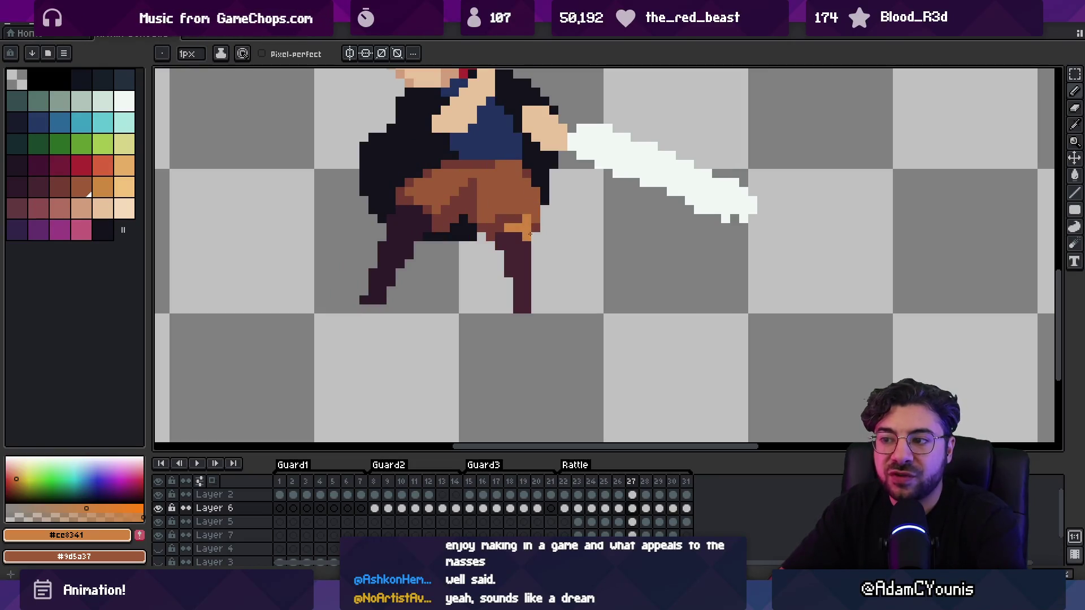
pyautogui.moveTo(508, 240); pyautogui.dragTo(530, 218)
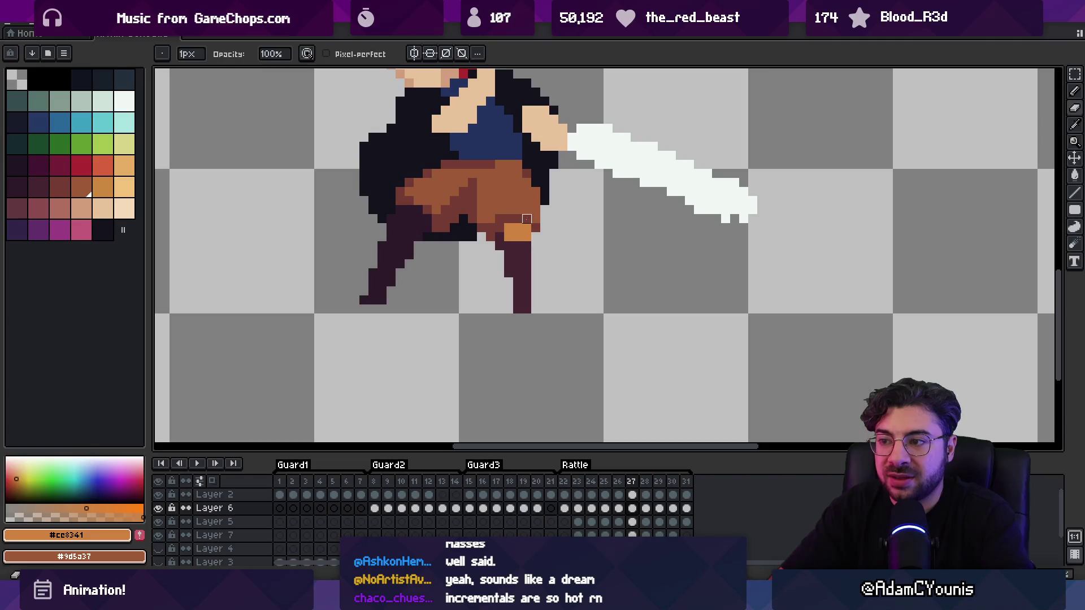
pyautogui.press(',')
pyautogui.press('.')
pyautogui.press(',')
pyautogui.press('.')
pyautogui.press('.')
pyautogui.press(',')
pyautogui.press(',')
pyautogui.press('.')
pyautogui.press('.')
pyautogui.press(',')
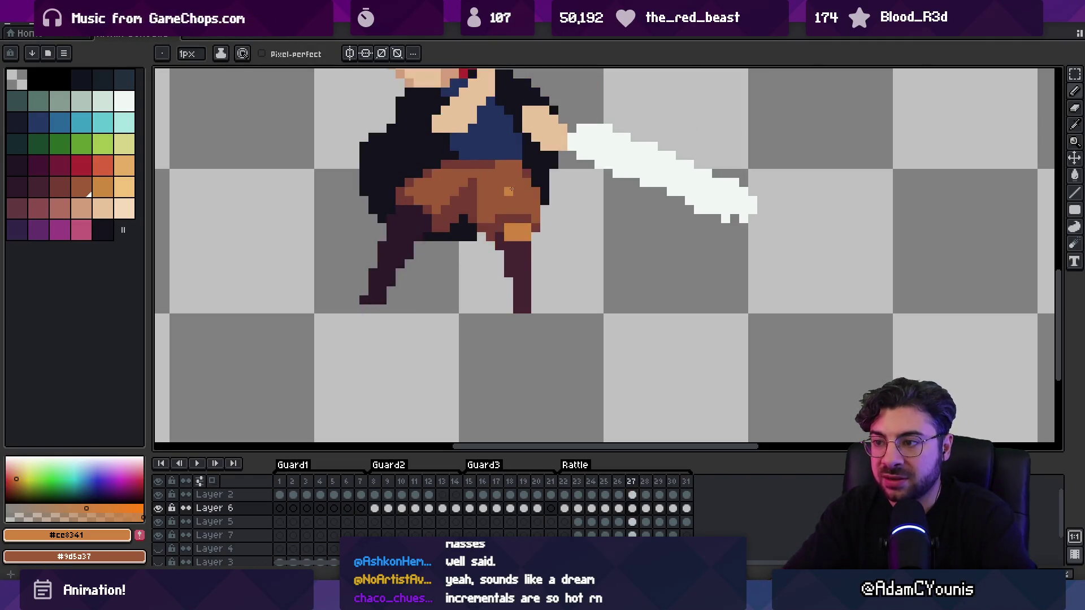
pyautogui.press(',')
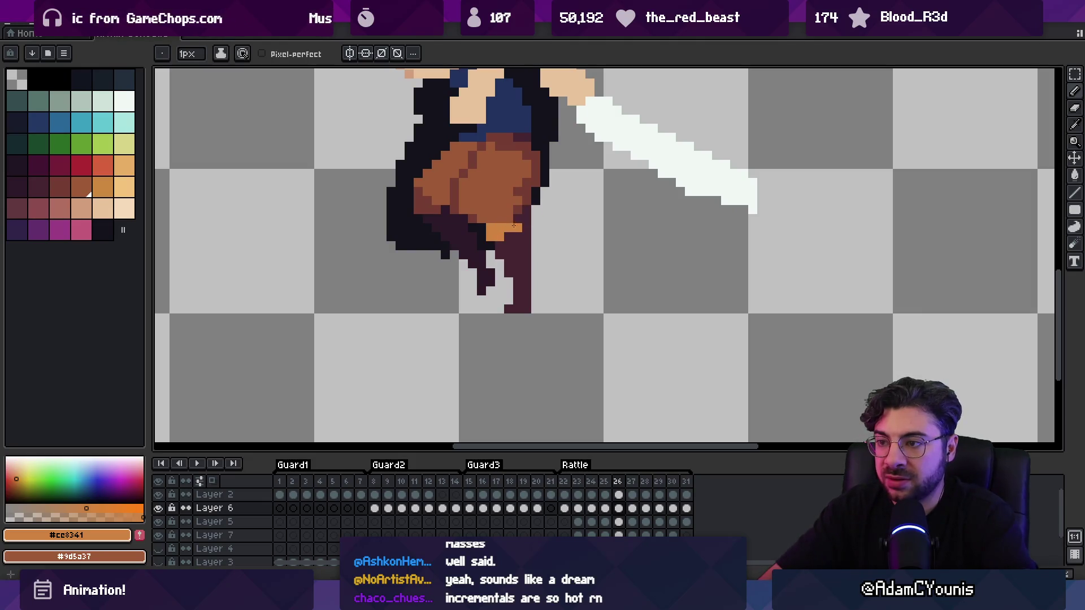
# Touch up the pixels around the hip highlight on frame 25
pyautogui.press(',')
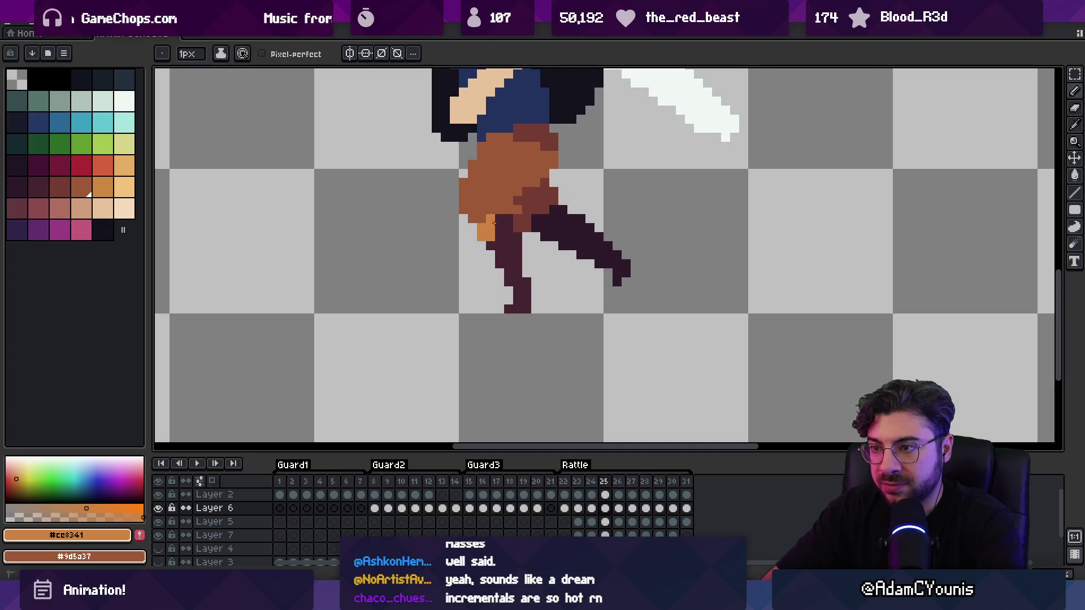
pyautogui.keyDown('alt'); pyautogui.click(502, 236); pyautogui.keyUp('alt')
pyautogui.click(481, 227)
pyautogui.keyDown('alt'); pyautogui.click(486, 228); pyautogui.keyUp('alt')
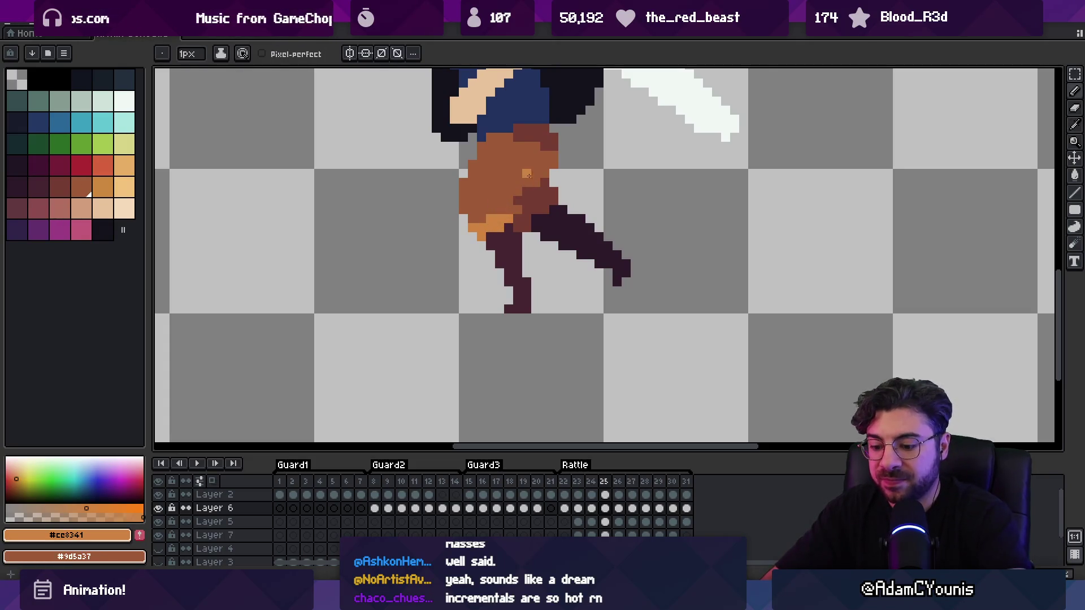
# On frame 23, cover the stray orange leg pixel with dark leg colour #452531, then play
pyautogui.press(',')
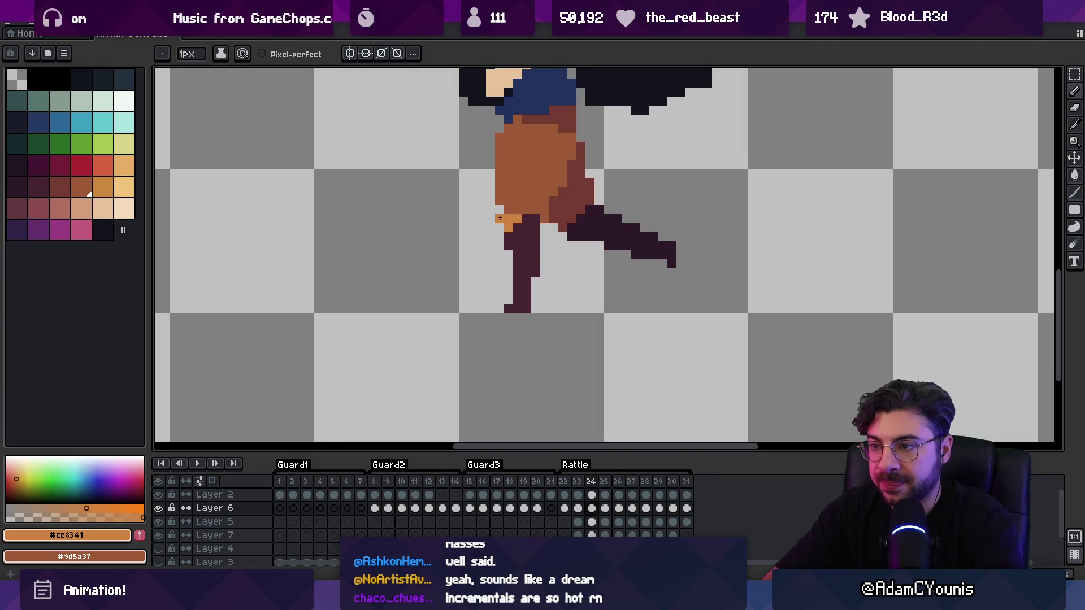
pyautogui.press(',')
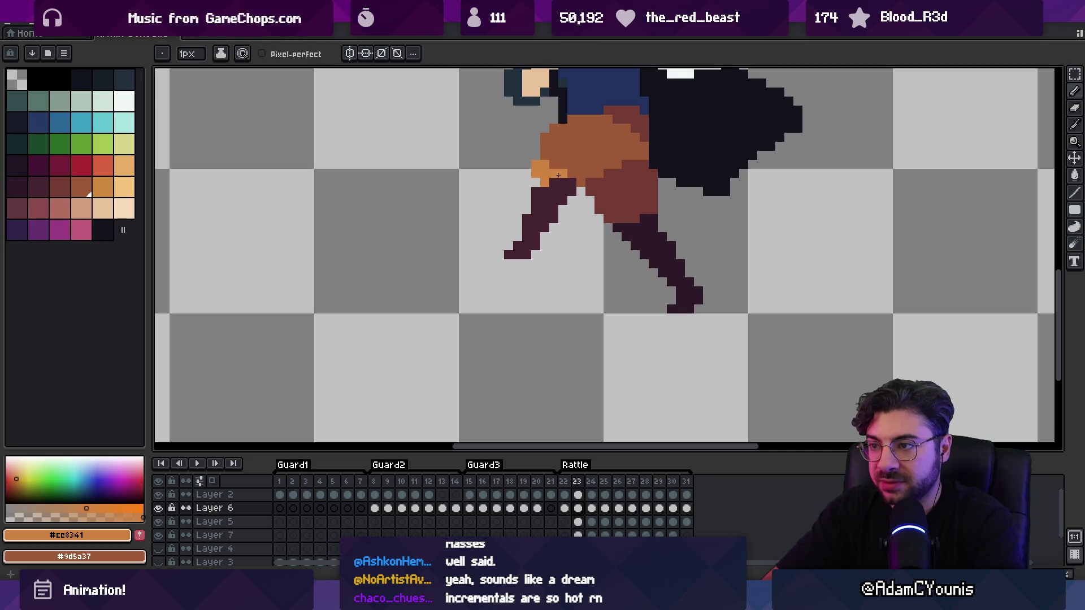
pyautogui.keyDown('alt'); pyautogui.click(546, 183); pyautogui.keyUp('alt')
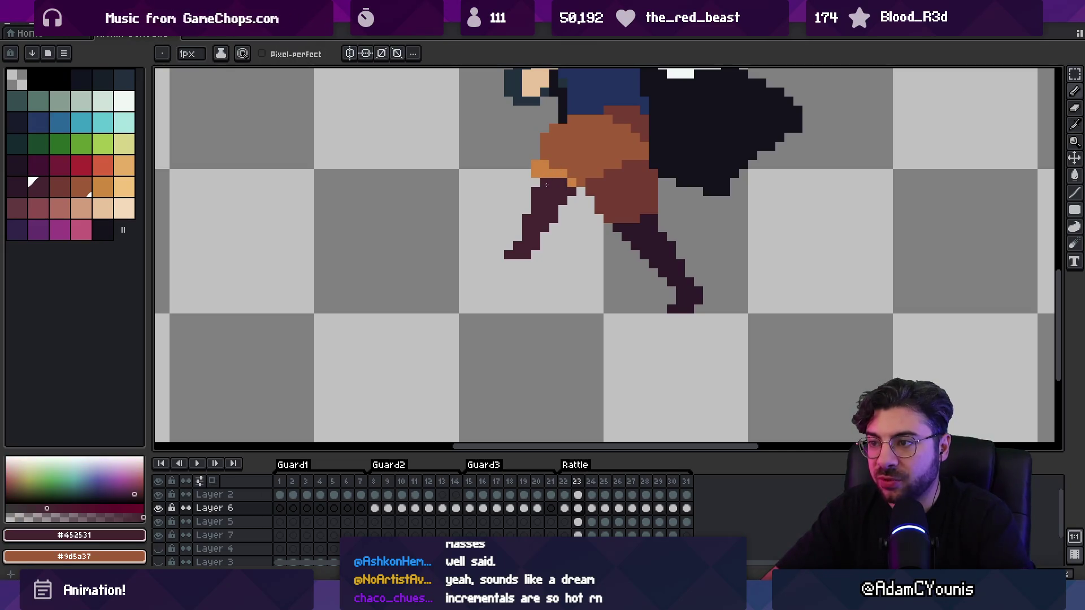
pyautogui.click(546, 182)
pyautogui.press(',')
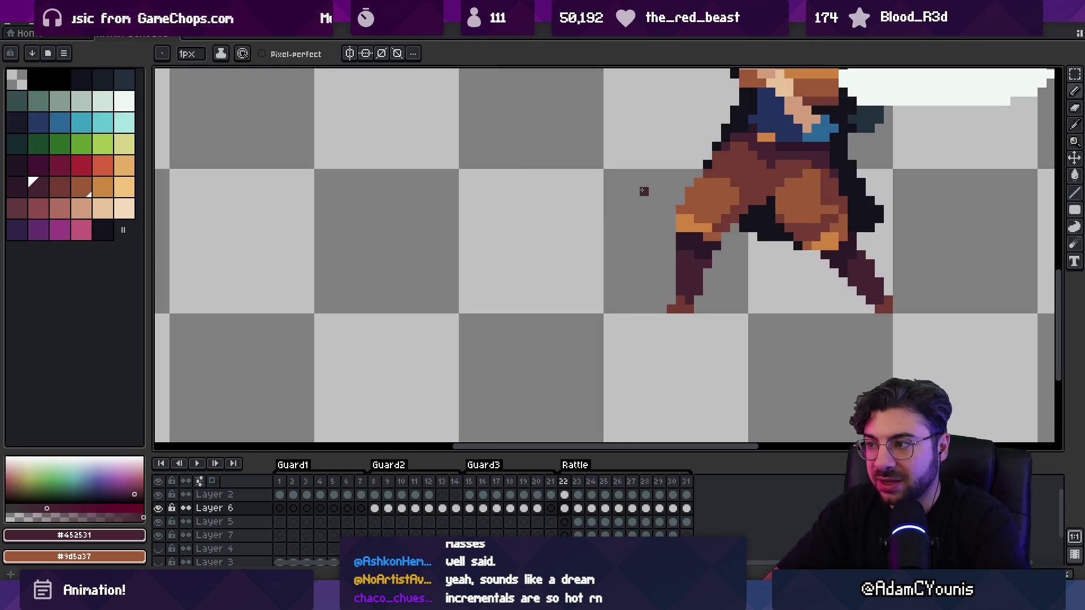
pyautogui.press('1')
pyautogui.press('Return')
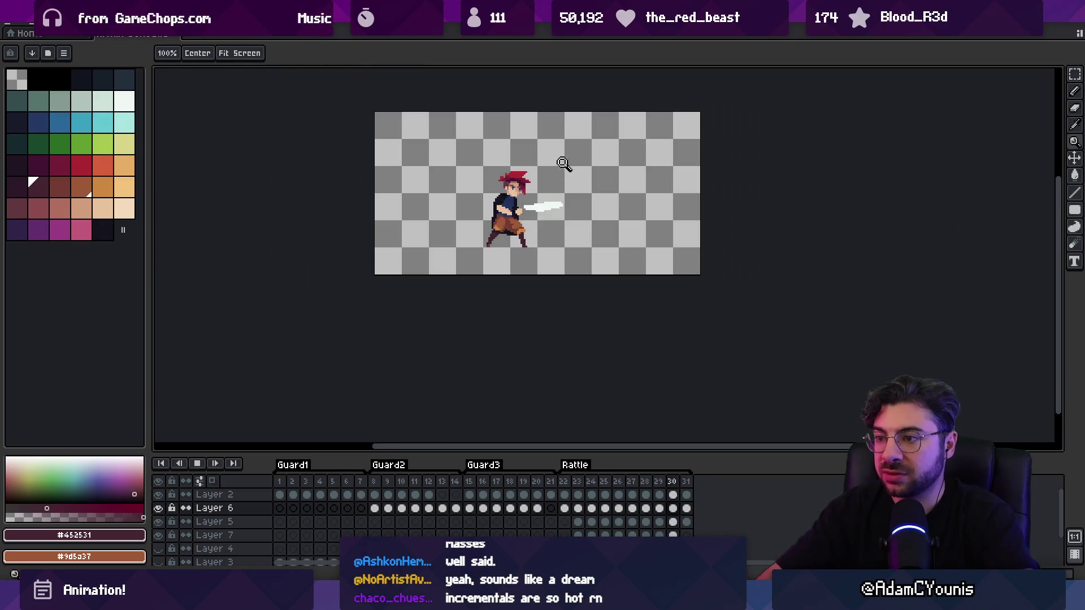
# On frame 30, lasso the swordsman's head, nudge it slightly, and commit the move
pyautogui.click(568, 196)
pyautogui.press('Return')
pyautogui.press('Right')
pyautogui.click(511, 171)
pyautogui.press('q')
pyautogui.moveTo(472, 122)
pyautogui.mouseDown()
pyautogui.moveTo(469, 187)
pyautogui.moveTo(472, 121)
pyautogui.mouseUp()
pyautogui.moveTo(537, 161); pyautogui.dragTo(542, 156)
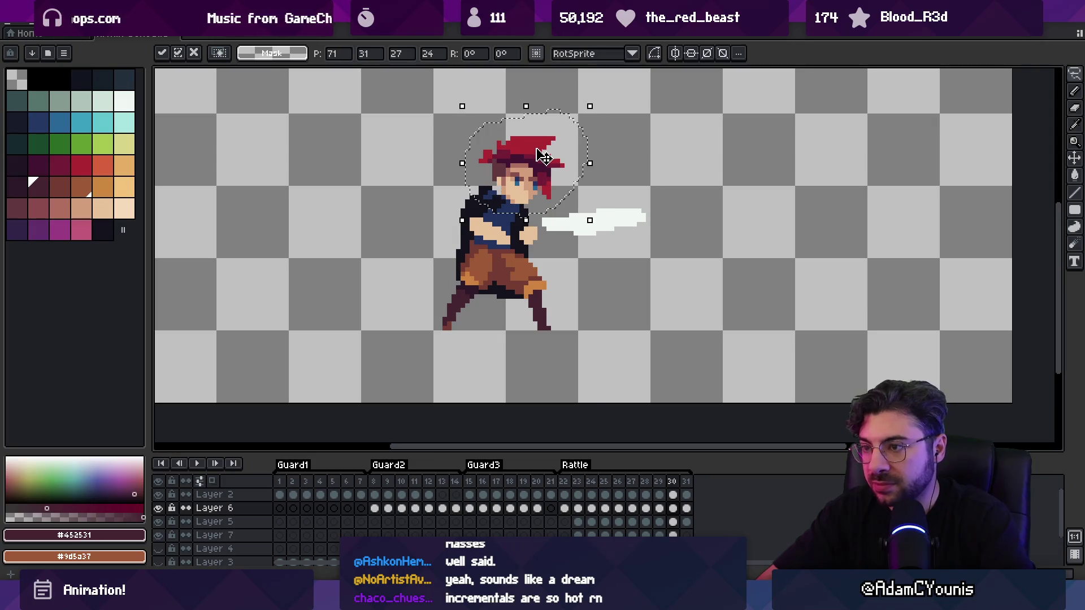
pyautogui.press('Return')
# Erase the stray dark pixel near the head and switch to Layer 7
pyautogui.scroll(1, 511, 206)
pyautogui.press('b')
pyautogui.keyDown('alt'); pyautogui.click(477, 191); pyautogui.keyUp('alt')
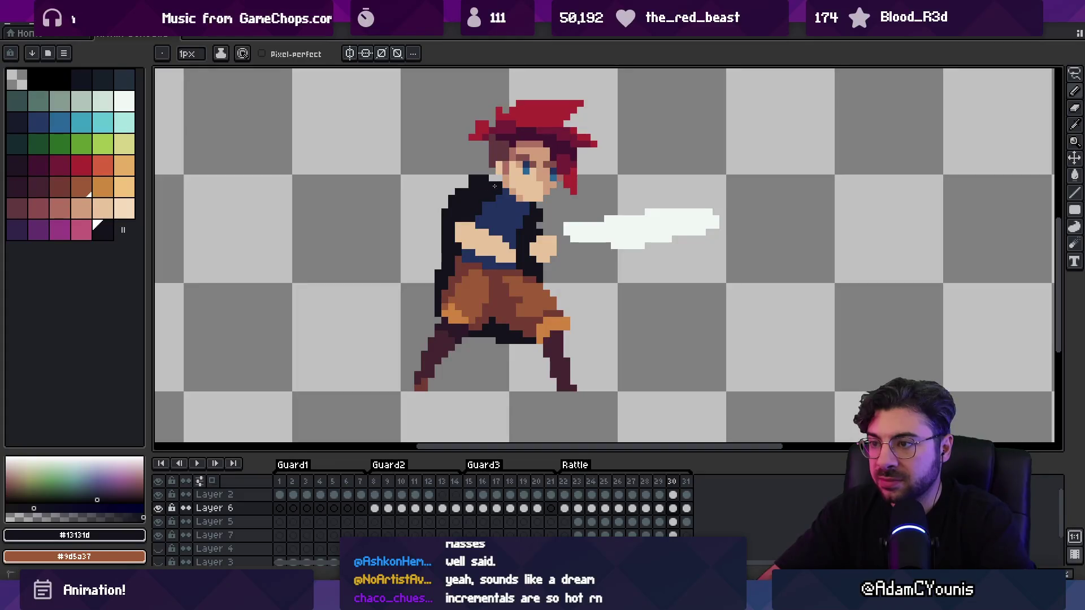
pyautogui.press('e')
pyautogui.keyDown('ctrl'); pyautogui.click(478, 178); pyautogui.keyUp('ctrl')
pyautogui.click(473, 178)
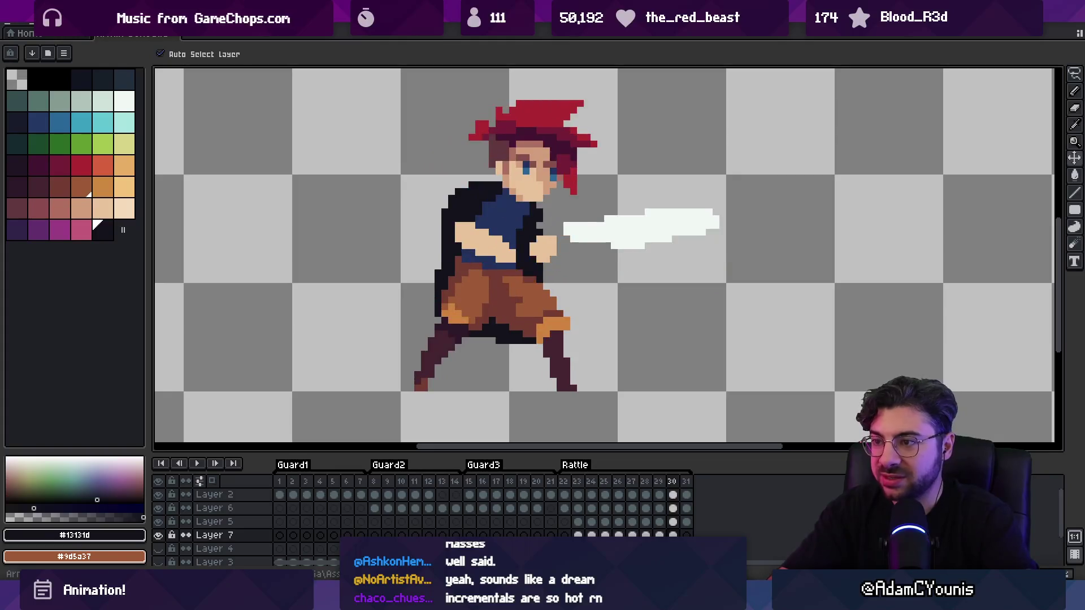
# Replay the Rattle animation at full canvas, stopping on the cape swing
pyautogui.press('z')
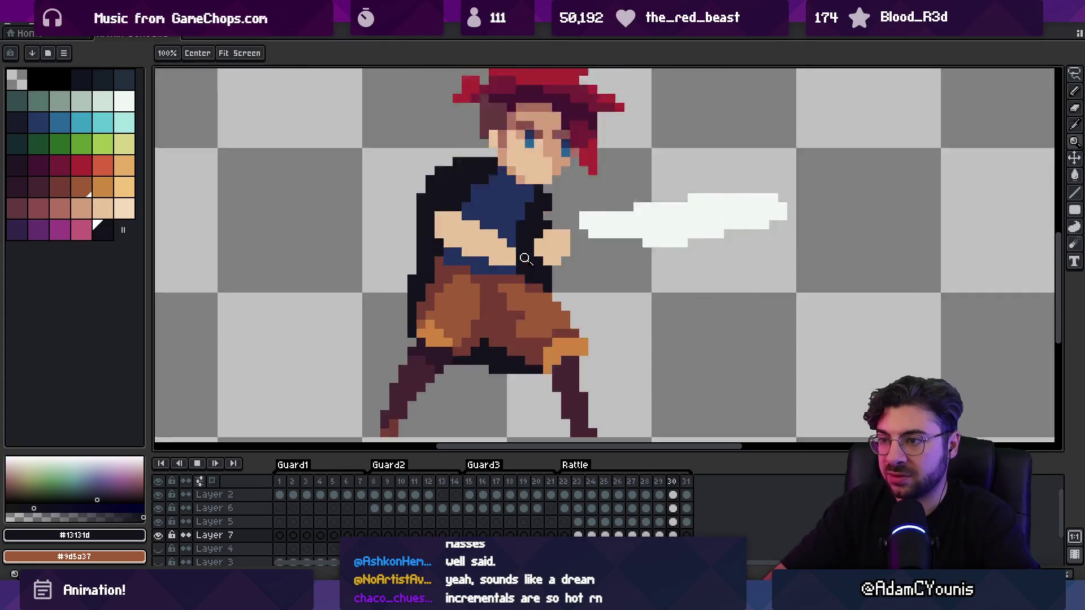
pyautogui.press('1')
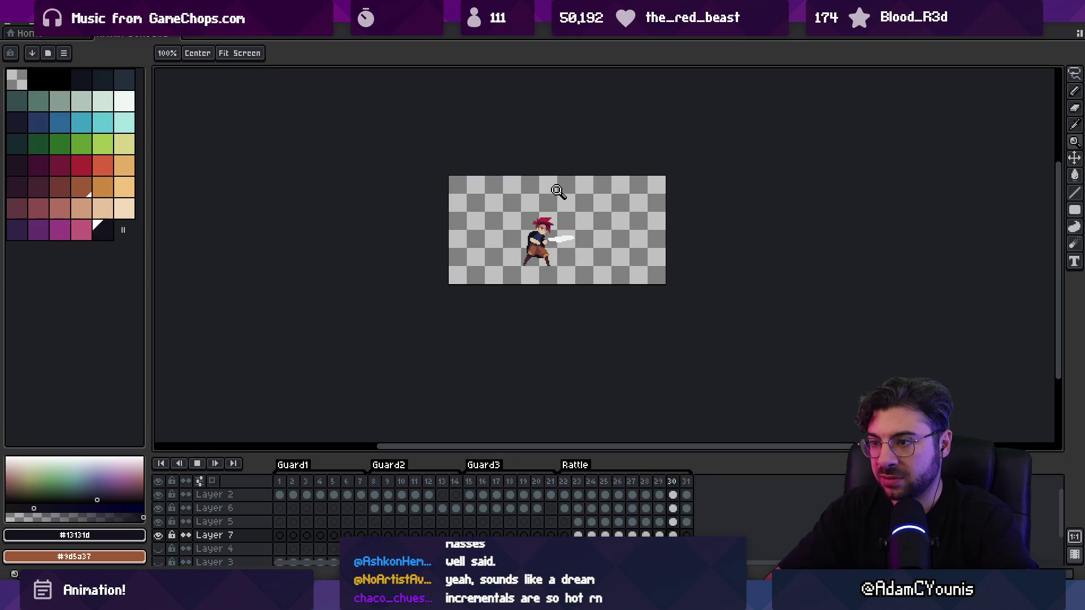
pyautogui.click(574, 221)
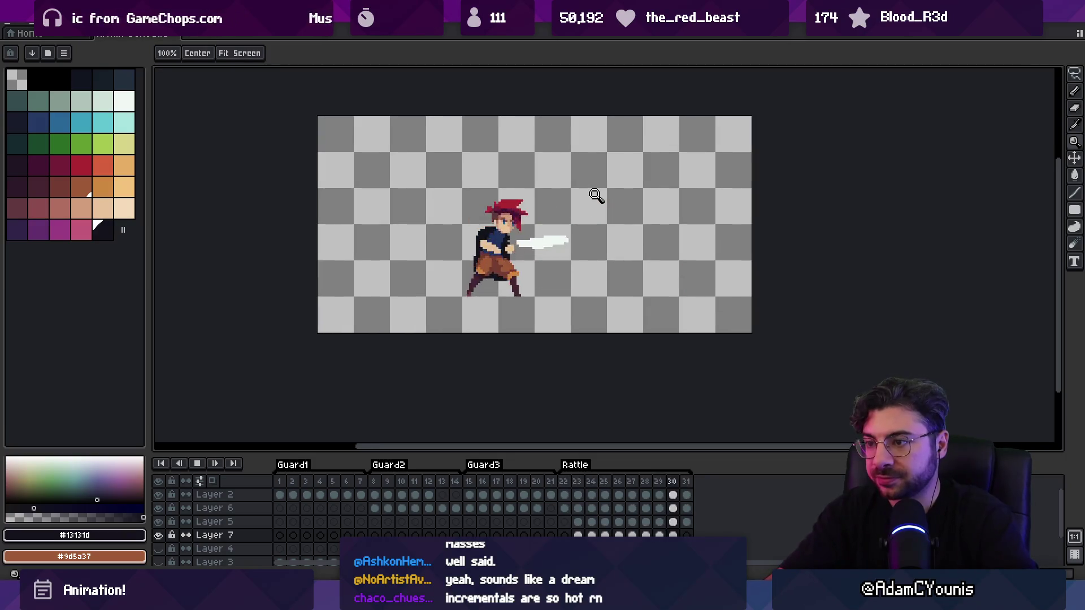
pyautogui.press('Return')
pyautogui.press('Return')
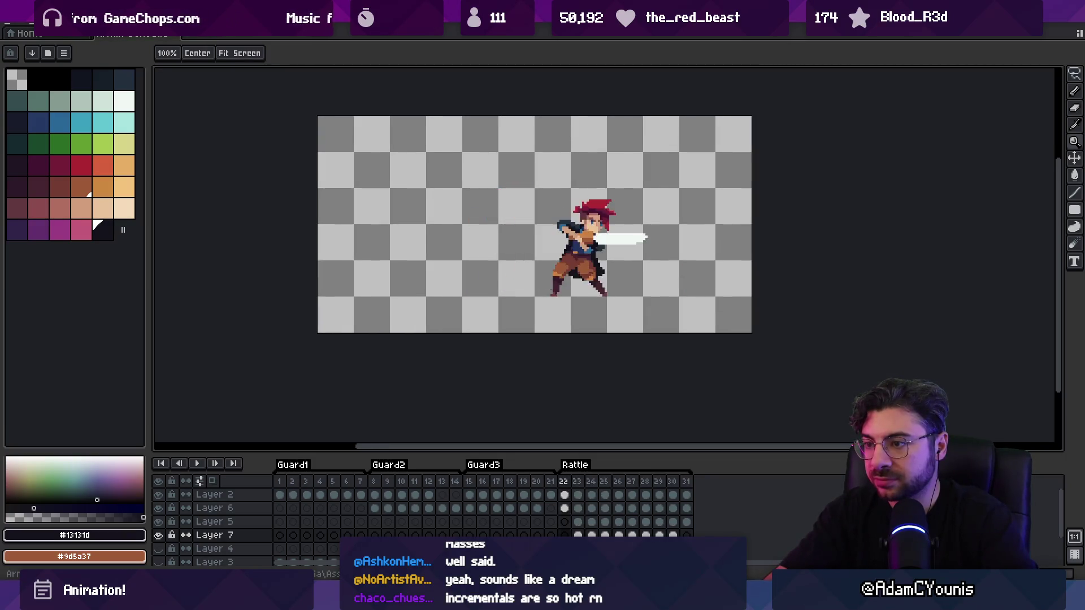
pyautogui.press('Return')
pyautogui.click(535, 233)
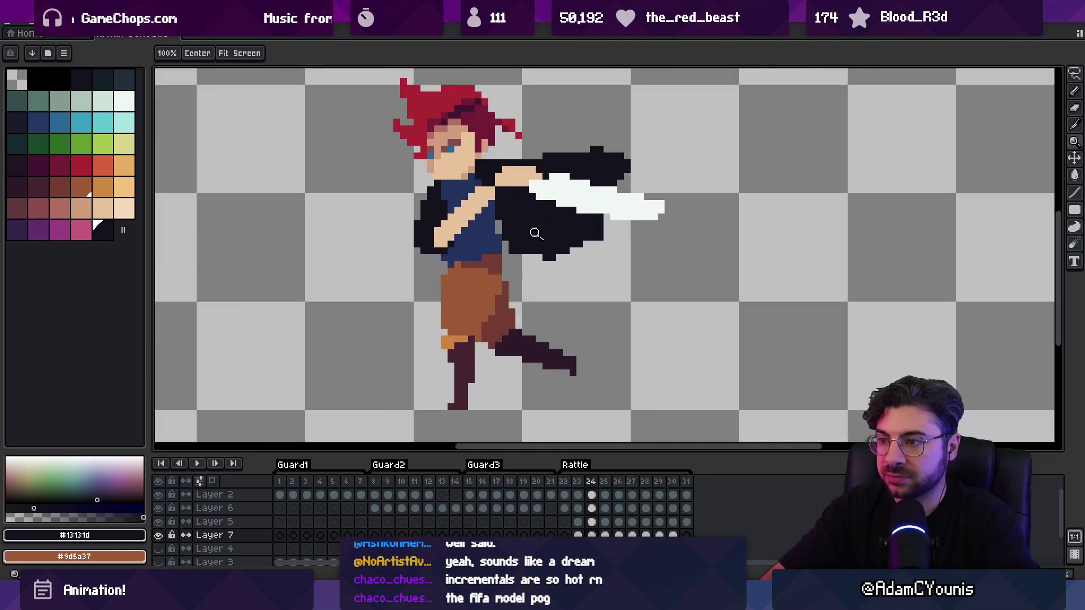
# Add dark blue pixels along the shirt's right edge
pyautogui.press('b')
pyautogui.keyDown('ctrl'); pyautogui.click(496, 214); pyautogui.keyUp('ctrl')
pyautogui.keyDown('alt'); pyautogui.click(497, 214); pyautogui.keyUp('alt')
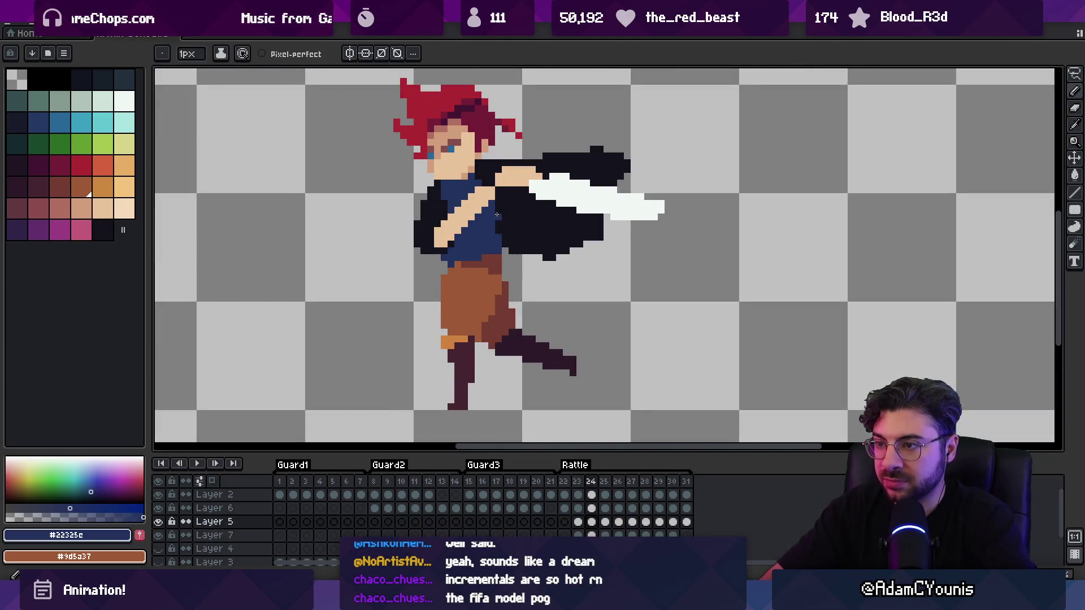
pyautogui.moveTo(500, 220); pyautogui.dragTo(494, 255)
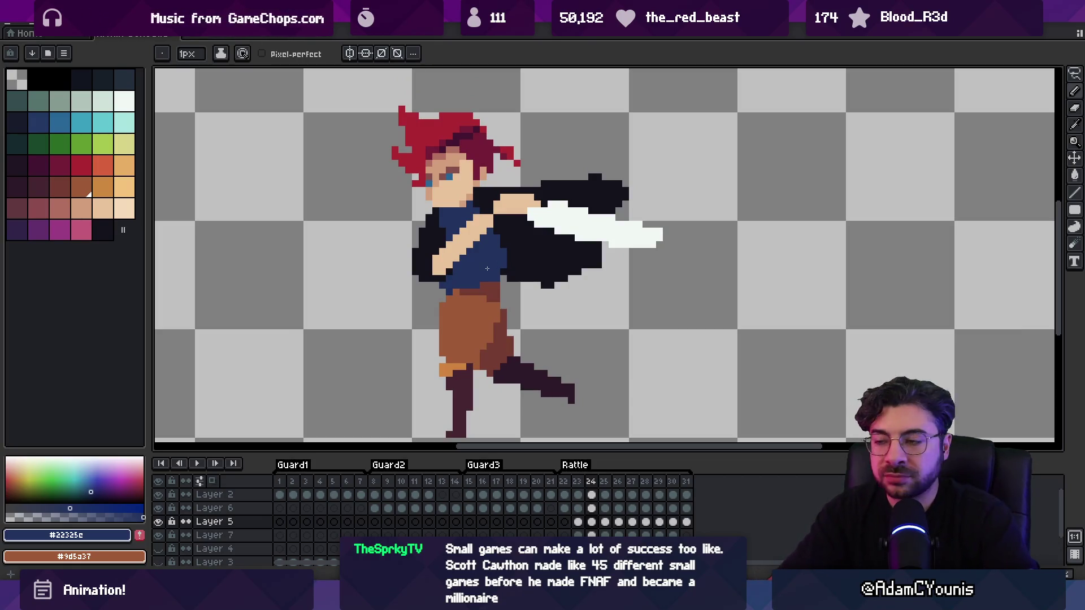
pyautogui.press('v')
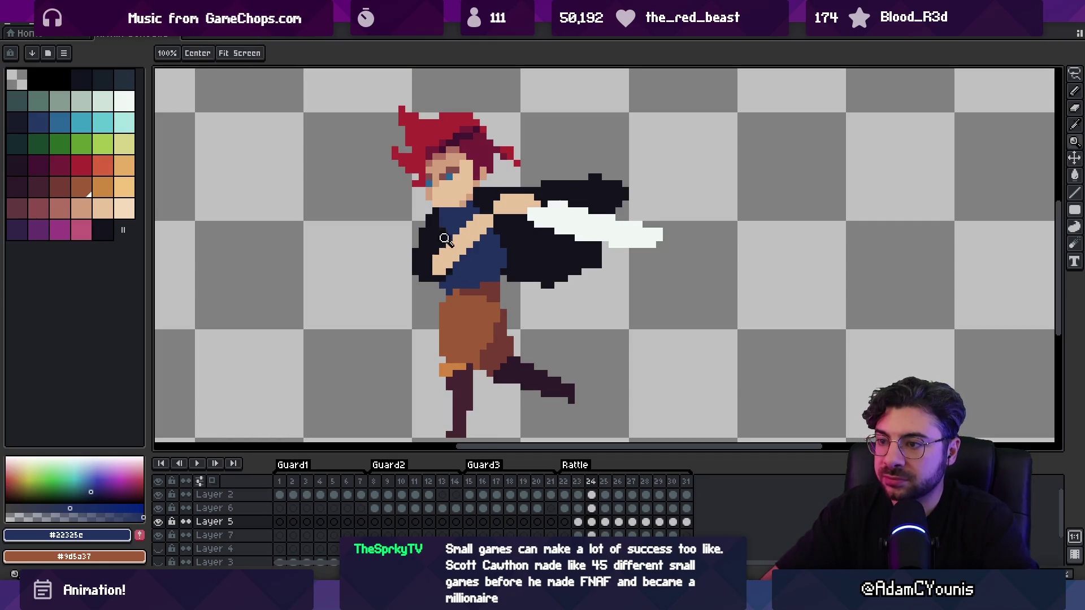
pyautogui.click(444, 239)
# On Layer 6, paint blue pixels along the shirt and add dark outline pixels
pyautogui.press('Up')
pyautogui.press('b')
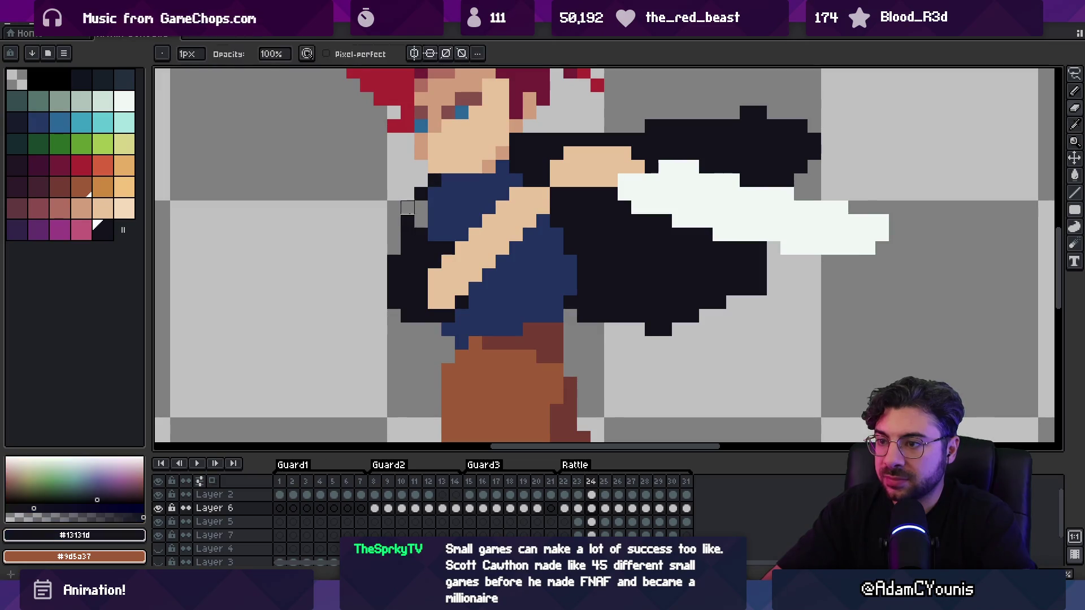
pyautogui.press('i')
pyautogui.moveTo(421, 235); pyautogui.dragTo(421, 208)
pyautogui.click(435, 249)
pyautogui.keyDown('alt'); pyautogui.click(434, 261); pyautogui.keyUp('alt')
pyautogui.click(475, 248)
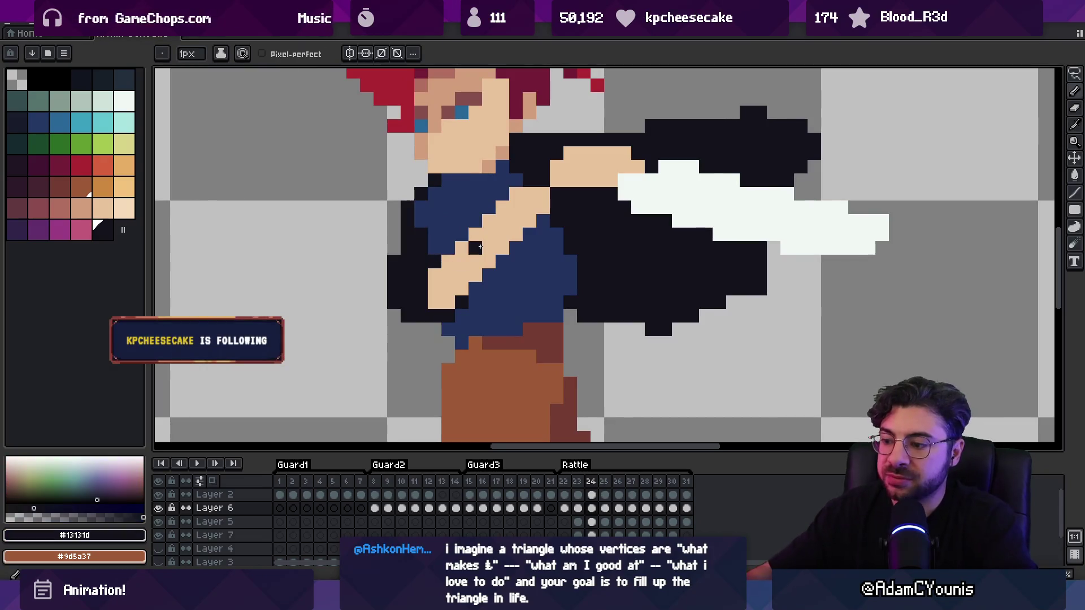
# Launch Chrome, search for 'leap year', and open its Steam store page
pyautogui.press('super')
pyautogui.write('chrome')
pyautogui.press('Return')
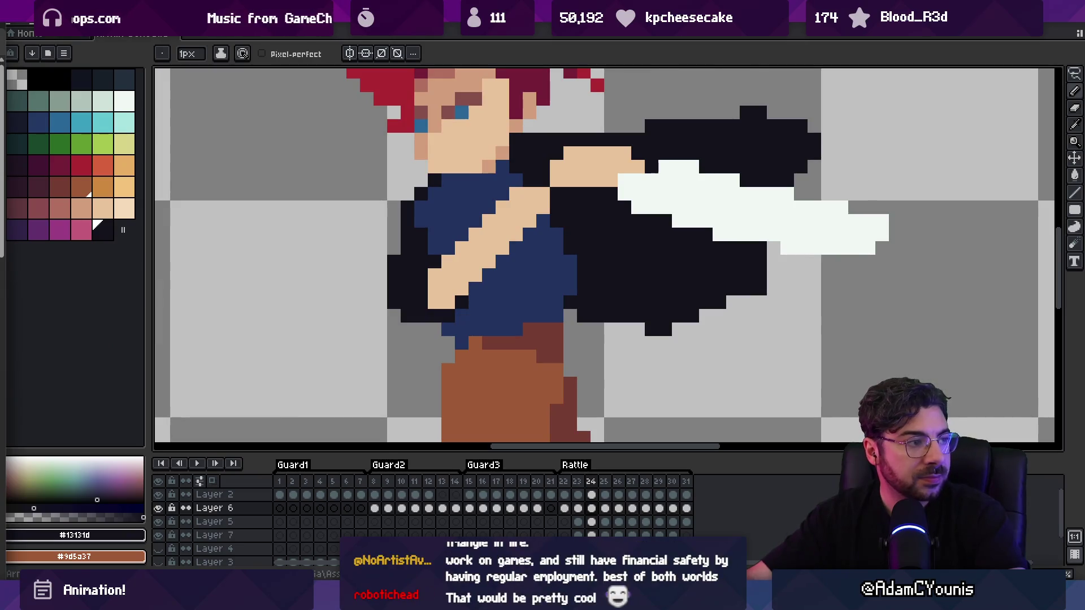
pyautogui.hotkey('alt', 'Tab')
pyautogui.click(169, 187)
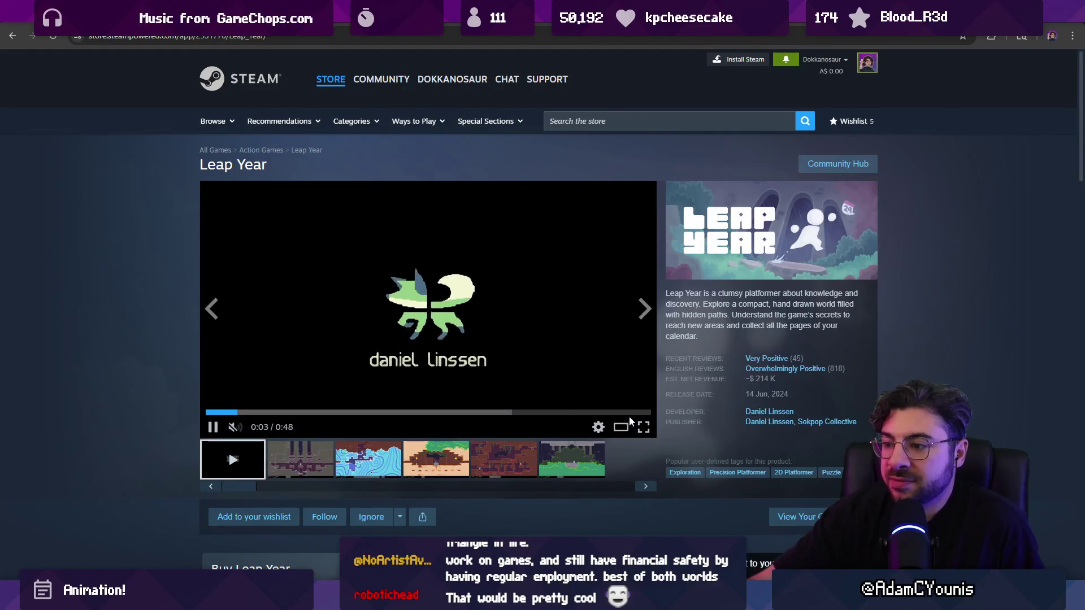
pyautogui.click(643, 428)
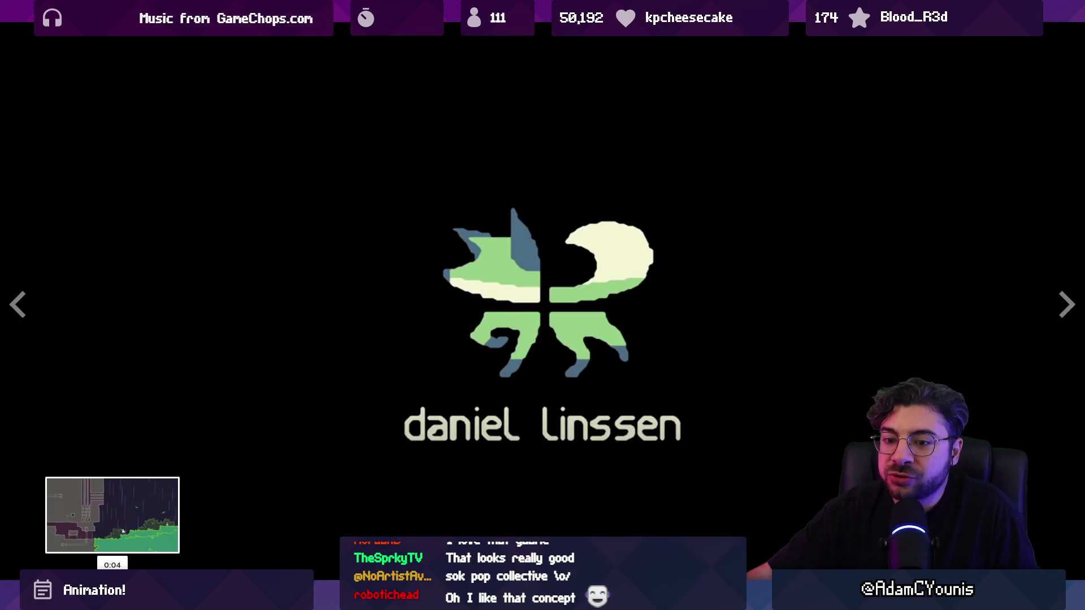
pyautogui.click(112, 572)
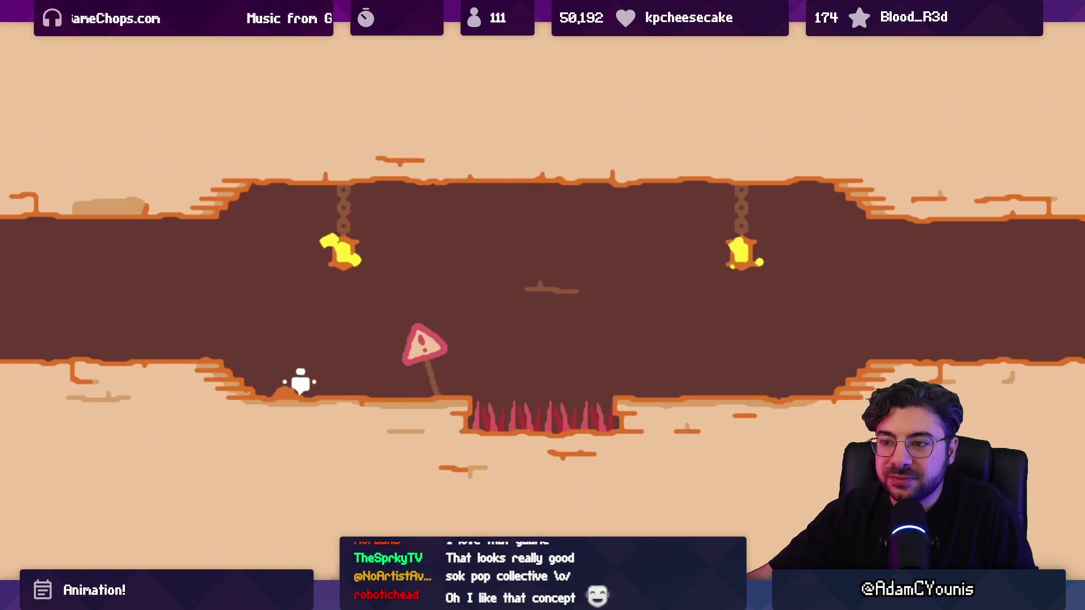
pyautogui.moveTo(457, 475)
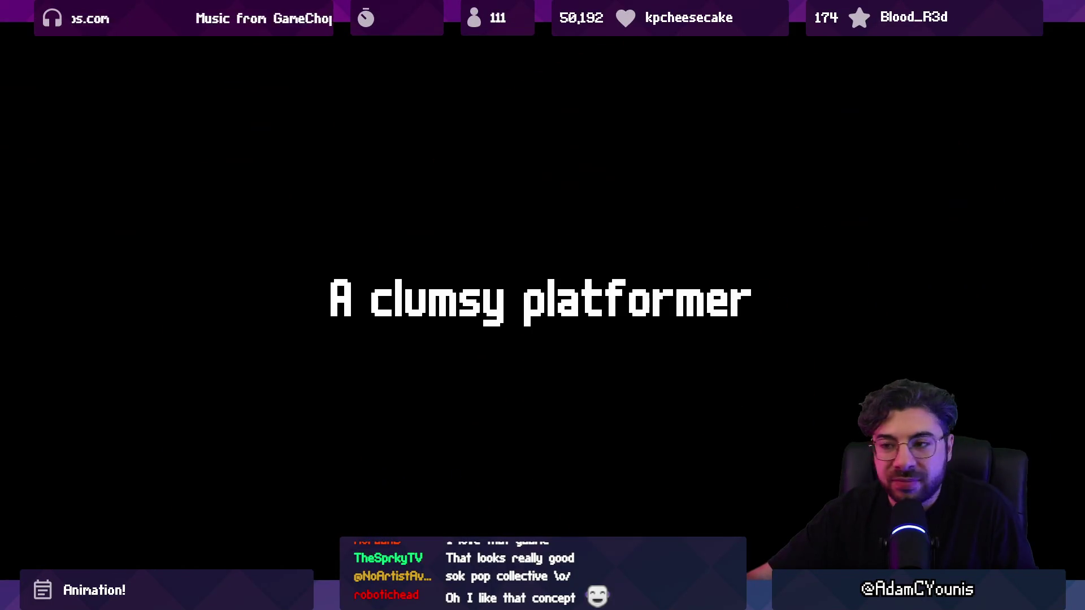
pyautogui.press('Escape')
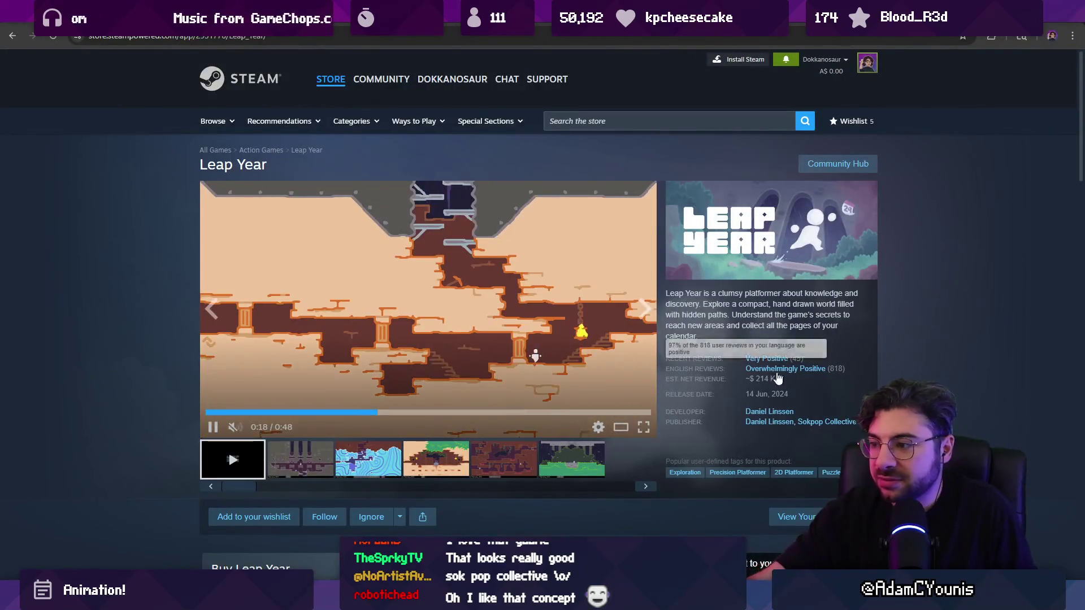
pyautogui.moveTo(235, 364)
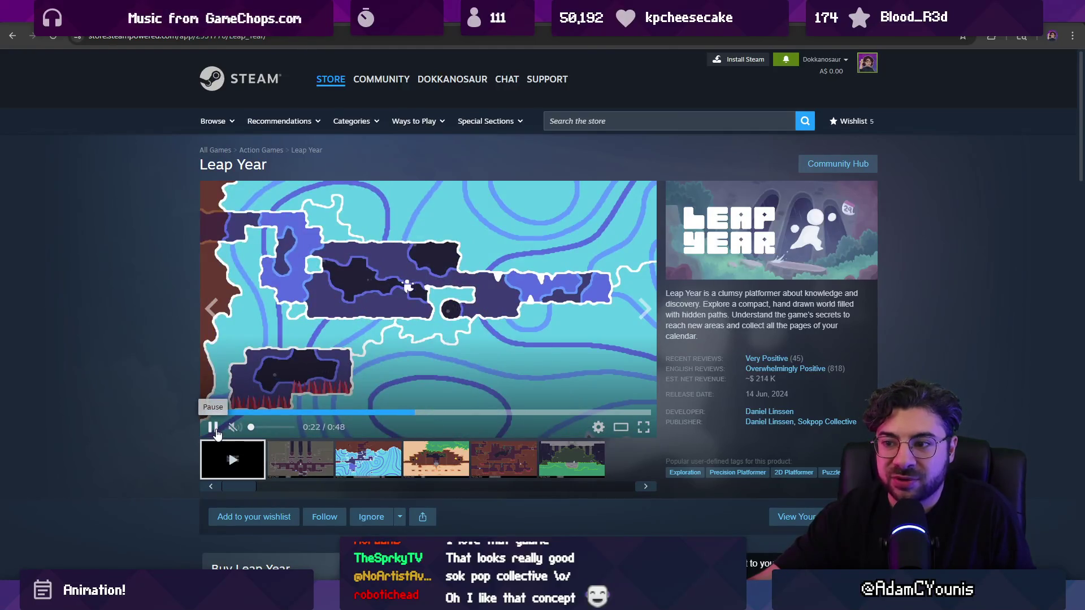
pyautogui.click(642, 427)
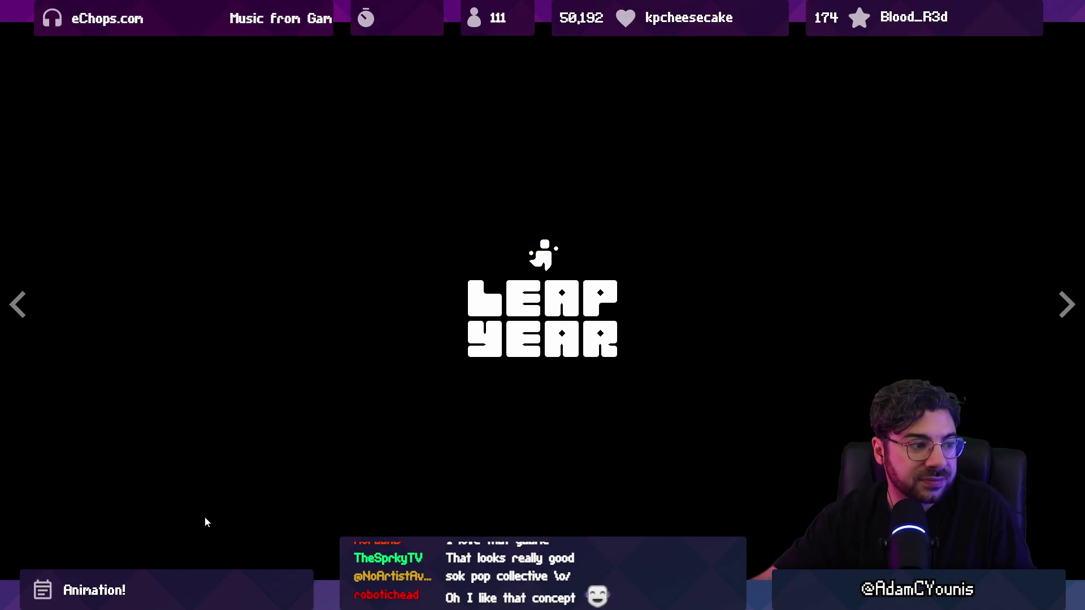
pyautogui.press('Escape')
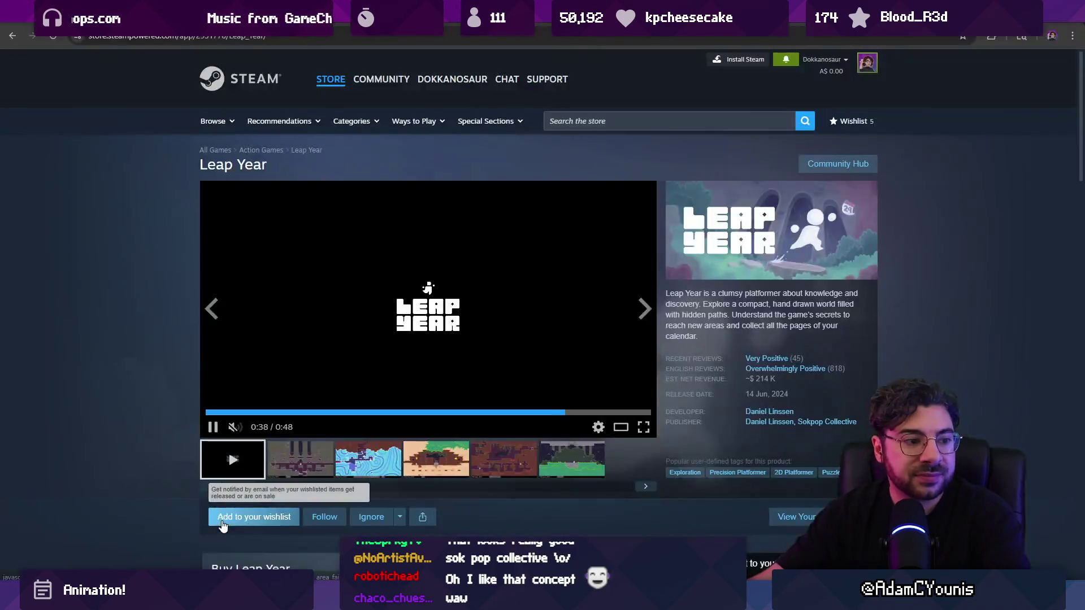
# Return to Aseprite, stop playback, and zoom in on the swordsman's torso
pyautogui.hotkey('alt', 'Tab')
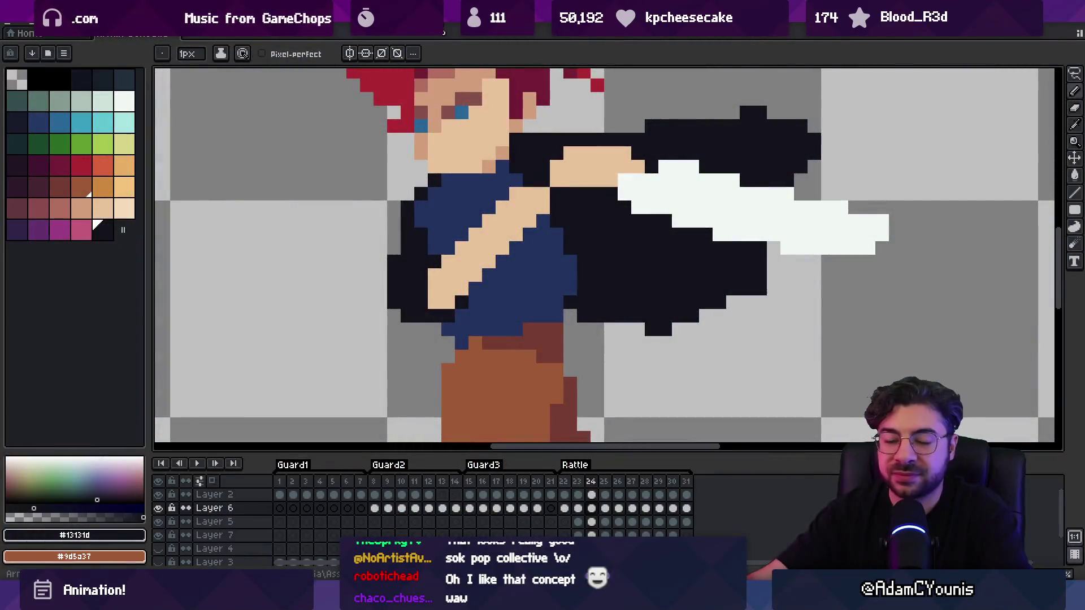
pyautogui.scroll(2, 441, 277)
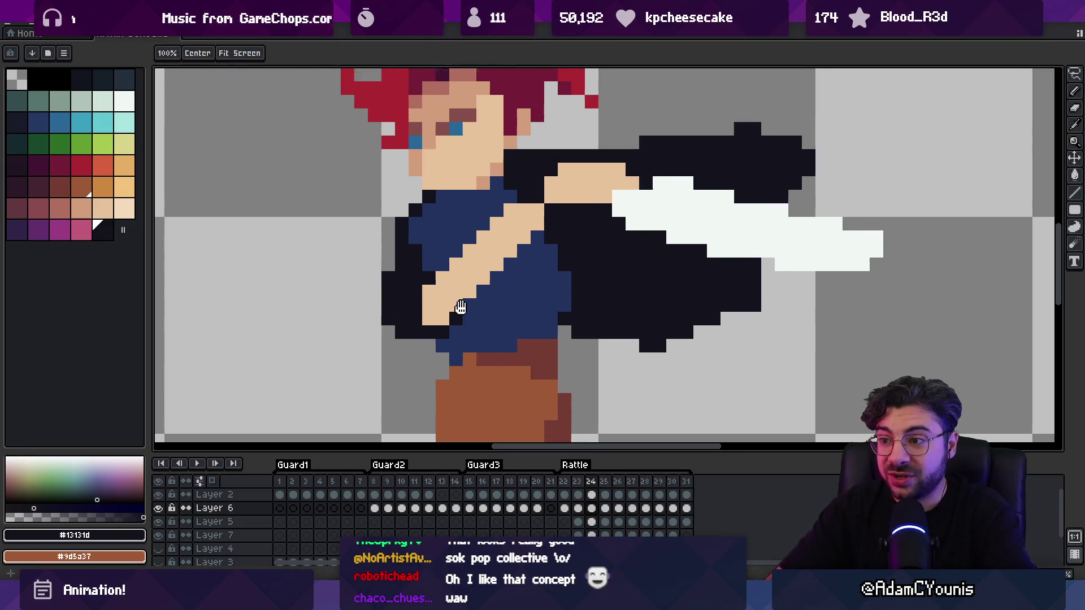
pyautogui.press('z')
pyautogui.scroll(-8, 522, 268)
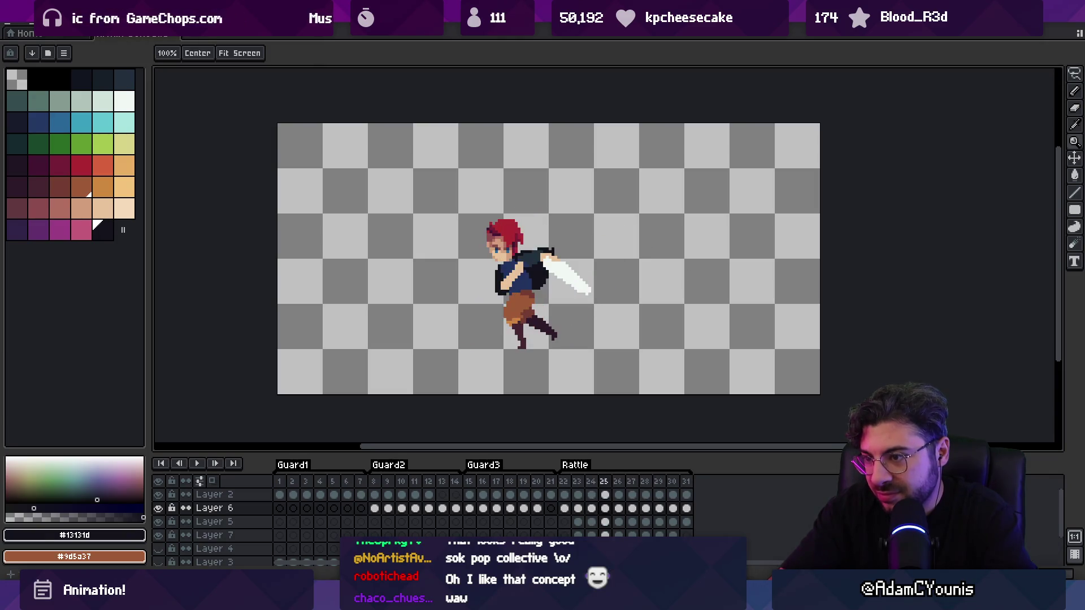
pyautogui.click(528, 269)
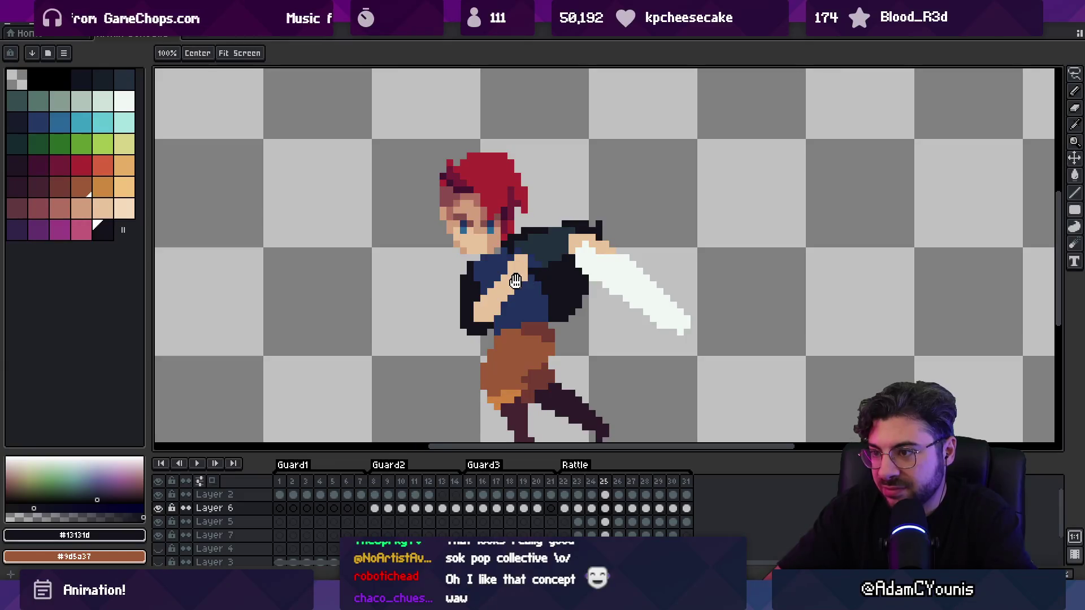
pyautogui.scroll(-3, 458, 219)
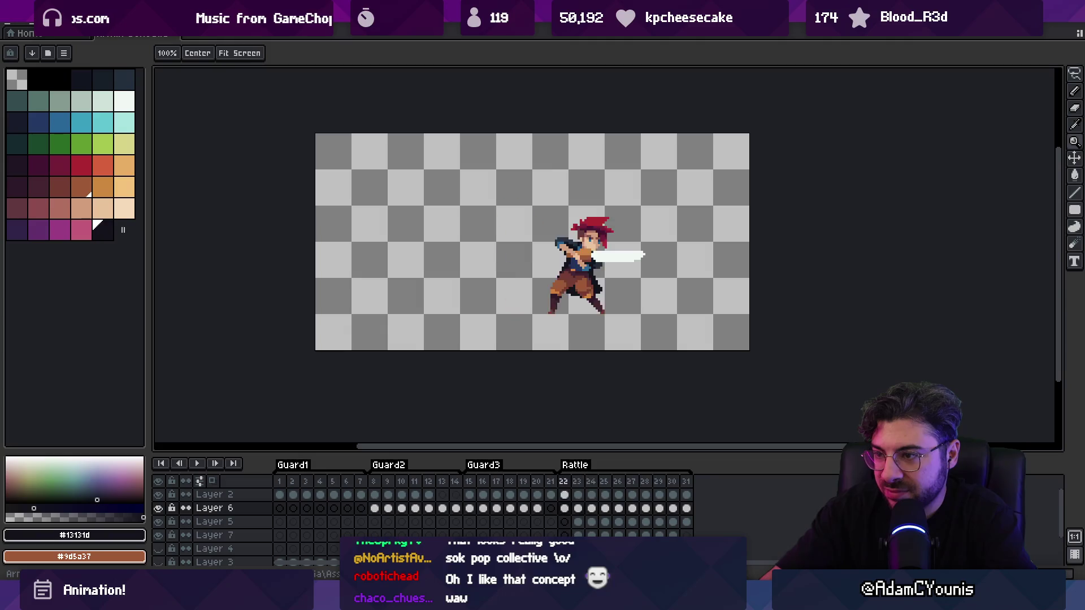
pyautogui.press('Return')
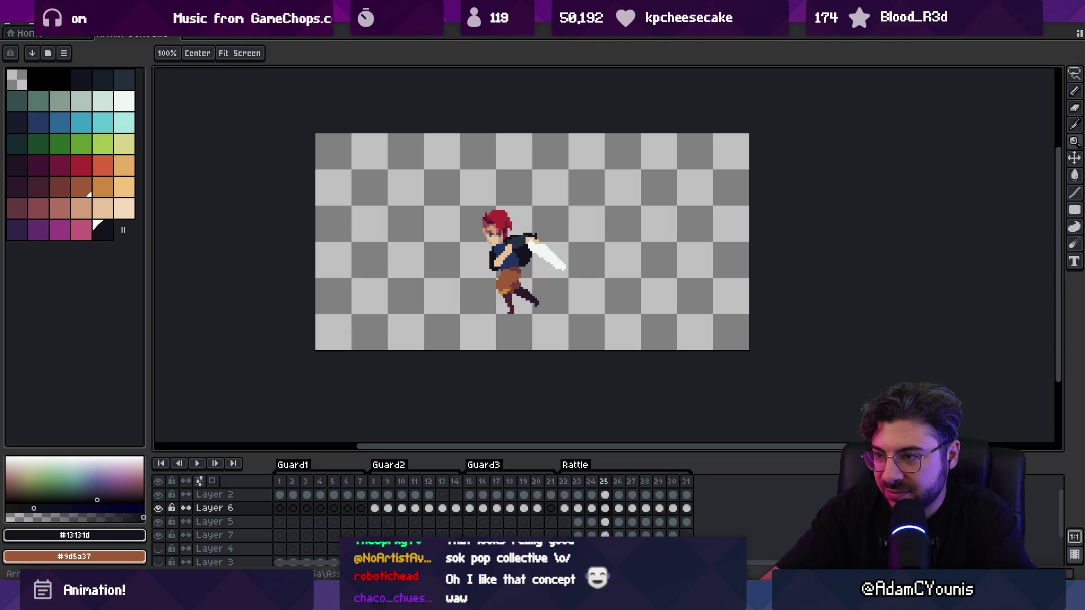
pyautogui.click(505, 254)
# Shift the character about 8 px left on frame 25 and sample the skin tone
pyautogui.press('b')
pyautogui.press('v')
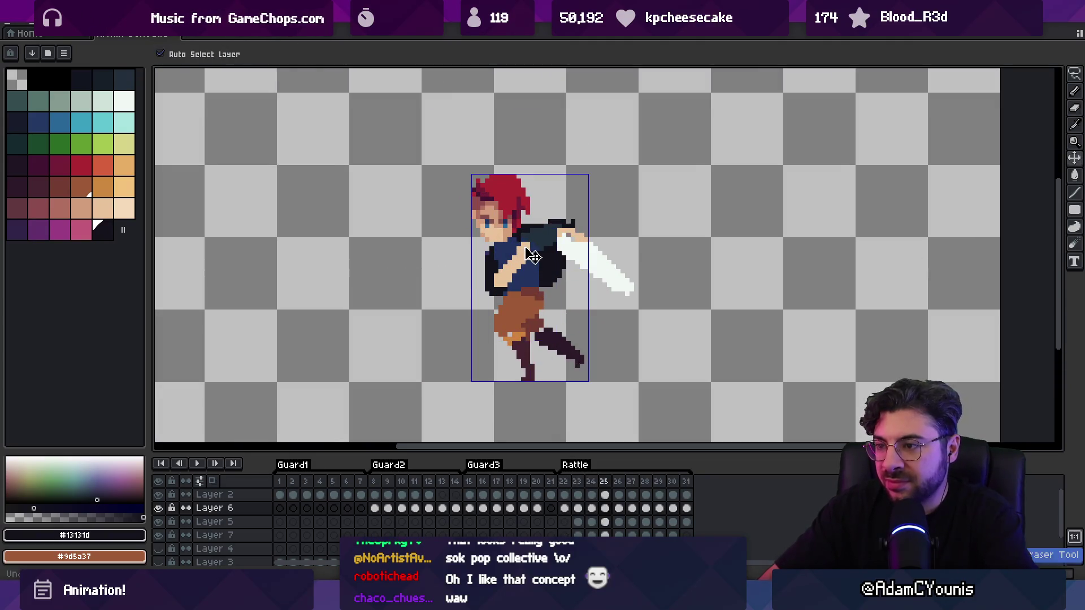
pyautogui.moveTo(525, 276); pyautogui.dragTo(520, 275)
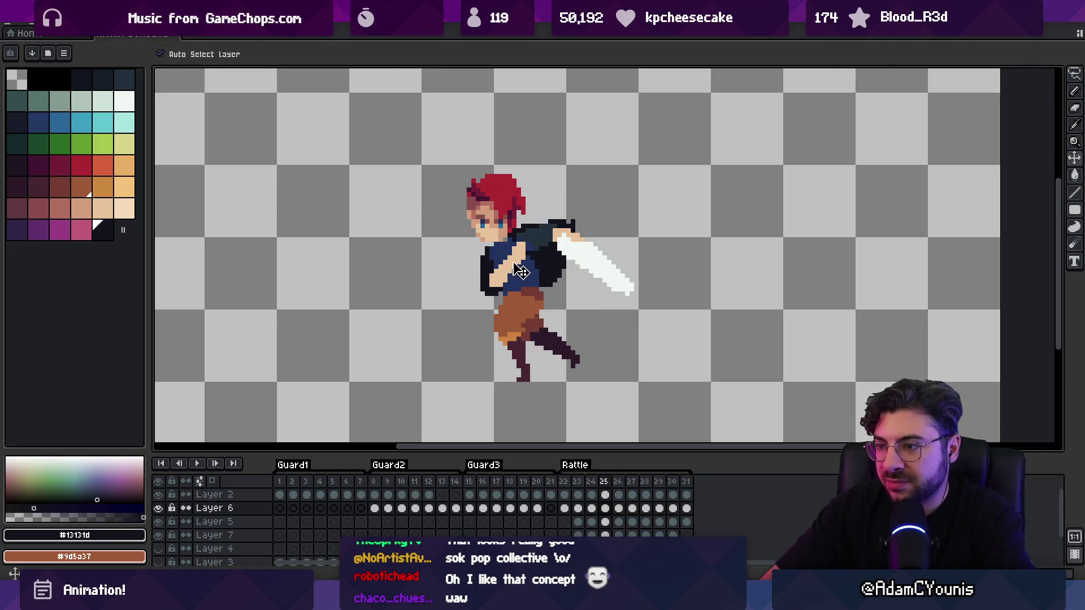
pyautogui.press('b')
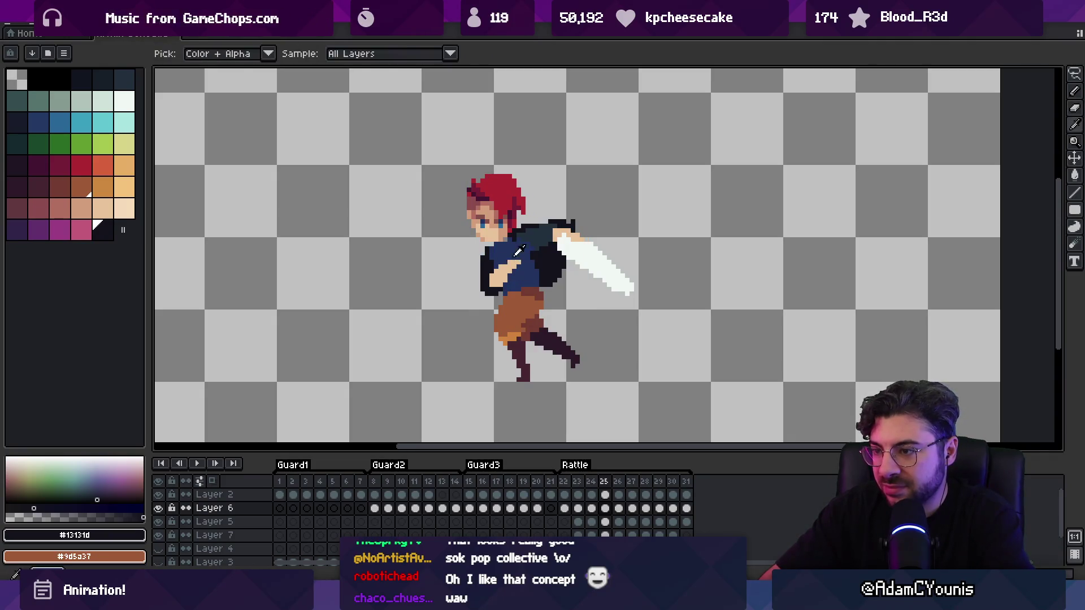
pyautogui.keyDown('alt'); pyautogui.click(508, 275); pyautogui.keyUp('alt')
# Erase the hand's skin pixels on frame 26, comparing against neighbouring frames
pyautogui.press('Right')
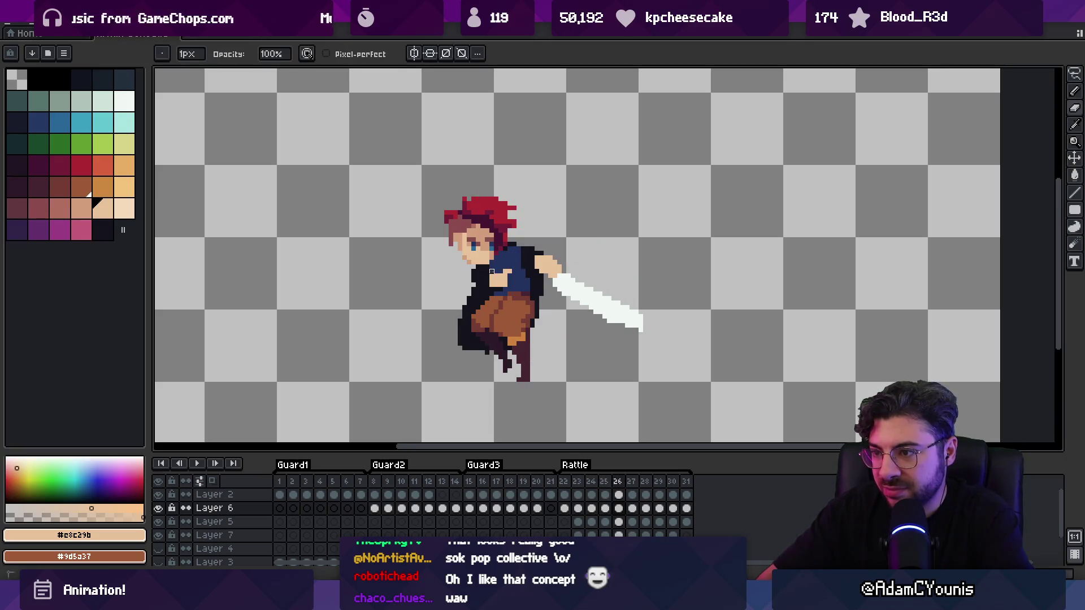
pyautogui.press('e')
pyautogui.moveTo(492, 271); pyautogui.dragTo(482, 285)
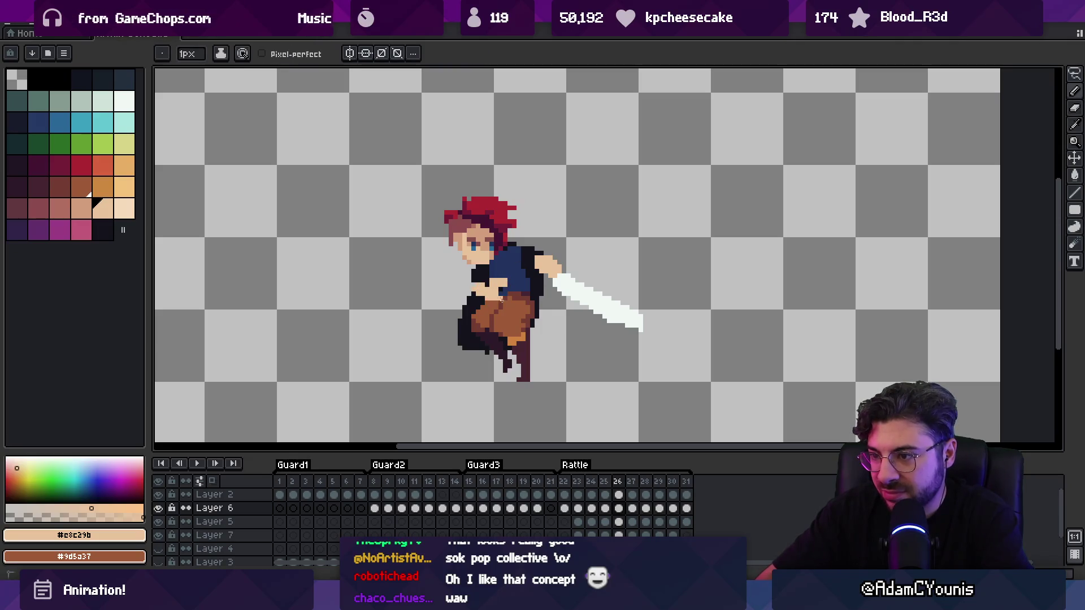
pyautogui.press('v')
pyautogui.press('Left')
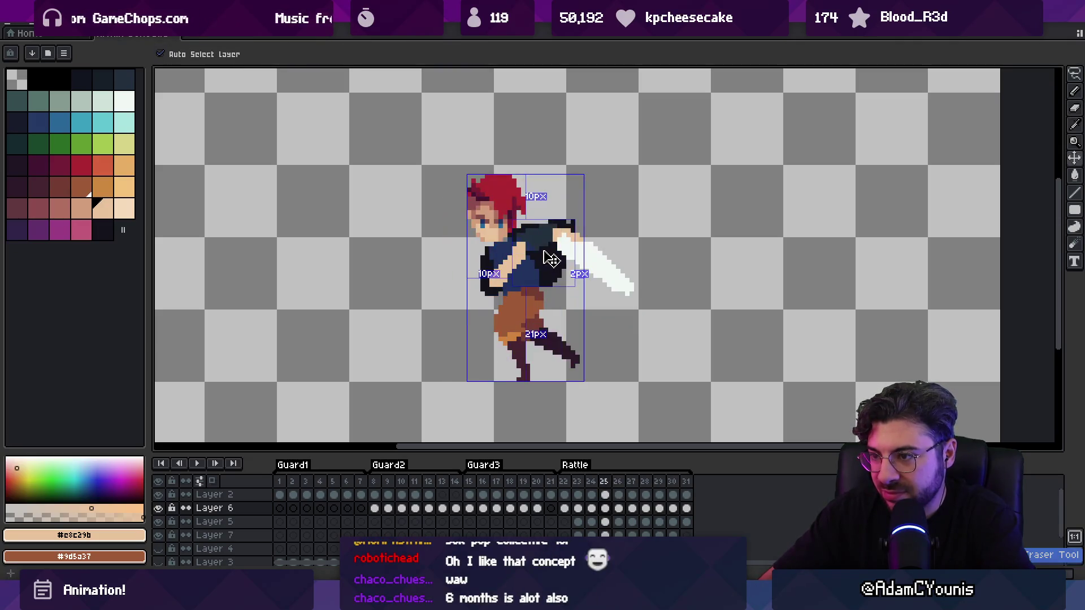
pyautogui.press('Right')
pyautogui.press('b')
pyautogui.press('Right')
pyautogui.press('Right')
pyautogui.press('Right')
pyautogui.press('Right')
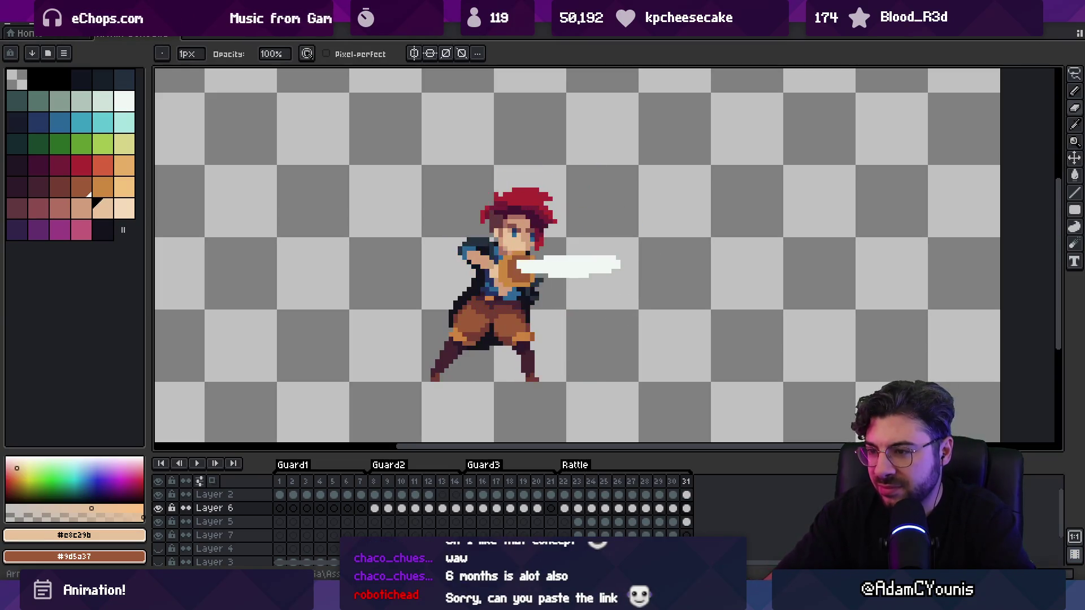
# Play the animation, stop on frame 23, and recentre the character
pyautogui.press('Return')
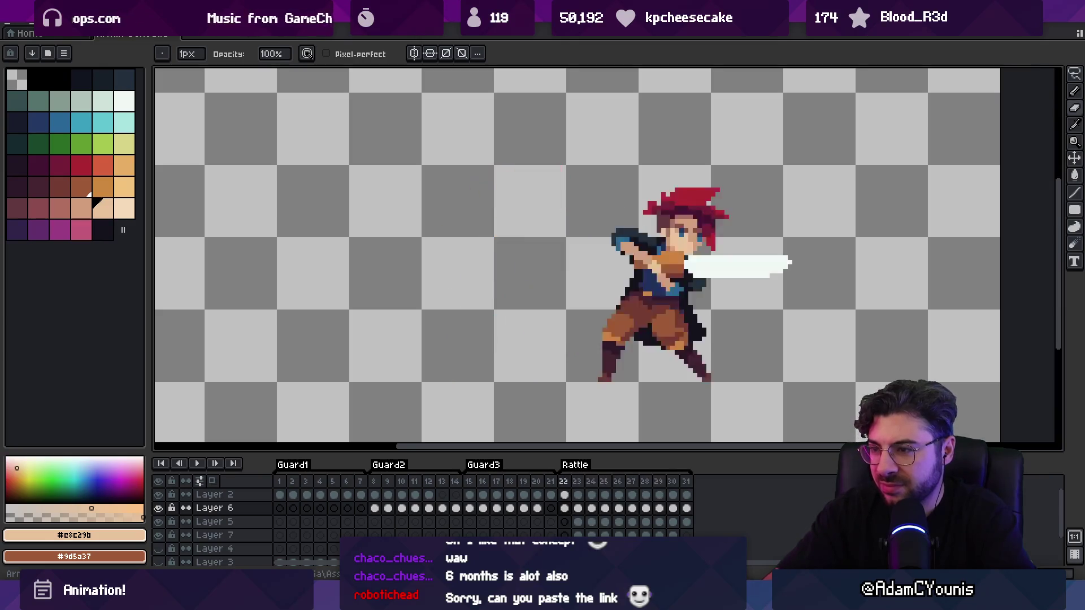
pyautogui.press('Return')
pyautogui.moveTo(573, 239); pyautogui.dragTo(500, 278)
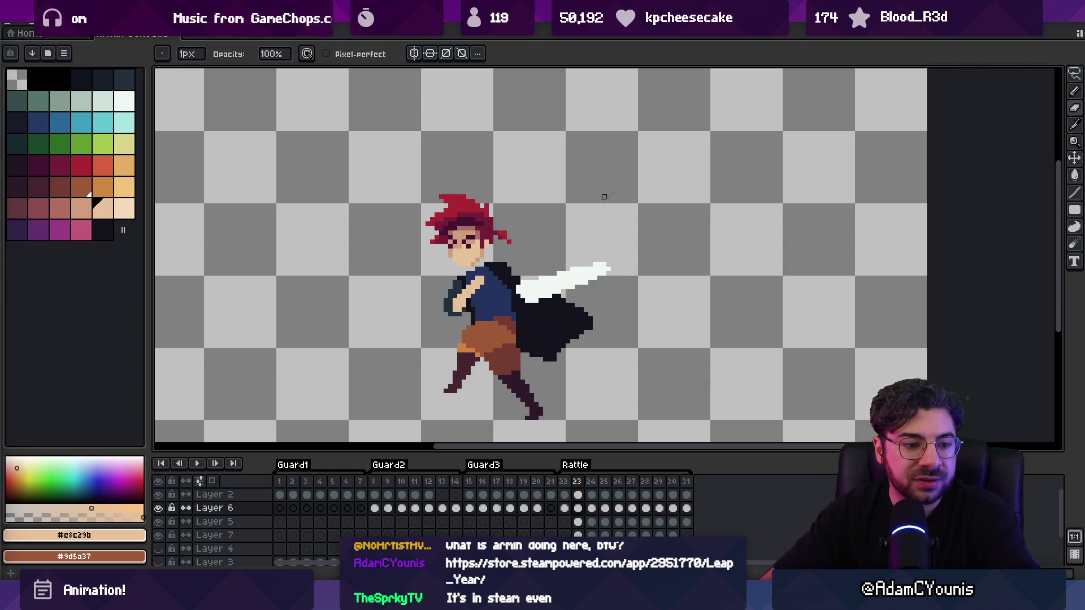
# Select Rattle frames 22–31 in the timeline header and loop-play them, then zoom on the blade
pyautogui.scroll(-2, 503, 225)
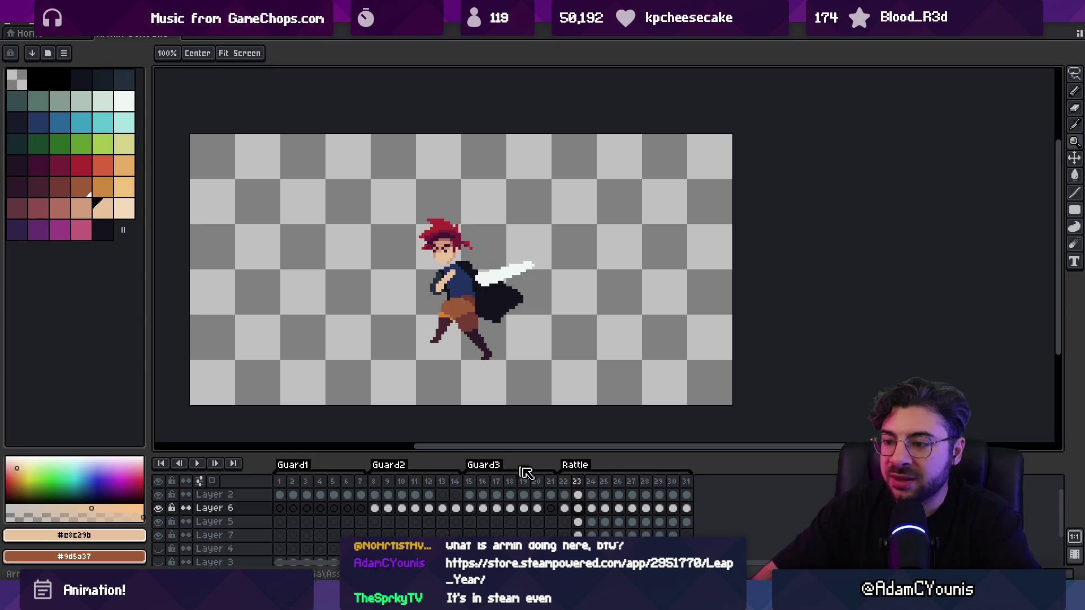
pyautogui.click(565, 482)
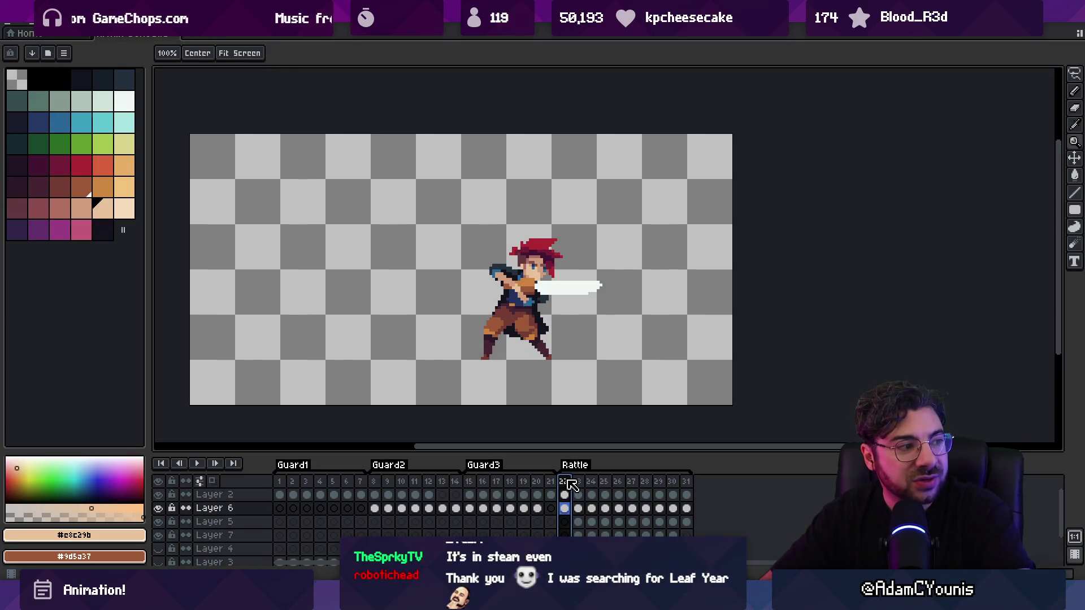
pyautogui.click(581, 485)
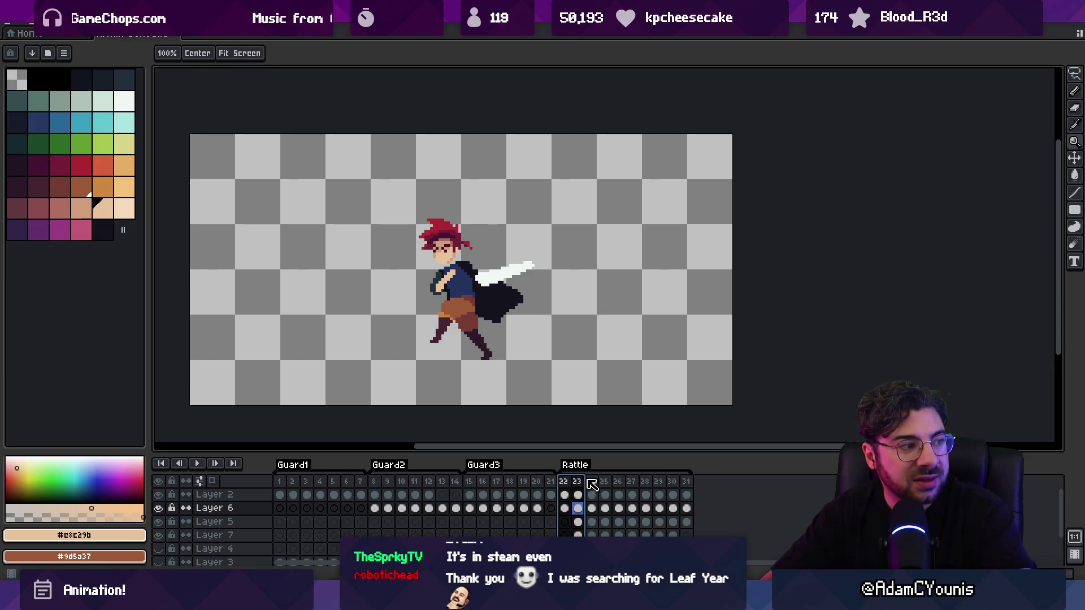
pyautogui.click(606, 481)
pyautogui.moveTo(615, 477); pyautogui.dragTo(682, 463)
pyautogui.press('Return')
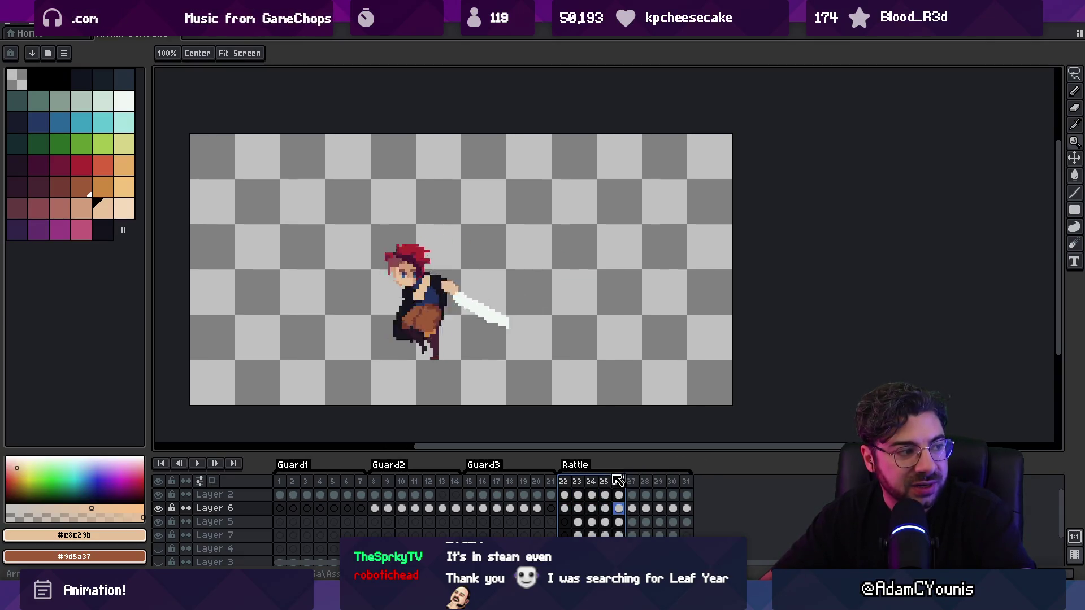
pyautogui.click(556, 482)
pyautogui.moveTo(560, 485); pyautogui.dragTo(700, 459)
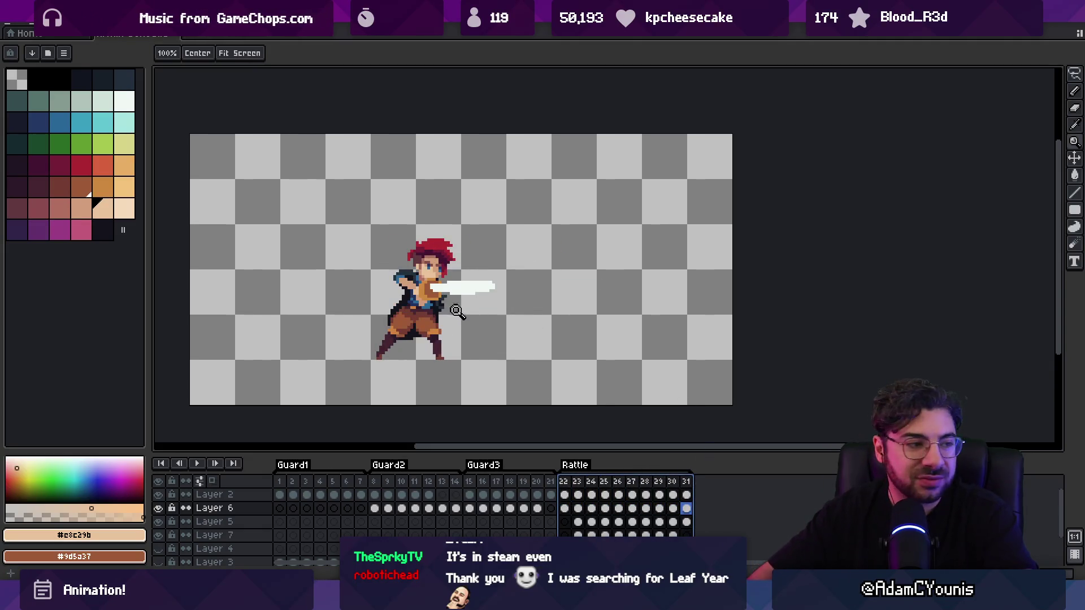
pyautogui.click(490, 249)
# Sample the blade's white and the brown #9d5a37 swatch while zooming in on the blade
pyautogui.press('b')
pyautogui.keyDown('alt'); pyautogui.click(461, 247); pyautogui.keyUp('alt')
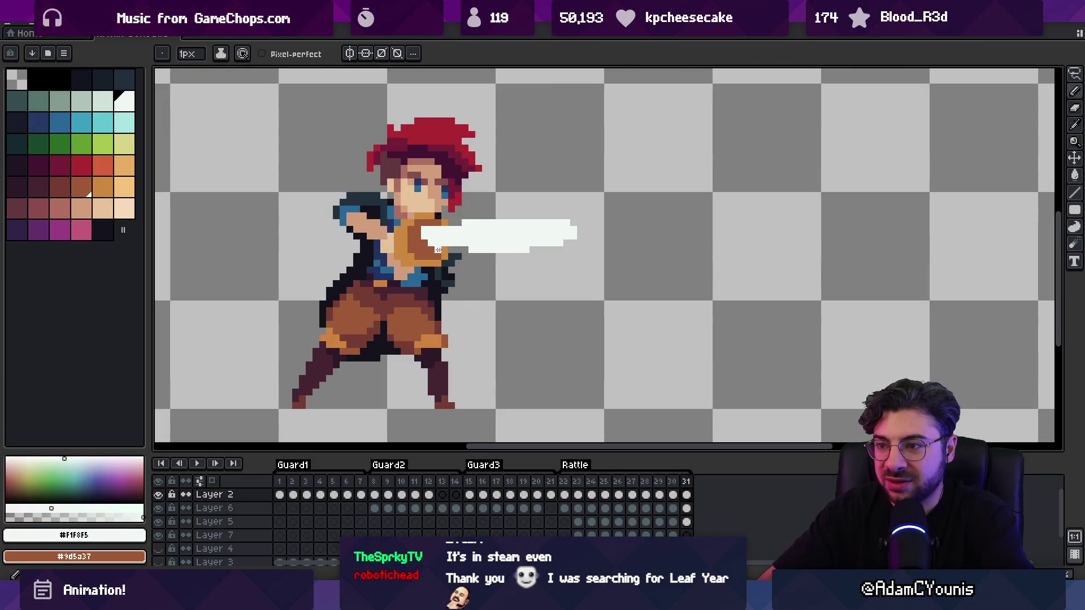
pyautogui.keyDown('alt'); pyautogui.click(433, 249); pyautogui.keyUp('alt')
pyautogui.press('e')
pyautogui.scroll(-4, 473, 237)
pyautogui.scroll(3, 514, 236)
pyautogui.keyDown('alt'); pyautogui.click(505, 227); pyautogui.keyUp('alt')
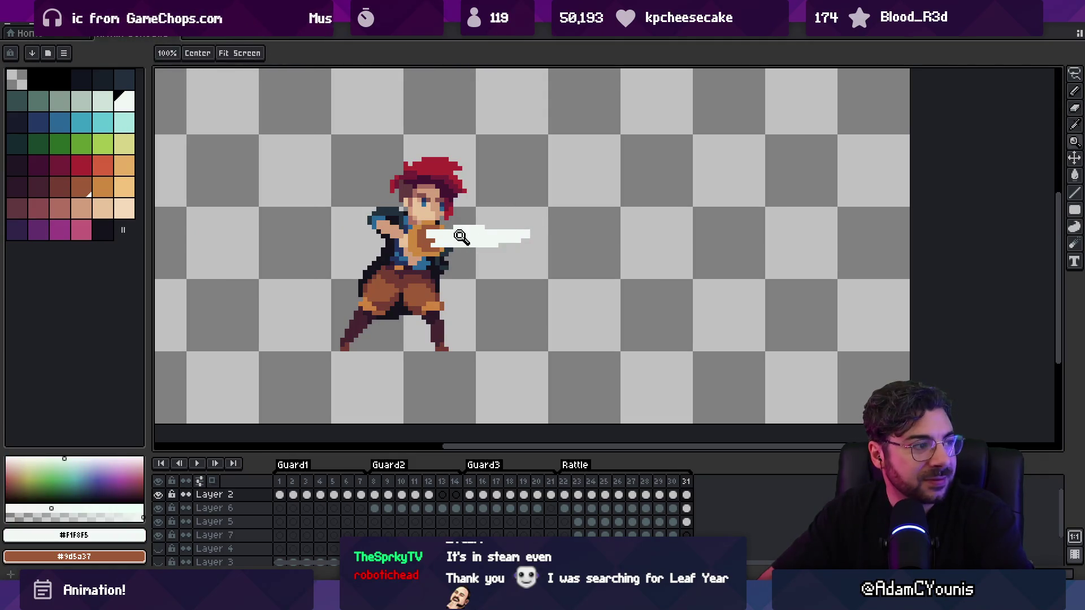
pyautogui.press('z')
pyautogui.scroll(-2, 447, 228)
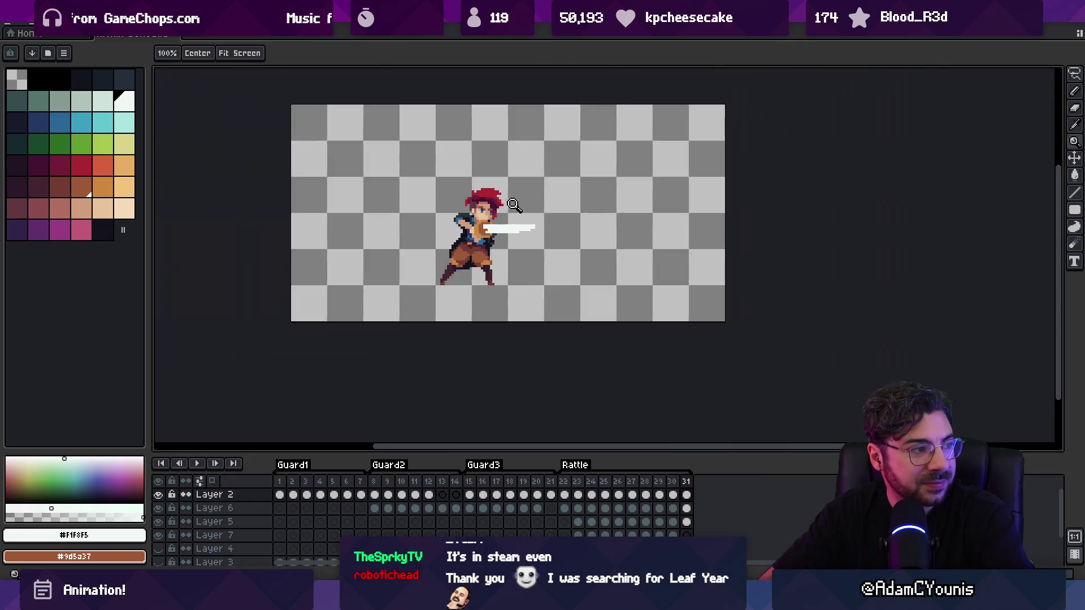
pyautogui.scroll(1, 513, 227)
pyautogui.scroll(3, 513, 227)
# Paint brown-orange over the blade's left end at the grip, then play the animation
pyautogui.press('b')
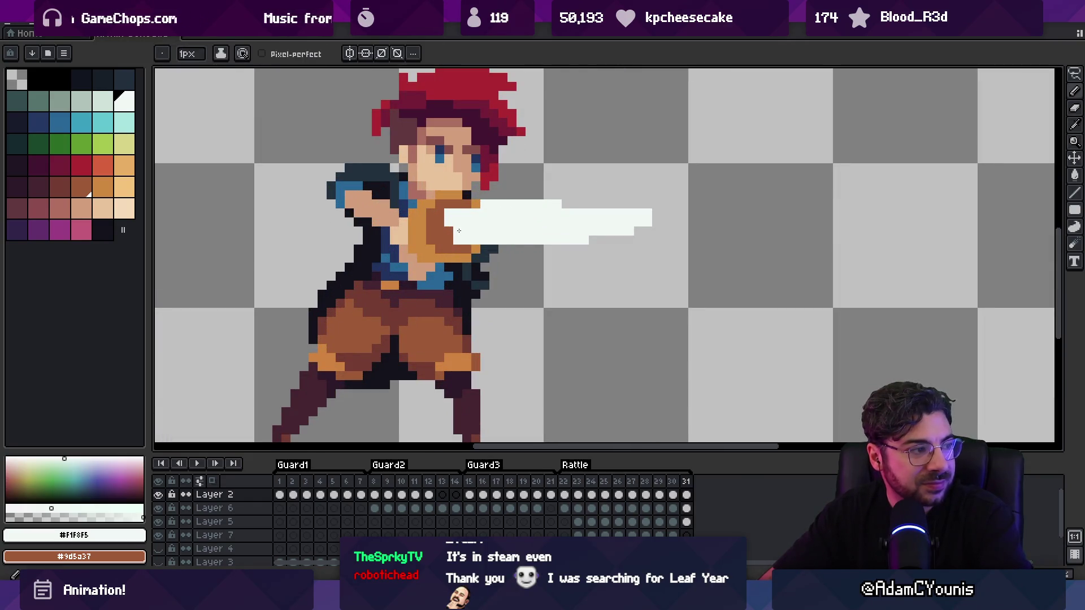
pyautogui.scroll(-3, 543, 220)
pyautogui.scroll(3, 537, 220)
pyautogui.press('i')
pyautogui.press('b')
pyautogui.keyDown('alt'); pyautogui.click(502, 220); pyautogui.keyUp('alt')
pyautogui.moveTo(501, 220); pyautogui.dragTo(491, 225)
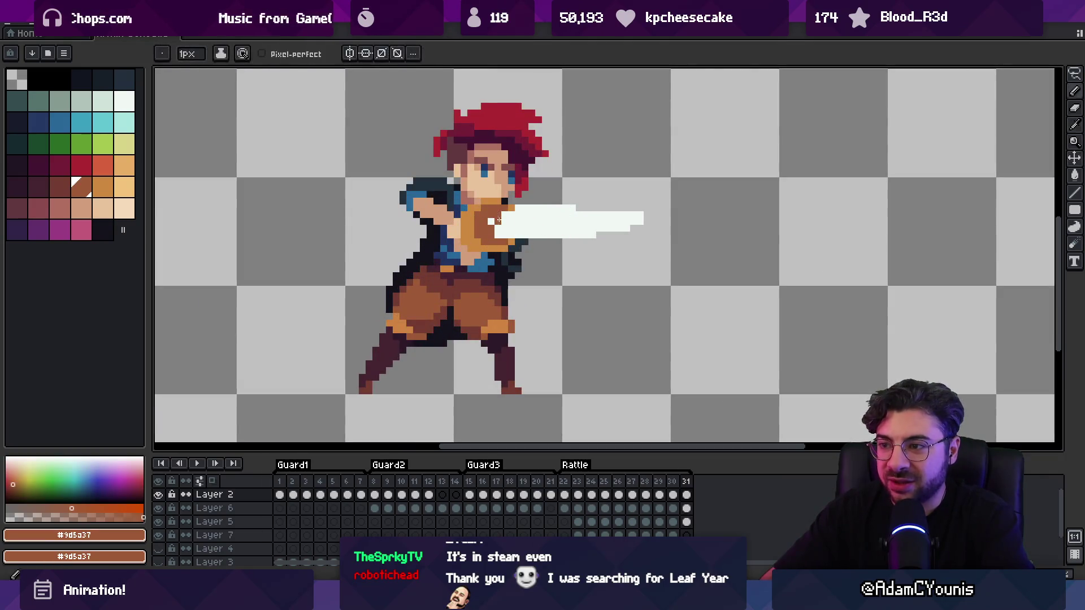
pyautogui.keyDown('alt'); pyautogui.click(509, 217); pyautogui.keyUp('alt')
pyautogui.press('z')
pyautogui.scroll(-3, 508, 215)
pyautogui.scroll(2, 572, 213)
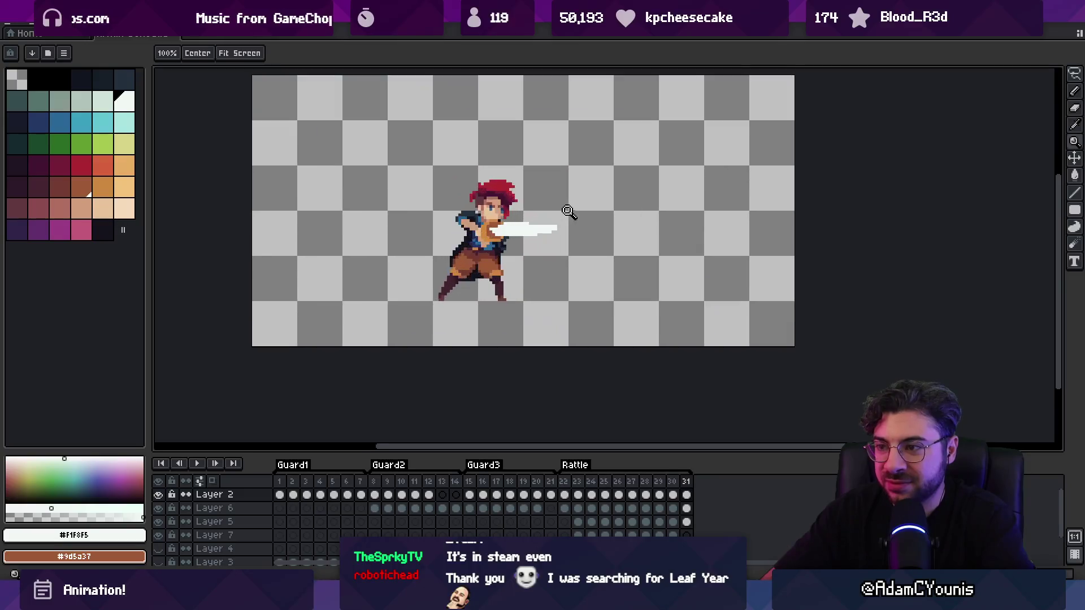
pyautogui.press('Return')
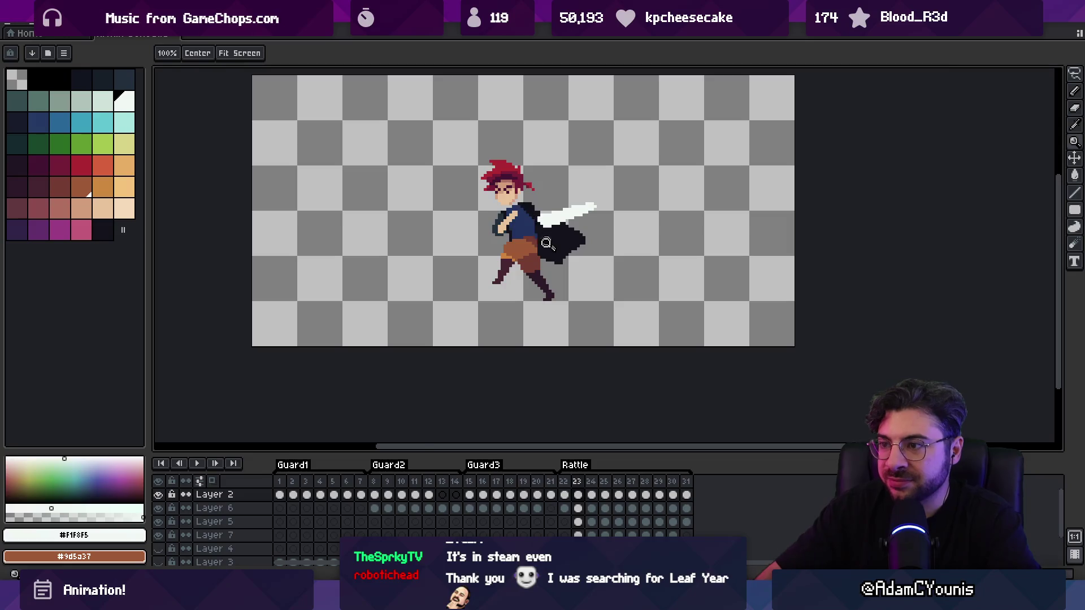
# Pick the bright orange swatch and add a new layer above the cape layer
pyautogui.click(565, 178)
pyautogui.press('v')
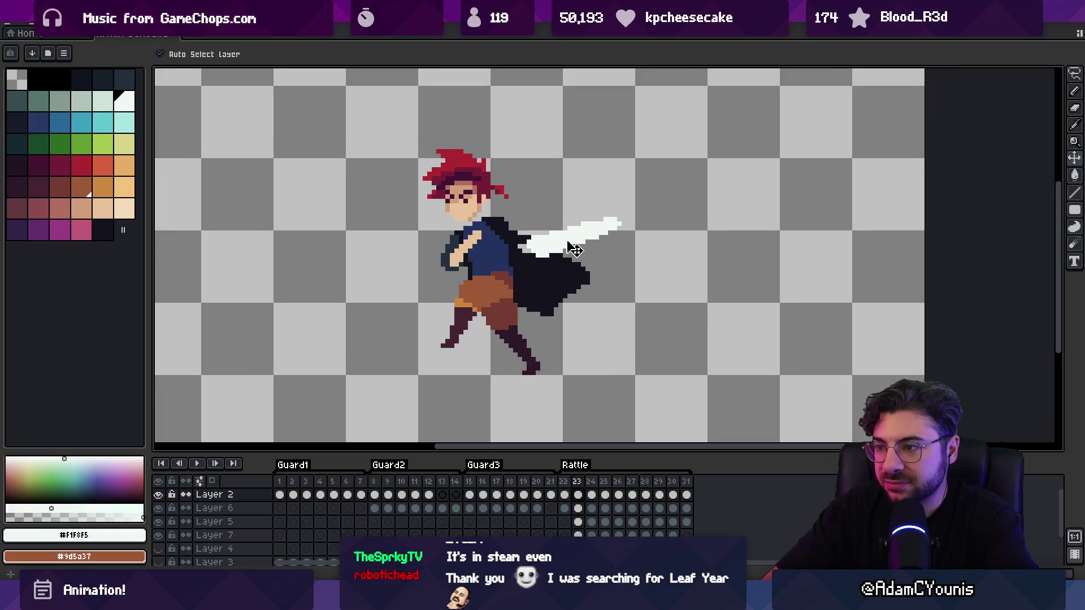
pyautogui.click(111, 188)
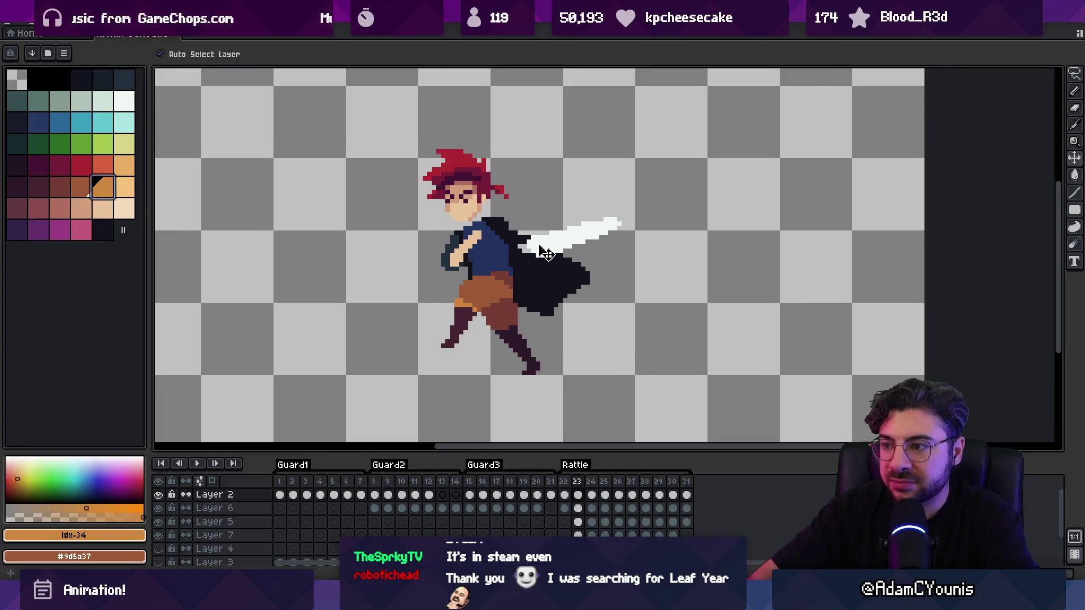
pyautogui.click(564, 270)
pyautogui.hotkey('shift', 'n')
pyautogui.press('b')
# Paint the orange hilt under the sword on frame 23, extending it over the dark cloak
pyautogui.moveTo(565, 252)
pyautogui.mouseDown()
pyautogui.moveTo(523, 249)
pyautogui.moveTo(557, 243)
pyautogui.moveTo(537, 248)
pyautogui.mouseUp()
pyautogui.press('e')
pyautogui.press('+')
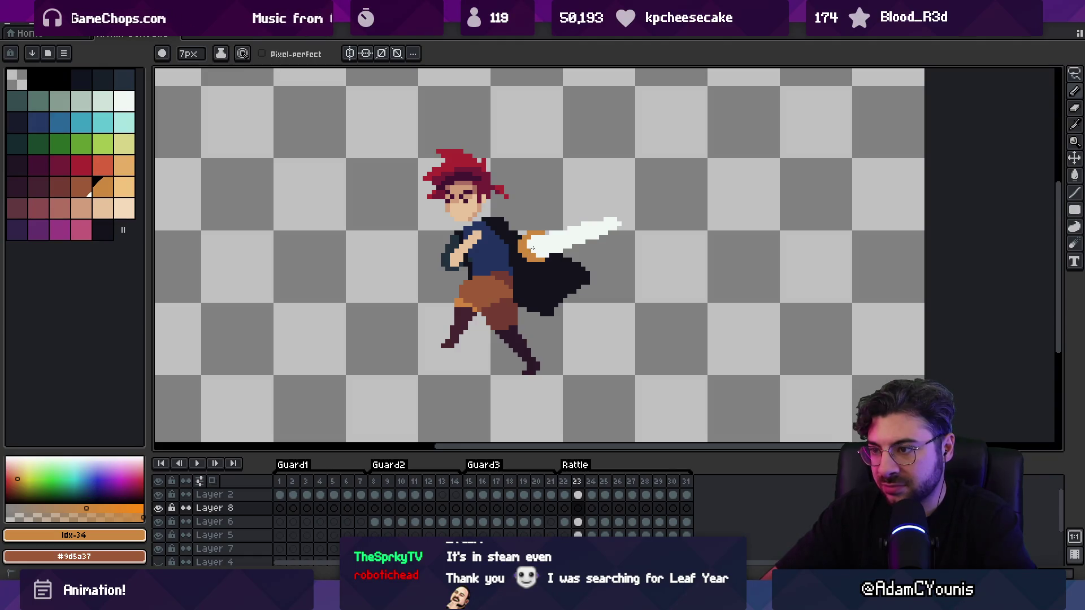
pyautogui.moveTo(536, 246); pyautogui.dragTo(526, 249)
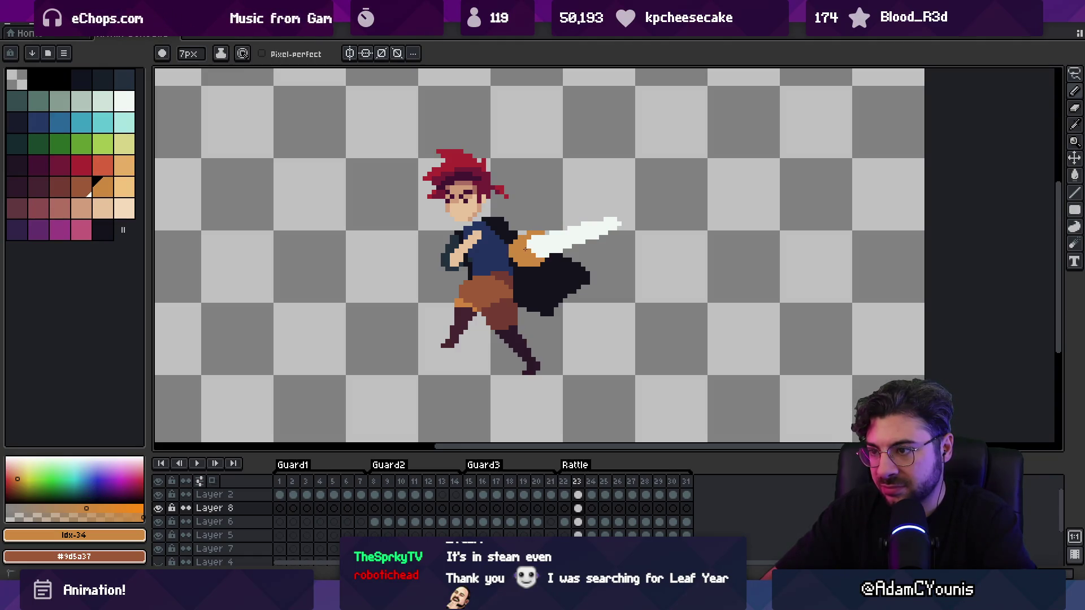
pyautogui.press('b')
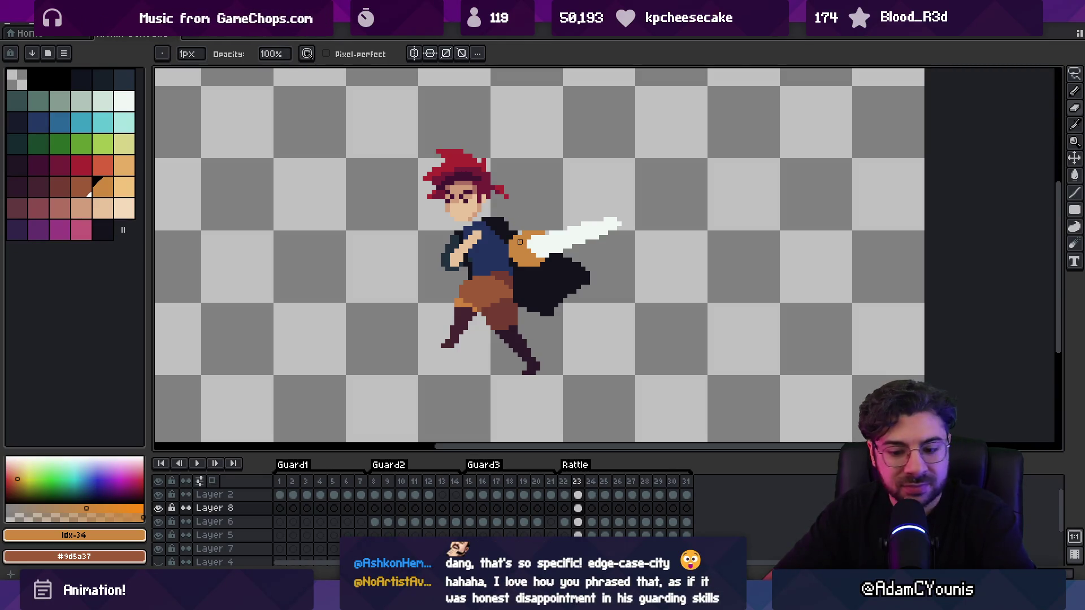
pyautogui.press('e')
# Paint the orange hilt on frames 24 and 25
pyautogui.press('Right')
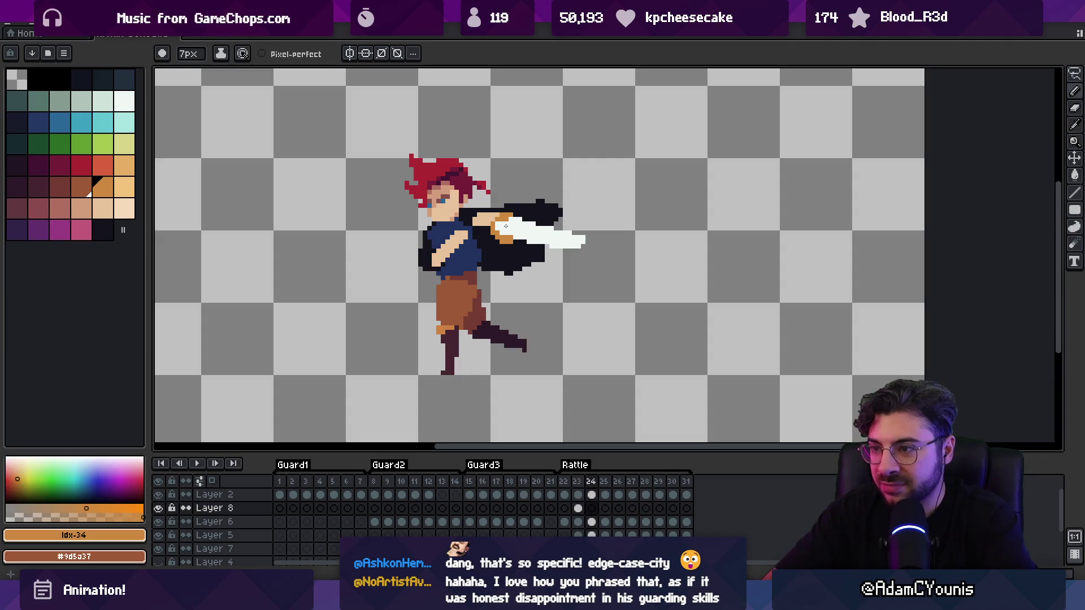
pyautogui.click(499, 224)
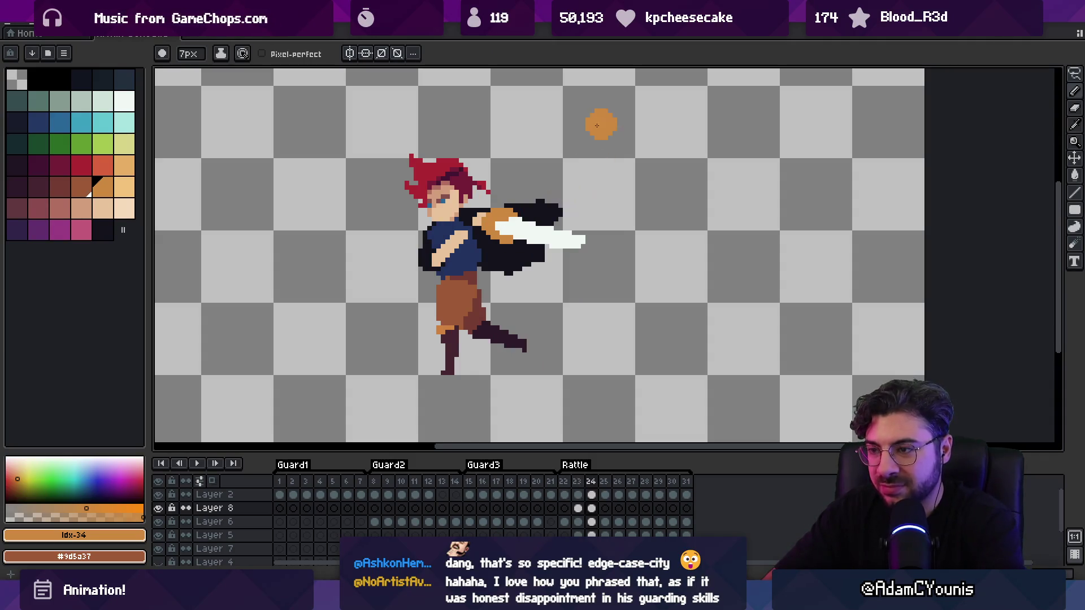
pyautogui.press('Right')
pyautogui.click(507, 227)
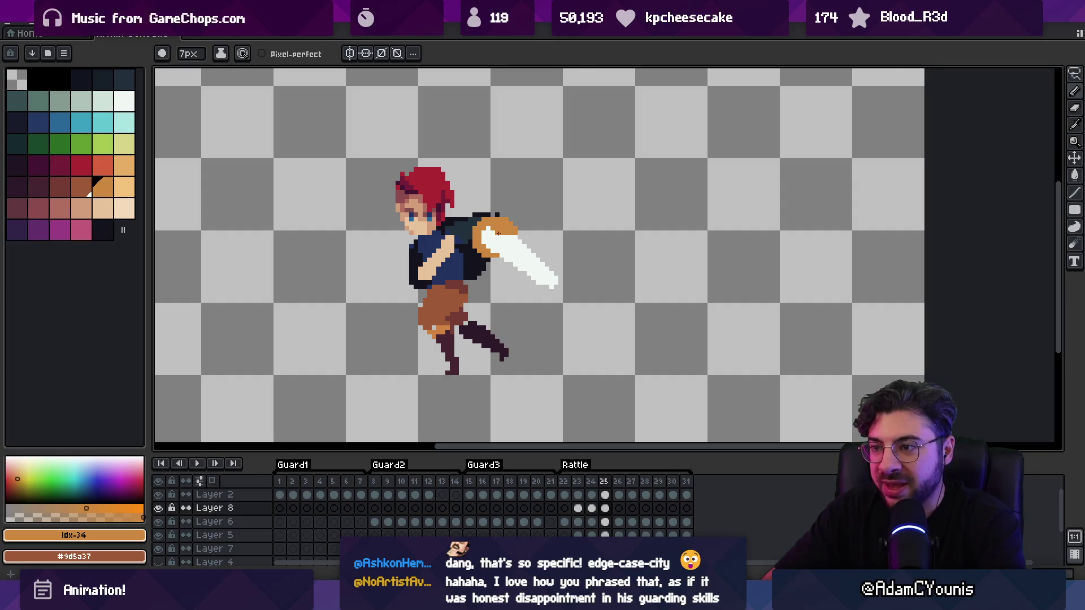
pyautogui.press('b')
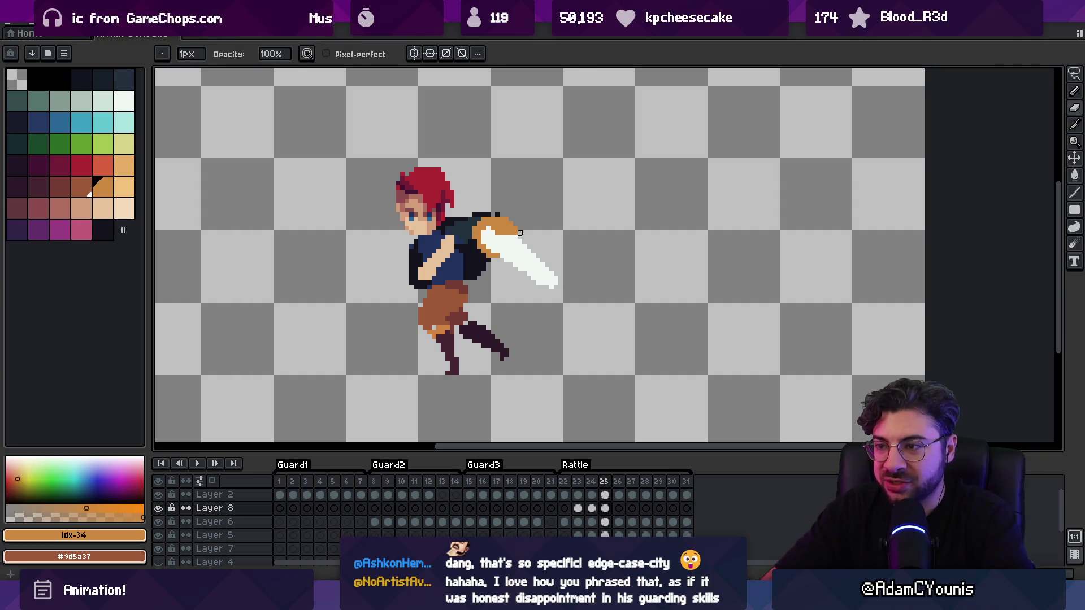
pyautogui.press('e')
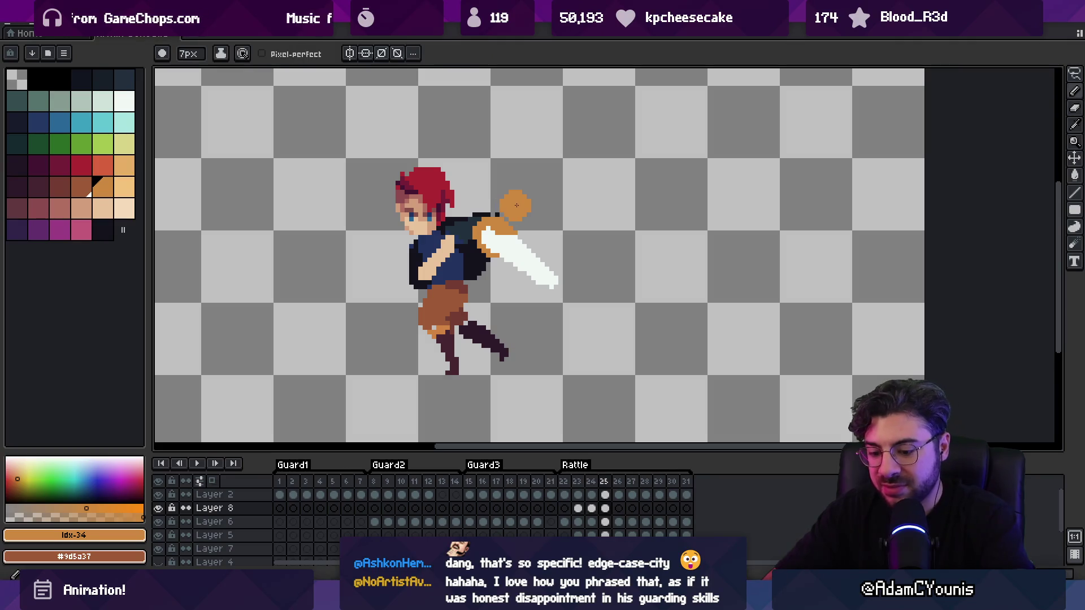
# Paint and tidy a larger orange hilt on frame 26
pyautogui.press('Right')
pyautogui.moveTo(476, 271); pyautogui.dragTo(492, 249)
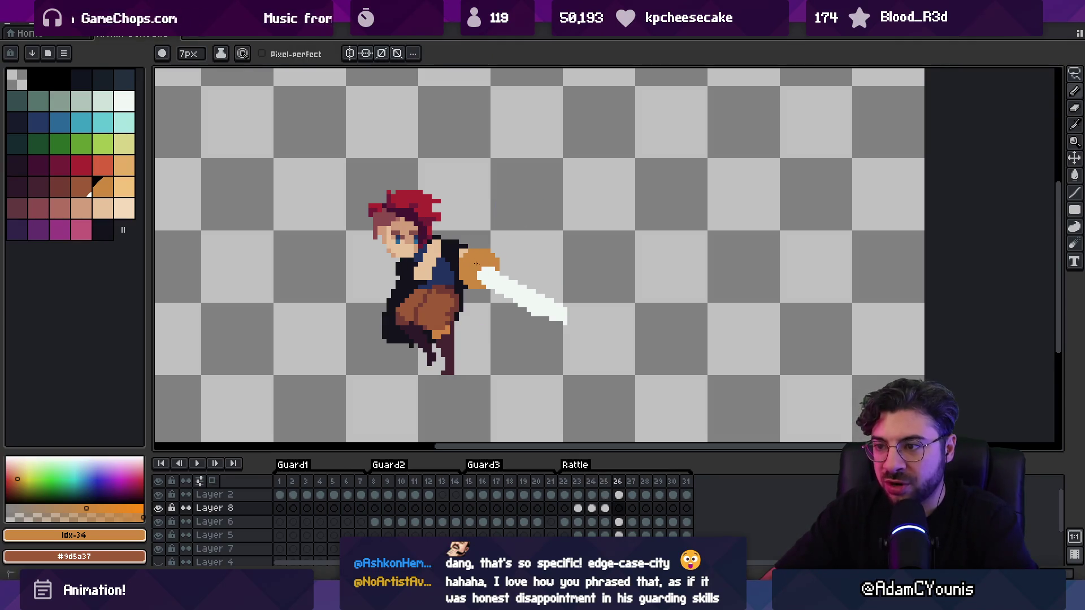
pyautogui.press('b')
pyautogui.press('e')
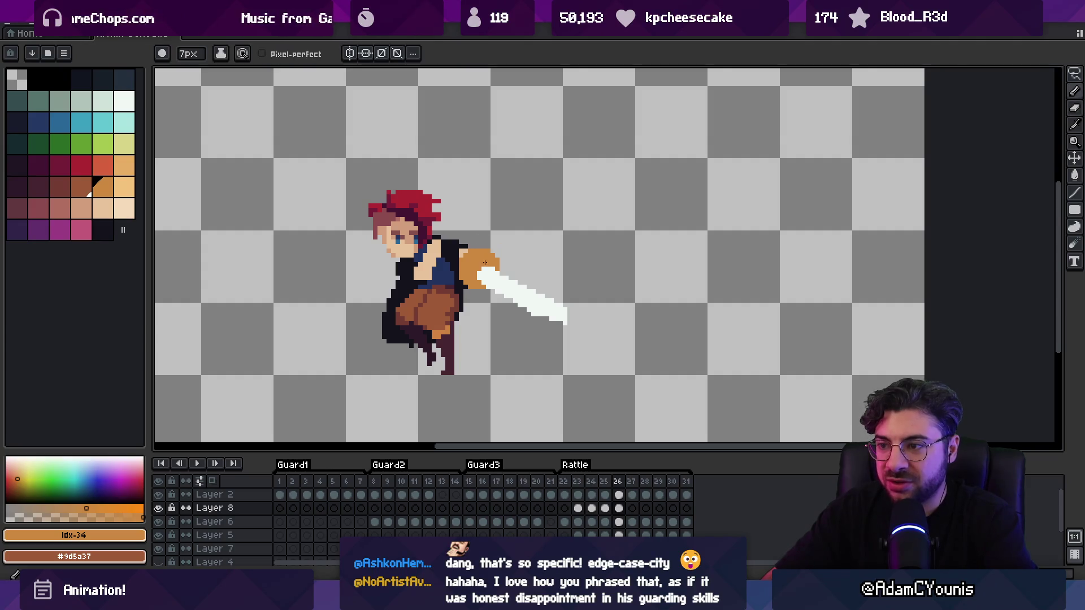
pyautogui.press('b')
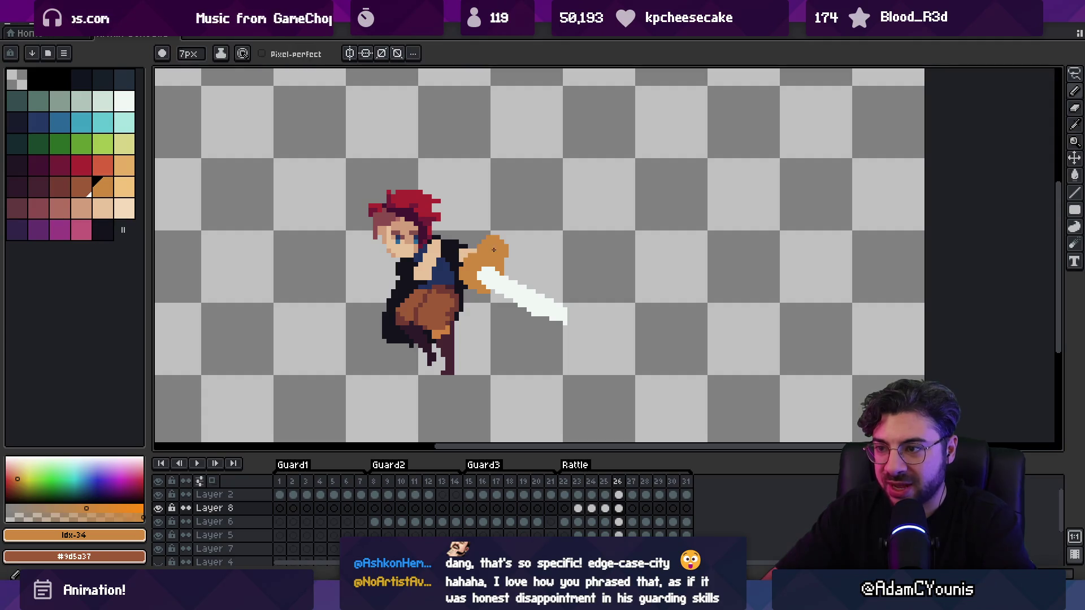
pyautogui.press('e')
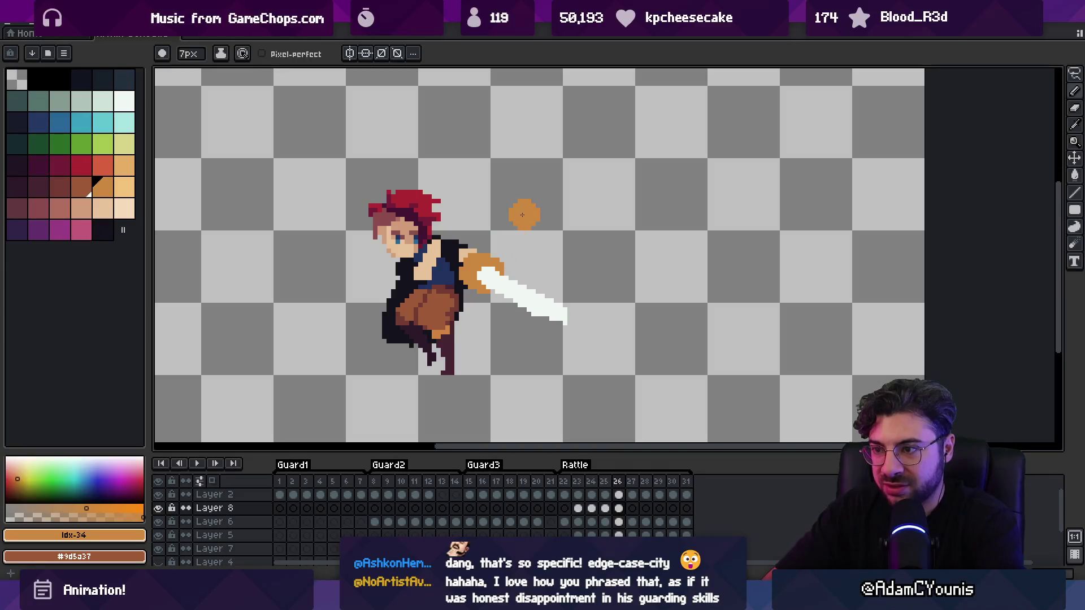
# Move through frames 27 and 28 and paint orange at the sword hand on frame 29
pyautogui.press('Right')
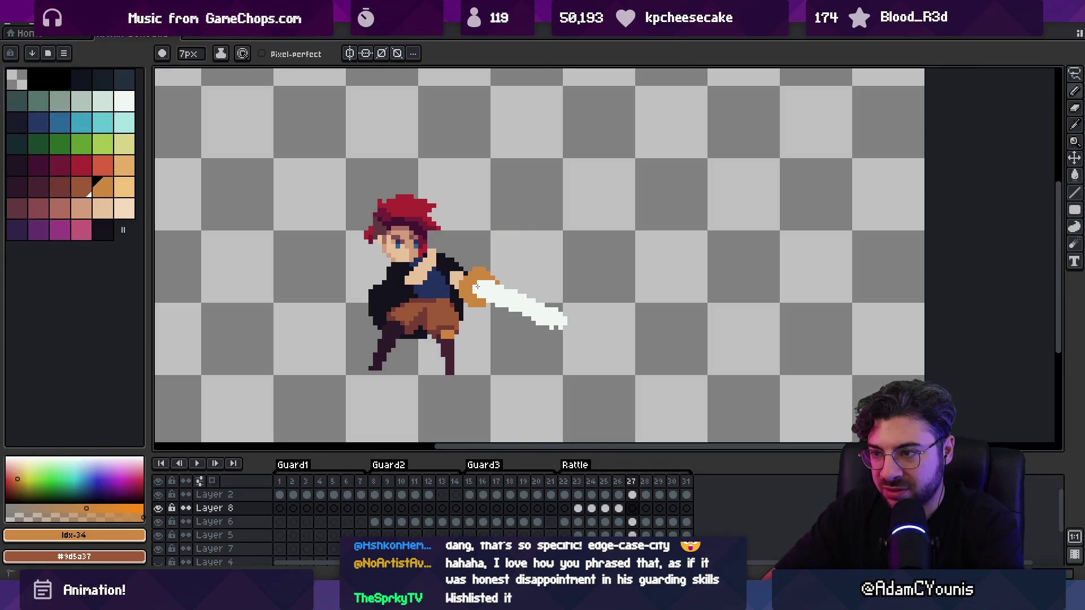
pyautogui.press('Right')
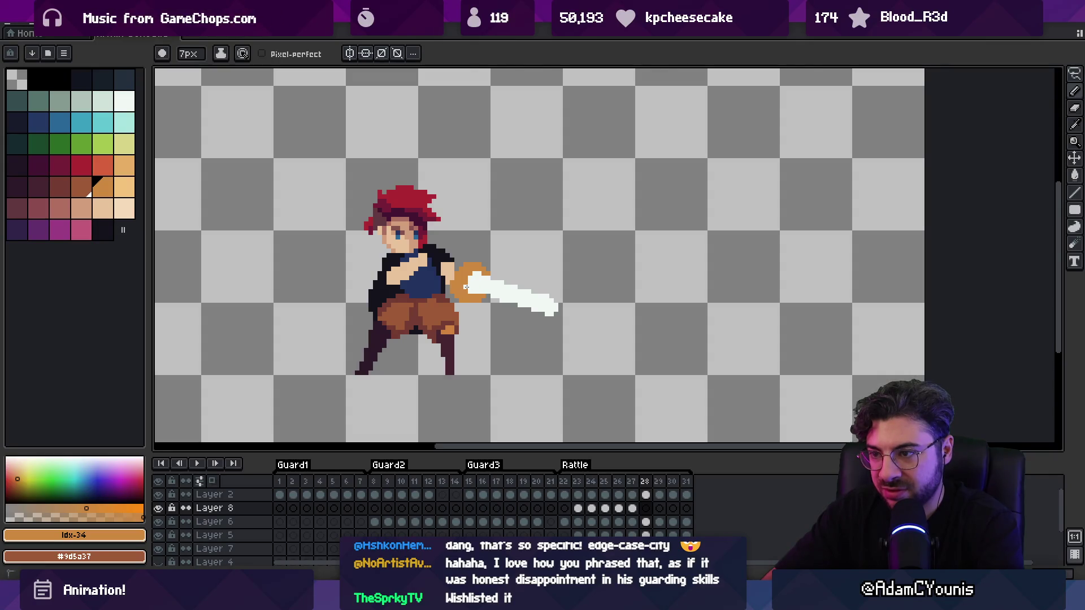
pyautogui.press('Right')
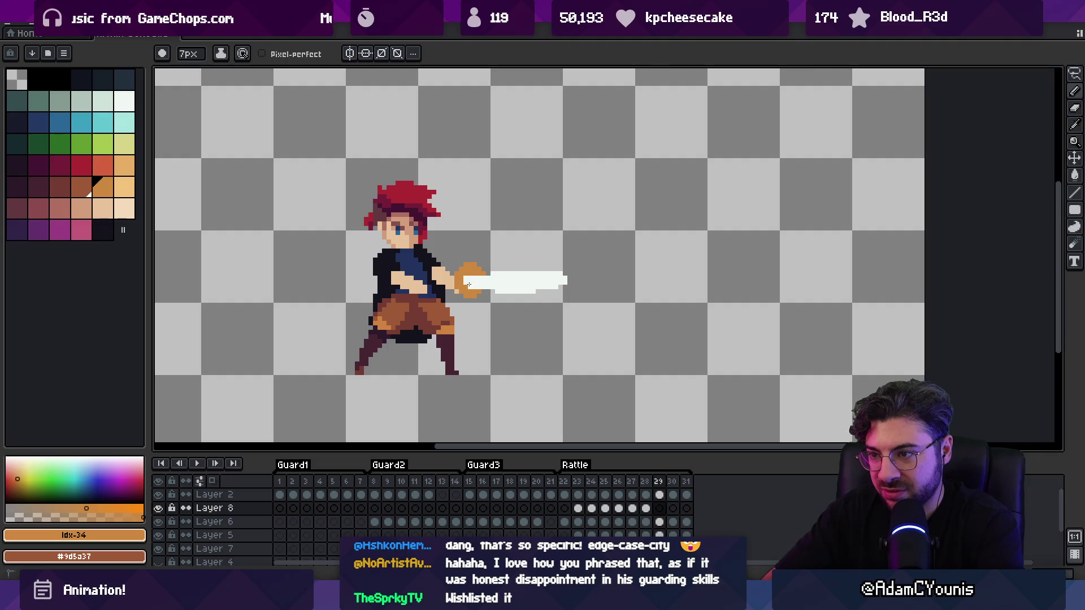
pyautogui.click(467, 281)
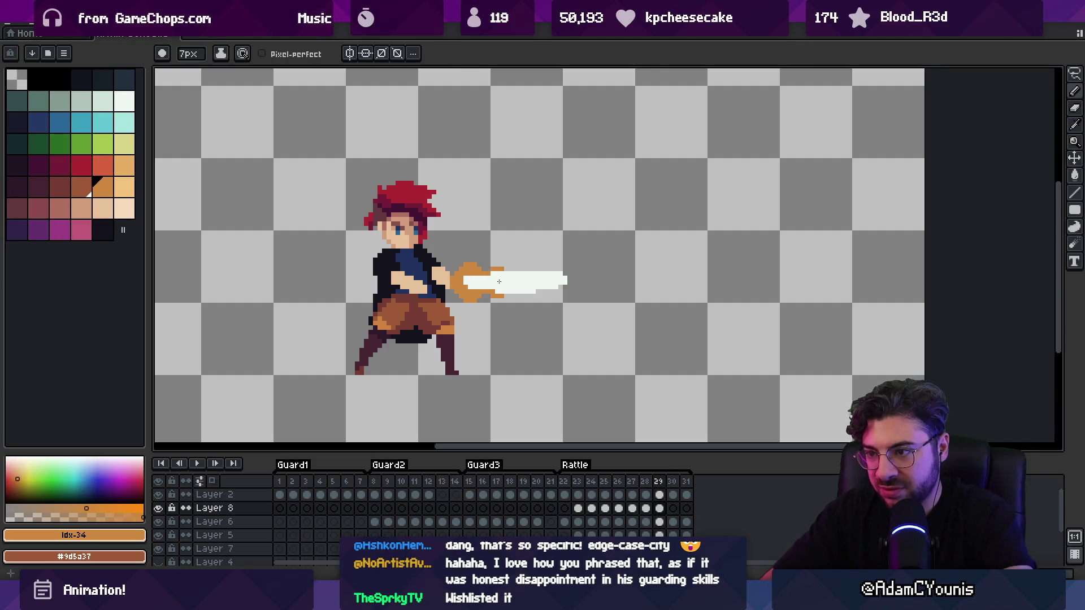
pyautogui.press('b')
pyautogui.press('Right')
# Paint the orange hilt across the hand on frame 30, then play the animation
pyautogui.press('e')
pyautogui.press('b')
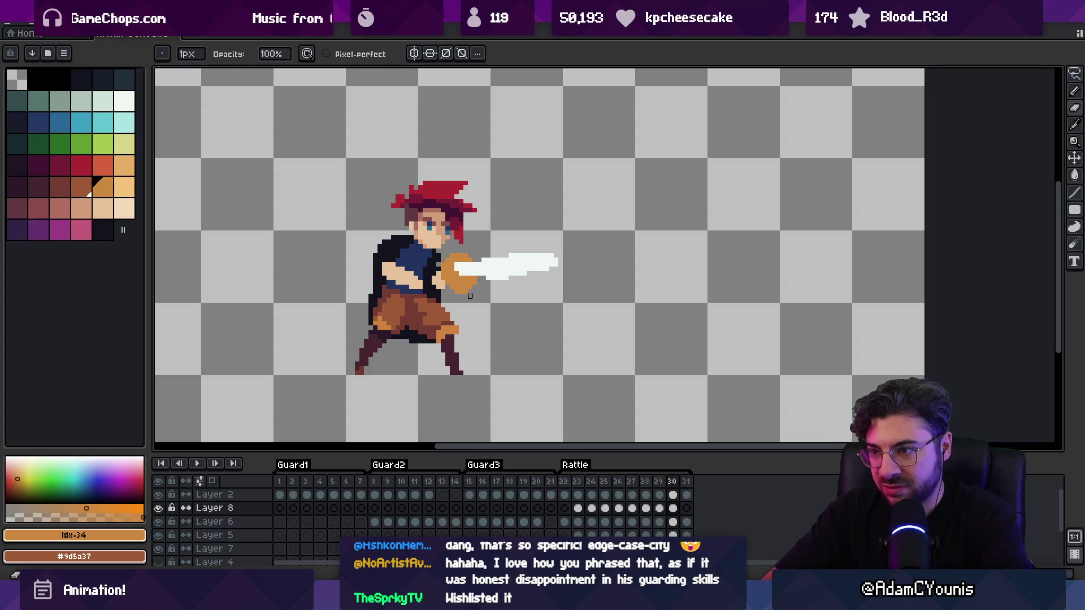
pyautogui.press('e')
pyautogui.moveTo(463, 262); pyautogui.dragTo(478, 259)
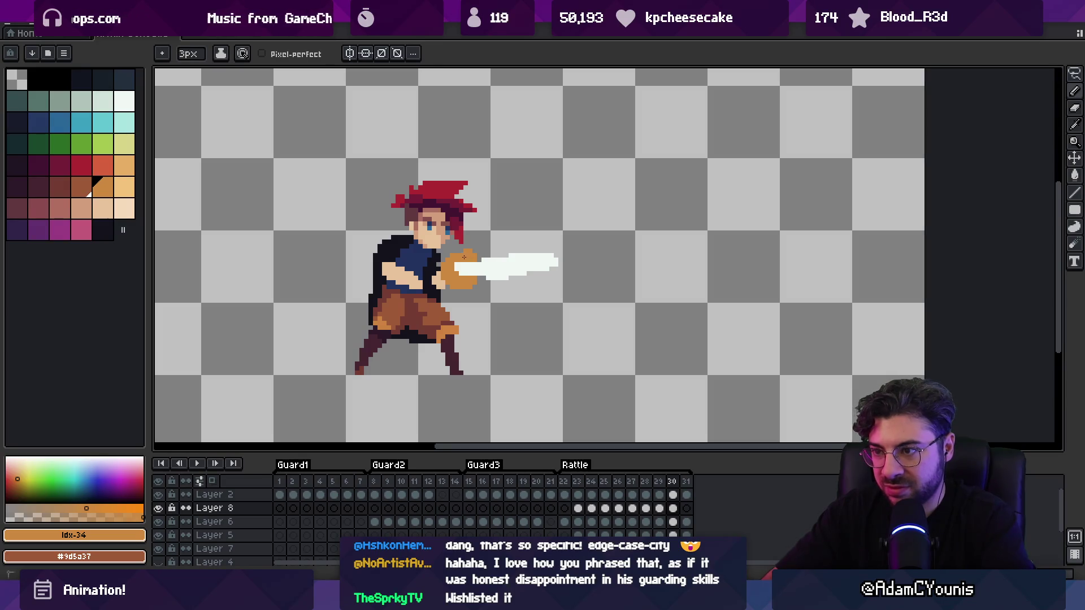
pyautogui.press('b')
pyautogui.press('Right')
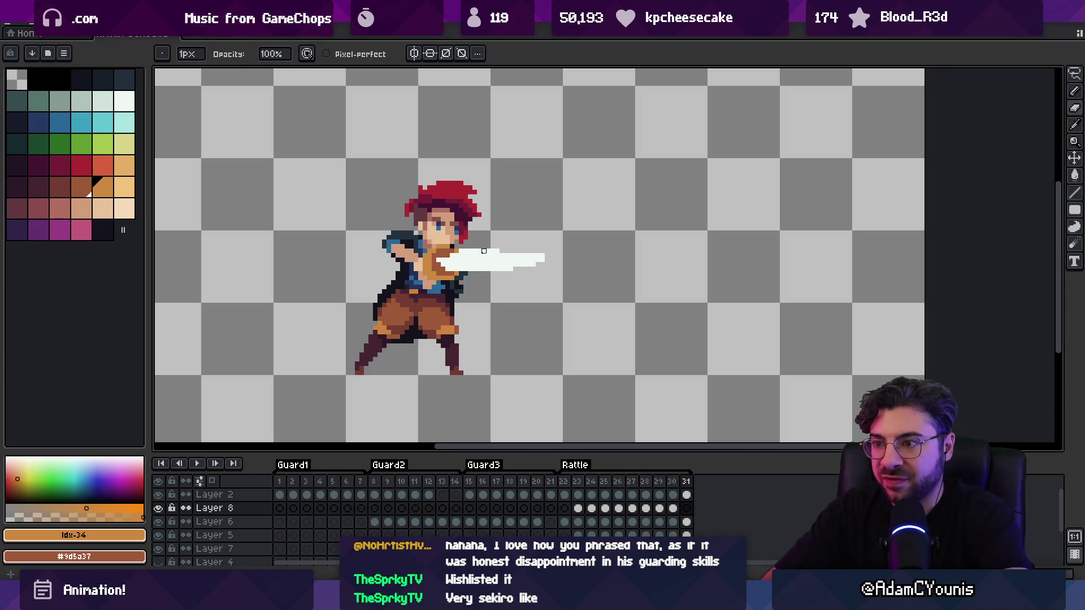
pyautogui.press('Return')
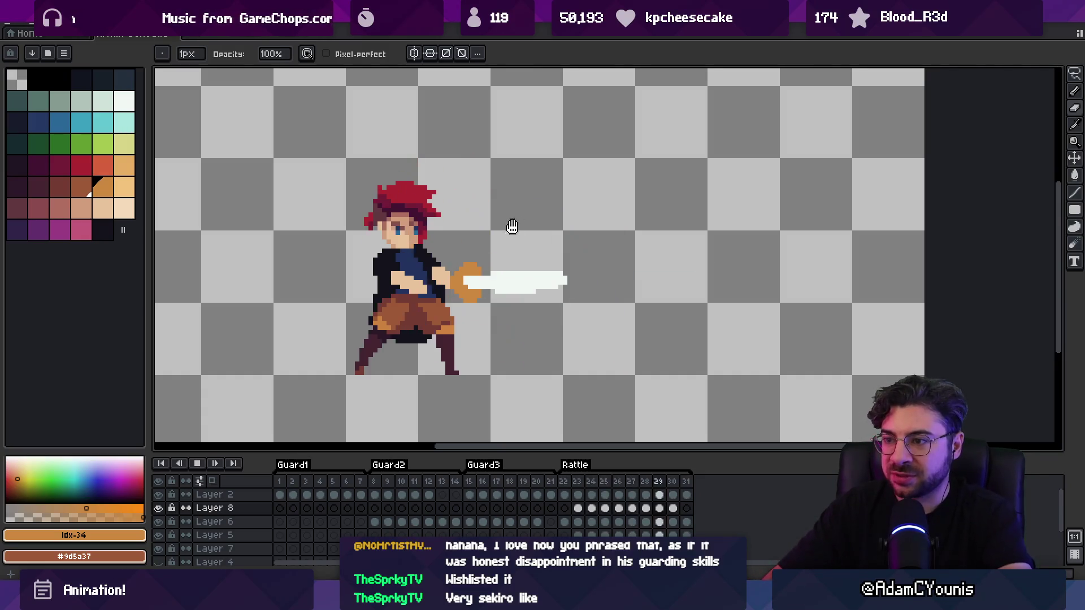
# Stop the animation playback and zoom the view back in
pyautogui.press('z')
pyautogui.scroll(-2, 481, 277)
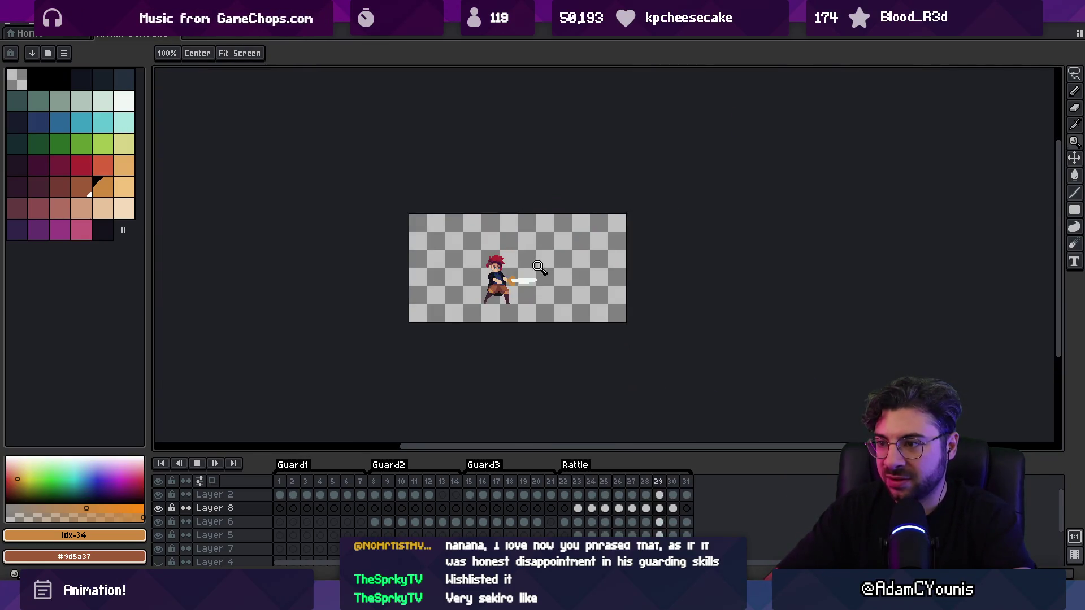
pyautogui.scroll(3, 560, 243)
pyautogui.press('Return')
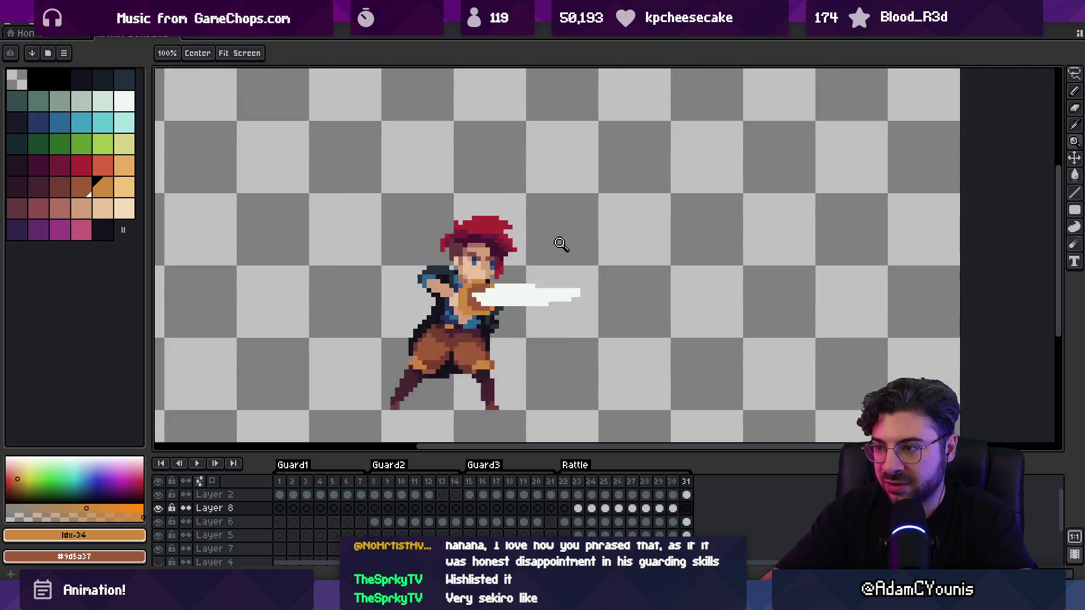
pyautogui.scroll(3, 449, 289)
# Recolour the sword pixels at the hilt brown and add an orange pixel near the hand
pyautogui.press('b')
pyautogui.keyDown('alt'); pyautogui.click(506, 291); pyautogui.keyUp('alt')
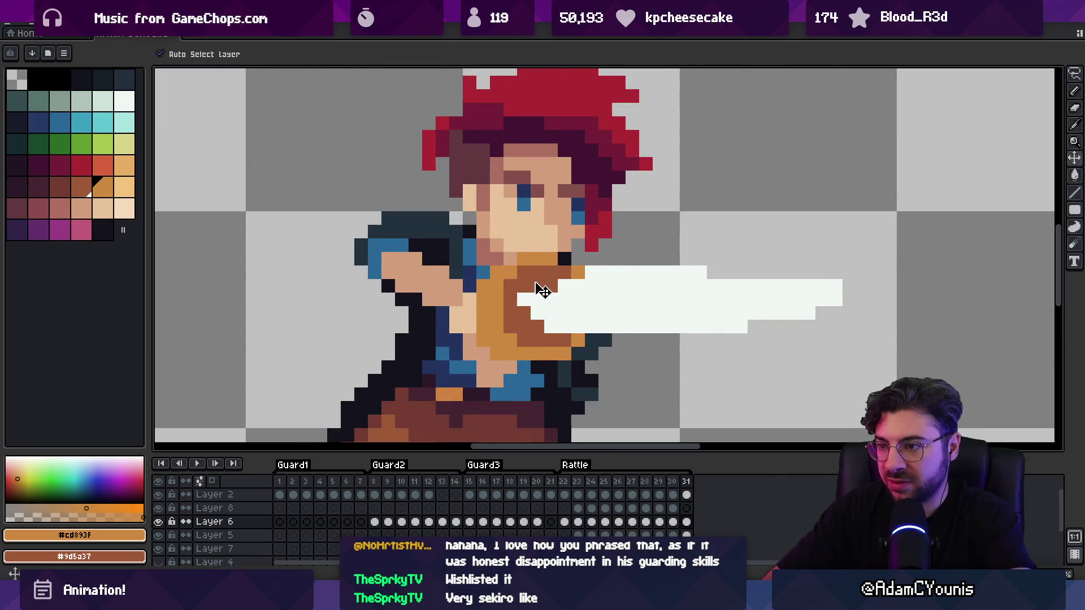
pyautogui.press('e')
pyautogui.moveTo(524, 300); pyautogui.dragTo(551, 327)
pyautogui.keyDown('alt'); pyautogui.click(500, 308); pyautogui.keyUp('alt')
pyautogui.click(520, 341)
# Reset the view to 100% and briefly preview the animation
pyautogui.press('z')
pyautogui.press('1')
pyautogui.press('Return')
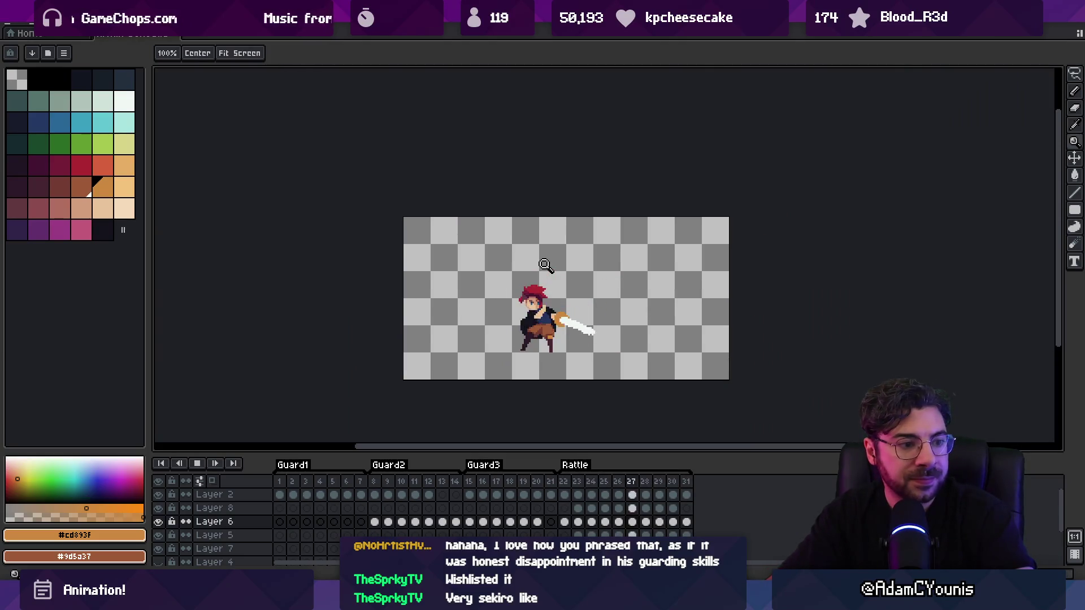
pyautogui.press('Return')
# Zoom and recentre on the swordsman at frame 23, with Layer 8, brown colour and pencil ready
pyautogui.click(555, 307)
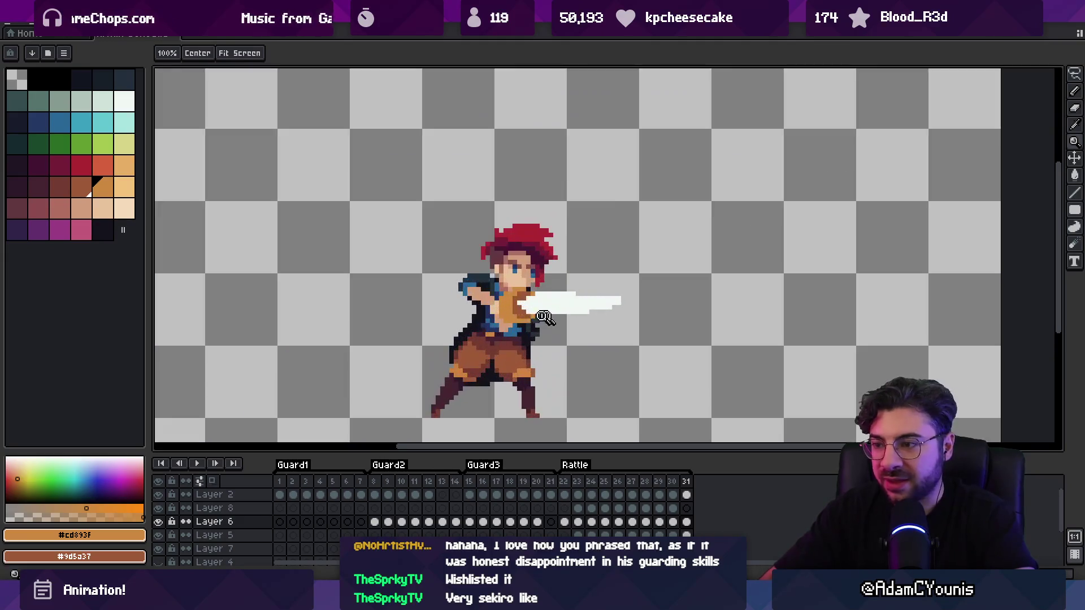
pyautogui.press('v')
pyautogui.press('Left')
pyautogui.press('Left')
pyautogui.press('Left')
pyautogui.press('Left')
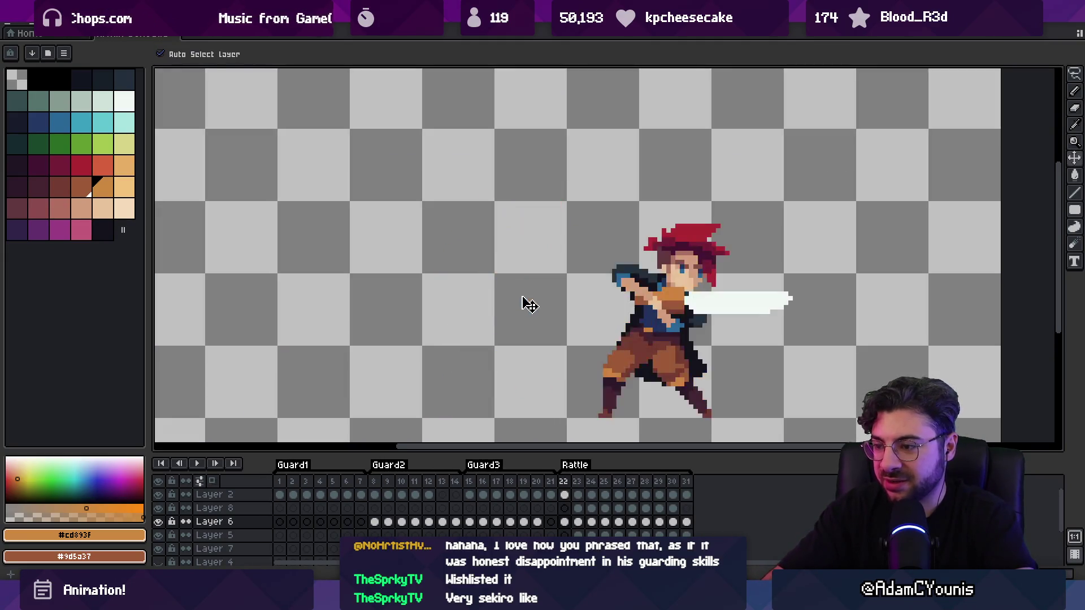
pyautogui.moveTo(601, 271); pyautogui.dragTo(509, 303)
pyautogui.press('Right')
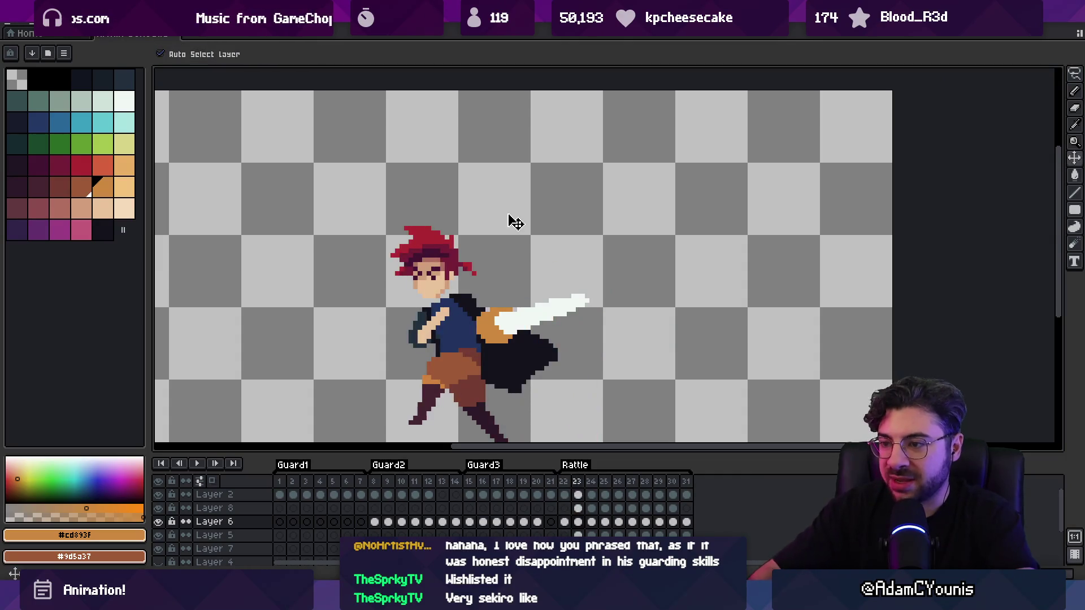
pyautogui.click(498, 334)
pyautogui.click(81, 186)
pyautogui.press('b')
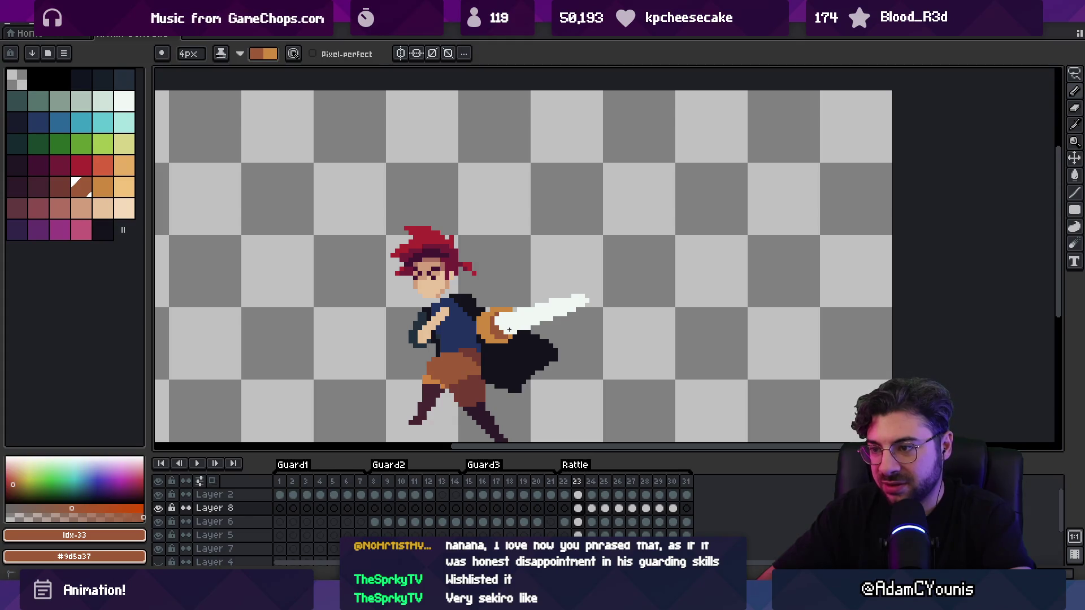
# Step through the Rattle frames from 24 to 31 to review the orange hilt
pyautogui.press('Right')
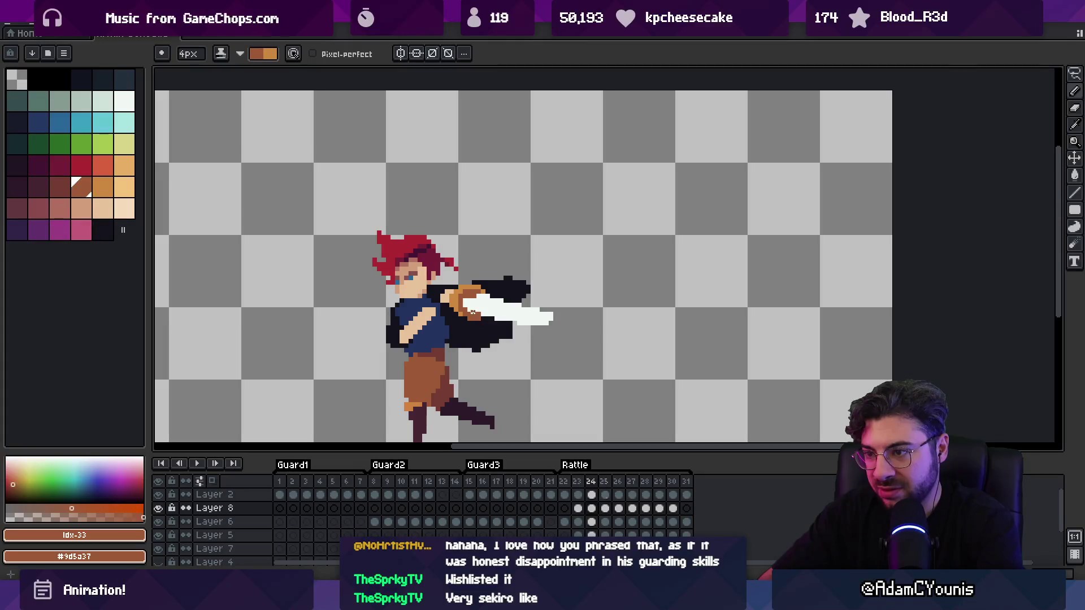
pyautogui.press('Right')
pyautogui.press('Right')
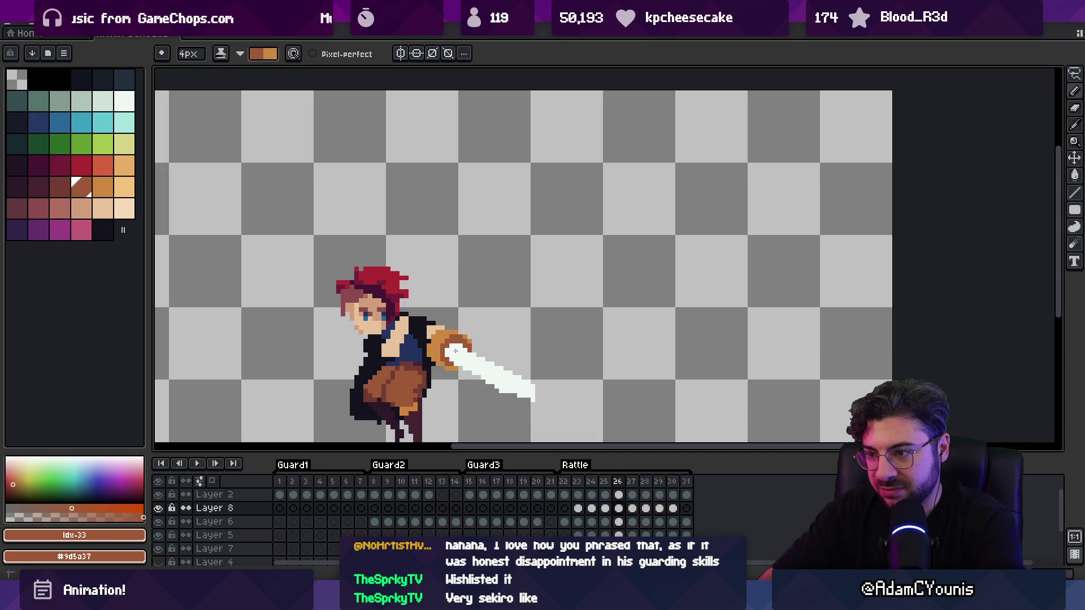
pyautogui.press('Right')
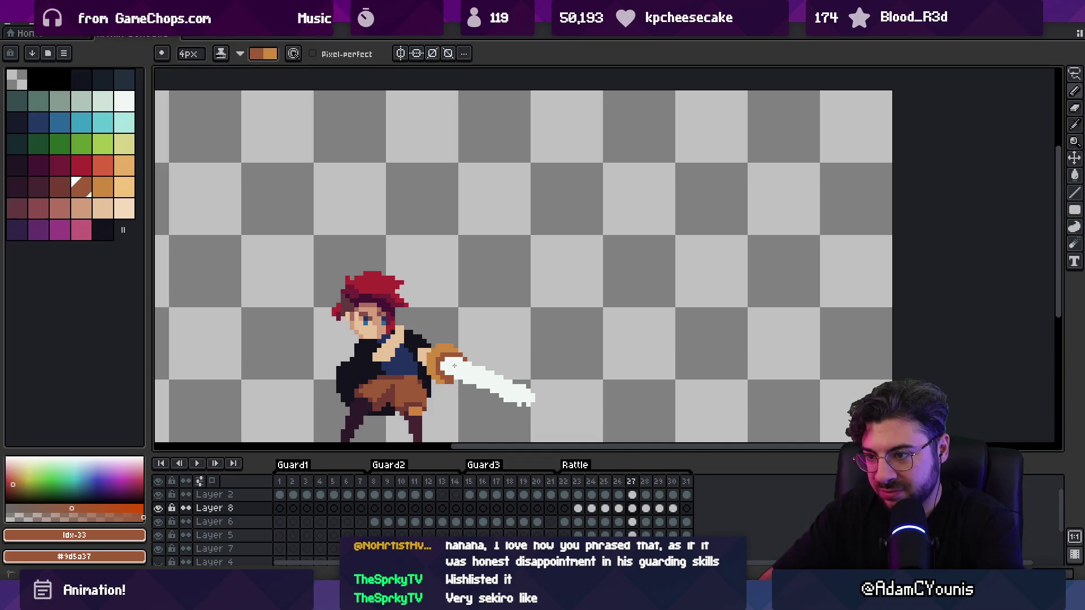
pyautogui.press('Right')
pyautogui.press('Right')
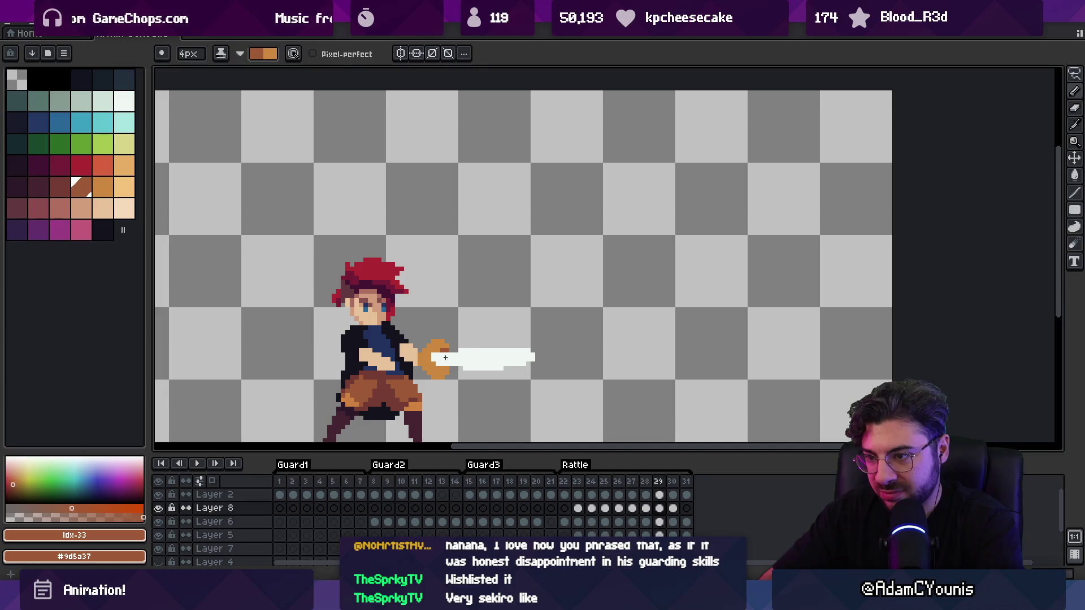
pyautogui.press('Right')
pyautogui.press('Left')
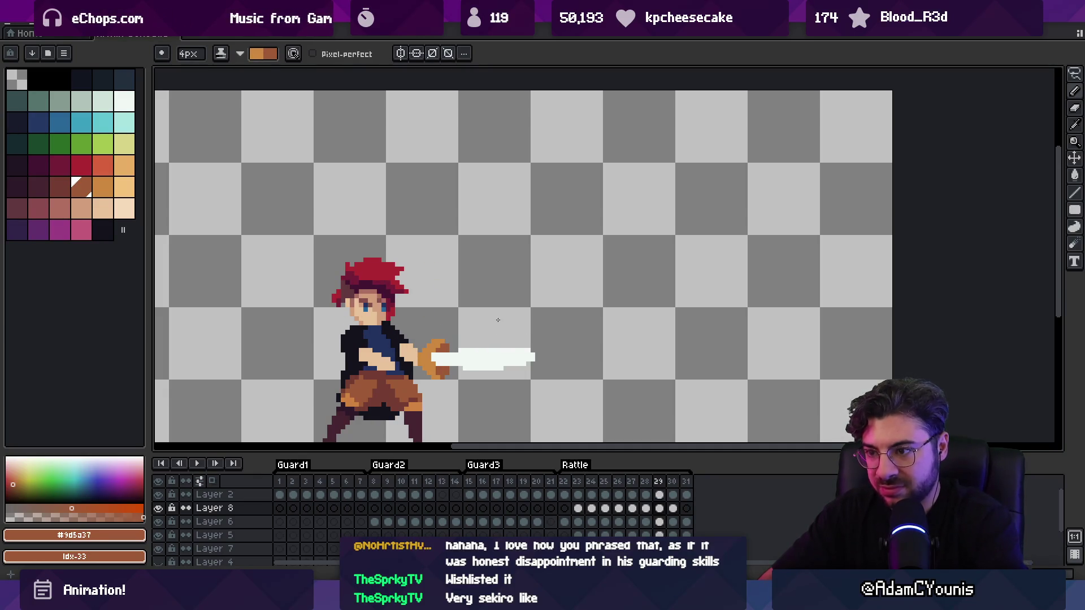
pyautogui.press('Right')
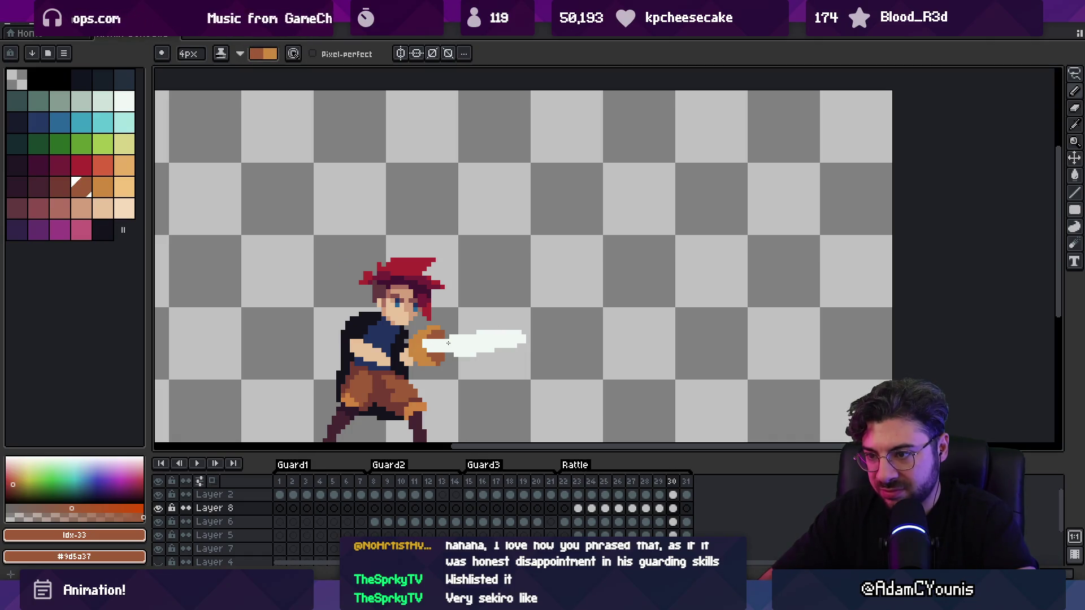
pyautogui.press('Right')
# Play the loop zoomed out, stop it, and zoom back in on frame 29
pyautogui.press('Return')
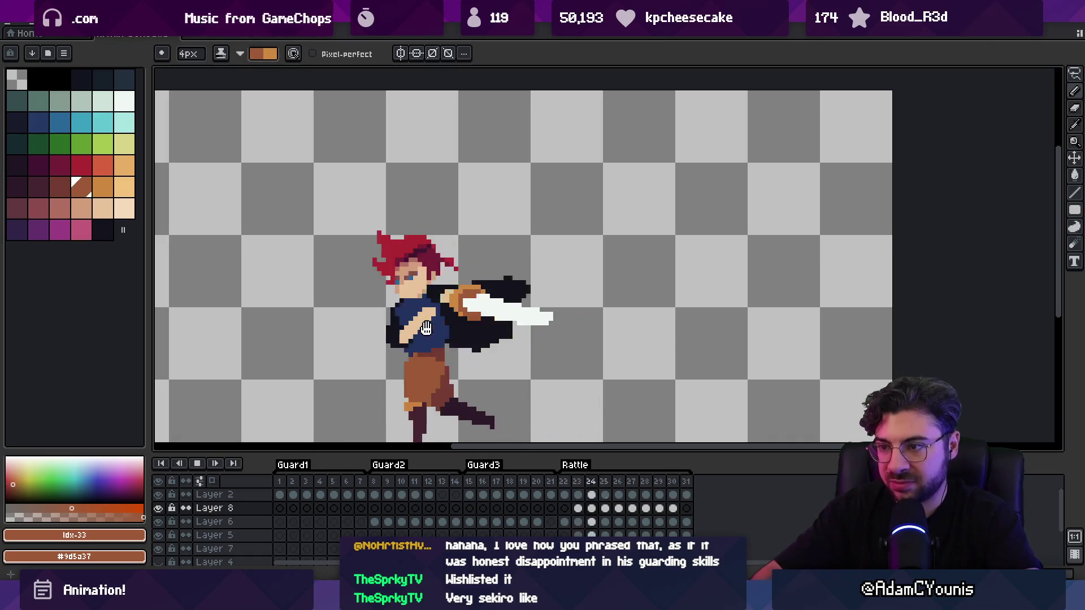
pyautogui.press('z')
pyautogui.scroll(-3, 537, 248)
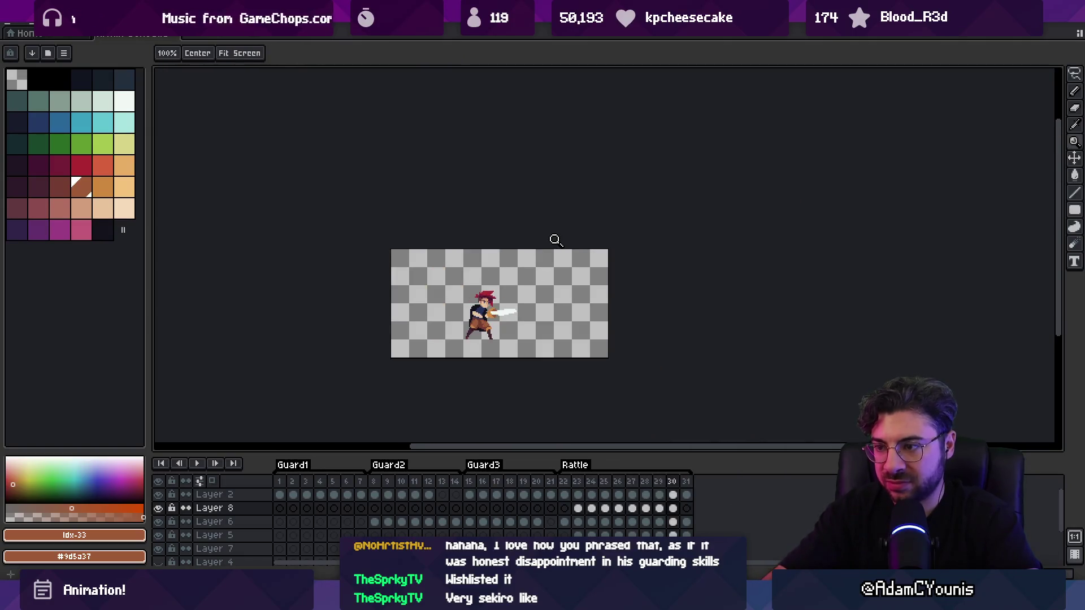
pyautogui.press('Return')
pyautogui.press('Right')
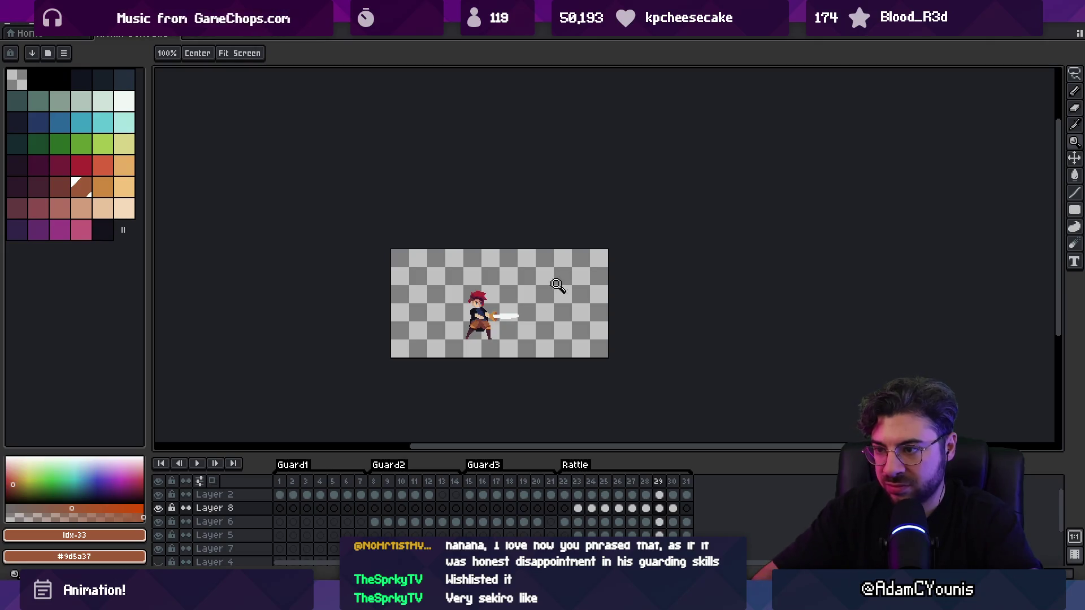
pyautogui.scroll(2, 503, 315)
pyautogui.scroll(1, 485, 324)
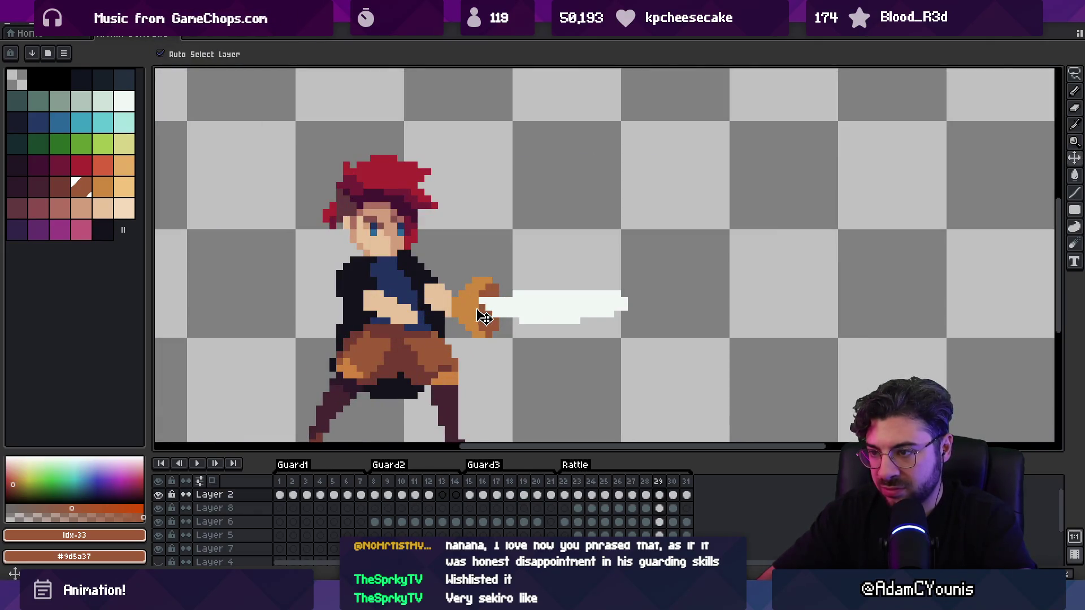
# Add sampled orange pixels to the upper right of the frame 29 hilt
pyautogui.keyDown('alt'); pyautogui.click(485, 313); pyautogui.keyUp('alt')
pyautogui.press('b')
pyautogui.click(511, 288)
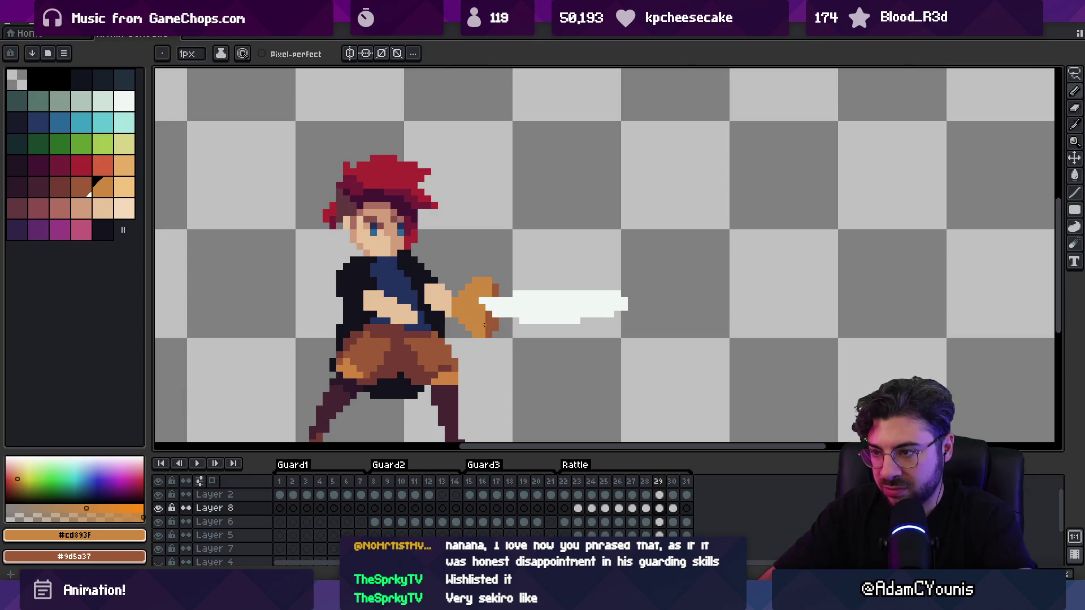
pyautogui.press('Return')
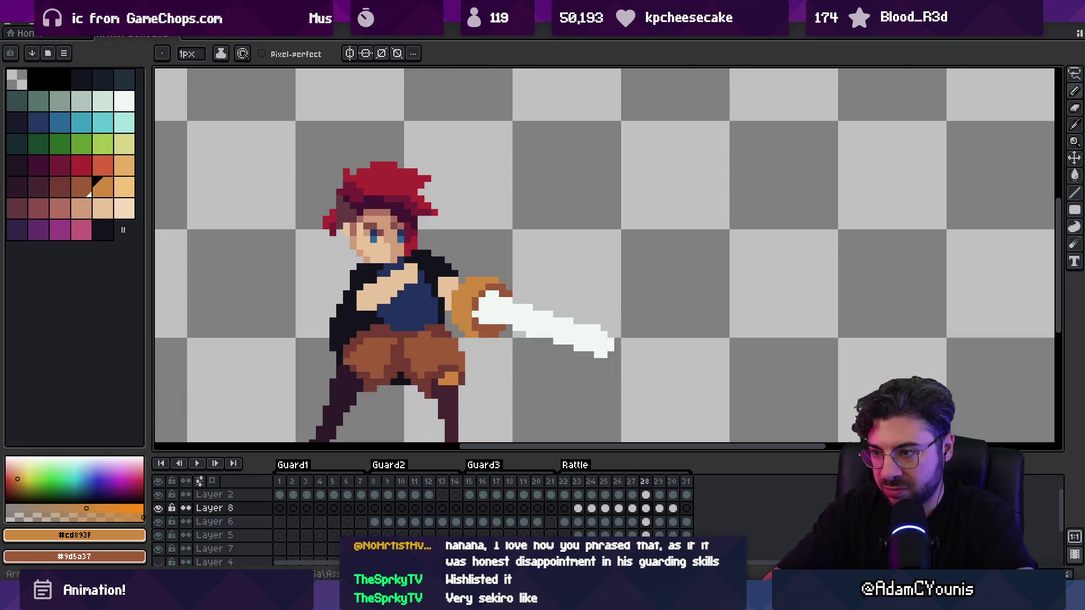
# Select the blade on Layer 2 at frame 29 and shift it down slightly
pyautogui.keyDown('ctrl'); pyautogui.click(544, 308); pyautogui.keyUp('ctrl')
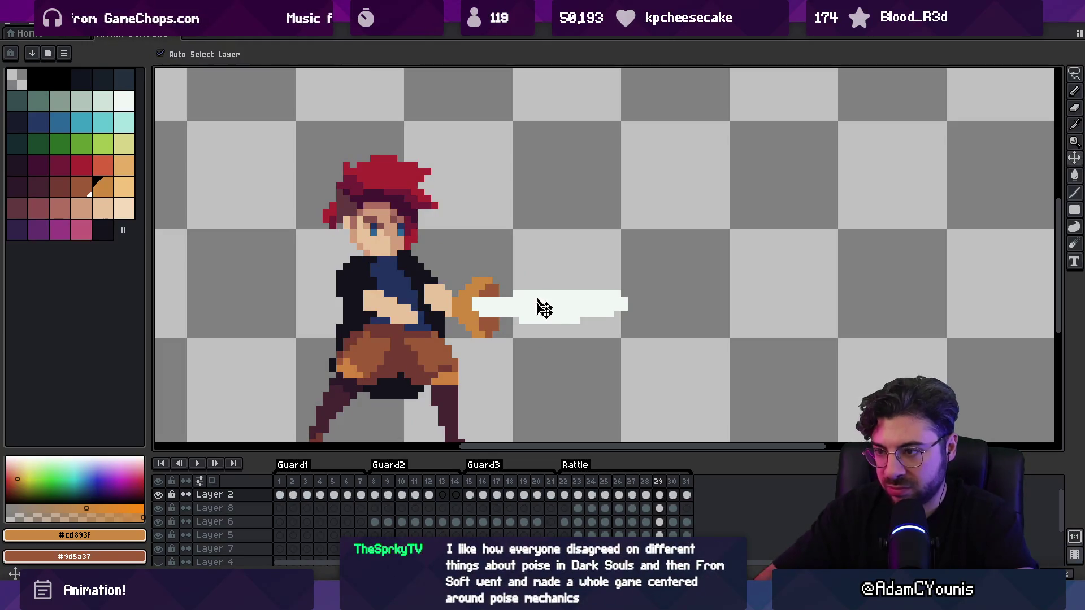
pyautogui.press('m')
pyautogui.moveTo(512, 285); pyautogui.dragTo(625, 346)
pyautogui.moveTo(593, 311); pyautogui.dragTo(593, 317)
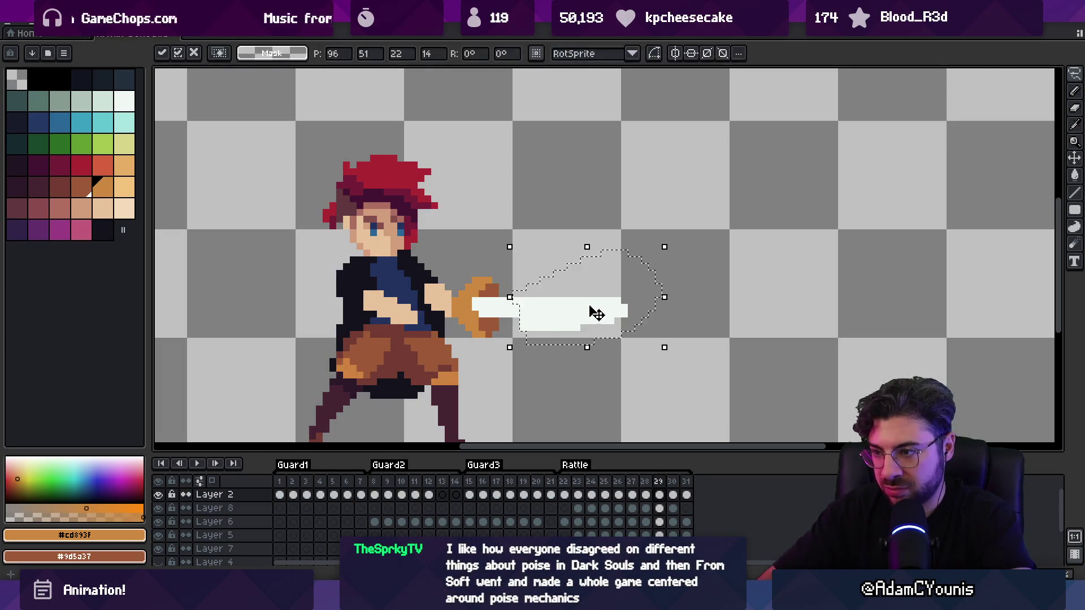
pyautogui.press('b')
pyautogui.press('z')
pyautogui.scroll(-5, 622, 310)
# On frame 30, add white pixels along the blade's top edge and at its base
pyautogui.press('Right')
pyautogui.press('Return')
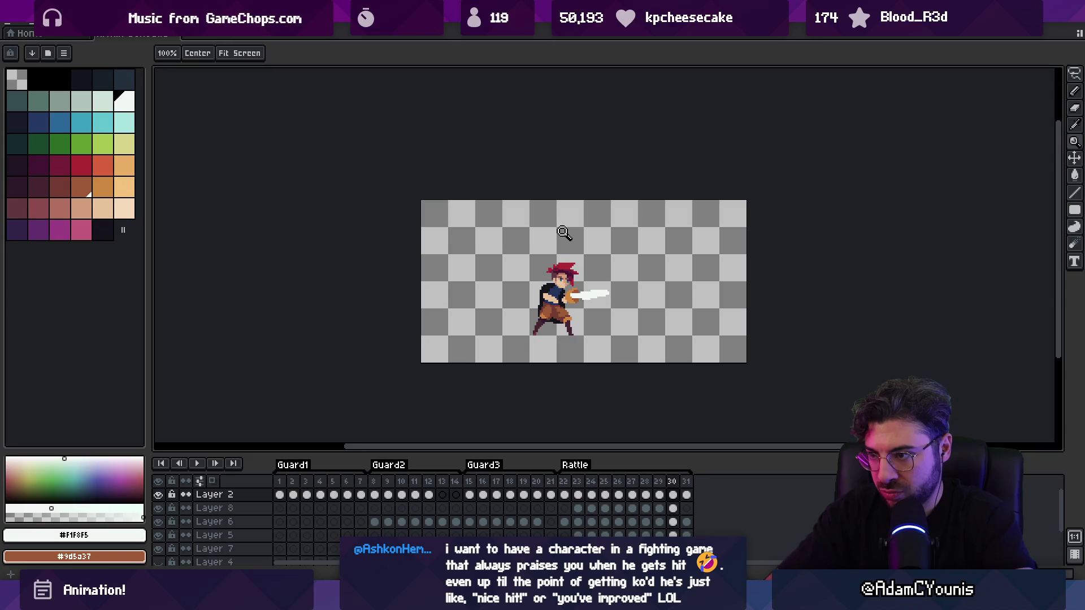
pyautogui.scroll(3, 564, 232)
pyautogui.press('q')
pyautogui.moveTo(587, 296)
pyautogui.mouseDown()
pyautogui.moveTo(634, 245)
pyautogui.moveTo(642, 277)
pyautogui.mouseUp()
pyautogui.hotkey('ctrl', 'd')
pyautogui.press('b')
pyautogui.moveTo(528, 256); pyautogui.dragTo(511, 256)
pyautogui.click(493, 264)
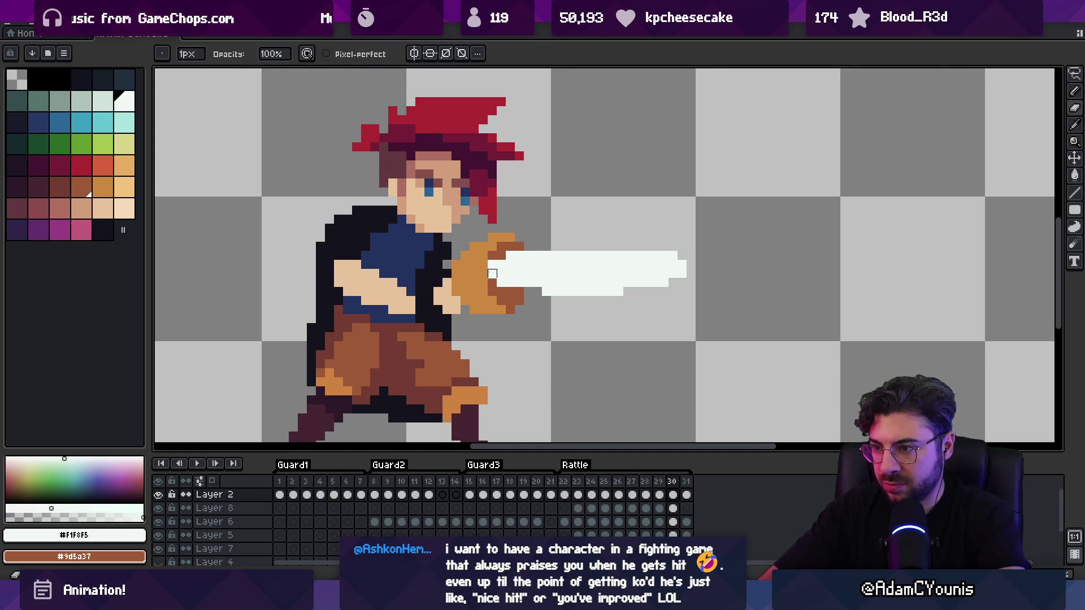
# Zoom in to revise the sword tip, then return to 100% and play the animation
pyautogui.press('z')
pyautogui.press('1')
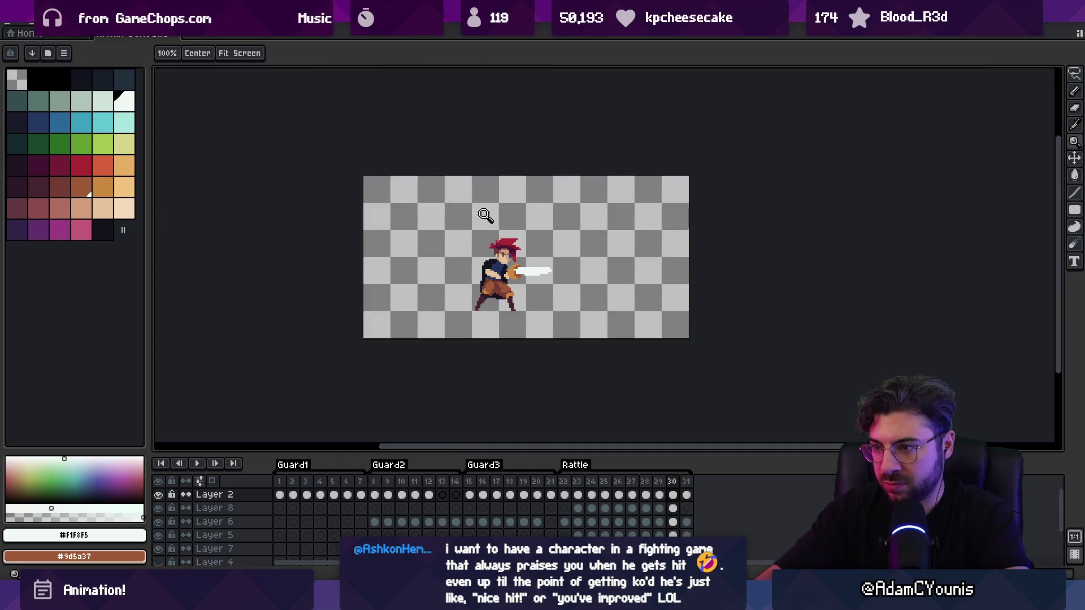
pyautogui.click(537, 266)
pyautogui.click(539, 264)
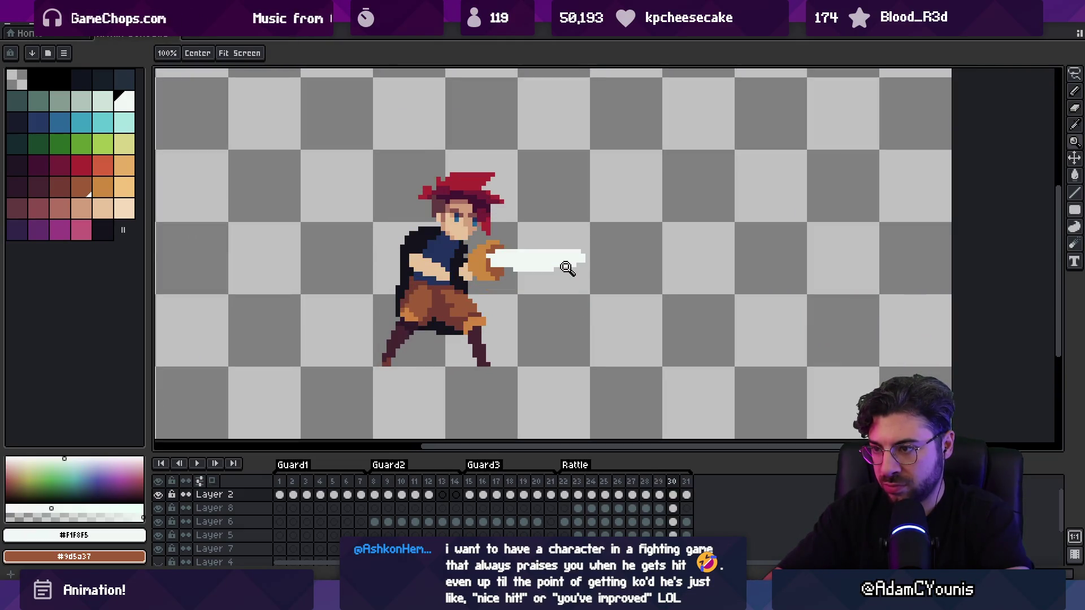
pyautogui.click(567, 267)
pyautogui.press('v')
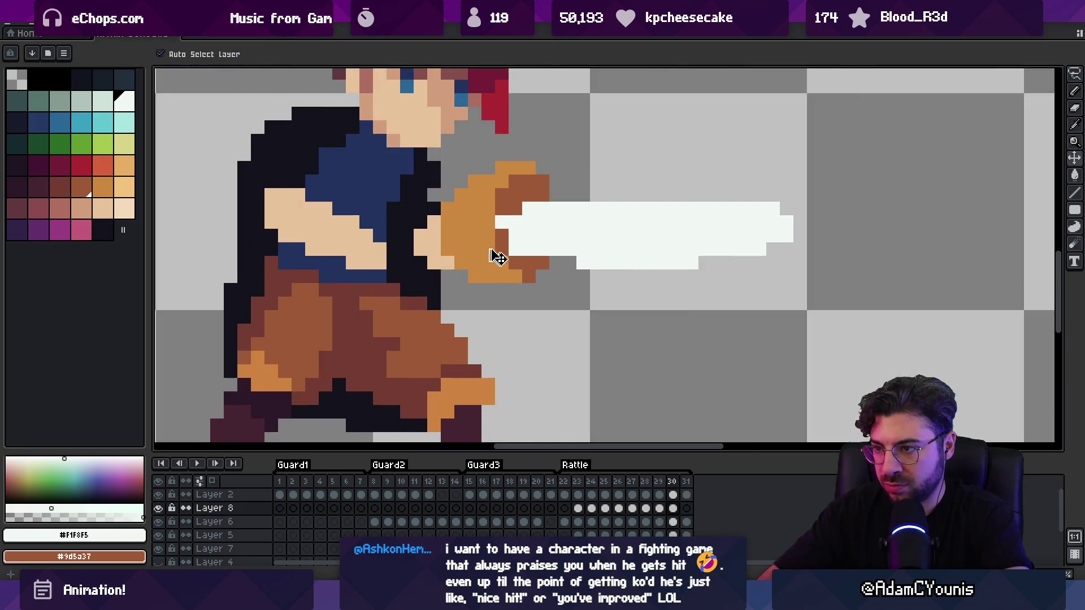
pyautogui.press('m')
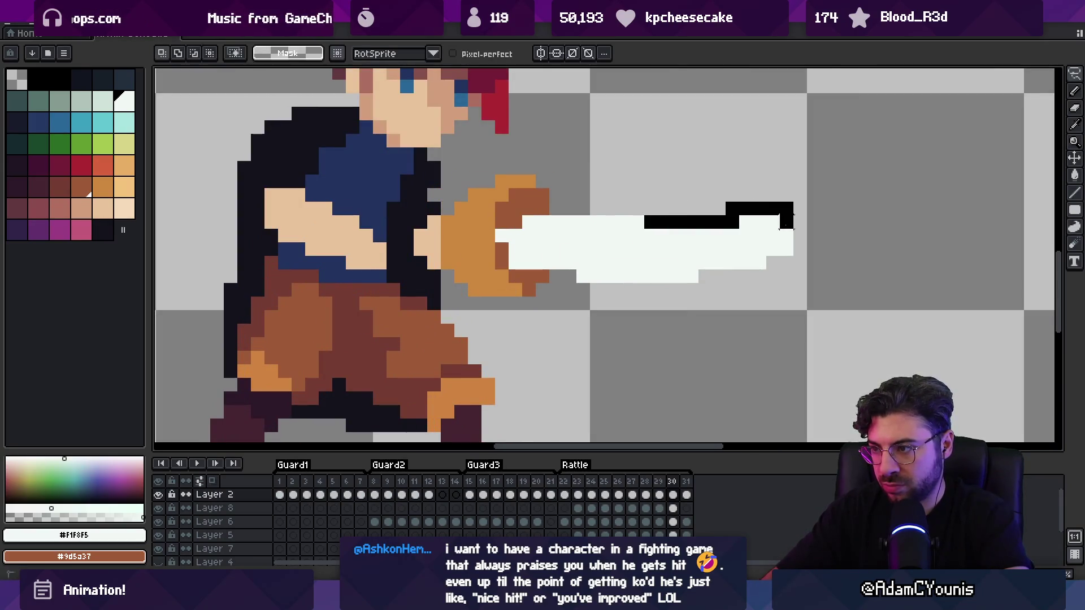
pyautogui.hotkey('ctrl', 'z')
pyautogui.press('z')
pyautogui.press('1')
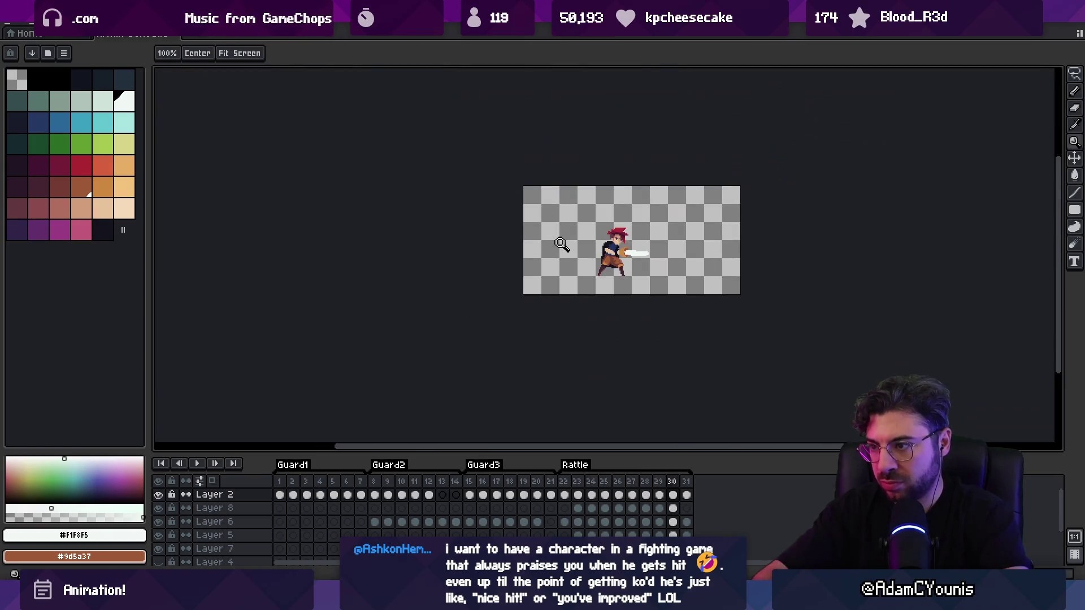
pyautogui.press('Return')
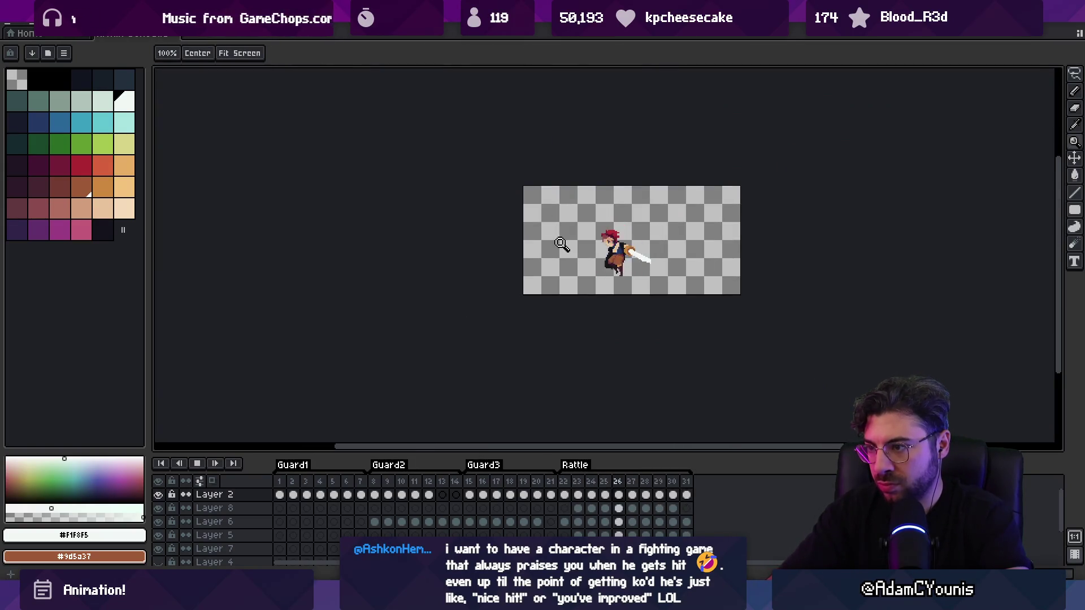
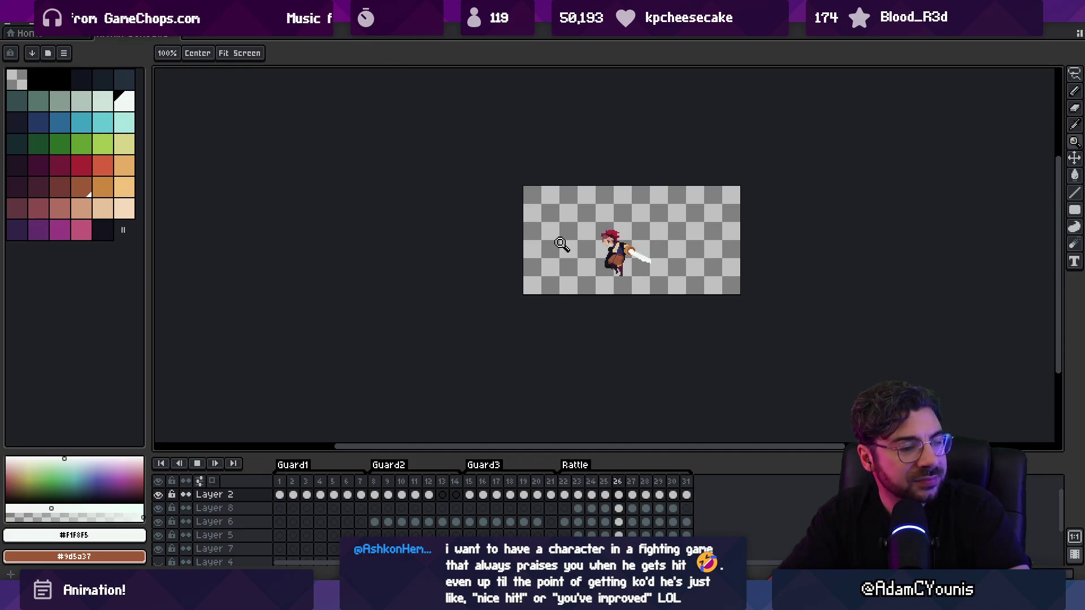
# Stop playback, zoom in on the sword, and erase a thin strip along the blade's top edge
pyautogui.press('Return')
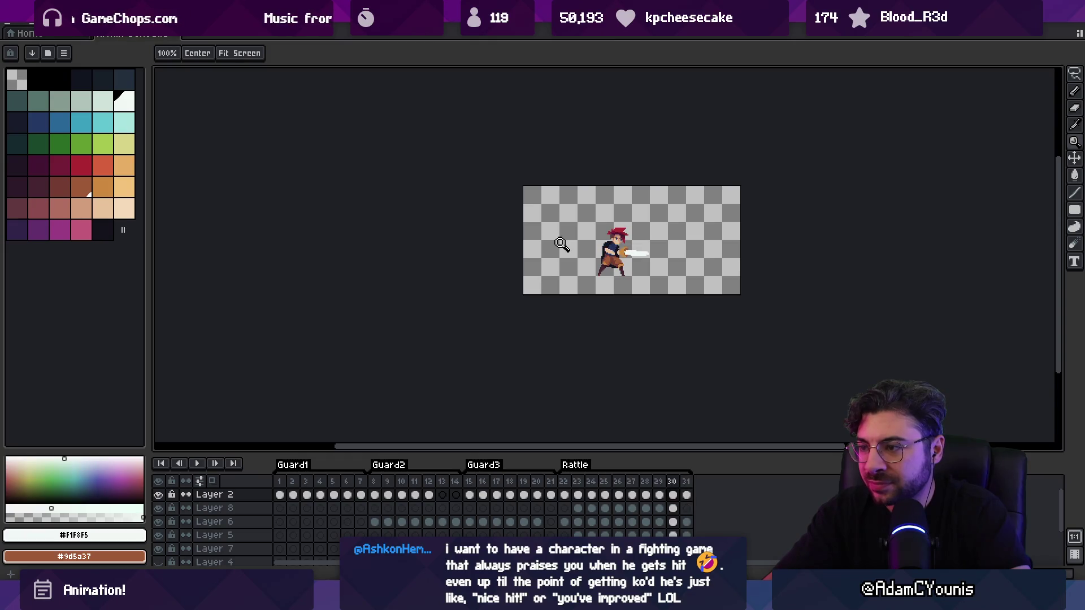
pyautogui.scroll(5, 622, 243)
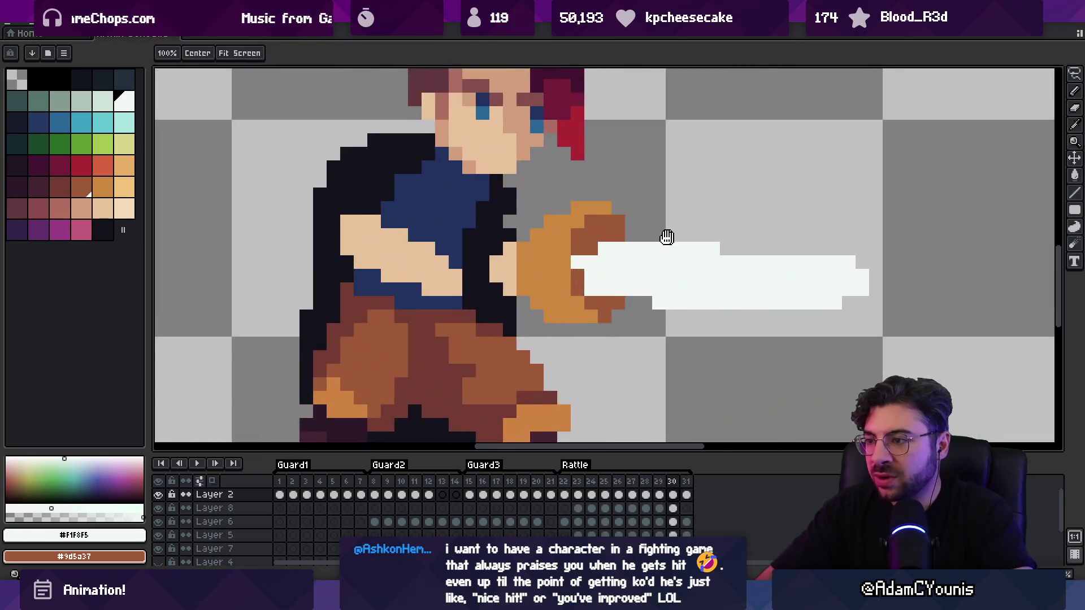
pyautogui.press('v')
pyautogui.press('m')
pyautogui.moveTo(541, 230)
pyautogui.mouseDown()
pyautogui.moveTo(644, 252)
pyautogui.moveTo(713, 239)
pyautogui.mouseUp()
pyautogui.press('e')
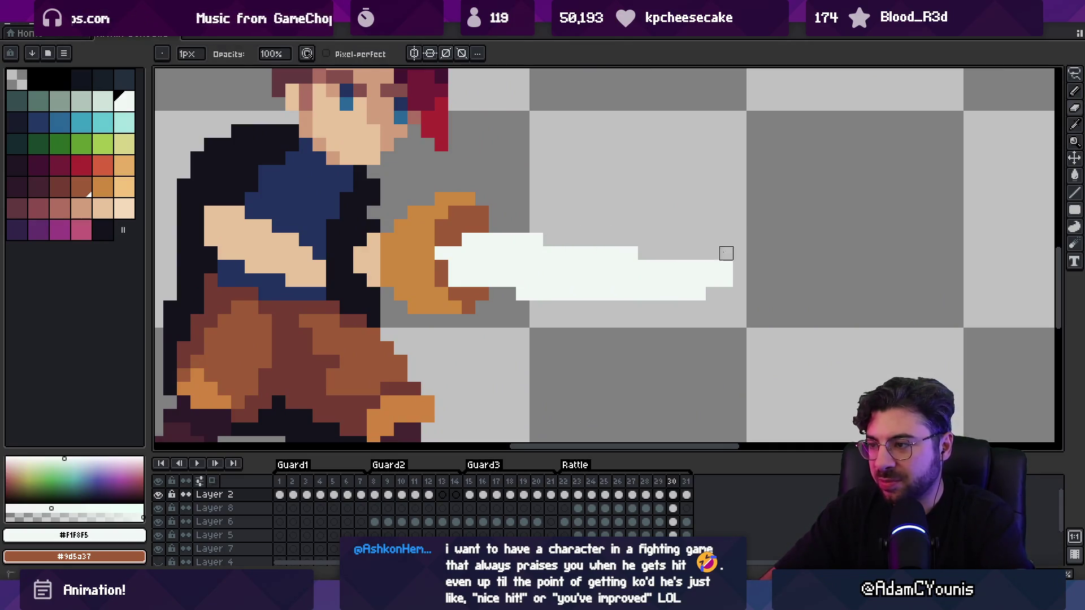
# Extend the blade's bottom edge with white pixels and preview the animation
pyautogui.moveTo(618, 306); pyautogui.dragTo(727, 294)
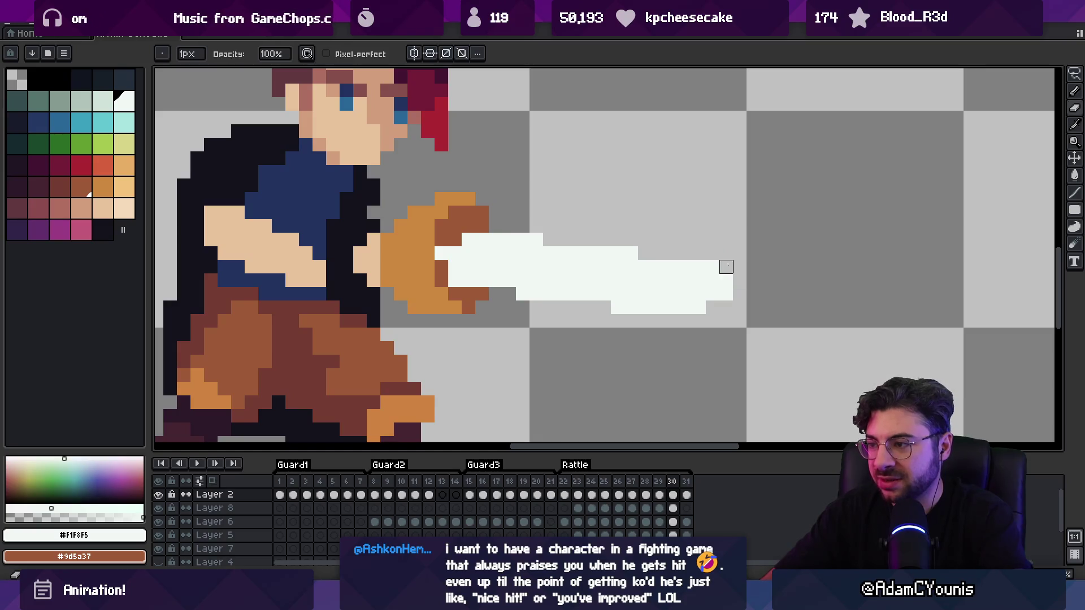
pyautogui.press('z')
pyautogui.scroll(-3, 593, 253)
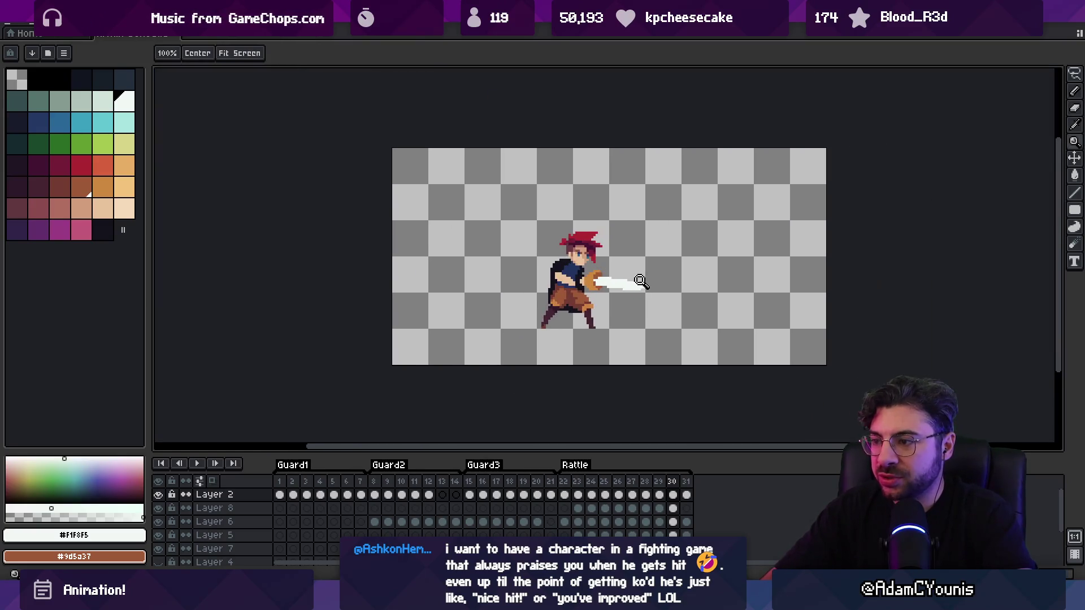
pyautogui.scroll(1, 592, 253)
pyautogui.press('Return')
pyautogui.press('Return')
pyautogui.press('v')
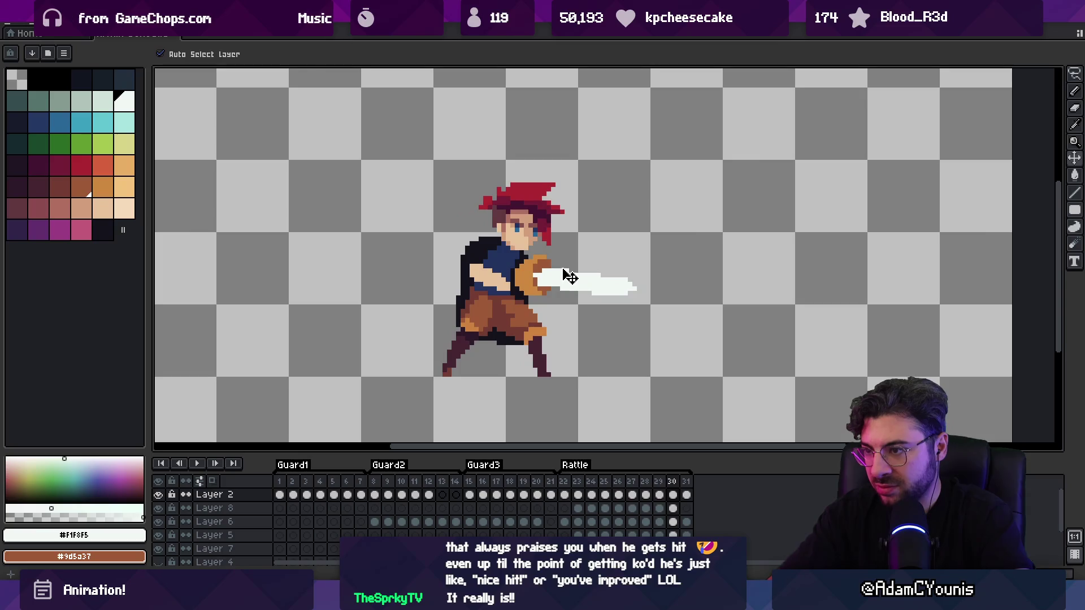
pyautogui.scroll(2, 559, 266)
# Sample the brown and light orange arm and fist colours, then play to check the pose
pyautogui.keyDown('alt'); pyautogui.click(554, 259); pyautogui.keyUp('alt')
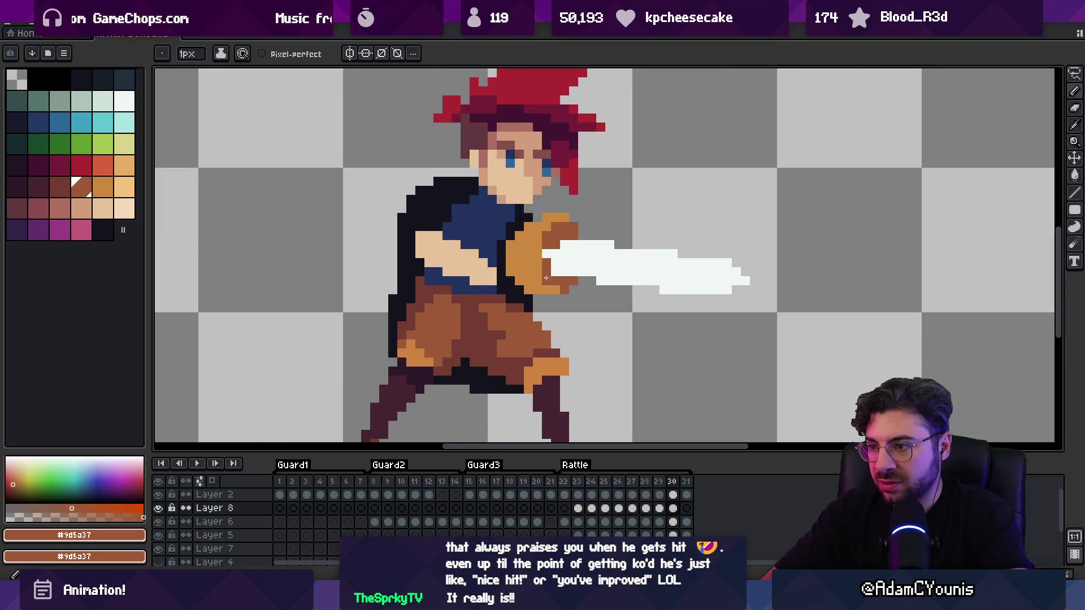
pyautogui.keyDown('alt'); pyautogui.click(542, 236); pyautogui.keyUp('alt')
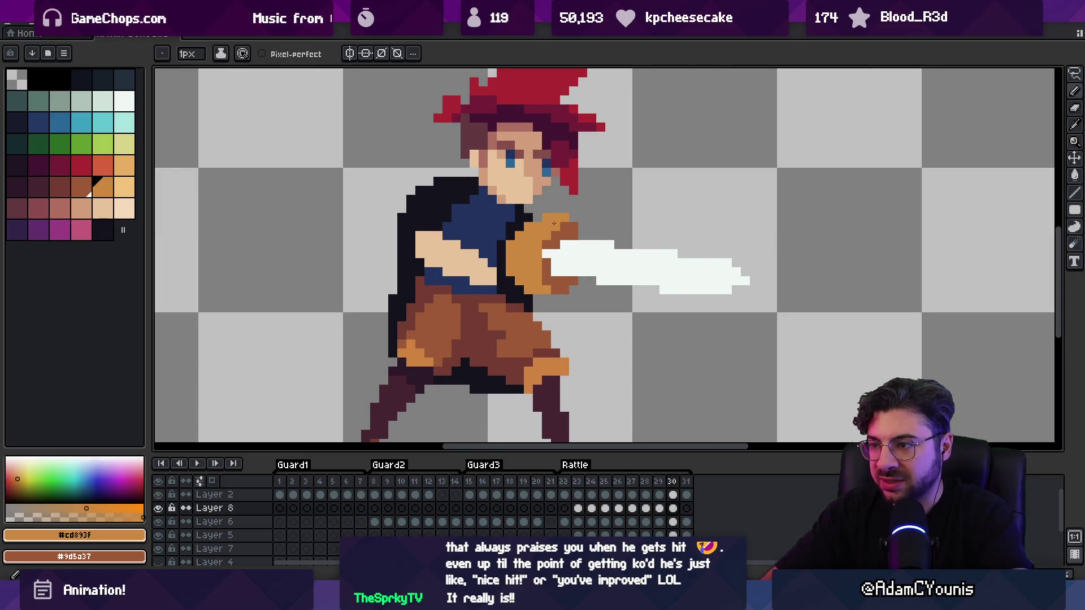
pyautogui.keyDown('alt'); pyautogui.click(561, 225); pyautogui.keyUp('alt')
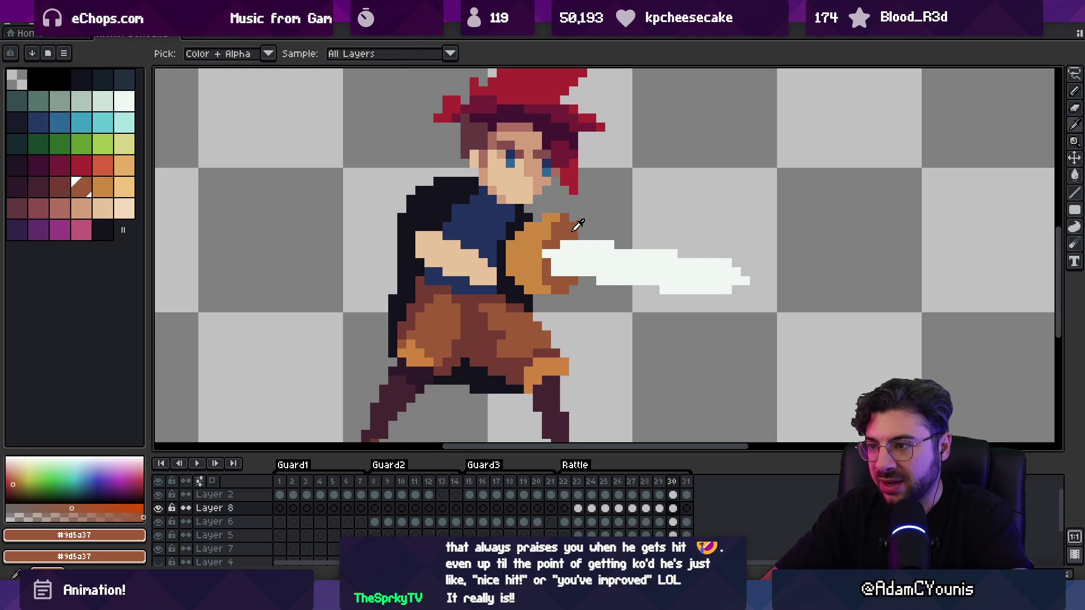
pyautogui.keyDown('alt'); pyautogui.click(532, 225); pyautogui.keyUp('alt')
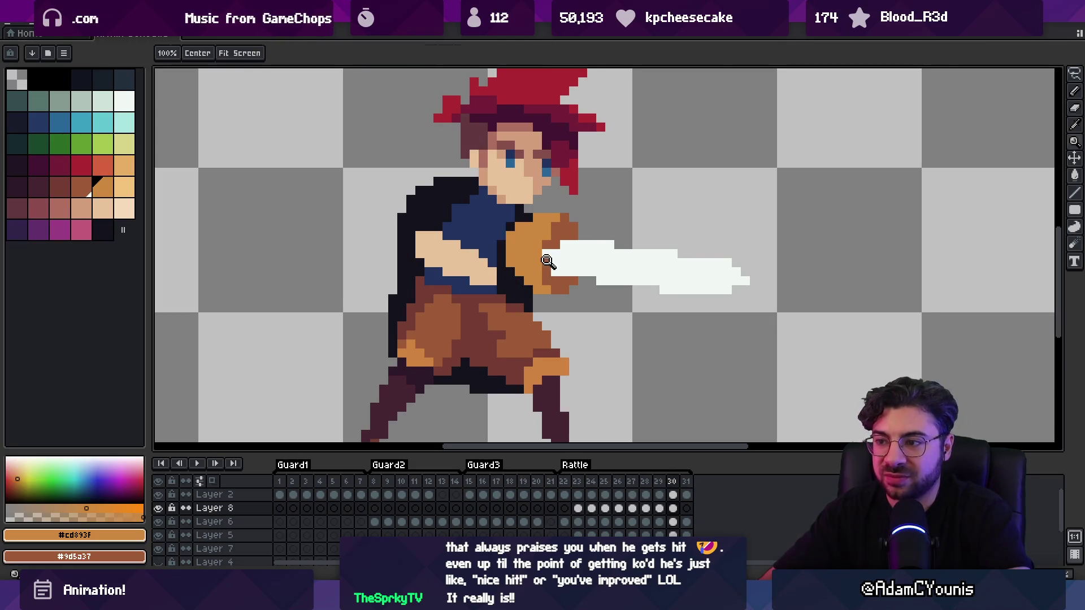
pyautogui.scroll(-1, 528, 290)
pyautogui.press('Return')
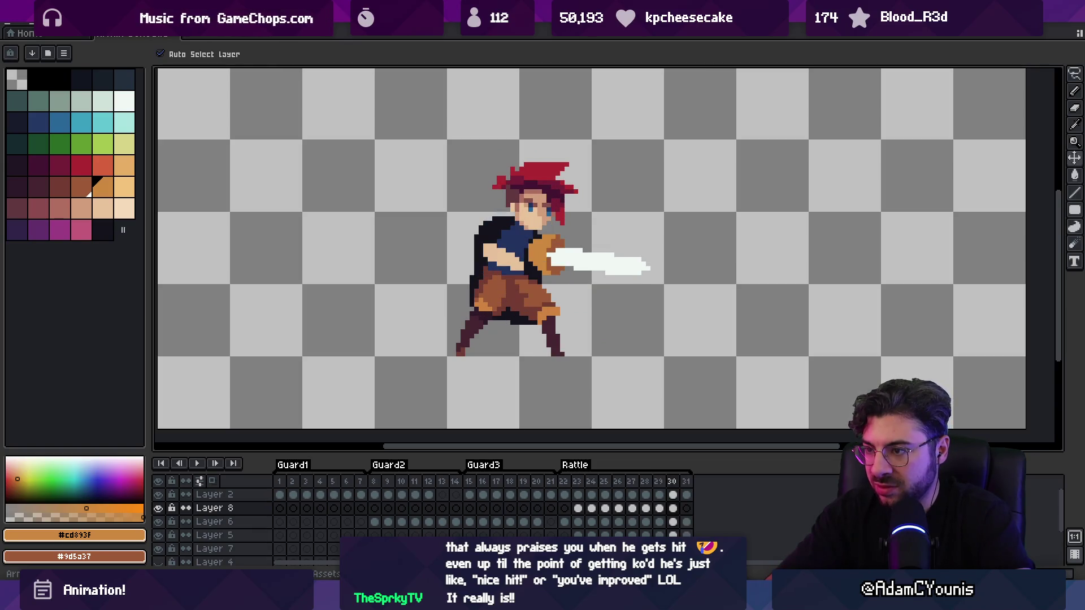
# Shift the Layer 6 orange fist one pixel left, then zoom out and replay the attack
pyautogui.scroll(1, 480, 269)
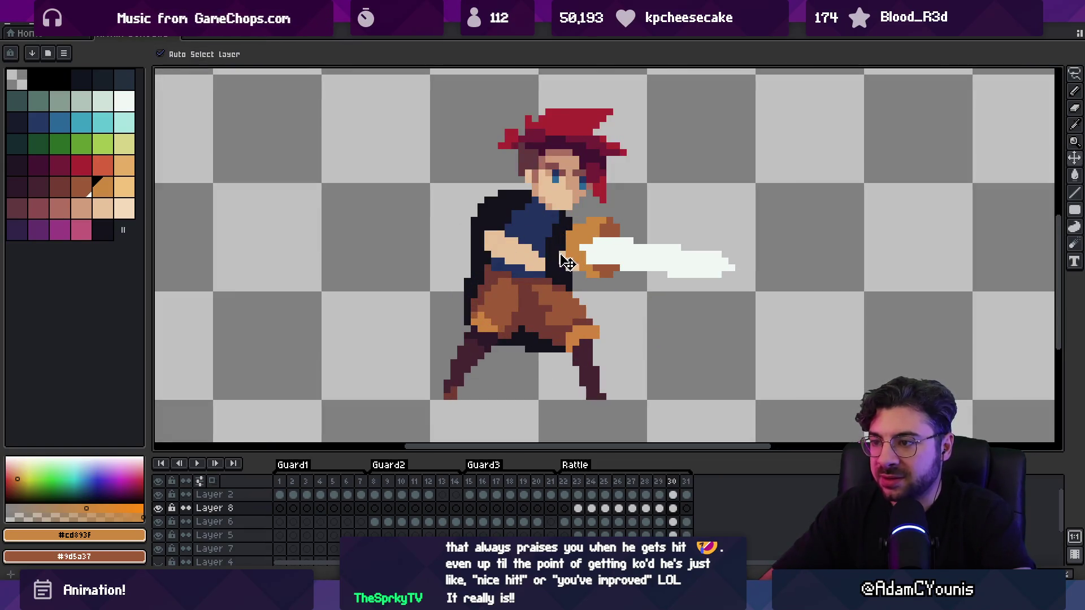
pyautogui.click(568, 271)
pyautogui.press('b')
pyautogui.keyDown('alt'); pyautogui.click(563, 268); pyautogui.keyUp('alt')
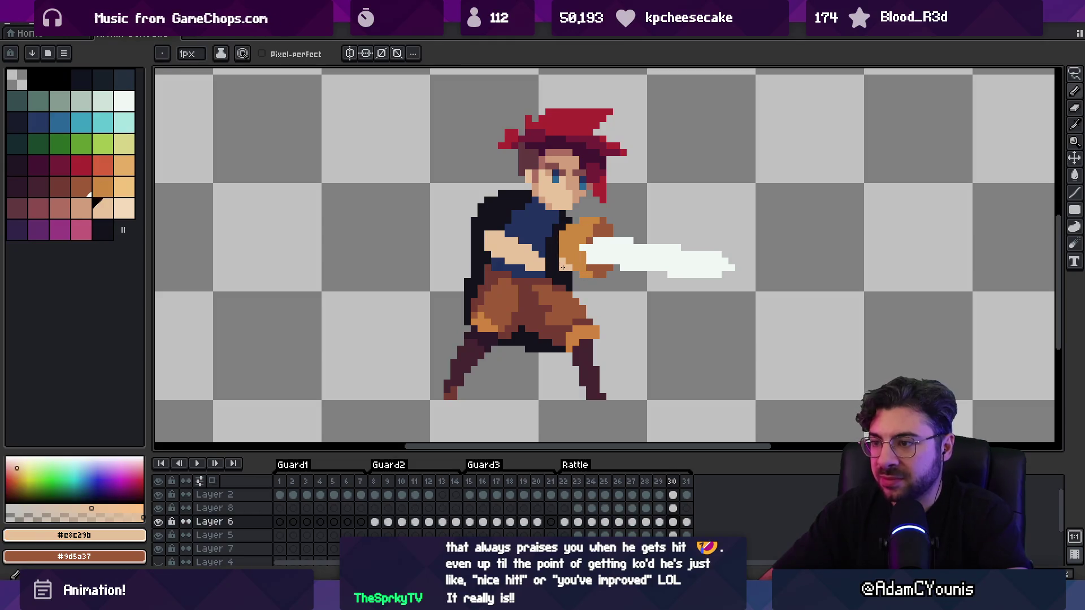
pyautogui.moveTo(581, 261); pyautogui.dragTo(565, 269)
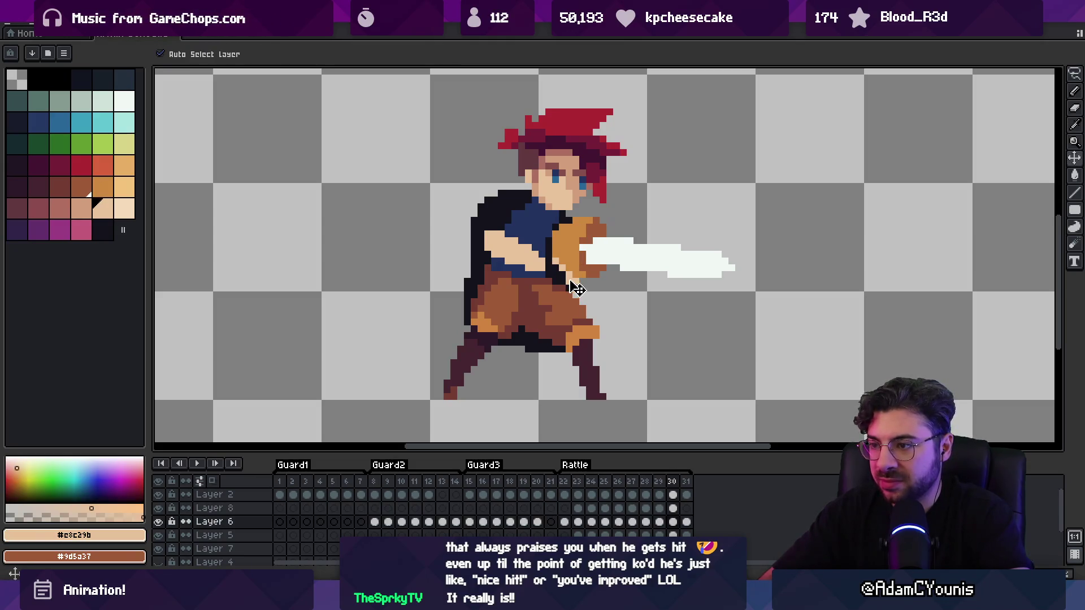
pyautogui.keyDown('alt'); pyautogui.click(541, 267); pyautogui.keyUp('alt')
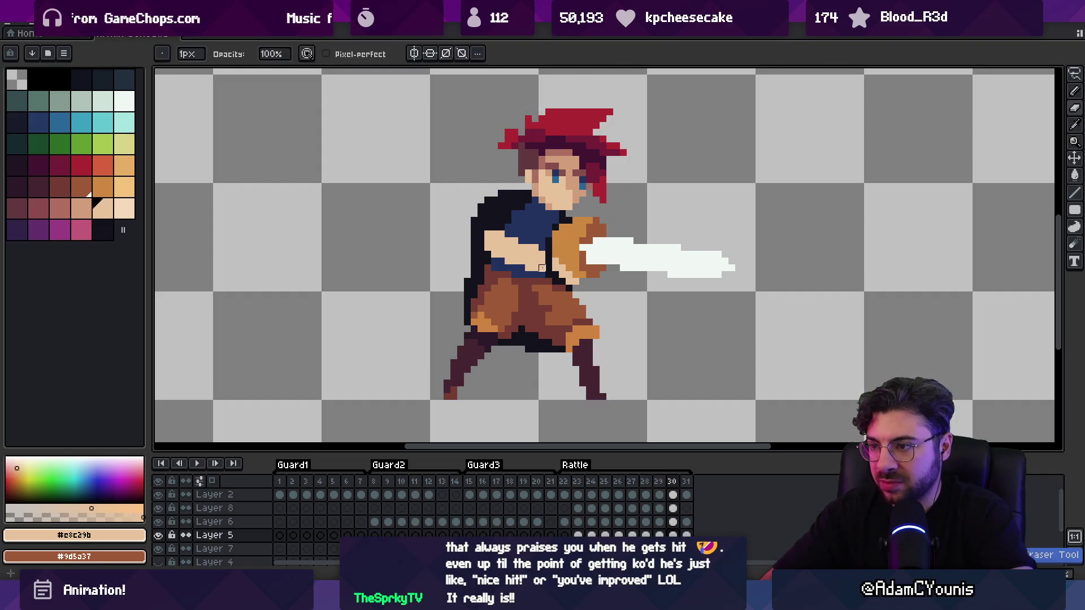
pyautogui.press('v')
pyautogui.click(537, 269)
pyautogui.press('b')
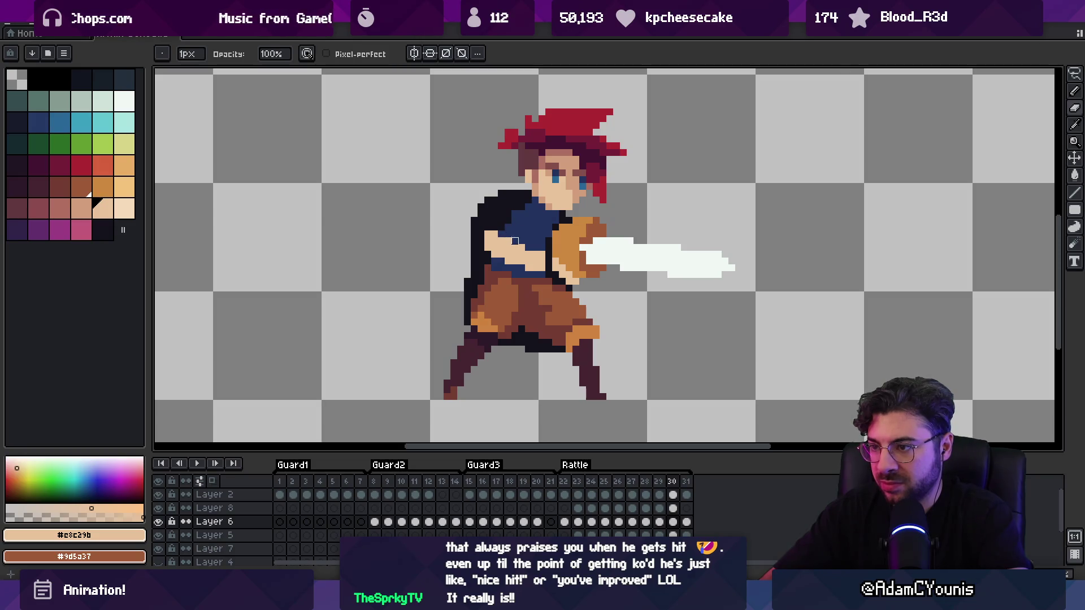
pyautogui.press('z')
pyautogui.scroll(-5, 509, 203)
pyautogui.press('Return')
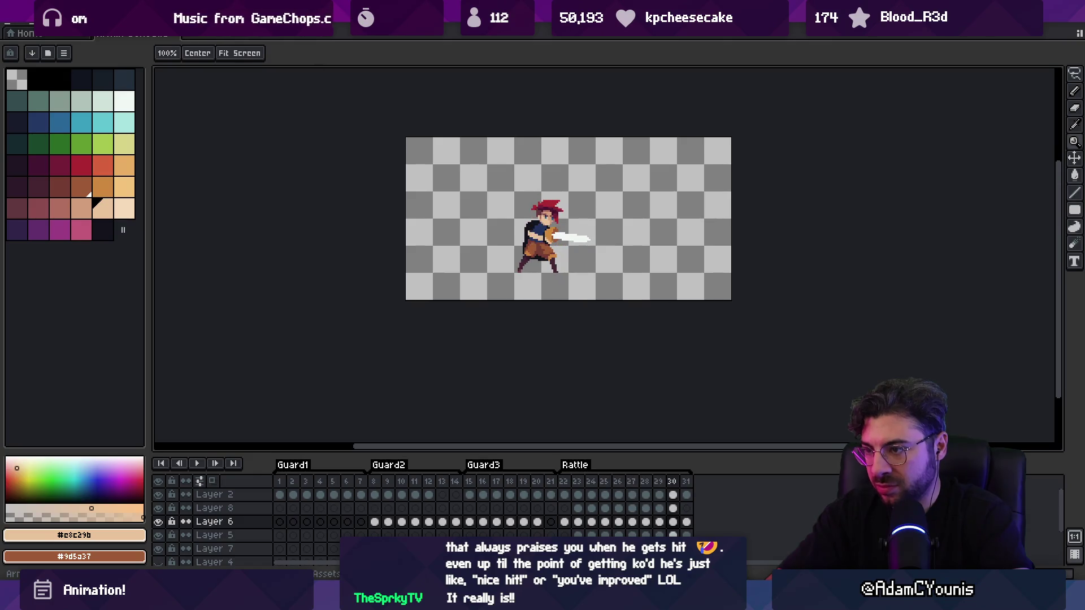
# Pick a skin-tone swatch and set the pencil to Shading ink along the skin ramp
pyautogui.scroll(5, 524, 212)
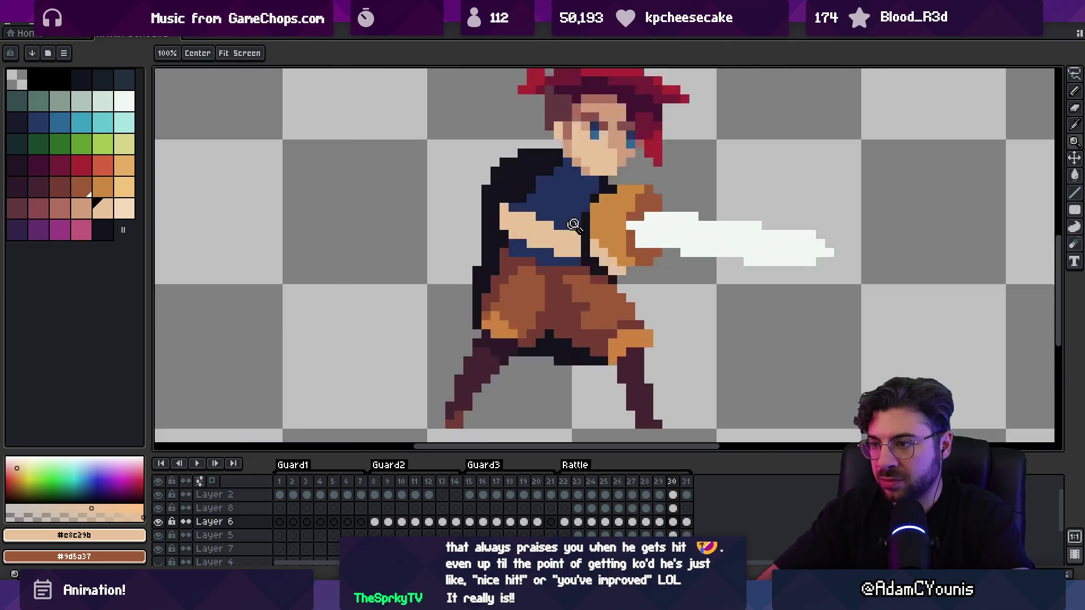
pyautogui.press('b')
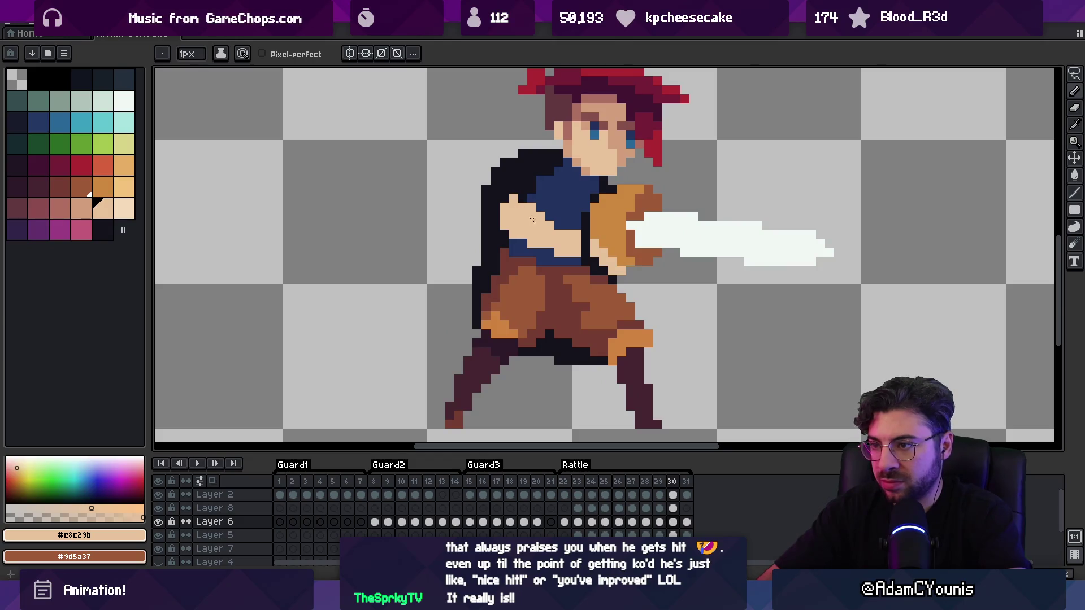
pyautogui.press('e')
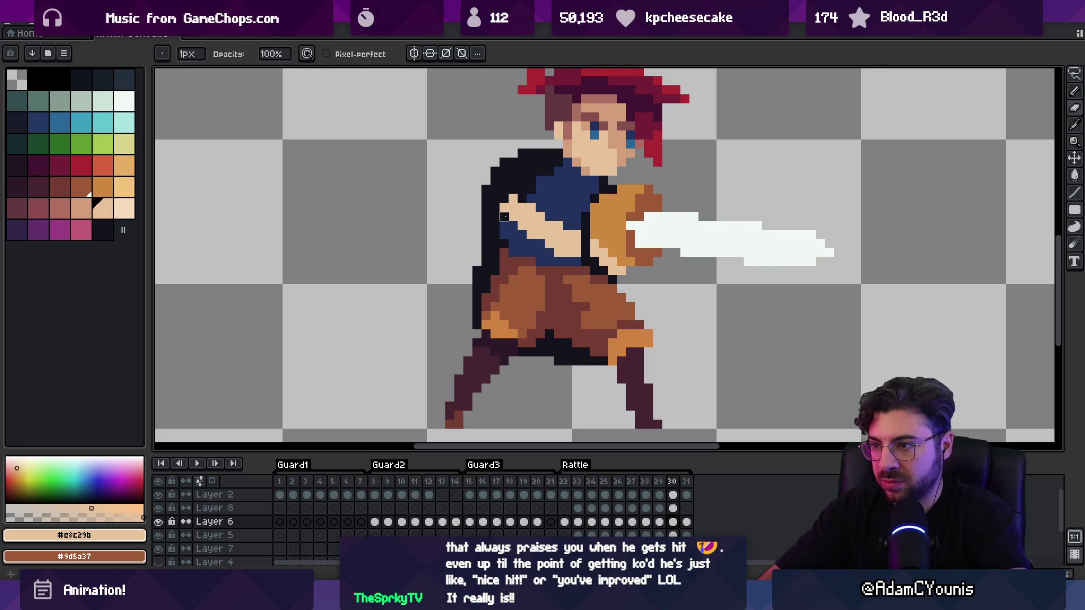
pyautogui.press('b')
pyautogui.press('e')
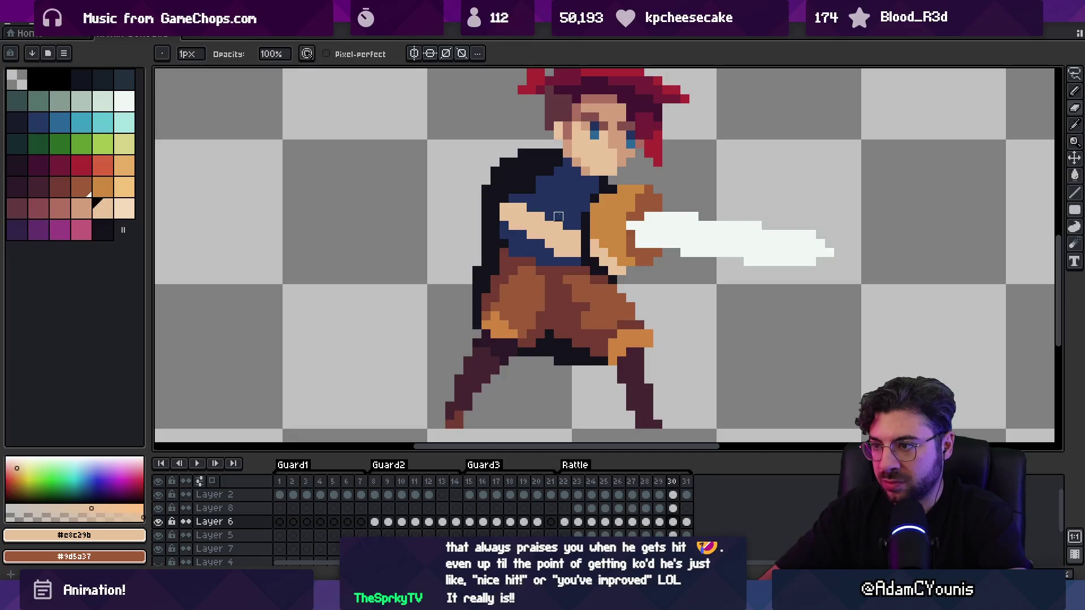
pyautogui.click(81, 208)
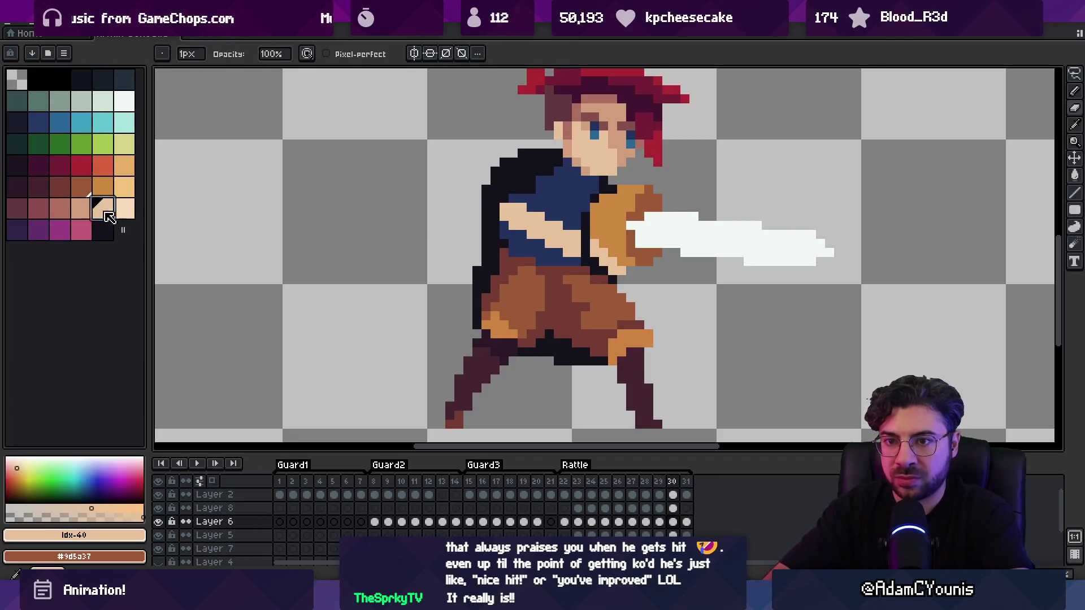
pyautogui.press('b')
pyautogui.hotkey('shift', 'b')
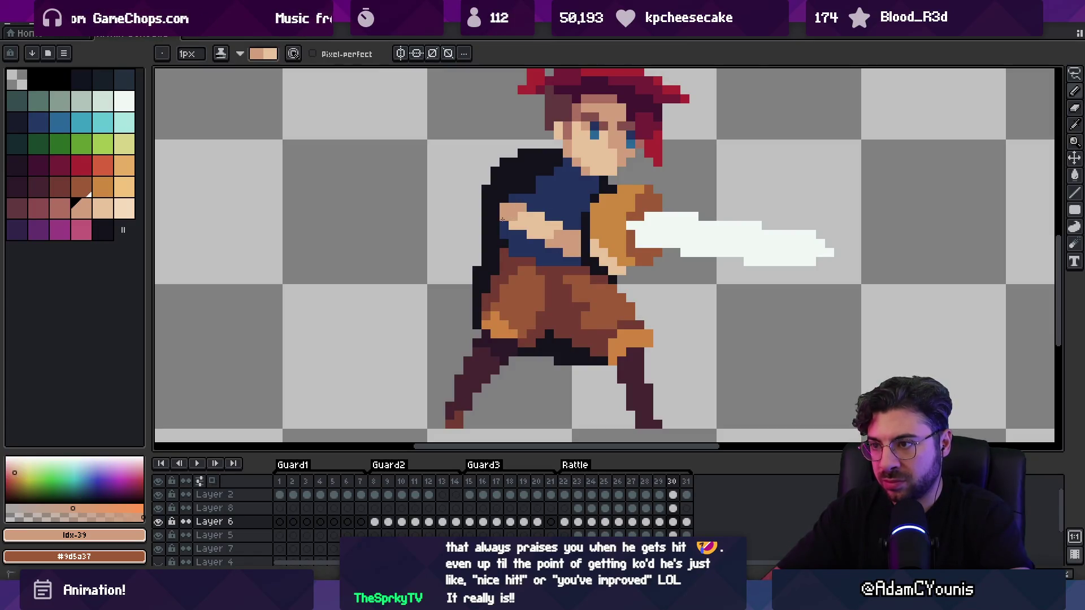
# Step back through frames 29 to 22, then play the animation zoomed out
pyautogui.press('Left')
pyautogui.press('Left')
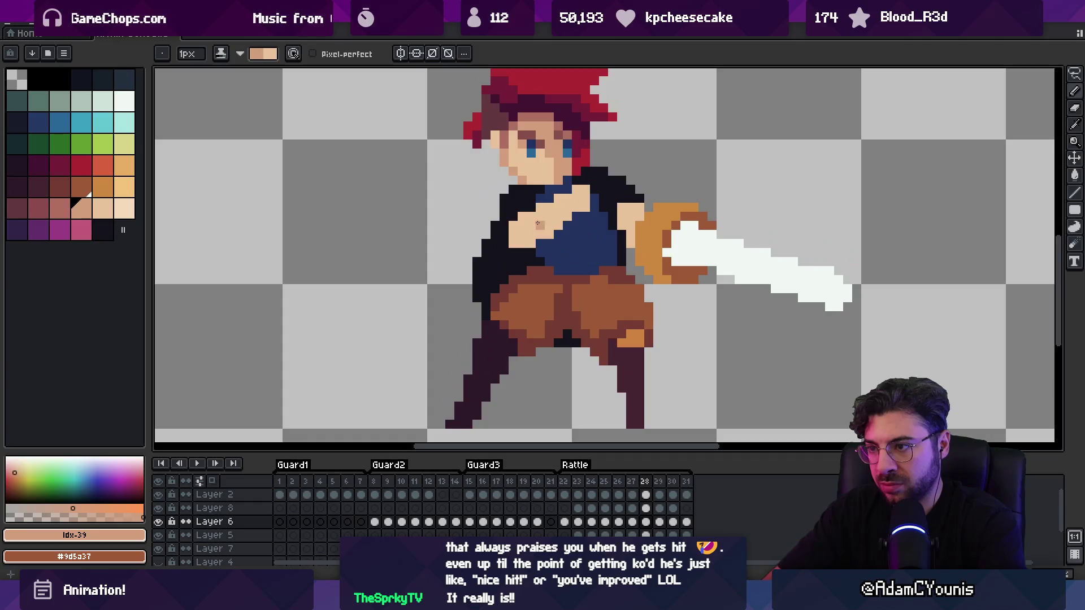
pyautogui.press('Left')
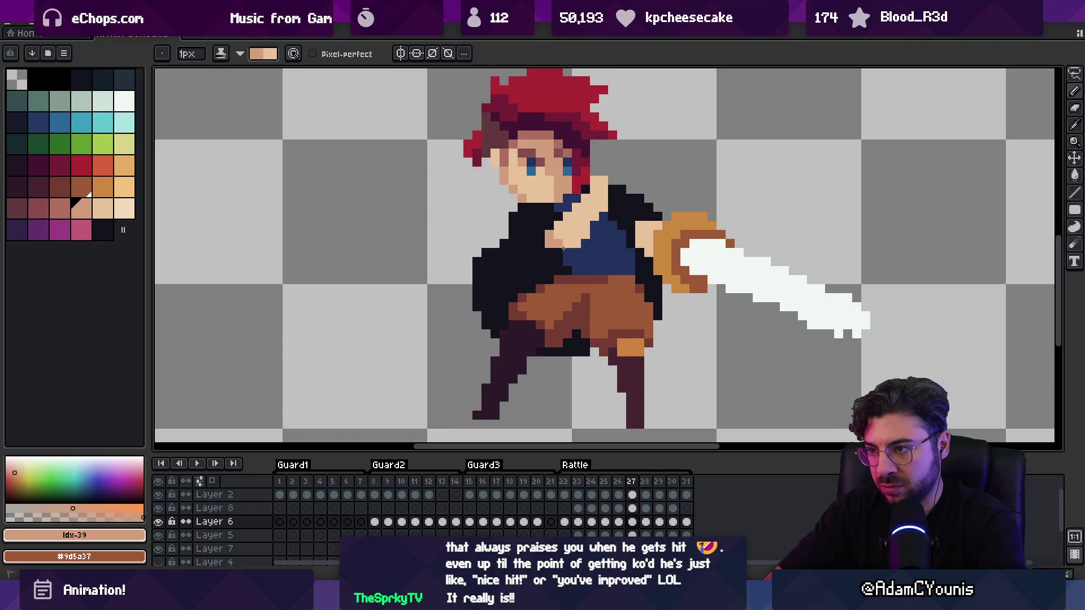
pyautogui.press('Left')
pyautogui.press('Left')
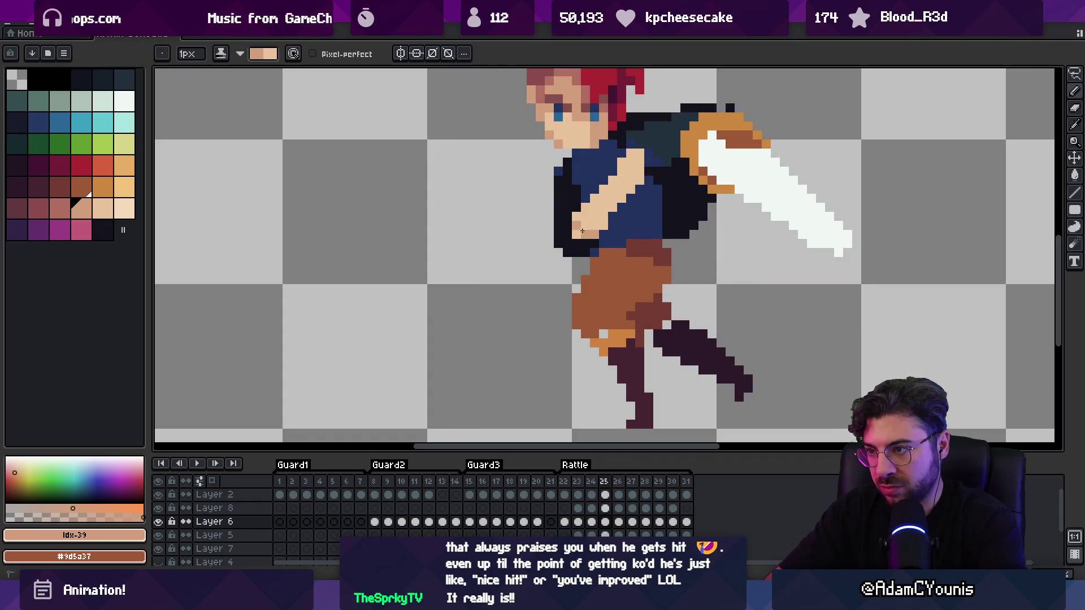
pyautogui.press('Left')
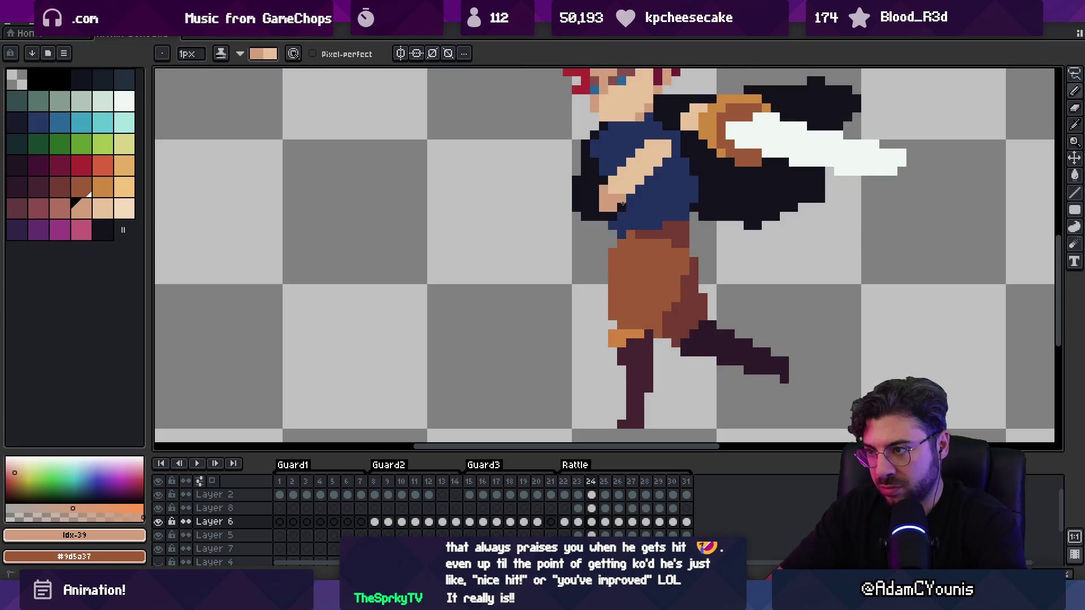
pyautogui.press('Left')
pyautogui.press('Left')
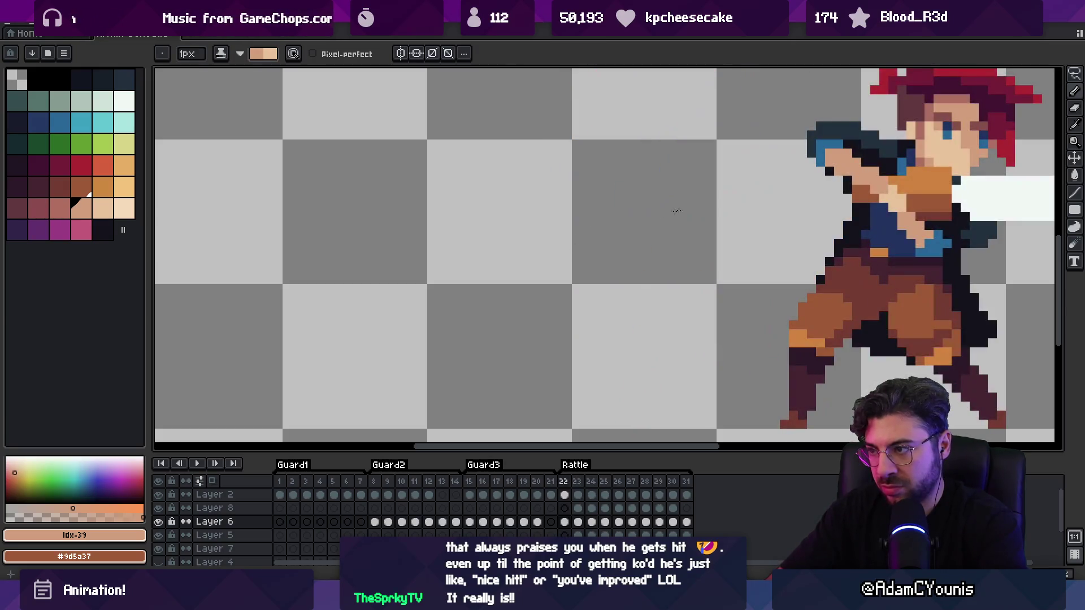
pyautogui.press('Return')
pyautogui.press('z')
pyautogui.scroll(-5, 601, 235)
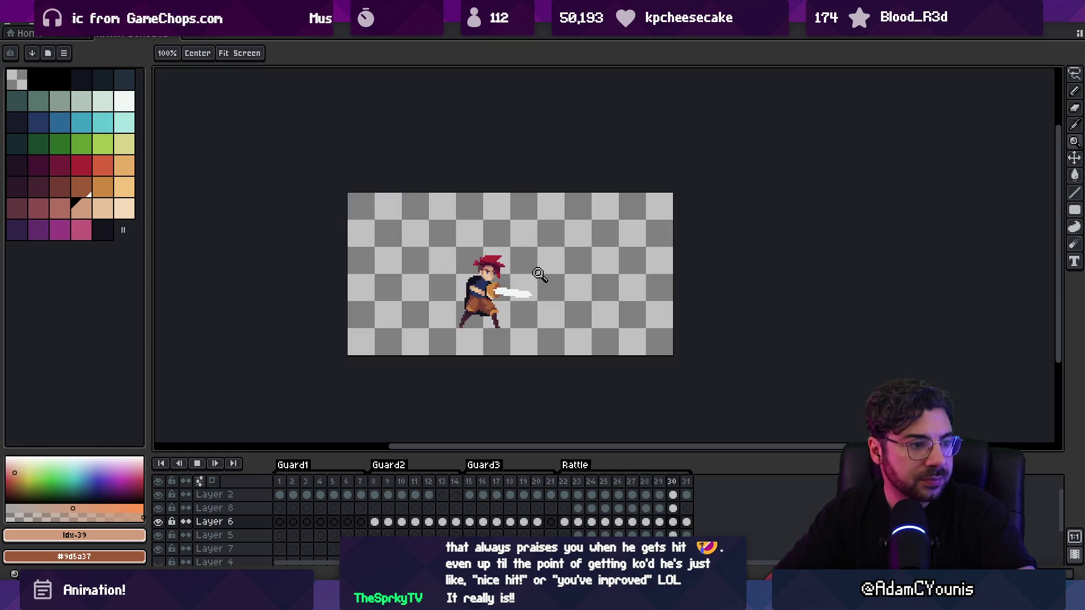
# Zoom in on the legs and sample the boot orange, dark leg and brown shorts colours
pyautogui.click(560, 271)
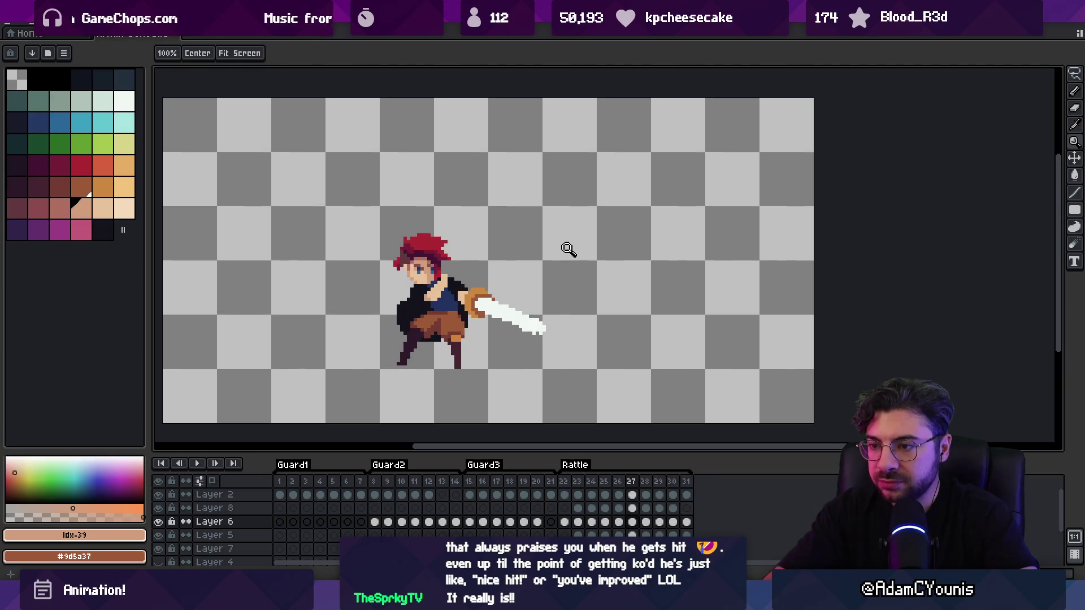
pyautogui.click(482, 275)
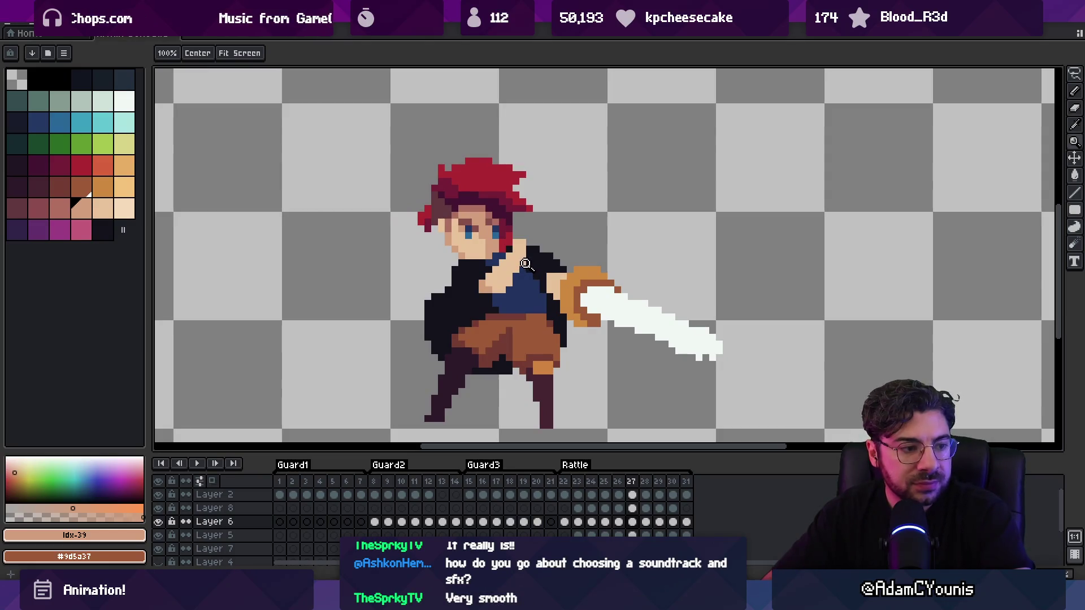
pyautogui.keyDown('alt'); pyautogui.click(541, 370); pyautogui.keyUp('alt')
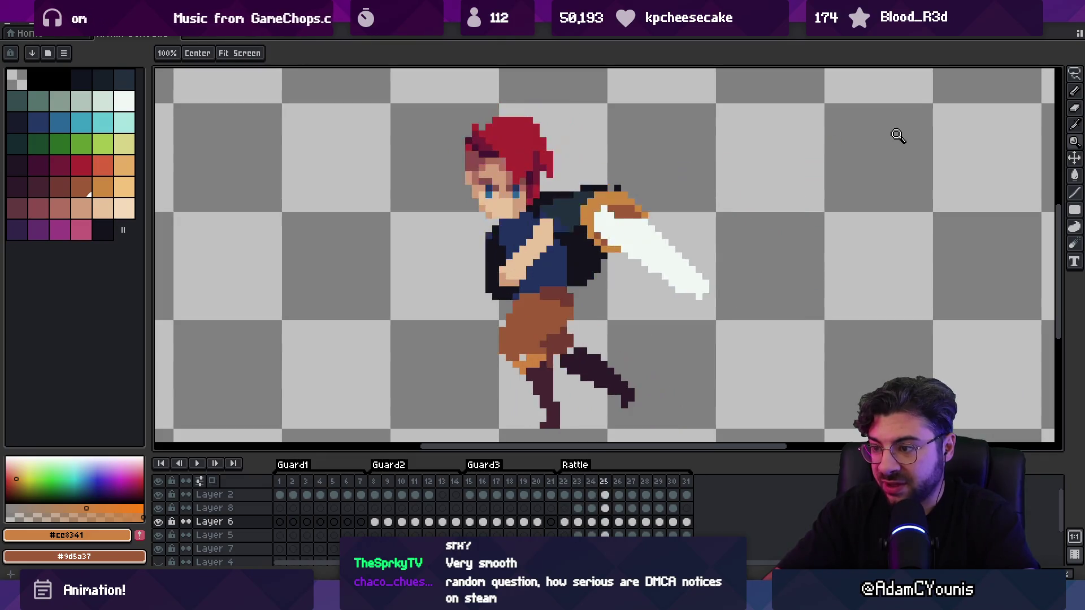
pyautogui.press('b')
pyautogui.keyDown('alt'); pyautogui.click(573, 352); pyautogui.keyUp('alt')
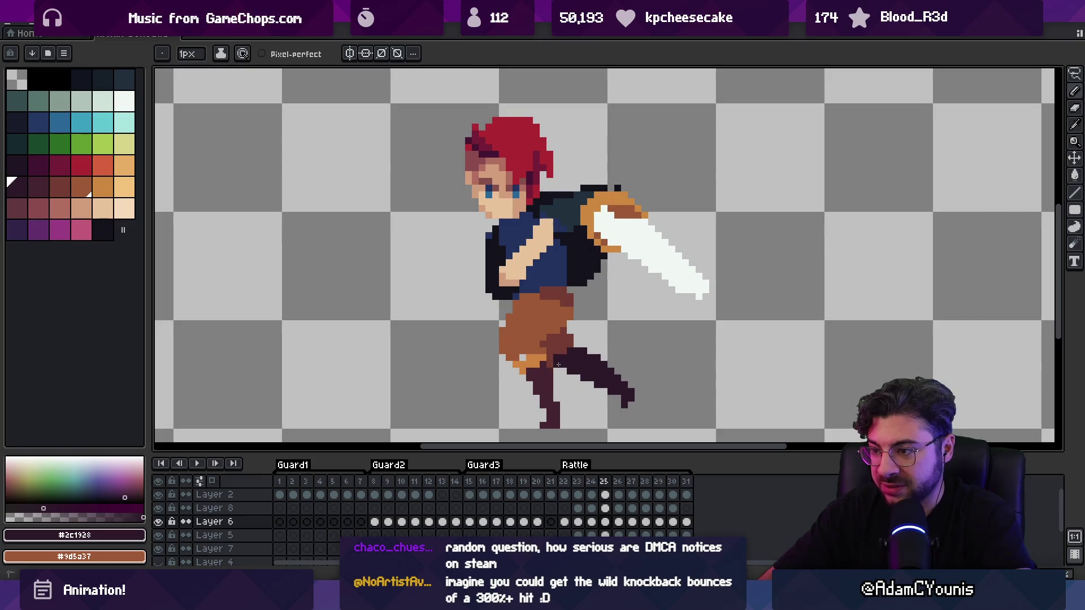
pyautogui.keyDown('alt'); pyautogui.click(521, 356); pyautogui.keyUp('alt')
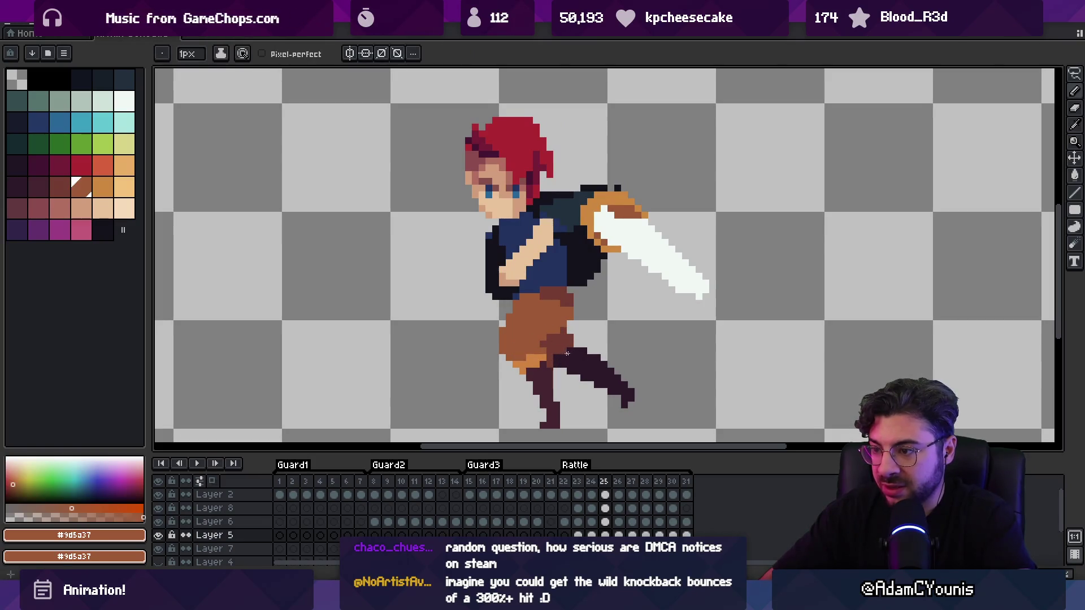
# Go to frame 23, pick a brown swatch, and work on Layer 6's knee and shorts colours
pyautogui.press('v')
pyautogui.press('Left')
pyautogui.press('Left')
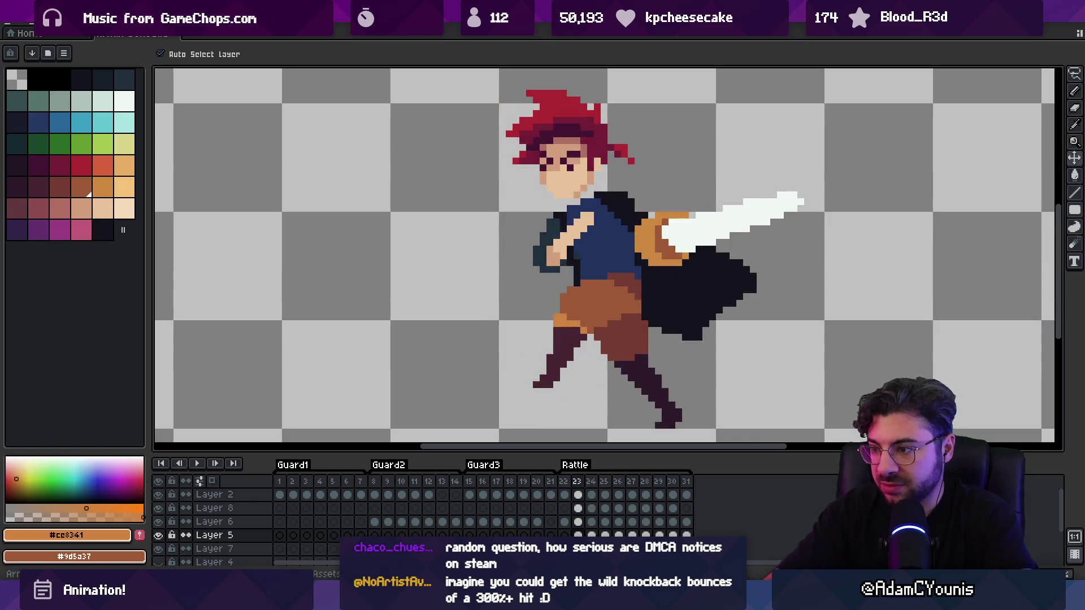
pyautogui.click(81, 188)
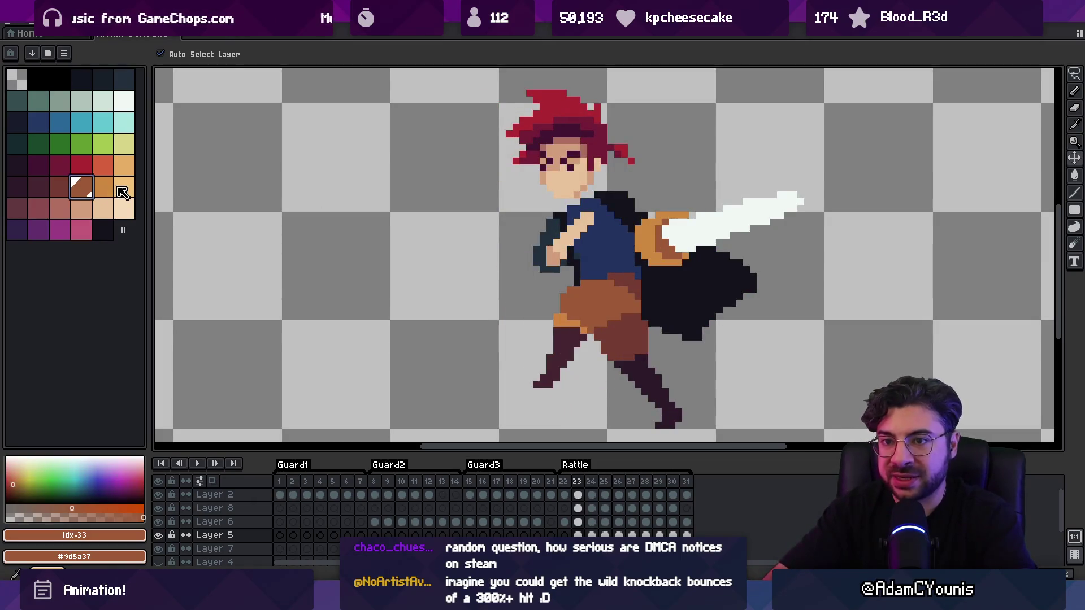
pyautogui.press('b')
pyautogui.hotkey('alt', 'Up')
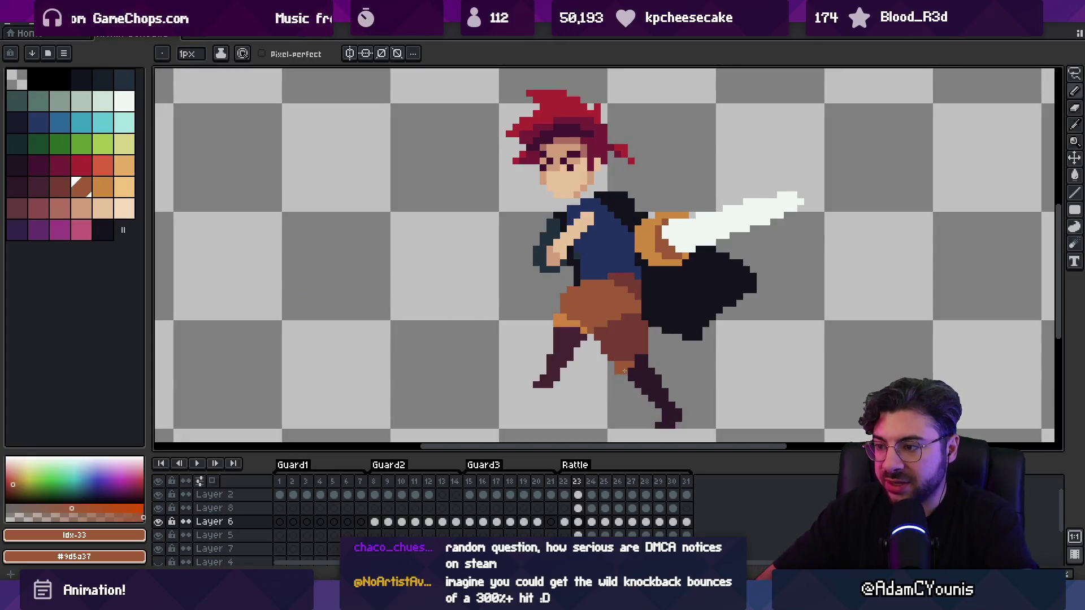
pyautogui.keyDown('alt'); pyautogui.click(611, 363); pyautogui.keyUp('alt')
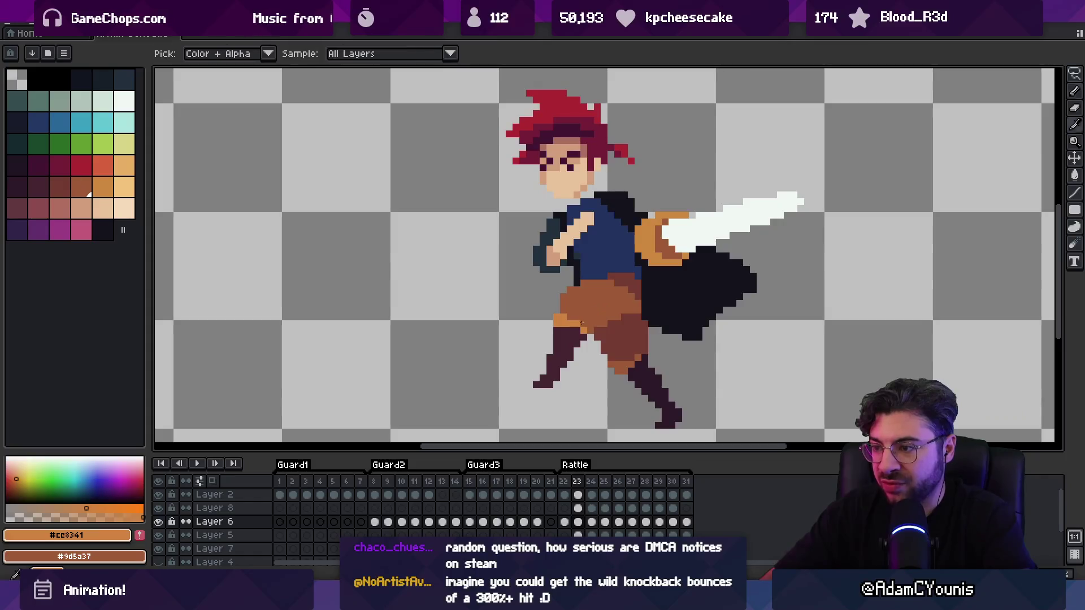
pyautogui.keyDown('alt'); pyautogui.click(633, 360); pyautogui.keyUp('alt')
# Zoom closer on the legs and repaint two pixels near the shoe in shorts brown
pyautogui.press('z')
pyautogui.scroll(-3, 633, 360)
pyautogui.click(652, 342)
pyautogui.click(652, 342)
pyautogui.press('b')
pyautogui.keyDown('alt'); pyautogui.click(646, 269); pyautogui.keyUp('alt')
pyautogui.keyDown('alt'); pyautogui.click(623, 304); pyautogui.keyUp('alt')
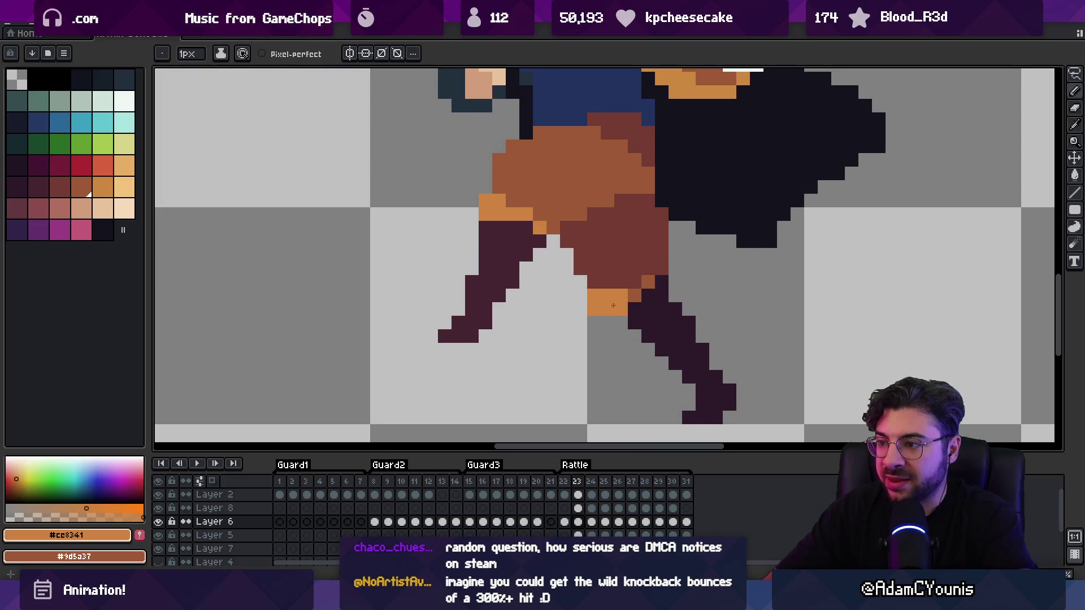
pyautogui.keyDown('alt'); pyautogui.click(635, 296); pyautogui.keyUp('alt')
pyautogui.click(634, 309)
pyautogui.click(649, 295)
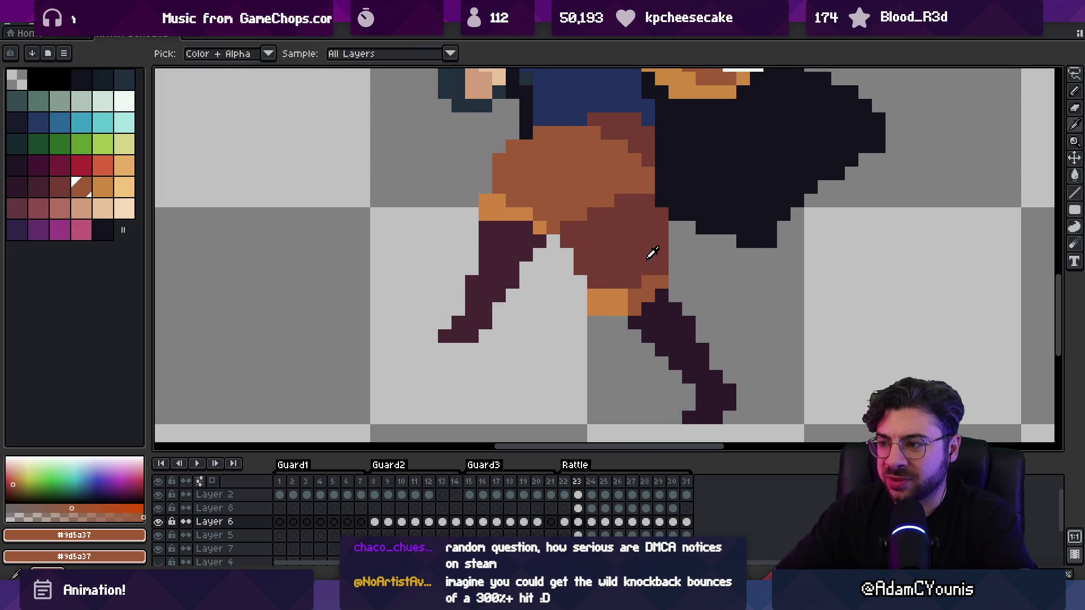
# Paint a two-pixel brown stroke on the leg and lighten a dark pixel on the shorts
pyautogui.press('z')
pyautogui.scroll(-3, 646, 262)
pyautogui.scroll(3, 630, 255)
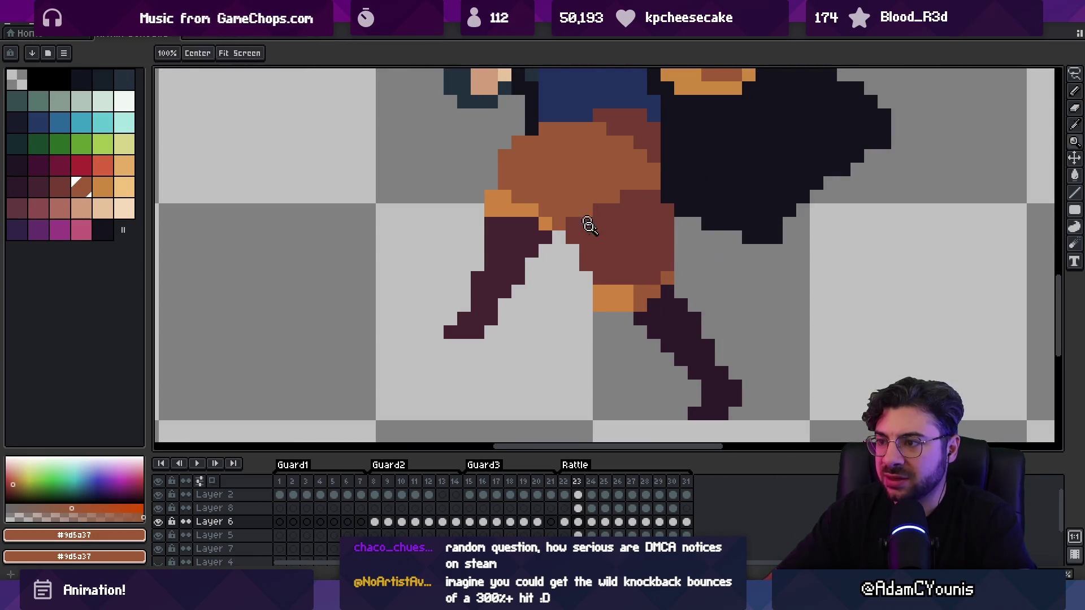
pyautogui.press('b')
pyautogui.moveTo(613, 263); pyautogui.dragTo(594, 258)
pyautogui.press('z')
pyautogui.scroll(-4, 600, 246)
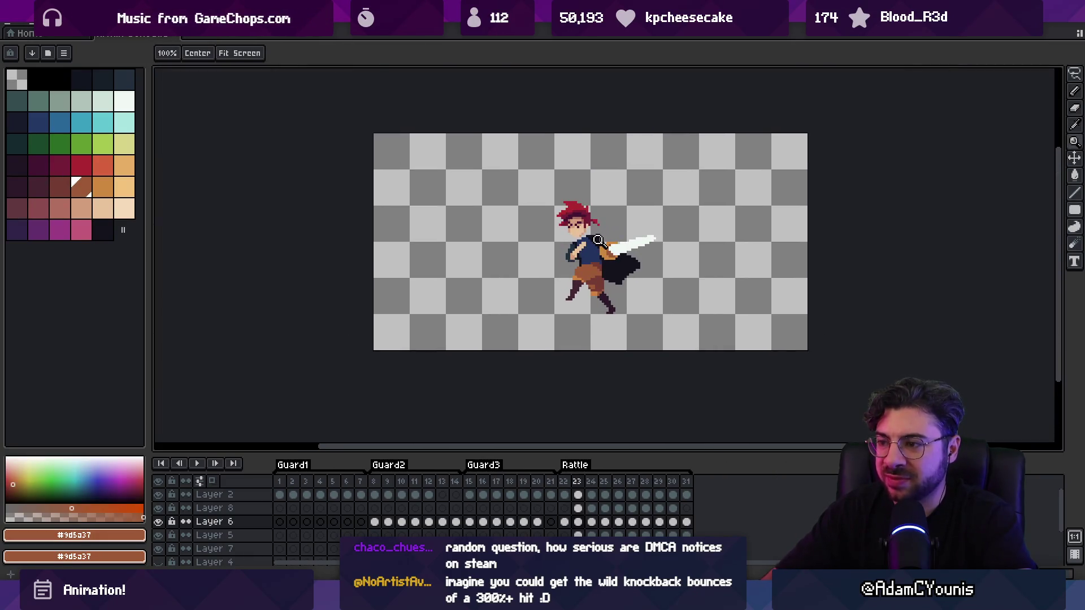
pyautogui.scroll(4, 590, 270)
pyautogui.press('i')
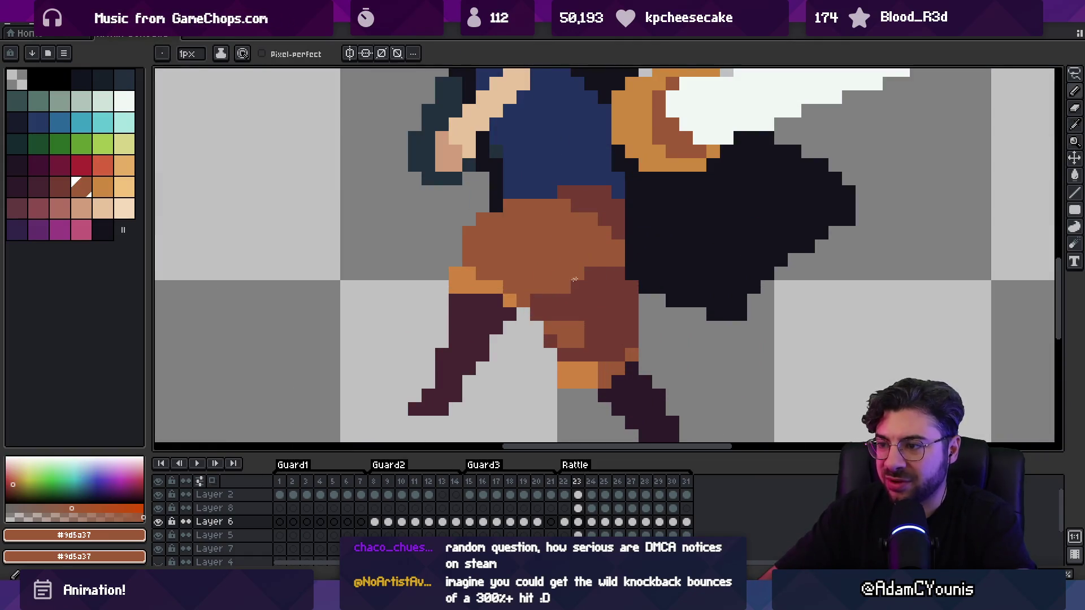
pyautogui.click(615, 270)
pyautogui.press('b')
pyautogui.keyDown('alt'); pyautogui.click(605, 245); pyautogui.keyUp('alt')
pyautogui.click(578, 282)
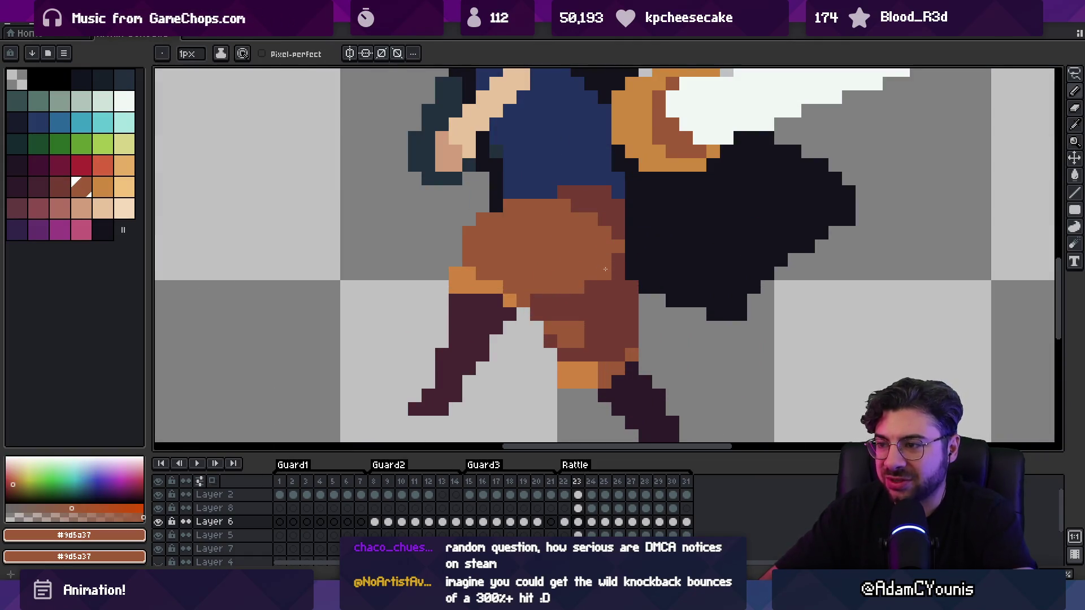
# Darken a light-brown pixel on the shorts, sampling the Layer 5 and Layer 6 browns
pyautogui.press('z')
pyautogui.scroll(-4, 611, 242)
pyautogui.scroll(4, 620, 241)
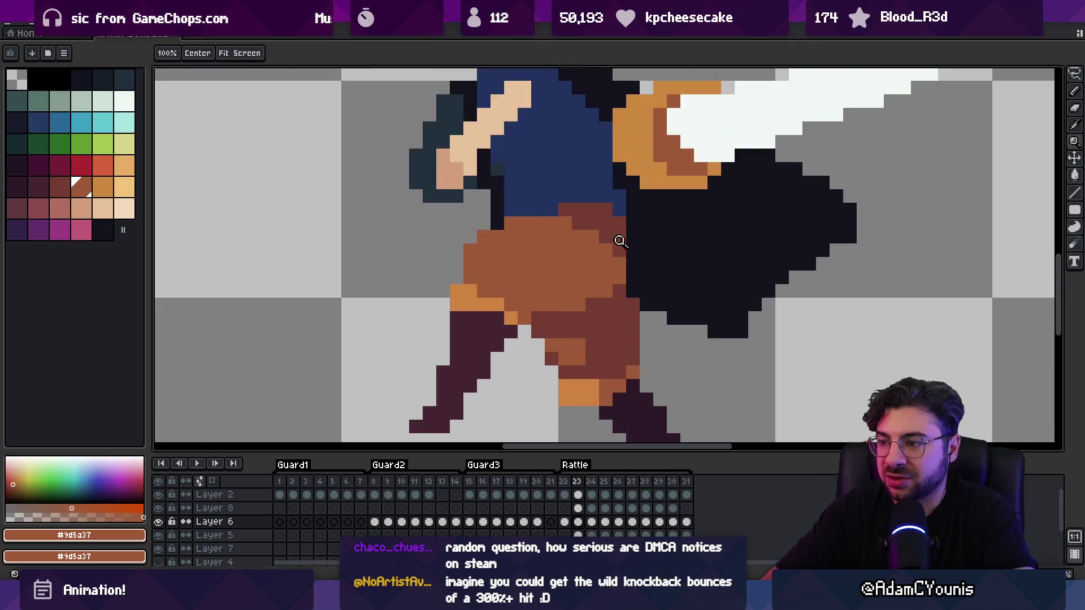
pyautogui.click(599, 328)
pyautogui.press('b')
pyautogui.click(582, 338)
pyautogui.keyDown('alt'); pyautogui.click(624, 348); pyautogui.keyUp('alt')
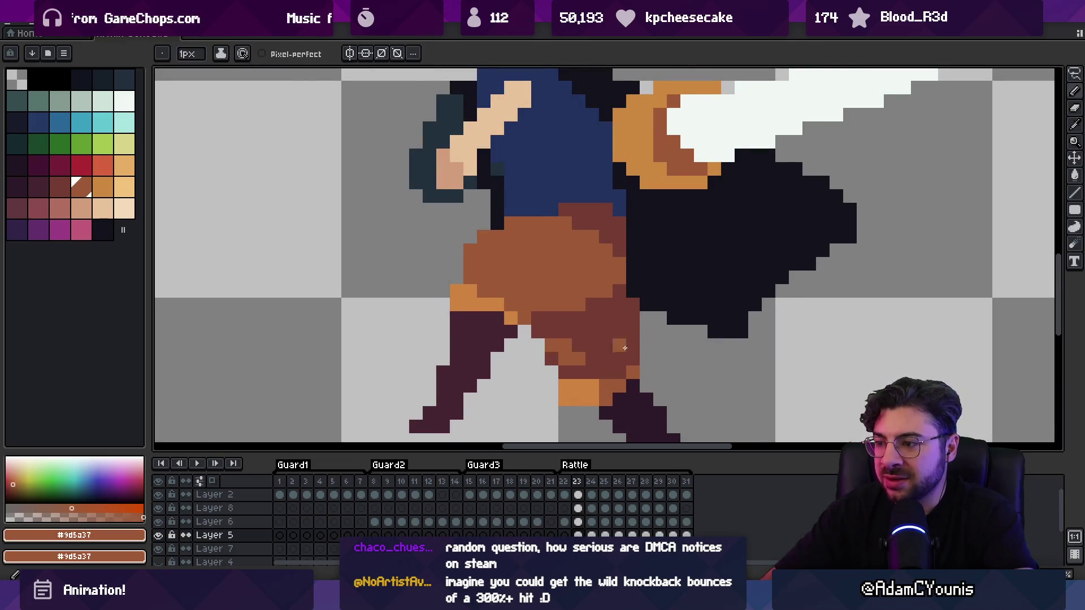
pyautogui.keyDown('alt'); pyautogui.click(635, 349); pyautogui.keyUp('alt')
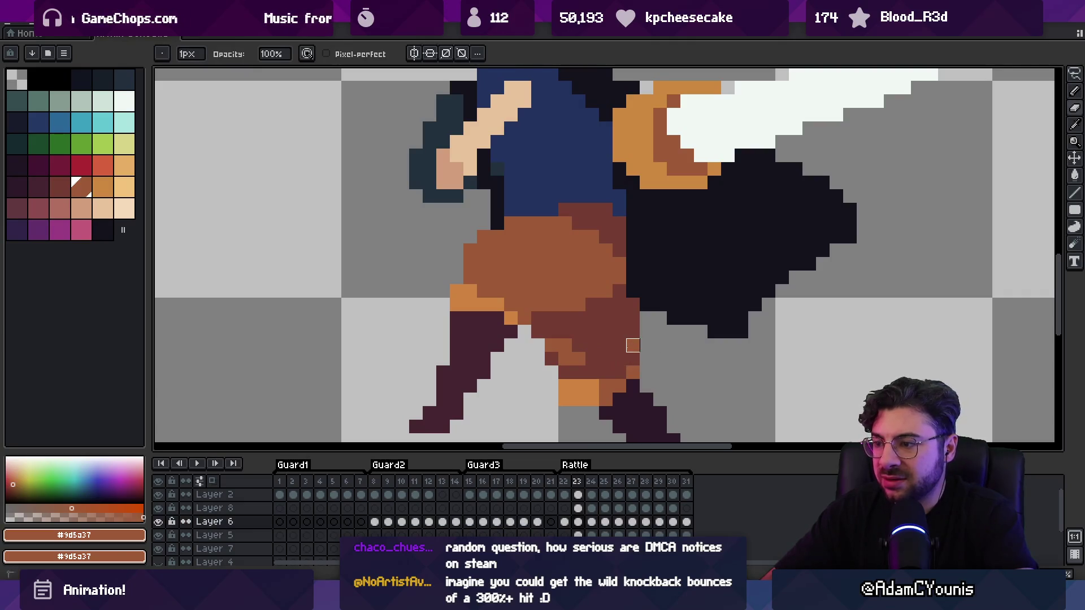
pyautogui.keyDown('alt'); pyautogui.click(633, 346); pyautogui.keyUp('alt')
pyautogui.press('1')
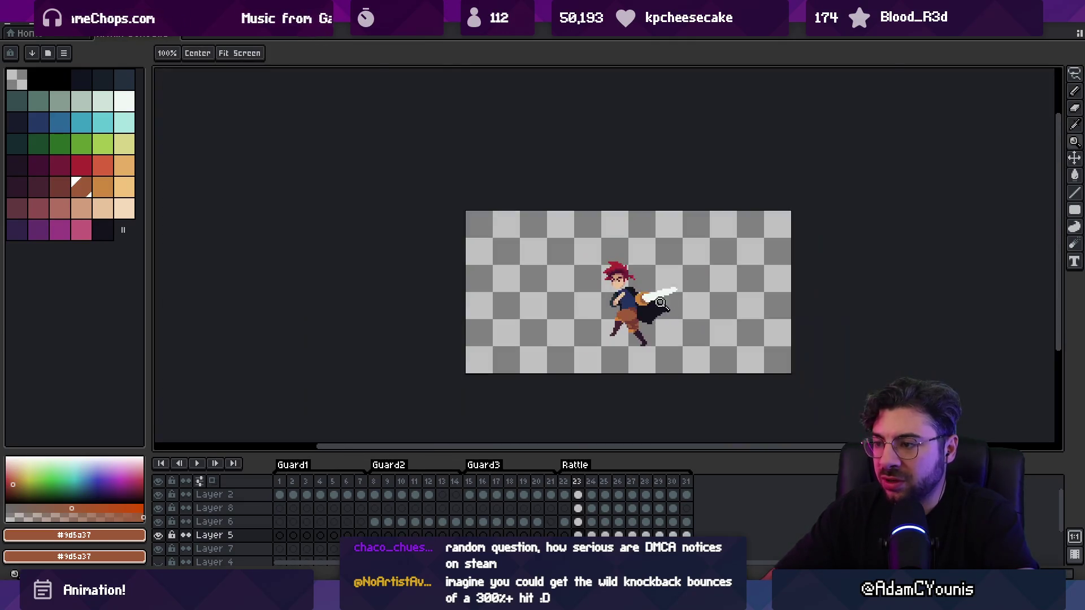
pyautogui.scroll(5, 660, 303)
pyautogui.keyDown('alt'); pyautogui.click(596, 303); pyautogui.keyUp('alt')
# Repaint several leg pixels alternately in light brown #9d5a37 and dark brown #743c33
pyautogui.keyDown('alt'); pyautogui.click(579, 308); pyautogui.keyUp('alt')
pyautogui.keyDown('alt'); pyautogui.click(577, 277); pyautogui.keyUp('alt')
pyautogui.click(573, 307)
pyautogui.keyDown('alt'); pyautogui.click(560, 308); pyautogui.keyUp('alt')
pyautogui.click(537, 289)
pyautogui.keyDown('alt'); pyautogui.click(590, 308); pyautogui.keyUp('alt')
pyautogui.click(646, 308)
pyautogui.keyDown('alt'); pyautogui.click(660, 294); pyautogui.keyUp('alt')
pyautogui.click(645, 325)
pyautogui.keyDown('alt'); pyautogui.click(634, 293); pyautogui.keyUp('alt')
pyautogui.click(662, 289)
pyautogui.press('1')
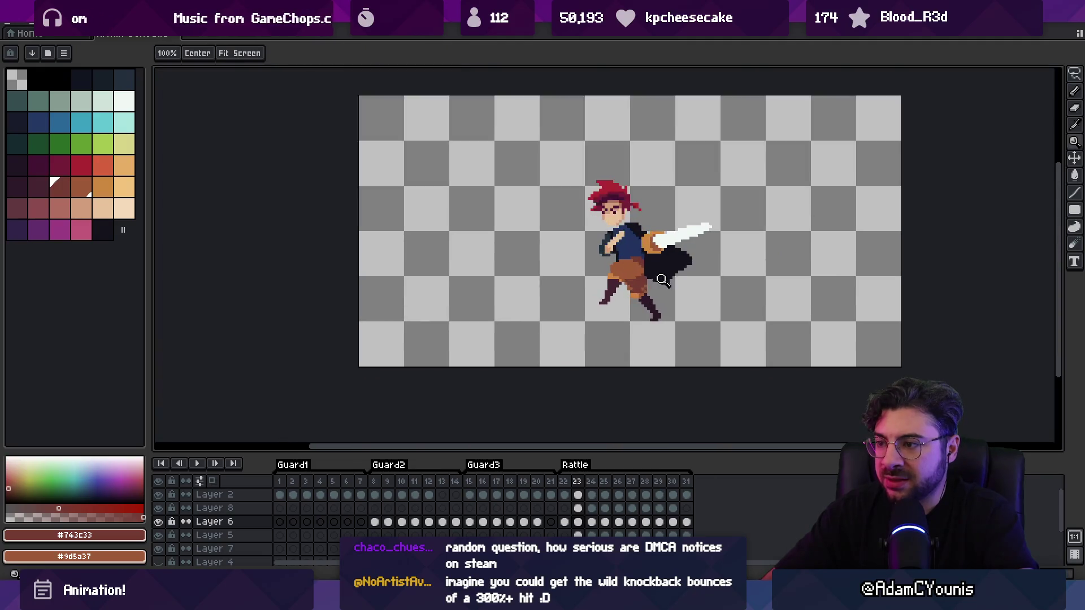
pyautogui.click(662, 280)
pyautogui.press('Right')
pyautogui.click(541, 233)
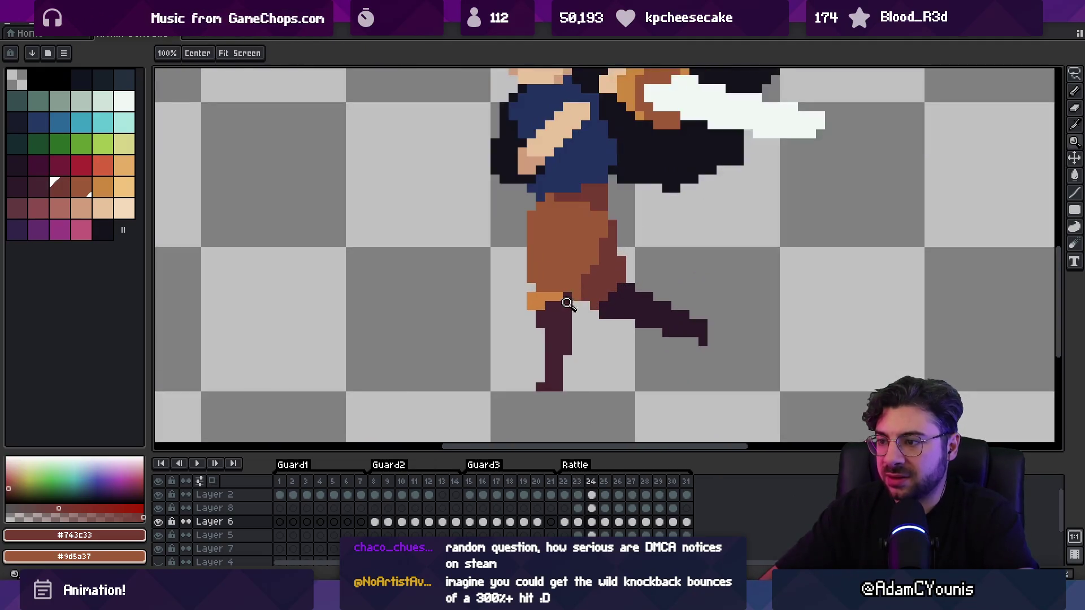
# Paint two leg pixels light brown on frame 24
pyautogui.press('b')
pyautogui.keyDown('alt'); pyautogui.click(588, 266); pyautogui.keyUp('alt')
pyautogui.click(603, 311)
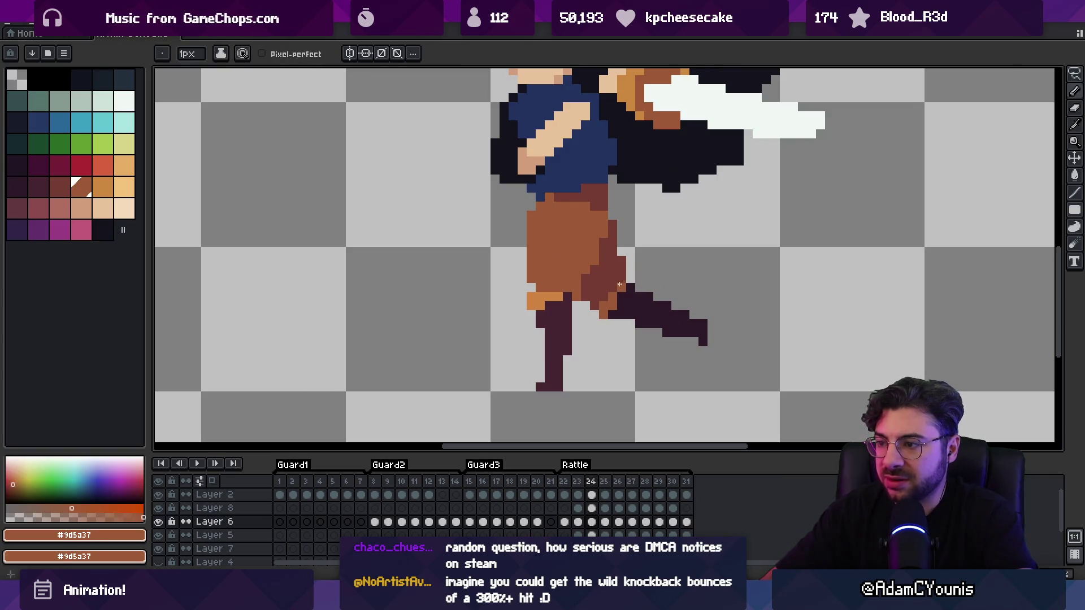
pyautogui.scroll(-4, 625, 274)
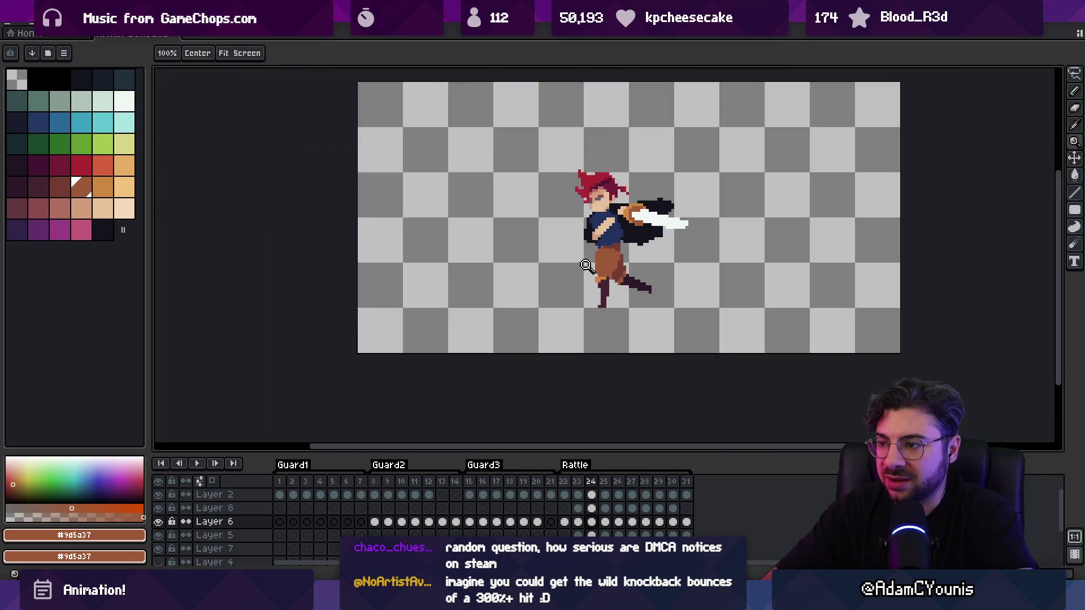
pyautogui.scroll(6, 618, 282)
pyautogui.press('z')
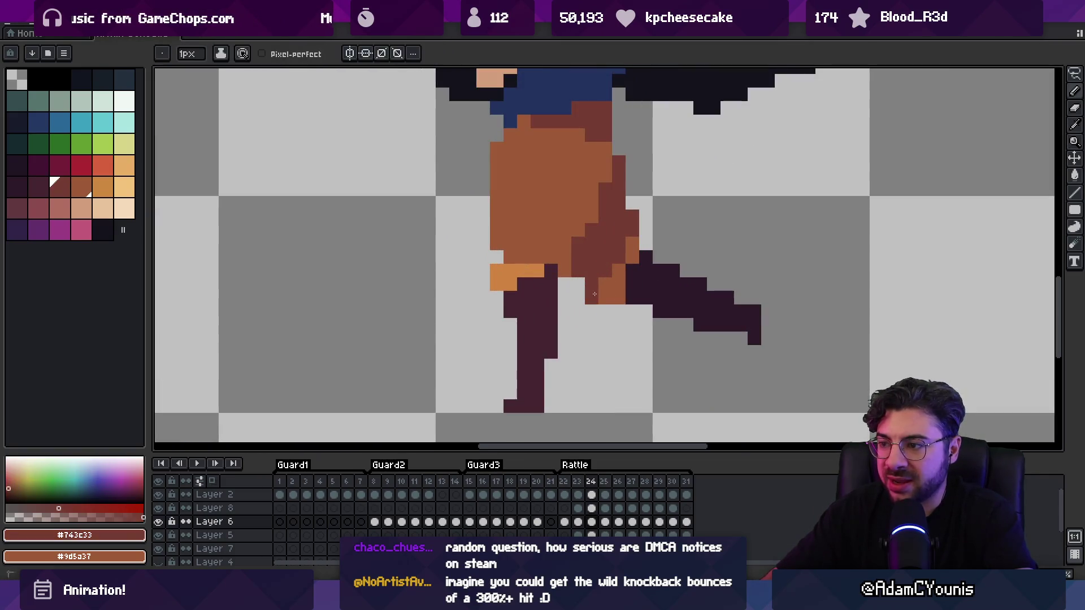
pyautogui.scroll(-5, 565, 243)
pyautogui.scroll(5, 611, 278)
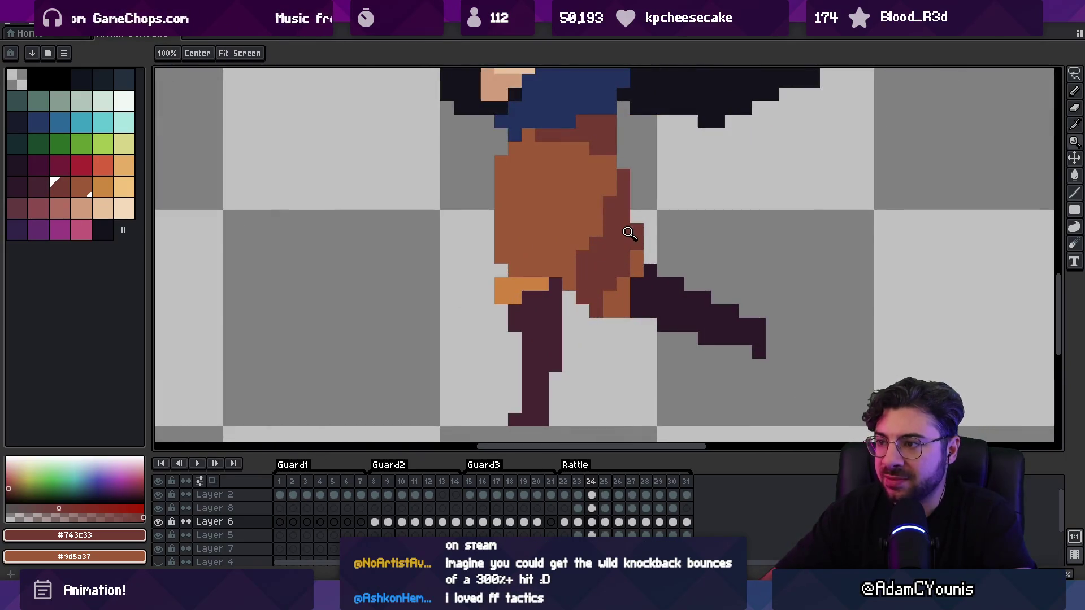
# Lasso the back leg on Layer 5 and Layer 6 and move each up one pixel
pyautogui.moveTo(618, 256)
pyautogui.mouseDown()
pyautogui.moveTo(577, 297)
pyautogui.moveTo(703, 401)
pyautogui.moveTo(768, 415)
pyautogui.mouseUp()
pyautogui.press('m')
pyautogui.moveTo(635, 336); pyautogui.dragTo(635, 323)
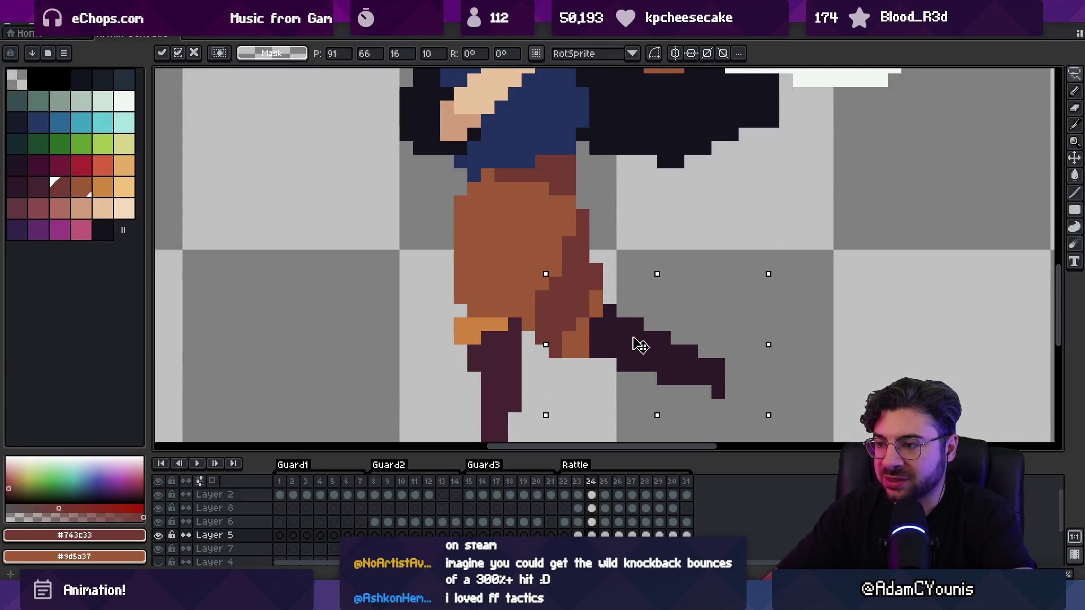
pyautogui.press('Return')
pyautogui.keyDown('ctrl'); pyautogui.click(582, 356); pyautogui.keyUp('ctrl')
pyautogui.moveTo(607, 283); pyautogui.dragTo(752, 408)
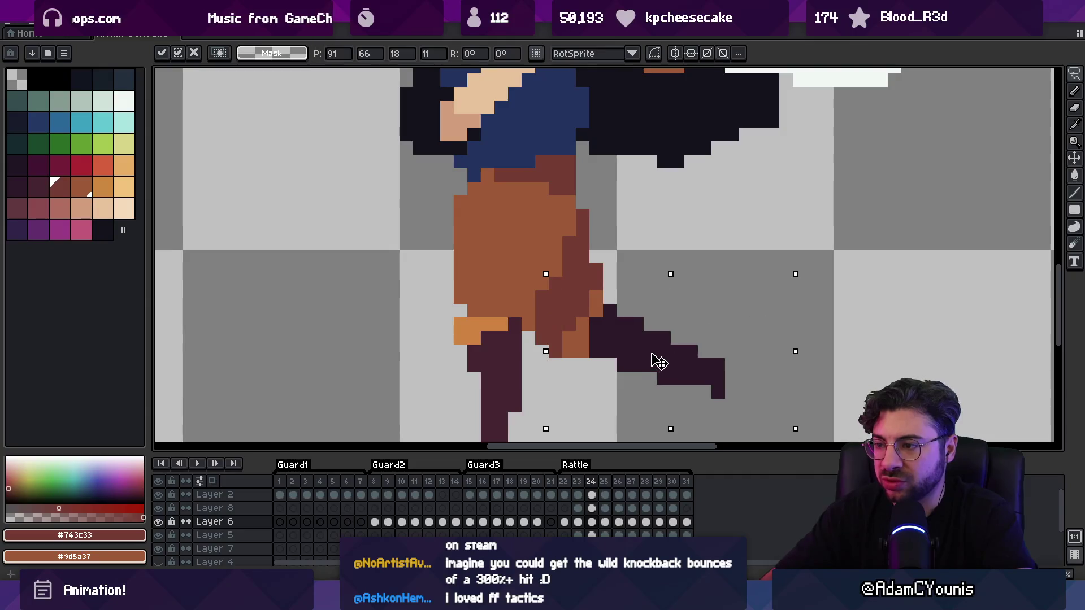
pyautogui.moveTo(656, 358); pyautogui.dragTo(656, 344)
pyautogui.press('Return')
pyautogui.scroll(-5, 574, 255)
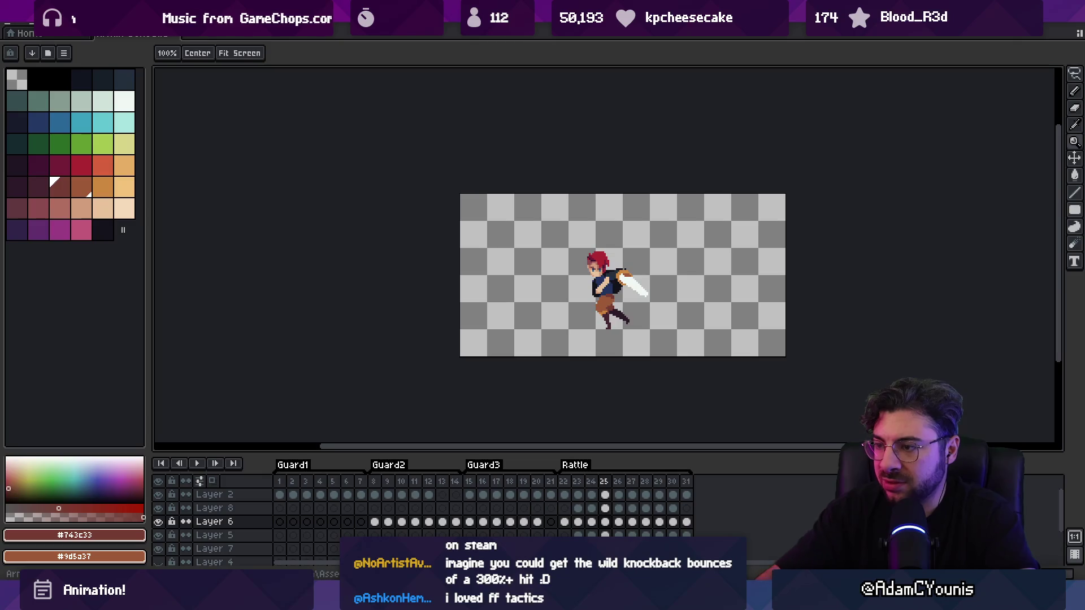
# Raise the selected foot pixels higher and extend the foot with dark leg-colour pixels
pyautogui.scroll(3, 616, 318)
pyautogui.click(670, 328)
pyautogui.moveTo(670, 328); pyautogui.dragTo(657, 294)
pyautogui.press('Return')
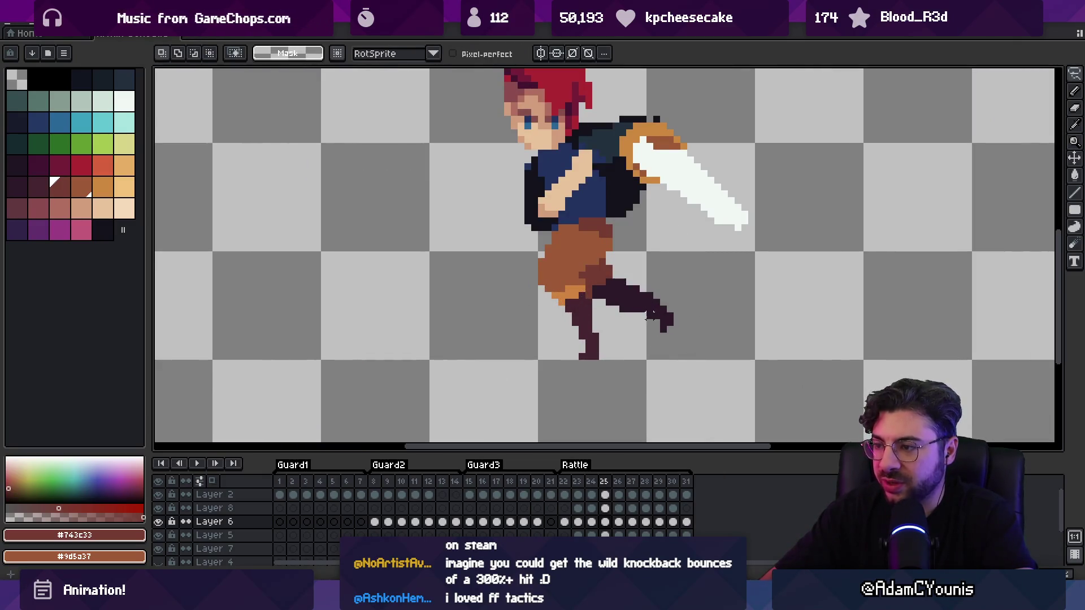
pyautogui.moveTo(634, 335); pyautogui.dragTo(655, 314)
pyautogui.press('b')
pyautogui.keyDown('alt'); pyautogui.click(662, 303); pyautogui.keyUp('alt')
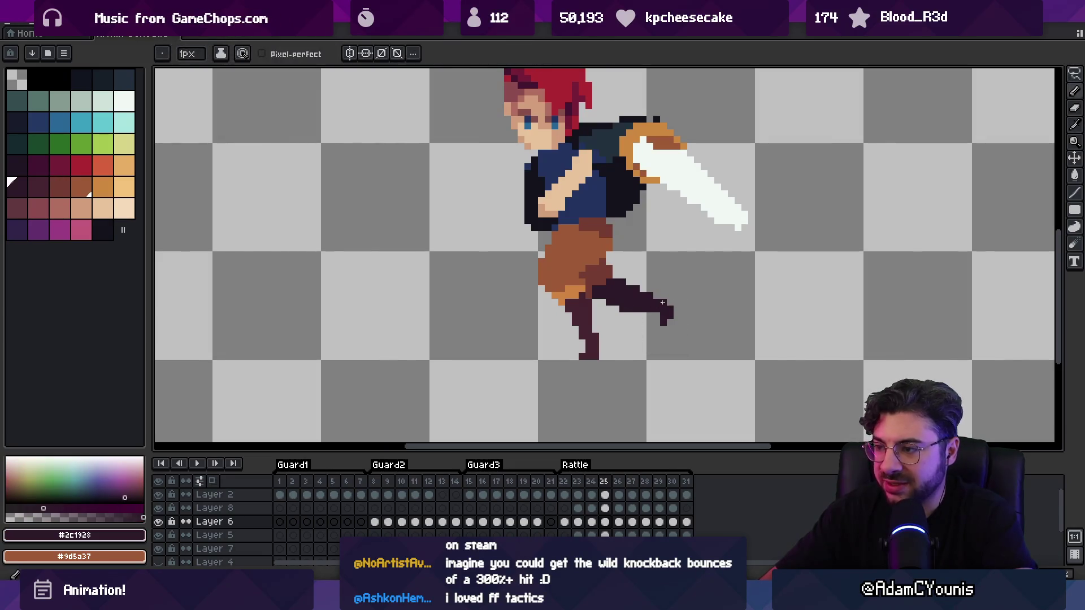
pyautogui.click(664, 296)
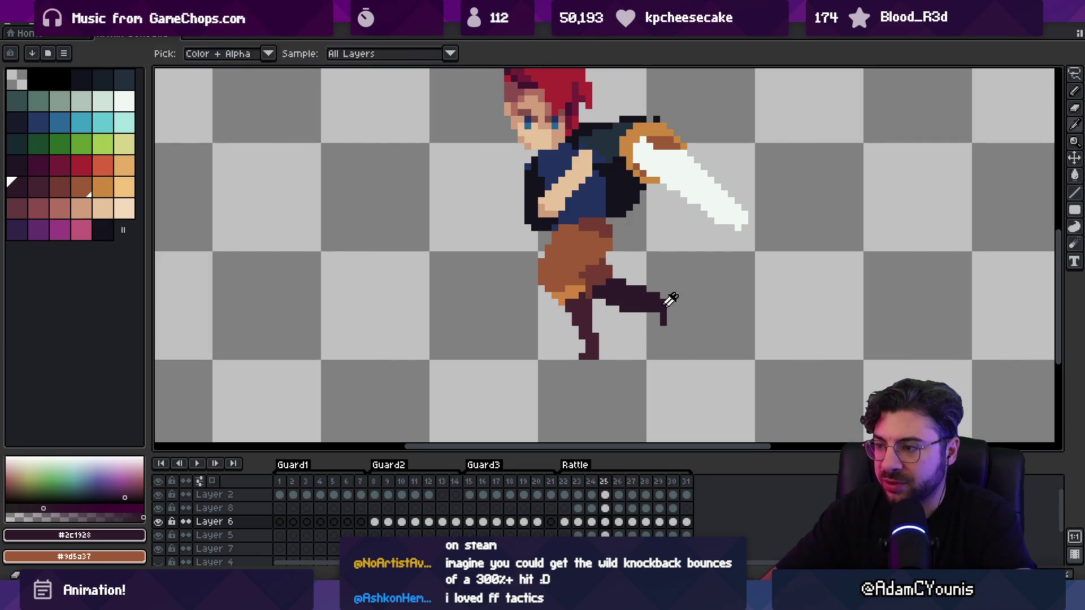
pyautogui.moveTo(669, 303); pyautogui.dragTo(671, 312)
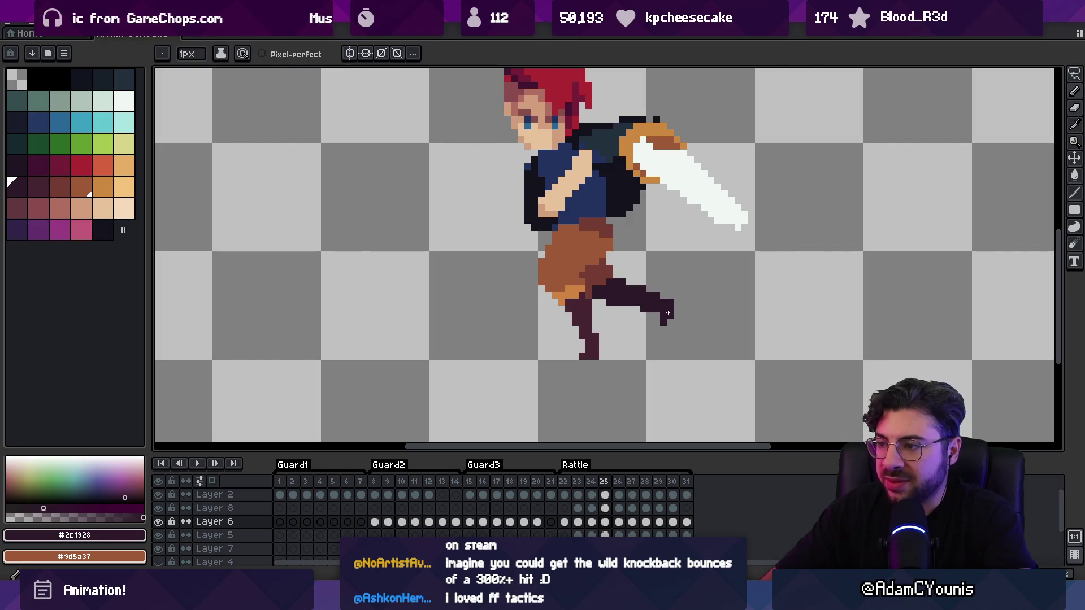
# Zoom out and play the animation to preview the attack
pyautogui.press('z')
pyautogui.scroll(-3, 666, 291)
pyautogui.press('Return')
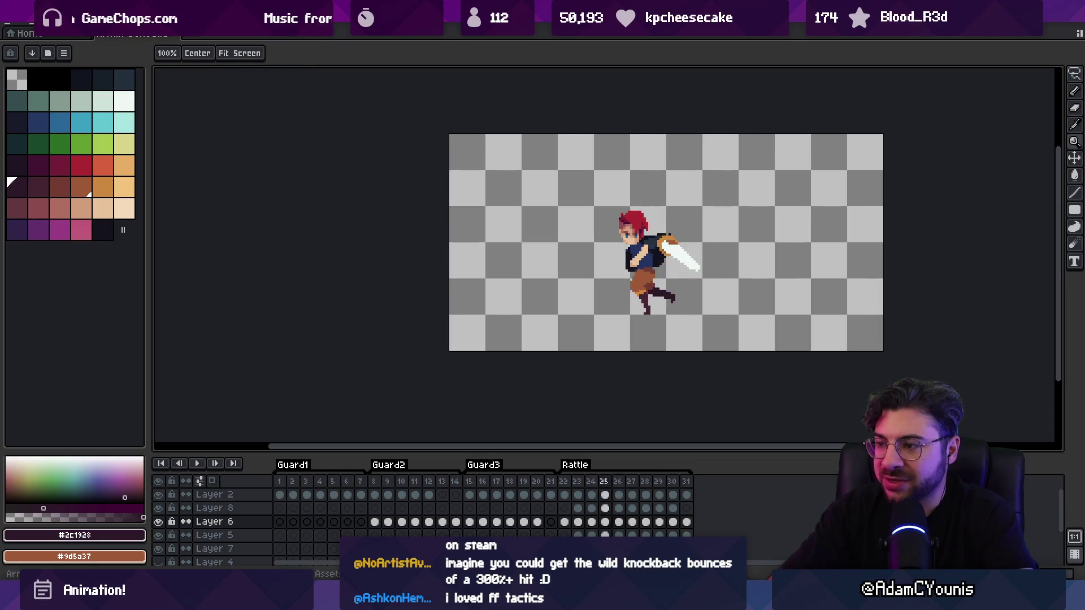
pyautogui.scroll(1, 659, 291)
pyautogui.scroll(3, 658, 291)
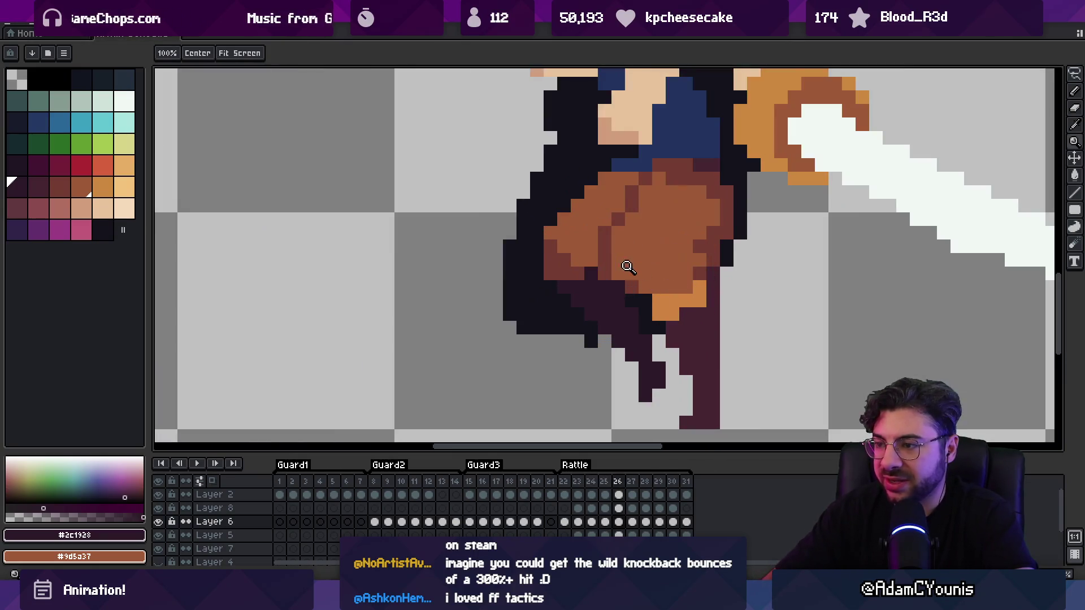
pyautogui.keyDown('ctrl'); pyautogui.click(581, 317); pyautogui.keyUp('ctrl')
pyautogui.scroll(-2, 576, 303)
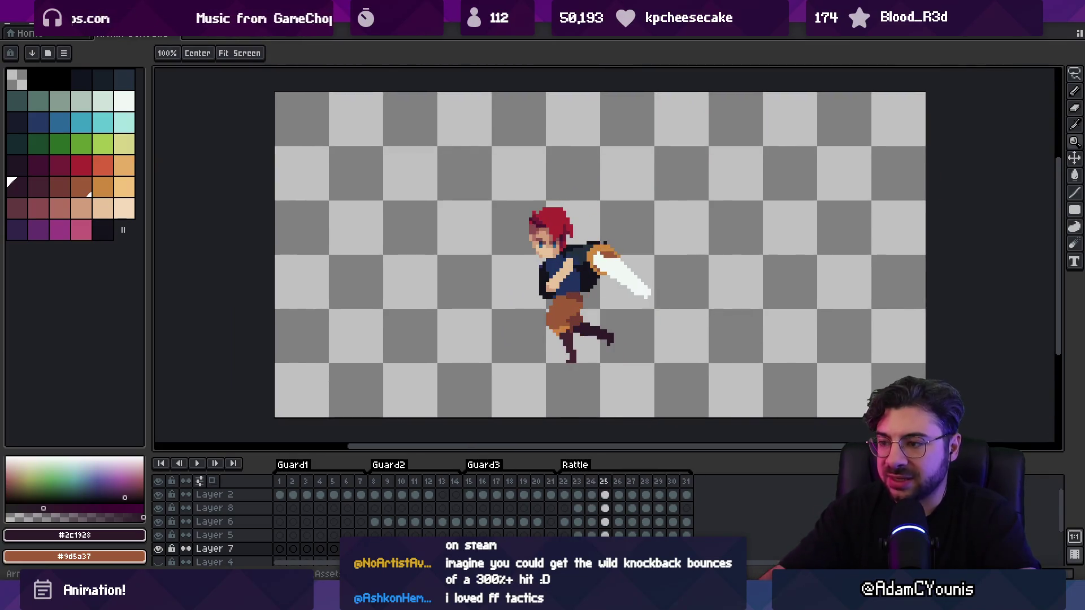
pyautogui.scroll(5, 616, 305)
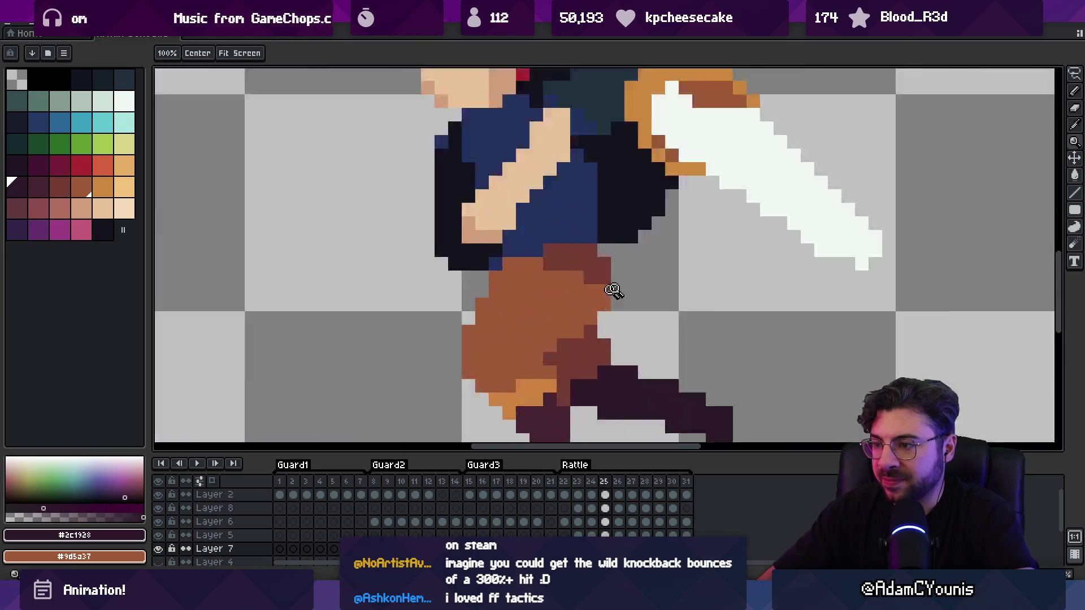
# Draw #743c33 dark brown shading up the edge of the shorts on frame 25
pyautogui.press('b')
pyautogui.keyDown('alt'); pyautogui.click(608, 365); pyautogui.keyUp('alt')
pyautogui.click(624, 330)
pyautogui.hotkey('ctrl', 'z')
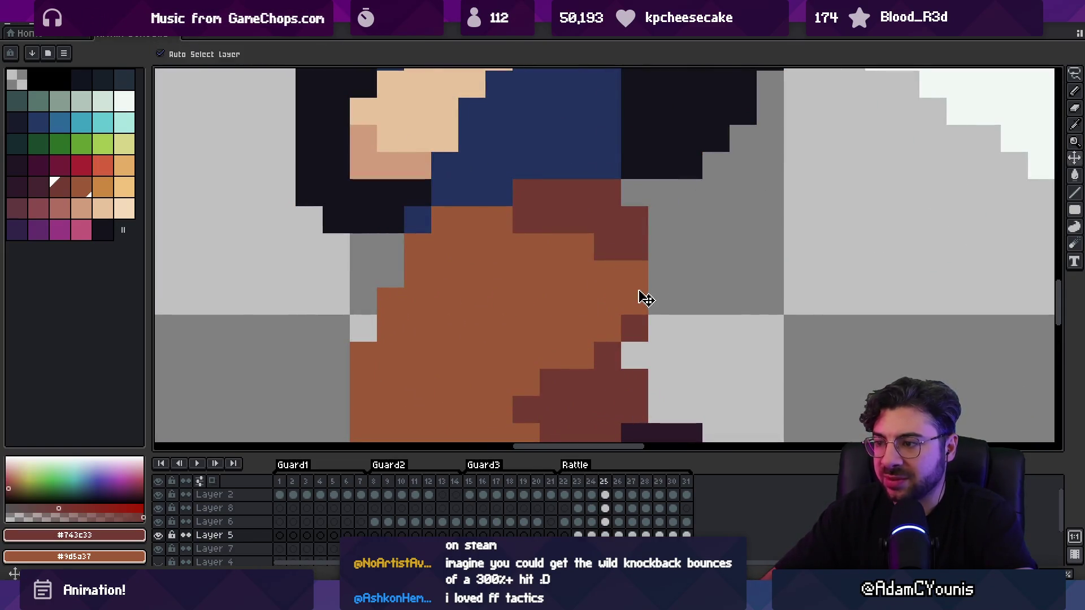
pyautogui.moveTo(644, 320); pyautogui.dragTo(652, 284)
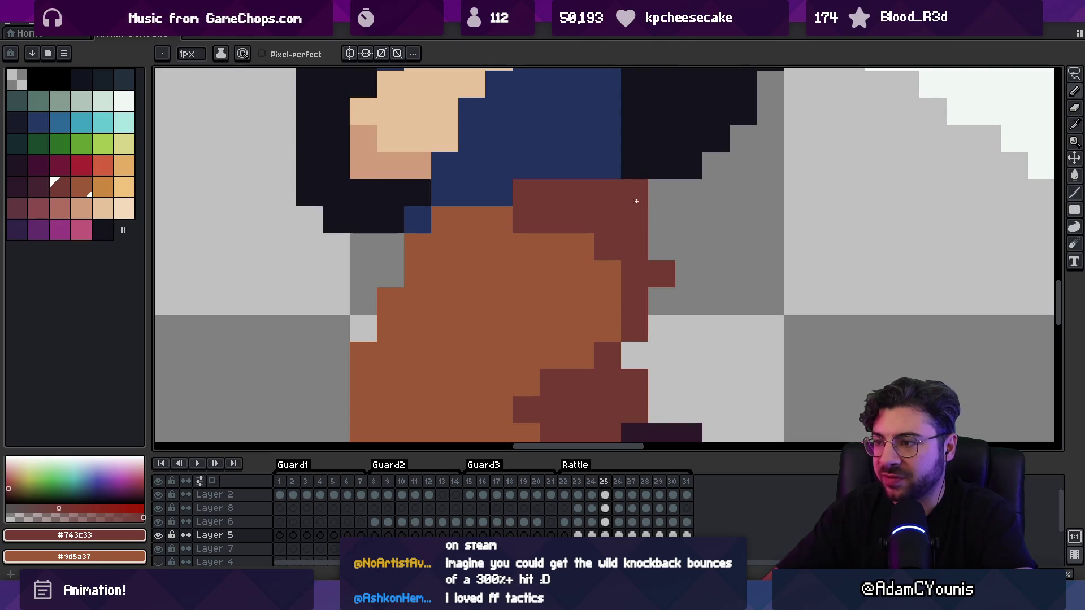
pyautogui.click(661, 220)
pyautogui.press('z')
pyautogui.scroll(-5, 661, 245)
# Flip between neighbouring frames to compare poses, settling back on frame 25
pyautogui.press('.')
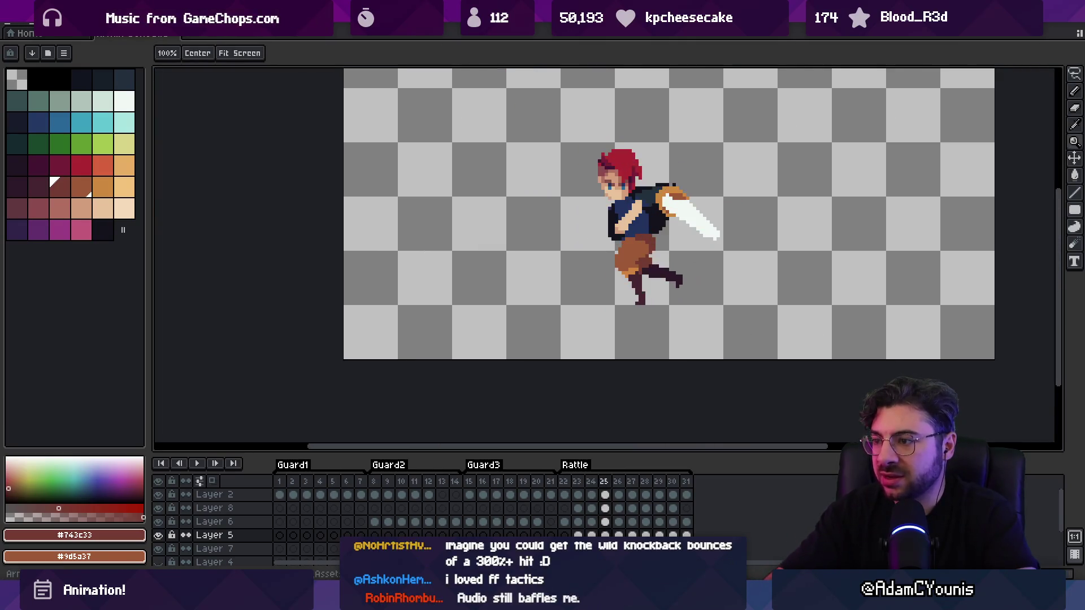
pyautogui.press(',')
pyautogui.press(',')
pyautogui.press('.')
pyautogui.press(',')
pyautogui.press('.')
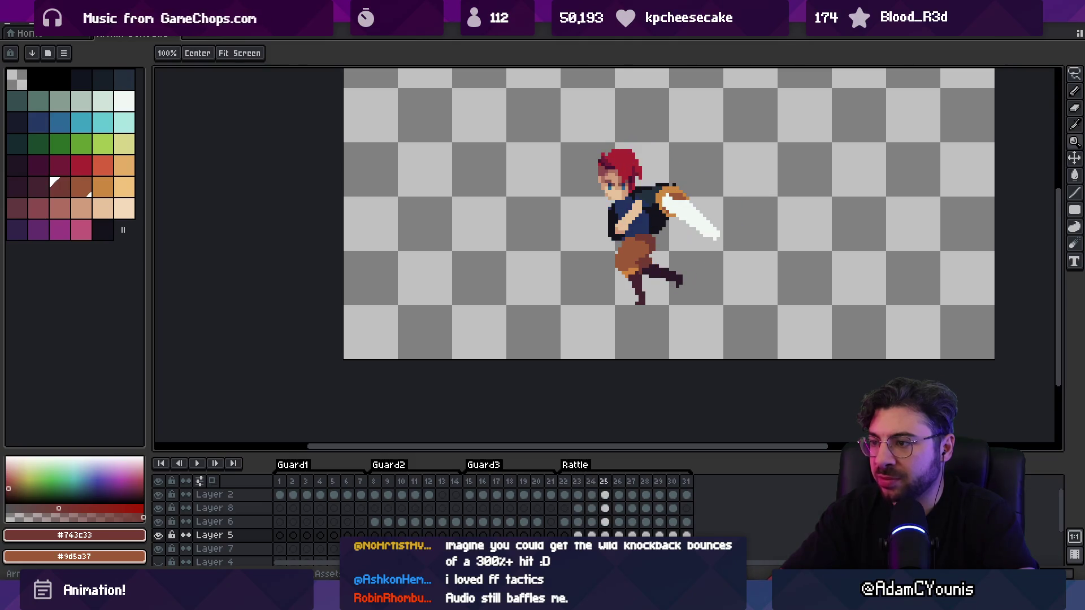
pyautogui.scroll(3, 650, 246)
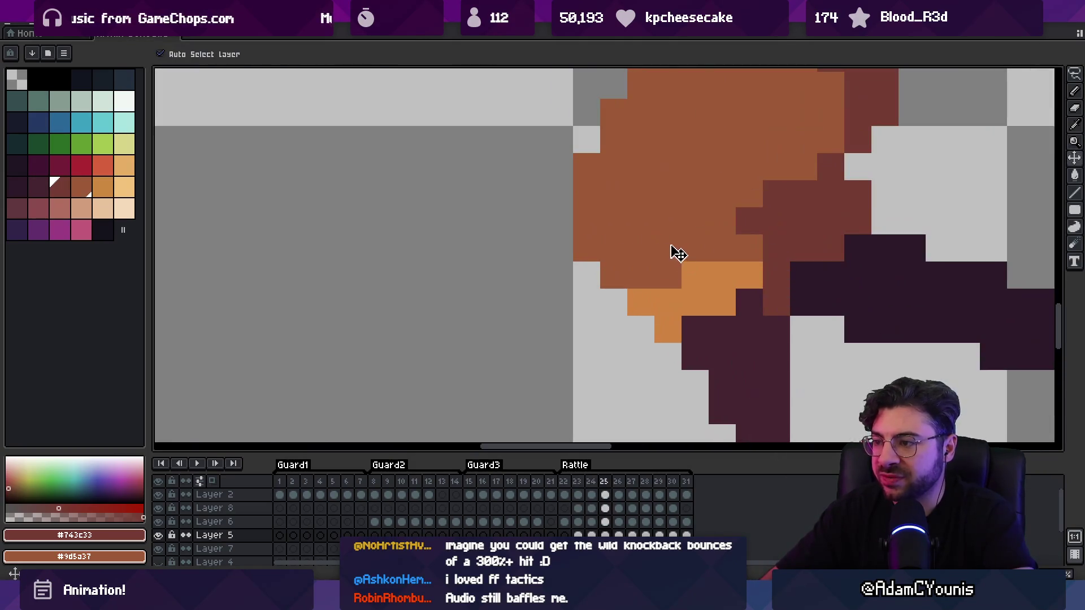
# Select the shorts' layer, paint a mid-brown pixel on the shorts, and advance to frame 26
pyautogui.press('b')
pyautogui.keyDown('alt'); pyautogui.click(763, 256); pyautogui.keyUp('alt')
pyautogui.press('v')
pyautogui.click(804, 286)
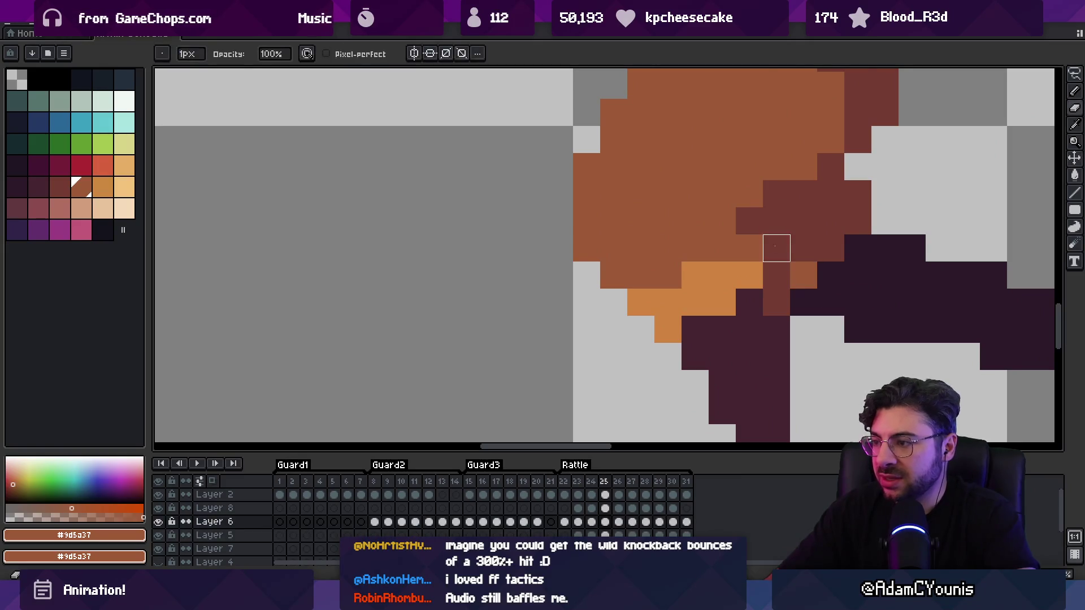
pyautogui.scroll(-3, 802, 286)
pyautogui.scroll(2, 747, 275)
pyautogui.press('Down')
pyautogui.press('b')
pyautogui.click(742, 272)
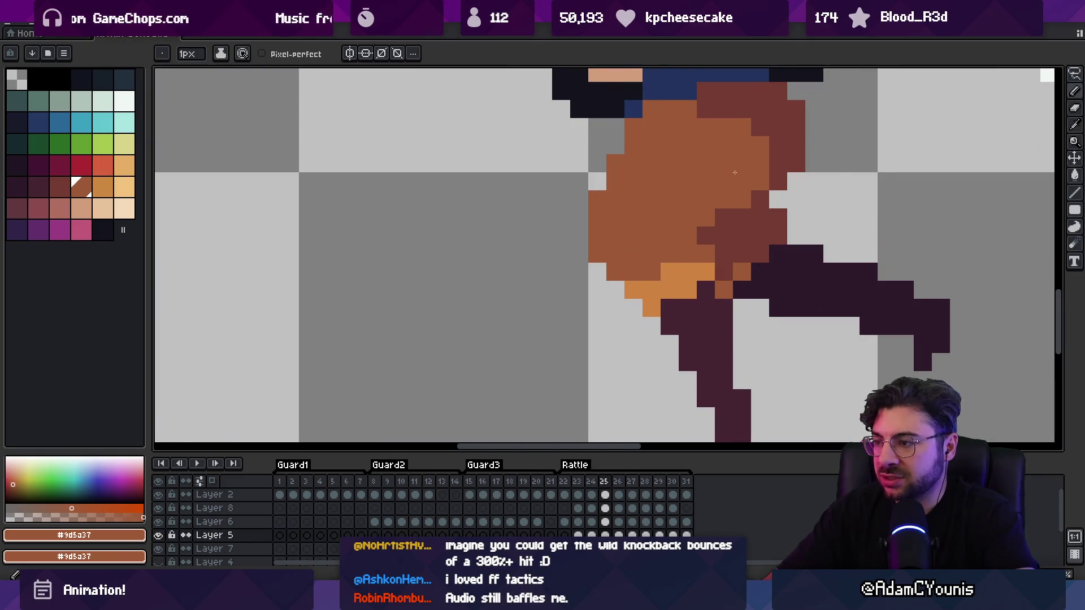
pyautogui.press('Right')
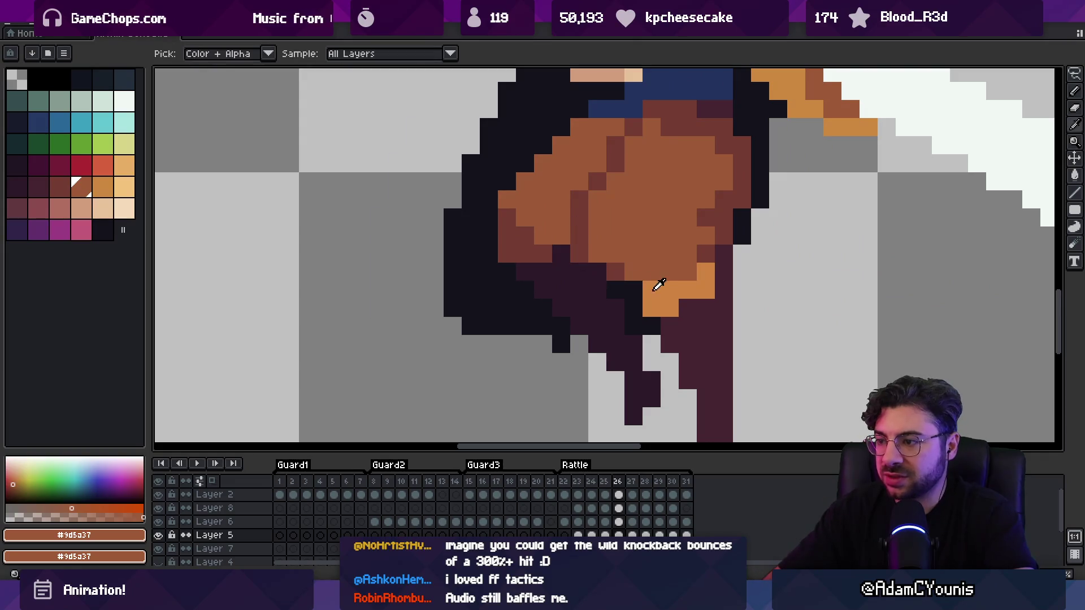
# Add #ce8341 orange highlight pixels along the lower edge of the shorts
pyautogui.keyDown('alt'); pyautogui.click(650, 285); pyautogui.keyUp('alt')
pyautogui.click(528, 255)
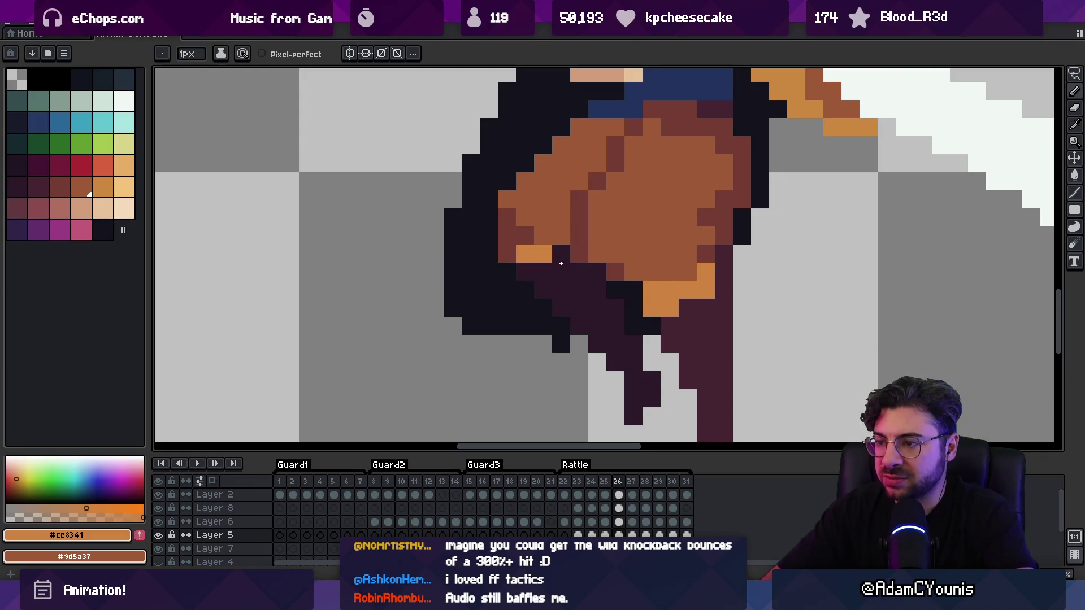
pyautogui.hotkey('ctrl', 'z')
pyautogui.press('Up')
pyautogui.click(533, 270)
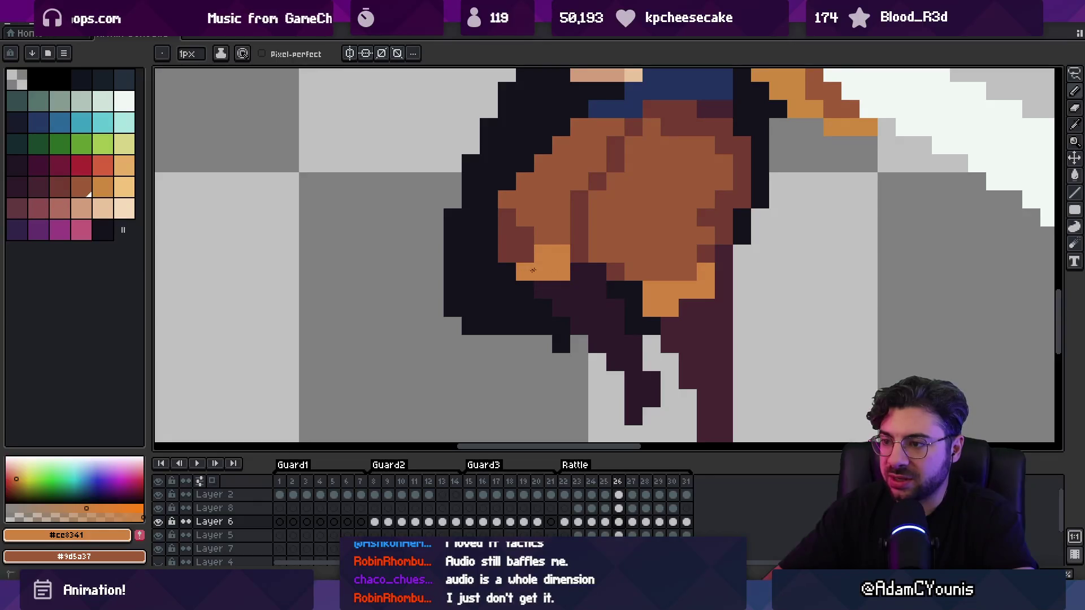
pyautogui.scroll(-3, 555, 256)
pyautogui.scroll(2, 565, 277)
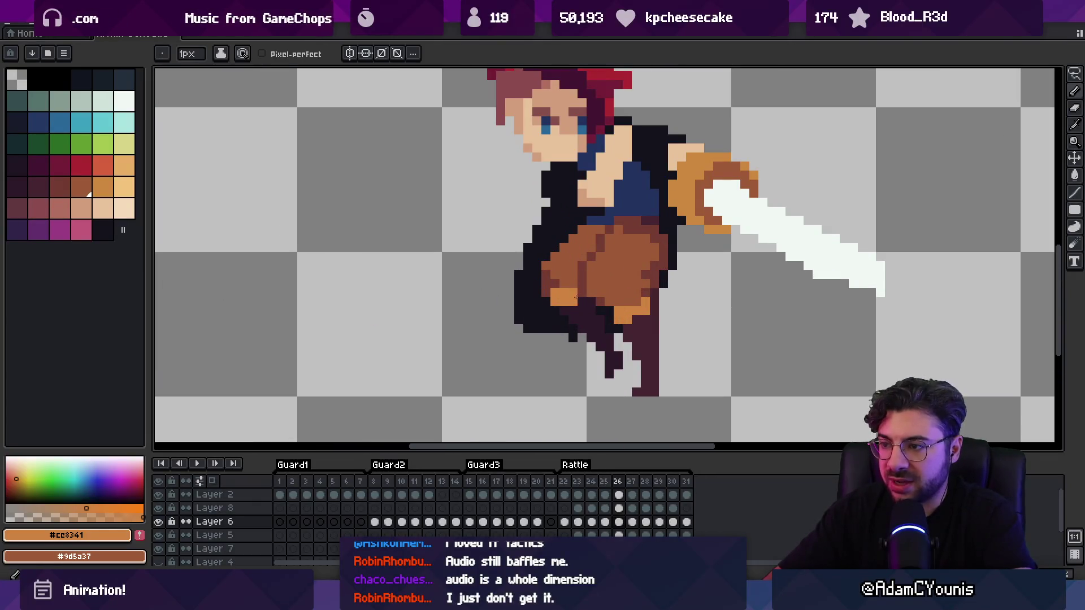
pyautogui.click(556, 303)
pyautogui.keyDown('alt'); pyautogui.click(557, 291); pyautogui.keyUp('alt')
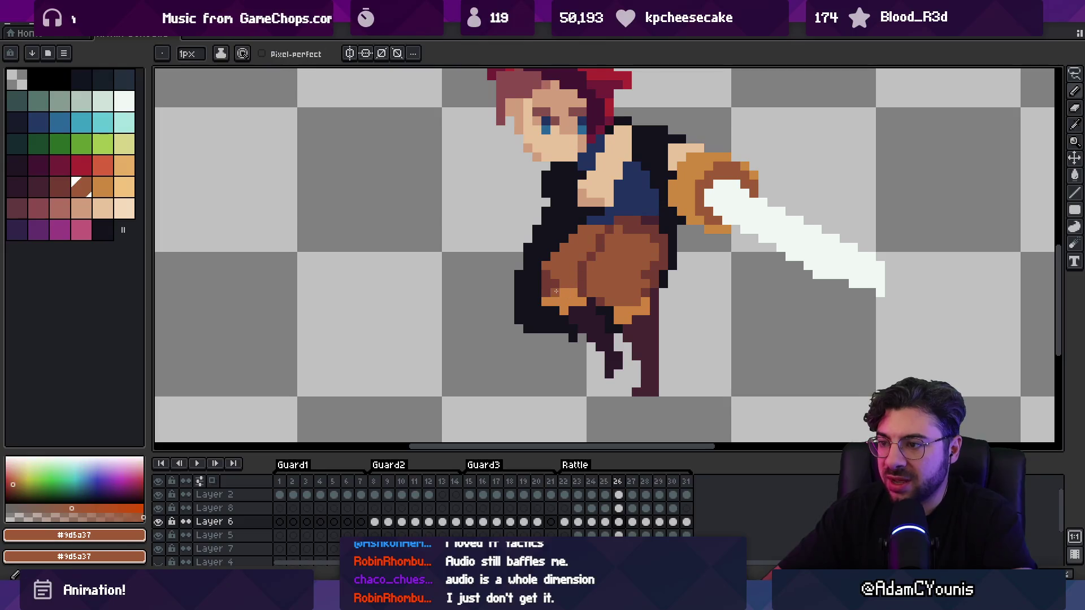
pyautogui.keyDown('alt'); pyautogui.click(560, 302); pyautogui.keyUp('alt')
pyautogui.scroll(-3, 562, 296)
pyautogui.scroll(3, 571, 286)
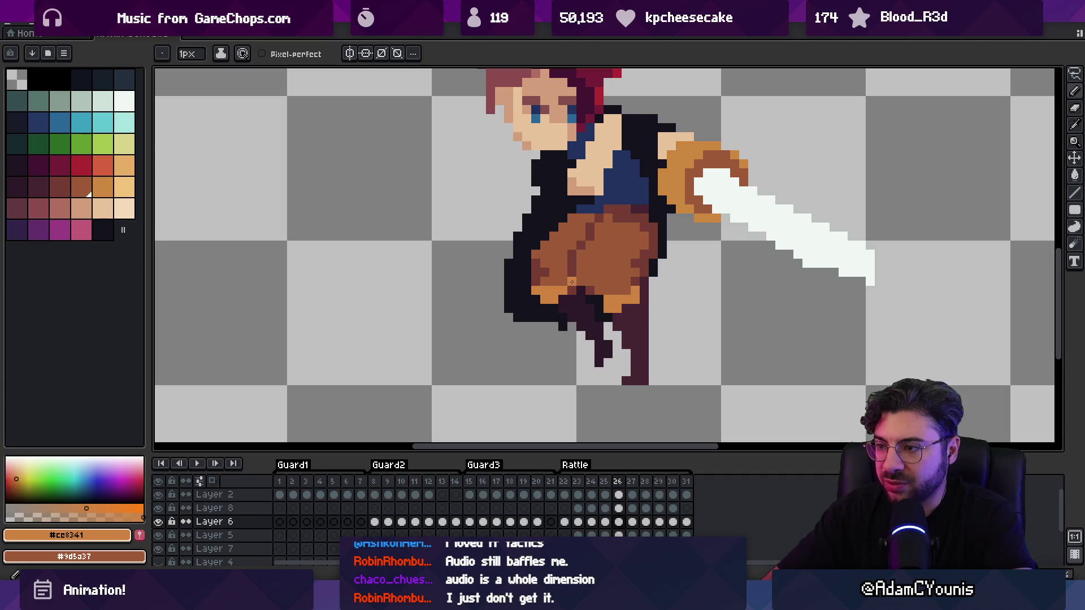
# Play the animation twice to check the new shorts highlights
pyautogui.press('z')
pyautogui.scroll(-3, 545, 217)
pyautogui.press('Return')
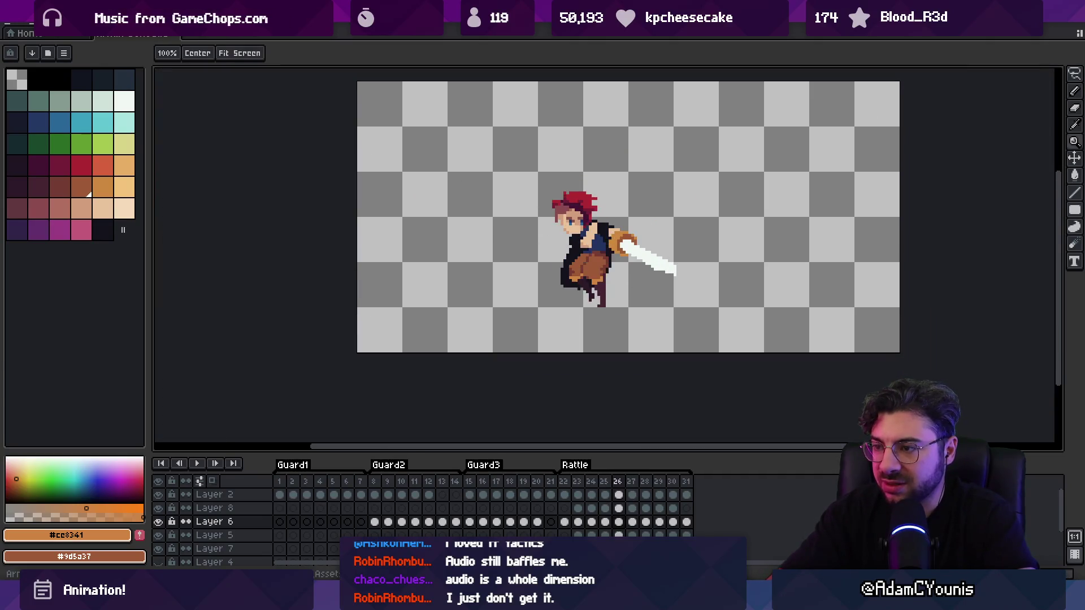
pyautogui.scroll(5, 554, 258)
pyautogui.press('b')
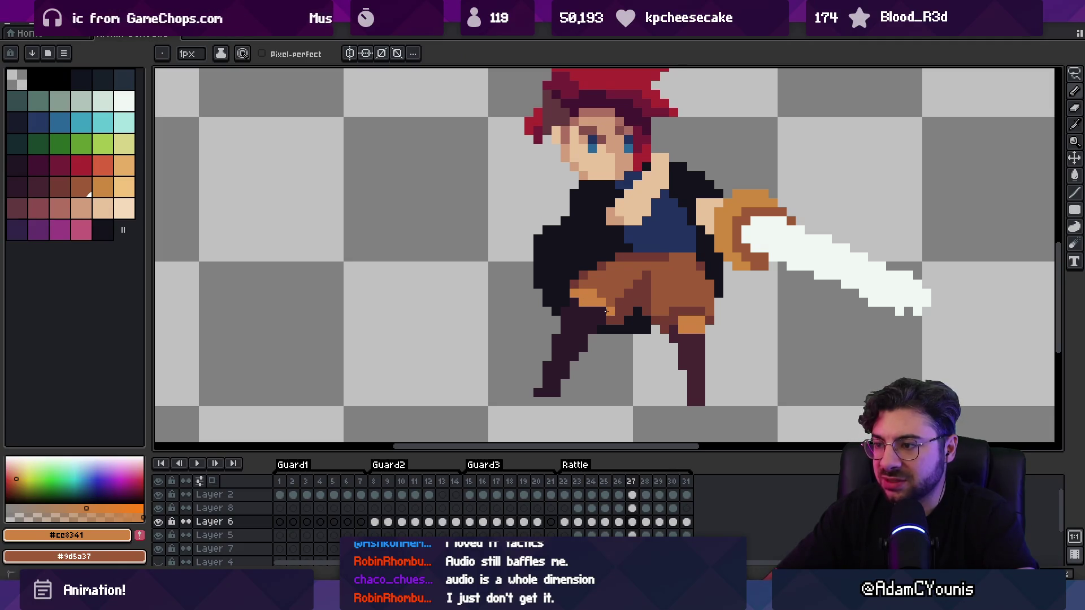
pyautogui.keyDown('alt'); pyautogui.click(616, 292); pyautogui.keyUp('alt')
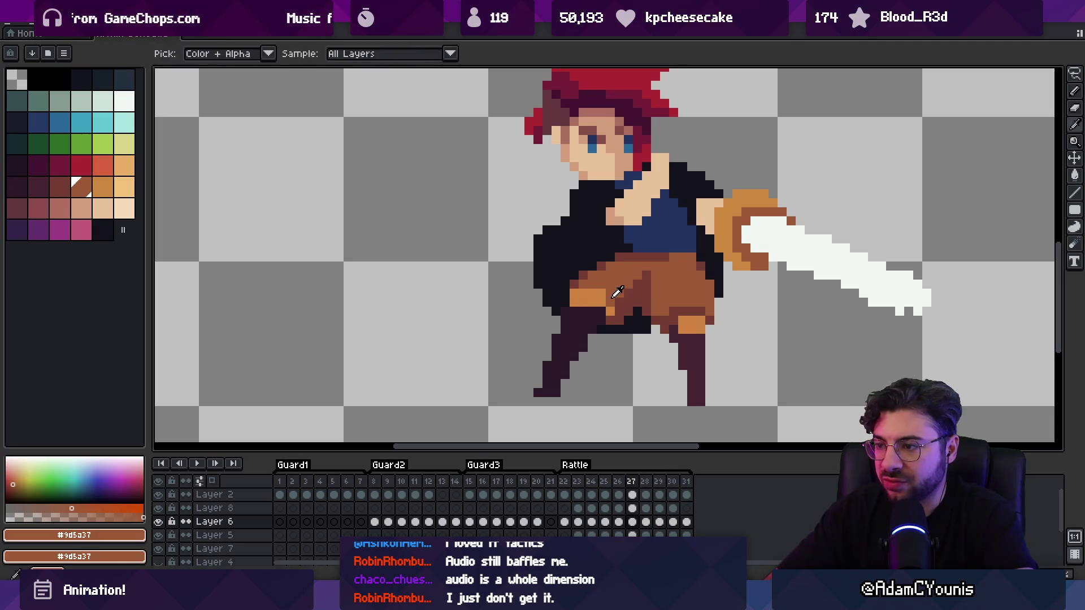
pyautogui.press('z')
pyautogui.scroll(-3, 571, 226)
pyautogui.press('Return')
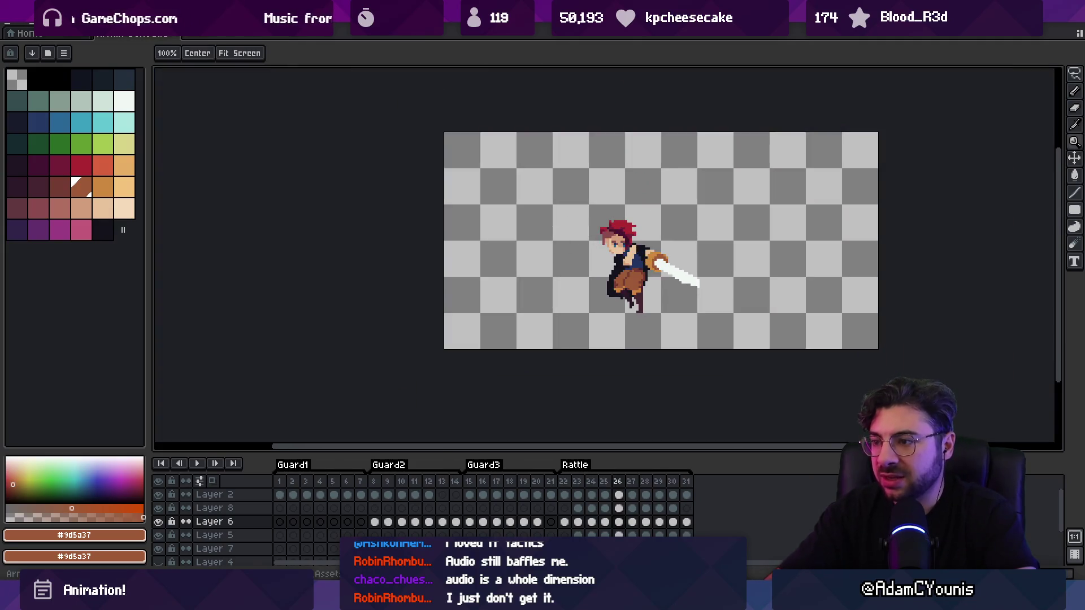
pyautogui.scroll(3, 626, 283)
# Resample the shorts' orange and dark brown, reset to actual size and replay the animation
pyautogui.press('b')
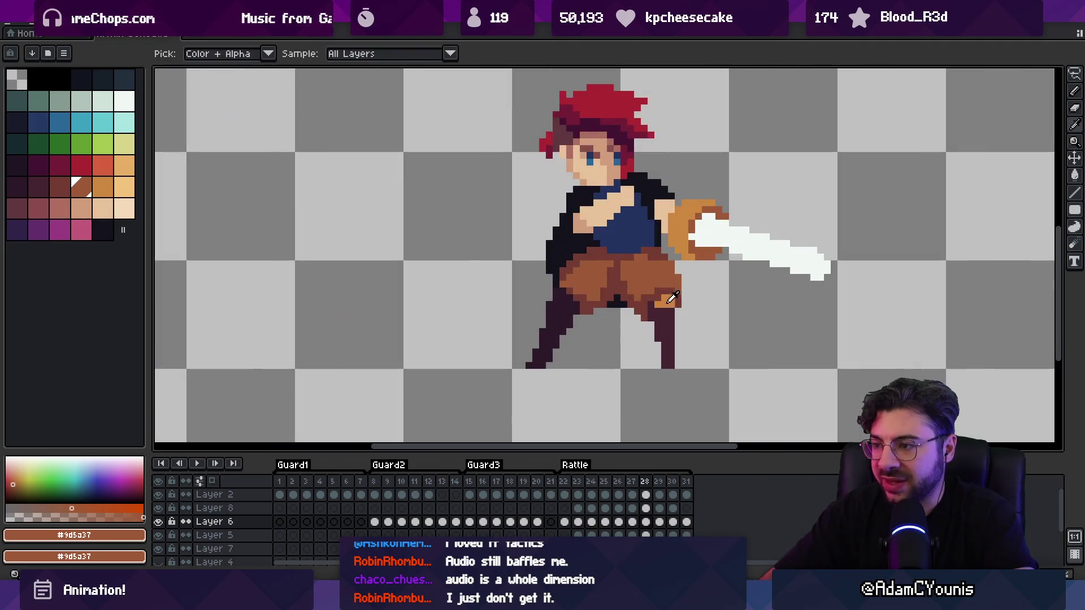
pyautogui.keyDown('alt'); pyautogui.click(564, 291); pyautogui.keyUp('alt')
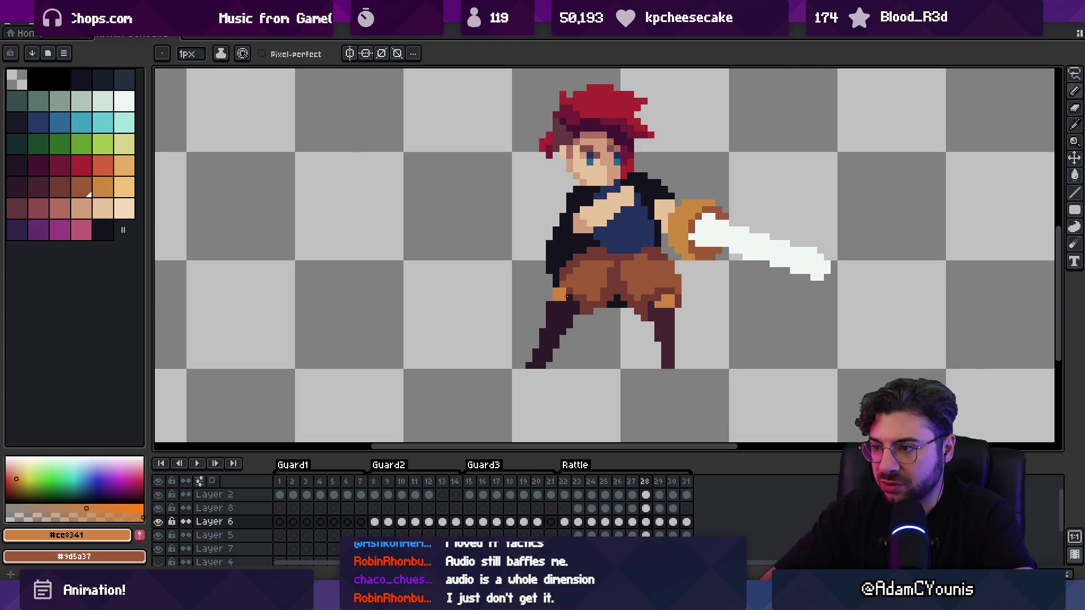
pyautogui.keyDown('alt'); pyautogui.click(598, 283); pyautogui.keyUp('alt')
pyautogui.press('z')
pyautogui.scroll(-3, 598, 283)
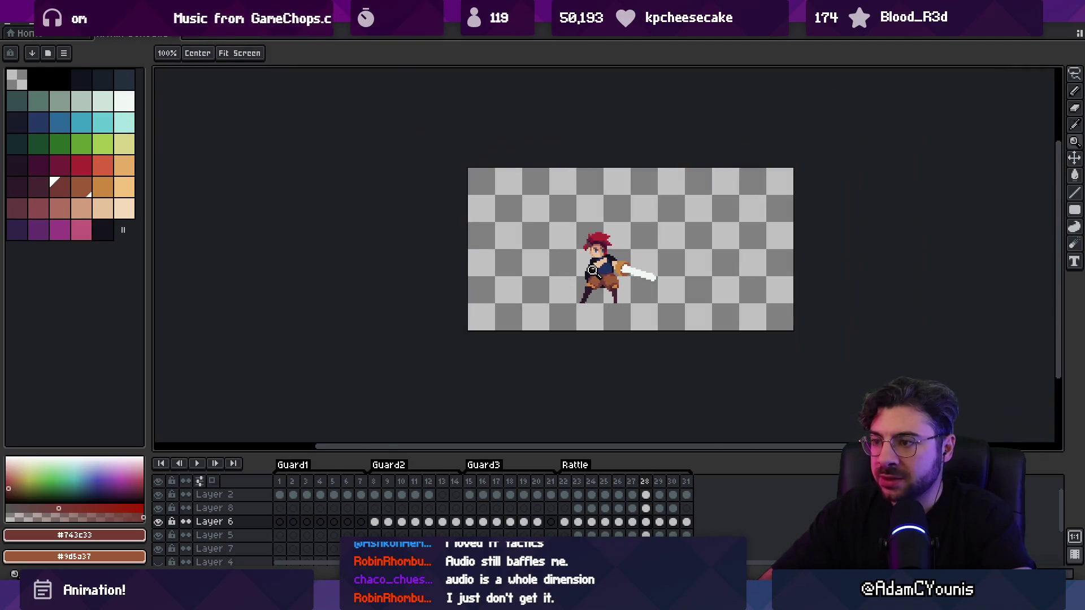
pyautogui.scroll(2, 625, 261)
pyautogui.scroll(3, 577, 298)
pyautogui.press('b')
pyautogui.keyDown('alt'); pyautogui.click(549, 287); pyautogui.keyUp('alt')
pyautogui.press('1')
pyautogui.press('Return')
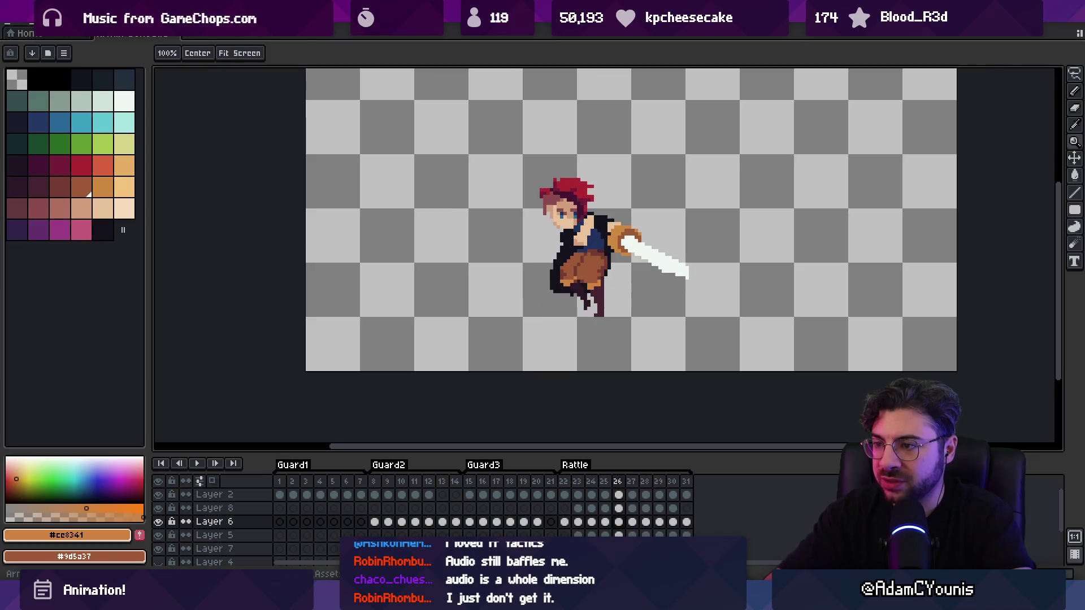
# On frame 27, lasso the left leg and nudge it down one pixel
pyautogui.press('Left')
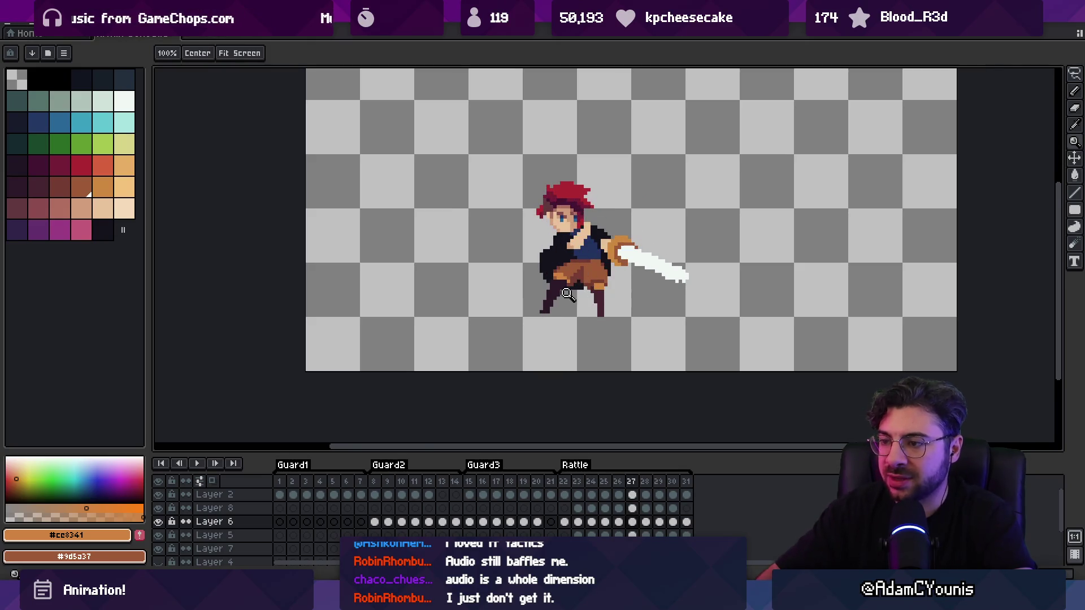
pyautogui.click(567, 294)
pyautogui.press('q')
pyautogui.moveTo(542, 190)
pyautogui.mouseDown()
pyautogui.moveTo(475, 405)
pyautogui.moveTo(620, 206)
pyautogui.mouseUp()
pyautogui.moveTo(561, 280); pyautogui.dragTo(552, 296)
pyautogui.hotkey('ctrl', 'd')
# Recolour a dark pixel on the shorts mid brown, resampling the shorts' browns
pyautogui.press('i')
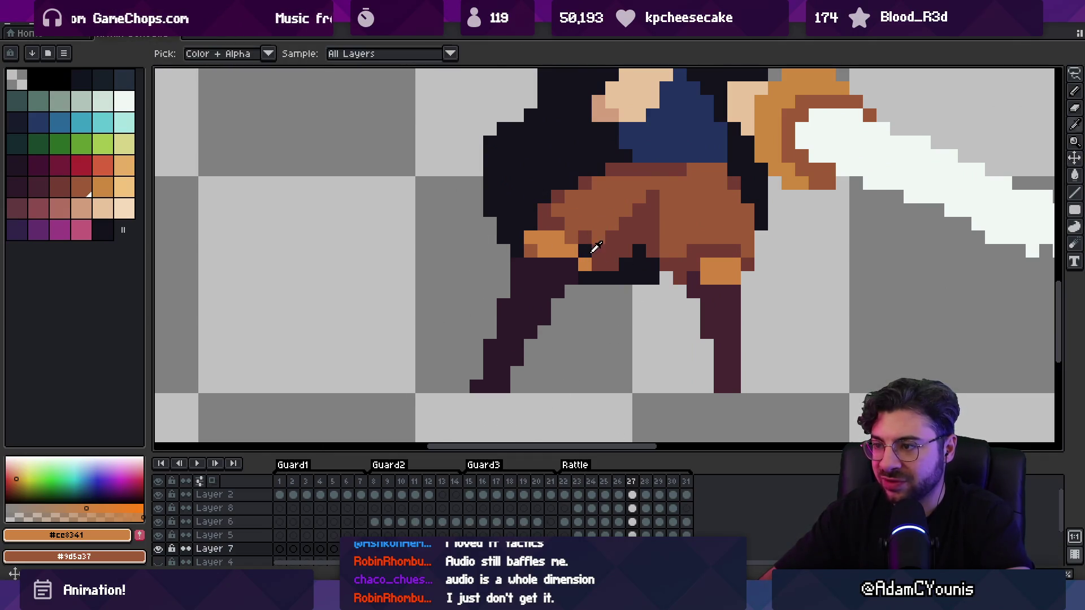
pyautogui.click(591, 252)
pyautogui.press('b')
pyautogui.click(585, 251)
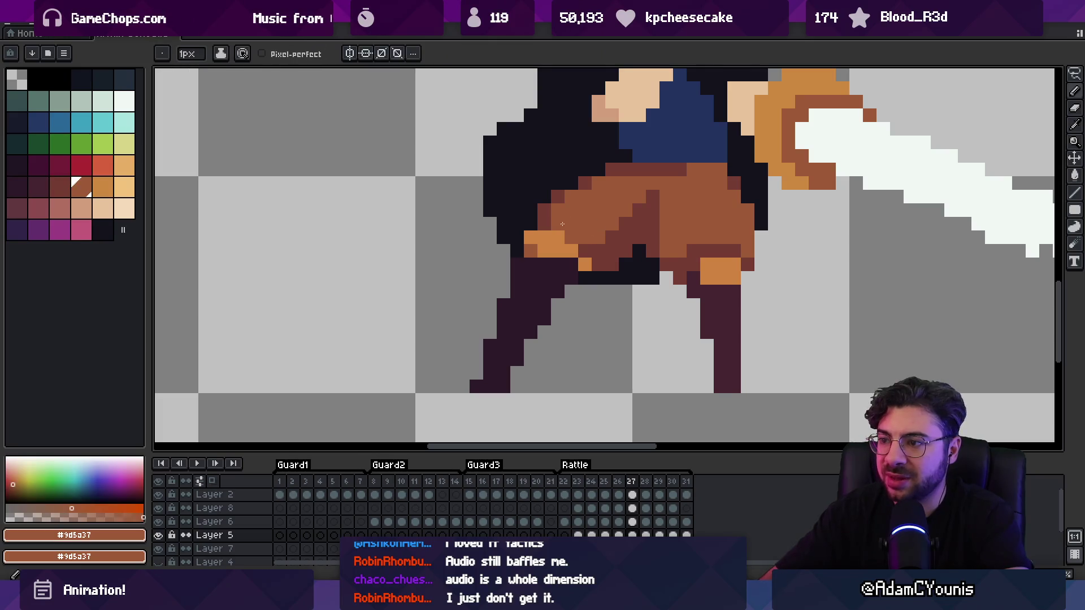
pyautogui.press('i')
pyautogui.click(622, 234)
pyautogui.scroll(-5, 585, 243)
pyautogui.scroll(5, 585, 243)
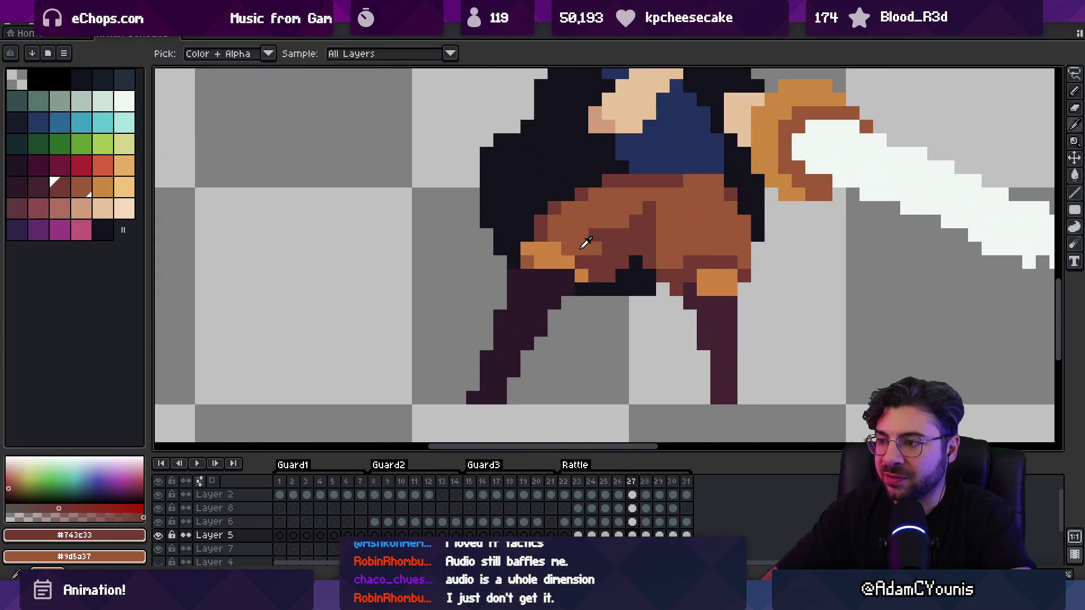
pyautogui.click(585, 243)
pyautogui.press('b')
# Play the animation to review the reworked frames
pyautogui.press('m')
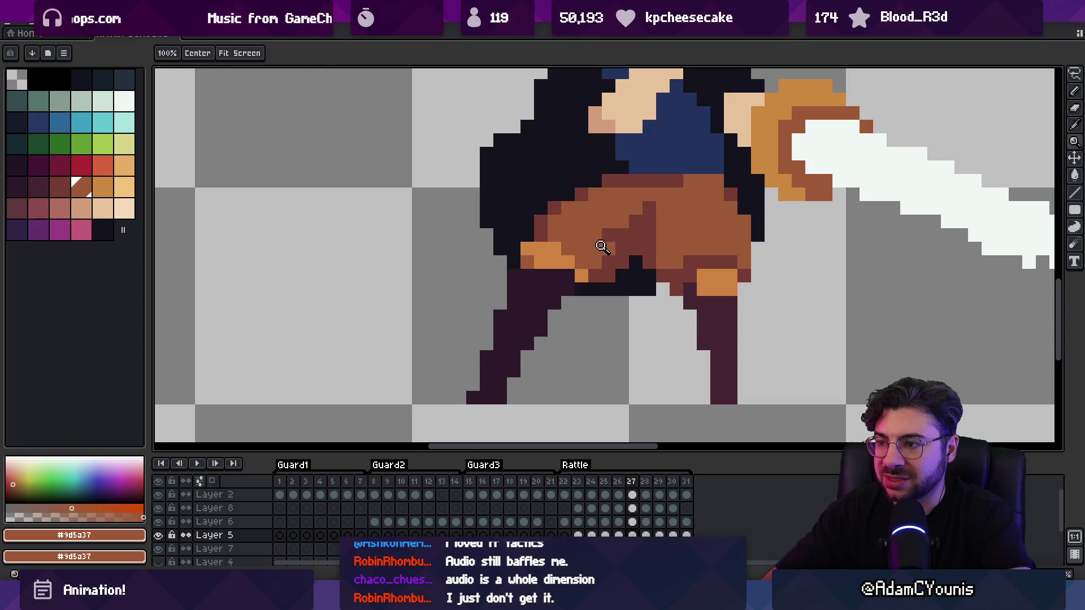
pyautogui.scroll(-4, 605, 247)
pyautogui.press('Return')
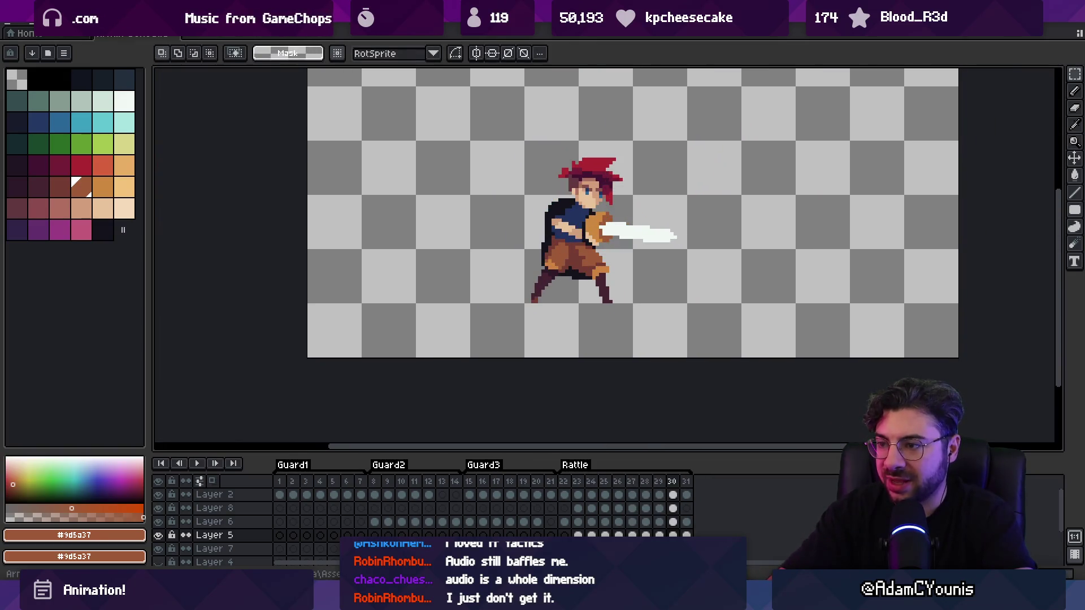
pyautogui.press('z')
pyautogui.scroll(-5, 595, 247)
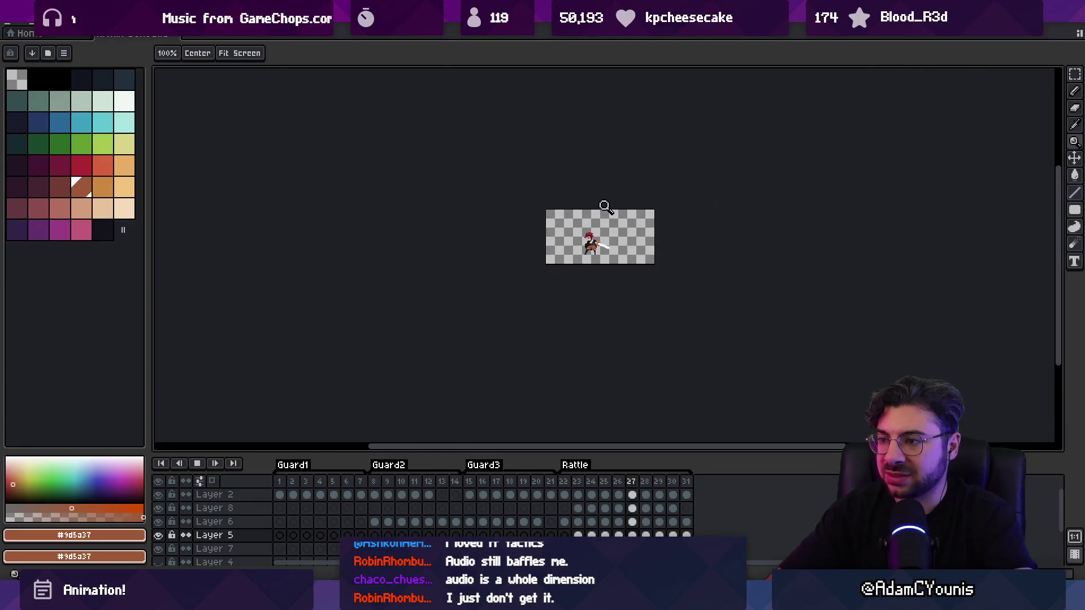
pyautogui.scroll(5, 614, 237)
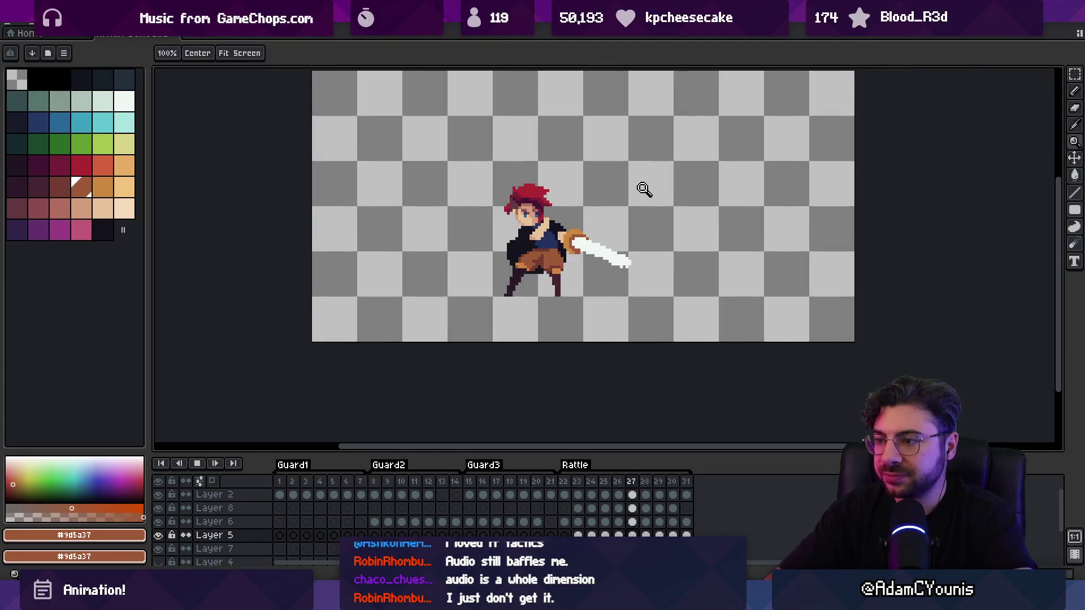
# Stop playback, then lasso and copy the left leg on frame 28
pyautogui.press('Return')
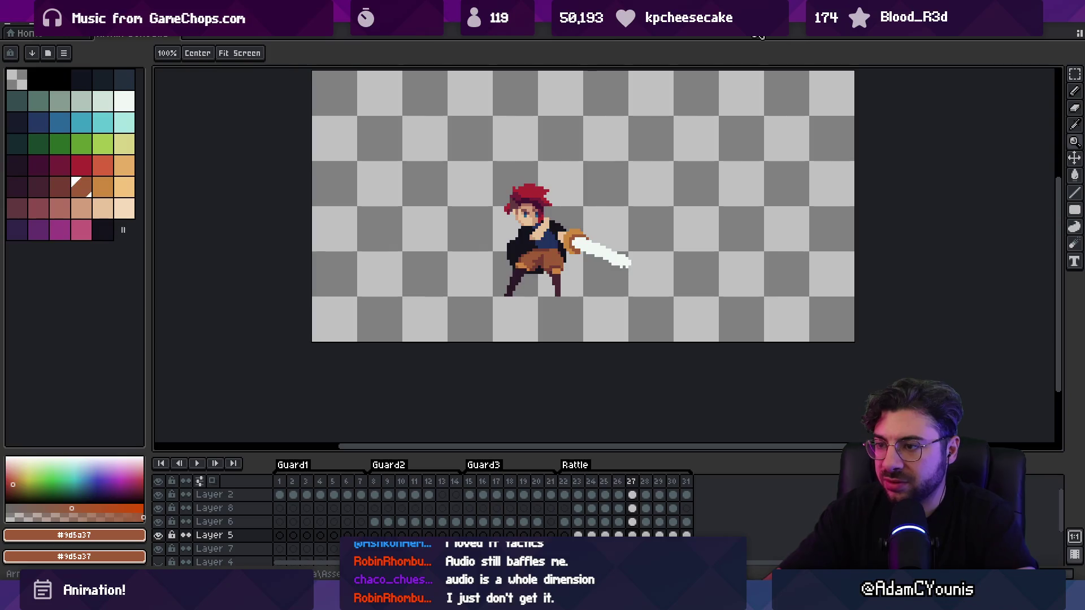
pyautogui.scroll(3, 514, 279)
pyautogui.keyDown('alt'); pyautogui.click(514, 281); pyautogui.keyUp('alt')
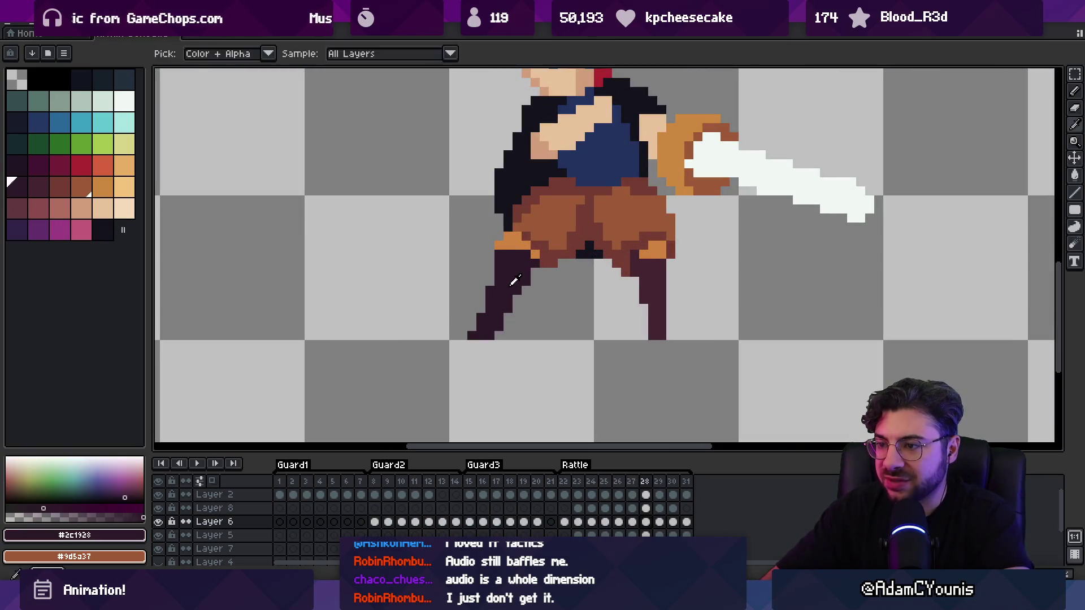
pyautogui.press('q')
pyautogui.moveTo(498, 212); pyautogui.dragTo(521, 195)
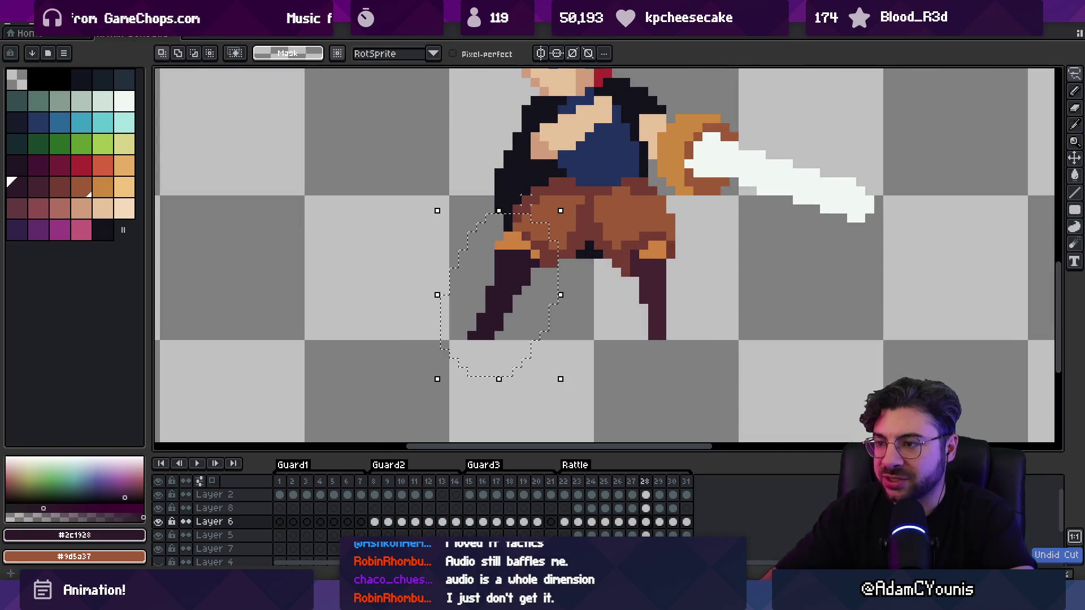
pyautogui.press('.')
# Paste the copied leg into frame 27, position it, and compare against neighbouring frames
pyautogui.press(',')
pyautogui.press(',')
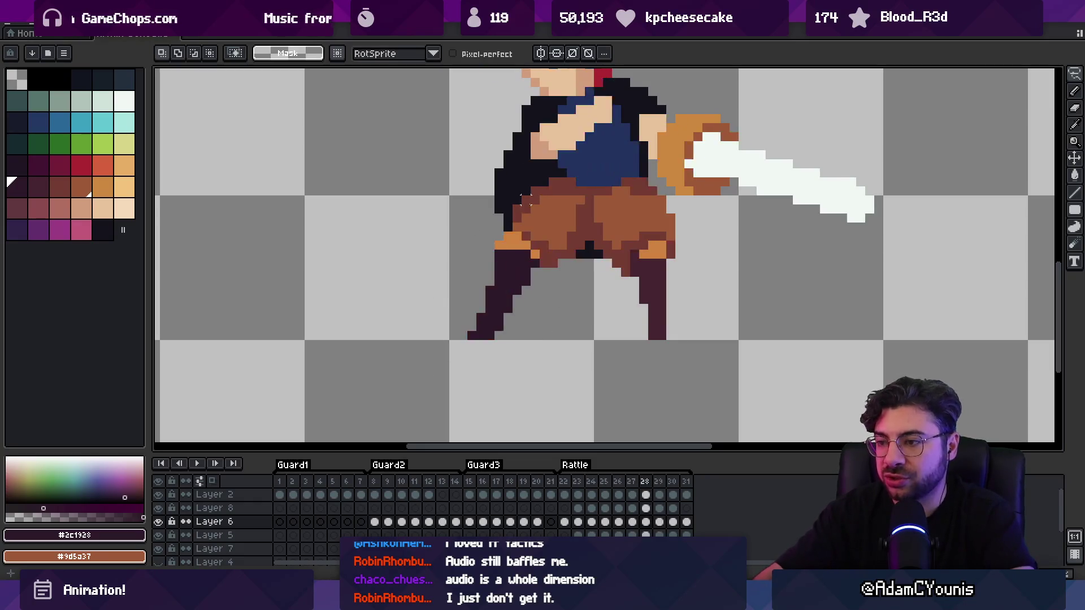
pyautogui.press('v')
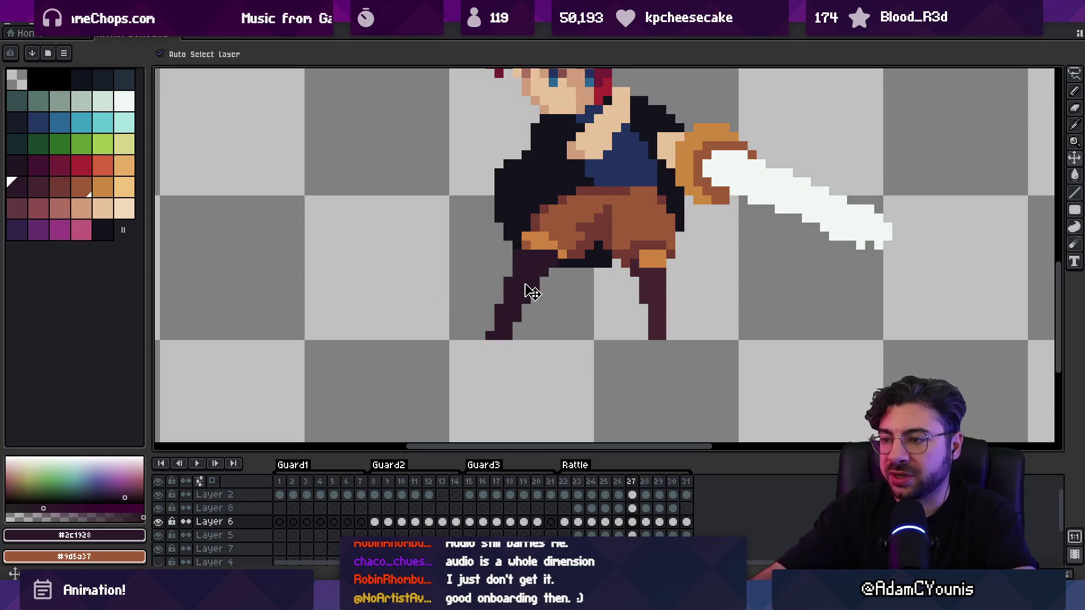
pyautogui.hotkey('ctrl', 'v')
pyautogui.moveTo(546, 271)
pyautogui.mouseDown()
pyautogui.moveTo(520, 290)
pyautogui.moveTo(528, 249)
pyautogui.mouseUp()
pyautogui.press('Return')
pyautogui.press('.')
pyautogui.press(',')
pyautogui.press('.')
pyautogui.press('.')
pyautogui.press(',')
pyautogui.press(',')
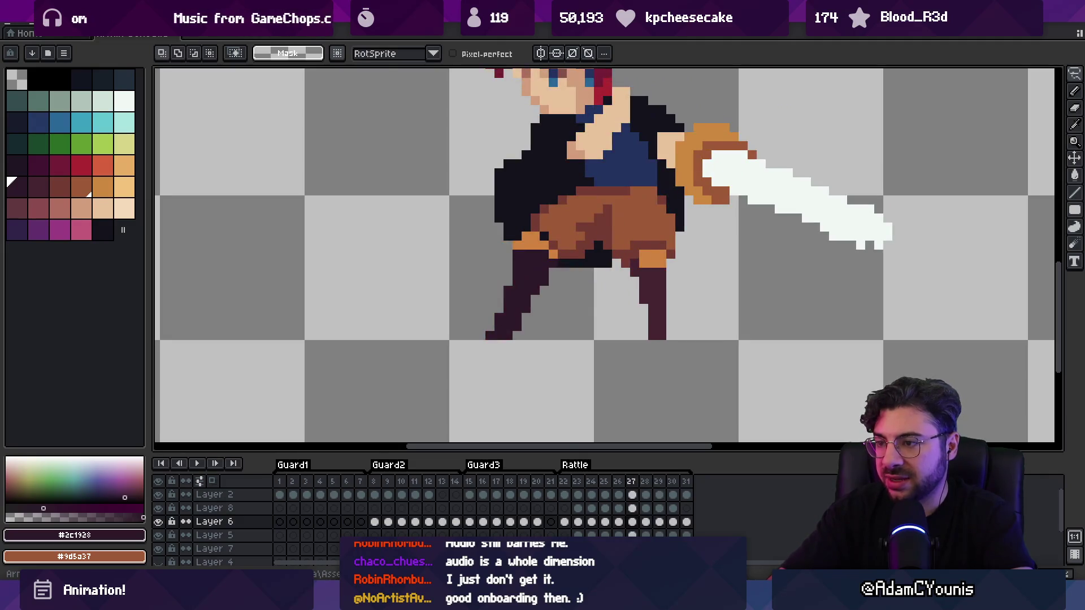
# Repaint pants pixels with the darker and lighter pants browns
pyautogui.keyDown('alt'); pyautogui.click(570, 247); pyautogui.keyUp('alt')
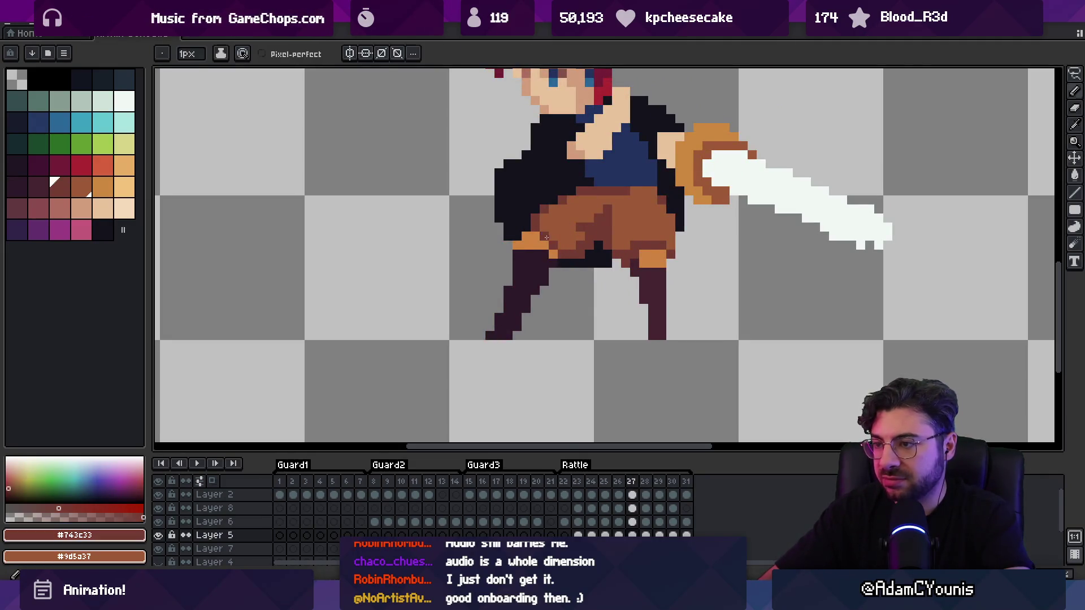
pyautogui.click(567, 261)
pyautogui.keyDown('alt'); pyautogui.click(558, 219); pyautogui.keyUp('alt')
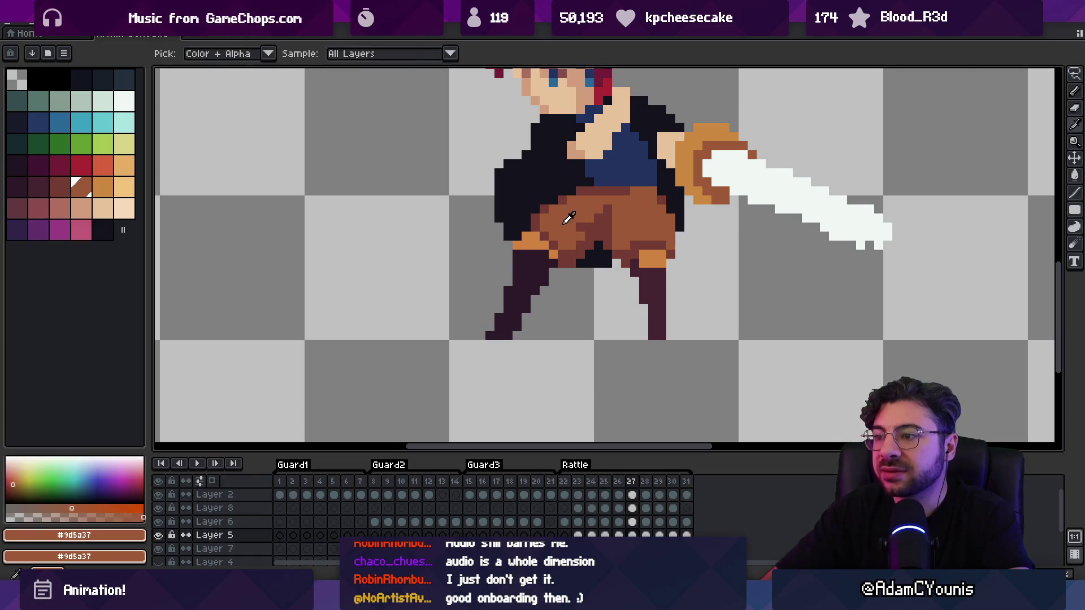
pyautogui.press('z')
pyautogui.moveTo(554, 217); pyautogui.dragTo(536, 237)
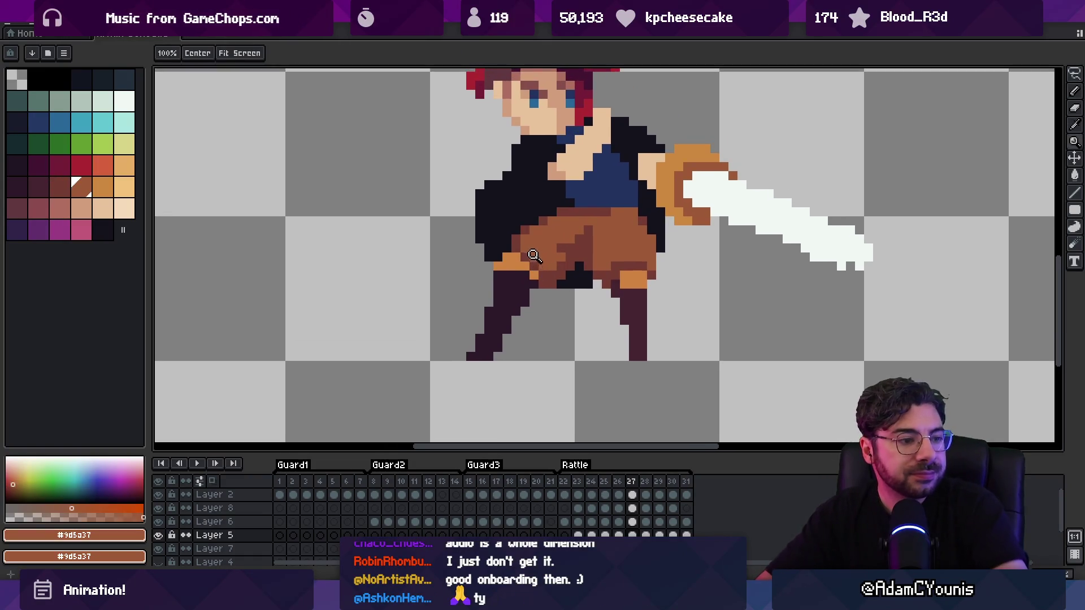
pyautogui.scroll(-5, 482, 231)
pyautogui.scroll(3, 493, 289)
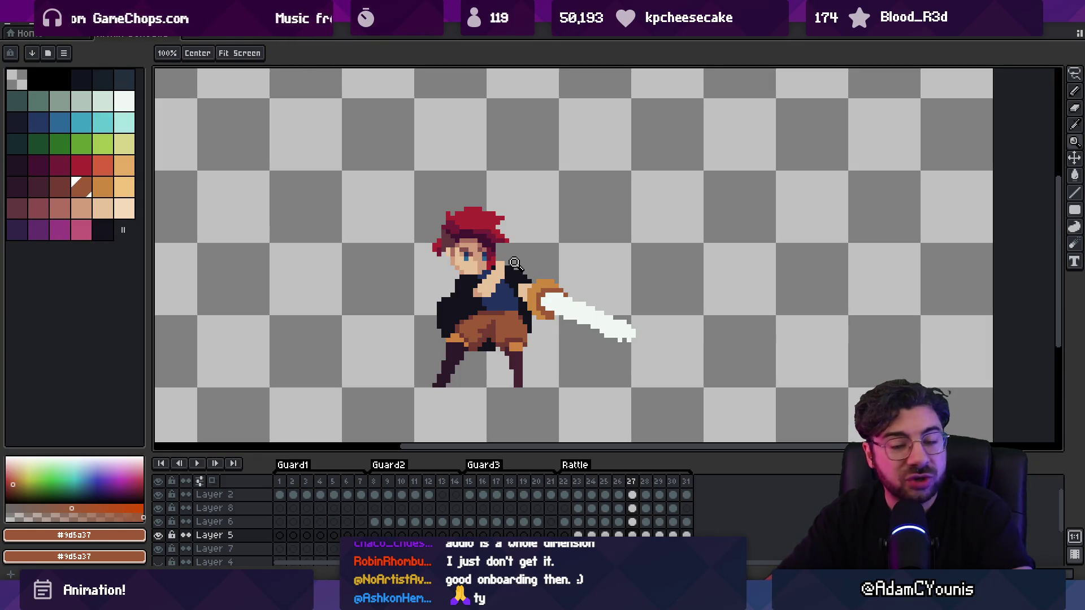
# Fix frame 28's leg pixels on Layer 6 using #743c33 brown and #452531 dark purple
pyautogui.press('m')
pyautogui.press('Return')
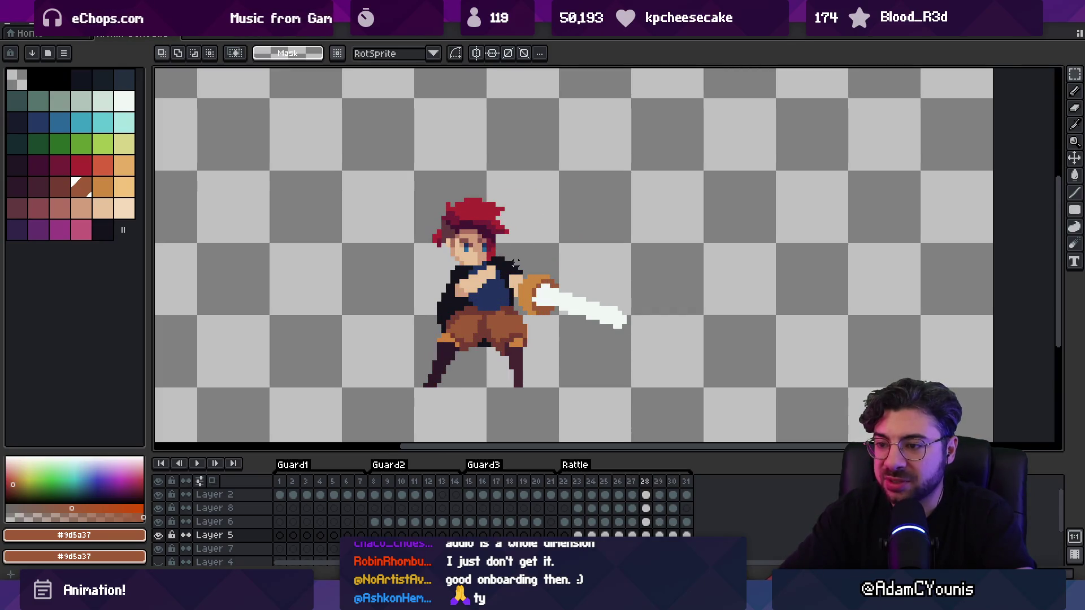
pyautogui.scroll(2, 456, 378)
pyautogui.scroll(1, 456, 378)
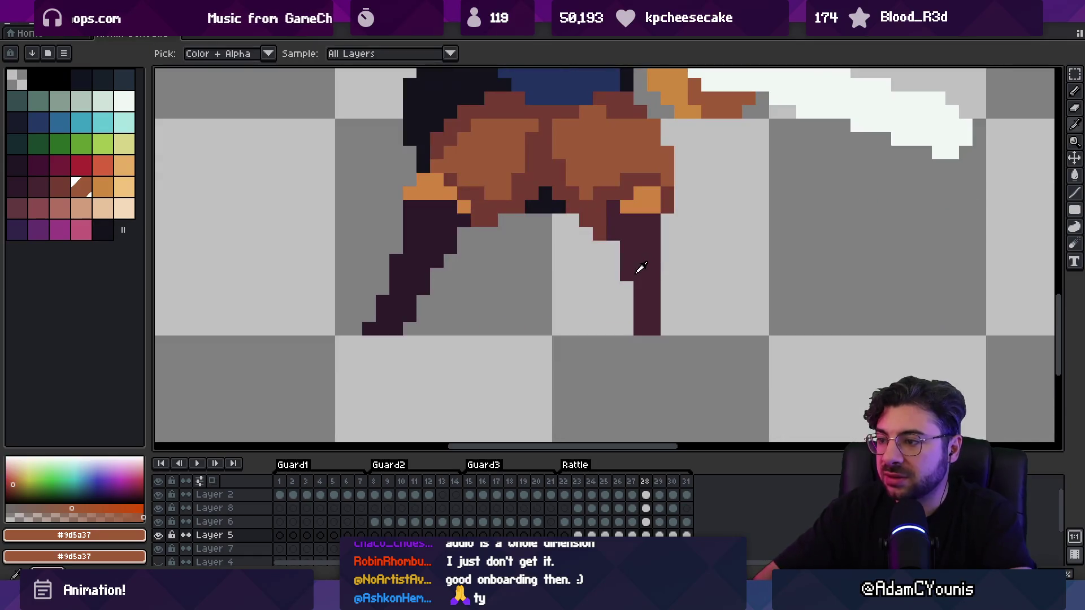
pyautogui.keyDown('alt'); pyautogui.click(415, 308); pyautogui.keyUp('alt')
pyautogui.click(415, 308)
pyautogui.press('b')
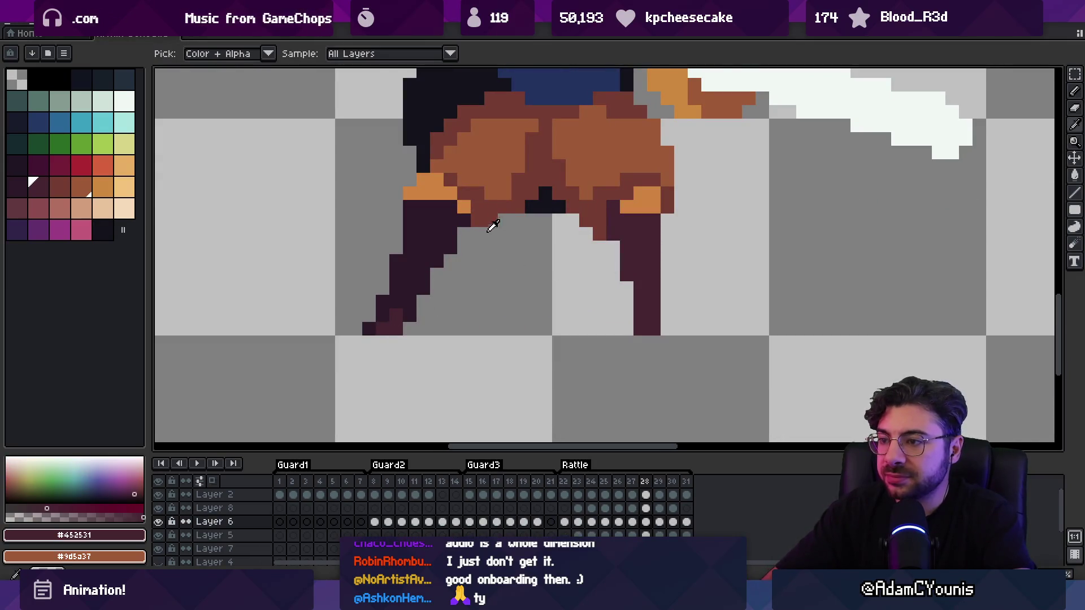
pyautogui.keyDown('alt'); pyautogui.click(492, 221); pyautogui.keyUp('alt')
pyautogui.press('alt')
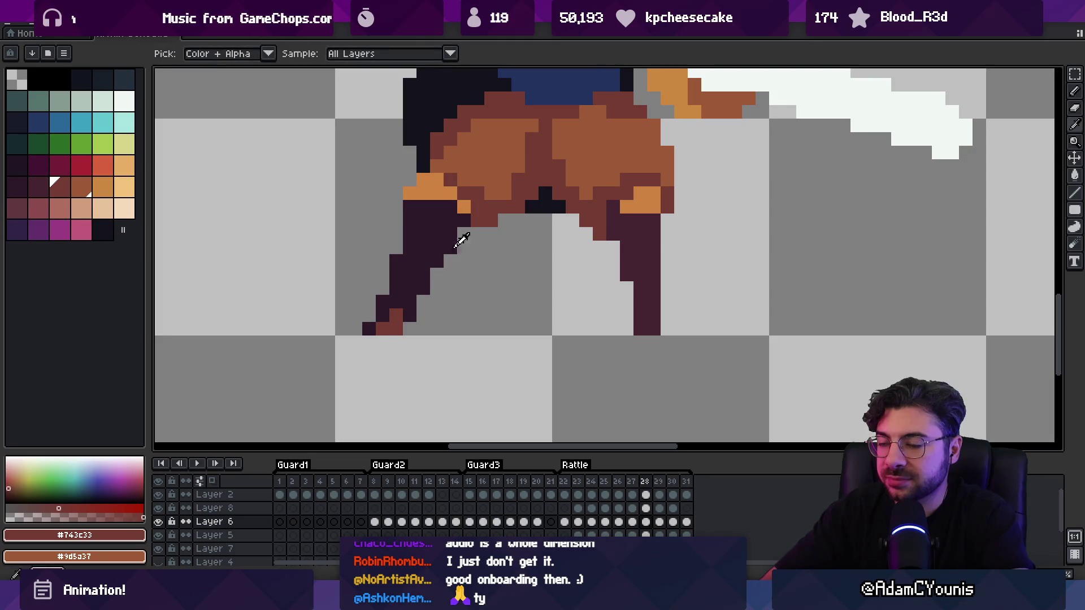
pyautogui.click(380, 320)
pyautogui.keyDown('alt'); pyautogui.click(627, 283); pyautogui.keyUp('alt')
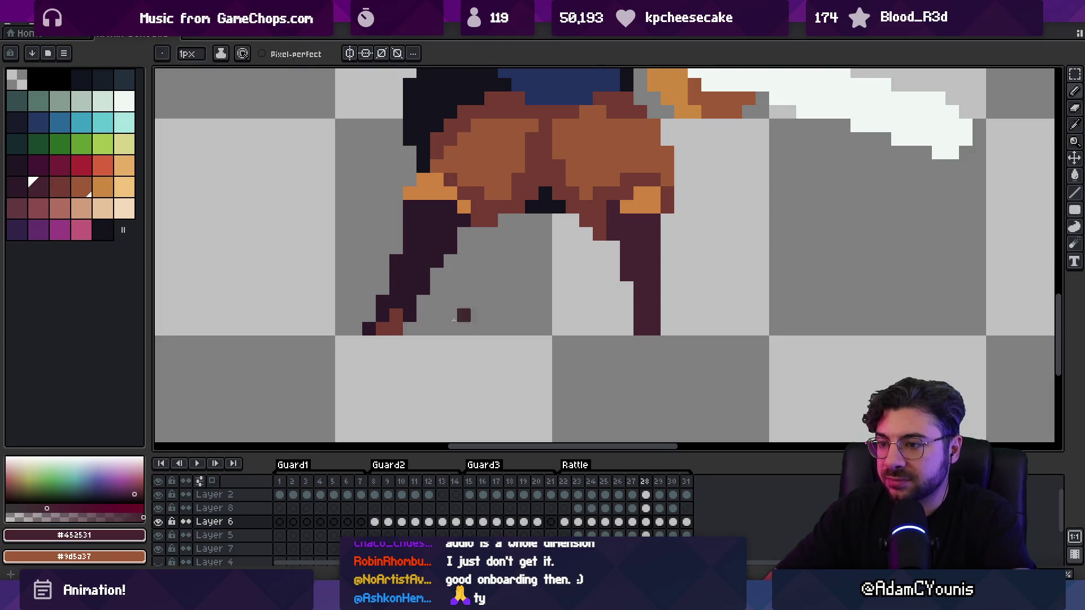
# Switch to Layer 7, view the sprite at 100% and play the Rattle animation
pyautogui.press('z')
pyautogui.press('1')
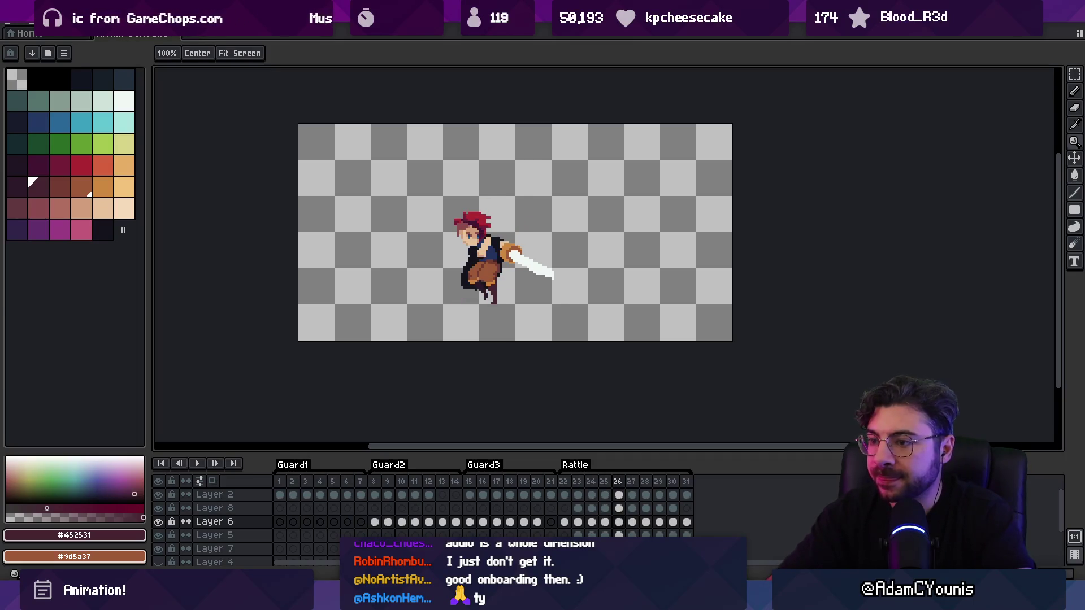
pyautogui.scroll(5, 482, 247)
pyautogui.press('b')
pyautogui.keyDown('ctrl'); pyautogui.click(487, 256); pyautogui.keyUp('ctrl')
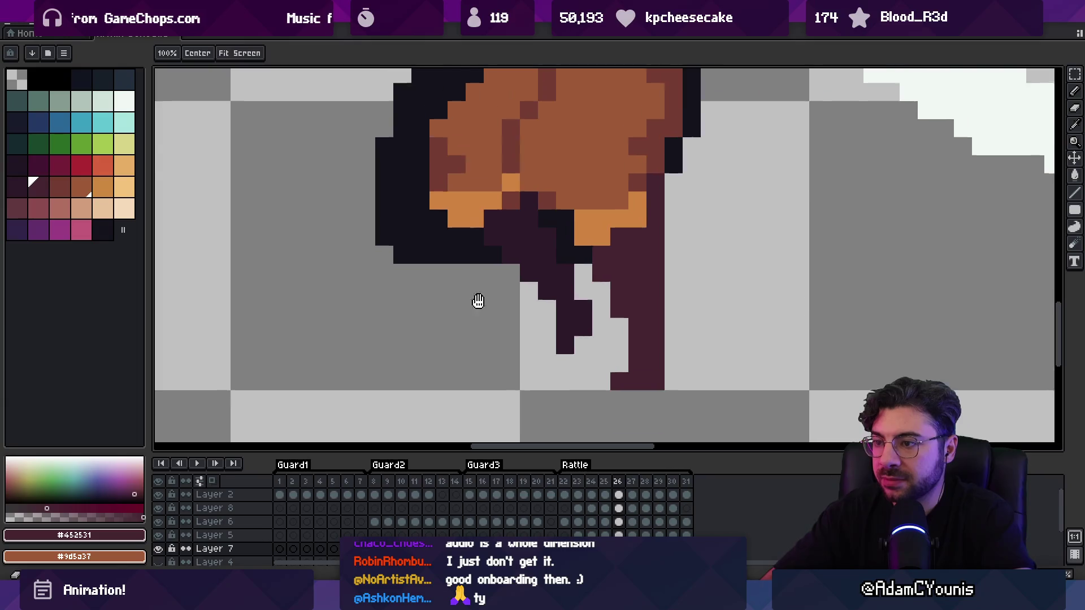
pyautogui.press('z')
pyautogui.press('1')
pyautogui.press('Return')
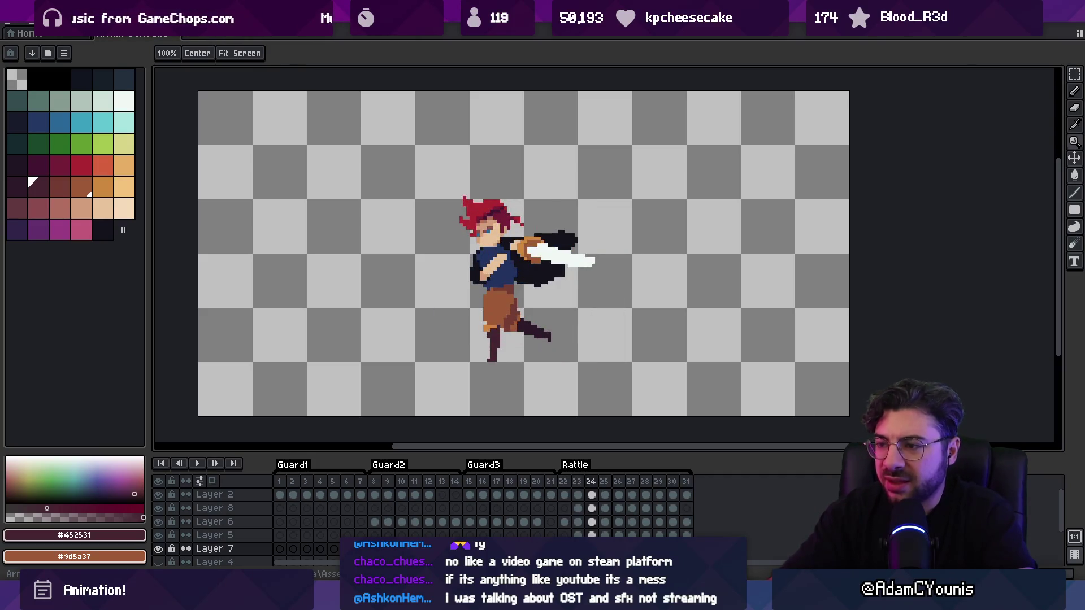
# Pick the near-black cape colour #13131d for the cape edits
pyautogui.scroll(2, 528, 290)
pyautogui.press('v')
pyautogui.press('b')
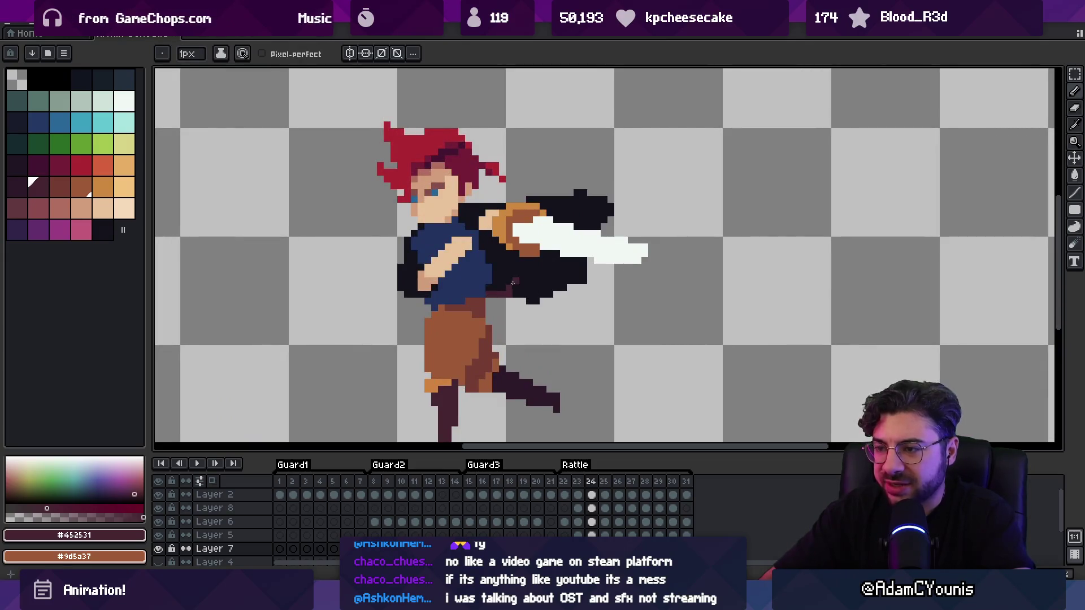
pyautogui.keyDown('alt'); pyautogui.click(507, 293); pyautogui.keyUp('alt')
pyautogui.press('e')
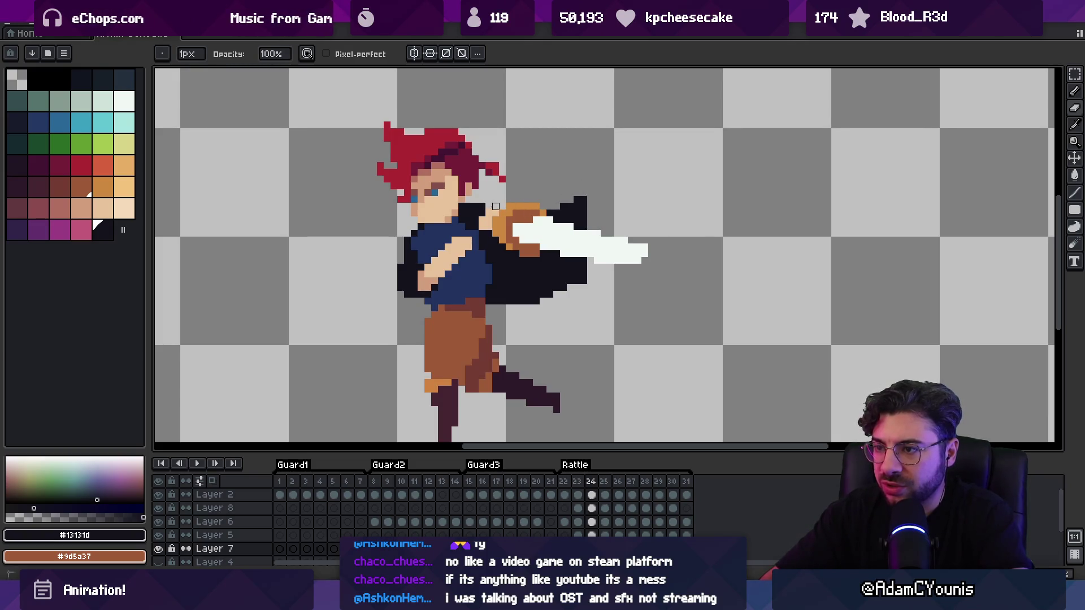
# On Layer 6 in frame 25, draw dark cape pixels by the sword hilt
pyautogui.press('v')
pyautogui.click(489, 213)
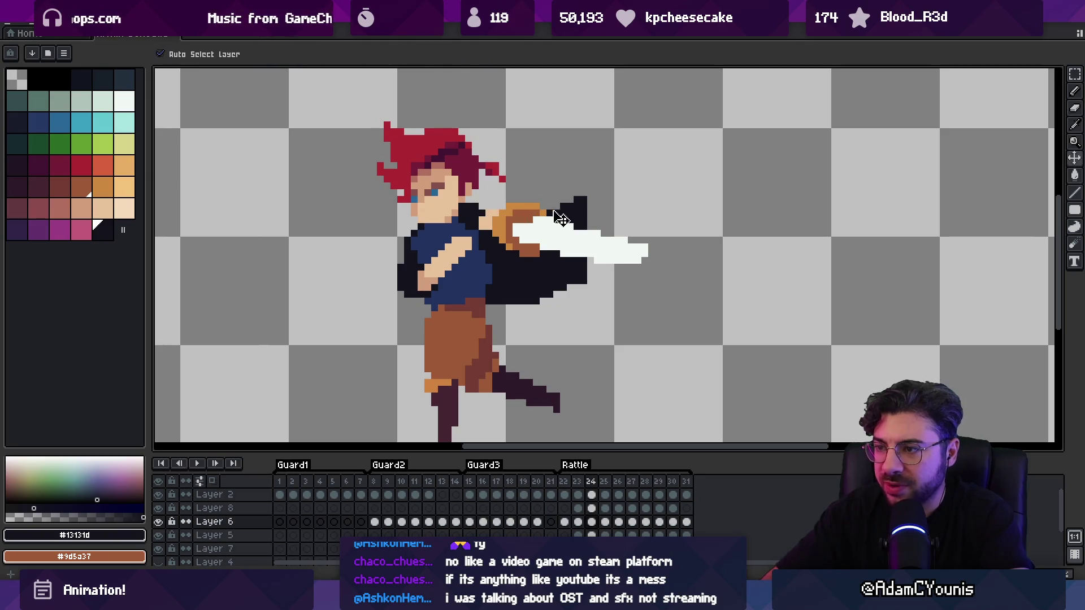
pyautogui.press('Right')
pyautogui.press('b')
pyautogui.moveTo(496, 298)
pyautogui.mouseDown()
pyautogui.moveTo(522, 283)
pyautogui.moveTo(542, 294)
pyautogui.mouseUp()
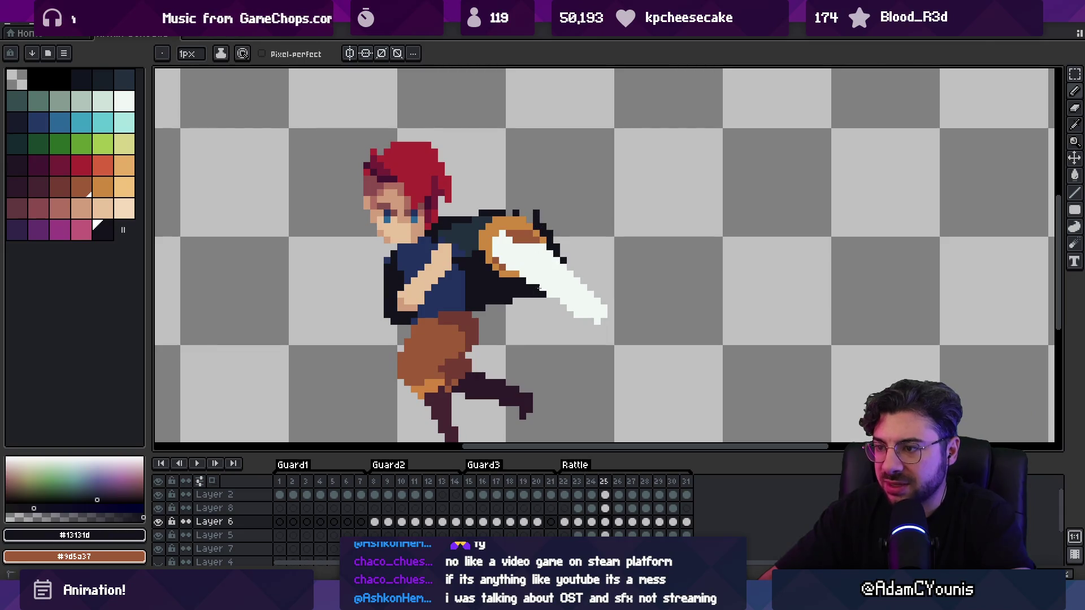
# Erase stray dark pixels above the hilt on Layer 7
pyautogui.press('e')
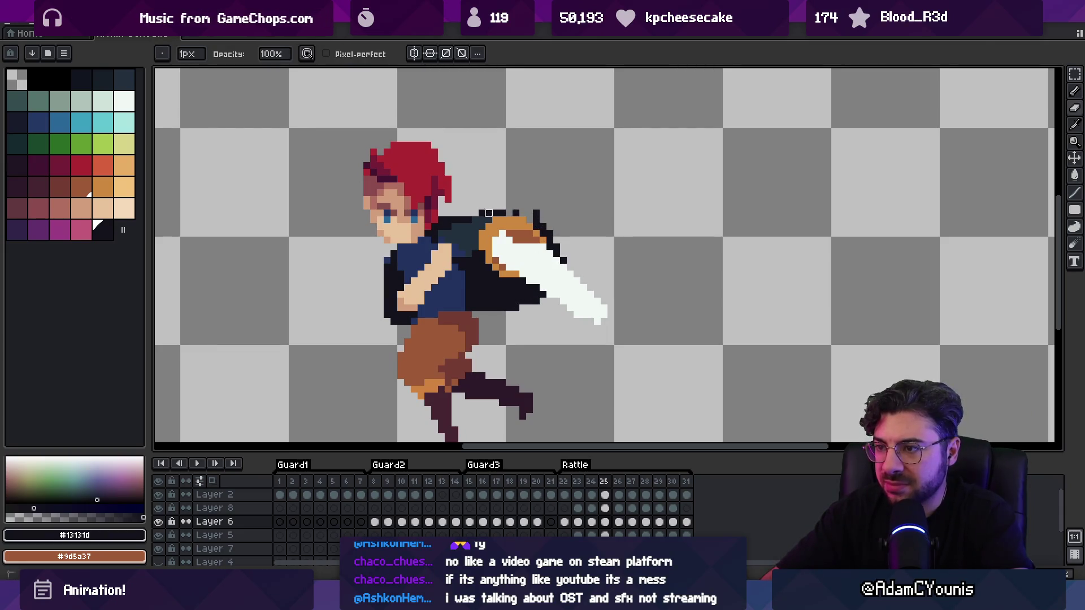
pyautogui.keyDown('ctrl'); pyautogui.click(489, 213); pyautogui.keyUp('ctrl')
pyautogui.moveTo(480, 213); pyautogui.dragTo(517, 213)
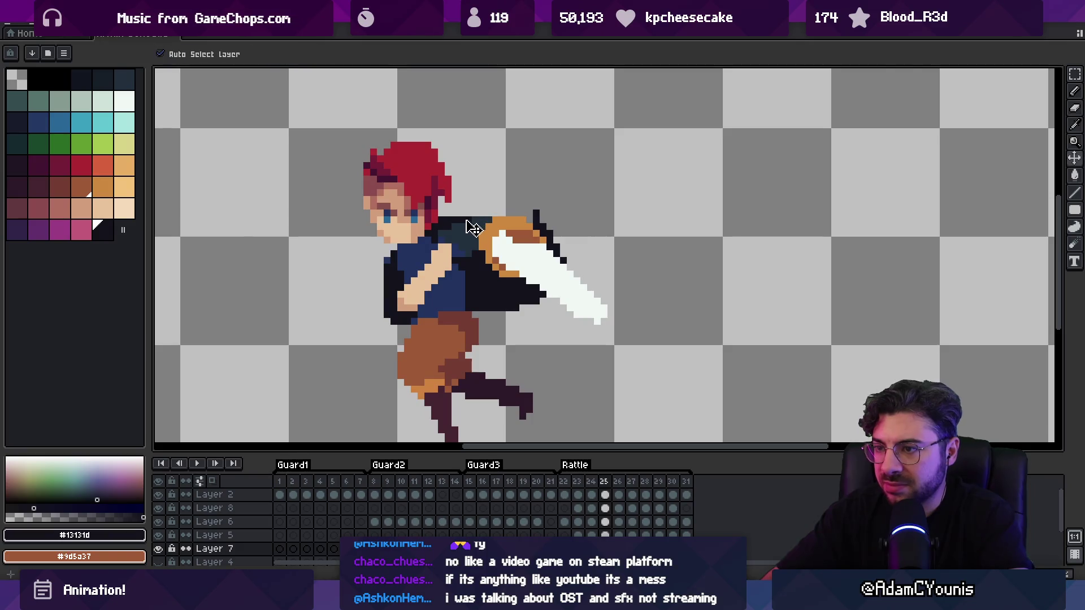
pyautogui.scroll(-4, 474, 228)
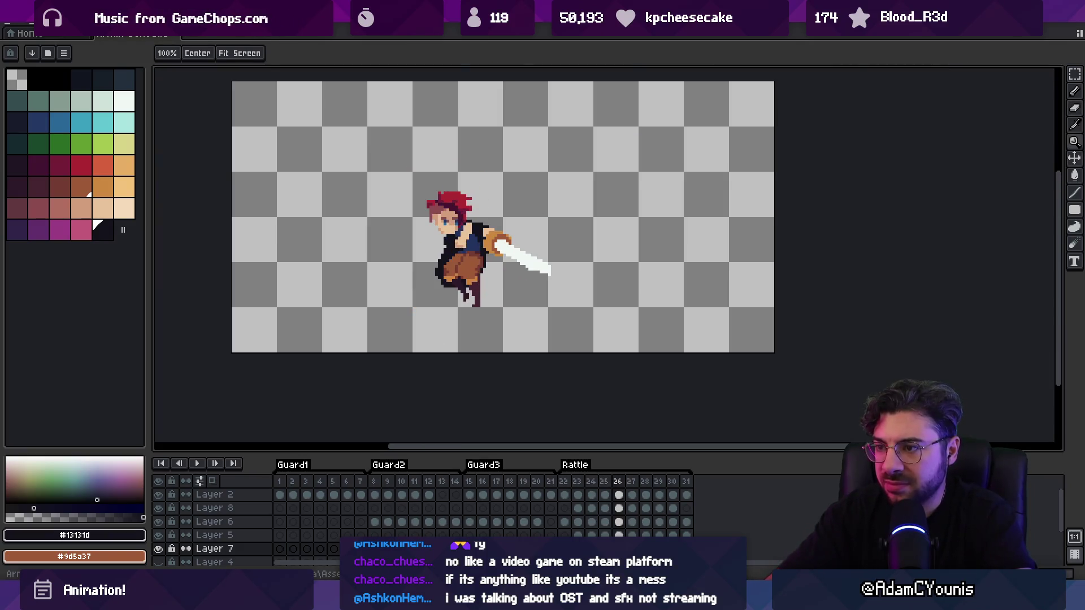
pyautogui.scroll(2, 495, 268)
pyautogui.scroll(2, 368, 223)
# Draw 1px dark cape pixels beside the sword hand
pyautogui.press('e')
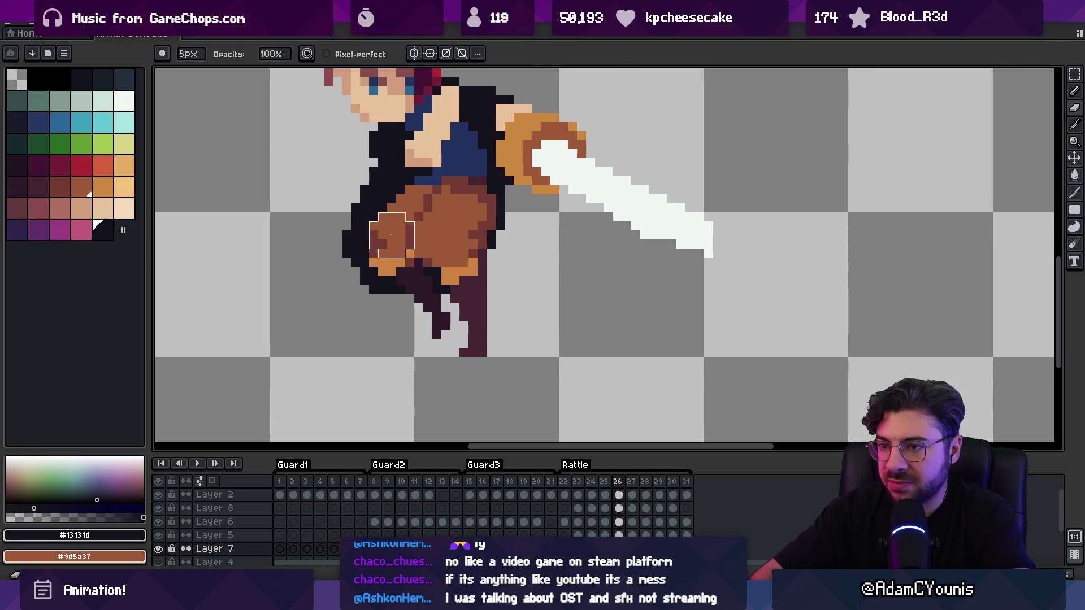
pyautogui.press('b')
pyautogui.moveTo(507, 196); pyautogui.dragTo(524, 213)
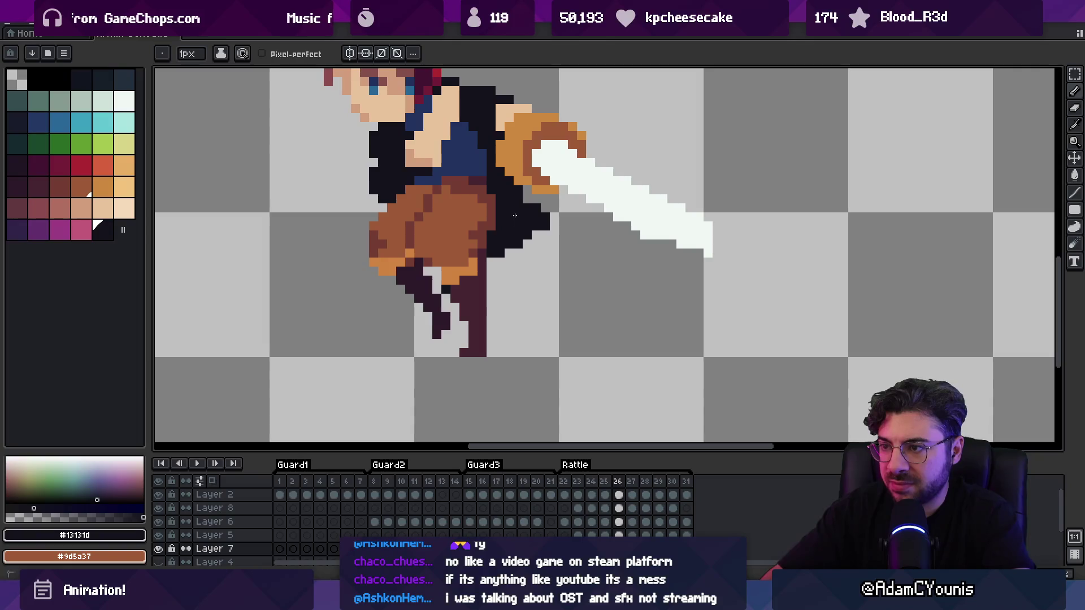
pyautogui.scroll(-4, 533, 213)
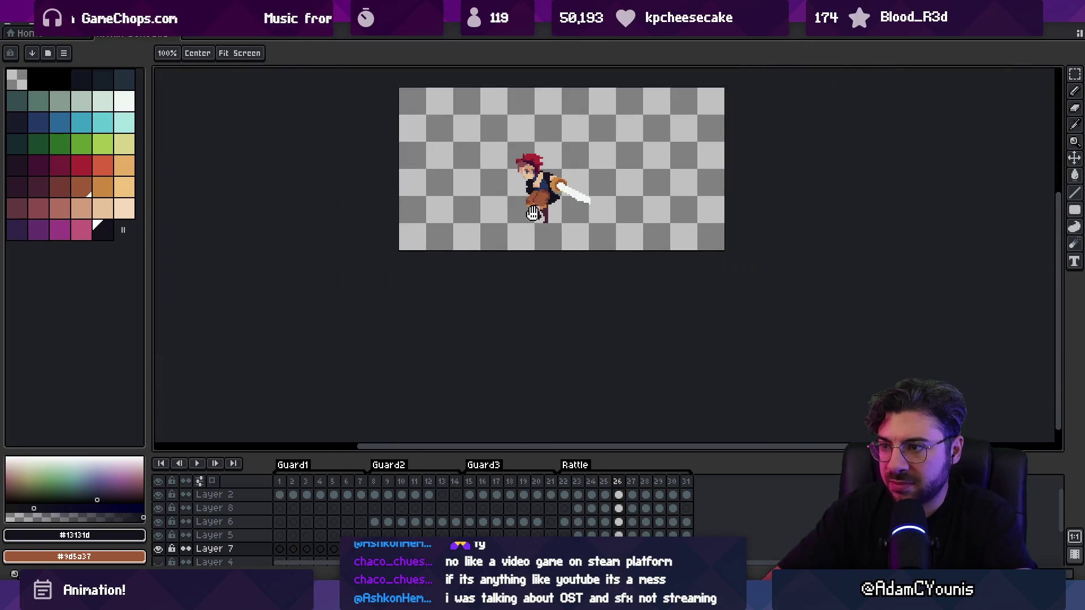
# Preview the animation to frame 27, then zoom in on the swordsman with near-black selected
pyautogui.moveTo(533, 213); pyautogui.dragTo(502, 254)
pyautogui.press('Return')
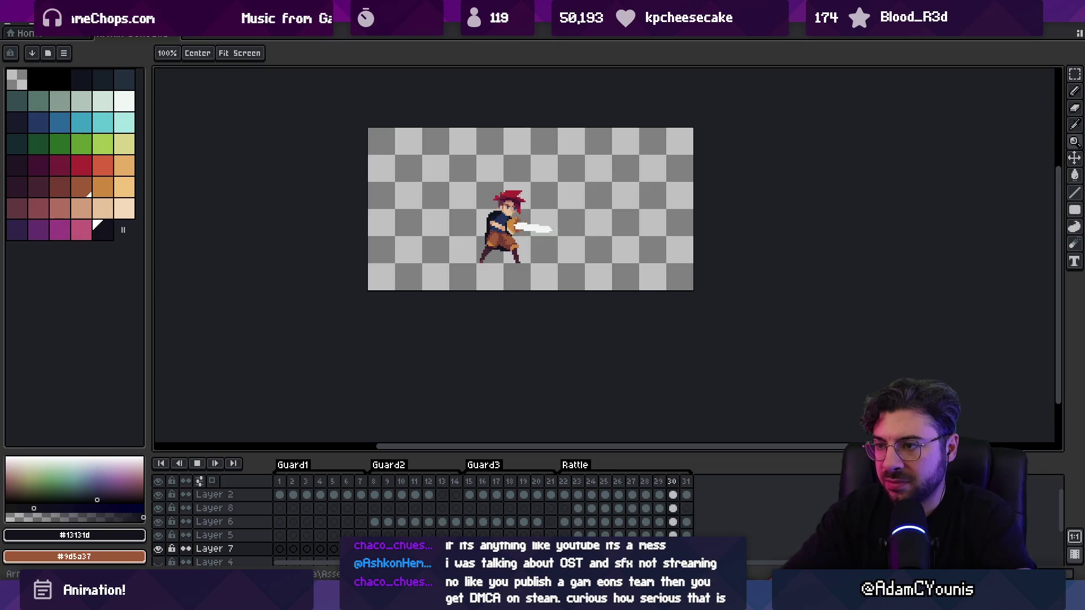
pyautogui.press('Return')
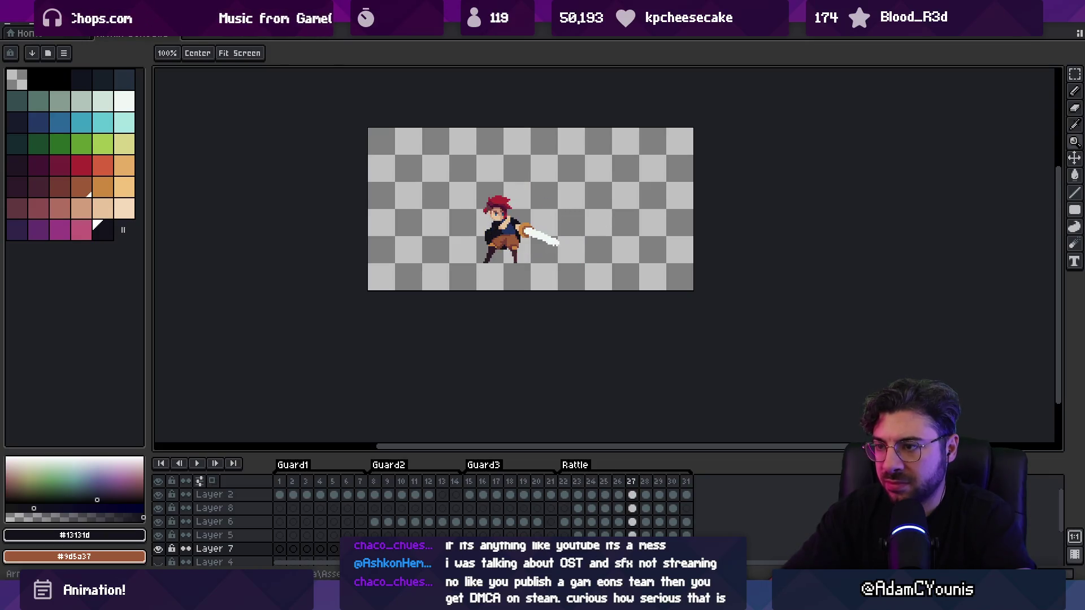
pyautogui.scroll(1, 512, 228)
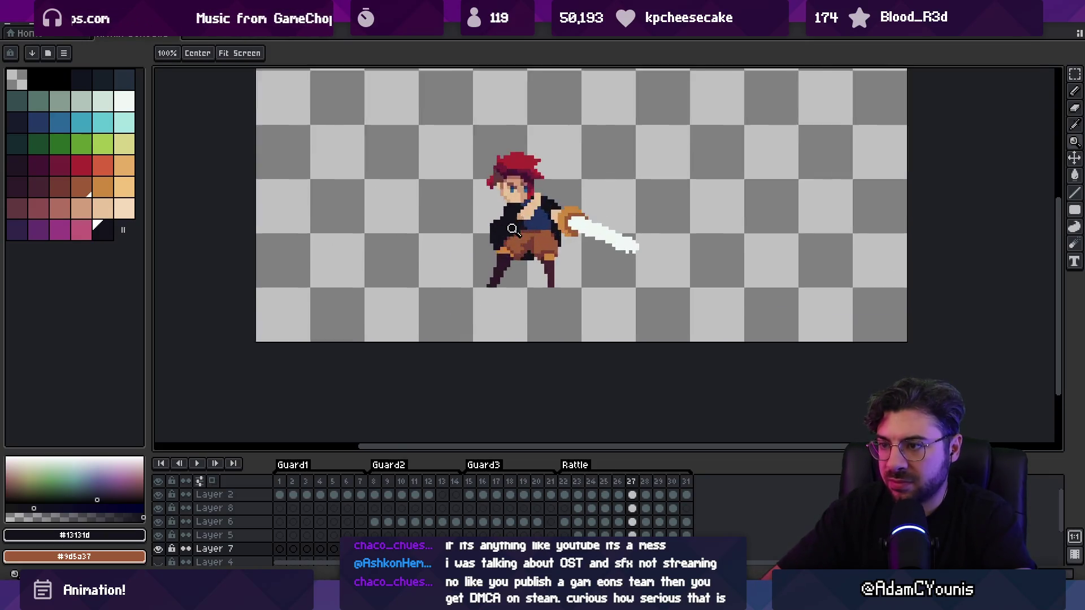
pyautogui.click(512, 229)
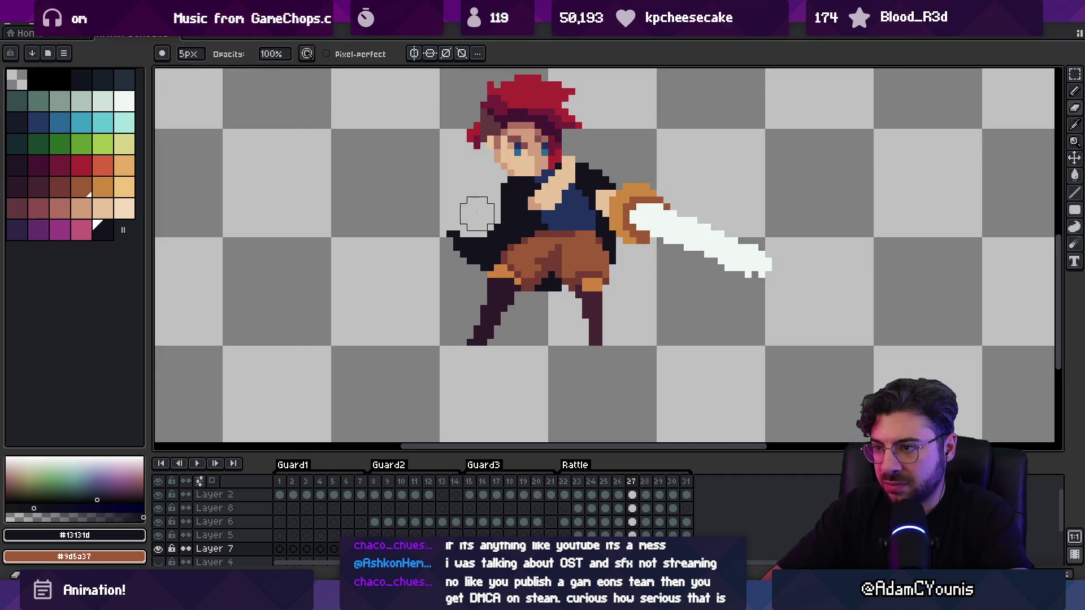
pyautogui.keyDown('alt'); pyautogui.click(483, 234); pyautogui.keyUp('alt')
pyautogui.keyDown('alt'); pyautogui.click(488, 239); pyautogui.keyUp('alt')
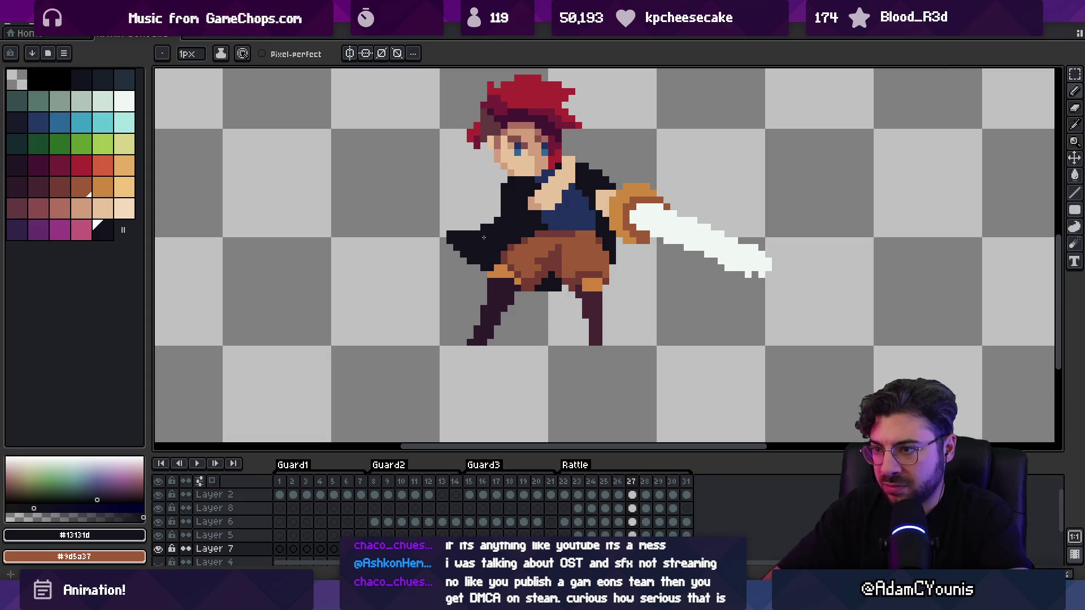
# Touch up the cape pixels on frame 28 by alternating pencil and eraser
pyautogui.press('z')
pyautogui.rightClick(484, 237)
pyautogui.press('.')
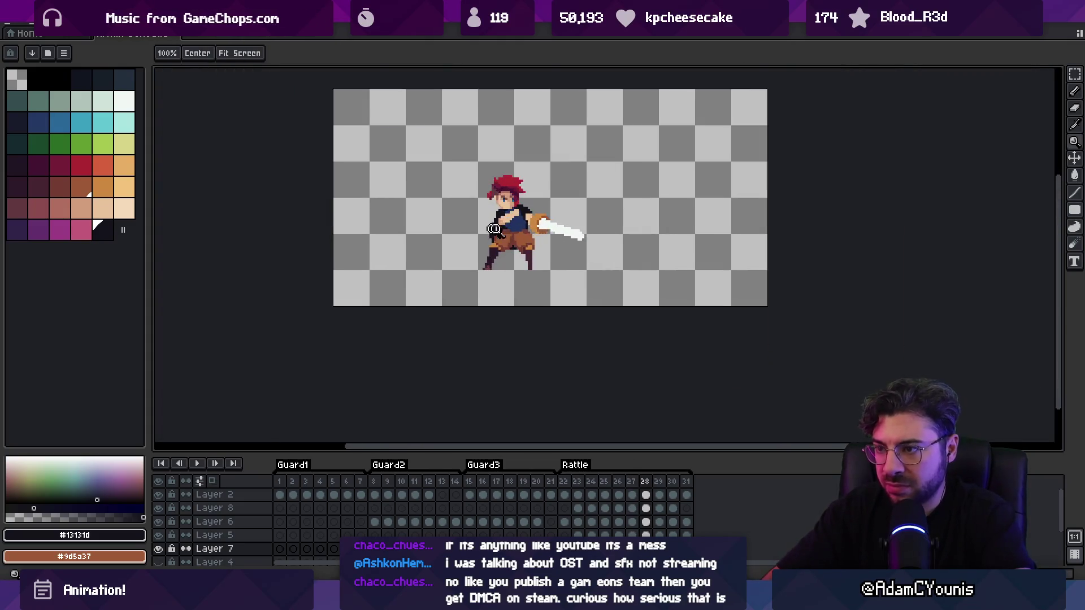
pyautogui.click(493, 229)
pyautogui.press('p')
pyautogui.press('e')
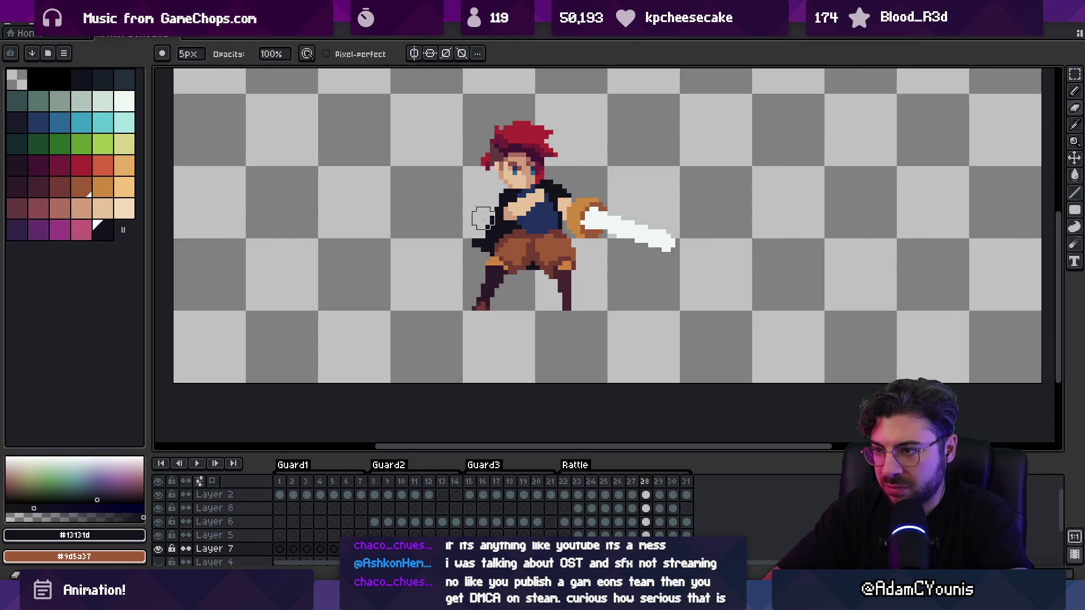
pyautogui.press('b')
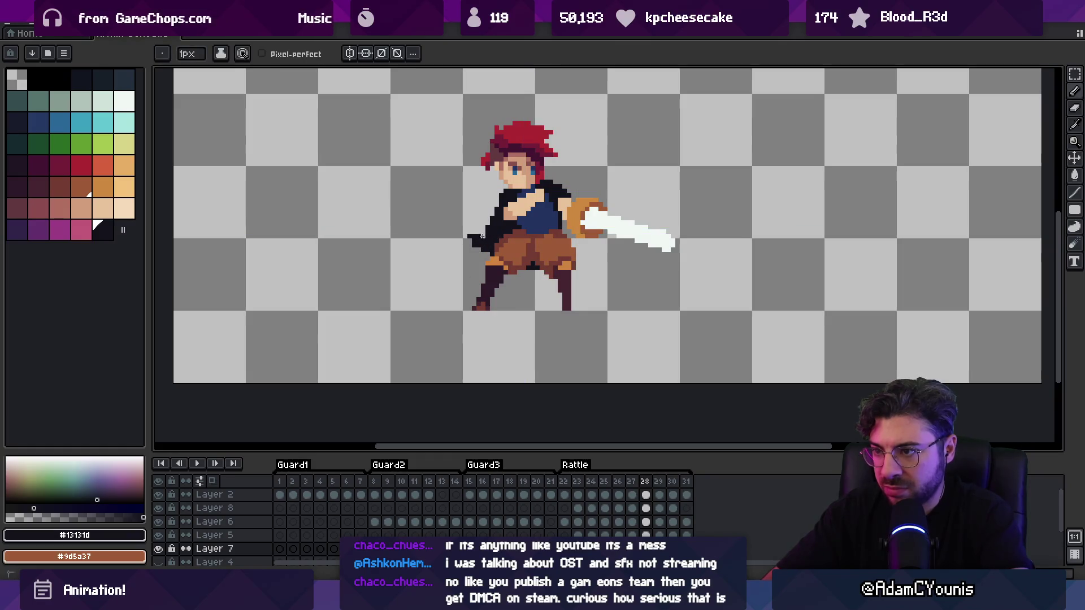
pyautogui.press('e')
pyautogui.press('b')
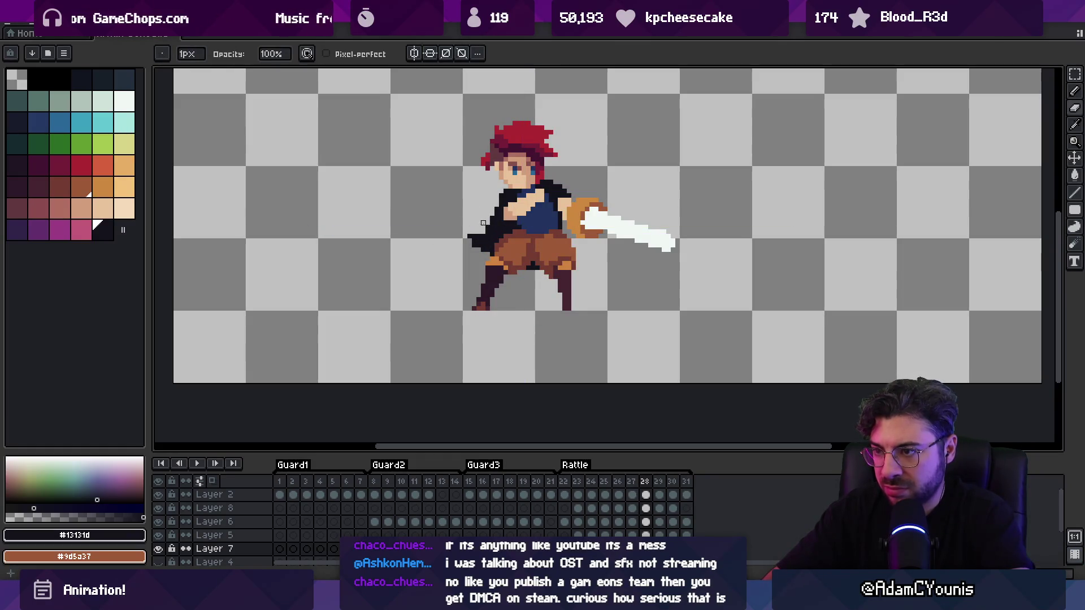
pyautogui.press('z')
pyautogui.click(492, 133)
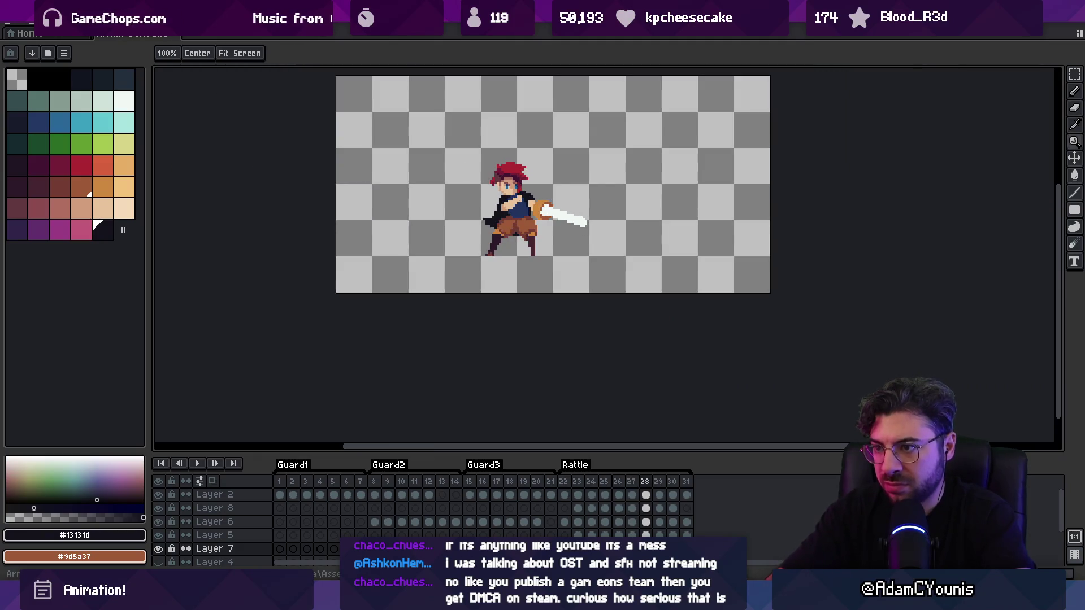
# Add a dark pixel to the cape edge near the legs
pyautogui.scroll(5, 483, 201)
pyautogui.press('b')
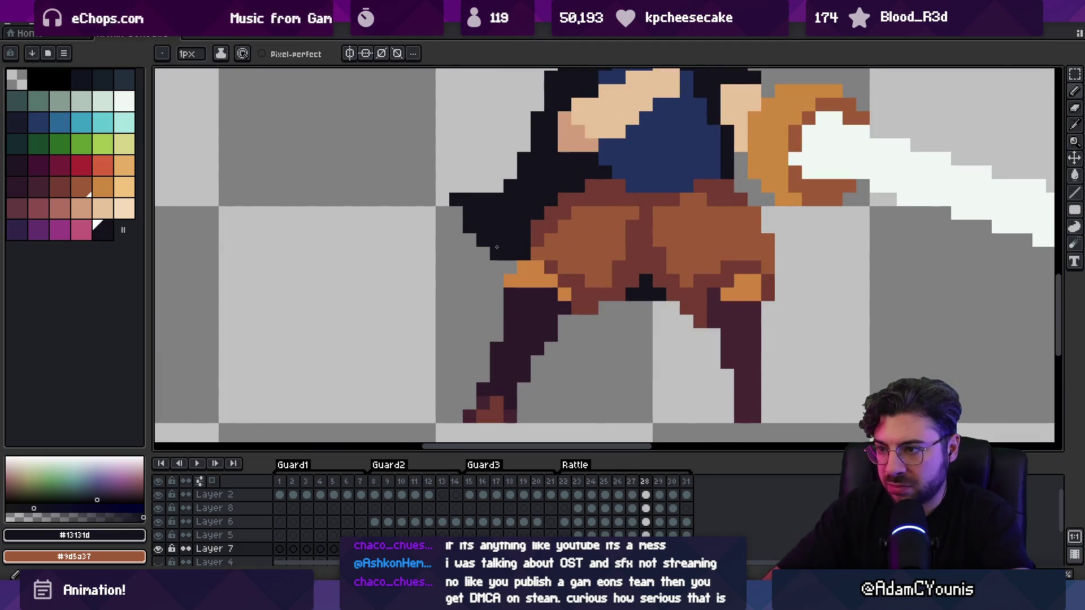
pyautogui.press('e')
pyautogui.press('b')
pyautogui.moveTo(602, 296)
pyautogui.mouseDown()
pyautogui.moveTo(573, 274)
pyautogui.moveTo(561, 296)
pyautogui.mouseUp()
pyautogui.click(576, 285)
pyautogui.press('z')
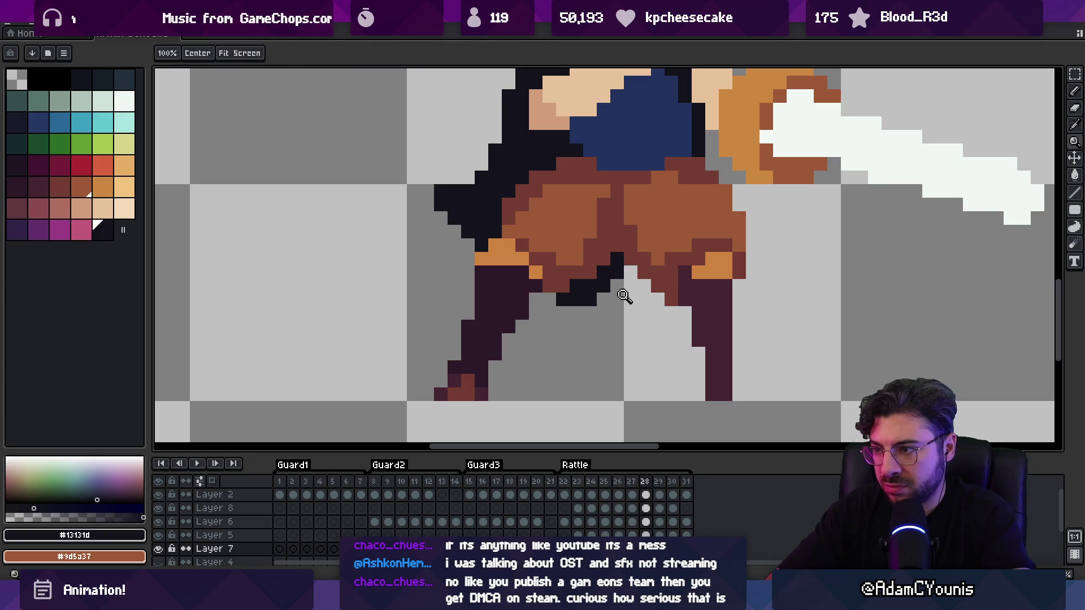
pyautogui.scroll(-3, 623, 296)
# Play the attack animation and stop it back on frame 24
pyautogui.press('Return')
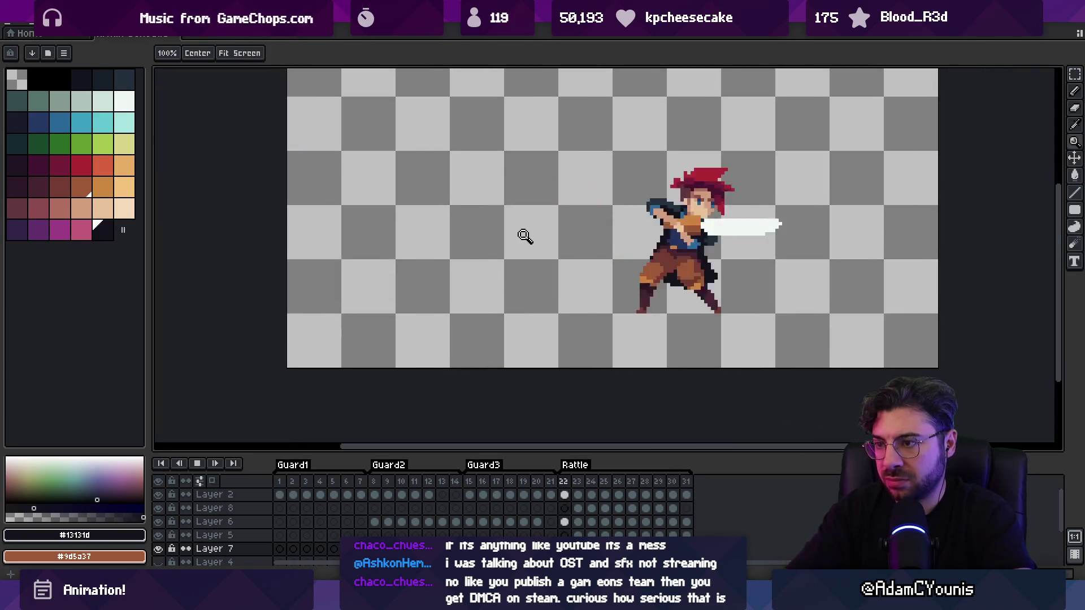
pyautogui.scroll(-2, 525, 215)
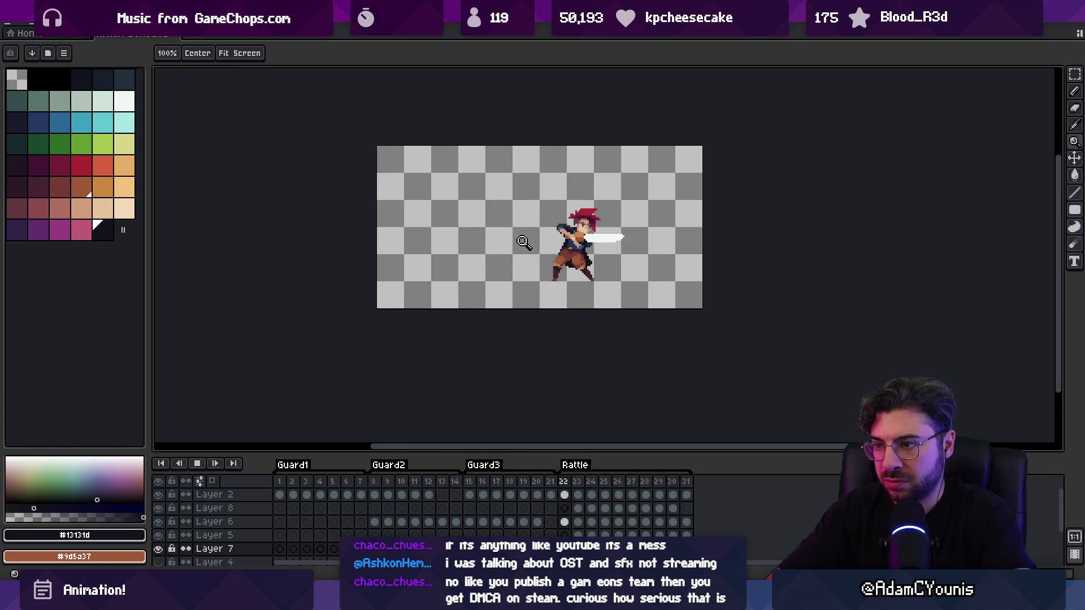
pyautogui.hscroll(3, 514, 175)
pyautogui.scroll(2, 524, 231)
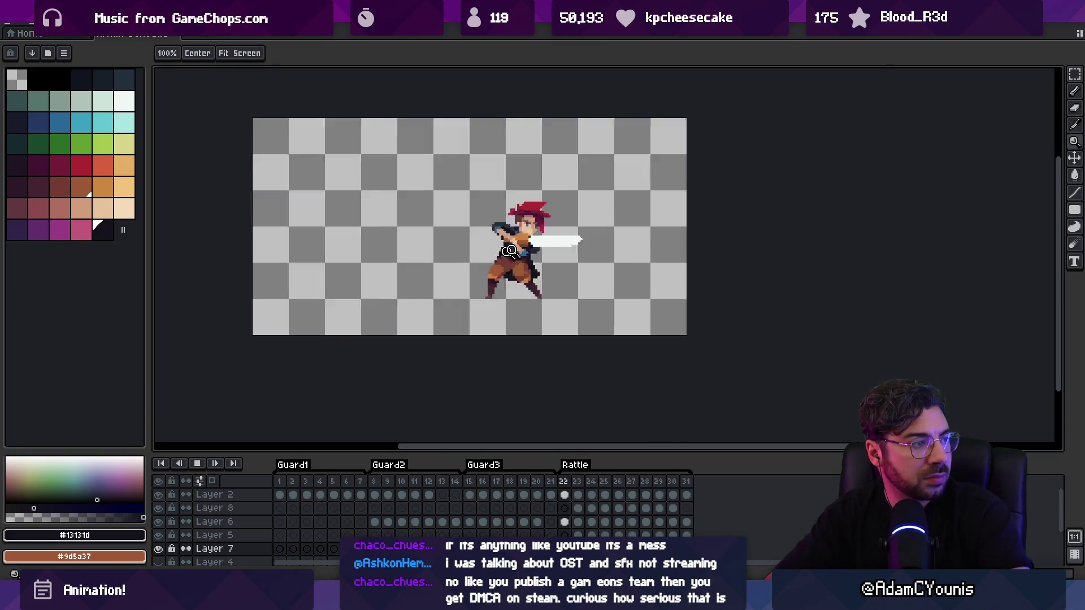
pyautogui.press('Return')
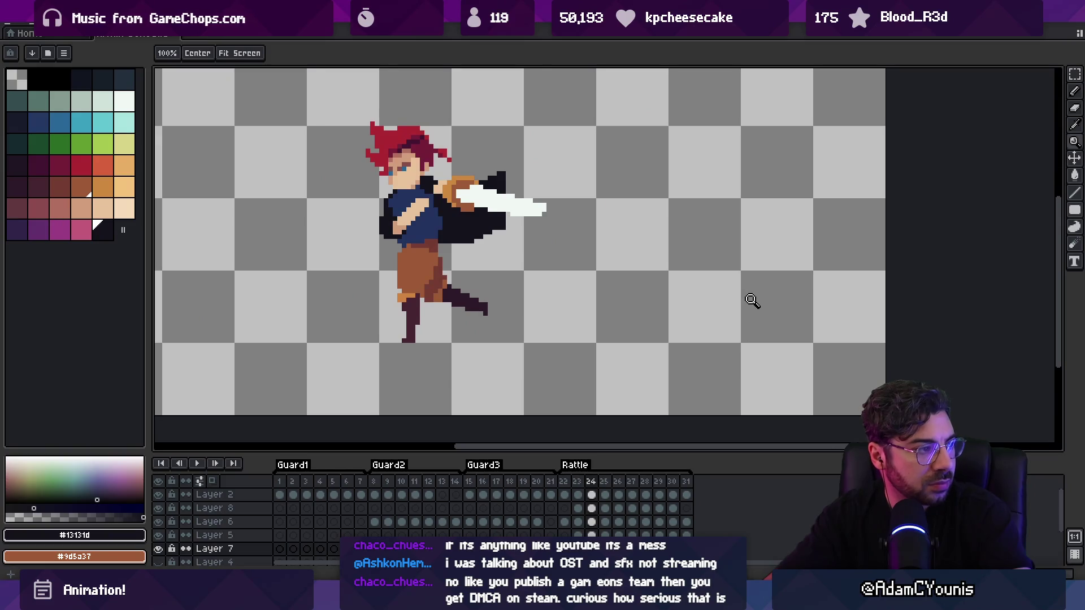
pyautogui.press('Return')
pyautogui.press('Return')
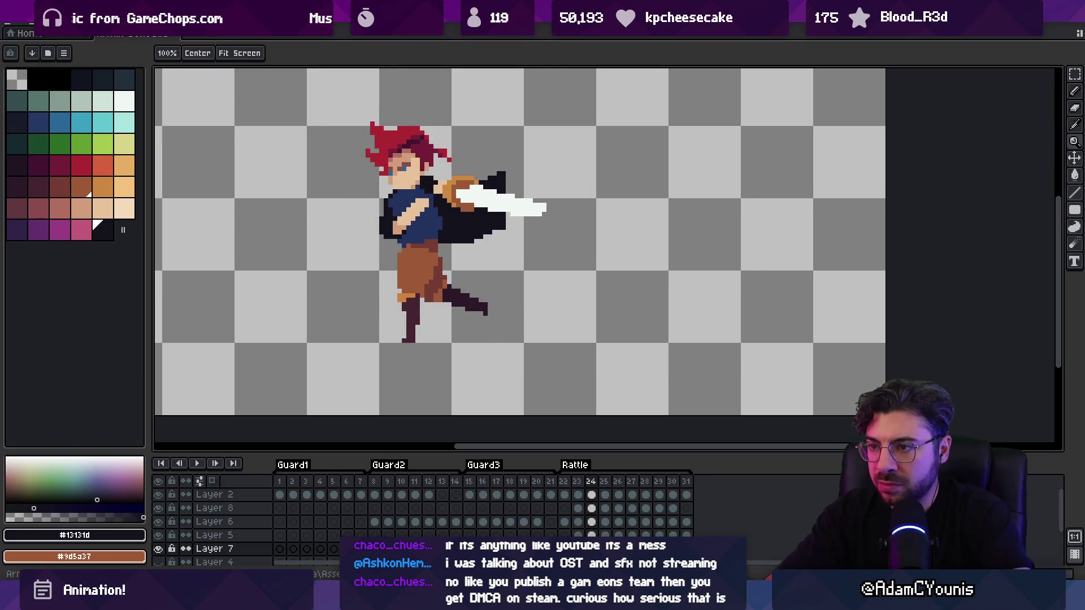
pyautogui.scroll(1, 472, 167)
# Erase stray dark pixels beside the sword on frame 24, and shift frame 25's cape pixels
pyautogui.press('b')
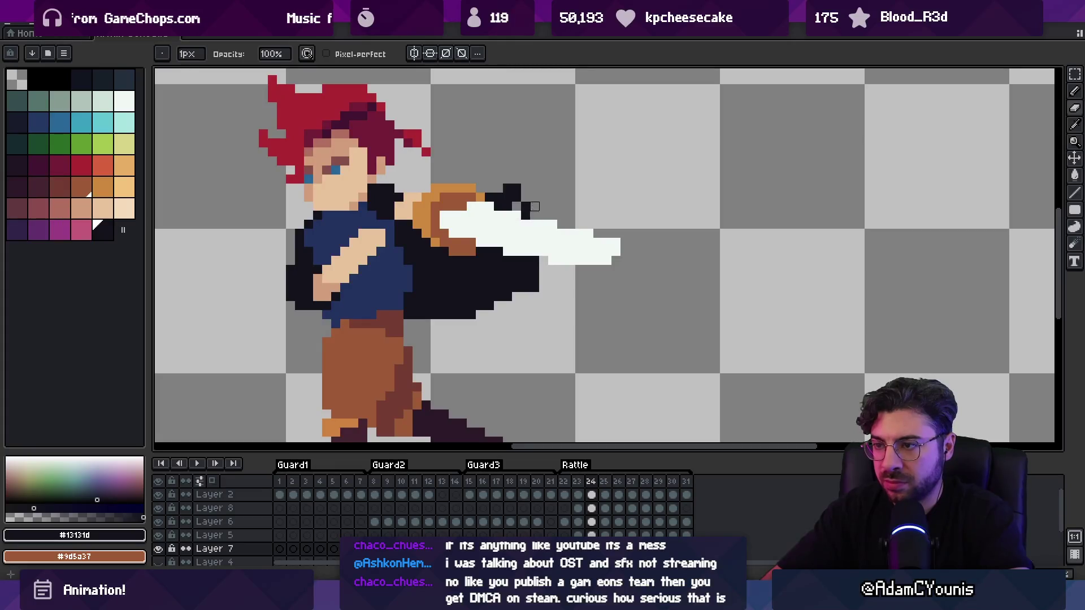
pyautogui.moveTo(526, 252)
pyautogui.mouseDown()
pyautogui.moveTo(486, 320)
pyautogui.moveTo(534, 270)
pyautogui.mouseUp()
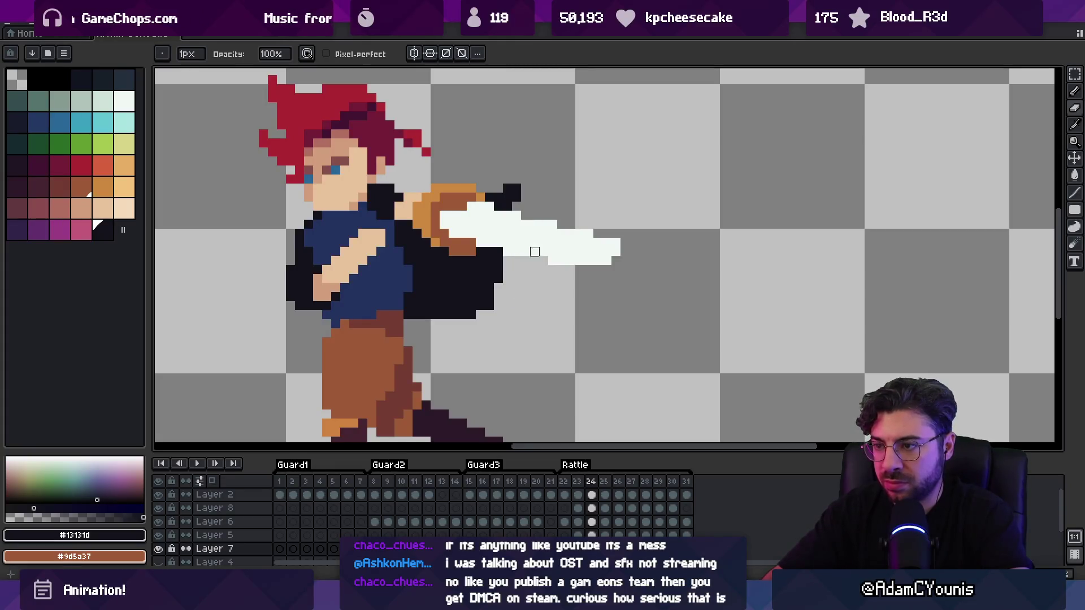
pyautogui.press('b')
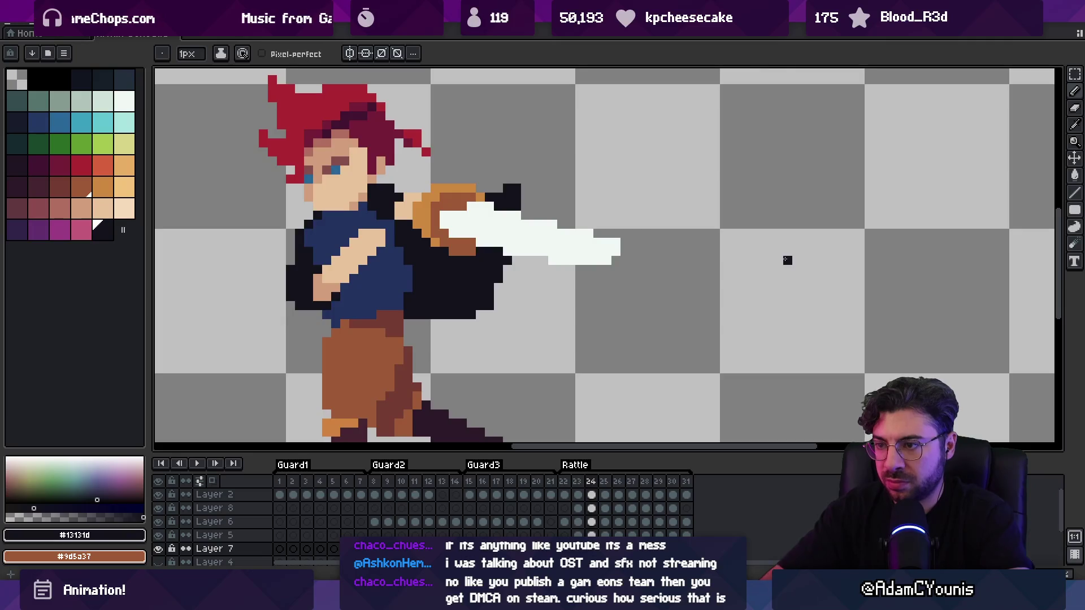
pyautogui.press('Right')
pyautogui.press('v')
pyautogui.moveTo(459, 321)
pyautogui.mouseDown()
pyautogui.moveTo(477, 186)
pyautogui.moveTo(477, 311)
pyautogui.moveTo(427, 328)
pyautogui.mouseUp()
pyautogui.press('b')
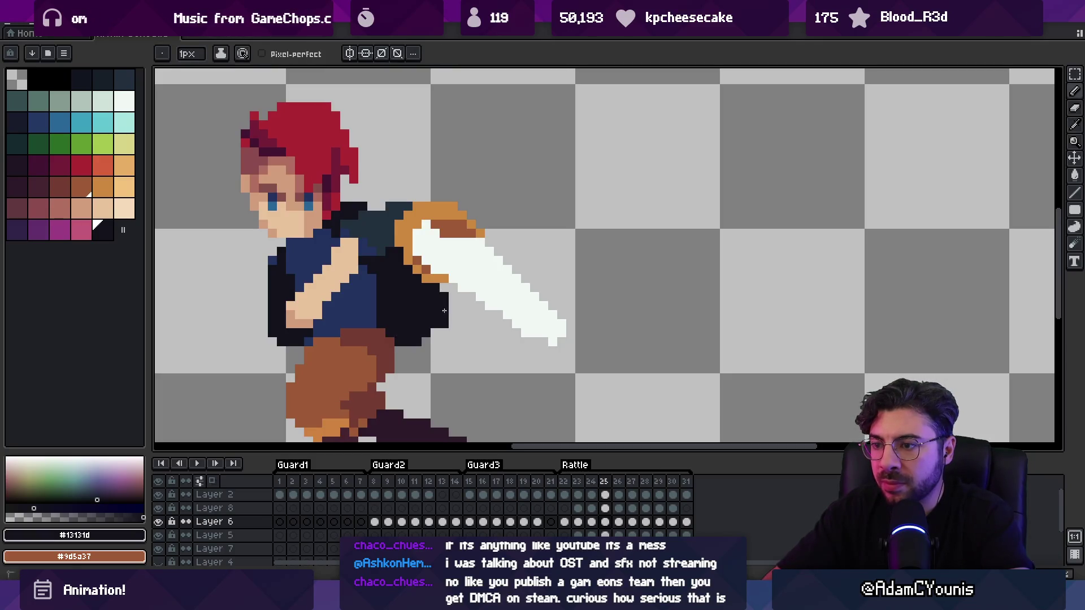
# Recheck frame 25's cape at closer zoom with pencil and eraser, ending on frame 26
pyautogui.press('z')
pyautogui.press('1')
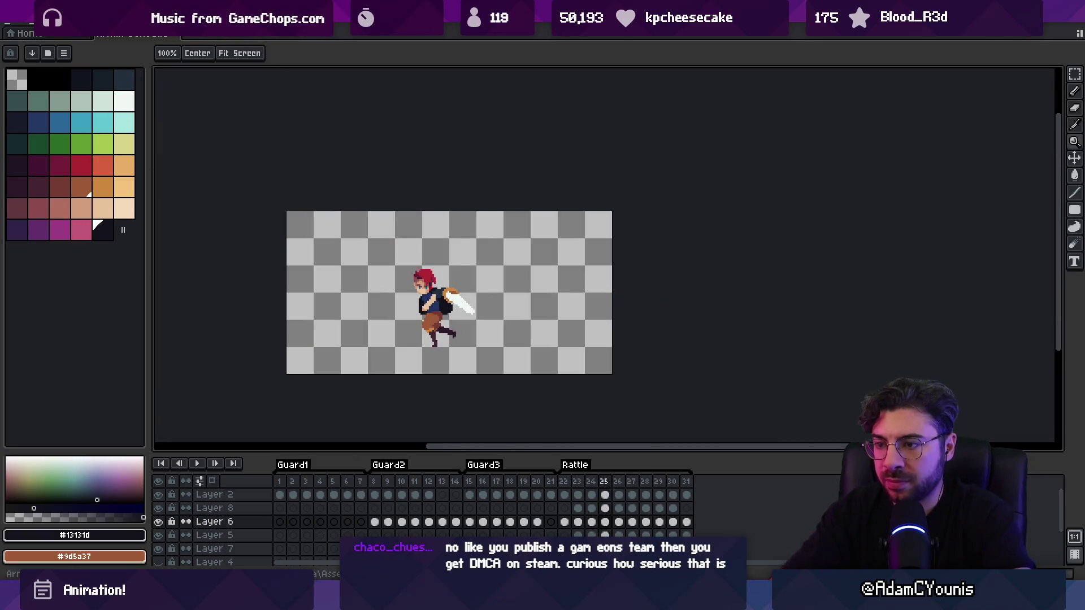
pyautogui.press('3')
pyautogui.press('m')
pyautogui.press('v')
pyautogui.press('e')
pyautogui.press('i')
pyautogui.press('b')
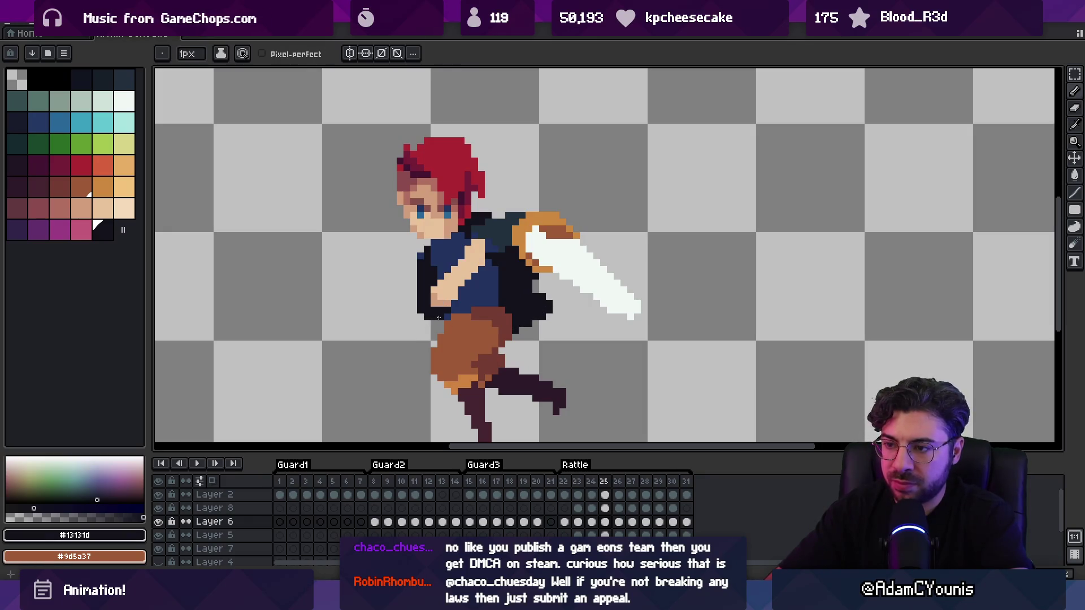
pyautogui.press('z')
pyautogui.press('1')
pyautogui.press('.')
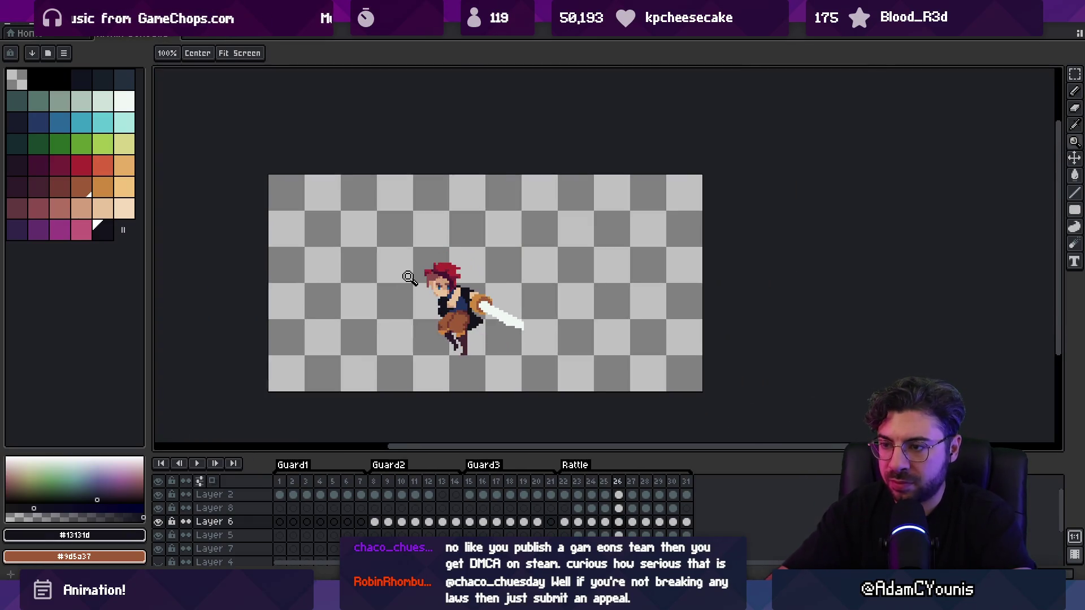
# Erase the dark pixels beside the sword hilt in frame 26 with the 4px eraser
pyautogui.click(468, 333)
pyautogui.press('e')
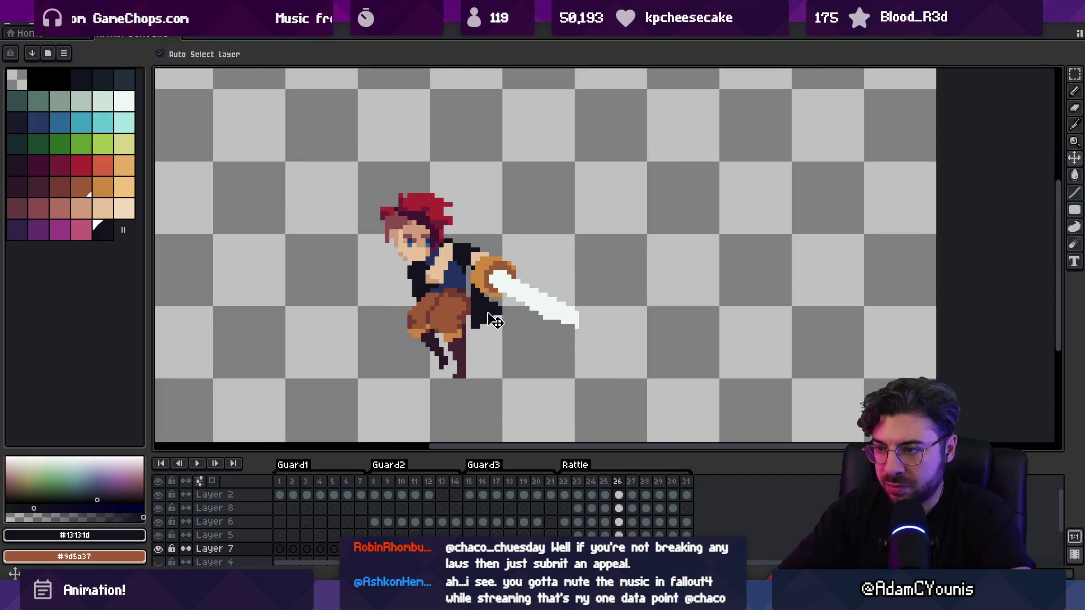
pyautogui.moveTo(487, 303); pyautogui.dragTo(484, 315)
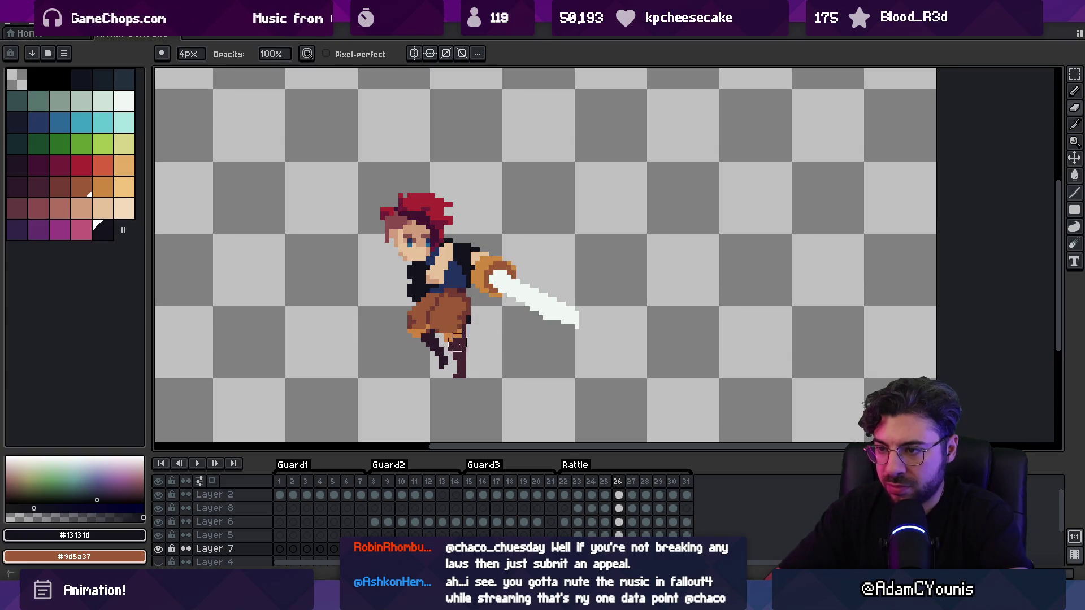
pyautogui.press('z')
pyautogui.scroll(-3, 461, 306)
# Play the attack animation, then step through frames 22 to 25
pyautogui.press('Return')
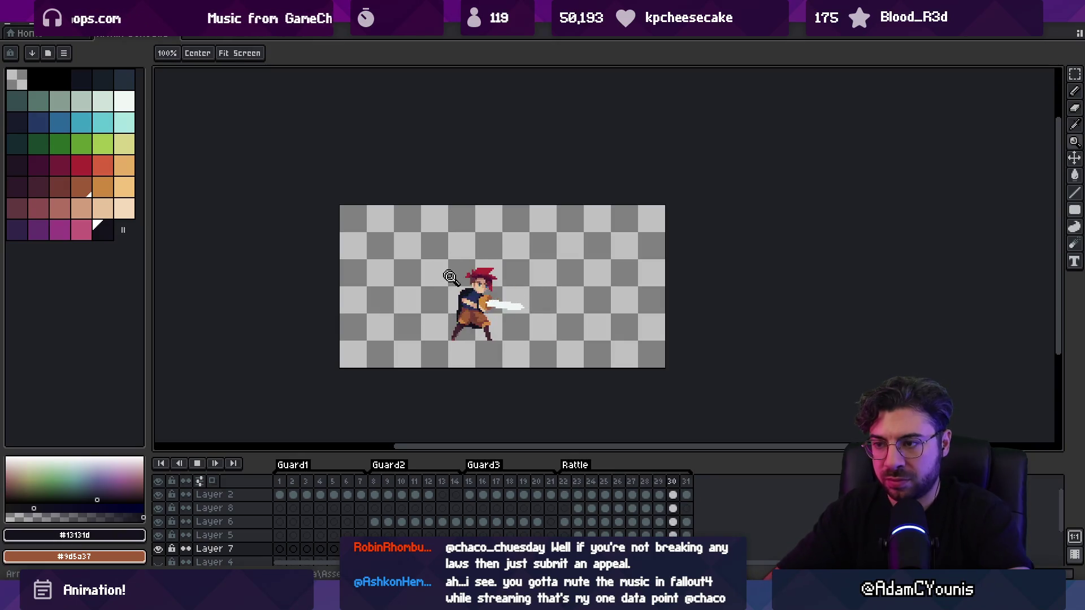
pyautogui.scroll(-2, 499, 239)
pyautogui.scroll(3, 561, 223)
pyautogui.press('Return')
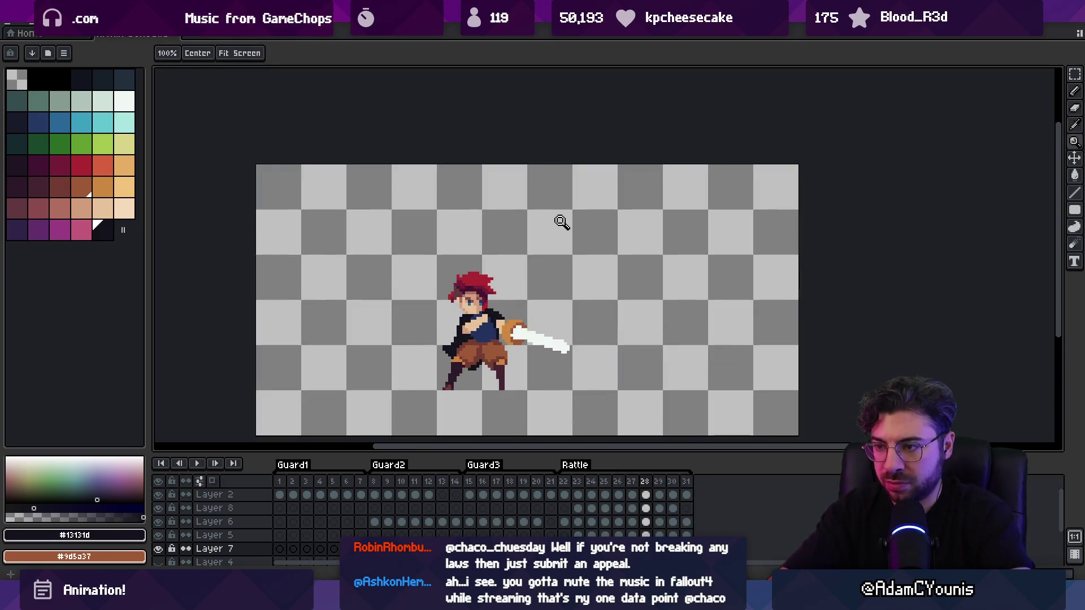
pyautogui.press('Left')
pyautogui.press('Left')
pyautogui.press('Left')
pyautogui.press('Right')
pyautogui.press('Right')
pyautogui.press('Right')
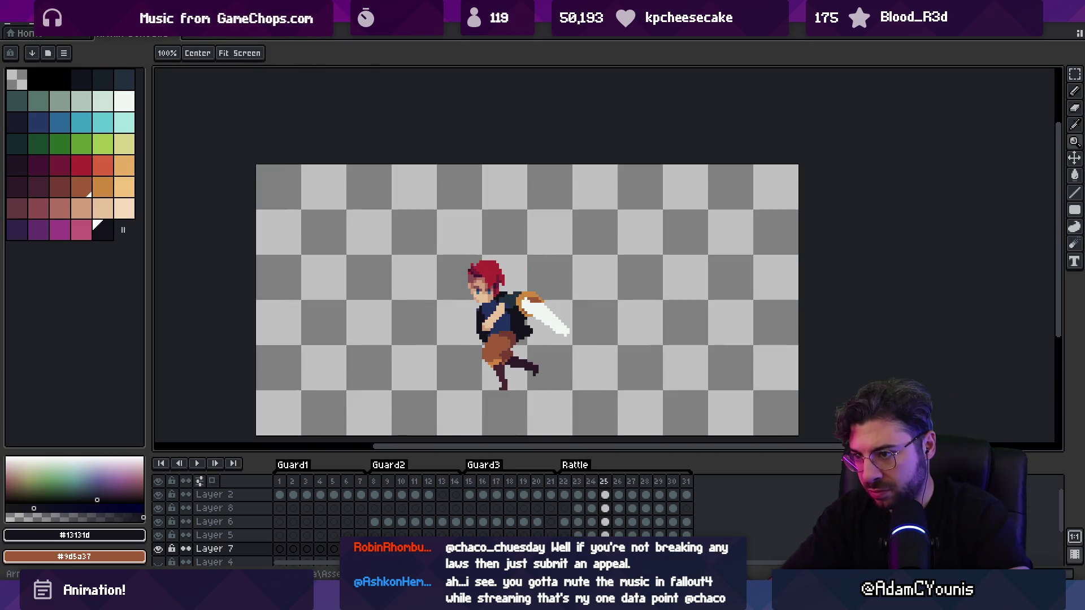
# Make Layer 6 active and zoom in on the sword arm in frame 26
pyautogui.scroll(1, 536, 300)
pyautogui.press('v')
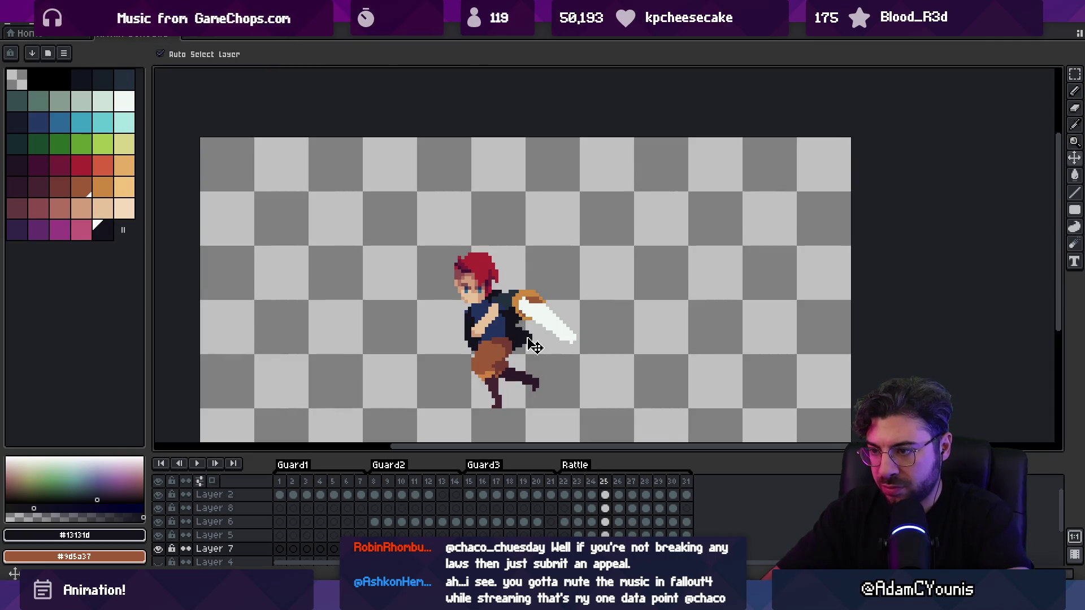
pyautogui.click(525, 324)
pyautogui.press('b')
pyautogui.press('Right')
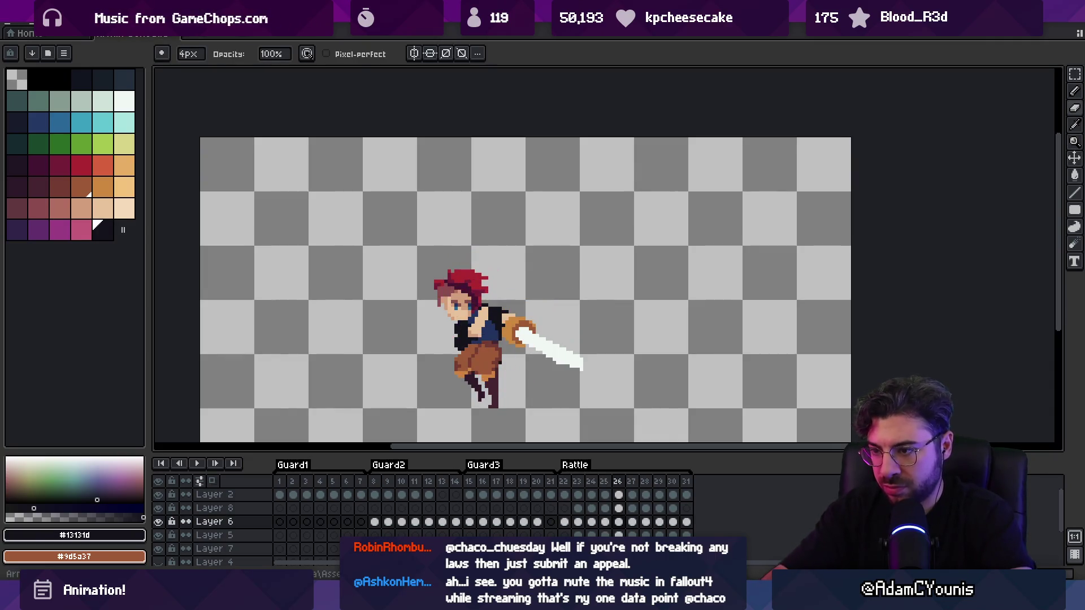
pyautogui.press('z')
pyautogui.click(460, 356)
pyautogui.click(460, 356)
pyautogui.press('p')
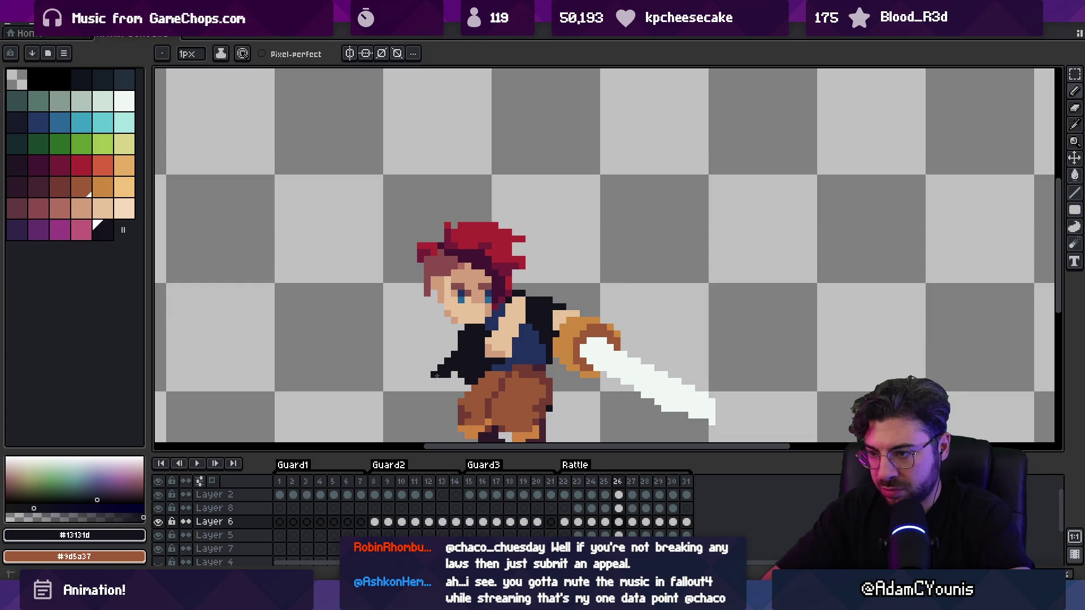
pyautogui.press('z')
pyautogui.scroll(-3, 455, 394)
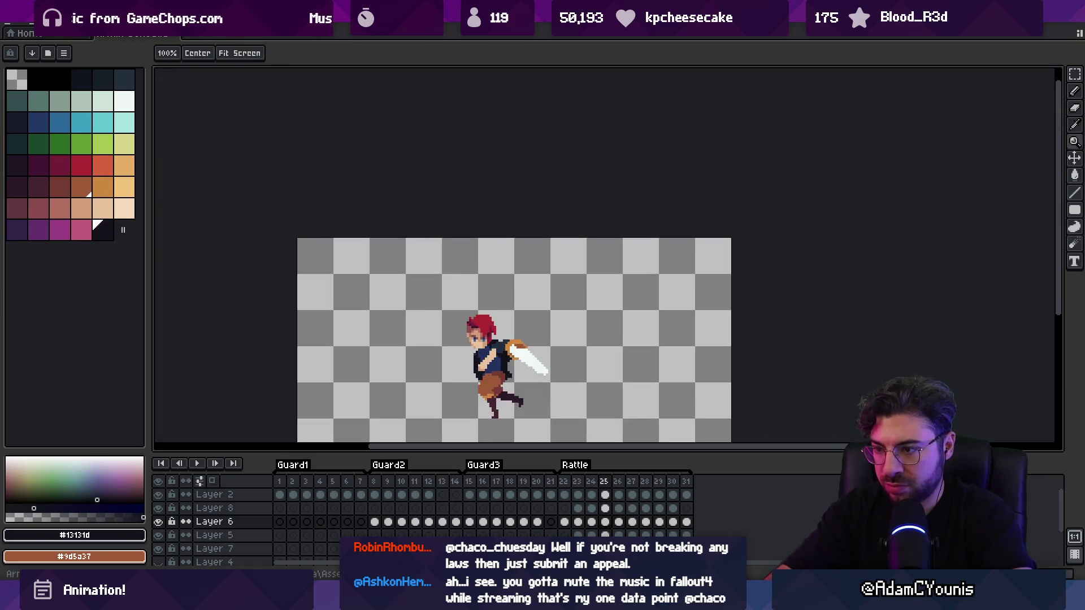
# Compare frames 26 and 27 by stepping back and forth, ending on frame 27
pyautogui.press('Right')
pyautogui.press('Left')
pyautogui.press('Left')
pyautogui.press('Right')
pyautogui.press('Right')
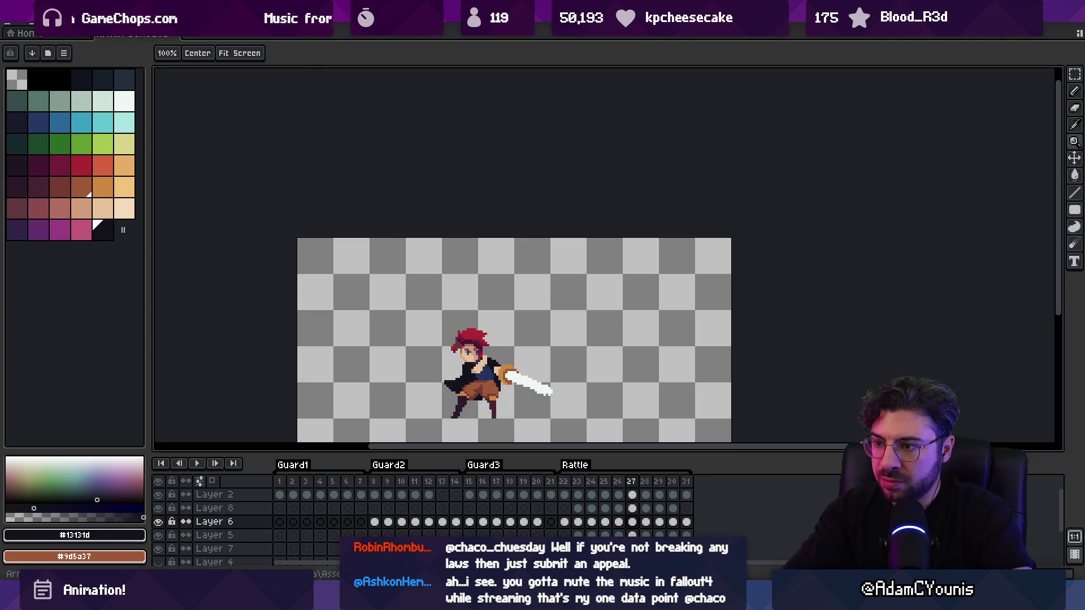
pyautogui.press('Left')
pyautogui.press('Left')
pyautogui.press('Left')
pyautogui.press('Right')
pyautogui.press('Right')
pyautogui.press('Right')
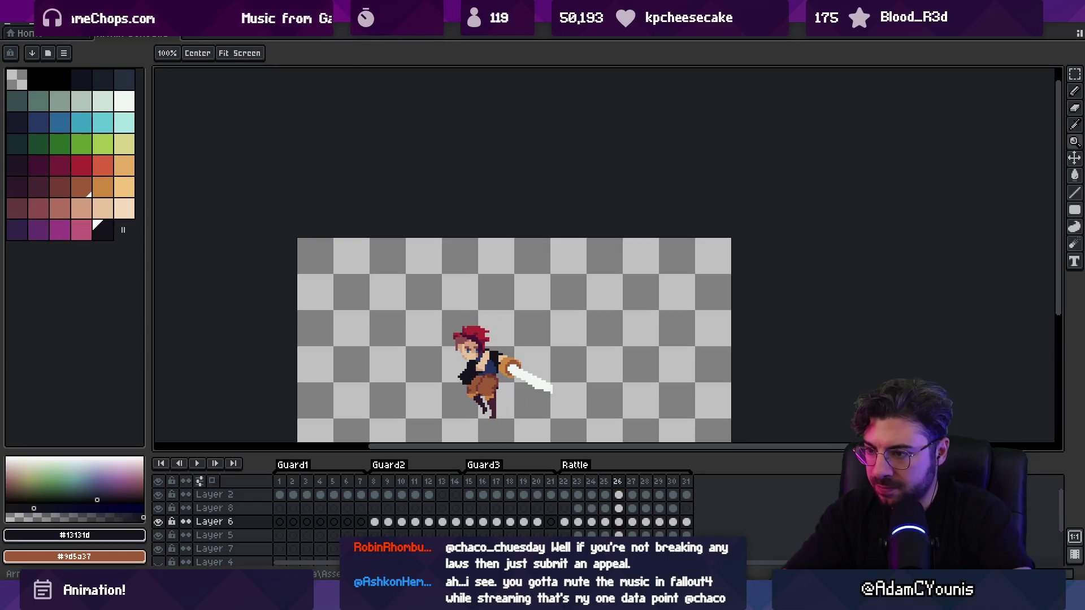
pyautogui.moveTo(508, 368); pyautogui.dragTo(530, 312)
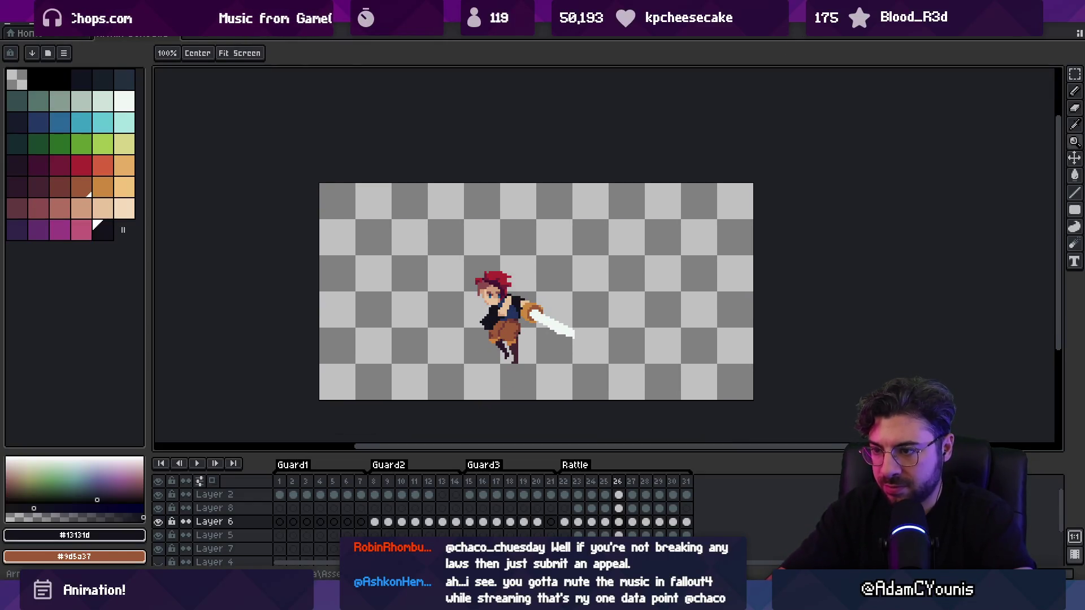
pyautogui.press('Right')
pyautogui.scroll(2, 510, 281)
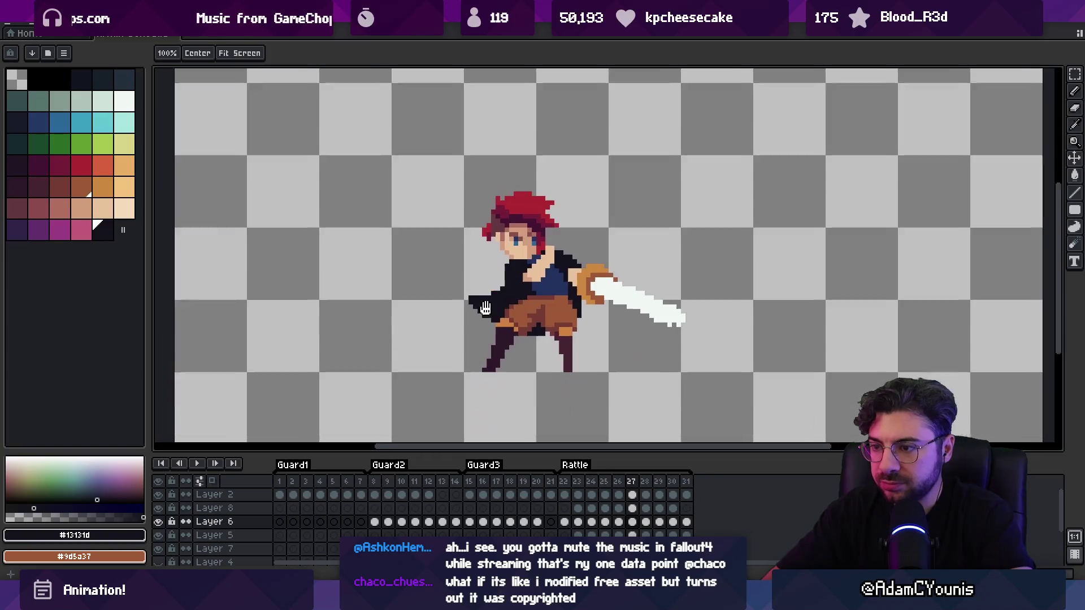
# Erase the left tip of the cape on frame 27 using the 4px eraser
pyautogui.press('b')
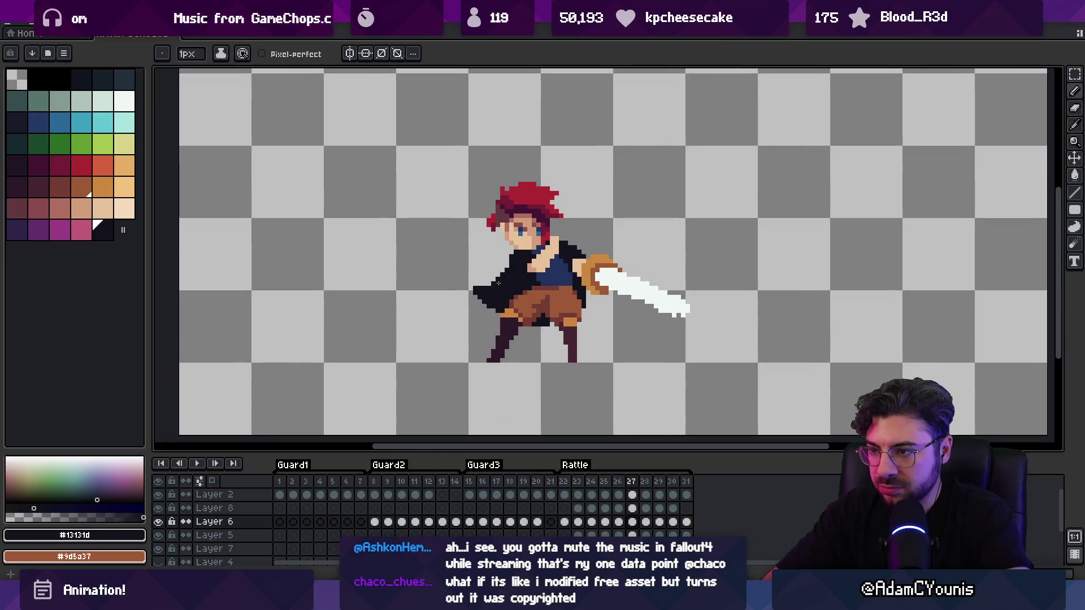
pyautogui.keyDown('ctrl'); pyautogui.click(479, 288); pyautogui.keyUp('ctrl')
pyautogui.press('e')
pyautogui.moveTo(483, 294); pyautogui.dragTo(478, 280)
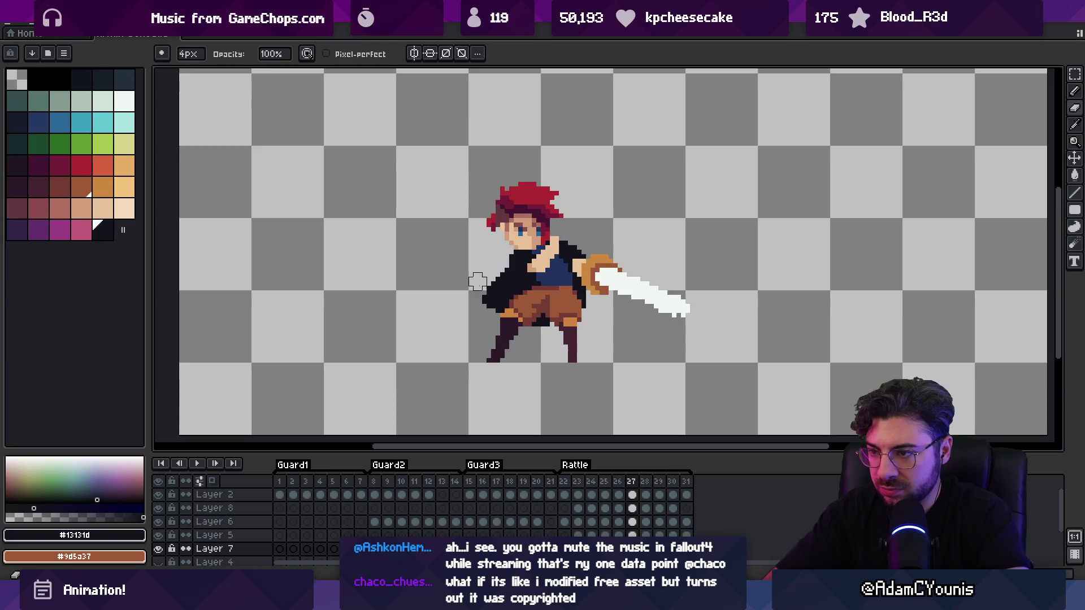
pyautogui.keyDown('ctrl'); pyautogui.click(488, 279); pyautogui.keyUp('ctrl')
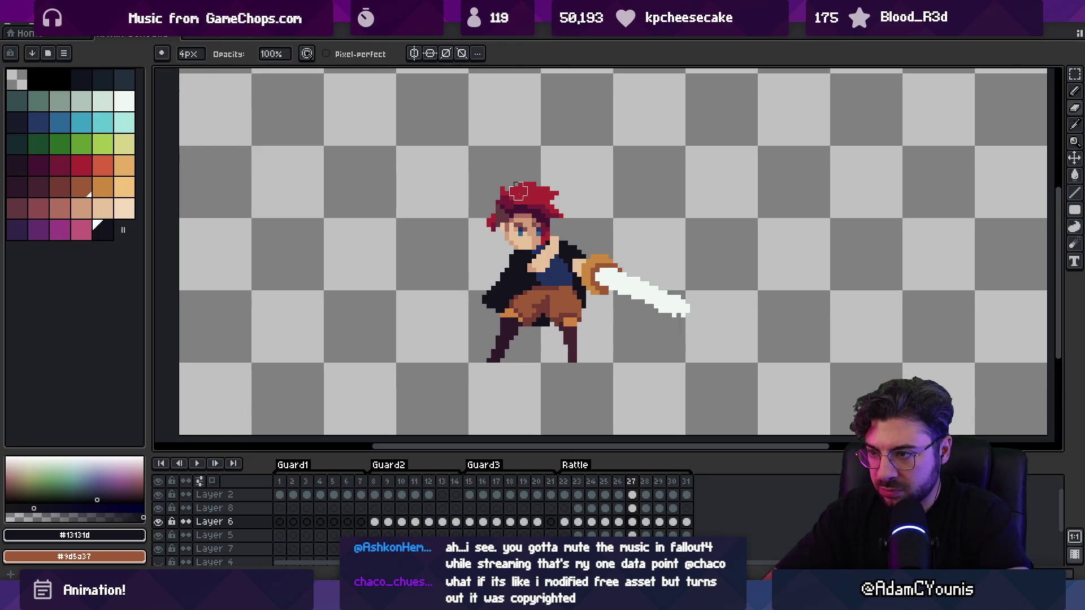
pyautogui.press('Right')
# Play back the Rattle frames while toggling between pencil and eraser
pyautogui.press('Return')
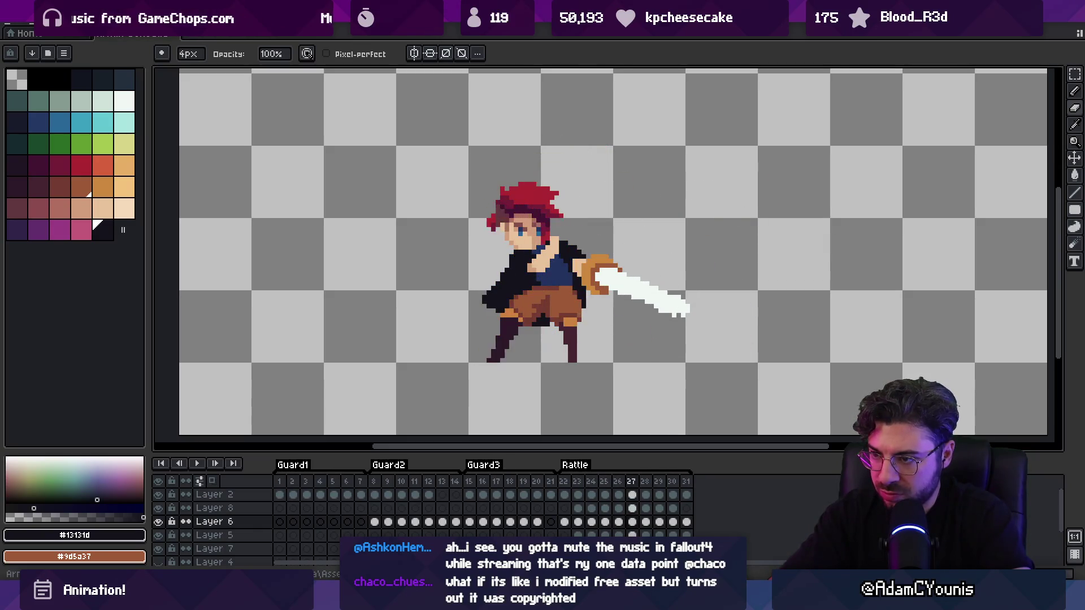
pyautogui.press('b')
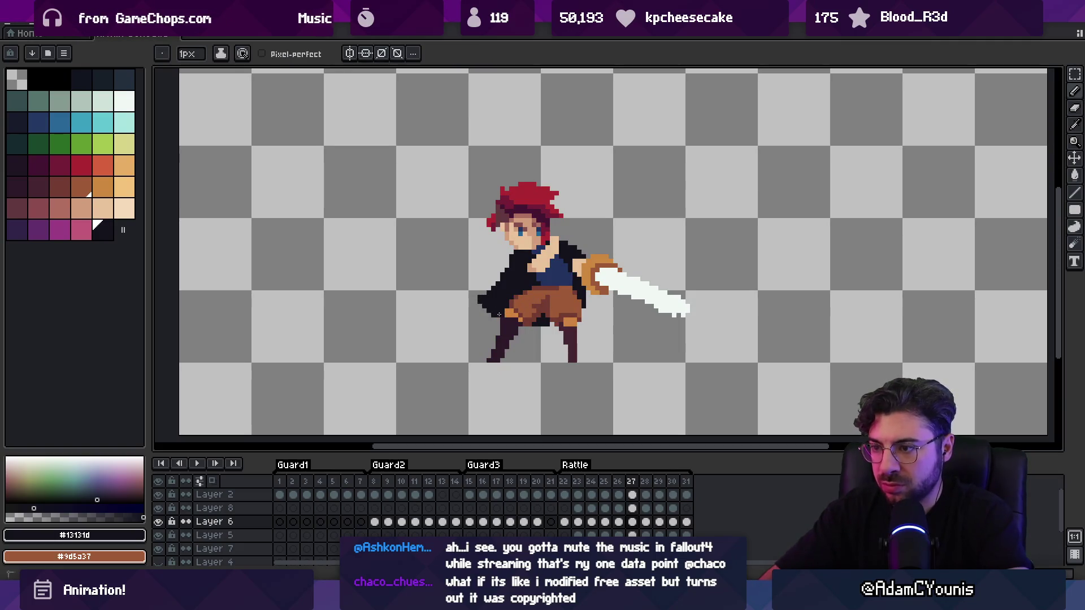
pyautogui.press('e')
pyautogui.press('b')
pyautogui.press('e')
pyautogui.press('b')
pyautogui.press('e')
# Lasso-select the cape freehand, then deselect it and pick the cape's layer
pyautogui.press('q')
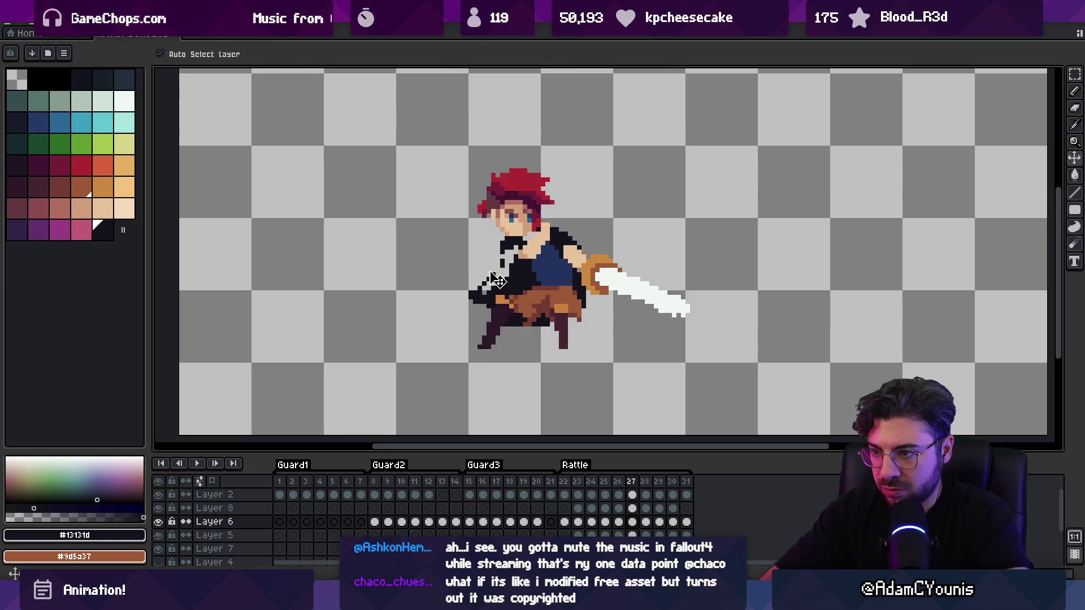
pyautogui.moveTo(490, 262); pyautogui.dragTo(510, 279)
pyautogui.hotkey('ctrl', 'd')
pyautogui.press('e')
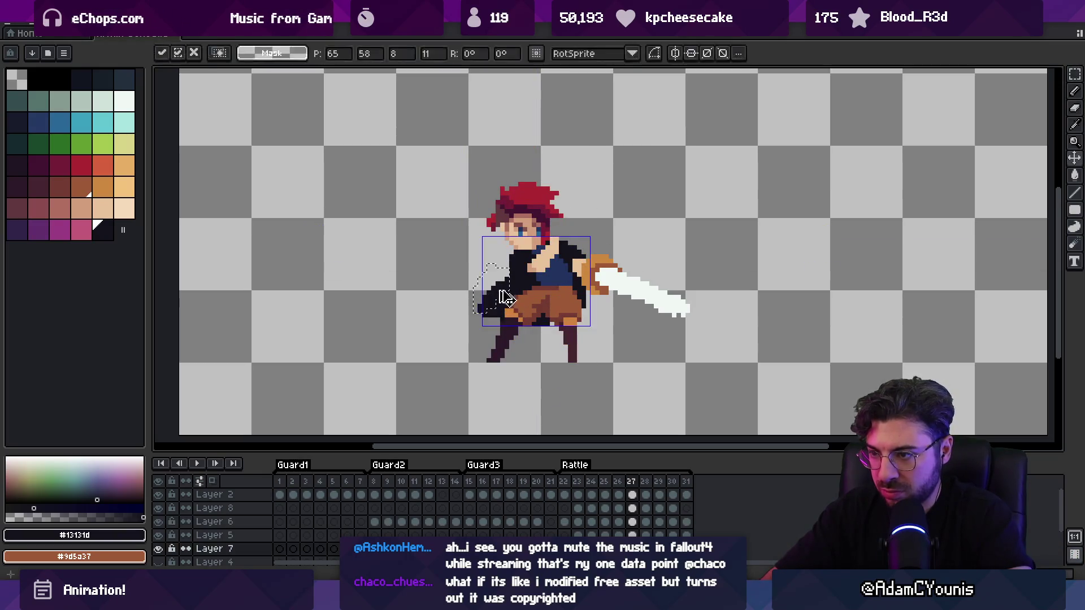
pyautogui.keyDown('ctrl'); pyautogui.click(491, 277); pyautogui.keyUp('ctrl')
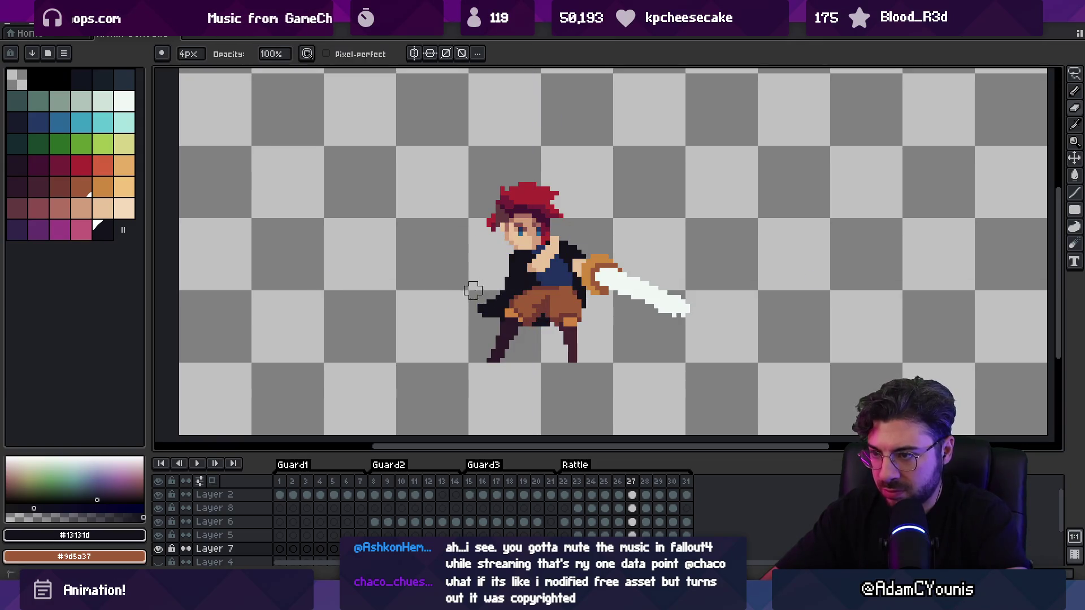
# Step through frames 26–29 to check the cape, reselecting its layer on frame 27
pyautogui.press('Right')
pyautogui.press('b')
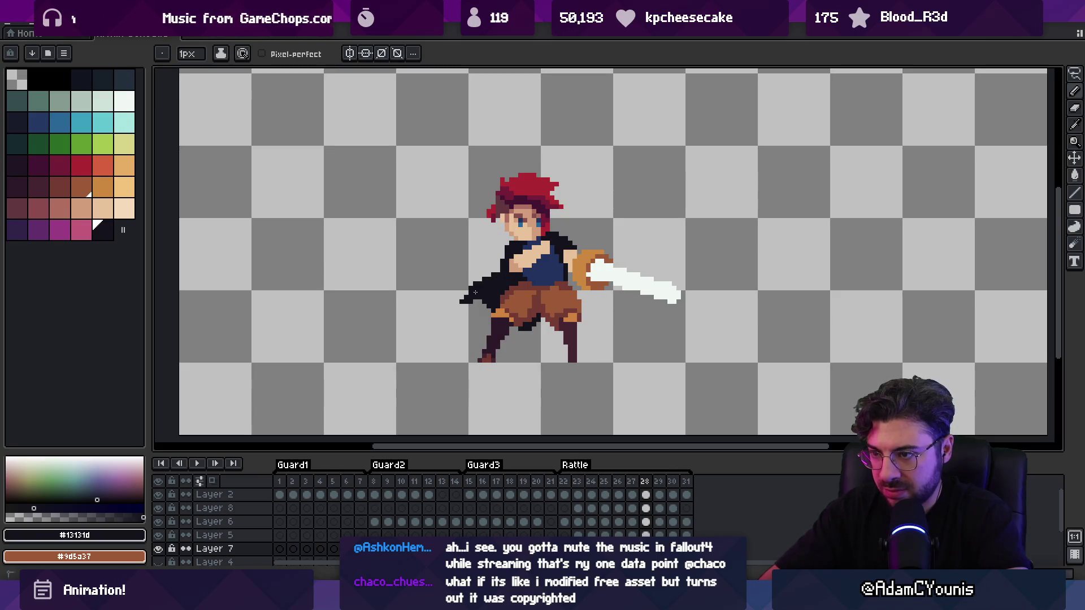
pyautogui.press('Right')
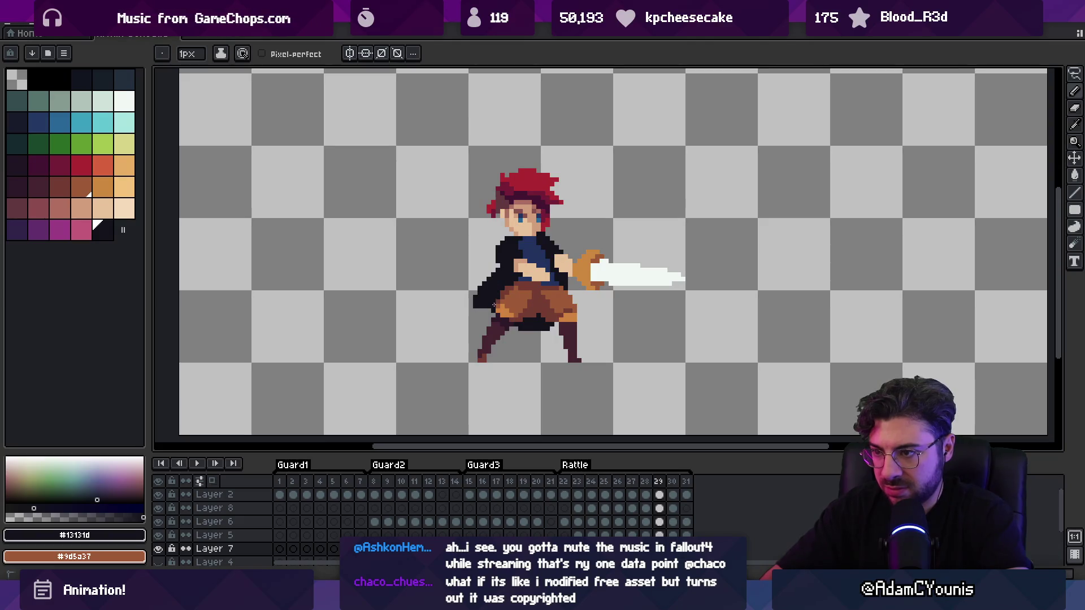
pyautogui.press('Left')
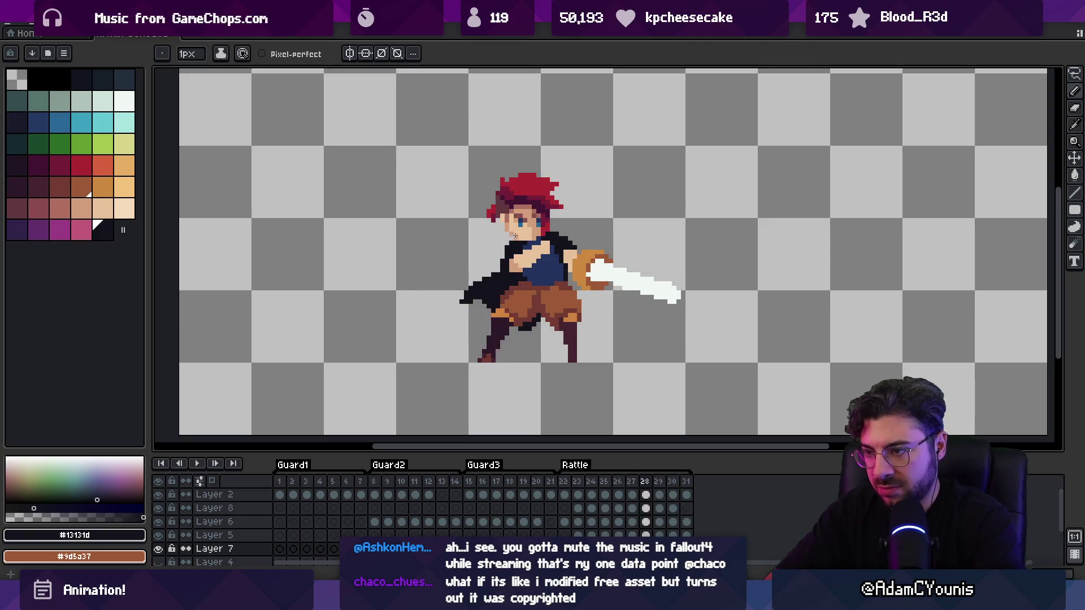
pyautogui.press('Left')
pyautogui.press('Left')
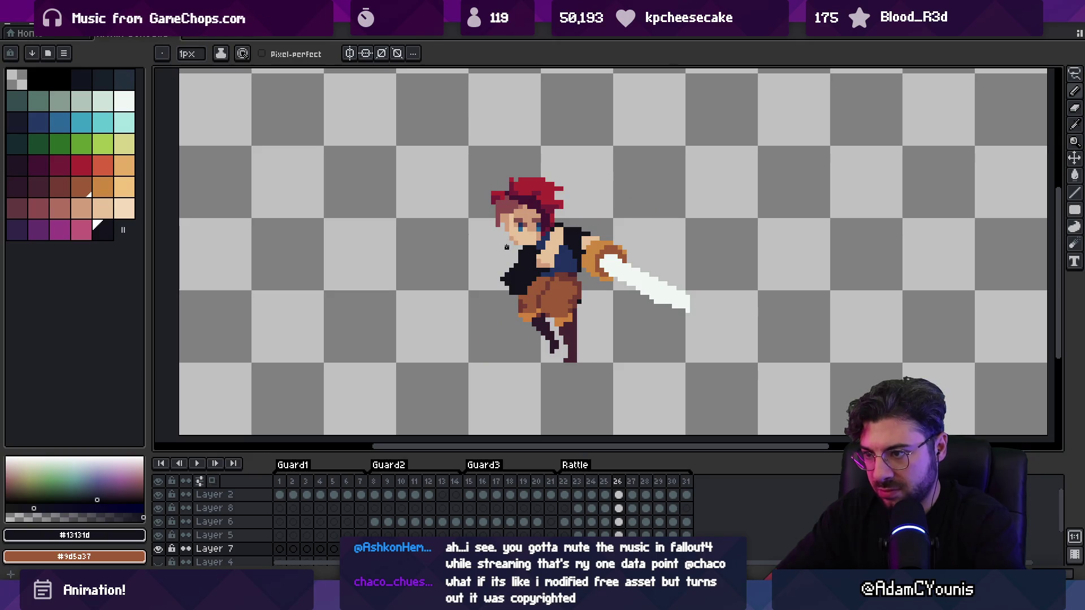
pyautogui.press('Right')
pyautogui.press('e')
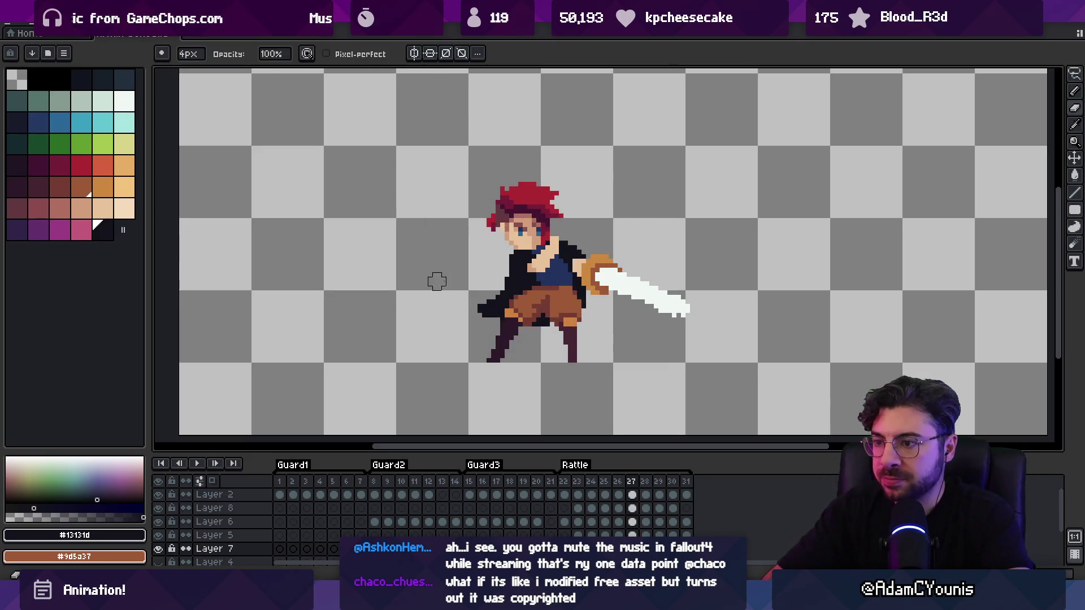
pyautogui.keyDown('ctrl'); pyautogui.click(482, 317); pyautogui.keyUp('ctrl')
pyautogui.keyDown('ctrl'); pyautogui.click(486, 305); pyautogui.keyUp('ctrl')
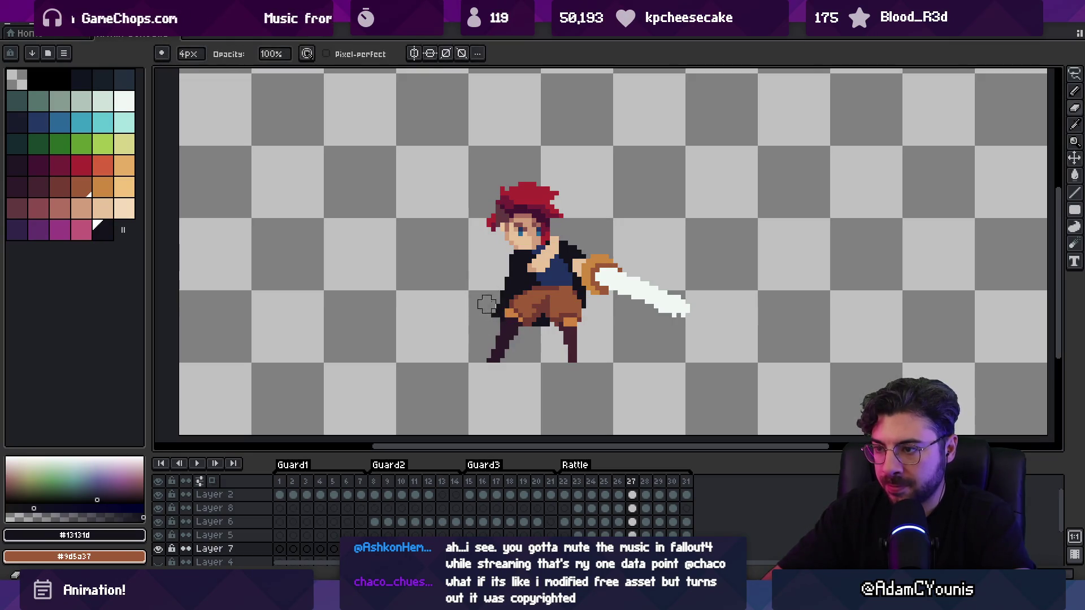
# Advance to frame 30, zoom to 100% and play the Rattle animation
pyautogui.press('Right')
pyautogui.press('Right')
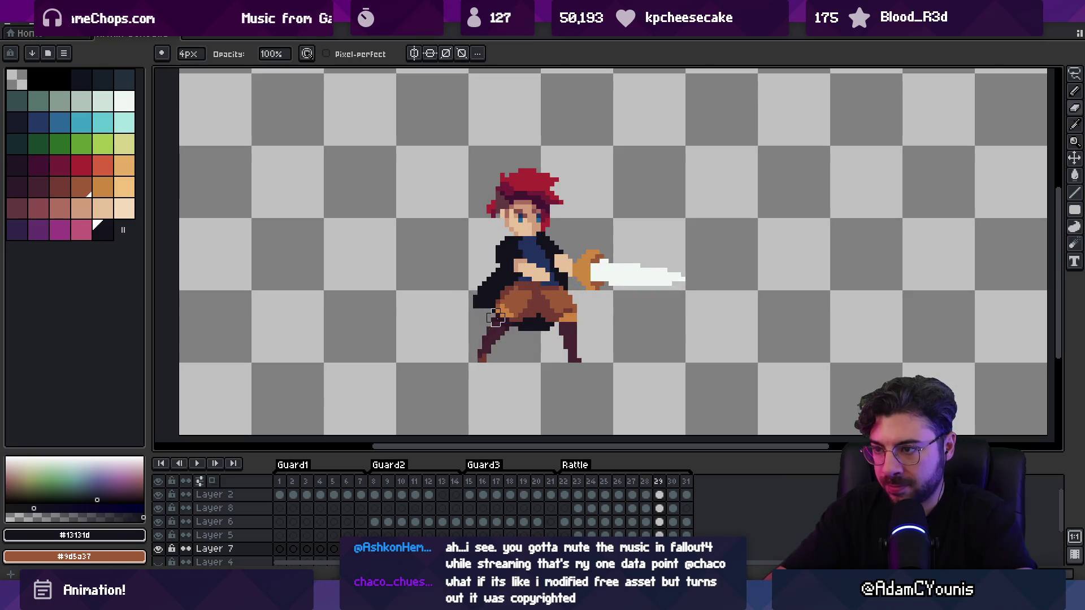
pyautogui.press('alt')
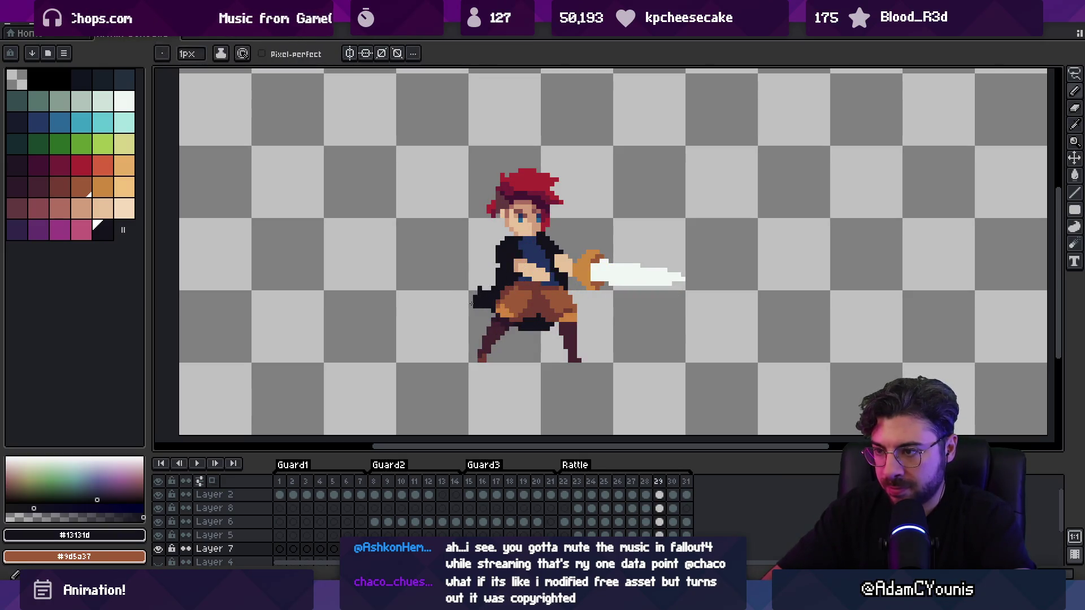
pyautogui.press('Right')
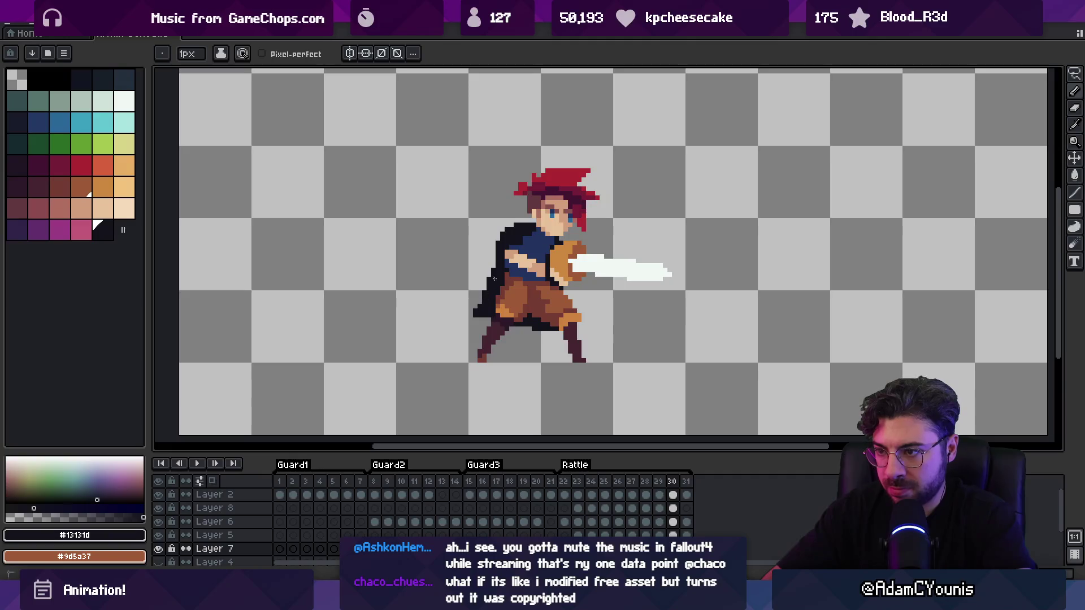
pyautogui.press('z')
pyautogui.press('1')
pyautogui.press('Return')
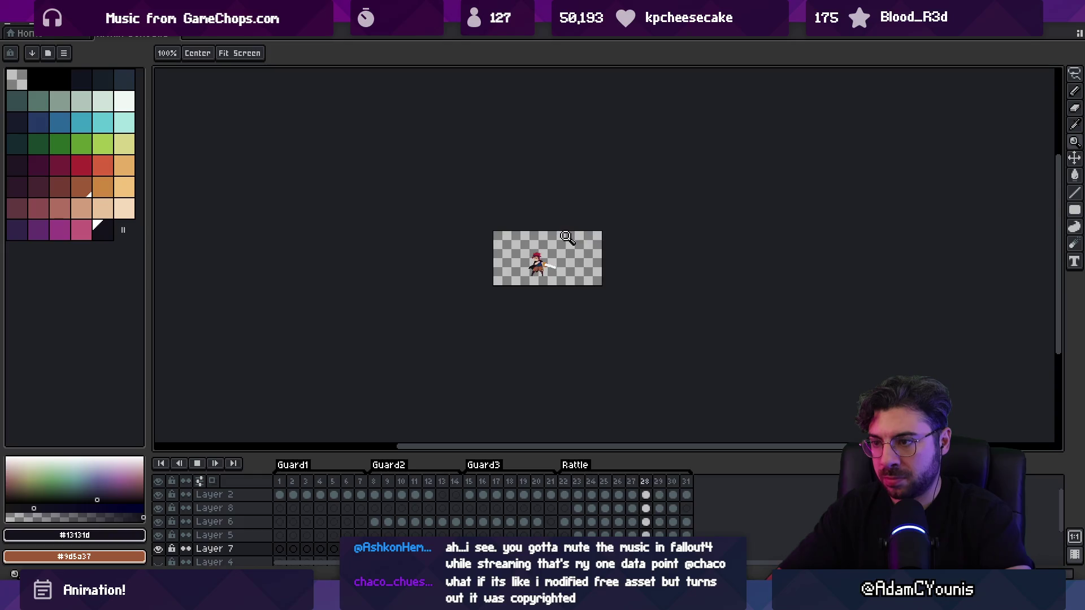
# Zoom in on the swordsman and erase the stray black cape pixels at his lower left on frame 28
pyautogui.click(537, 262)
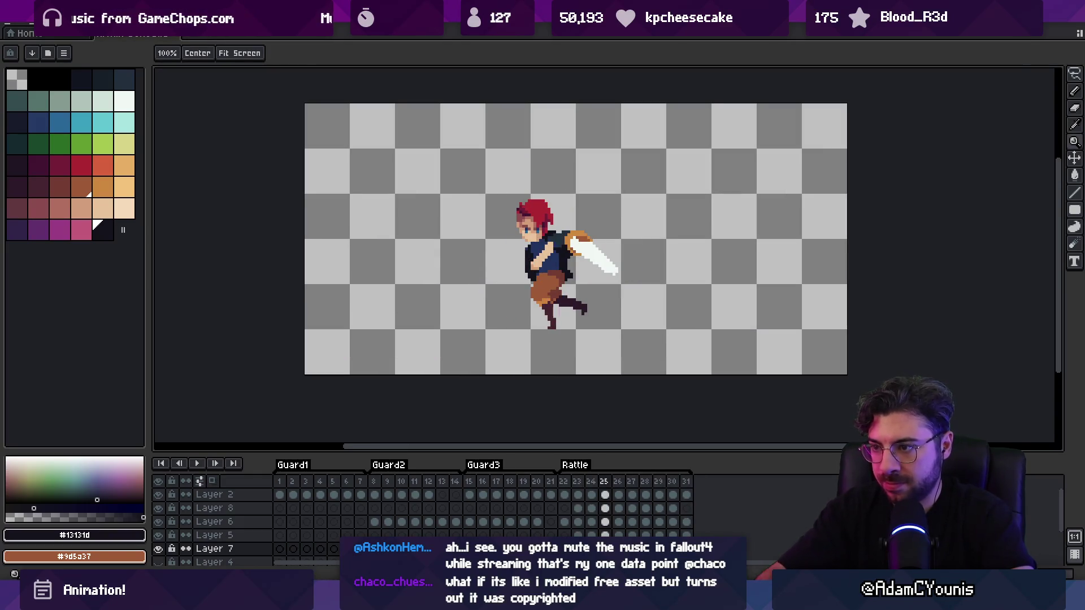
pyautogui.click(552, 299)
pyautogui.press('b')
pyautogui.keyDown('ctrl'); pyautogui.click(561, 270); pyautogui.keyUp('ctrl')
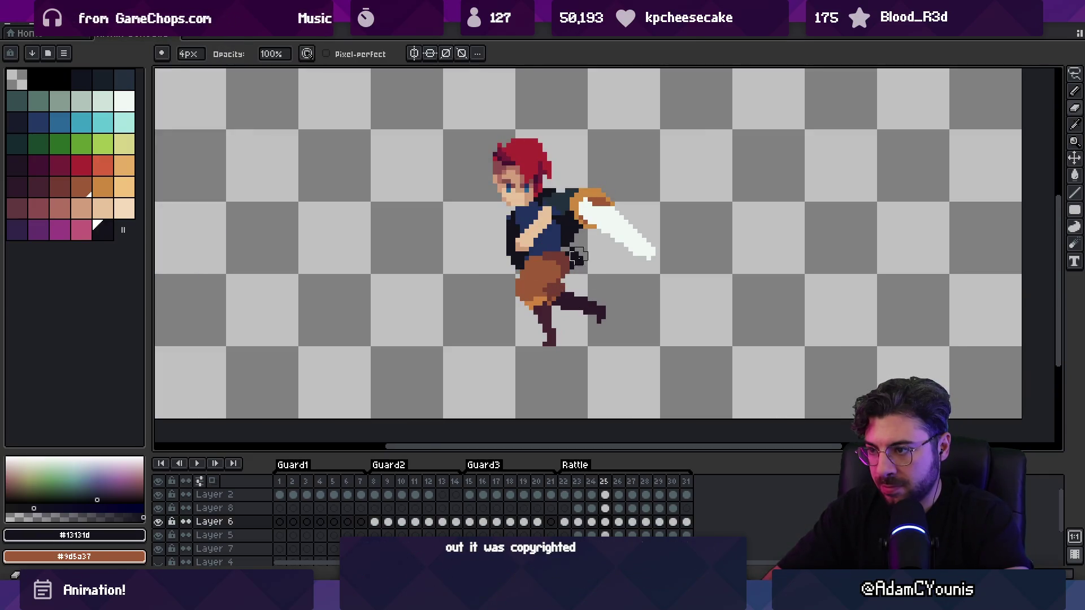
pyautogui.press('Right')
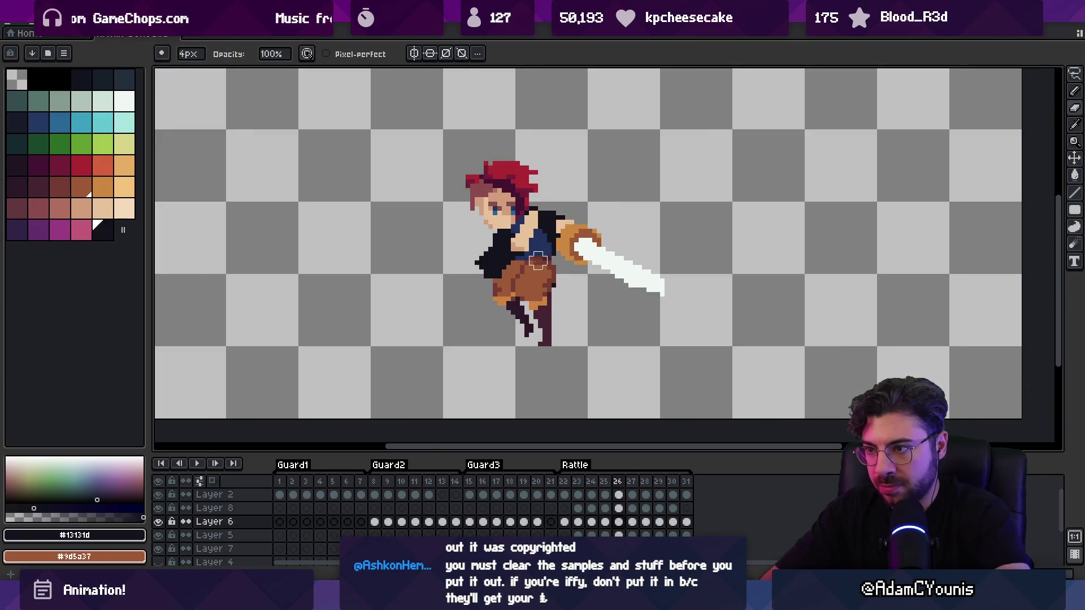
pyautogui.press('v')
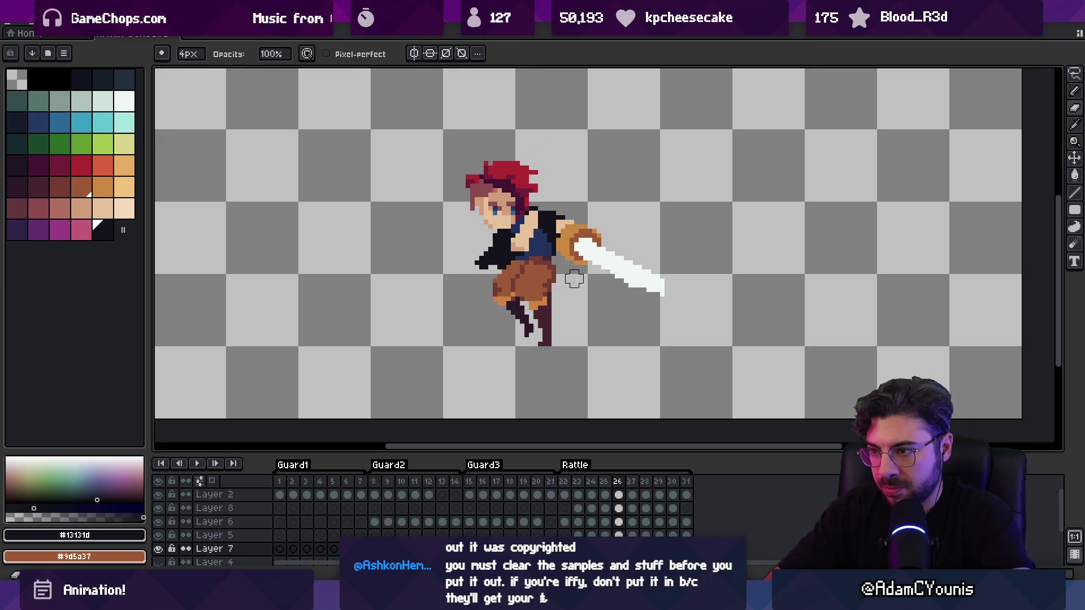
pyautogui.press('b')
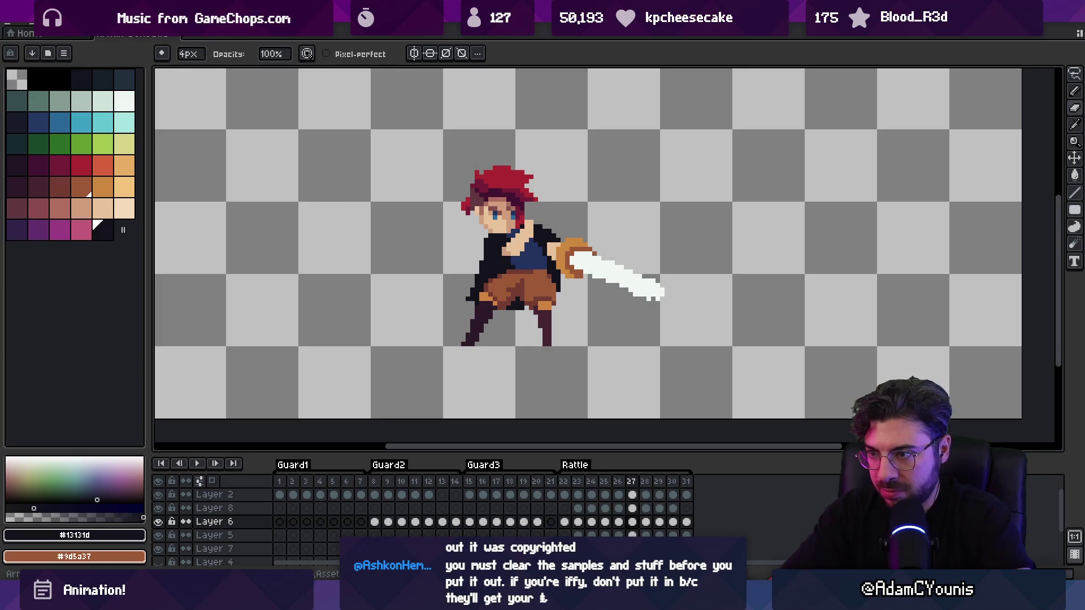
pyautogui.keyDown('ctrl'); pyautogui.click(452, 275); pyautogui.keyUp('ctrl')
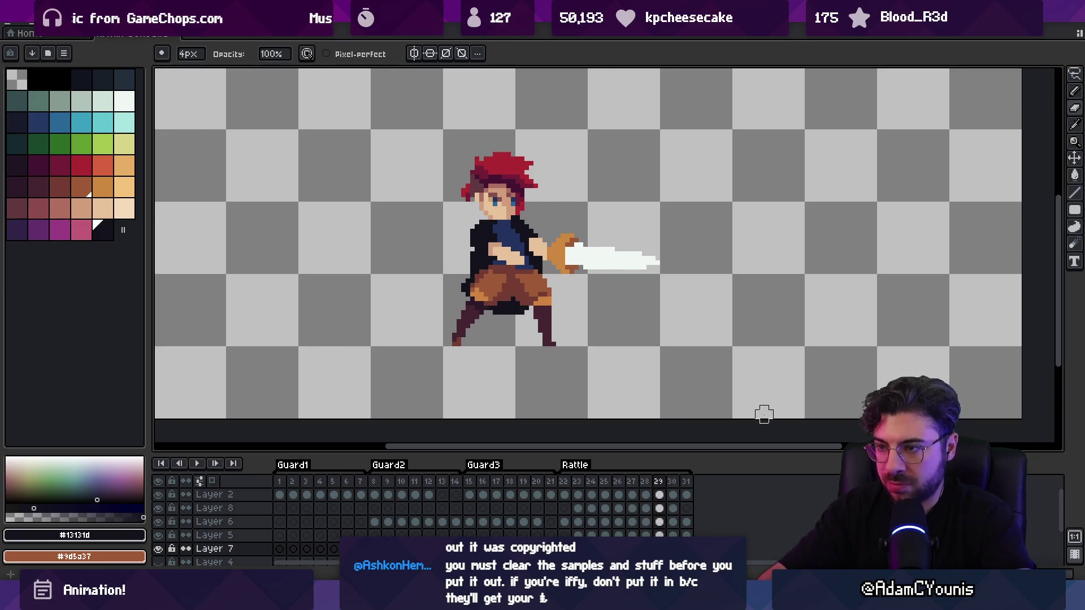
# Play the Rattle animation preview and zoom the view back out
pyautogui.press('Return')
pyautogui.press('z')
pyautogui.scroll(-5, 561, 214)
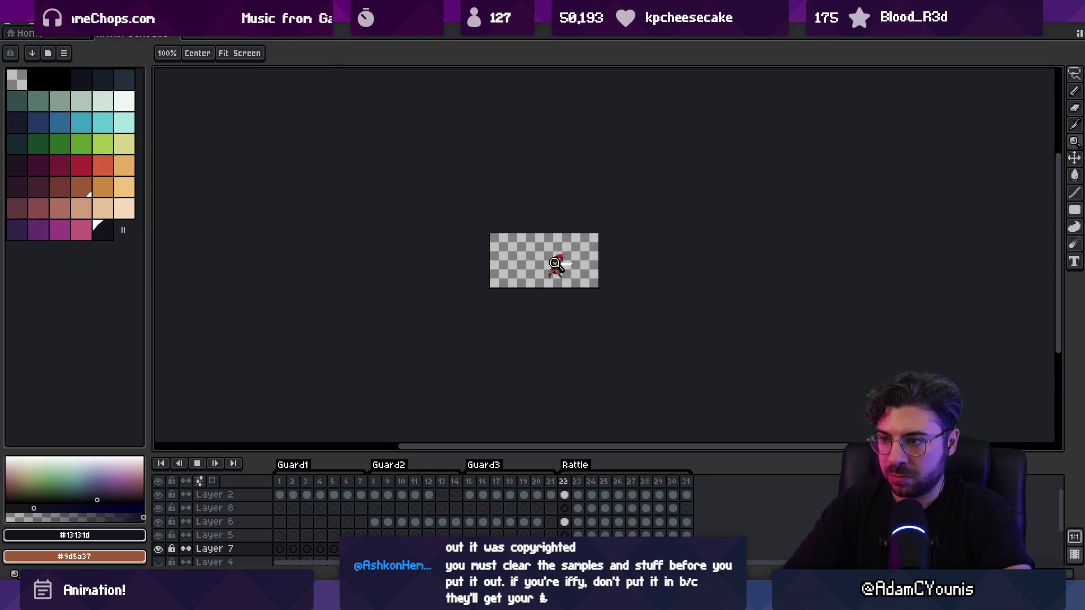
# Stop playback on frame 28, enlarge the brush, and zoom in on the swordsman's legs
pyautogui.scroll(5, 556, 264)
pyautogui.press('Return')
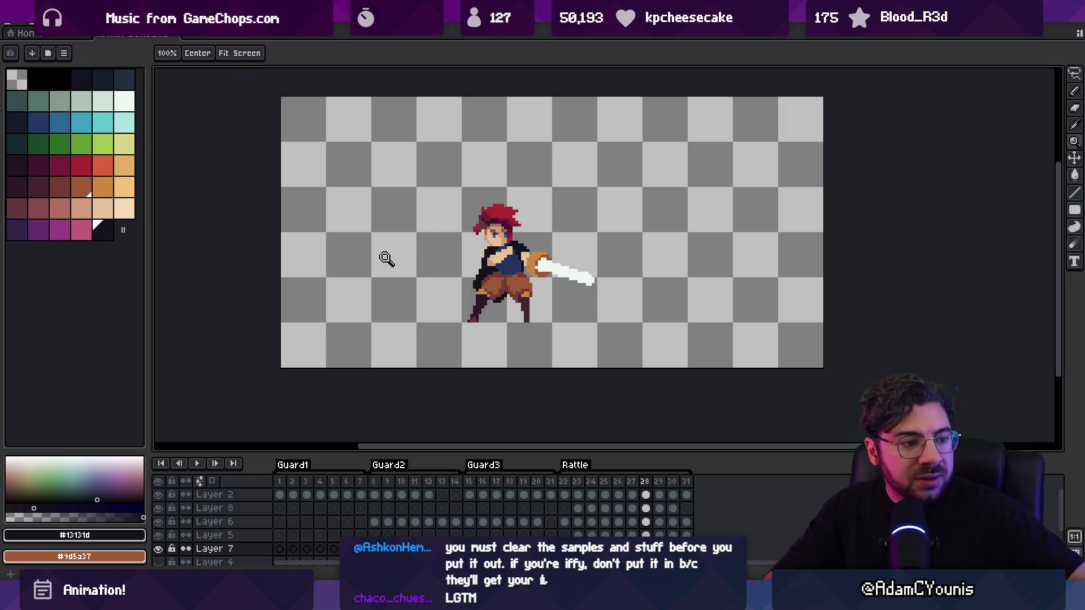
pyautogui.press('b')
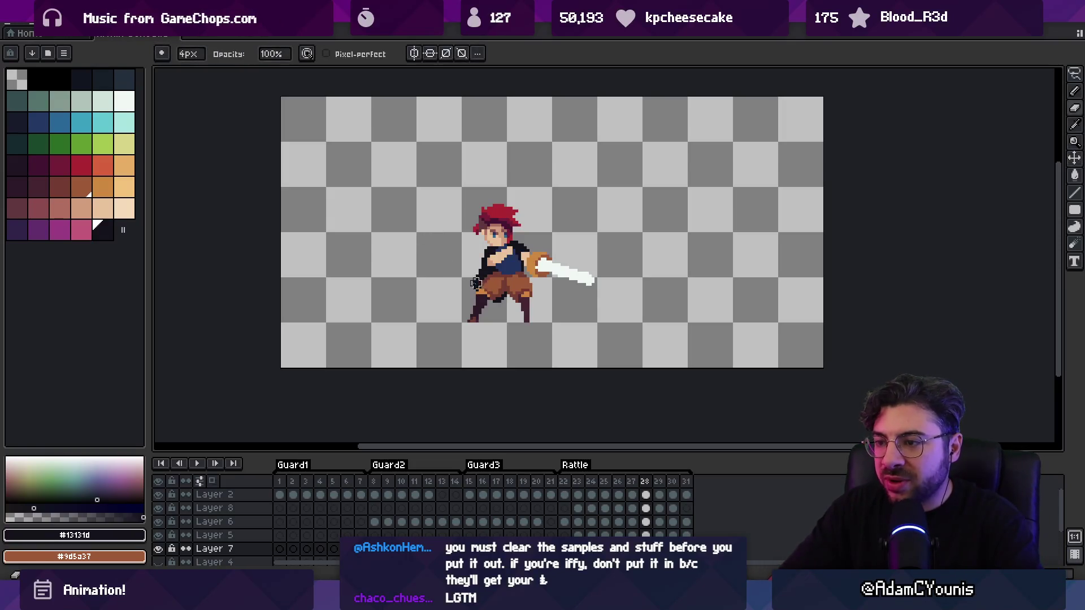
pyautogui.press('+')
pyautogui.press('+')
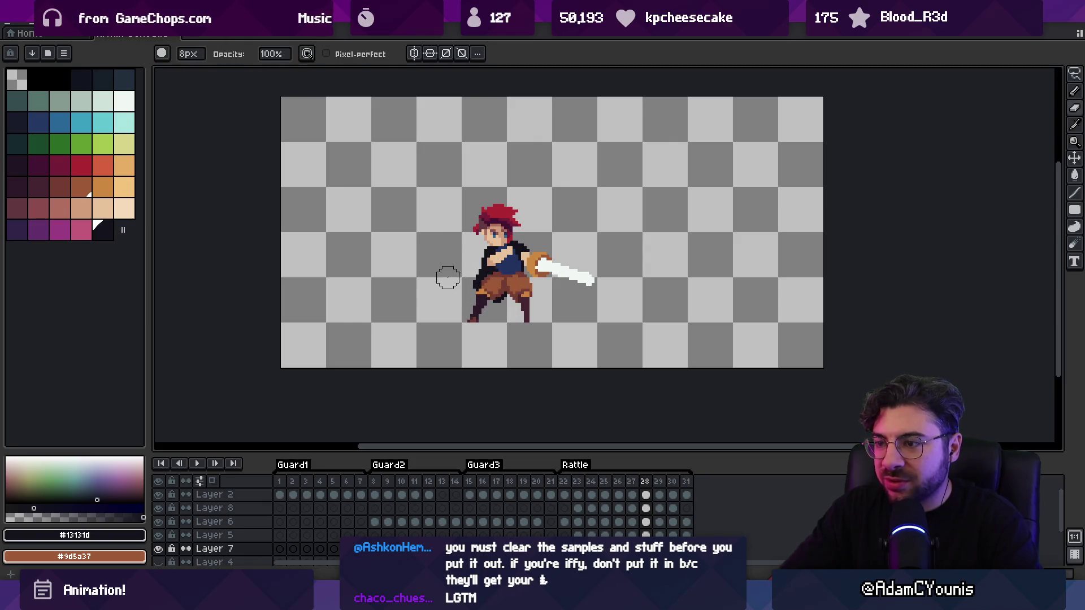
pyautogui.scroll(3, 448, 277)
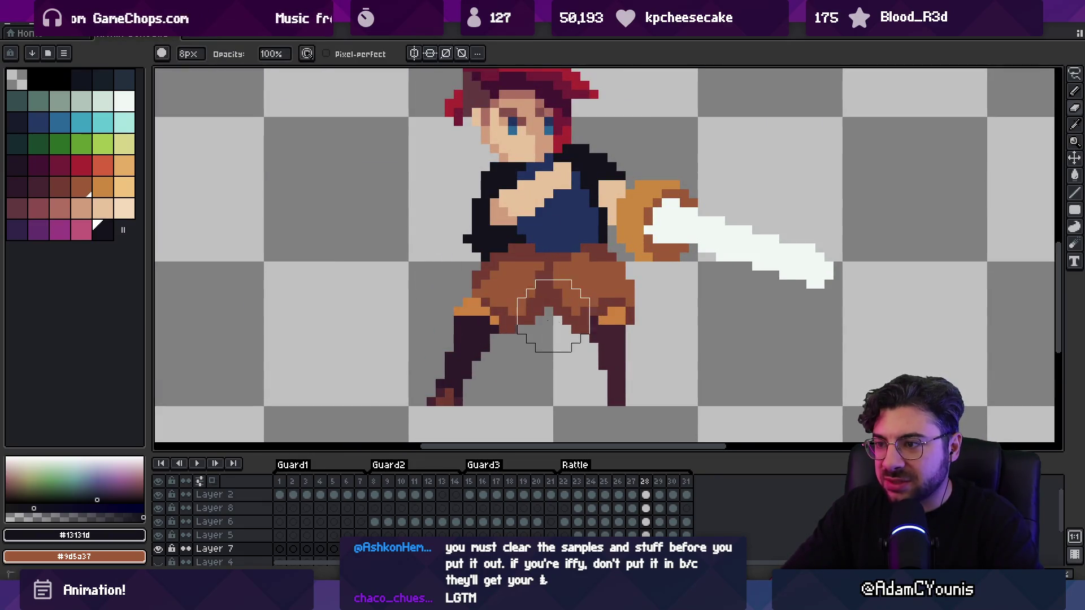
# Touch up dark edge and boot pixels on frame 27 and erase the dark arm pixels on frame 26
pyautogui.press(',')
pyautogui.moveTo(603, 326)
pyautogui.mouseDown()
pyautogui.moveTo(634, 289)
pyautogui.moveTo(491, 279)
pyautogui.moveTo(490, 318)
pyautogui.mouseUp()
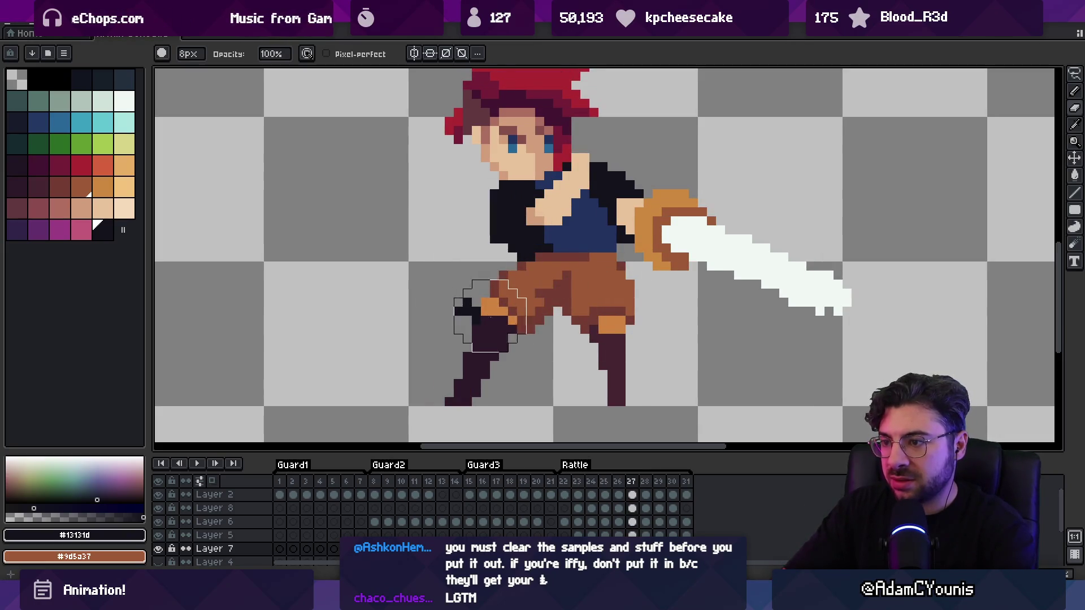
pyautogui.press(',')
pyautogui.moveTo(476, 260)
pyautogui.mouseDown()
pyautogui.moveTo(528, 234)
pyautogui.moveTo(384, 316)
pyautogui.moveTo(558, 240)
pyautogui.mouseUp()
pyautogui.press('v')
pyautogui.press('z')
pyautogui.scroll(-2, 508, 240)
# Erase the stray cape pixels behind the sword arm on Layer 7 at frame 24
pyautogui.press('Right')
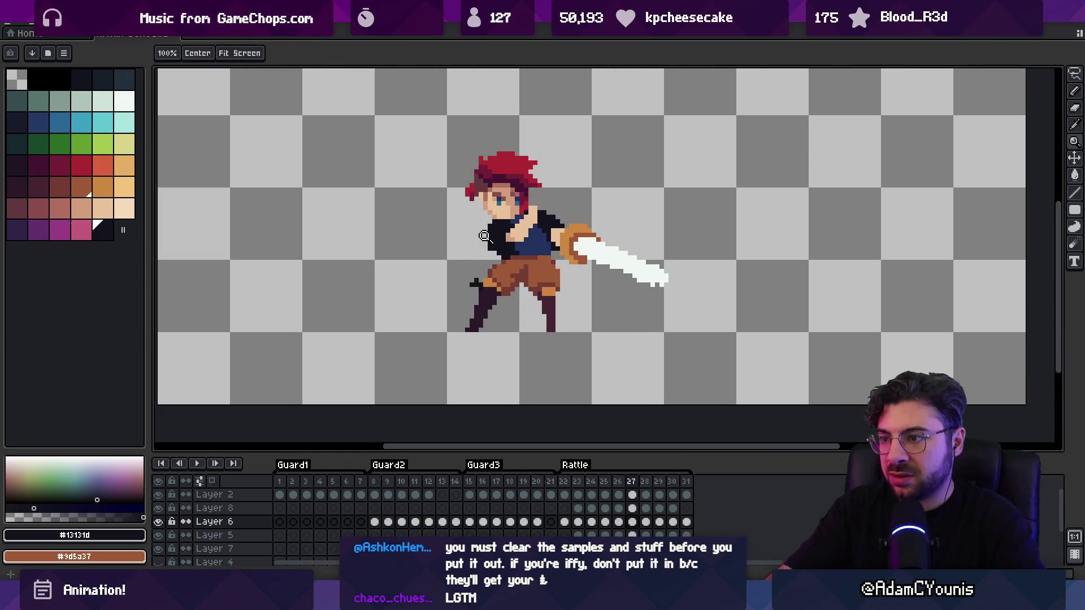
pyautogui.press('v')
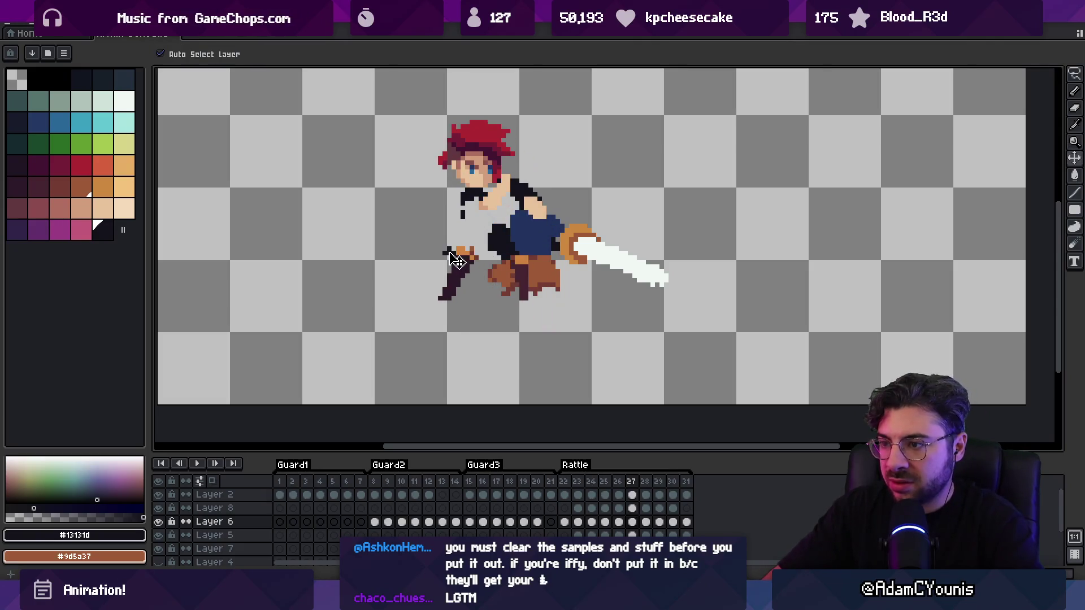
pyautogui.press('e')
pyautogui.press('Left')
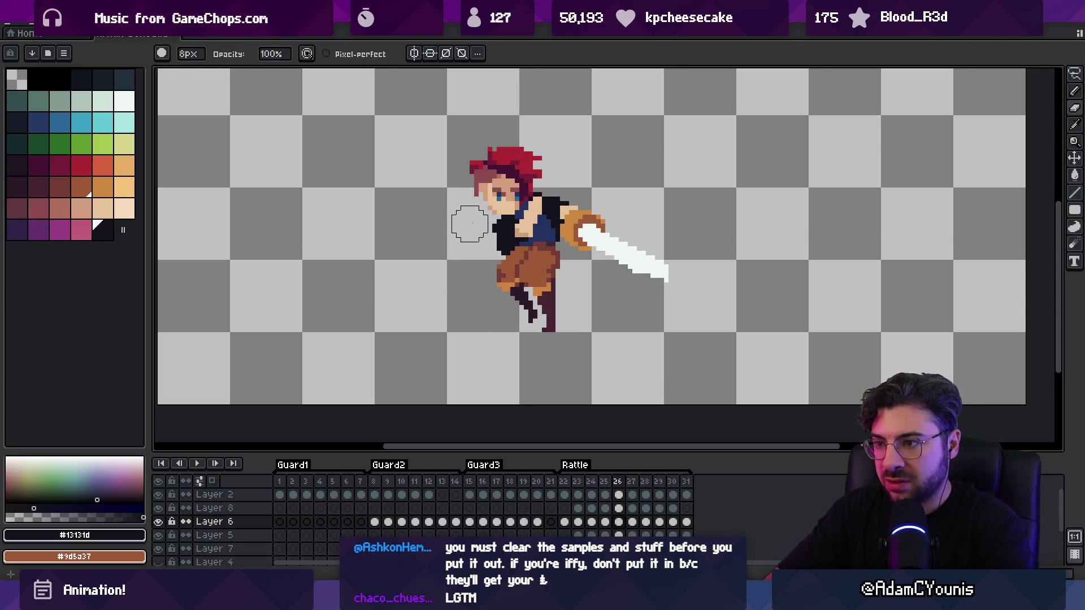
pyautogui.press('Left')
pyautogui.press('Left')
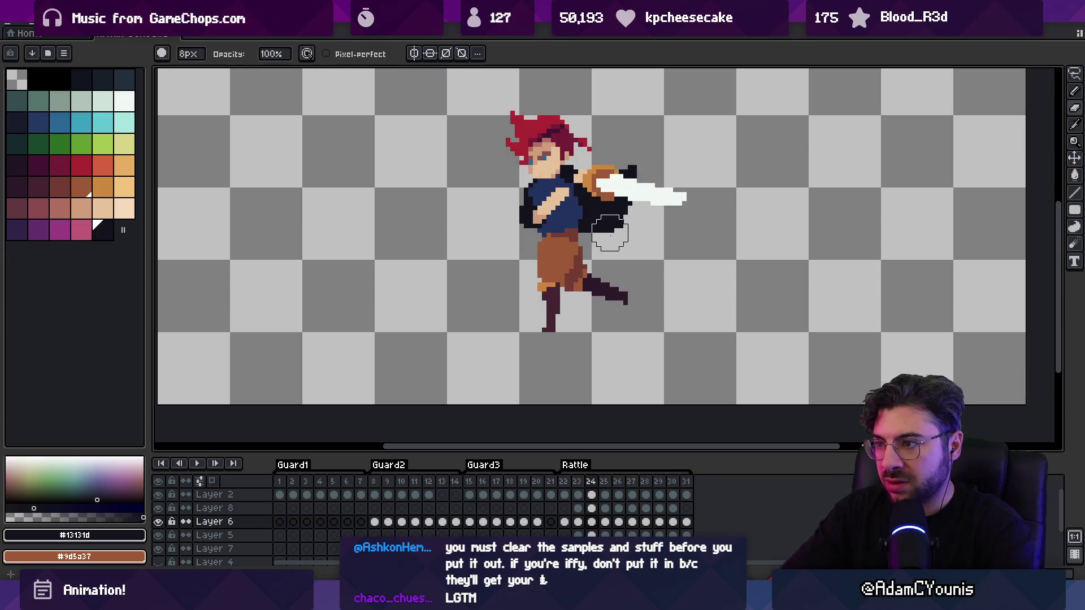
pyautogui.hotkey('alt', 'Down')
pyautogui.hotkey('alt', 'Down')
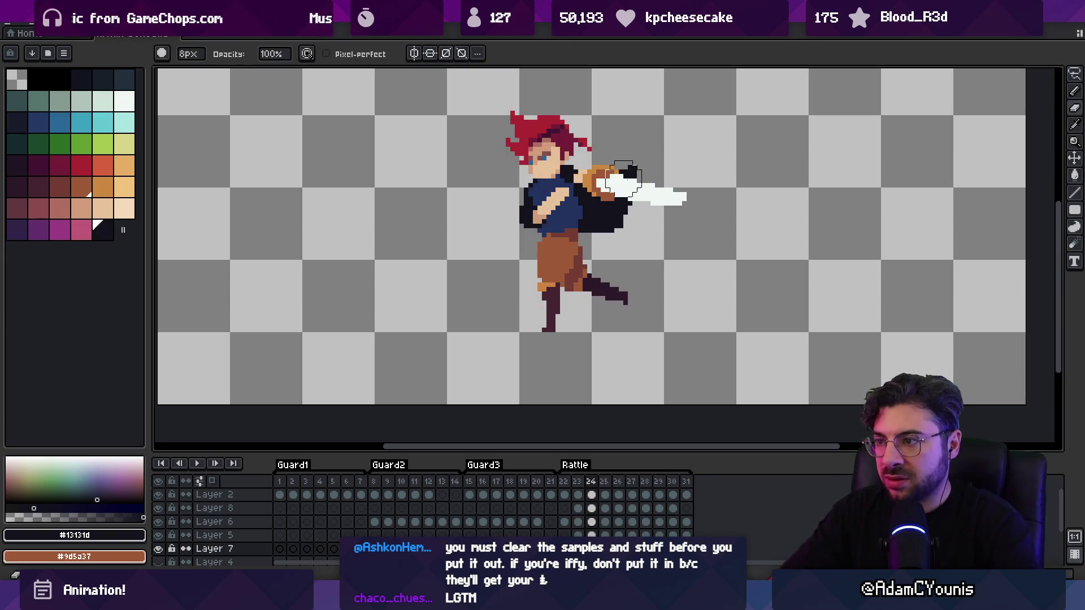
pyautogui.moveTo(629, 174)
pyautogui.mouseDown()
pyautogui.moveTo(616, 212)
pyautogui.moveTo(598, 215)
pyautogui.mouseUp()
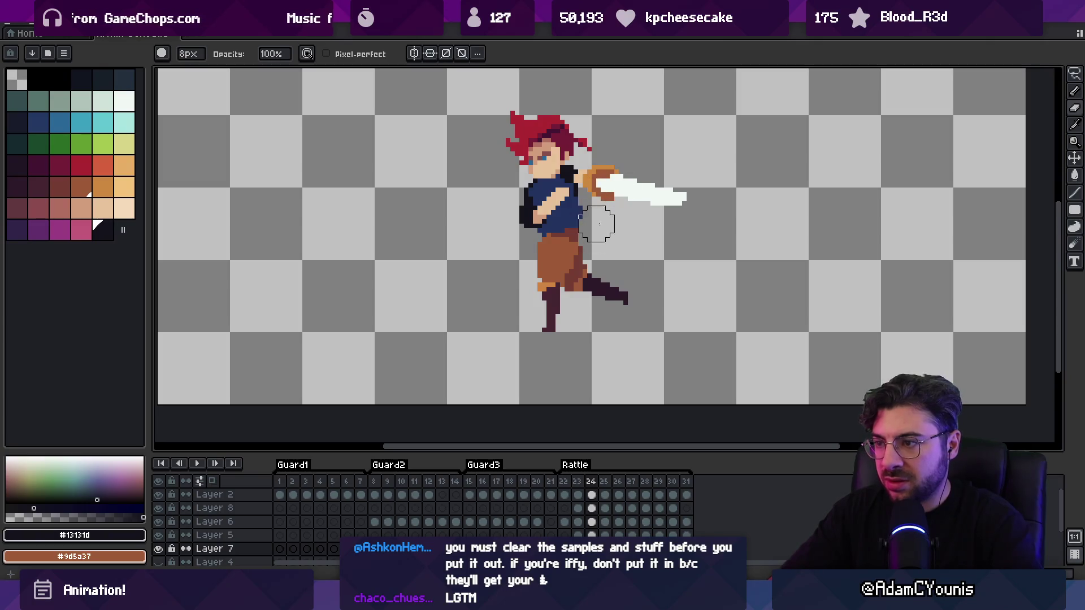
# Extend the brown pants over the tops of the legs on frame 29, then move to frame 30
pyautogui.press('Left')
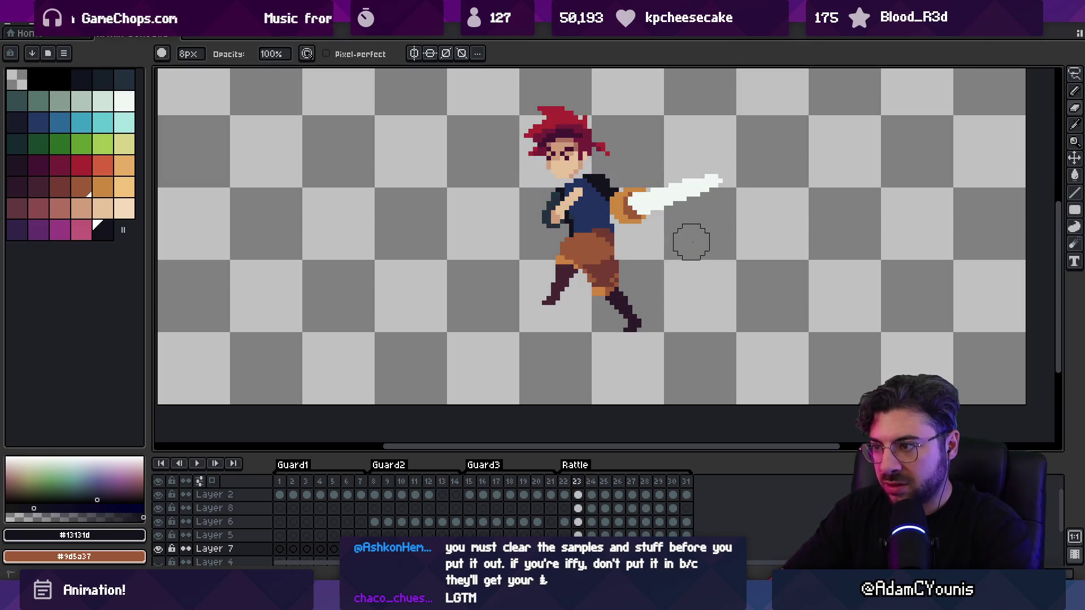
pyautogui.press('Left')
pyautogui.press('Right')
pyautogui.press('Right')
pyautogui.press('Right')
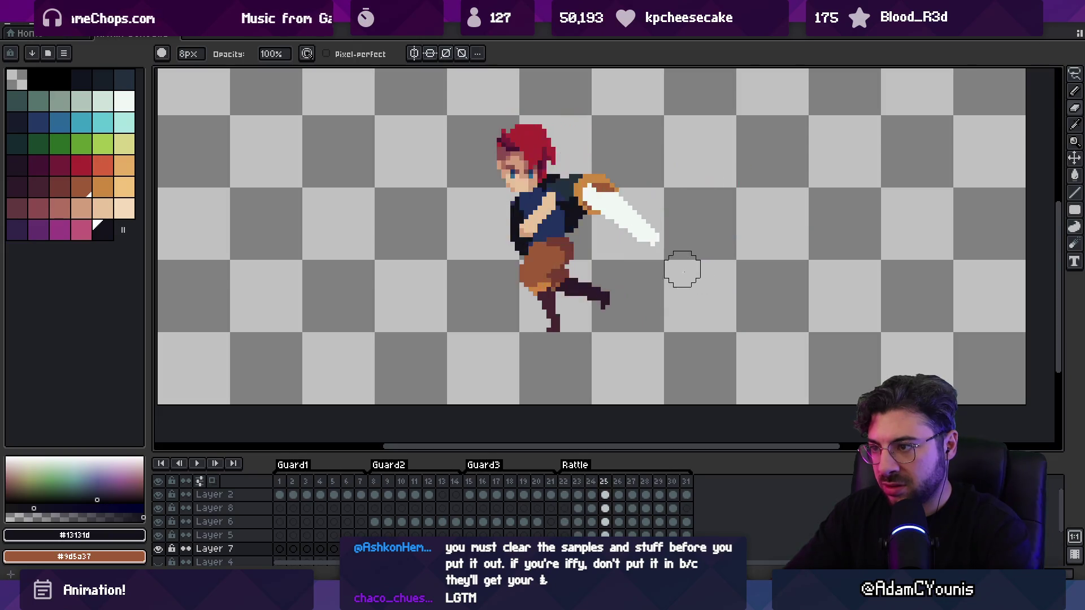
pyautogui.moveTo(475, 278); pyautogui.dragTo(547, 281)
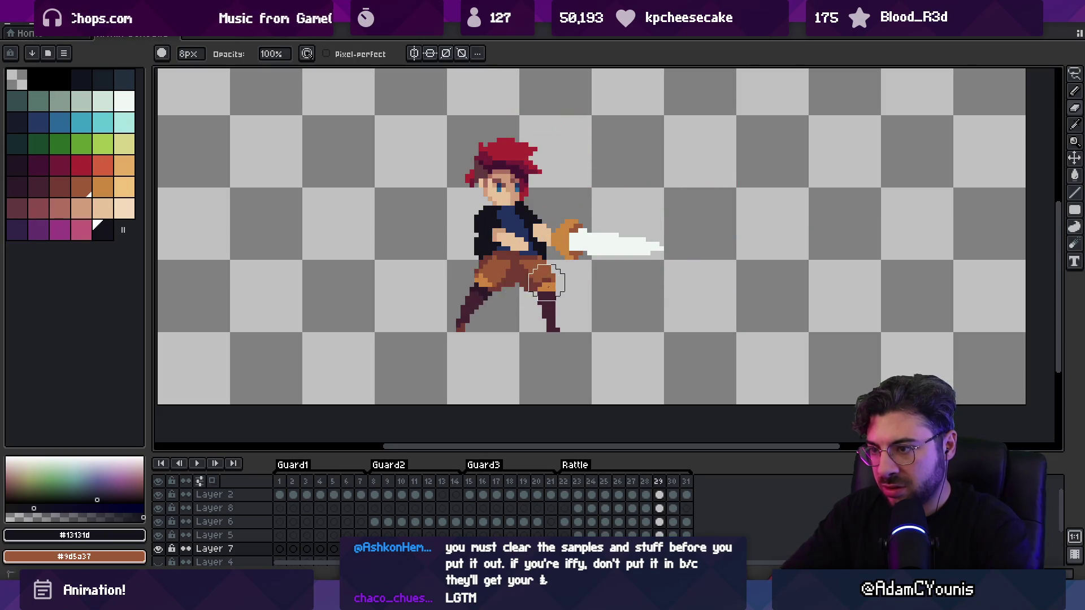
pyautogui.press('Right')
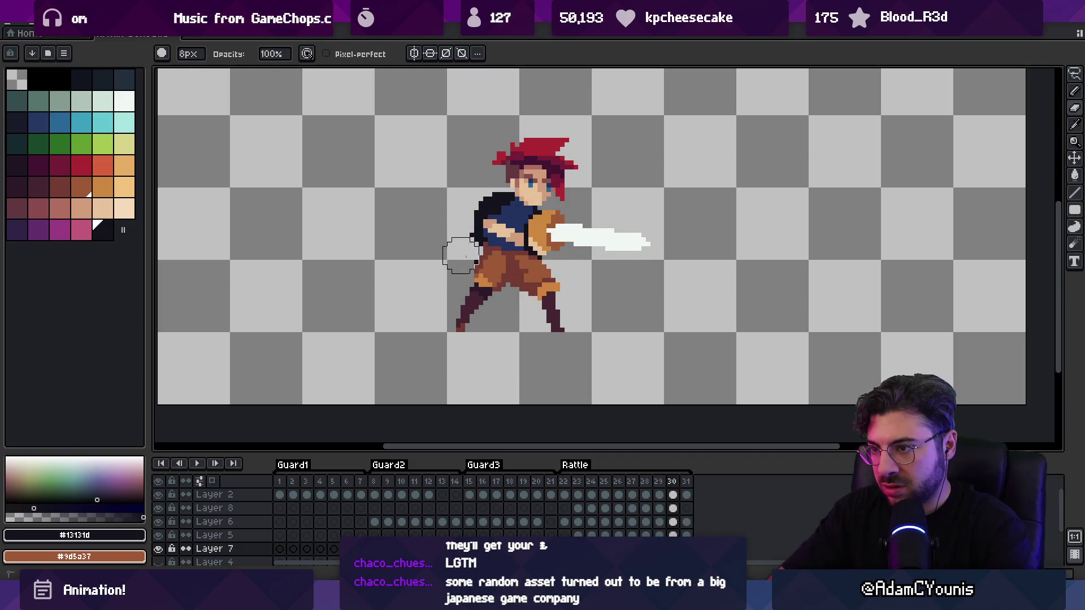
pyautogui.press('v')
pyautogui.scroll(3, 455, 255)
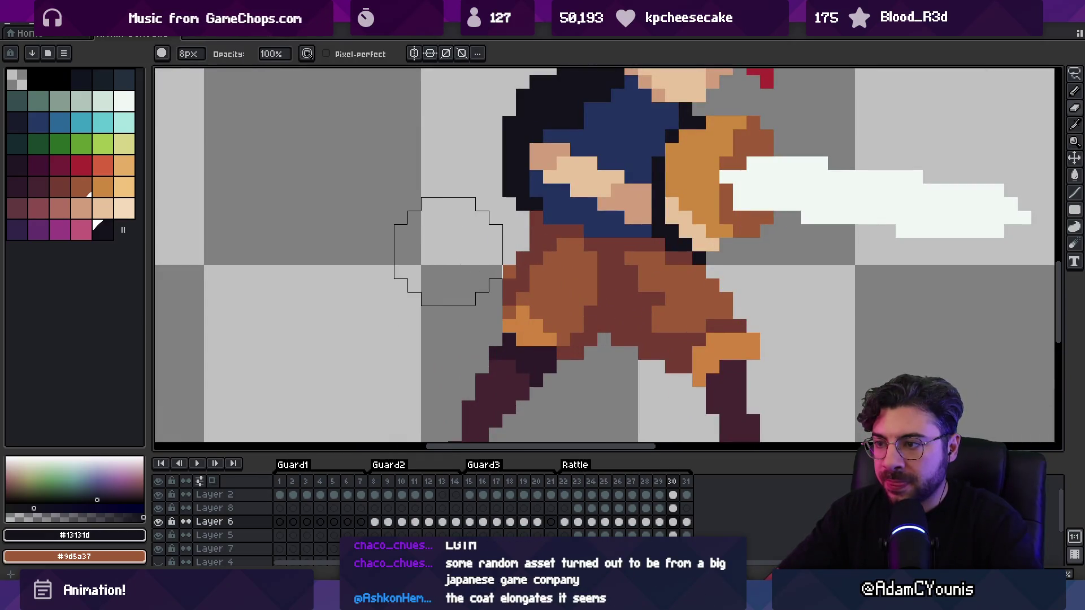
# On Layer 5, paint dark brown #743c33 pixels along the figure's left edge
pyautogui.click(518, 281)
pyautogui.press('b')
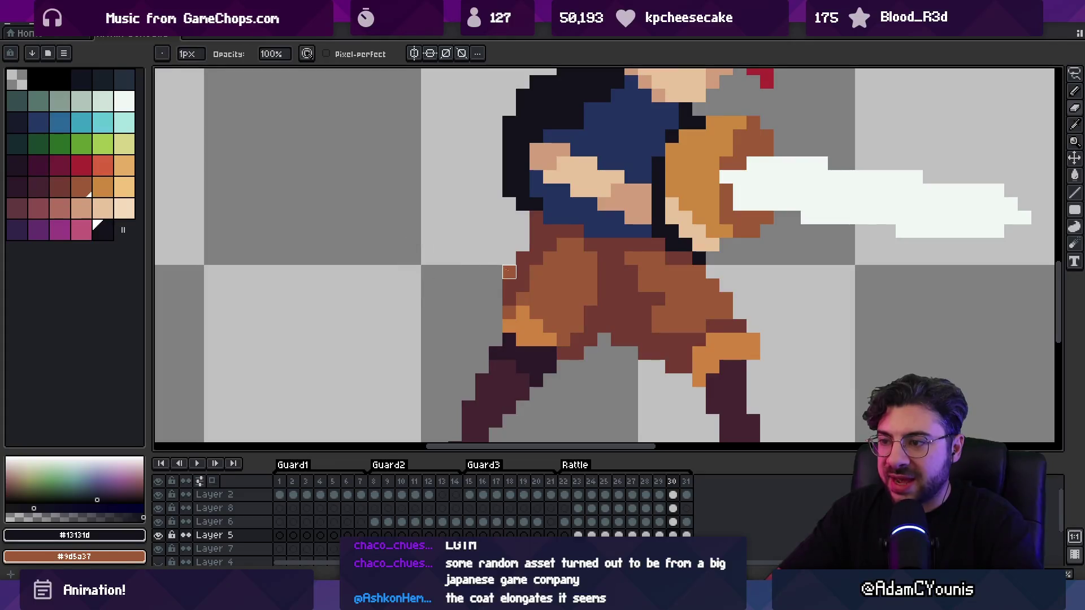
pyautogui.keyDown('alt'); pyautogui.click(534, 231); pyautogui.keyUp('alt')
pyautogui.scroll(-3, 497, 234)
pyautogui.scroll(3, 548, 220)
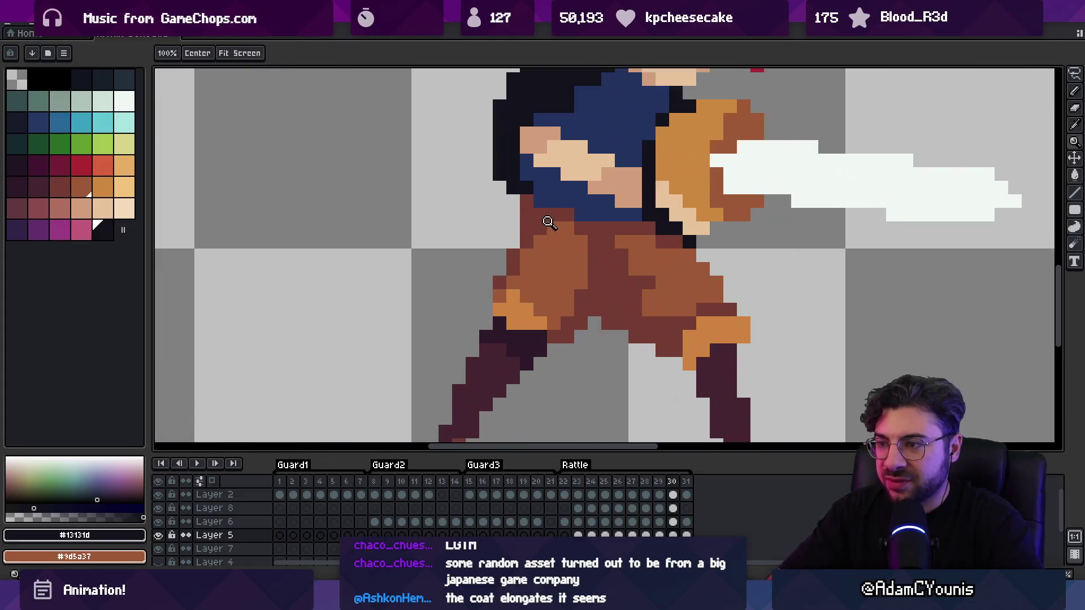
pyautogui.press('v')
pyautogui.press('b')
pyautogui.moveTo(515, 223); pyautogui.dragTo(515, 235)
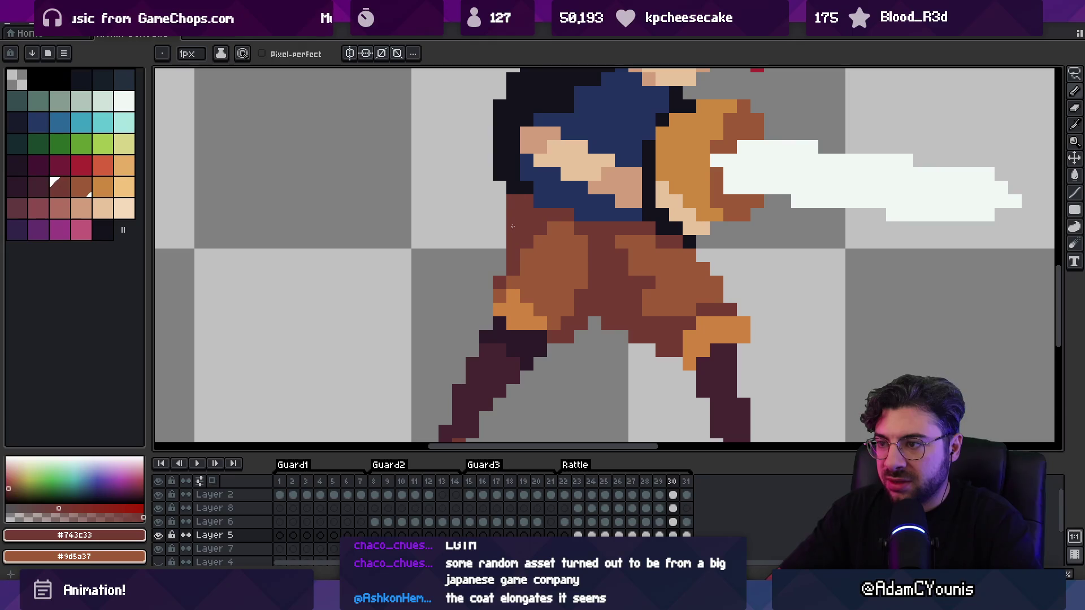
# Pick the lighter pants brown #9d5a37 from the canvas and zoom out to the whole character
pyautogui.scroll(-3, 492, 255)
pyautogui.scroll(2, 481, 263)
pyautogui.keyDown('alt'); pyautogui.click(480, 263); pyautogui.keyUp('alt')
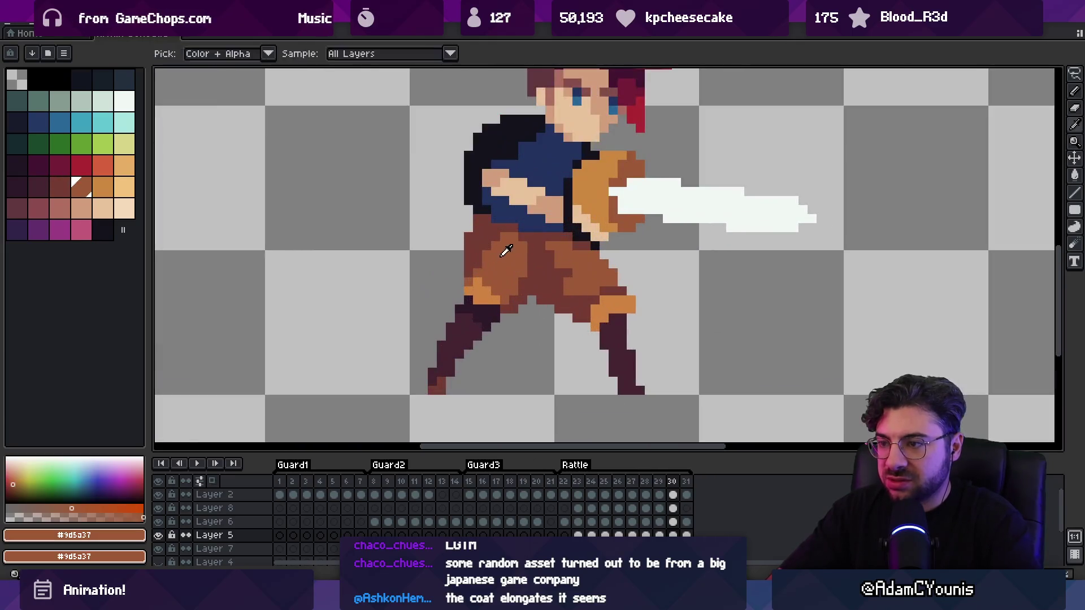
pyautogui.keyDown('alt'); pyautogui.click(494, 228); pyautogui.keyUp('alt')
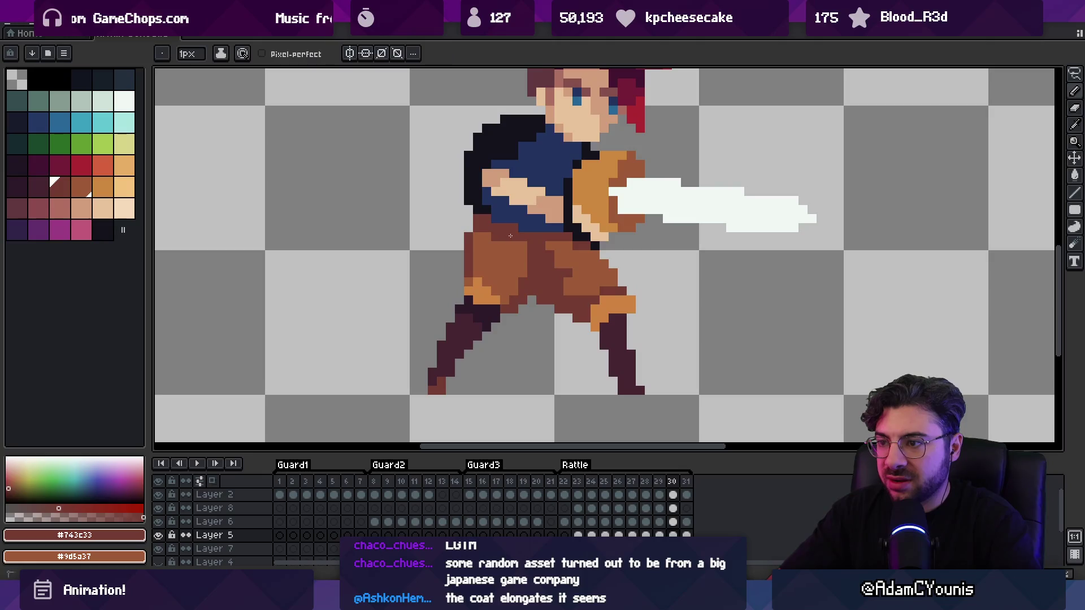
pyautogui.press('alt')
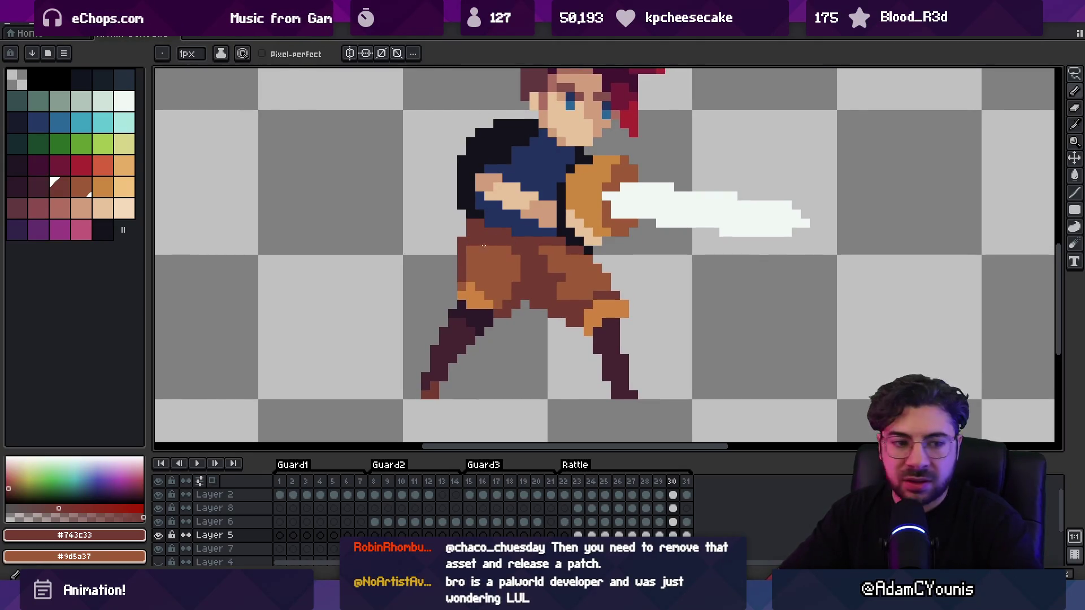
pyautogui.keyDown('alt'); pyautogui.click(487, 246); pyautogui.keyUp('alt')
pyautogui.press('z')
pyautogui.scroll(-3, 477, 217)
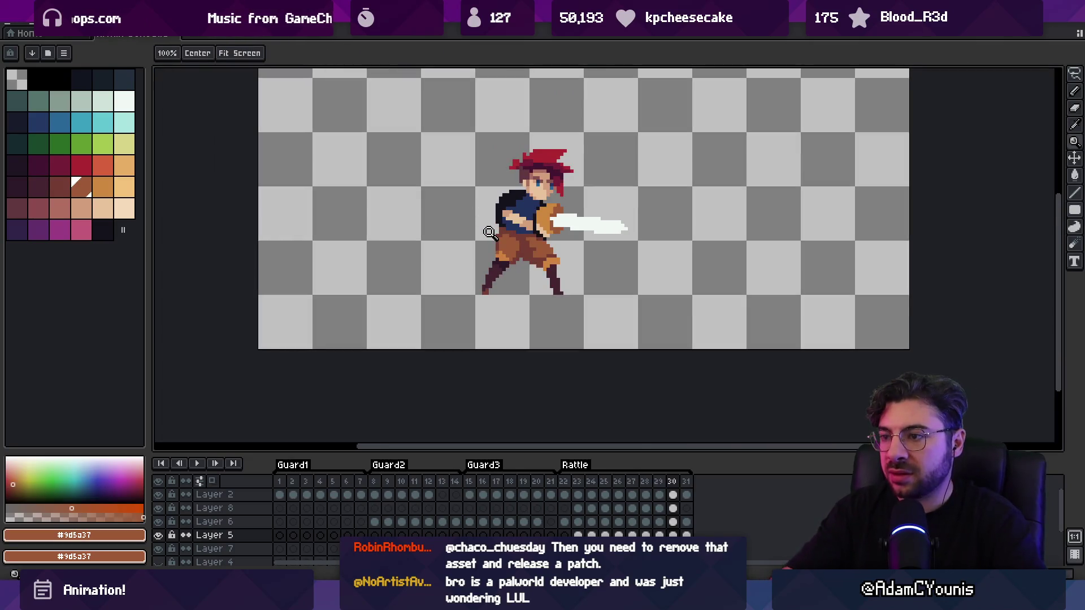
# Go to the last frame, 31, select Layer 6, and play the Rattle attack to review it
pyautogui.press('Right')
pyautogui.press('v')
pyautogui.click(489, 232)
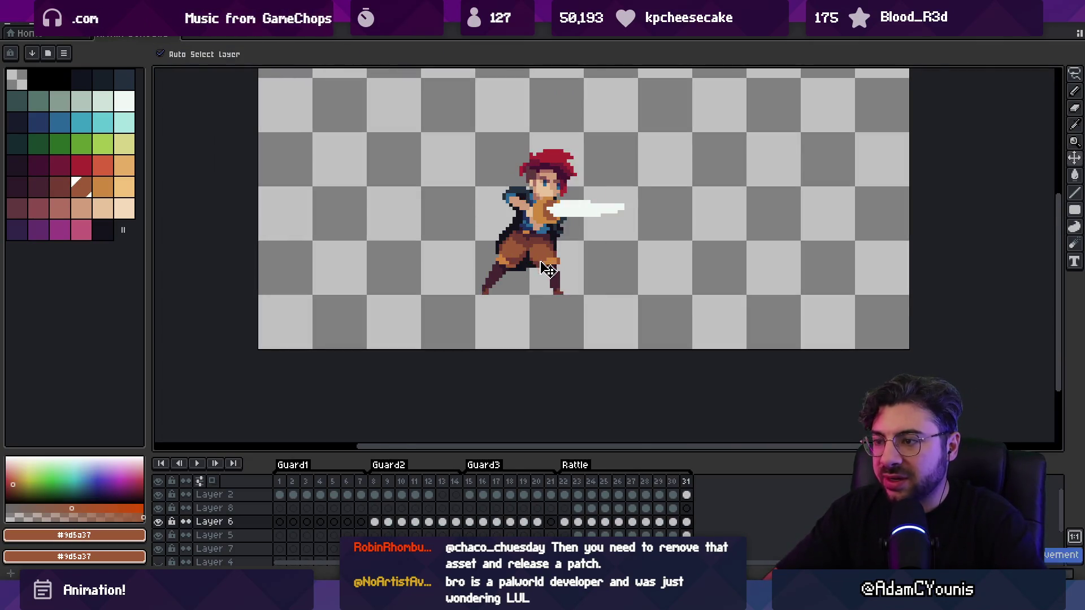
pyautogui.scroll(2, 524, 269)
pyautogui.press('space')
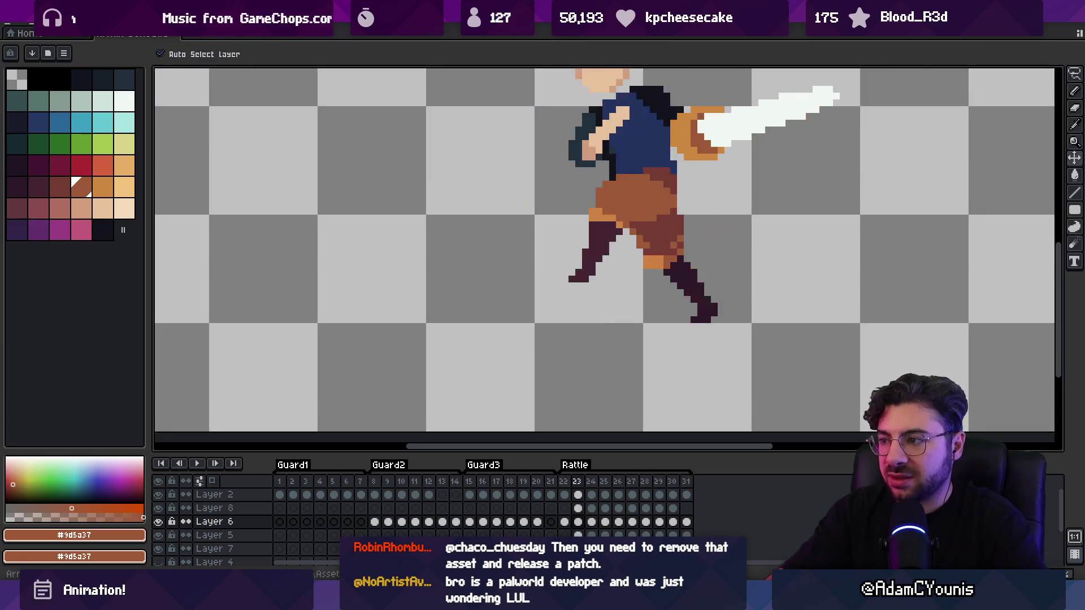
# Zoom in on frame 23's cape, select cape Layer 7, and add a new empty Layer 9
pyautogui.press('z')
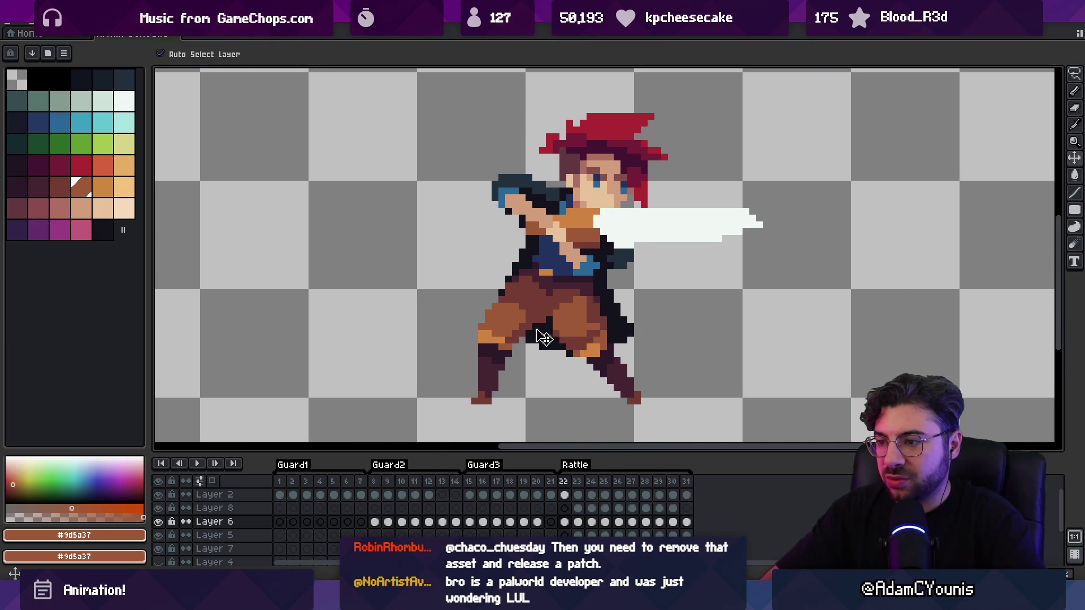
pyautogui.scroll(-4, 532, 318)
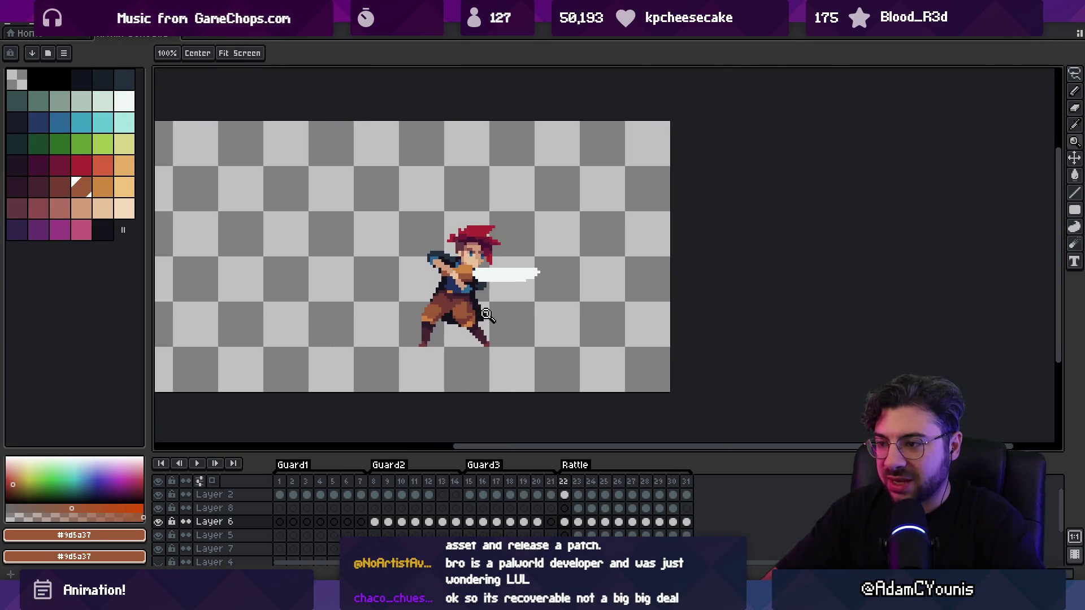
pyautogui.hscroll(2, 509, 508)
pyautogui.press('v')
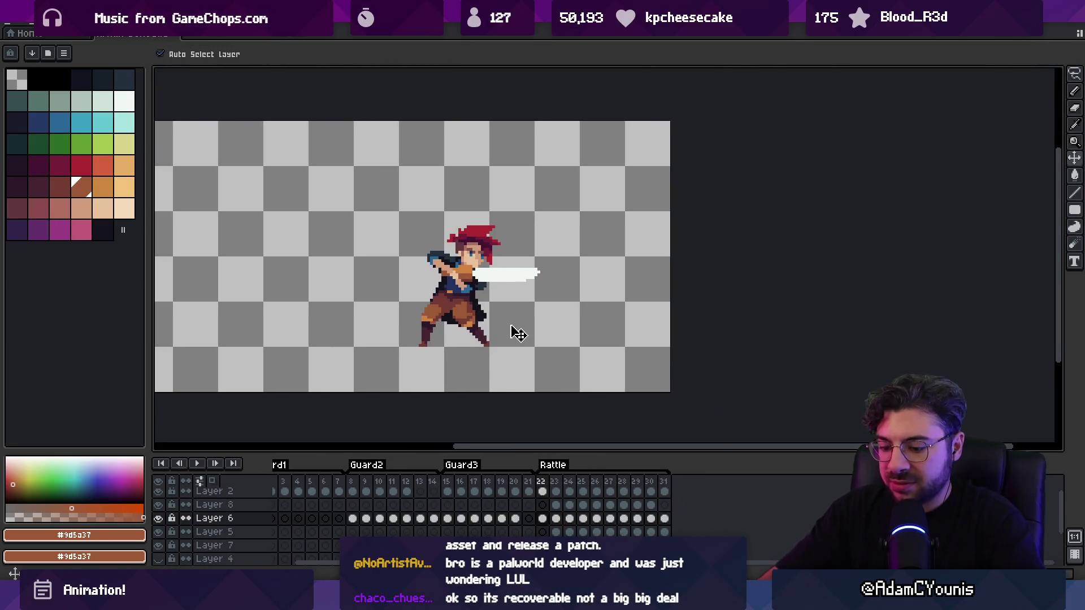
pyautogui.scroll(5, 406, 276)
pyautogui.click(424, 220)
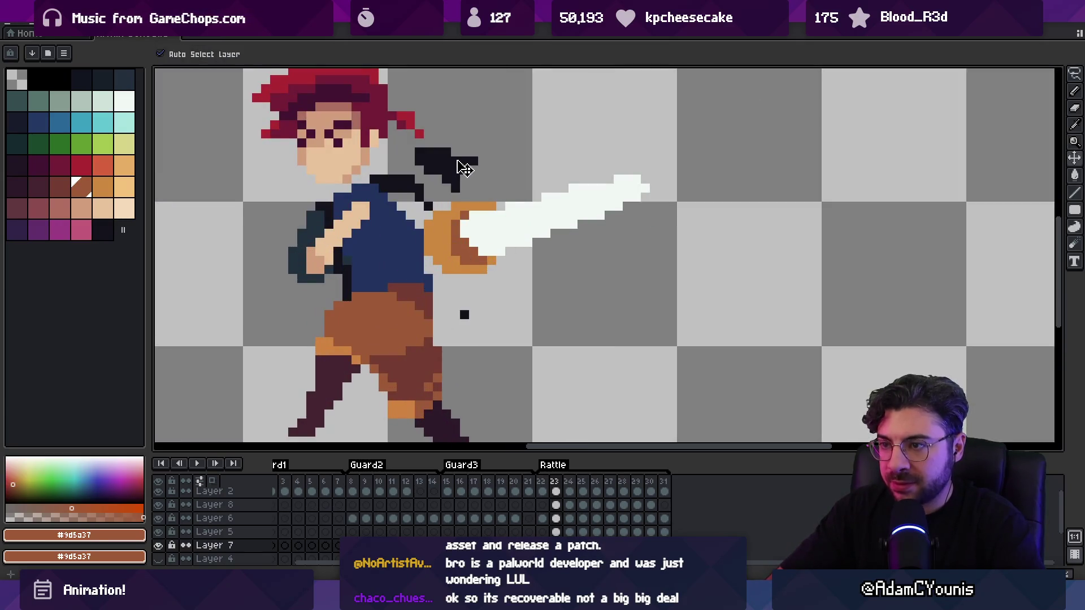
pyautogui.click(427, 224)
pyautogui.click(427, 223)
pyautogui.press('b')
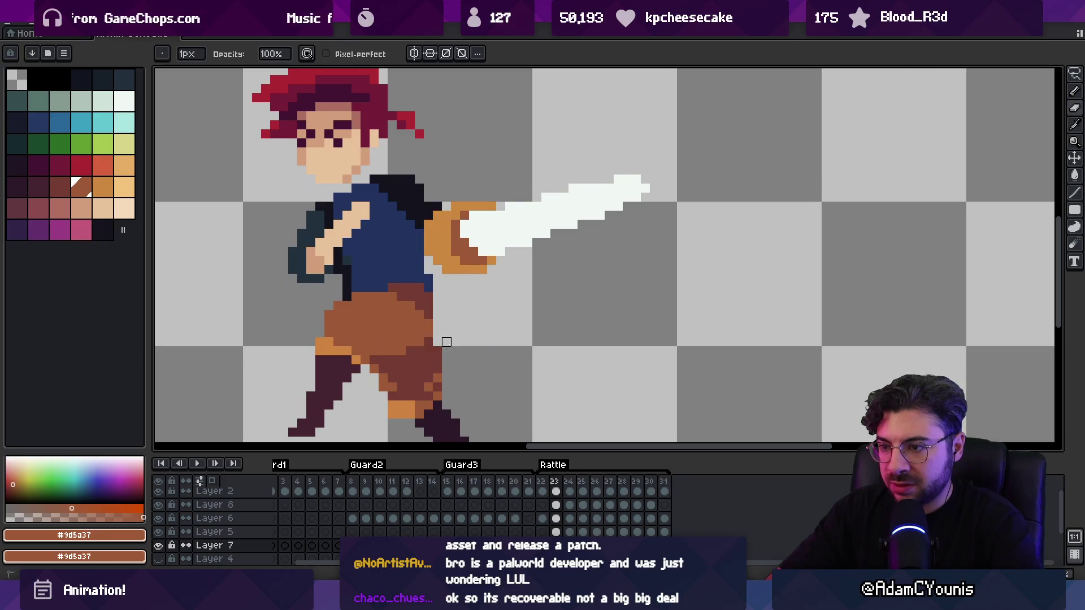
pyautogui.press('h')
pyautogui.scroll(-2, 484, 310)
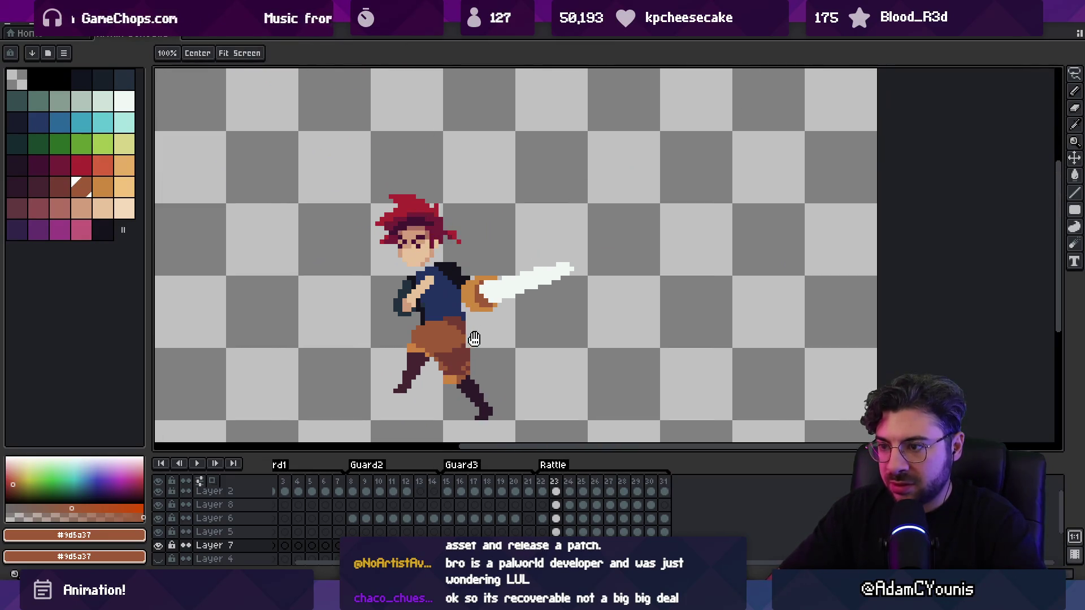
pyautogui.hotkey('shift', 'n')
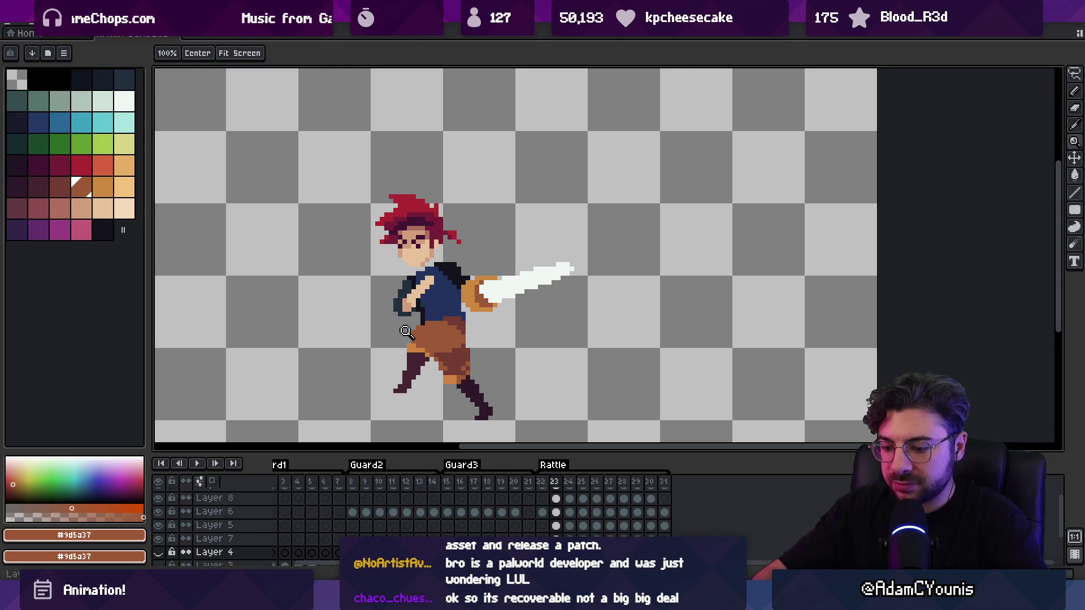
# Make cyan the pencil's drawing colour from the palette
pyautogui.press('b')
pyautogui.click(111, 175)
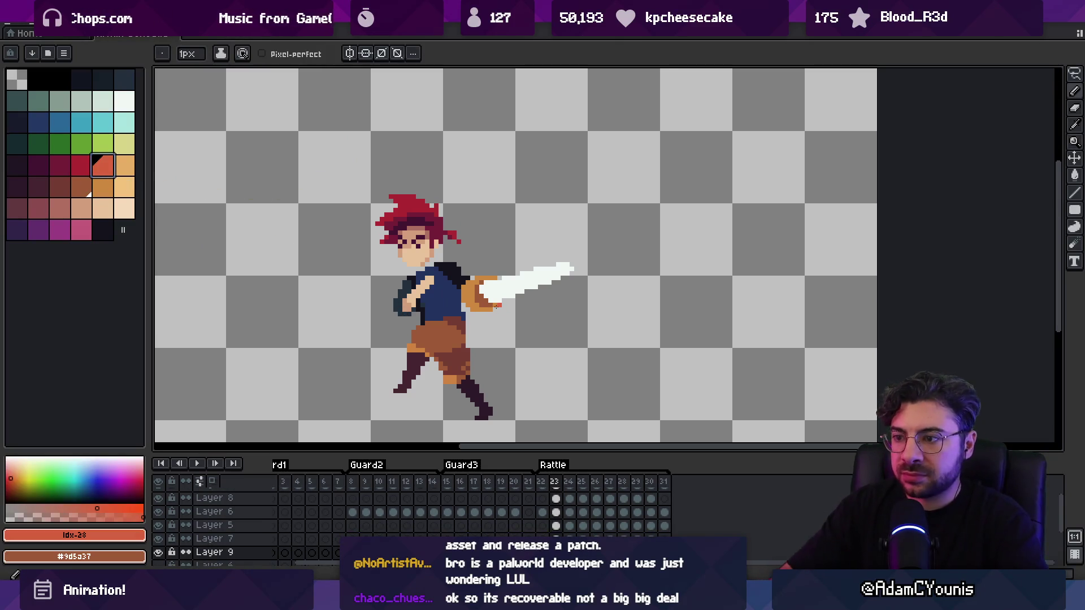
pyautogui.click(124, 102)
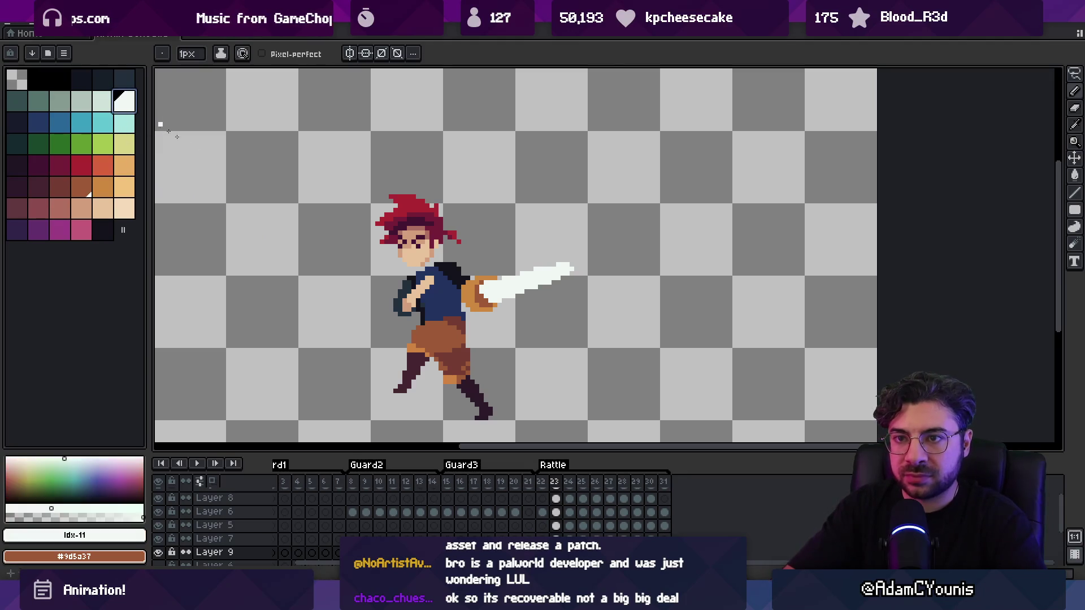
pyautogui.click(103, 122)
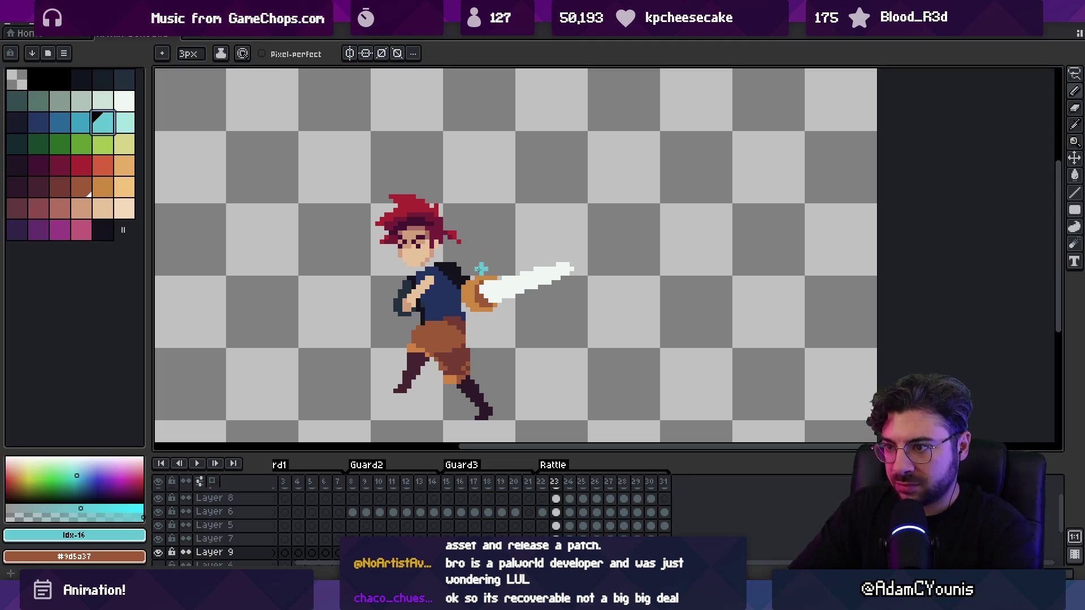
# Step through the Rattle frames from 22 onward to review the slash effect
pyautogui.press('Left')
pyautogui.press('Right')
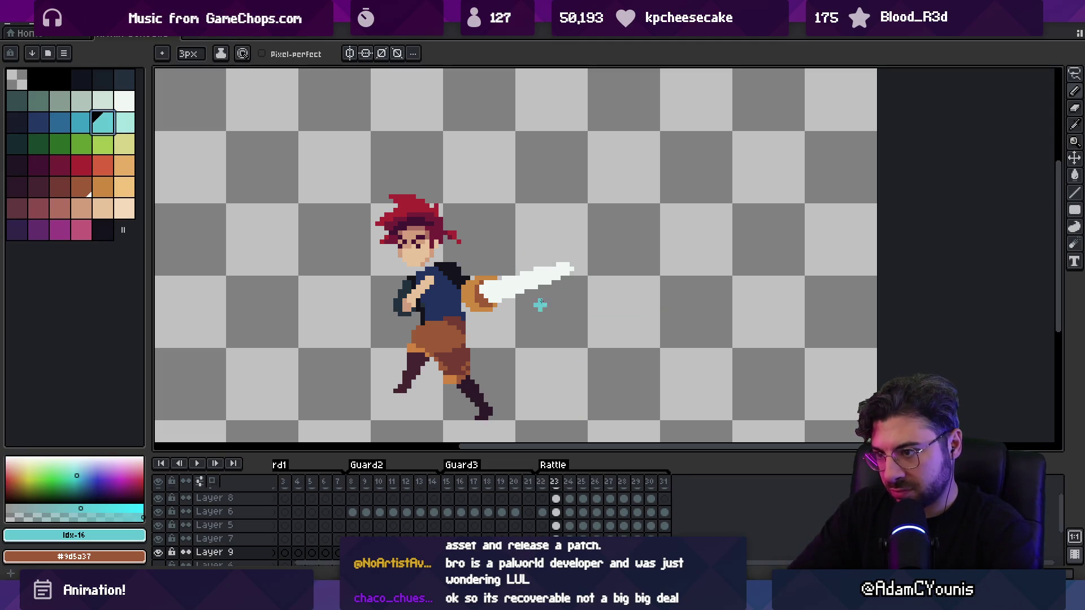
pyautogui.press('Right')
pyautogui.press('Right')
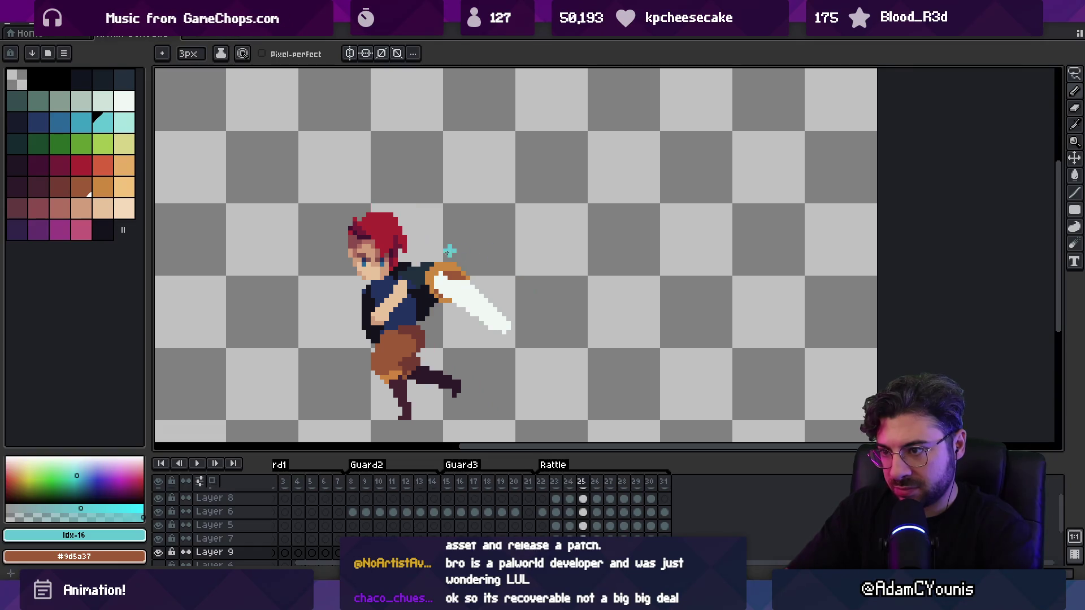
pyautogui.press('Right')
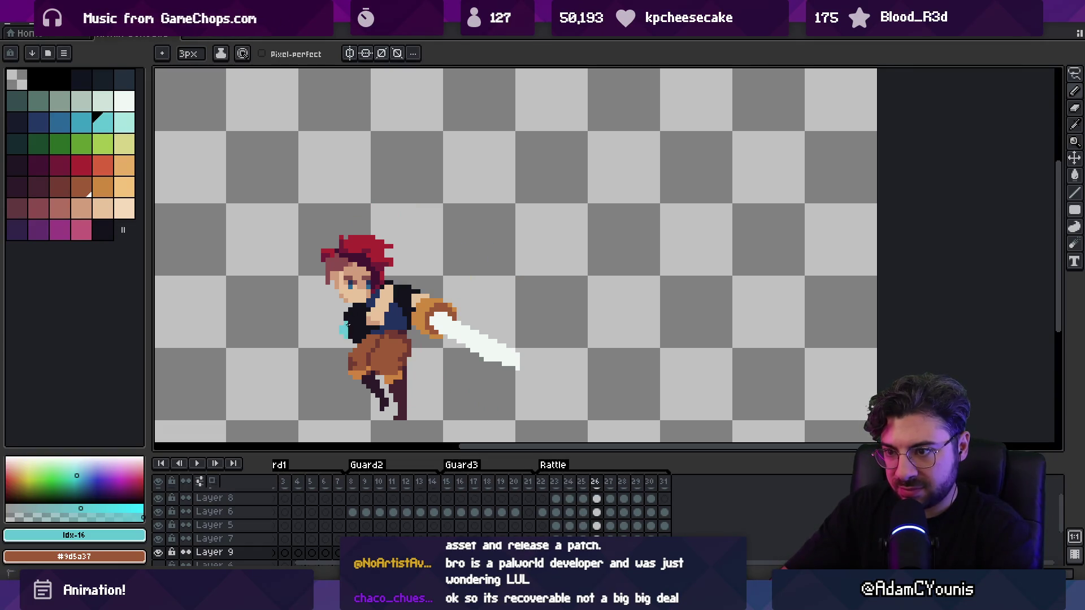
pyautogui.press('Right')
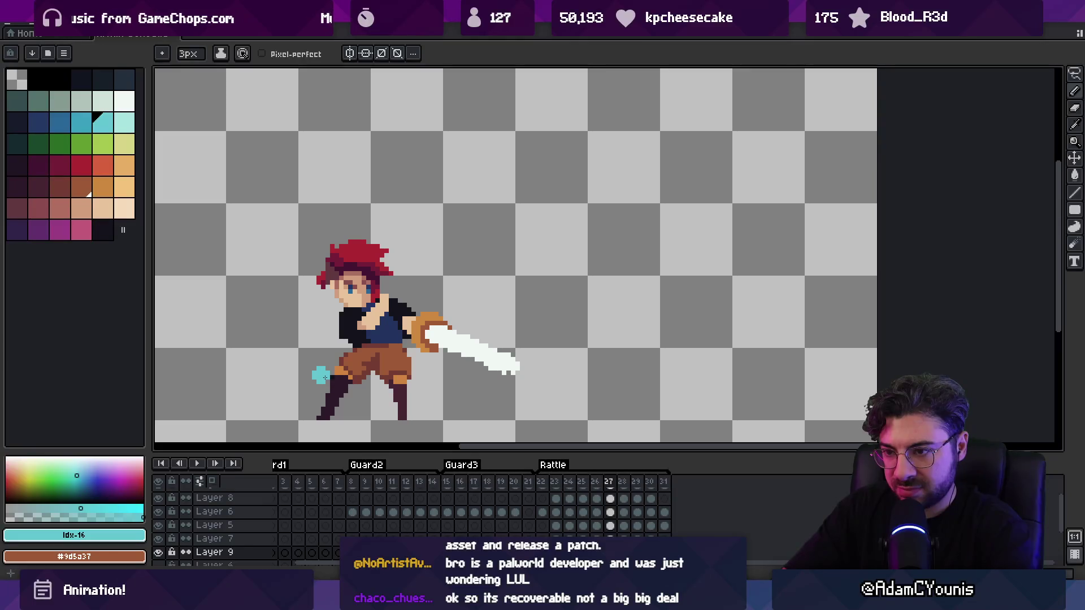
pyautogui.press('Right')
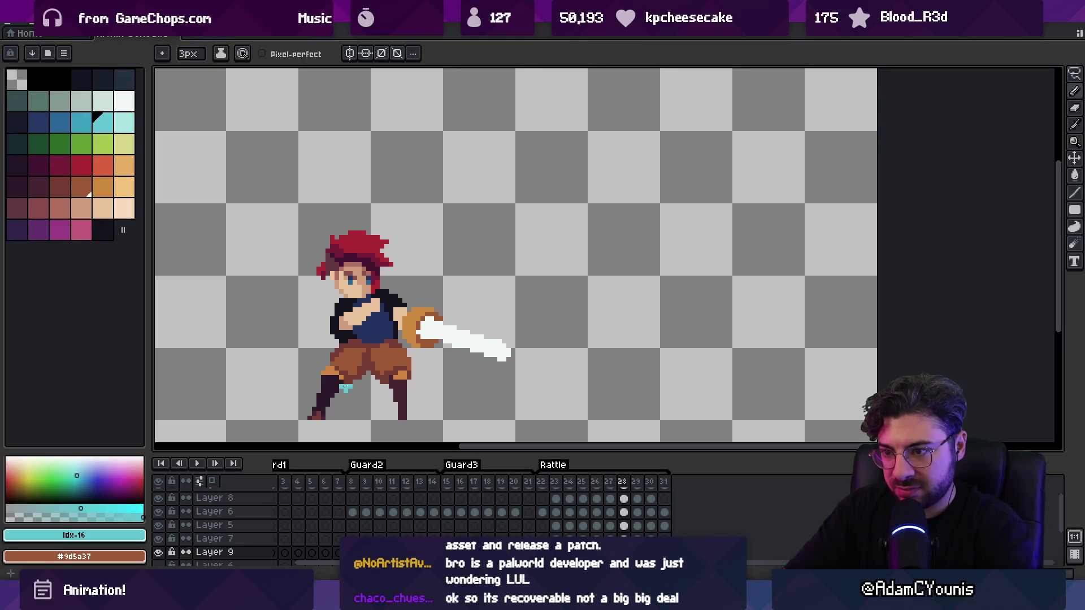
pyautogui.press('Right')
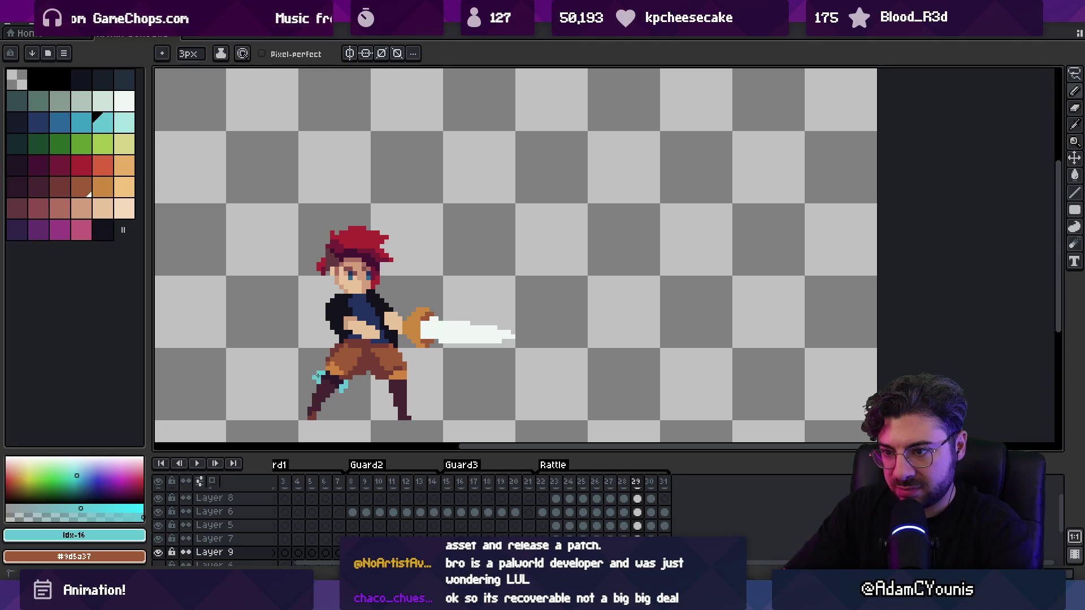
pyautogui.press('Right')
# Play the attack animation once to check it, then stop playback
pyautogui.press('Return')
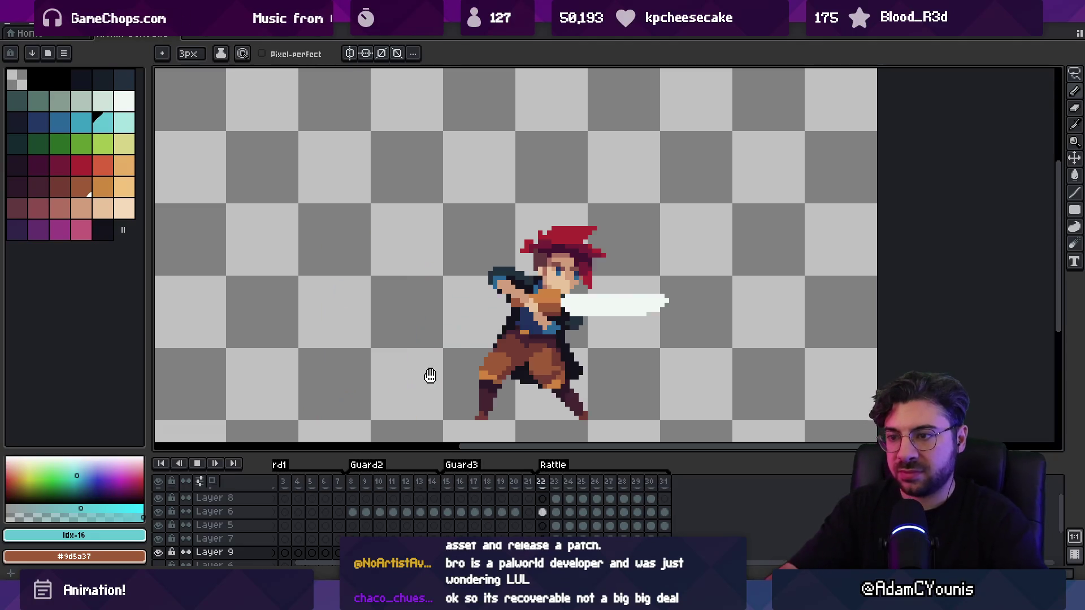
pyautogui.press('z')
pyautogui.scroll(-2, 469, 310)
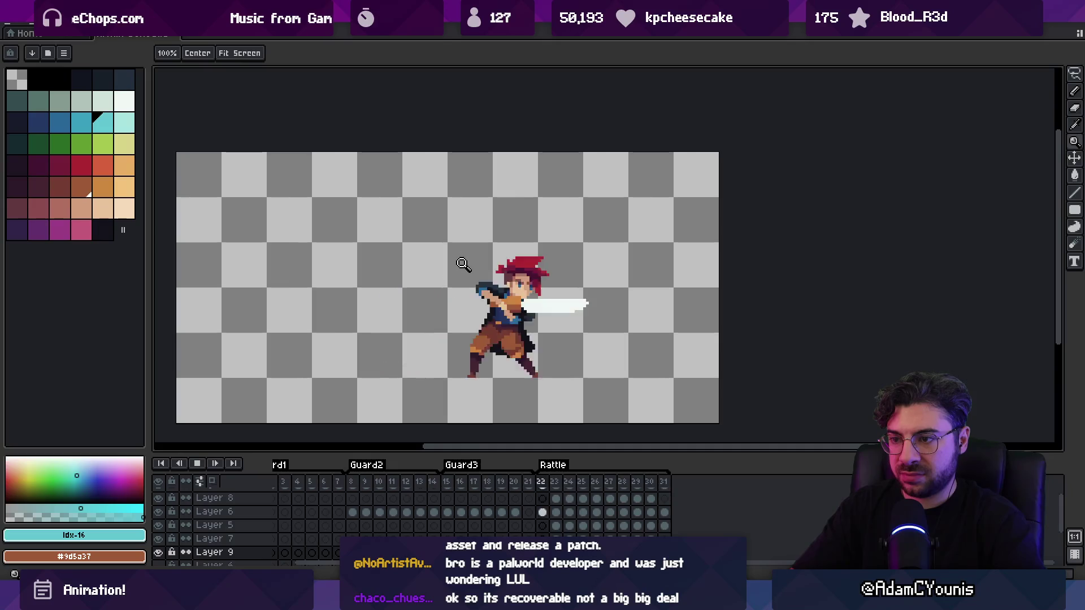
pyautogui.scroll(1, 486, 255)
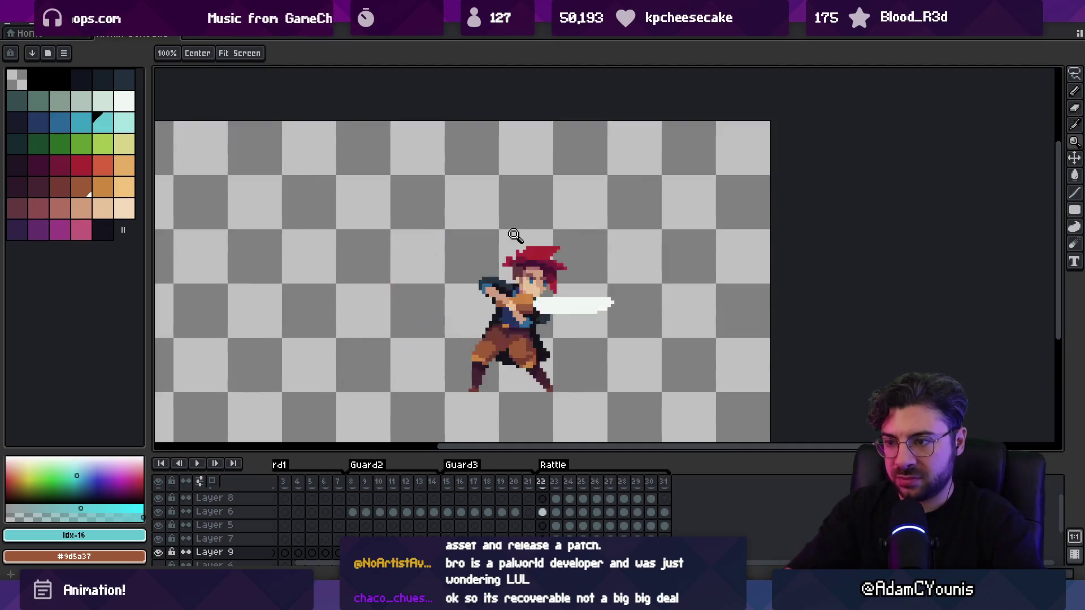
pyautogui.press('Return')
# Step through frames 25 to 30, reselecting Layer 9 as the active layer on frame 28
pyautogui.press('Right')
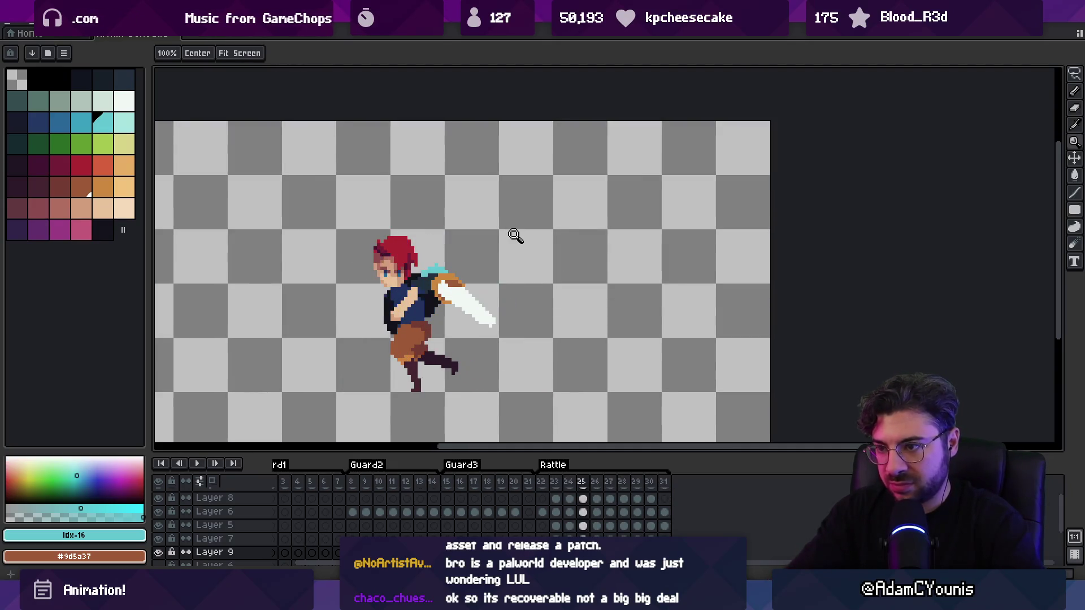
pyautogui.press('Right')
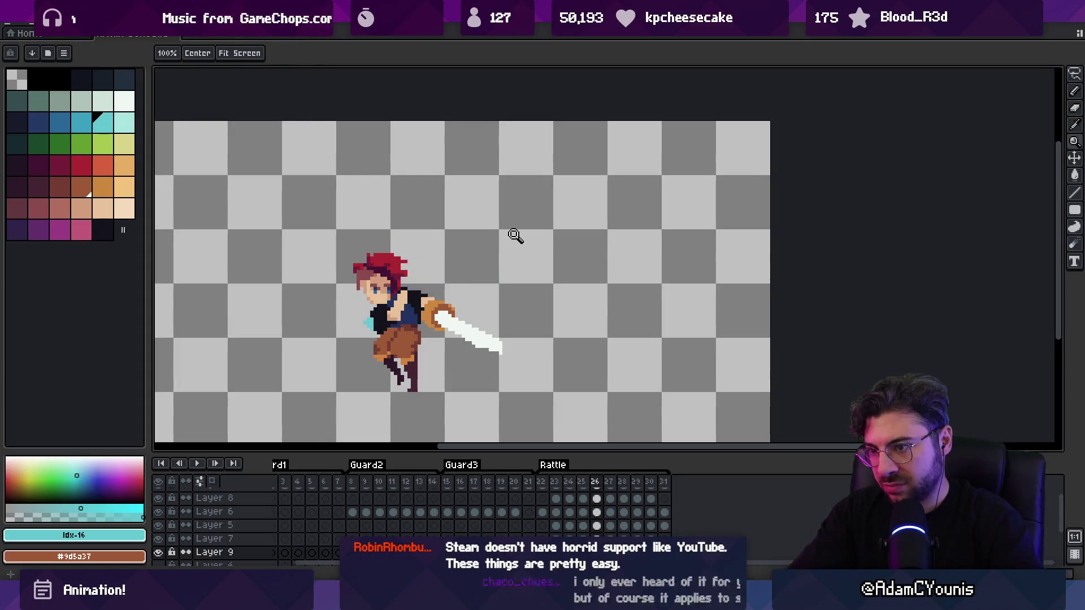
pyautogui.press('b')
pyautogui.press('e')
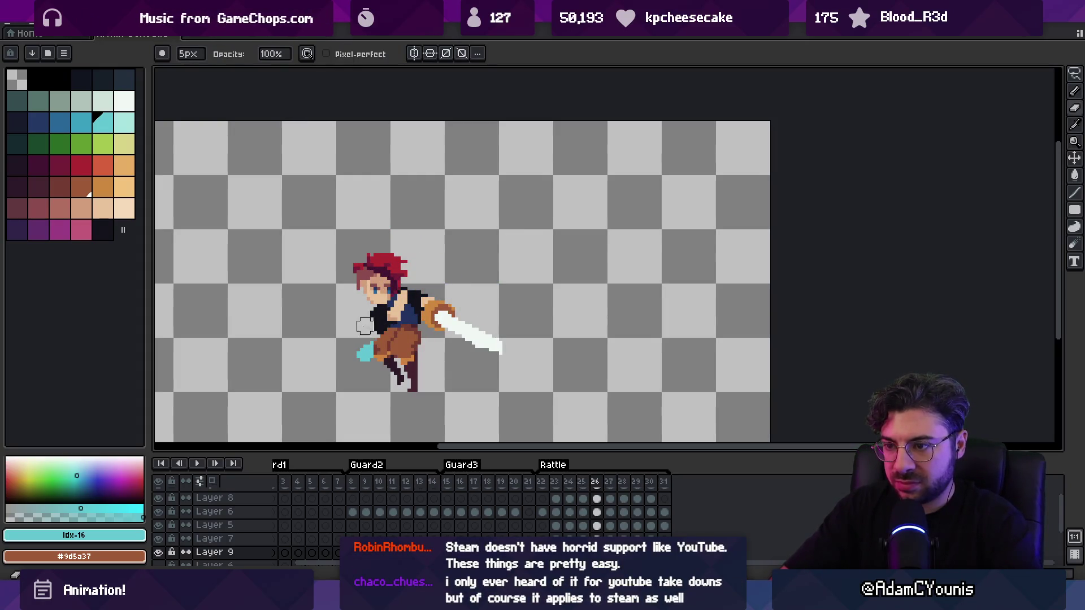
pyautogui.press('Right')
pyautogui.press('v')
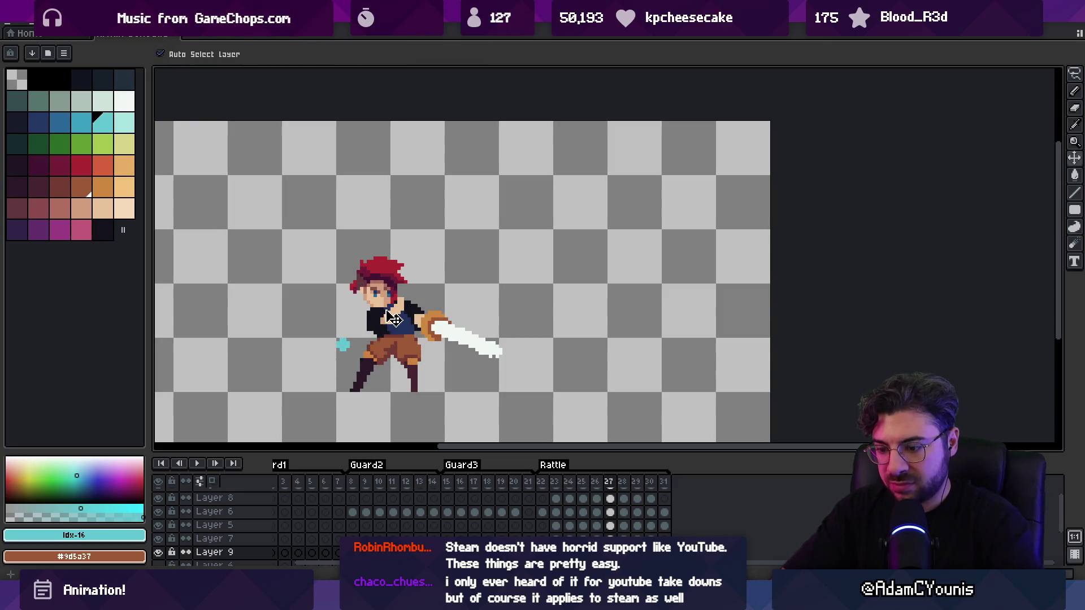
pyautogui.press('Right')
pyautogui.click(380, 372)
pyautogui.click(367, 366)
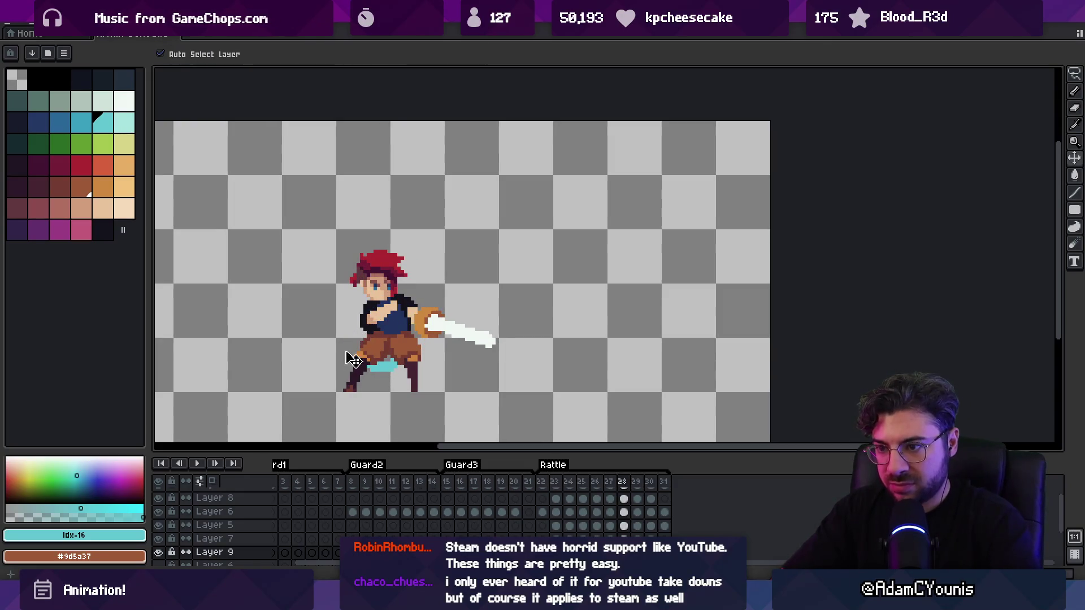
pyautogui.press('b')
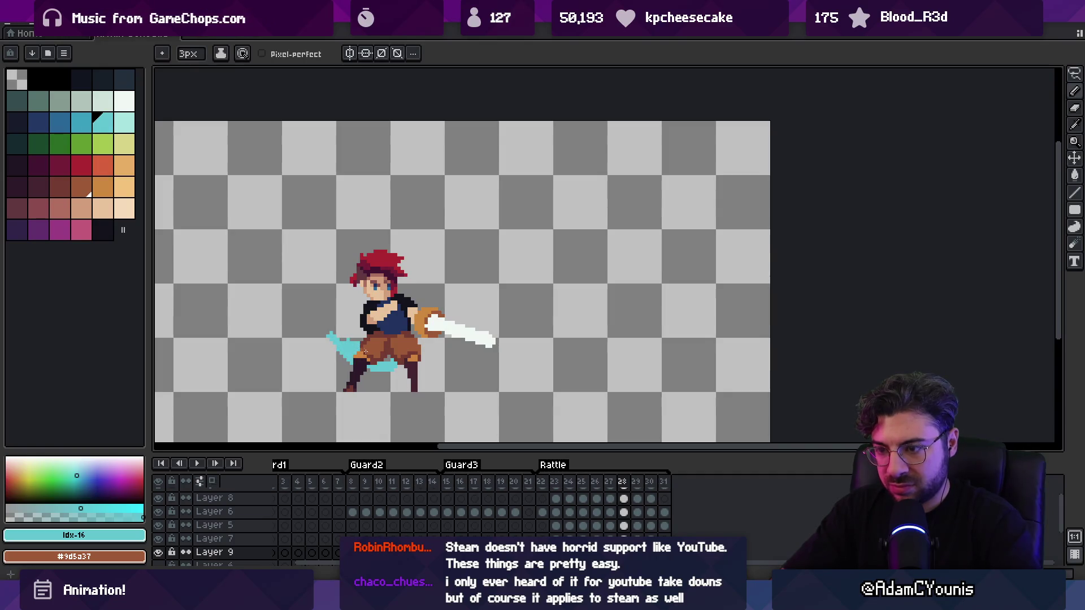
pyautogui.press('Right')
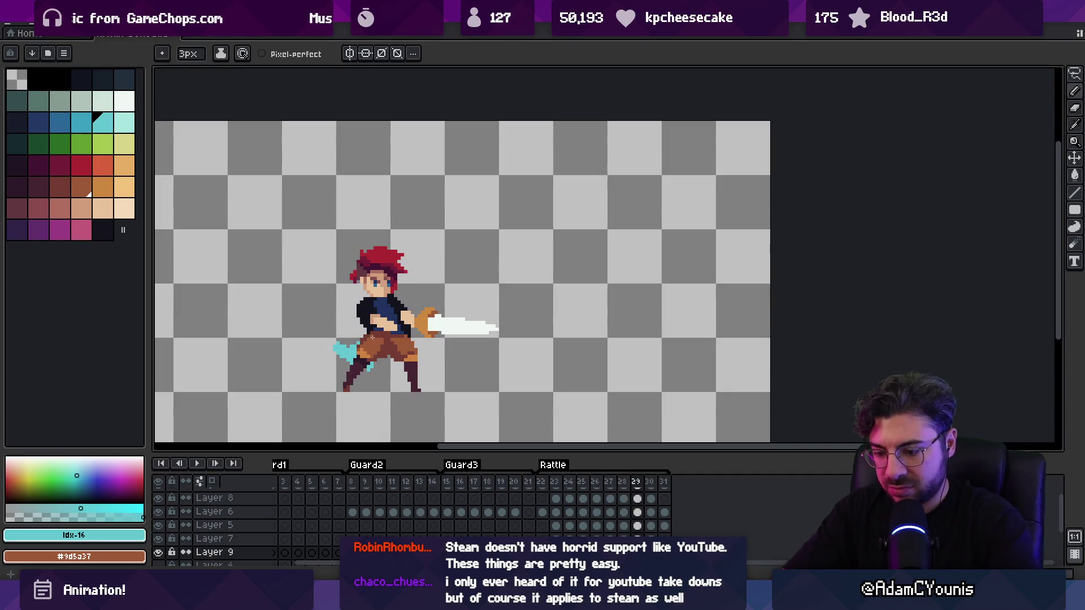
pyautogui.press('Right')
# Zoom out and replay the attack to check the slash across all frames
pyautogui.press('z')
pyautogui.scroll(-1, 415, 337)
pyautogui.press('Return')
pyautogui.scroll(-1, 441, 220)
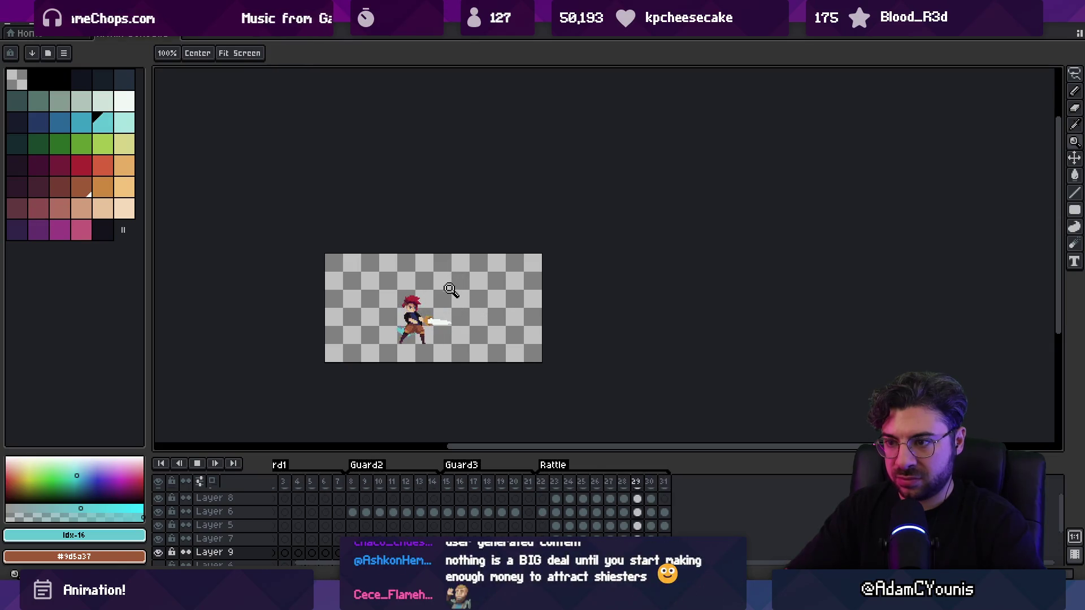
pyautogui.scroll(2, 450, 288)
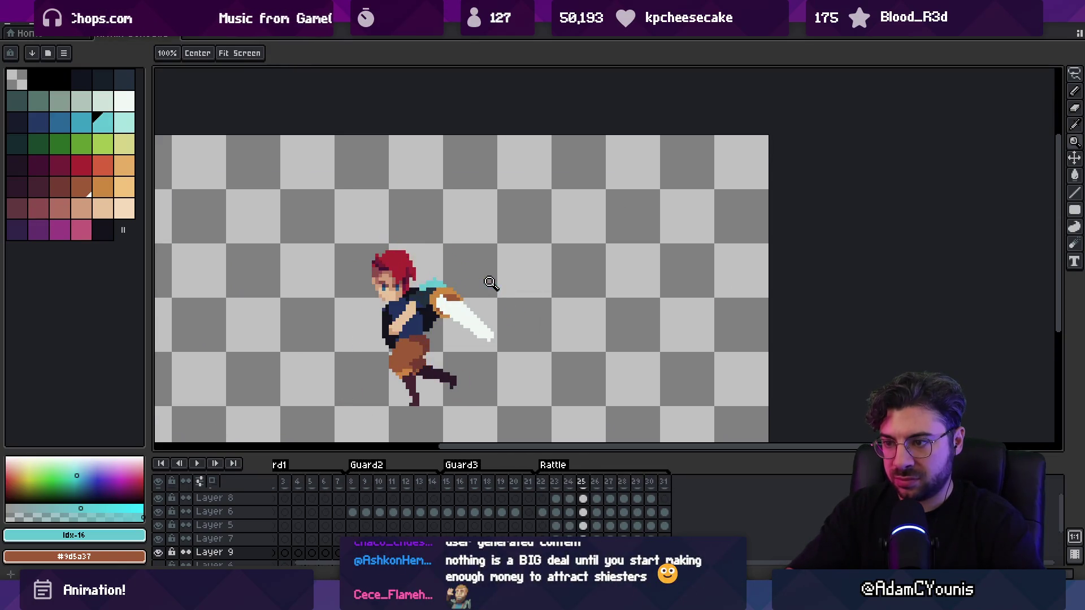
pyautogui.press('Return')
# Paint cyan slash pixels over the sword blade on frame 24 and erase stray cyan pixels near the leg on frame 26
pyautogui.press('Right')
pyautogui.press('Right')
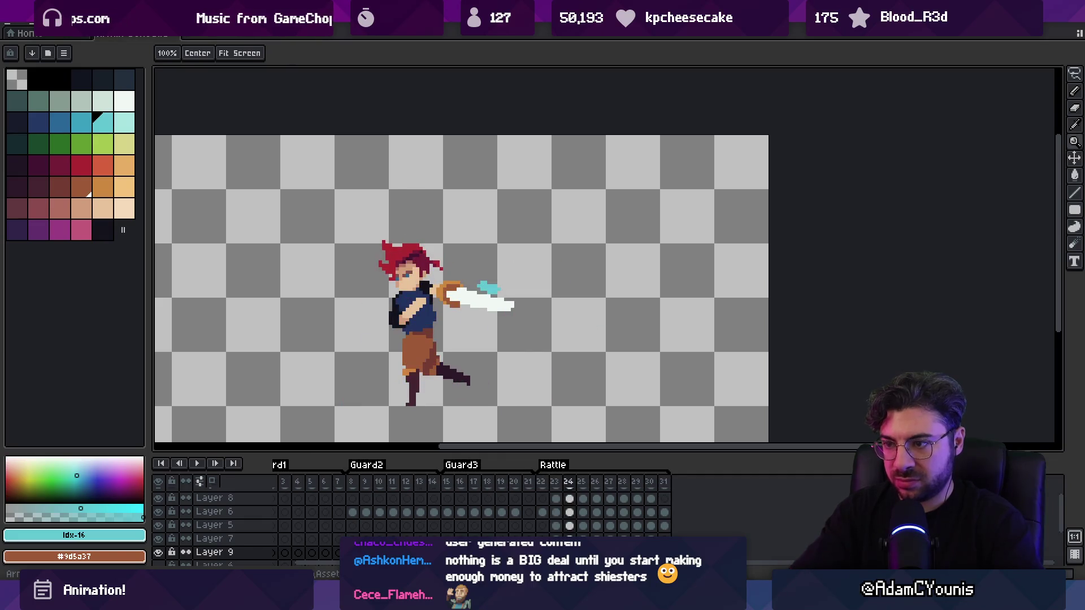
pyautogui.press('b')
pyautogui.moveTo(457, 282); pyautogui.dragTo(477, 280)
pyautogui.press('e')
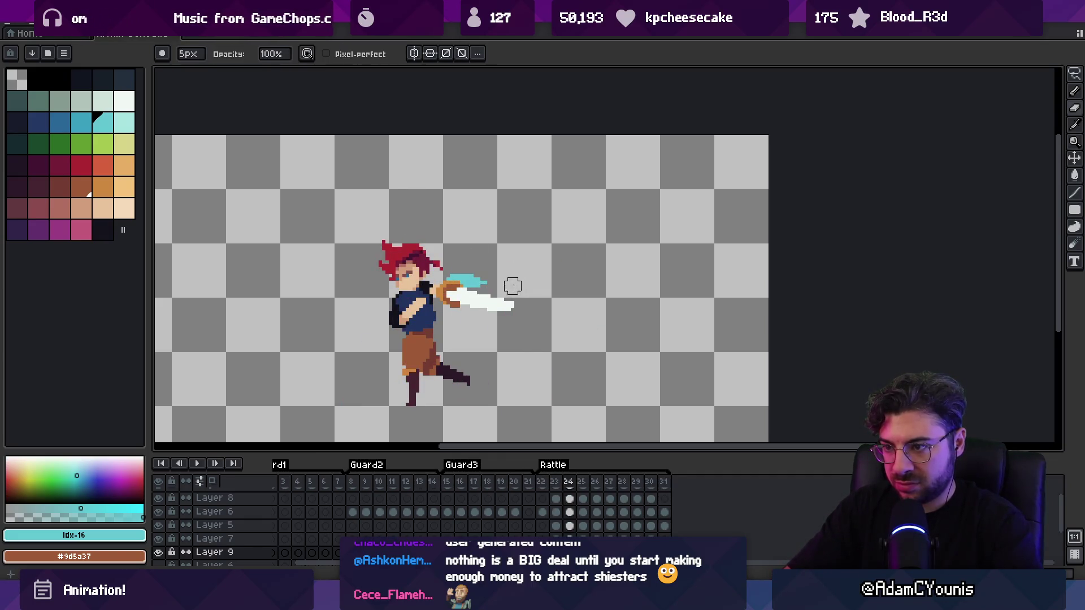
pyautogui.press('Right')
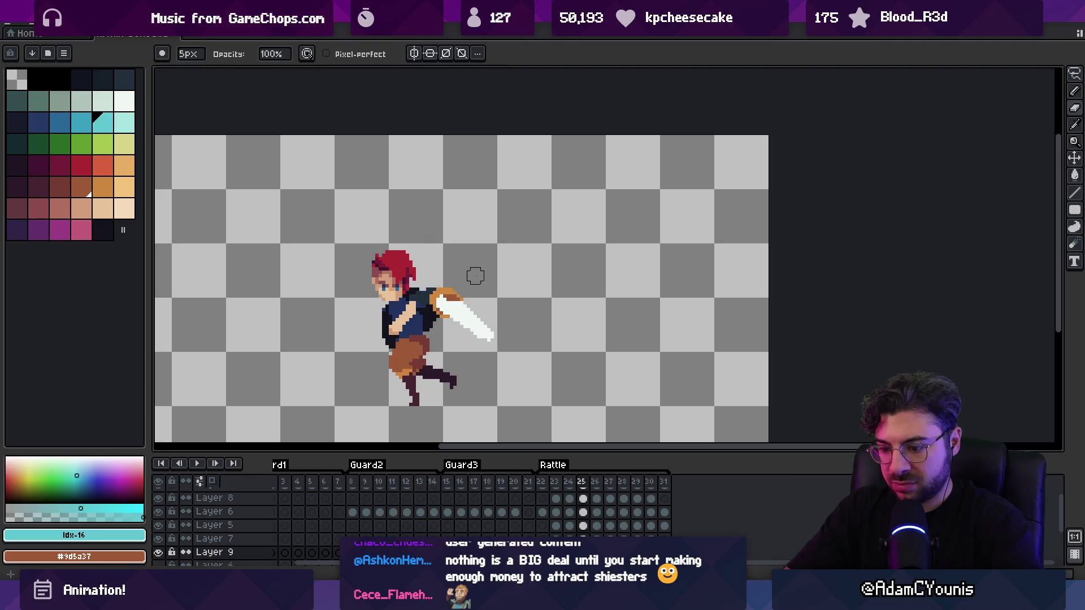
pyautogui.press('Right')
pyautogui.press('b')
pyautogui.press('e')
pyautogui.moveTo(362, 367); pyautogui.dragTo(375, 374)
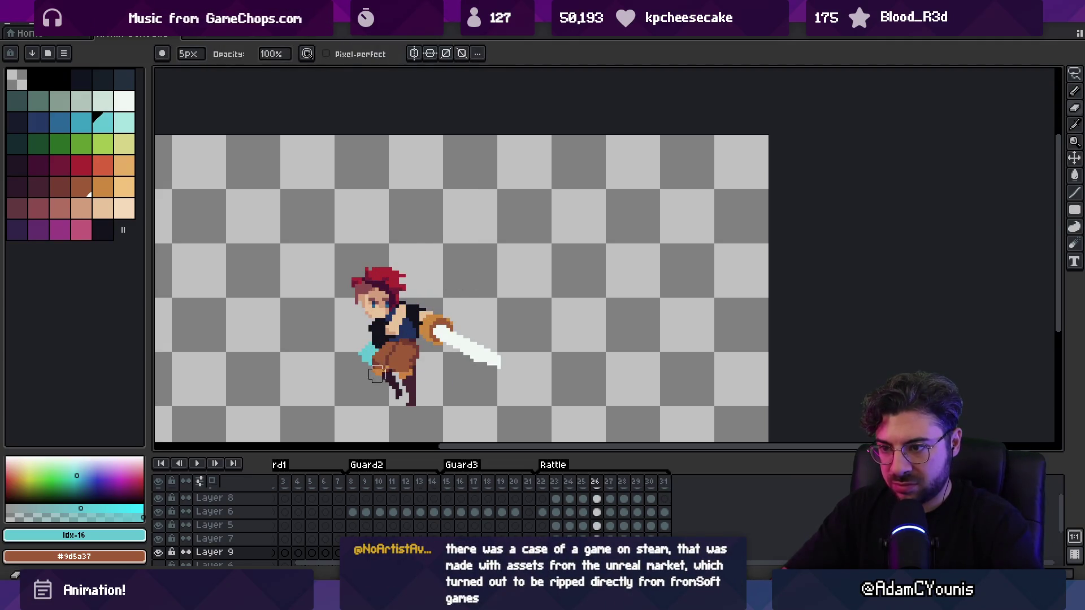
# Replay the attack to verify the fixes, then step ahead to frames 28 and 29
pyautogui.press('z')
pyautogui.scroll(-1, 430, 333)
pyautogui.press('Return')
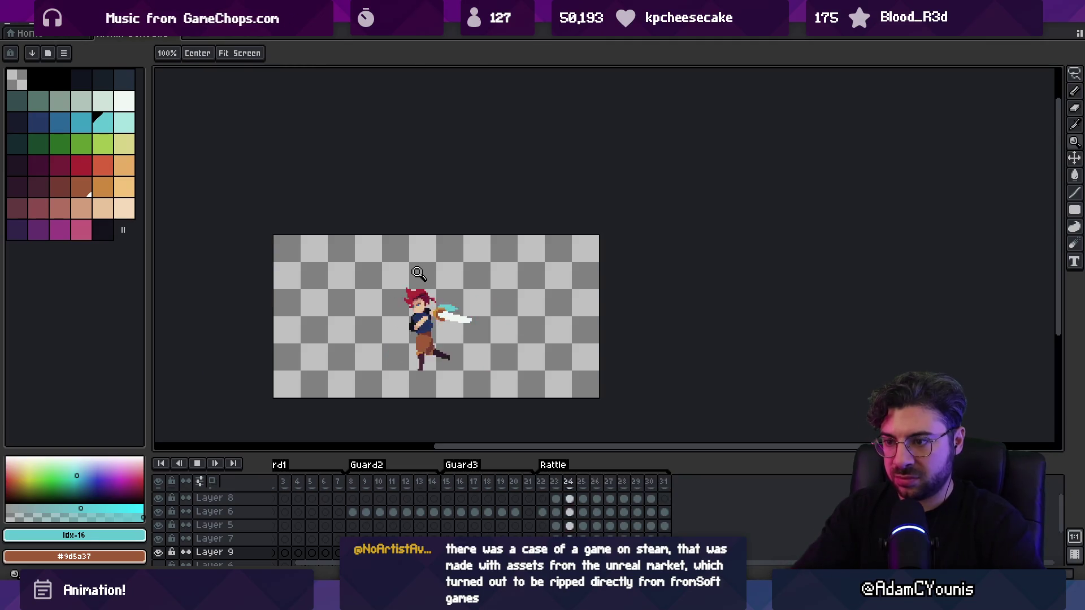
pyautogui.press('Return')
pyautogui.press('Right')
pyautogui.press('Right')
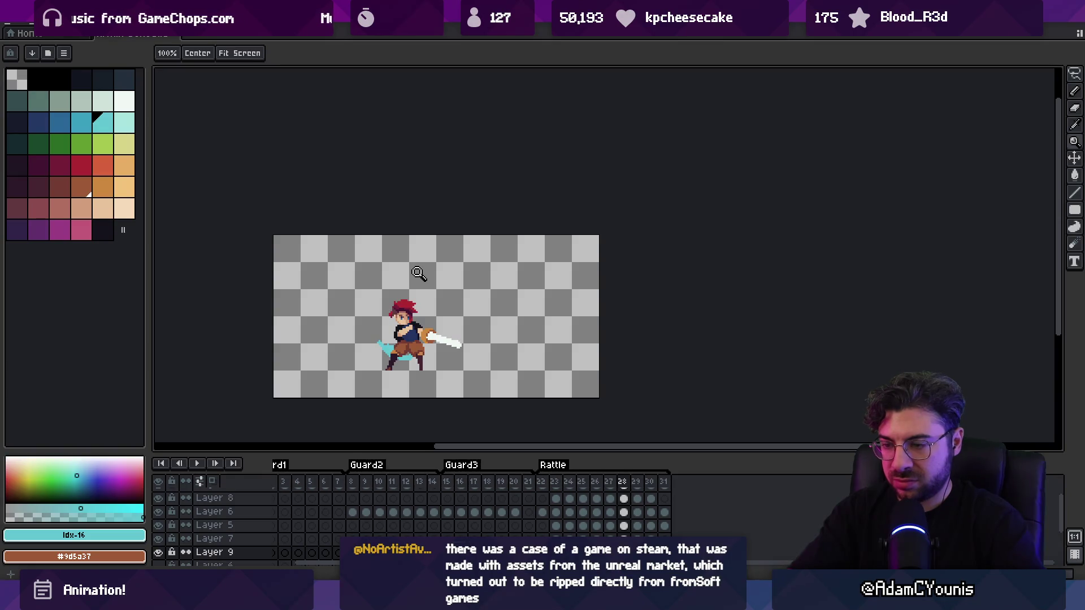
pyautogui.scroll(3, 395, 348)
pyautogui.press('b')
pyautogui.press('e')
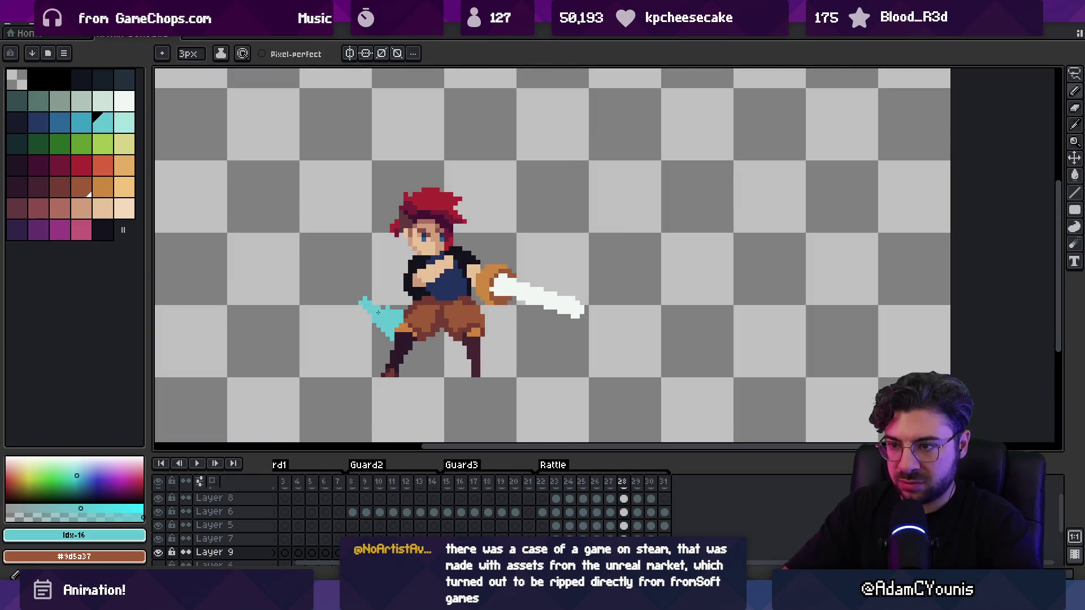
pyautogui.press('Right')
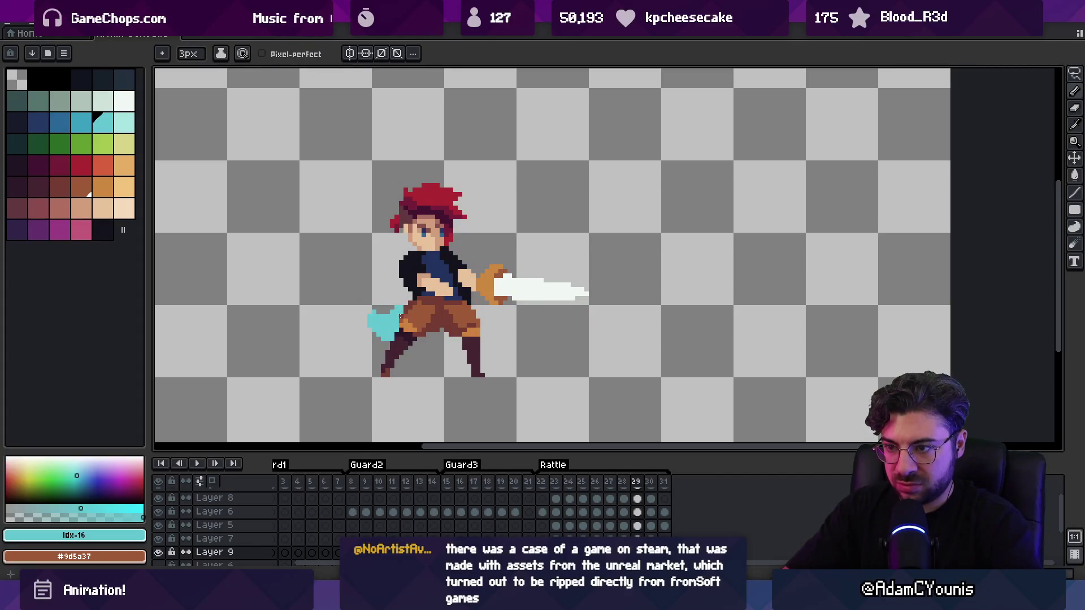
pyautogui.scroll(2, 495, 527)
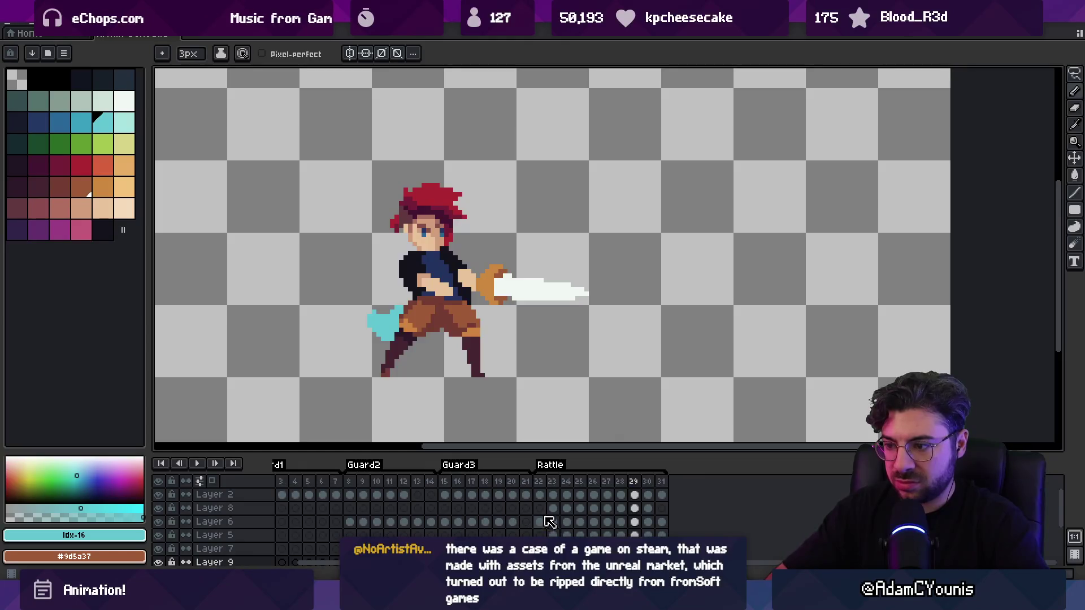
# Select the Layer 9 cels for frames 23 to 30 in the timeline
pyautogui.click(550, 497)
pyautogui.press('z')
pyautogui.scroll(-4, 550, 501)
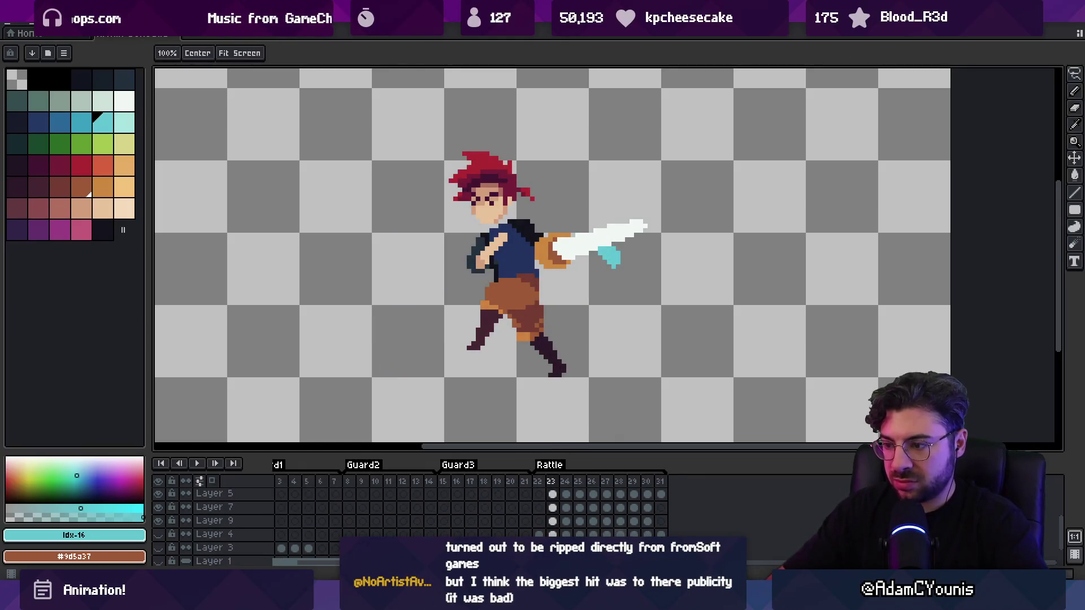
pyautogui.moveTo(639, 522); pyautogui.dragTo(554, 522)
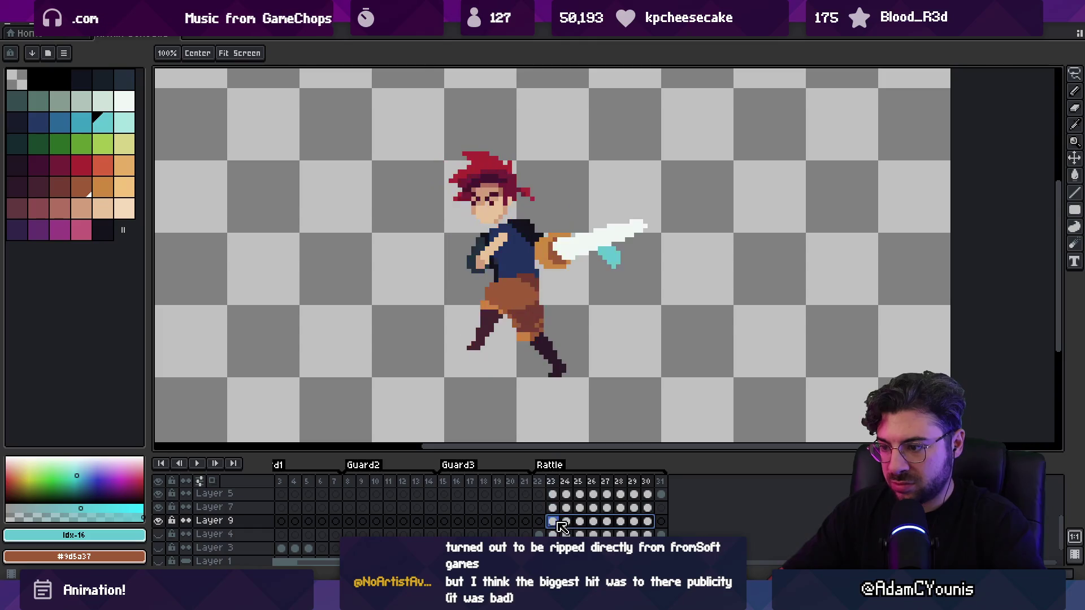
# Replace the cyan slash colour on those cels with the palette's green
pyautogui.hotkey('shift', 'r')
pyautogui.moveTo(644, 220)
pyautogui.mouseDown()
pyautogui.moveTo(649, 190)
pyautogui.moveTo(817, 169)
pyautogui.mouseUp()
pyautogui.moveTo(811, 218)
pyautogui.mouseDown()
pyautogui.moveTo(429, 187)
pyautogui.moveTo(60, 124)
pyautogui.mouseUp()
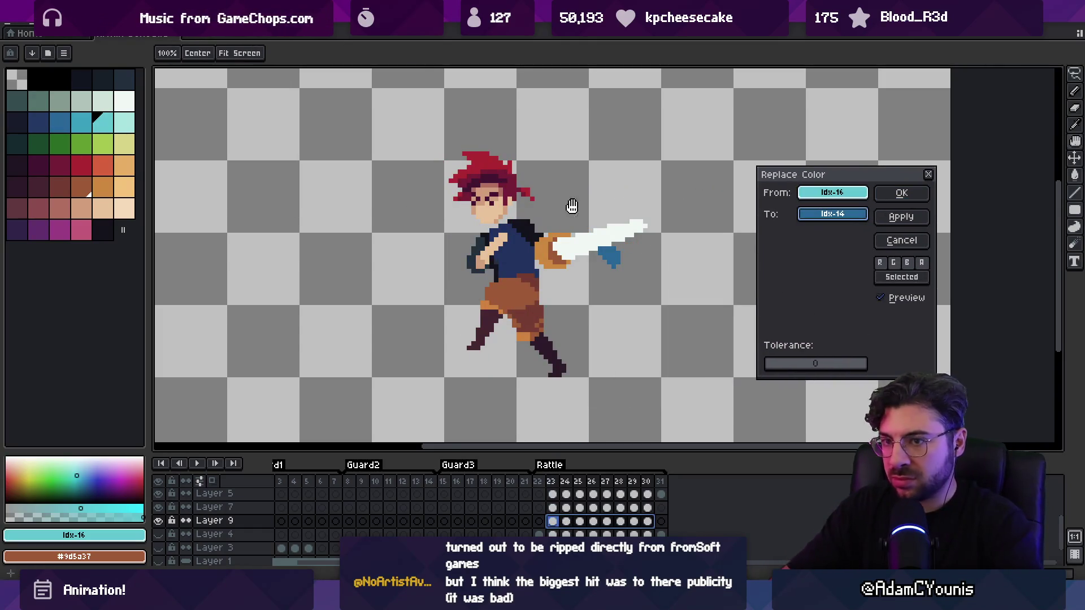
pyautogui.moveTo(834, 213); pyautogui.dragTo(61, 144)
pyautogui.click(898, 193)
pyautogui.scroll(3, 554, 509)
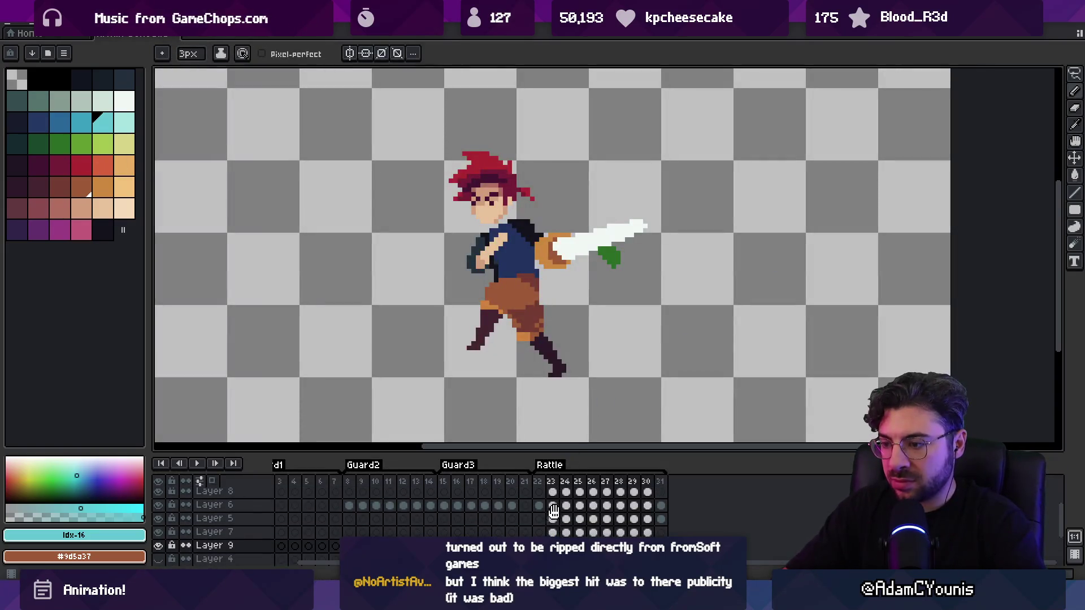
pyautogui.click(553, 496)
pyautogui.scroll(1, 560, 486)
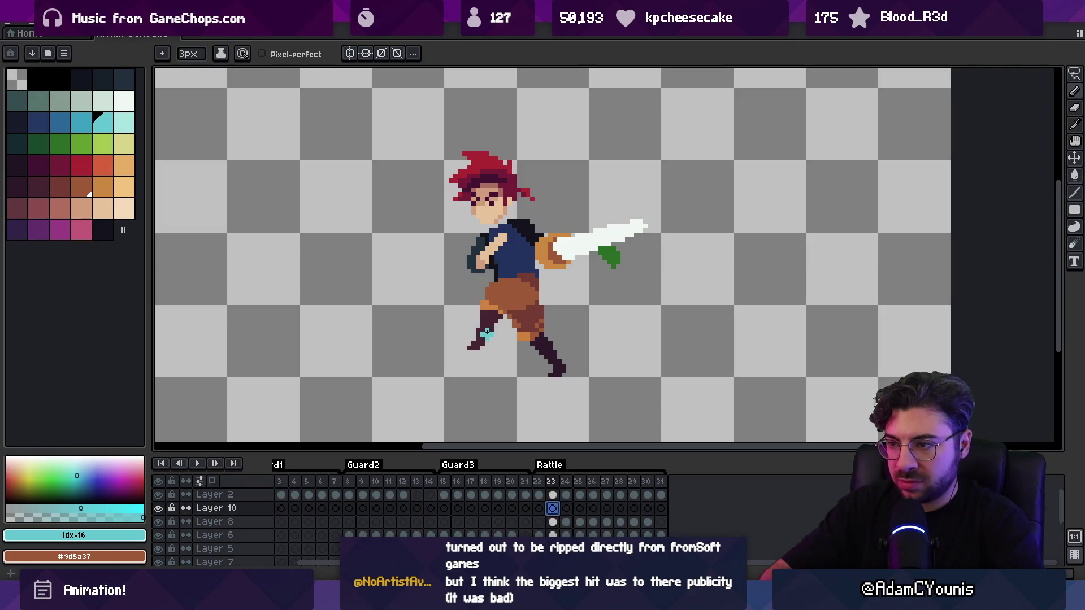
# Paint a green cape stroke behind the swordsman's legs, then step ahead to frame 31
pyautogui.press('Return')
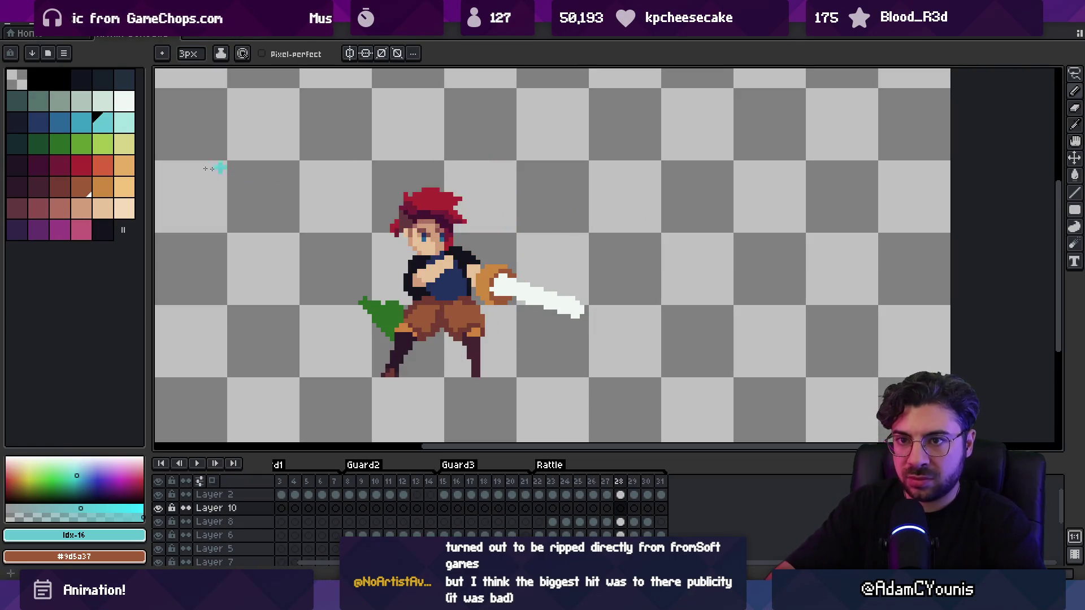
pyautogui.click(81, 144)
pyautogui.moveTo(402, 319); pyautogui.dragTo(400, 287)
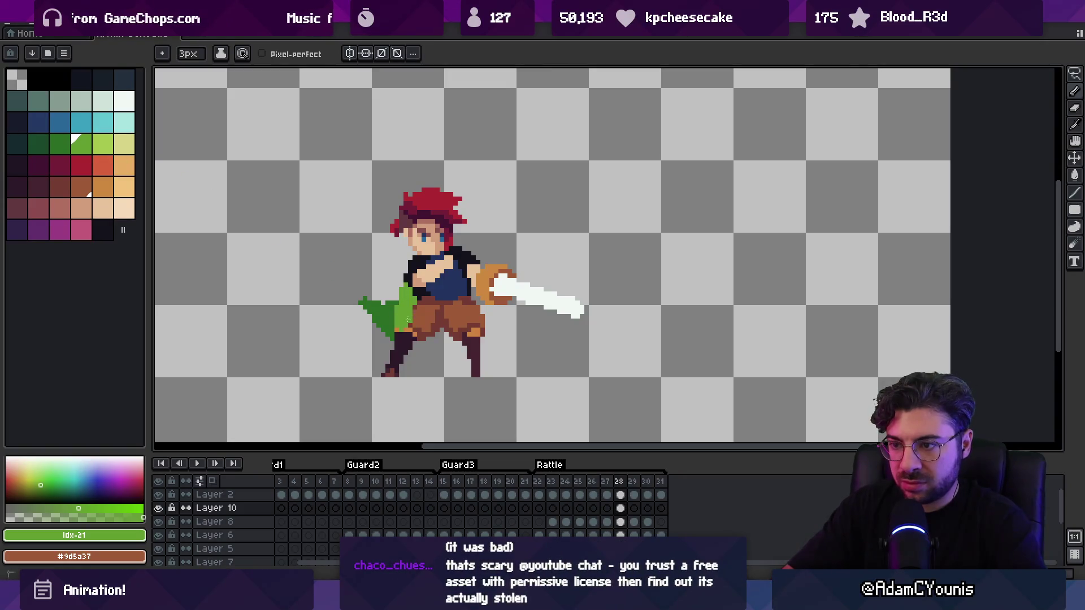
pyautogui.press('Right')
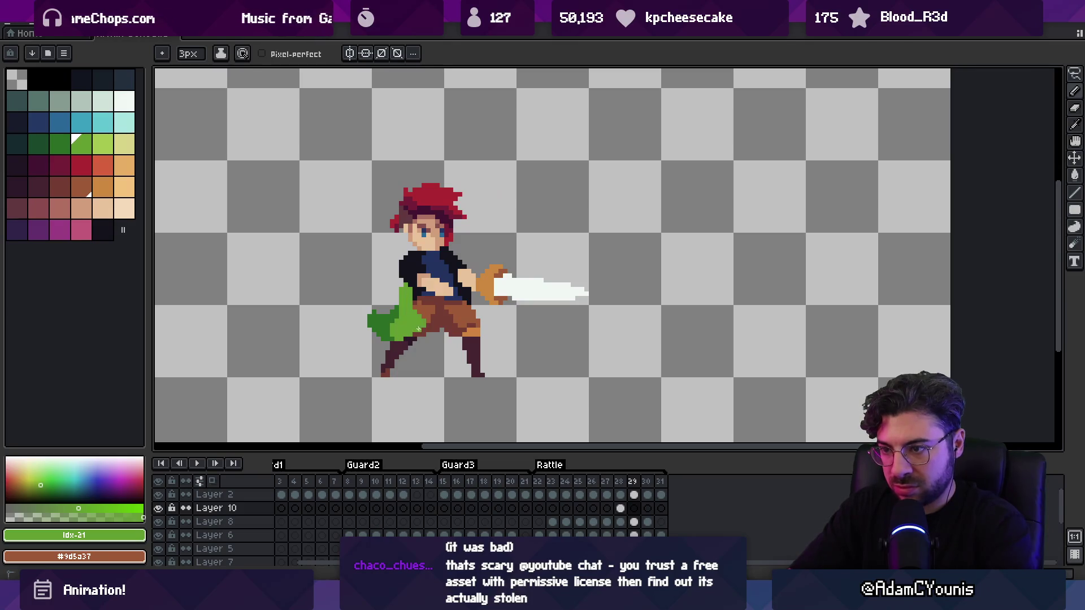
pyautogui.press('Right')
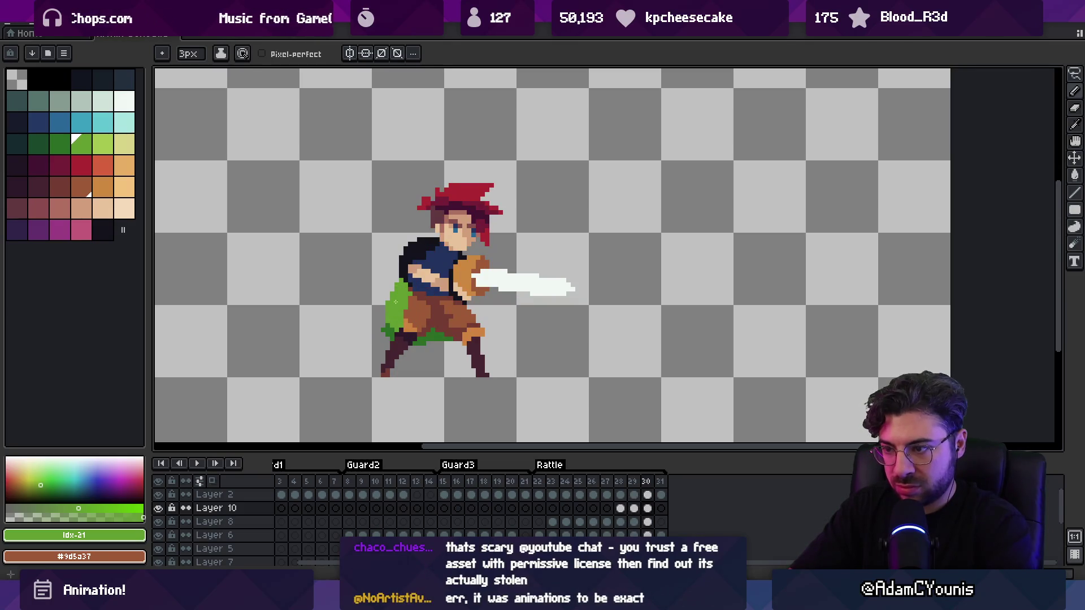
pyautogui.press('Right')
# Replay the attack animation zoomed in, stopping on frame 28
pyautogui.press('Return')
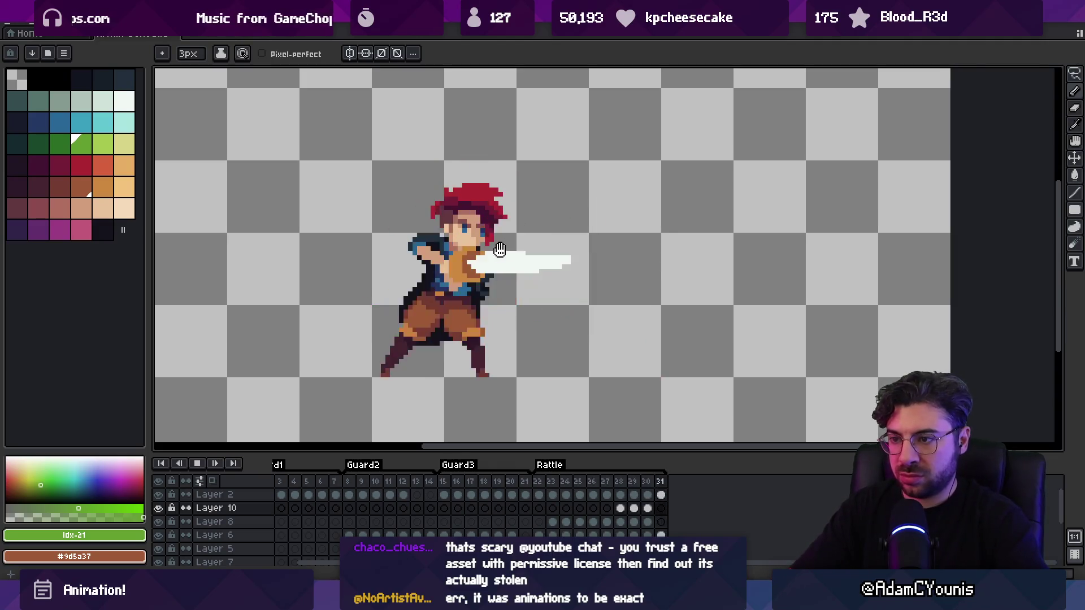
pyautogui.press('z')
pyautogui.scroll(-3, 506, 206)
pyautogui.scroll(2, 506, 208)
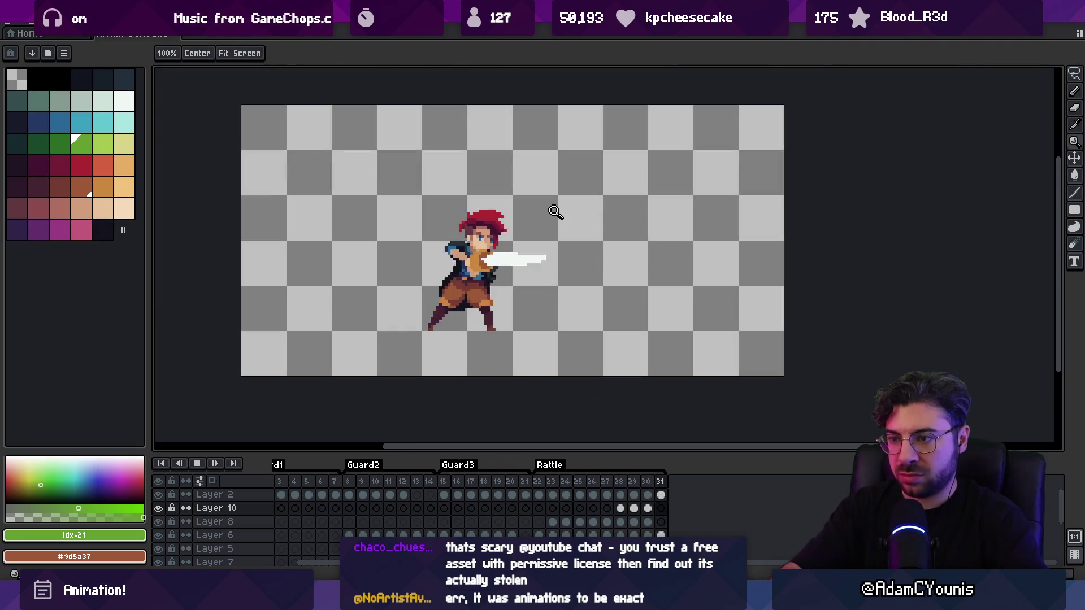
pyautogui.press('Return')
pyautogui.press('Right')
pyautogui.press('Right')
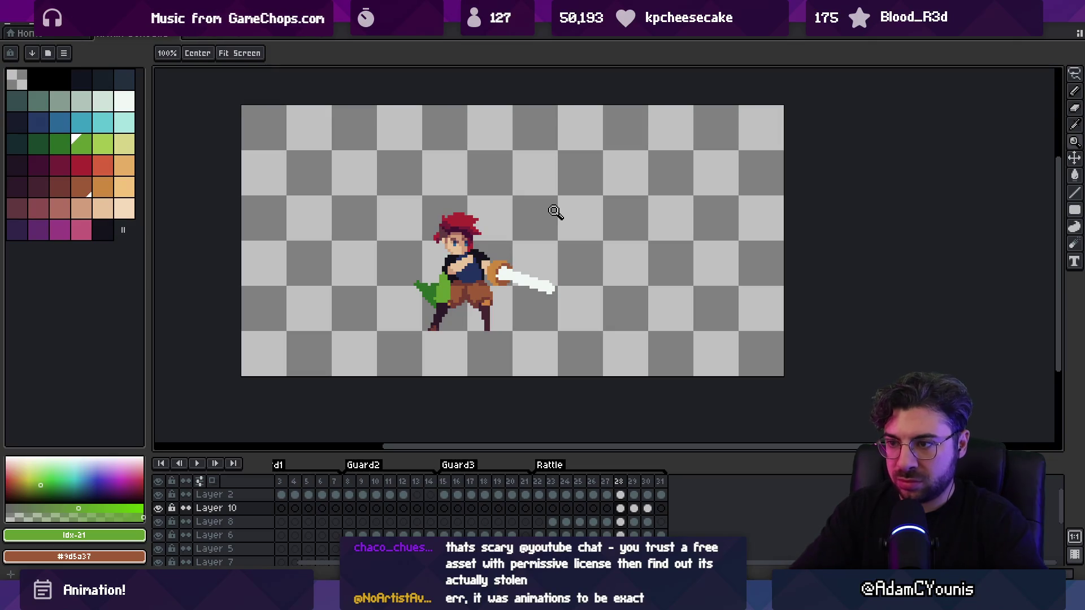
pyautogui.scroll(1, 431, 274)
# Touch up the green cape pixels on frames 28 and 29 with the brush and eraser
pyautogui.press('b')
pyautogui.press('e')
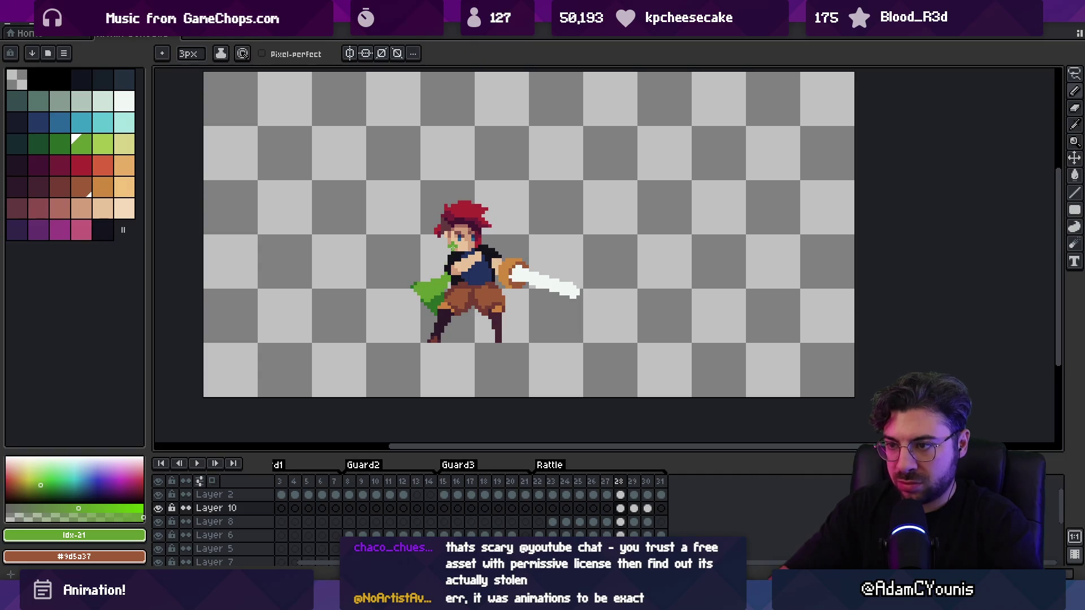
pyautogui.press('Right')
pyautogui.press('b')
pyautogui.press('e')
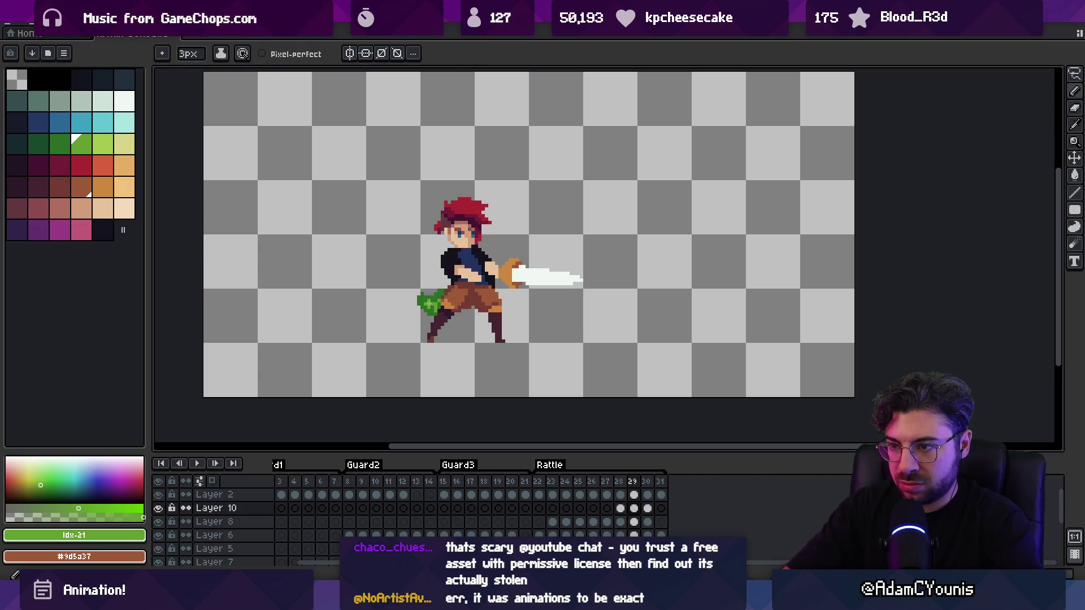
pyautogui.press('b')
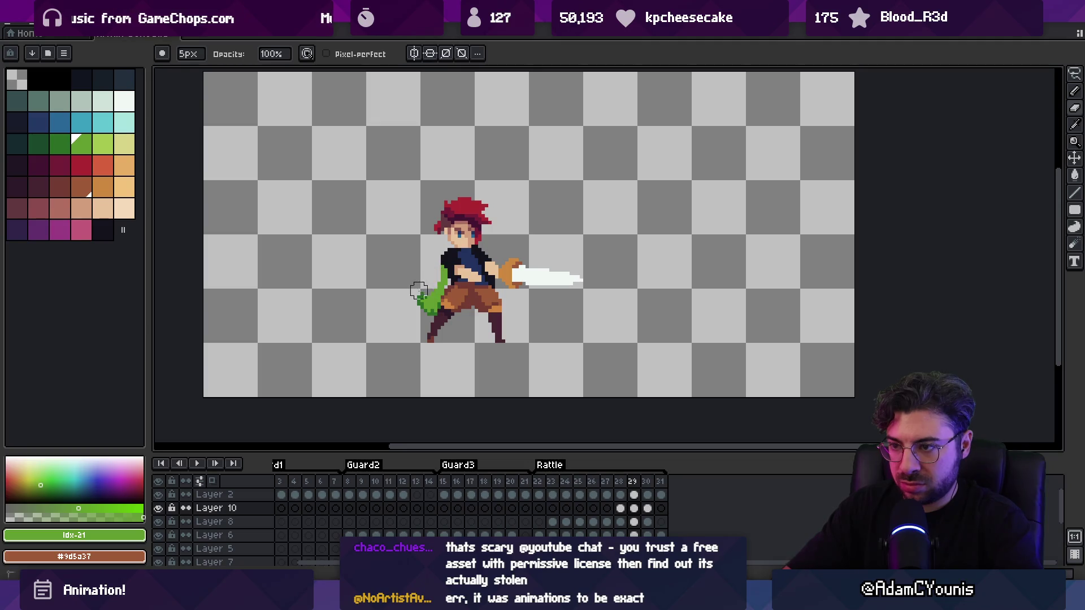
# Replay the animation, then return to frame 23 and sample the dark cape green
pyautogui.press('Return')
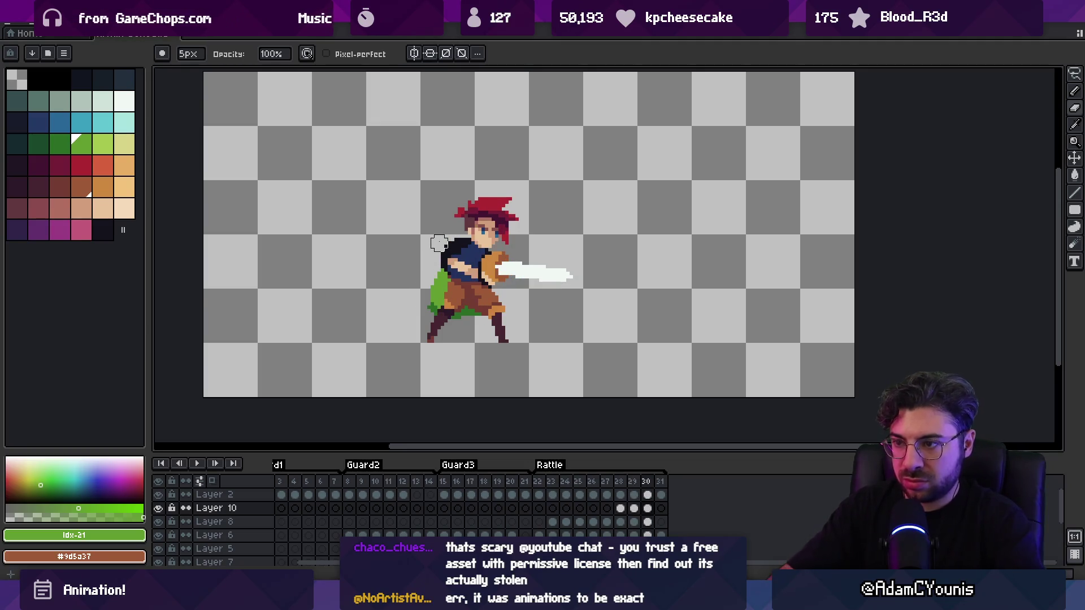
pyautogui.press('z')
pyautogui.scroll(-2, 508, 243)
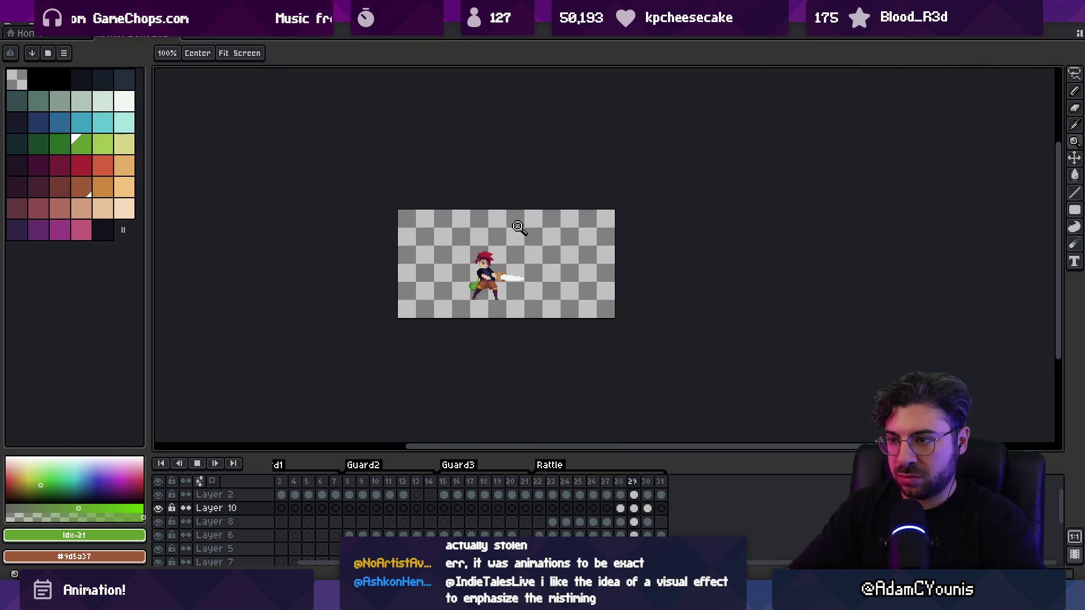
pyautogui.scroll(2, 507, 247)
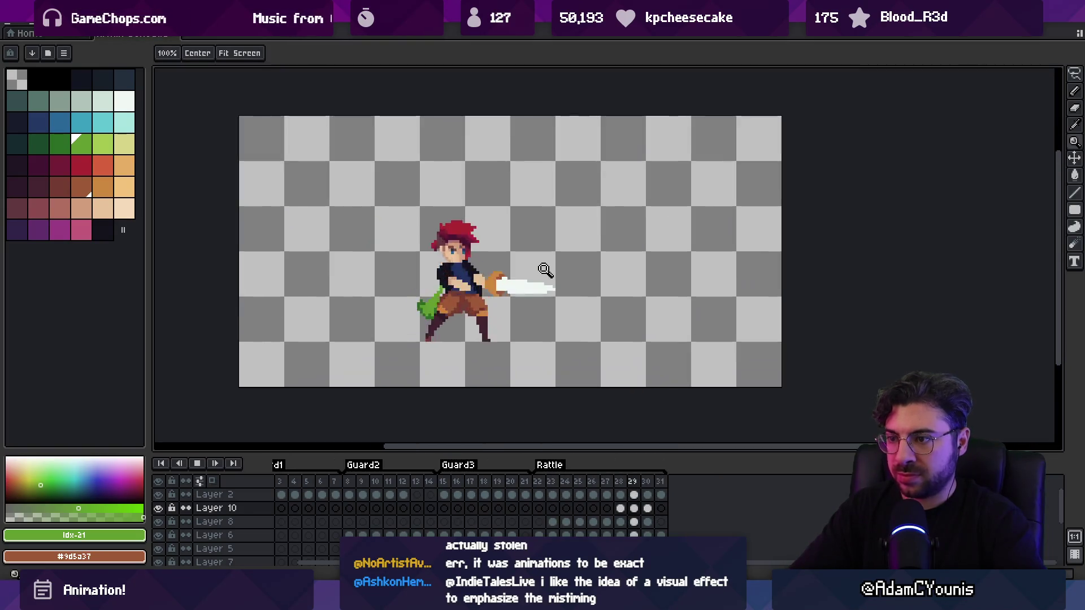
pyautogui.press('Return')
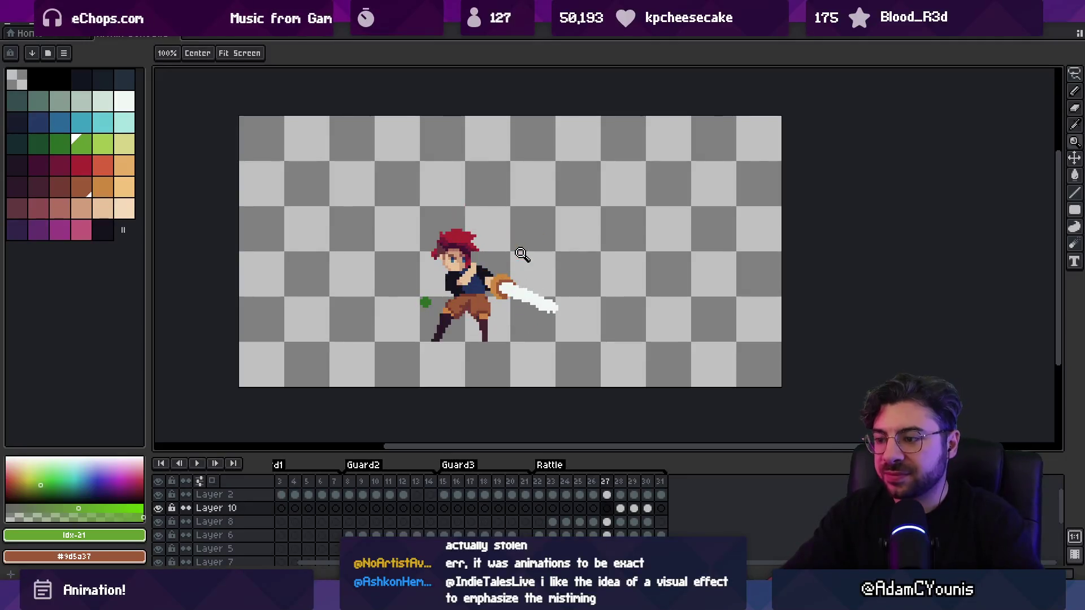
pyautogui.press('Left')
pyautogui.press('Left')
pyautogui.press('Left')
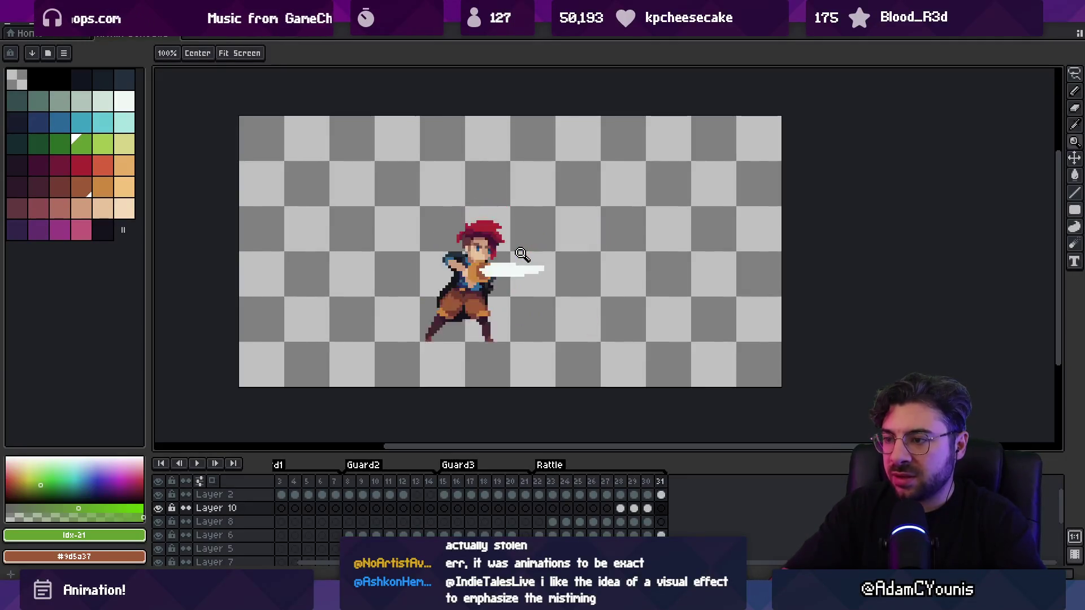
pyautogui.press('b')
pyautogui.keyDown('alt'); pyautogui.click(569, 266); pyautogui.keyUp('alt')
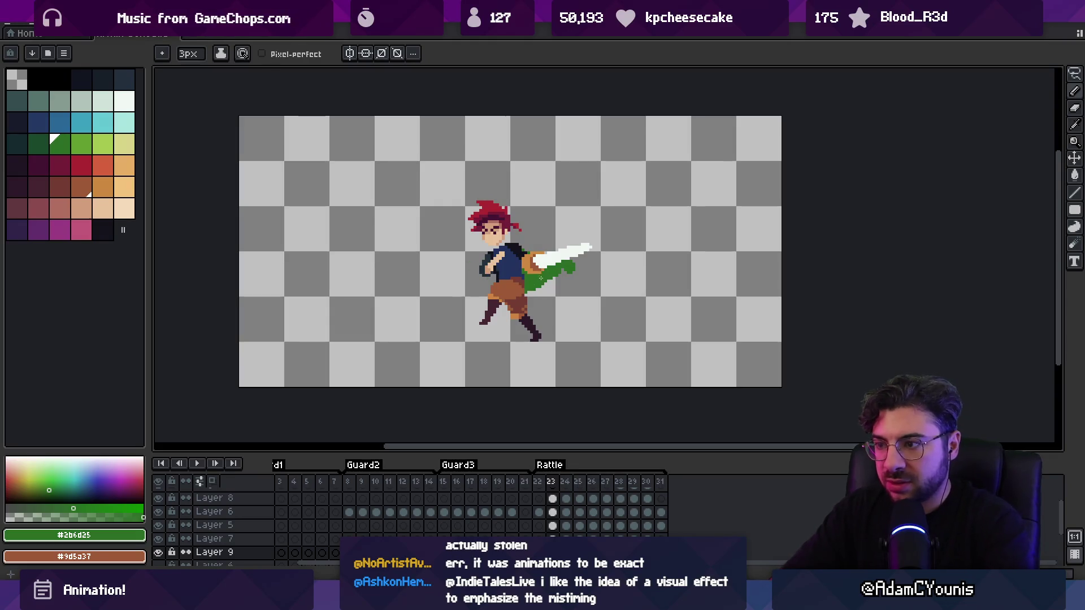
# Add light-green highlights to the cape on frame 24's Layer 10 cel
pyautogui.press('Right')
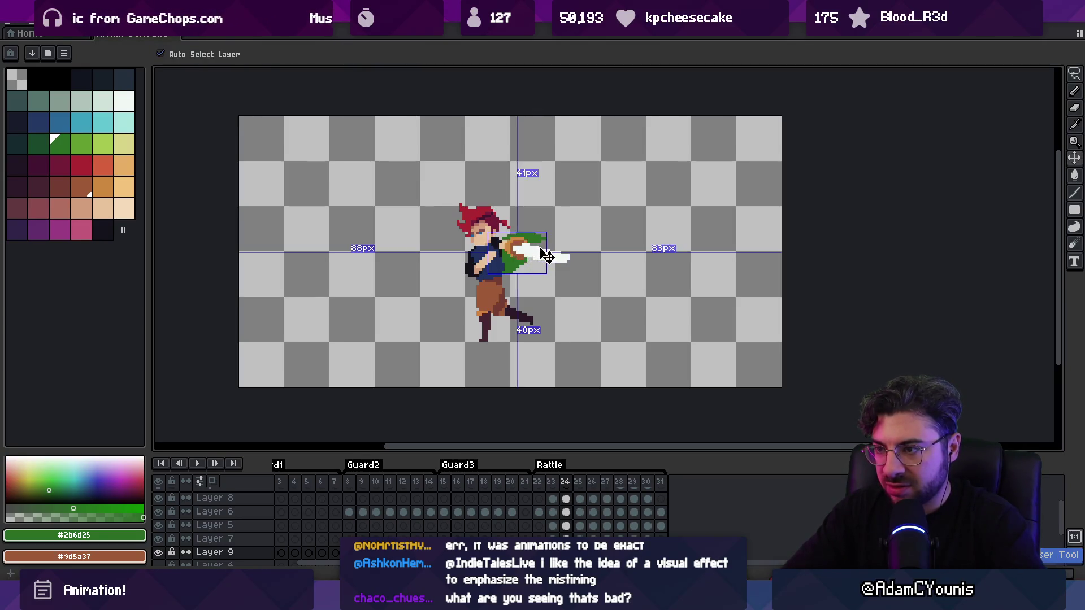
pyautogui.press('Left')
pyautogui.press('Right')
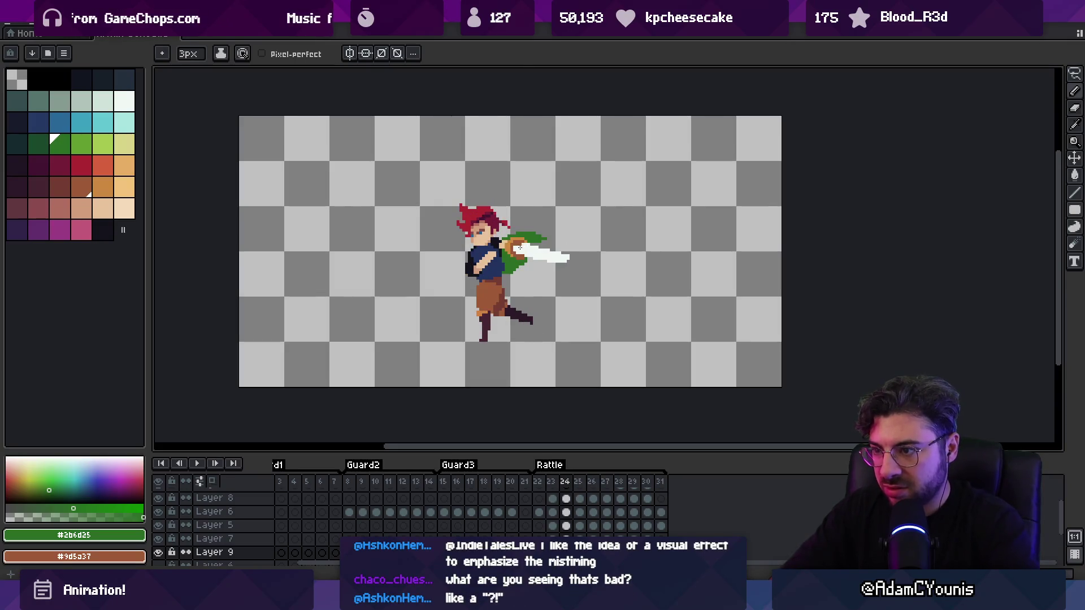
pyautogui.click(86, 145)
pyautogui.scroll(2, 573, 514)
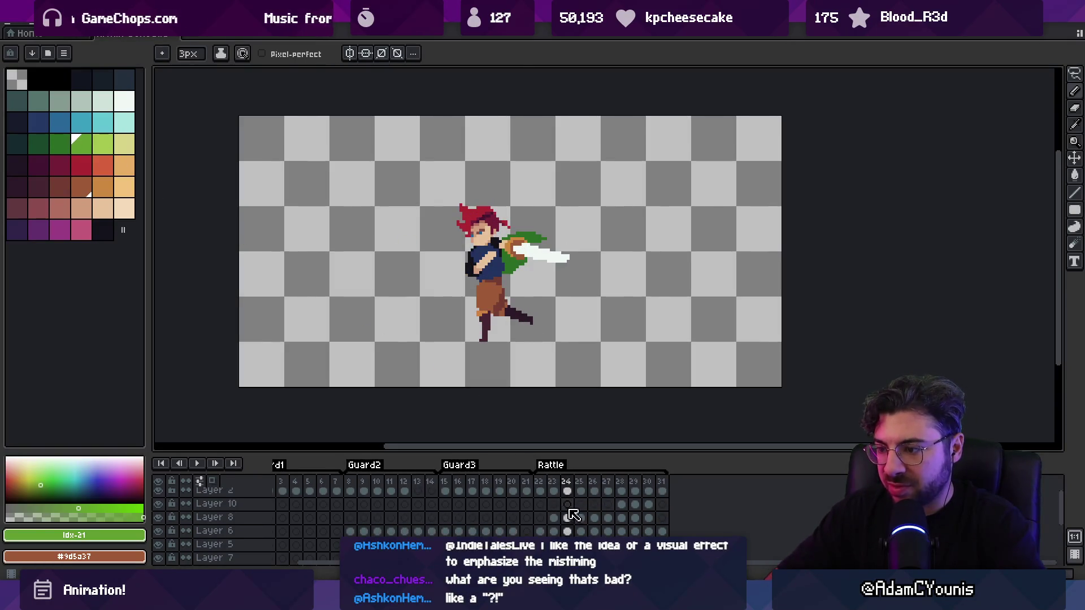
pyautogui.click(567, 504)
pyautogui.moveTo(512, 242); pyautogui.dragTo(547, 243)
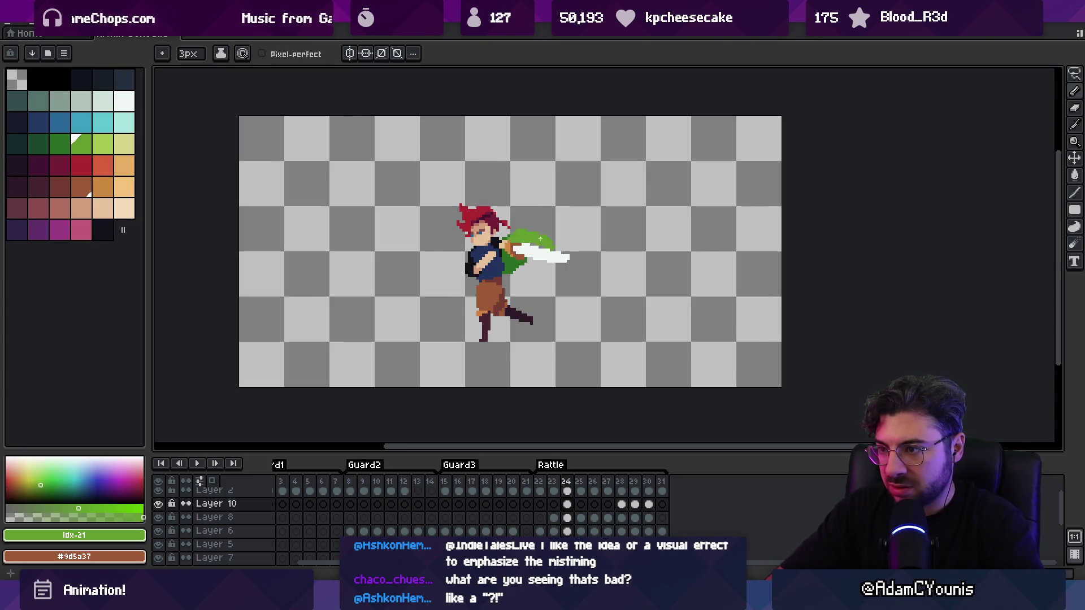
# Move Layer 10 beneath Layer 6, then advance to frame 25
pyautogui.click(221, 503)
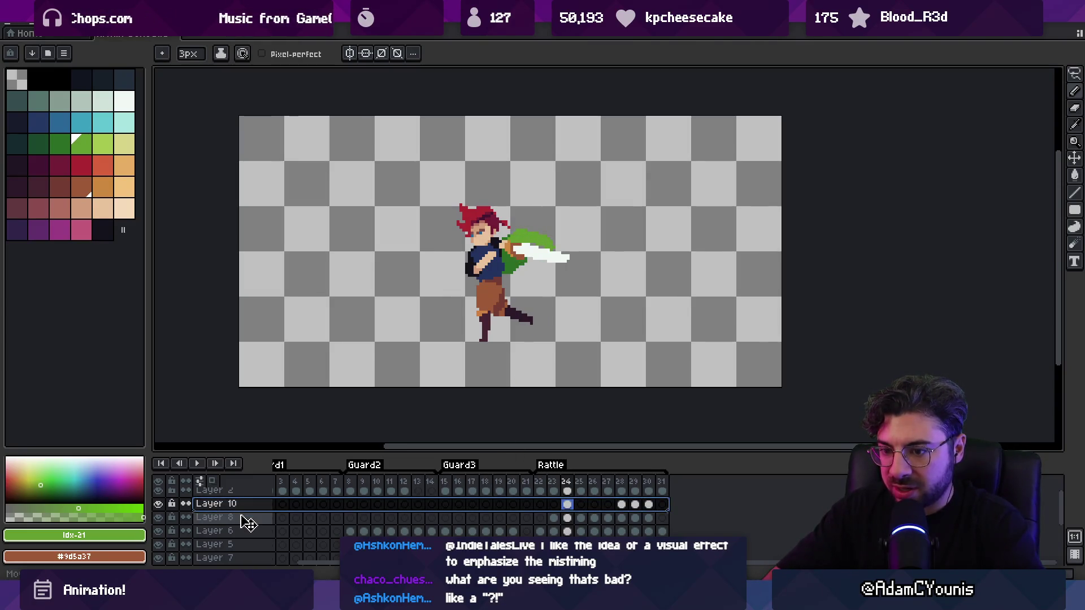
pyautogui.moveTo(247, 530); pyautogui.dragTo(243, 534)
pyautogui.press('b')
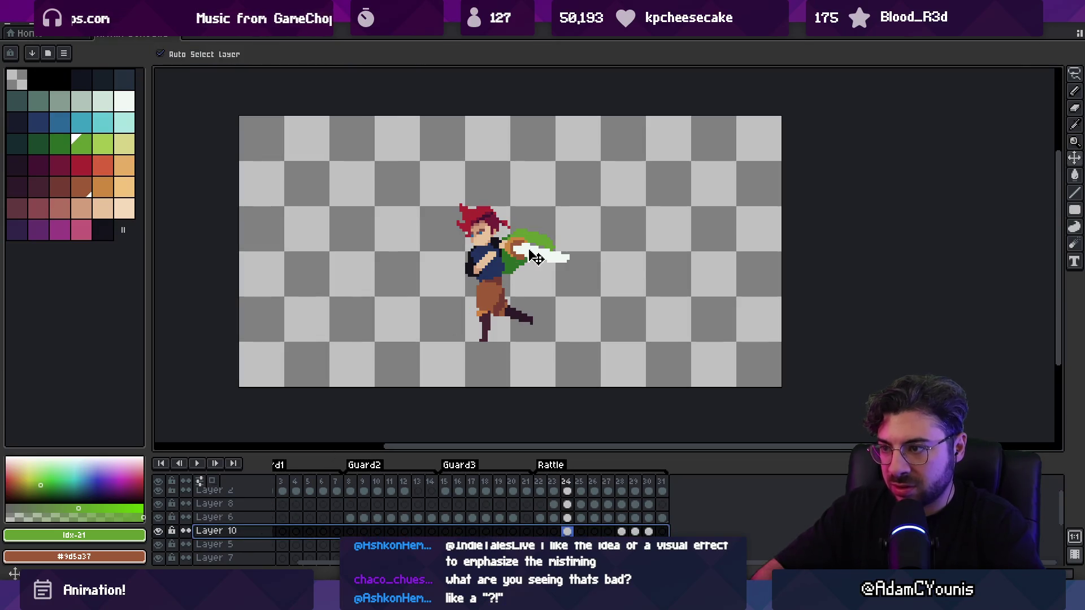
pyautogui.press('Right')
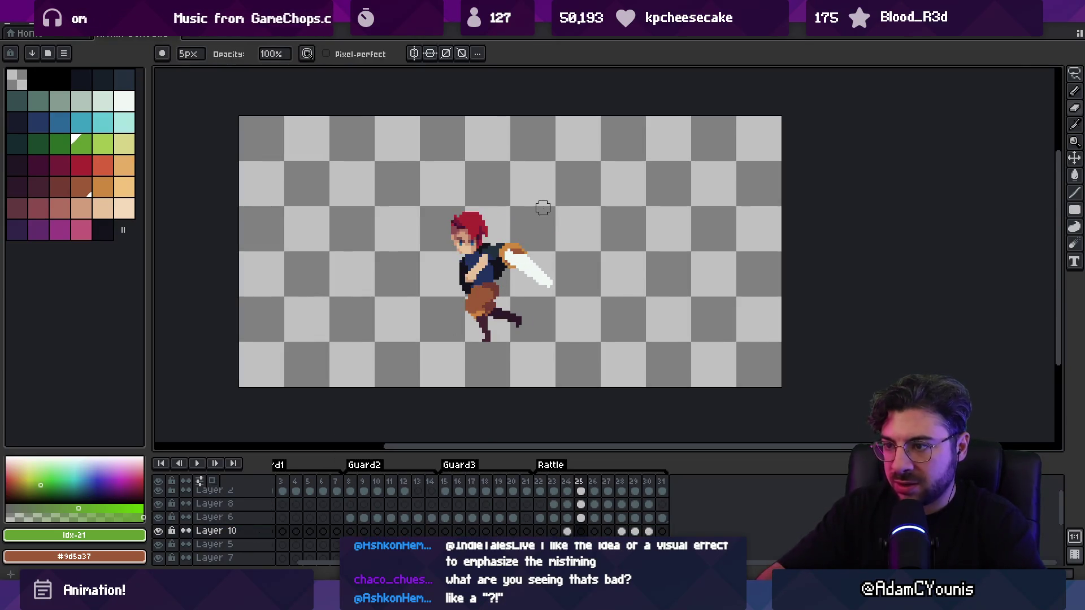
pyautogui.press('b')
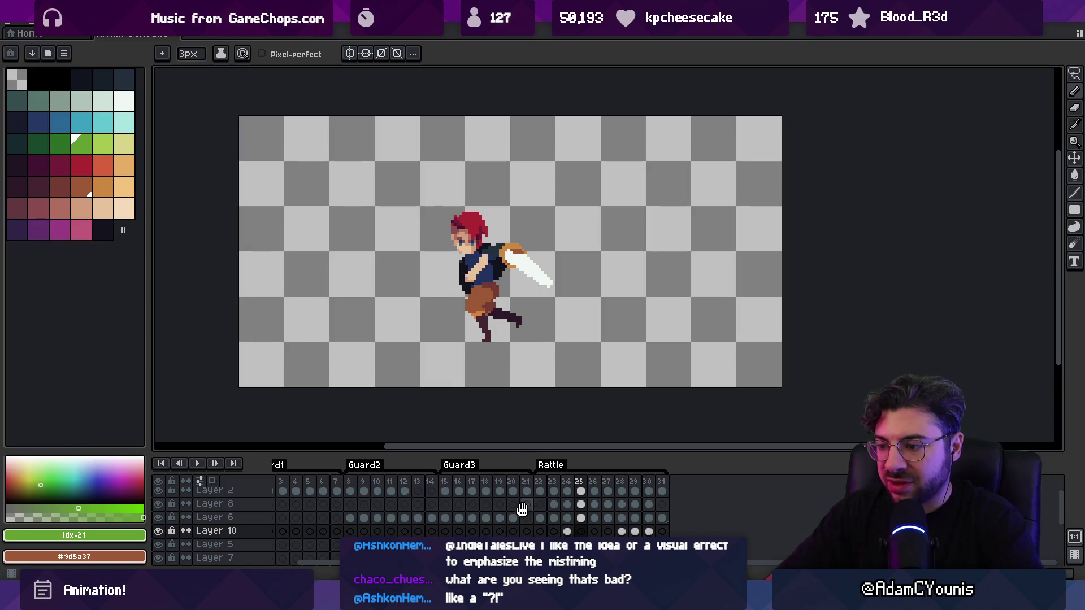
# Pencil the dark green cape behind the back on frame 25 and extend it downward on frame 26
pyautogui.scroll(-3, 526, 509)
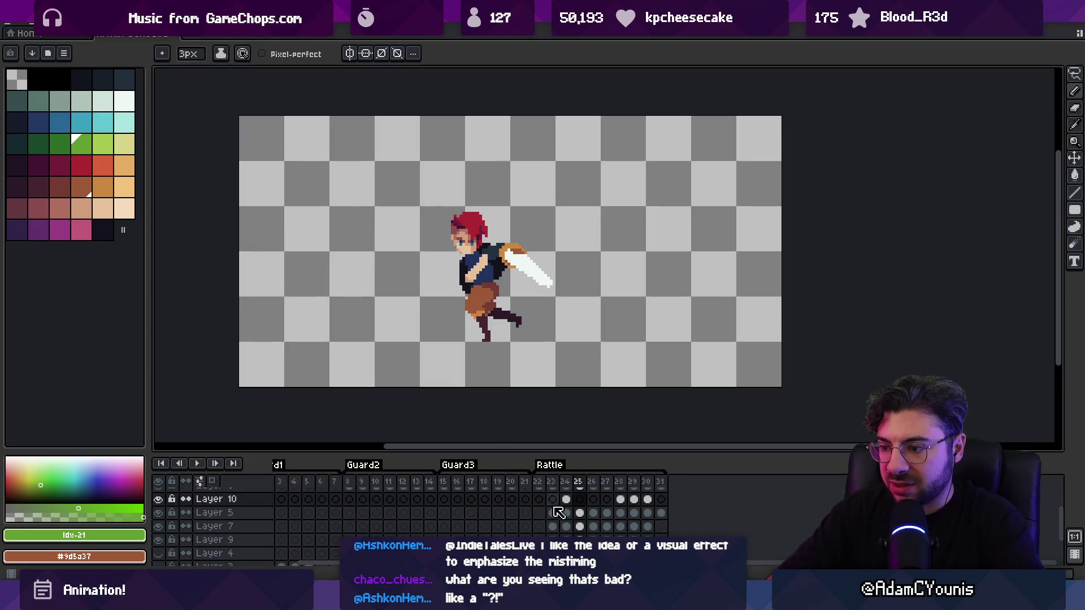
pyautogui.scroll(-1, 526, 520)
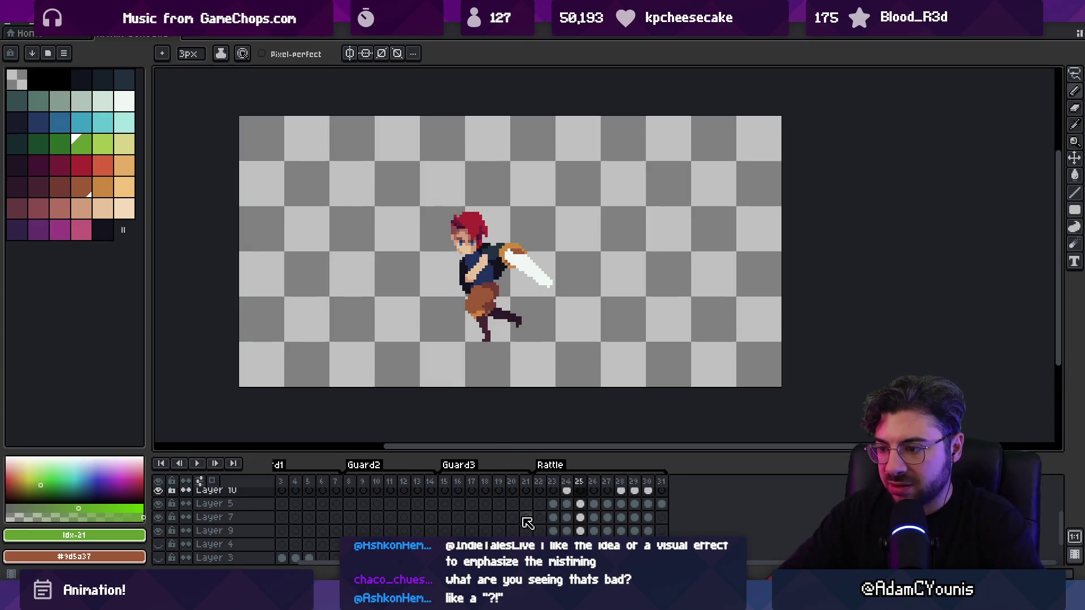
pyautogui.click(592, 482)
pyautogui.keyDown('alt'); pyautogui.click(452, 305); pyautogui.keyUp('alt')
pyautogui.press('Return')
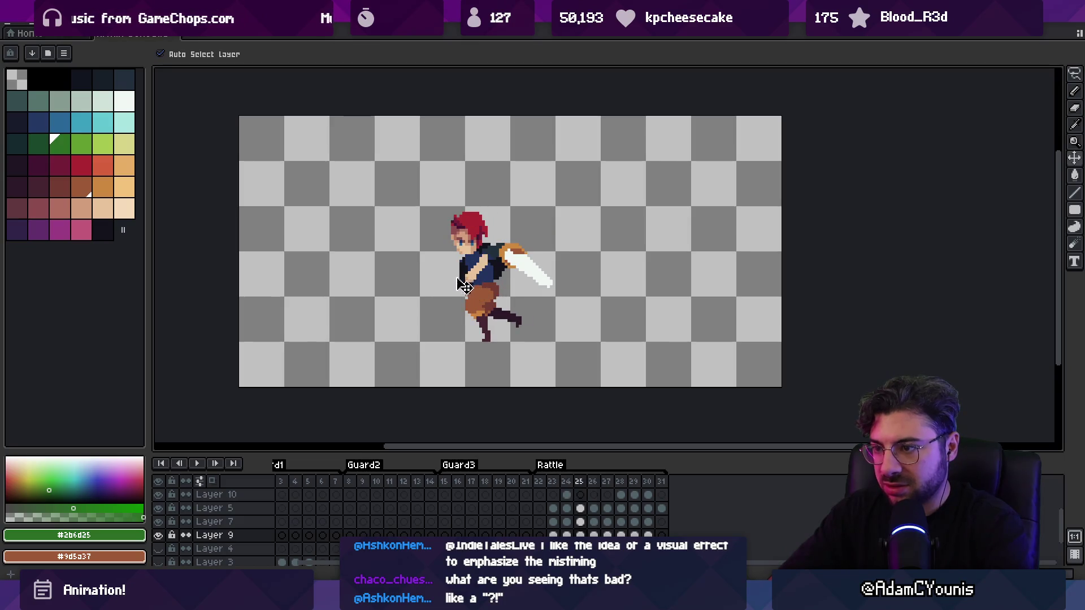
pyautogui.press('b')
pyautogui.moveTo(463, 266); pyautogui.dragTo(463, 285)
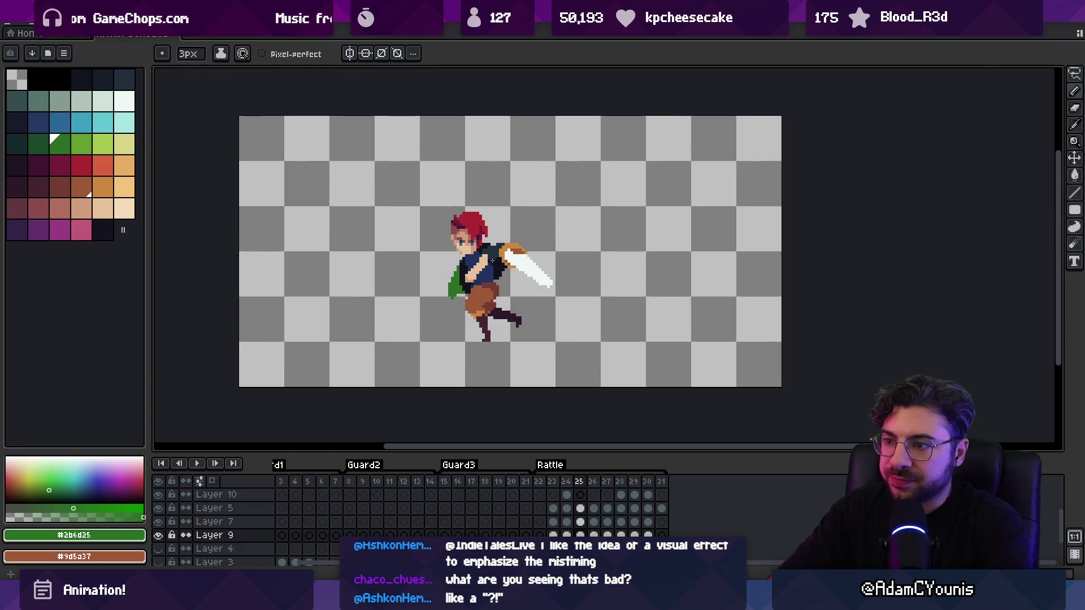
pyautogui.press('Right')
pyautogui.moveTo(453, 280); pyautogui.dragTo(443, 309)
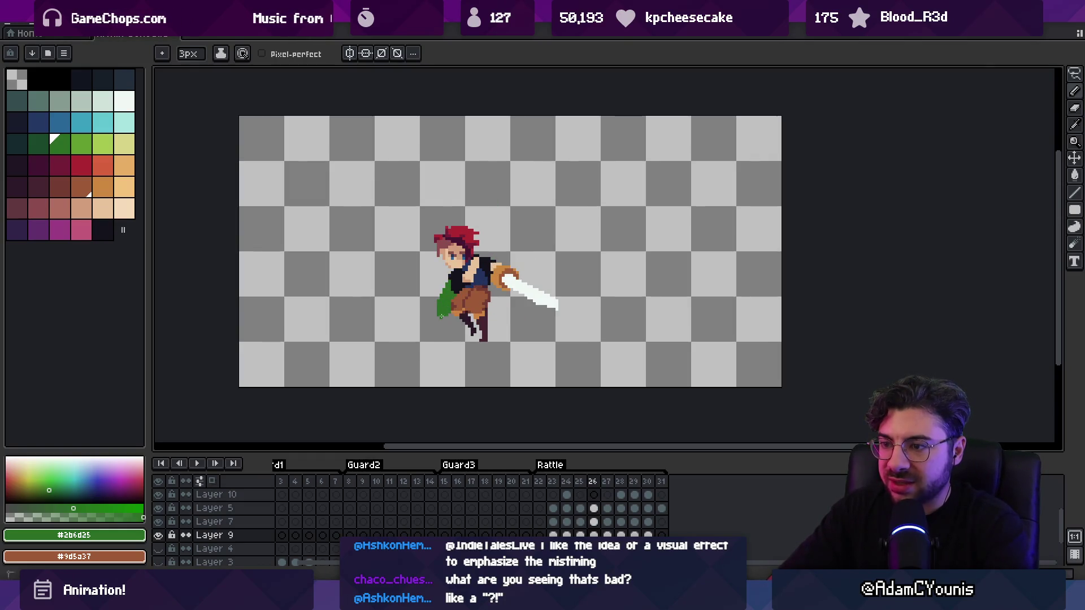
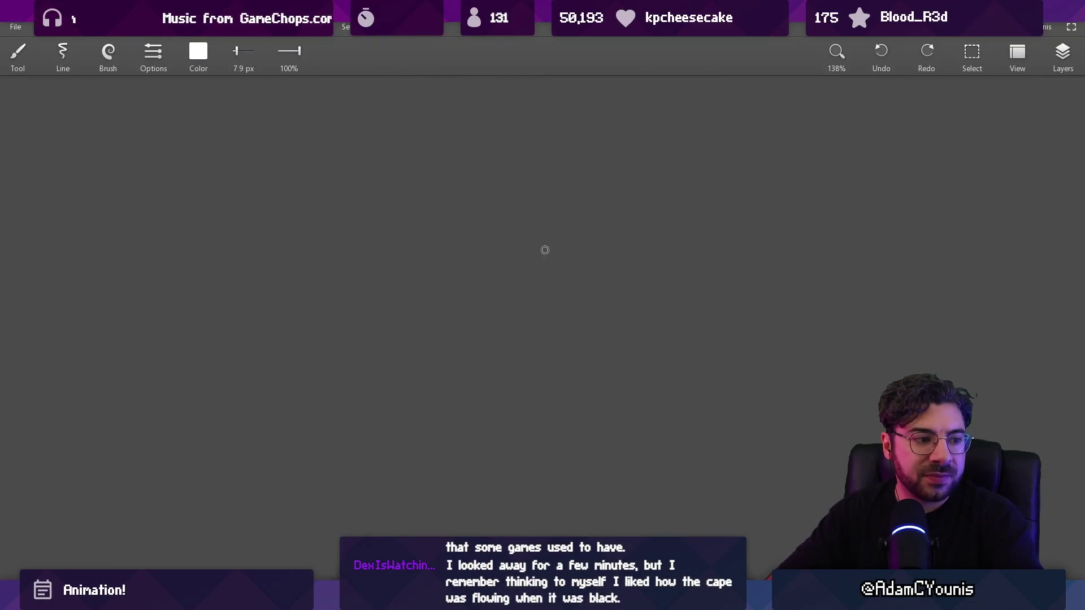
# Enlarge the brush to 18 px and place two white dots, one upper and one lower right
pyautogui.press(']')
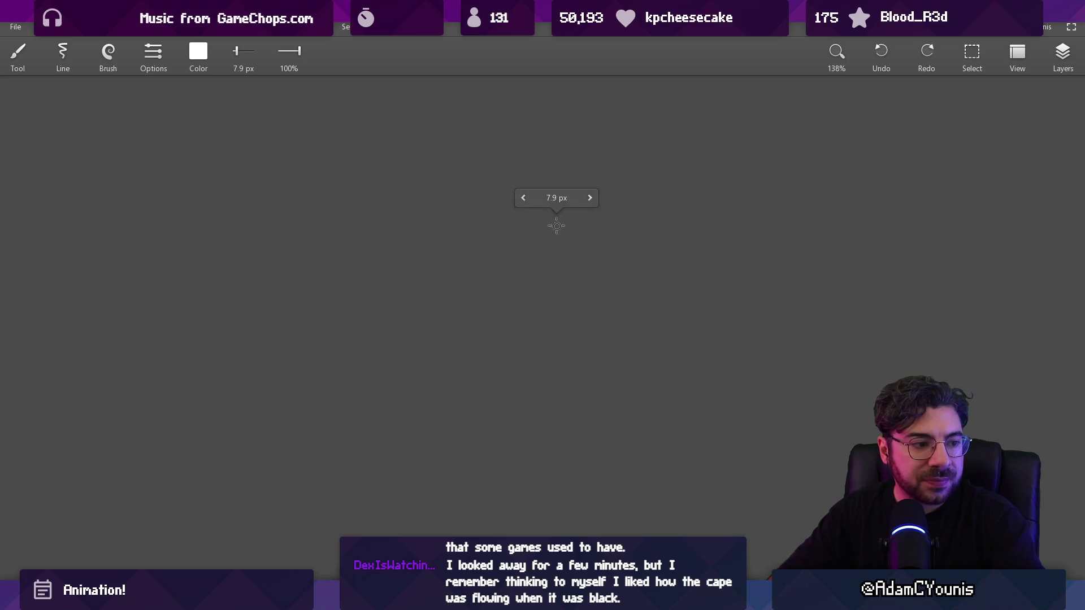
pyautogui.click(558, 223)
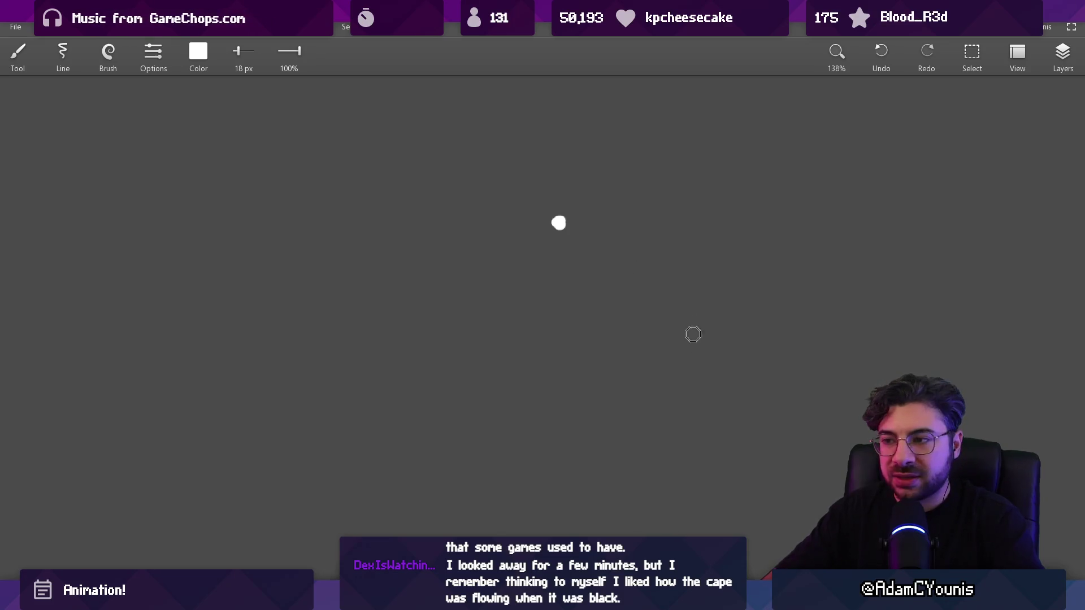
pyautogui.hotkey('ctrl', 'z')
pyautogui.click(592, 233)
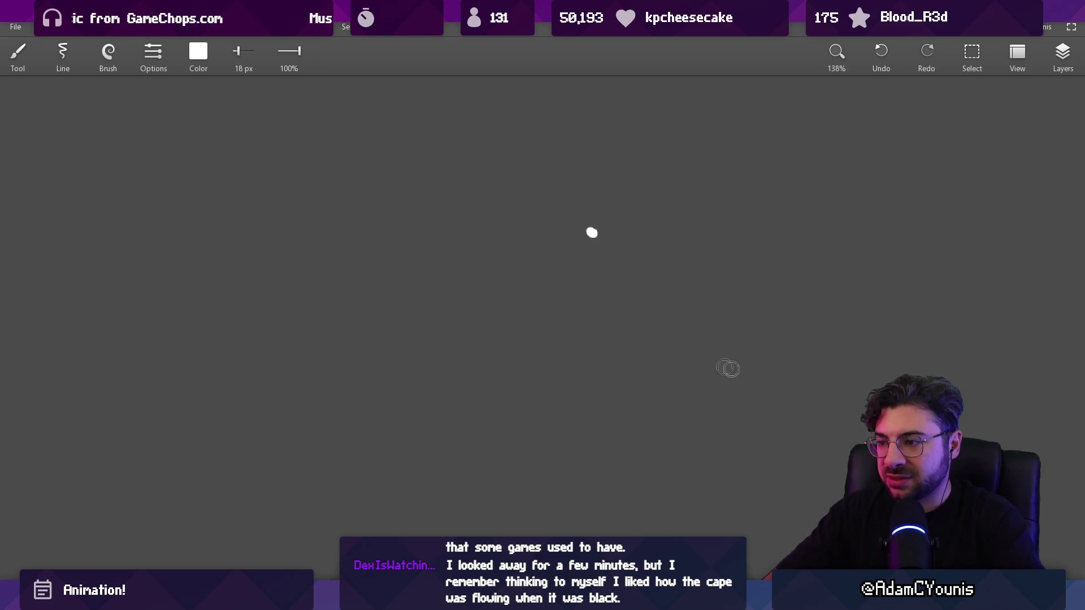
pyautogui.click(758, 352)
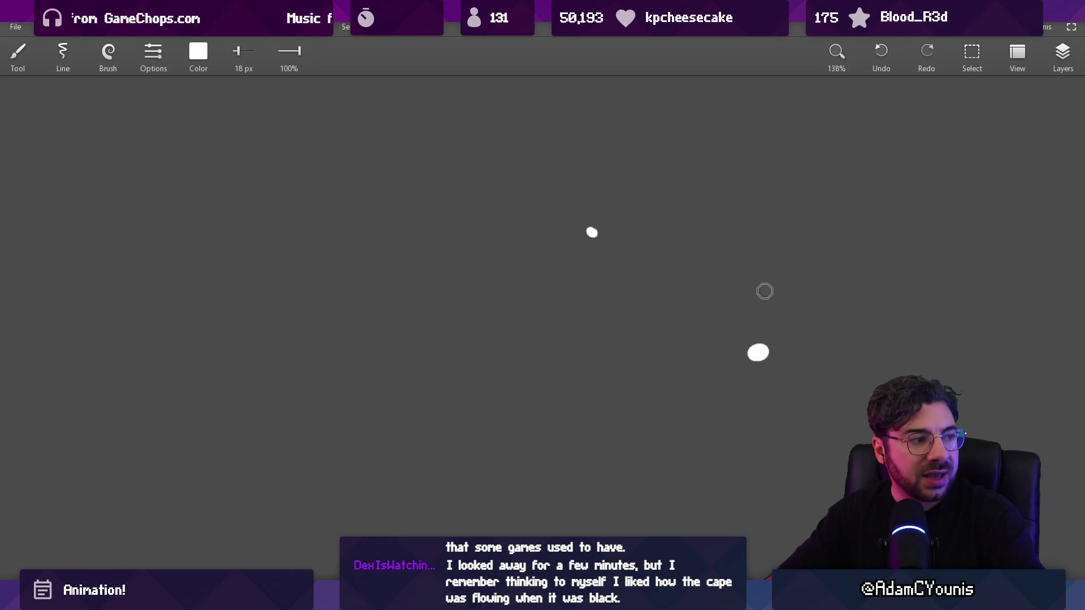
# Draw a long arc between the two dots and add a dot at the lower left
pyautogui.moveTo(779, 312)
pyautogui.mouseDown()
pyautogui.moveTo(441, 234)
pyautogui.moveTo(415, 269)
pyautogui.mouseUp()
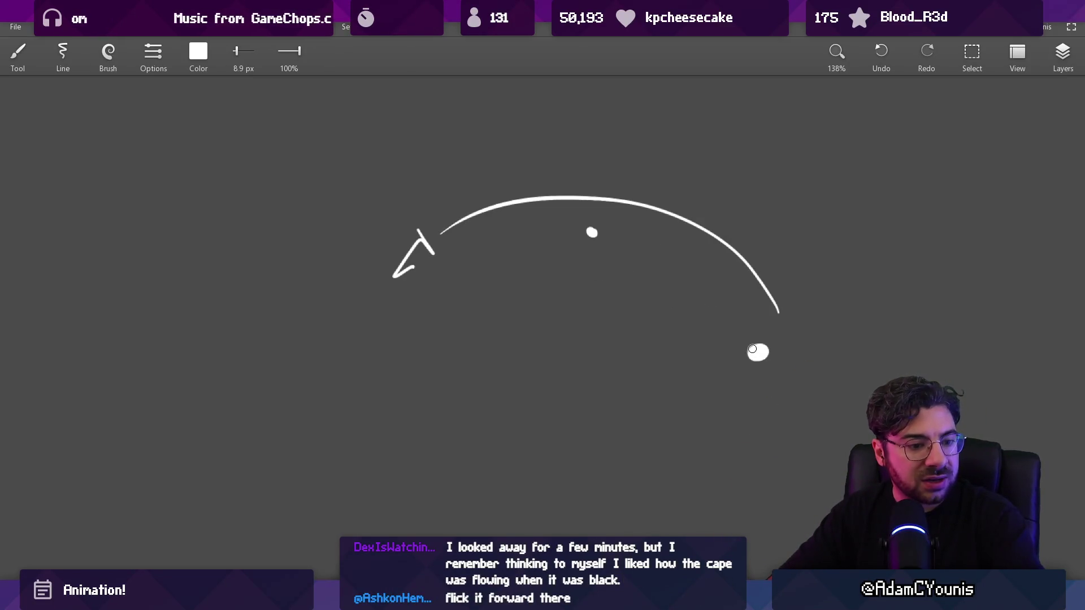
pyautogui.moveTo(783, 330)
pyautogui.mouseDown()
pyautogui.moveTo(569, 182)
pyautogui.moveTo(308, 395)
pyautogui.moveTo(410, 290)
pyautogui.moveTo(438, 295)
pyautogui.mouseUp()
pyautogui.hotkey('ctrl', 'z')
pyautogui.click(292, 428)
# Mark small triangles along a dotted trail on the arc path
pyautogui.press('e')
pyautogui.click(592, 232)
pyautogui.press('b')
pyautogui.moveTo(586, 238); pyautogui.dragTo(609, 234)
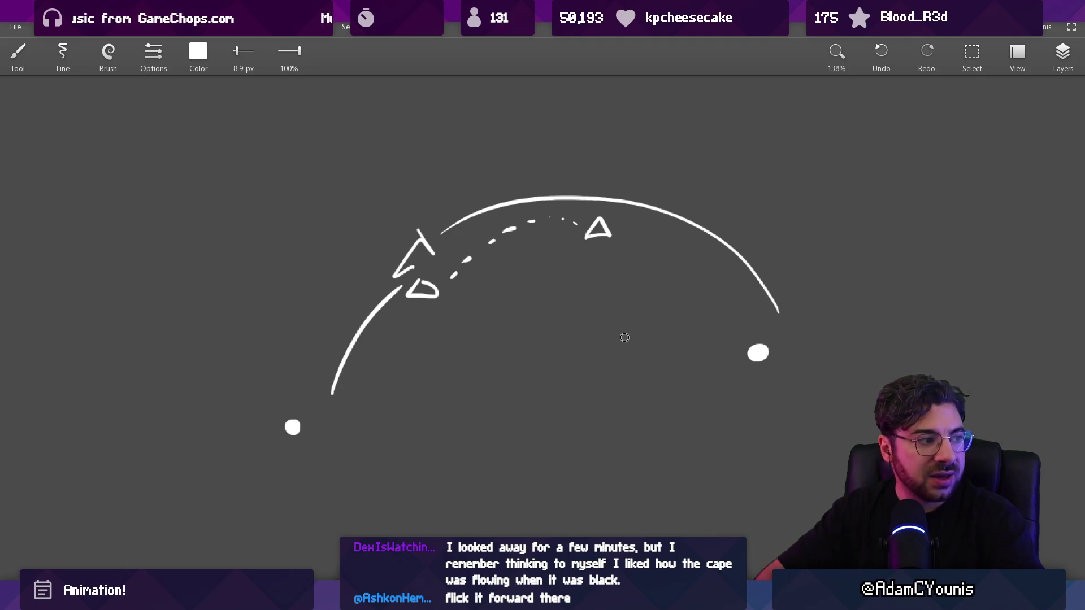
pyautogui.moveTo(455, 358); pyautogui.dragTo(398, 339)
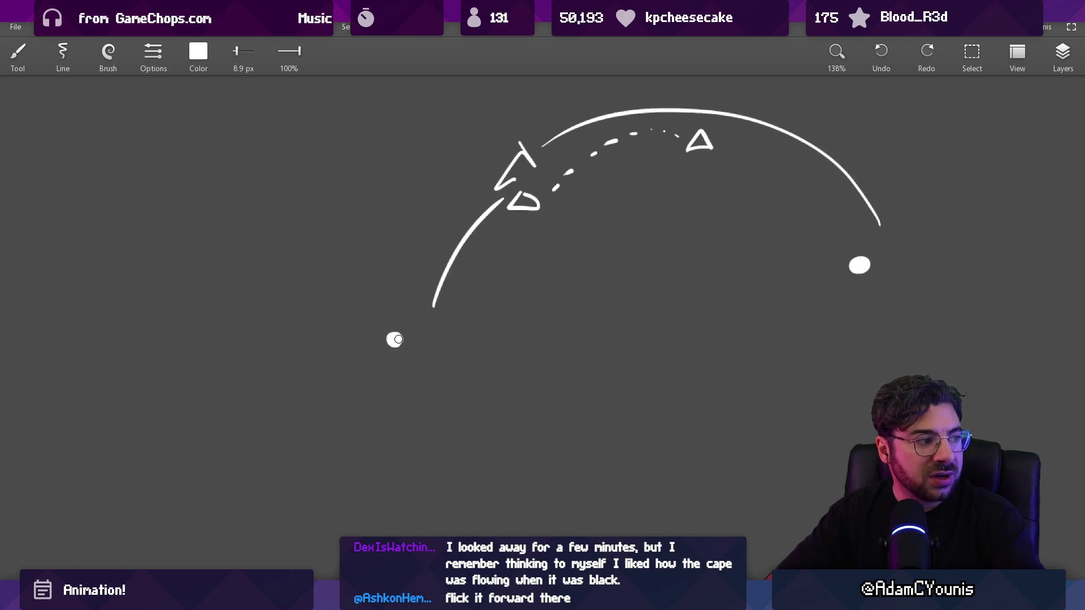
pyautogui.moveTo(479, 295); pyautogui.dragTo(464, 369)
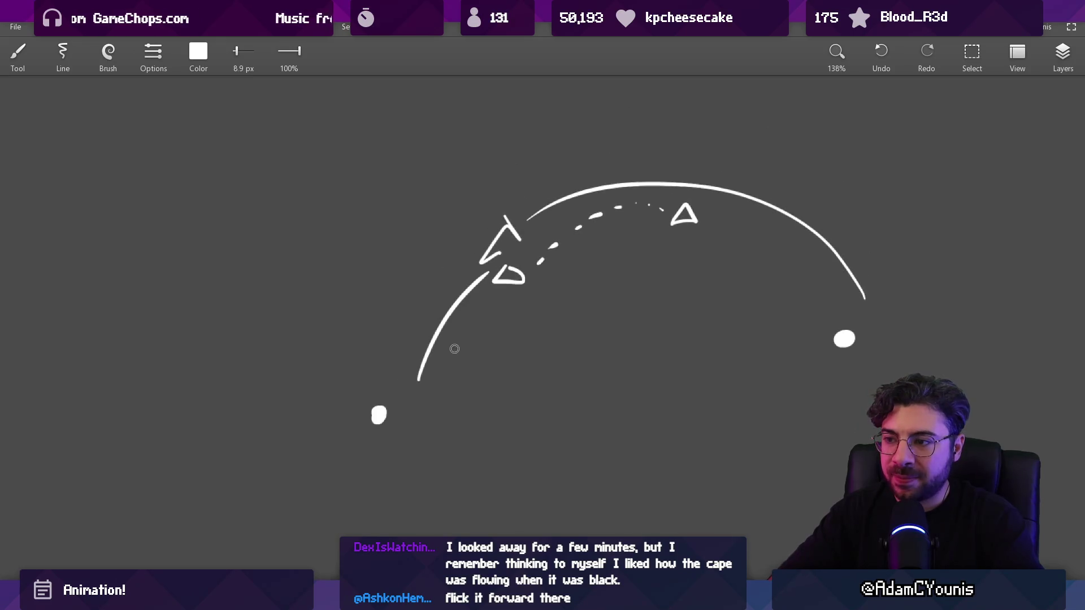
pyautogui.press('e')
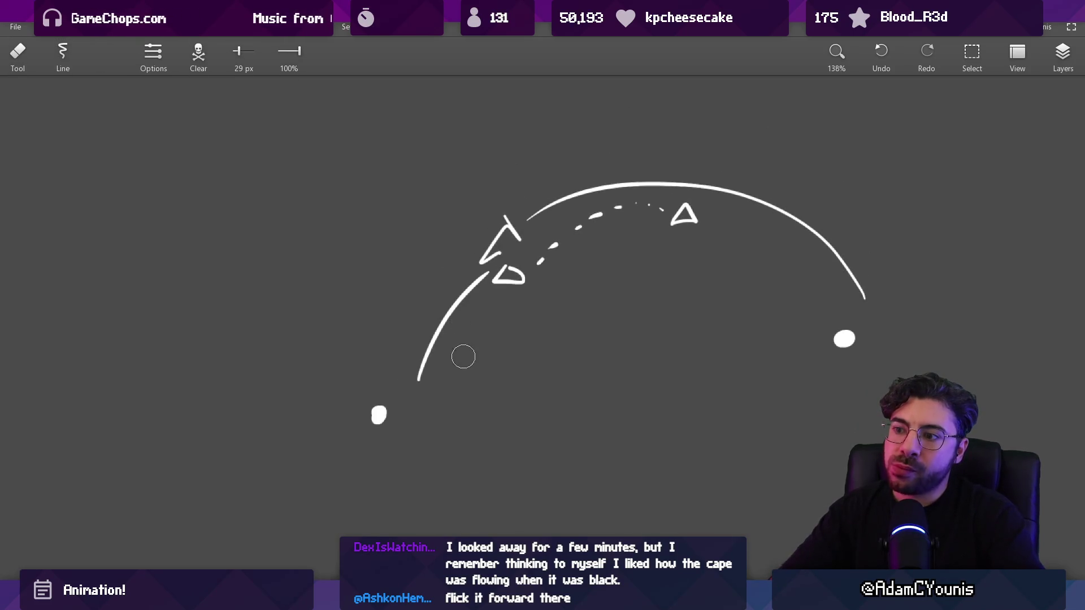
# Erase the lower-left curve and repaint the end dot larger with a 24 px brush
pyautogui.moveTo(481, 281)
pyautogui.mouseDown()
pyautogui.moveTo(405, 388)
pyautogui.moveTo(484, 298)
pyautogui.mouseUp()
pyautogui.press('b')
pyautogui.scroll(-3, 501, 278)
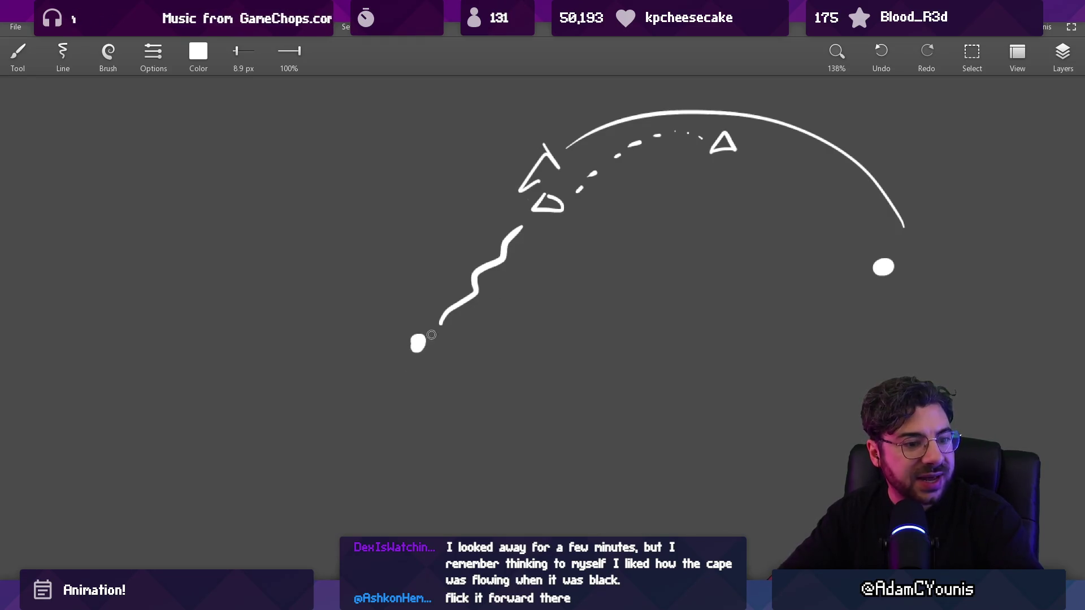
pyautogui.press('e')
pyautogui.click(414, 345)
pyautogui.press('b')
pyautogui.click(419, 346)
pyautogui.press(']')
pyautogui.click(420, 347)
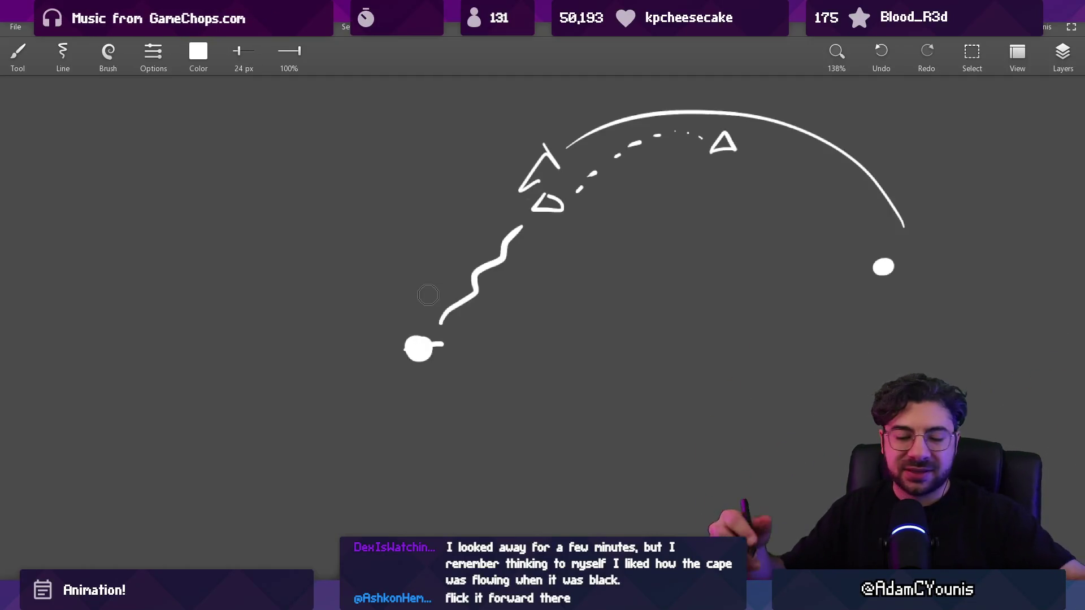
# Zoom out and start a new dot-and-curve figure on the left, discarding the loop stroke
pyautogui.moveTo(399, 271)
pyautogui.mouseDown()
pyautogui.moveTo(441, 235)
pyautogui.moveTo(449, 329)
pyautogui.moveTo(392, 160)
pyautogui.moveTo(368, 177)
pyautogui.moveTo(418, 293)
pyautogui.moveTo(314, 311)
pyautogui.mouseUp()
pyautogui.click(348, 184)
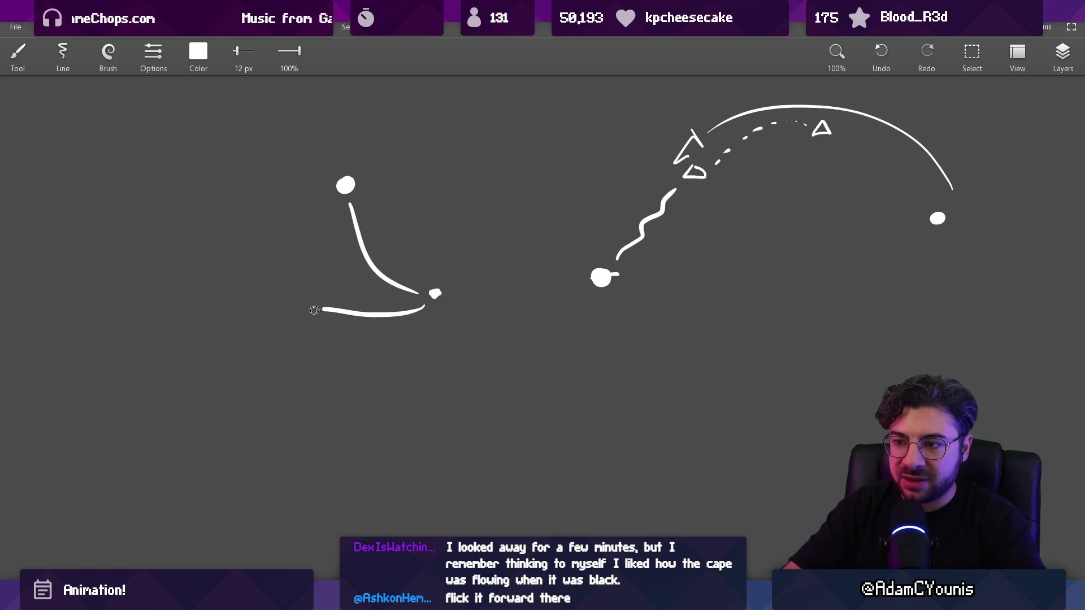
pyautogui.moveTo(423, 326)
pyautogui.mouseDown()
pyautogui.moveTo(220, 277)
pyautogui.moveTo(441, 305)
pyautogui.moveTo(362, 334)
pyautogui.mouseUp()
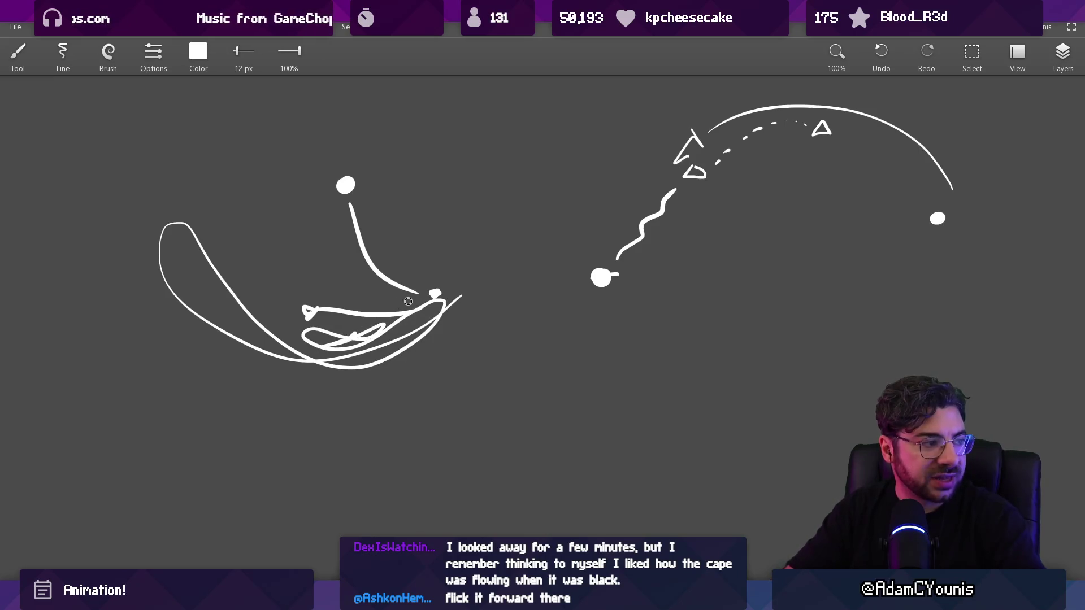
pyautogui.hotkey('ctrl', 'z')
pyautogui.moveTo(552, 325); pyautogui.dragTo(412, 152)
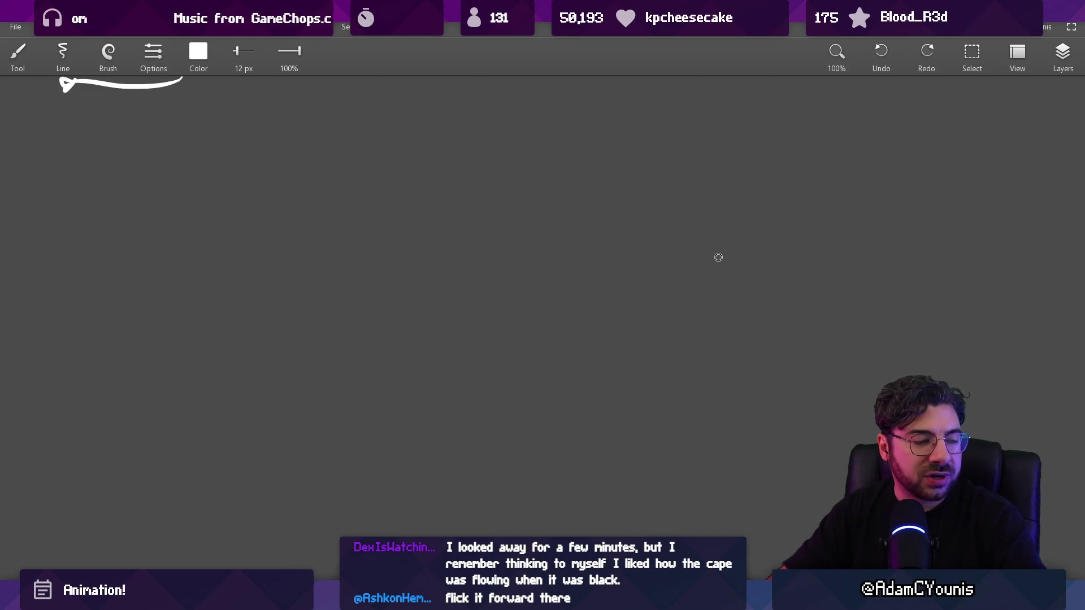
# Draw a large arc ending in an arrowhead, with a thick bar across its right end
pyautogui.moveTo(797, 300)
pyautogui.mouseDown()
pyautogui.moveTo(757, 194)
pyautogui.moveTo(530, 308)
pyautogui.mouseUp()
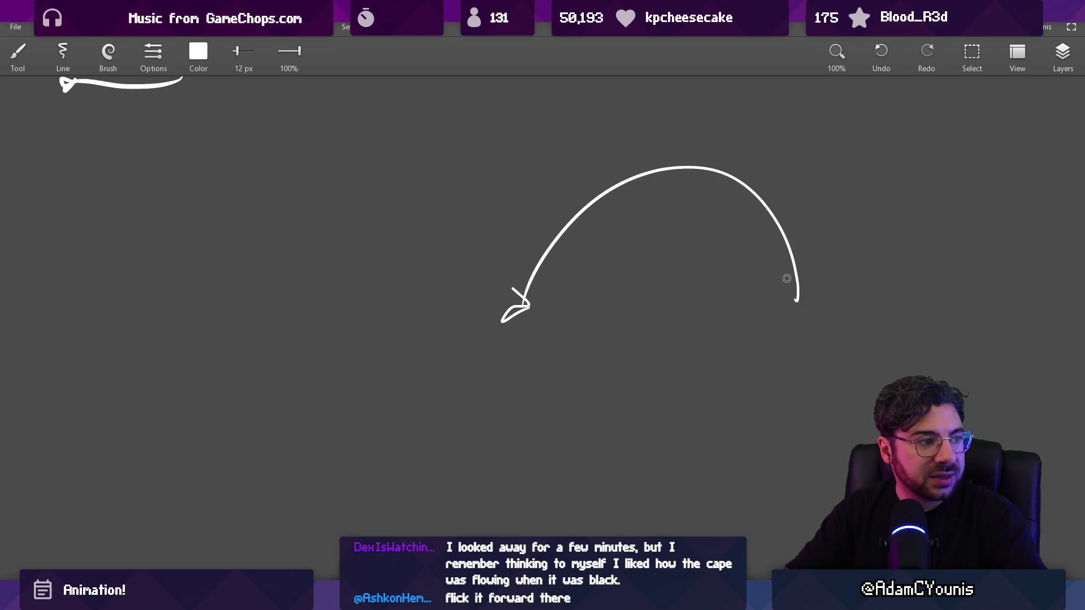
pyautogui.moveTo(757, 254); pyautogui.dragTo(783, 316)
pyautogui.hotkey('ctrl', 'z')
pyautogui.moveTo(748, 249)
pyautogui.mouseDown()
pyautogui.moveTo(814, 222)
pyautogui.moveTo(784, 337)
pyautogui.mouseUp()
# Sketch the right cape's side lines, bottom edge and two inner fold lines
pyautogui.moveTo(835, 251); pyautogui.dragTo(875, 310)
pyautogui.moveTo(800, 337); pyautogui.dragTo(866, 321)
pyautogui.moveTo(785, 281); pyautogui.dragTo(832, 311)
pyautogui.moveTo(811, 252); pyautogui.dragTo(846, 290)
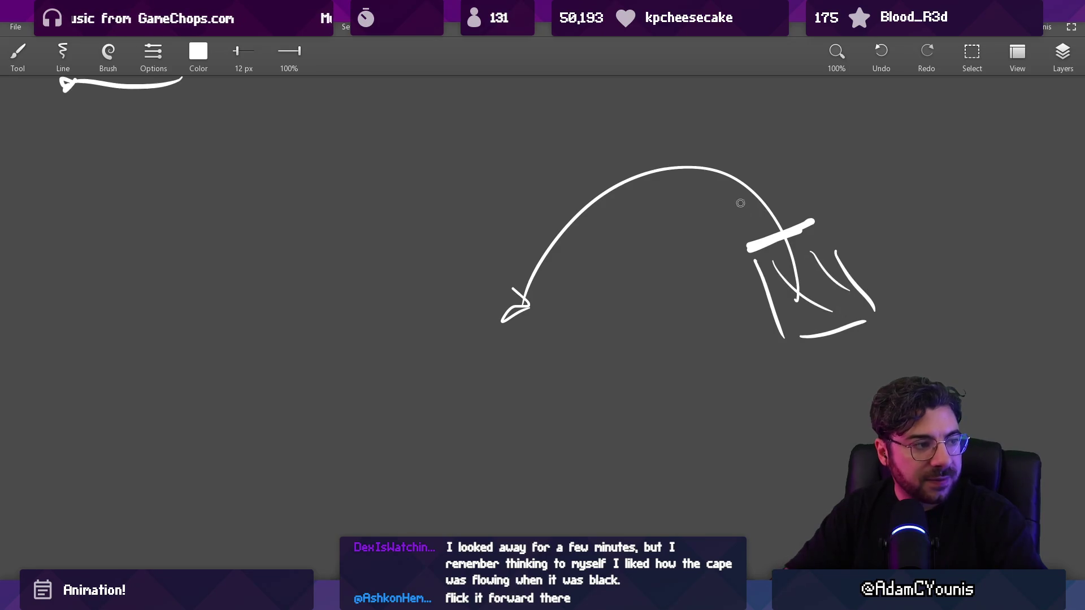
# Sketch the left cape's outline and add curls at its lower corners
pyautogui.moveTo(445, 320)
pyautogui.mouseDown()
pyautogui.moveTo(534, 369)
pyautogui.moveTo(580, 281)
pyautogui.moveTo(506, 243)
pyautogui.moveTo(599, 281)
pyautogui.mouseUp()
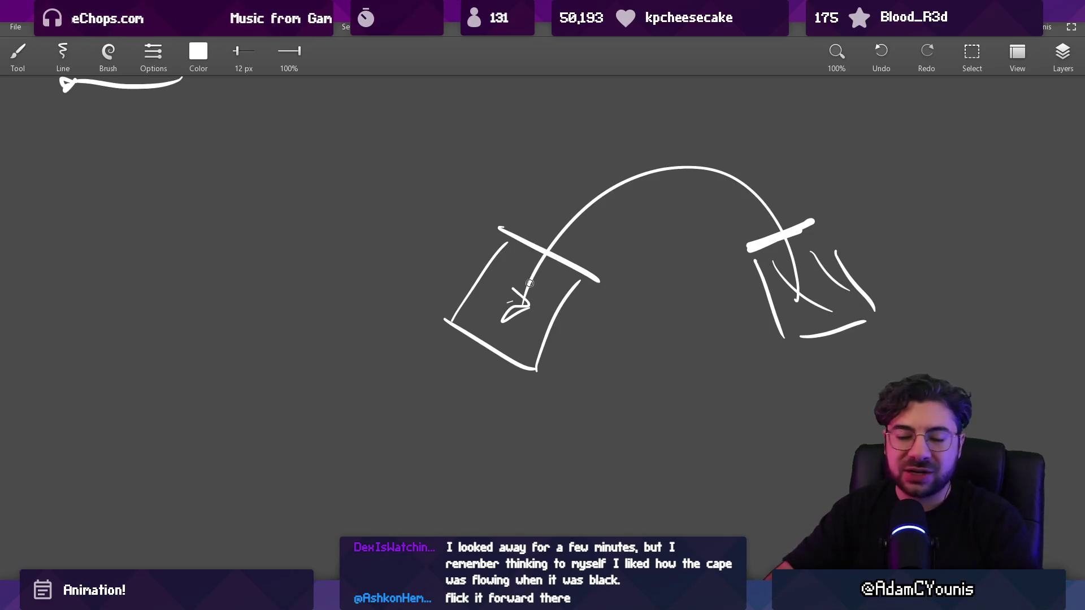
pyautogui.moveTo(506, 225)
pyautogui.mouseDown()
pyautogui.moveTo(599, 277)
pyautogui.moveTo(559, 347)
pyautogui.mouseUp()
pyautogui.hotkey('ctrl', 'z')
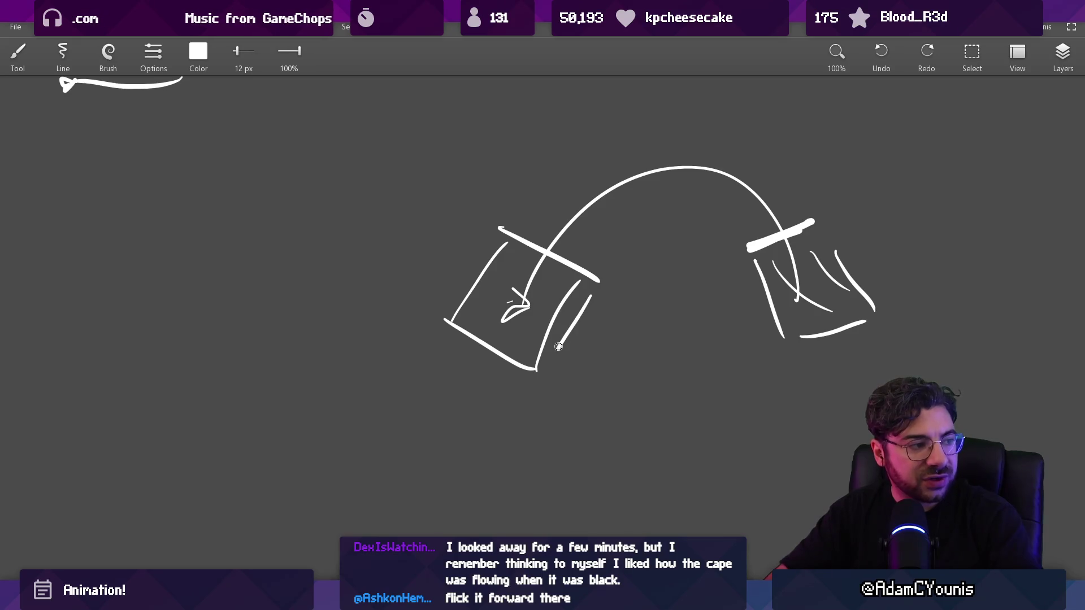
pyautogui.hotkey('ctrl', 'z')
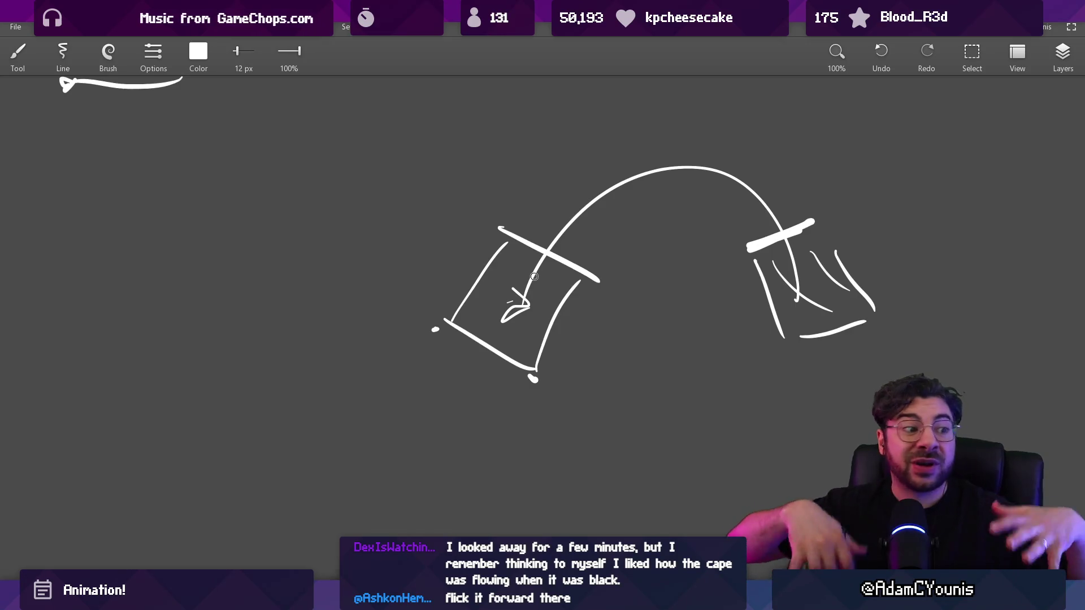
pyautogui.moveTo(532, 379)
pyautogui.mouseDown()
pyautogui.moveTo(512, 357)
pyautogui.moveTo(526, 367)
pyautogui.moveTo(447, 386)
pyautogui.moveTo(497, 364)
pyautogui.mouseUp()
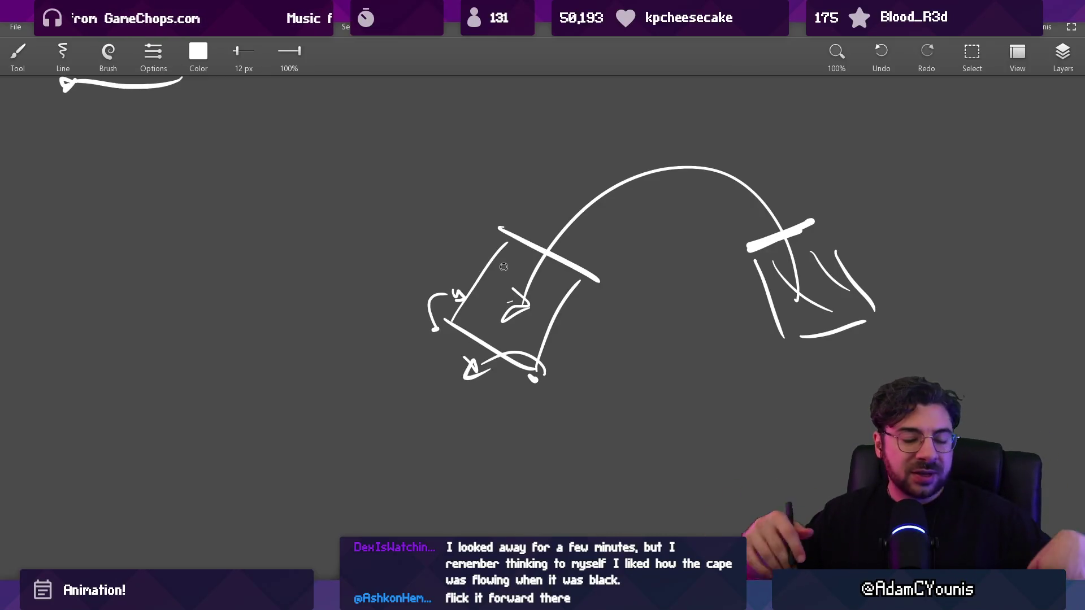
# In Aseprite, select frames 23 to 28 of the swing animation
pyautogui.hscroll(2, 400, 257)
pyautogui.hscroll(-8, 473, 293)
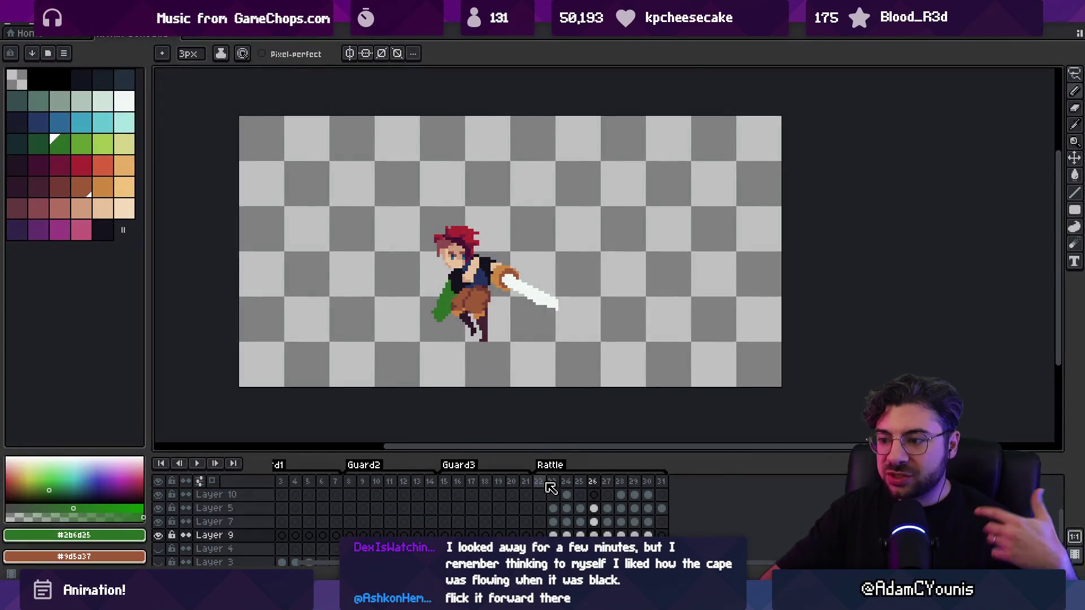
pyautogui.click(553, 489)
pyautogui.moveTo(563, 489)
pyautogui.mouseDown()
pyautogui.moveTo(627, 484)
pyautogui.moveTo(556, 484)
pyautogui.mouseUp()
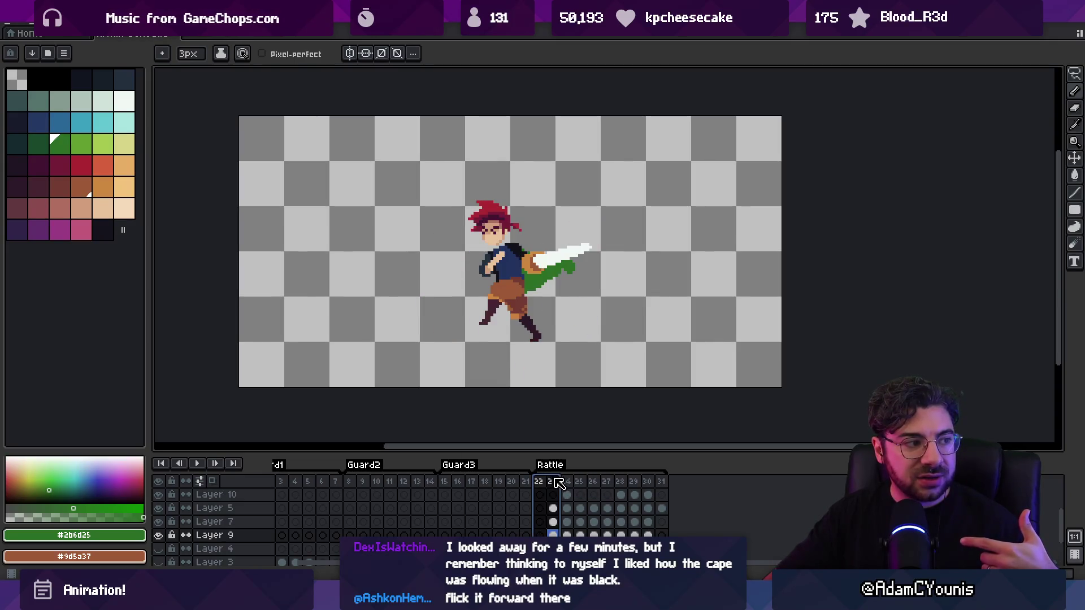
# Step to frame 26 with white picked as the drawing colour, then return to Sketchable
pyautogui.press('Right')
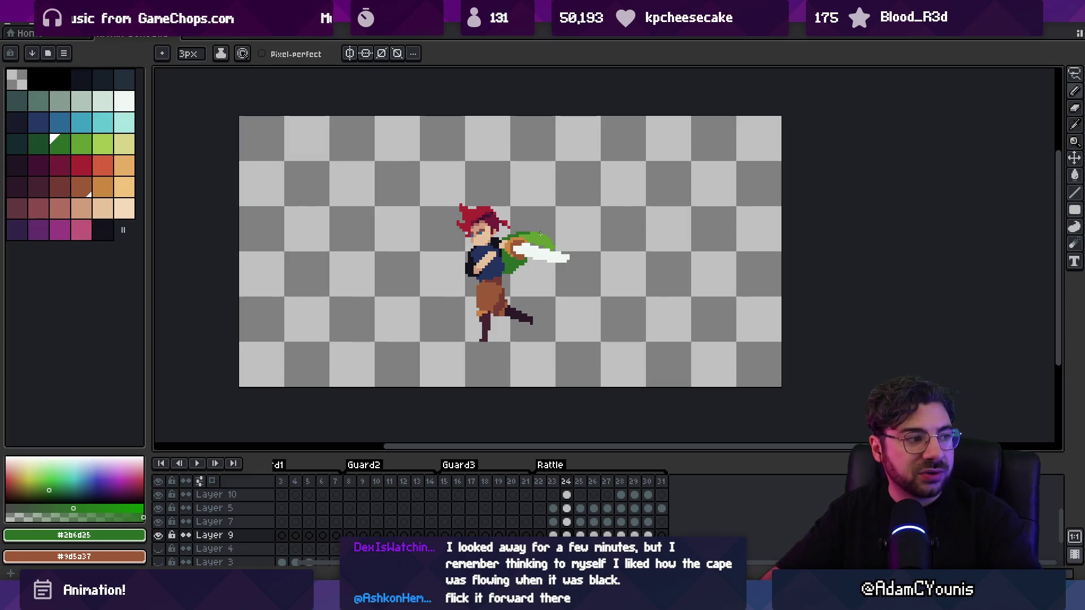
pyautogui.moveTo(500, 237)
pyautogui.mouseDown()
pyautogui.moveTo(589, 249)
pyautogui.moveTo(619, 286)
pyautogui.mouseUp()
pyautogui.press('Right')
pyautogui.press('Right')
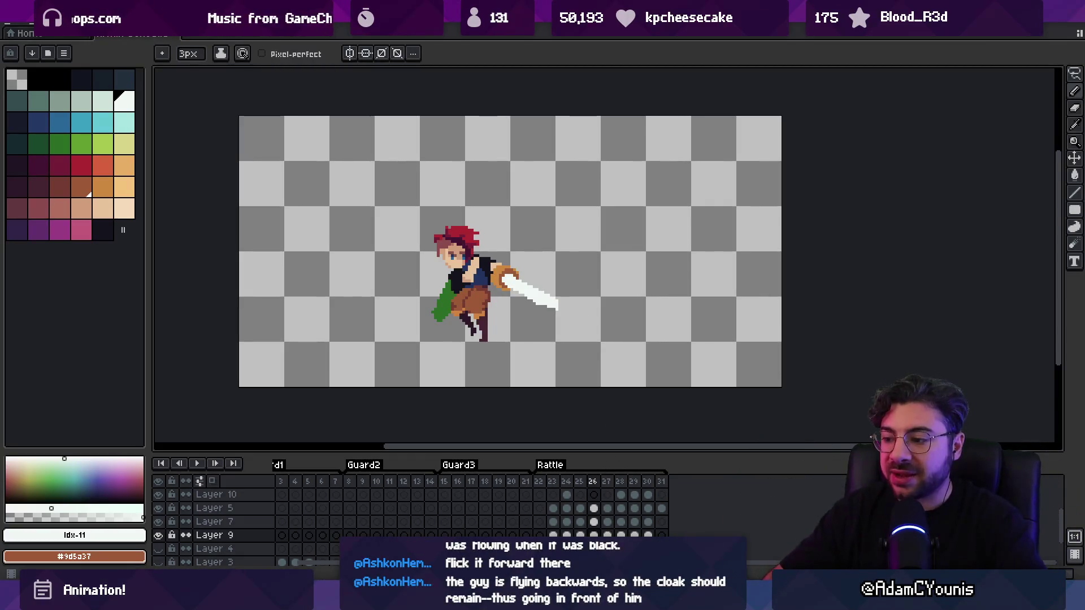
pyautogui.hotkey('alt', 'Tab')
pyautogui.scroll(-3, 492, 296)
# Shrink the brush to 9.8 px and draw the stick figure's torso, head, arm and sword
pyautogui.press('[')
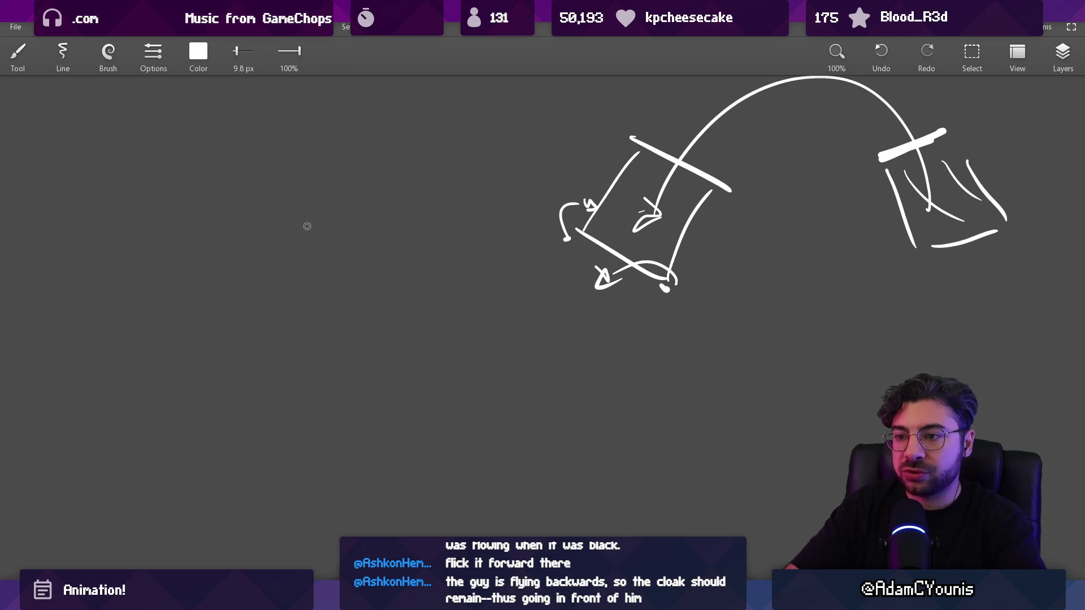
pyautogui.moveTo(286, 261); pyautogui.dragTo(265, 296)
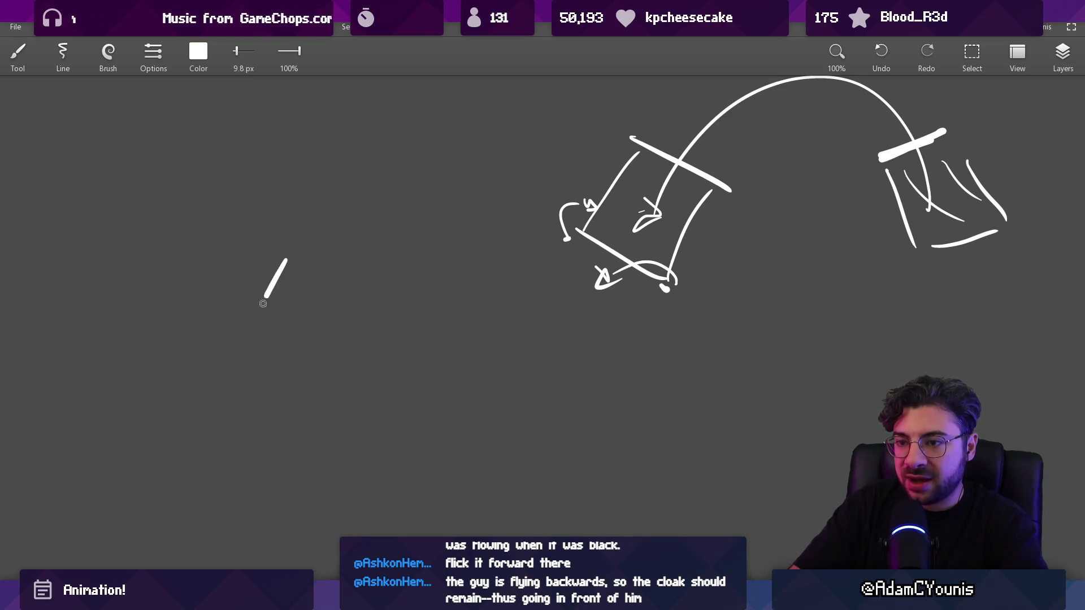
pyautogui.moveTo(271, 207); pyautogui.dragTo(275, 214)
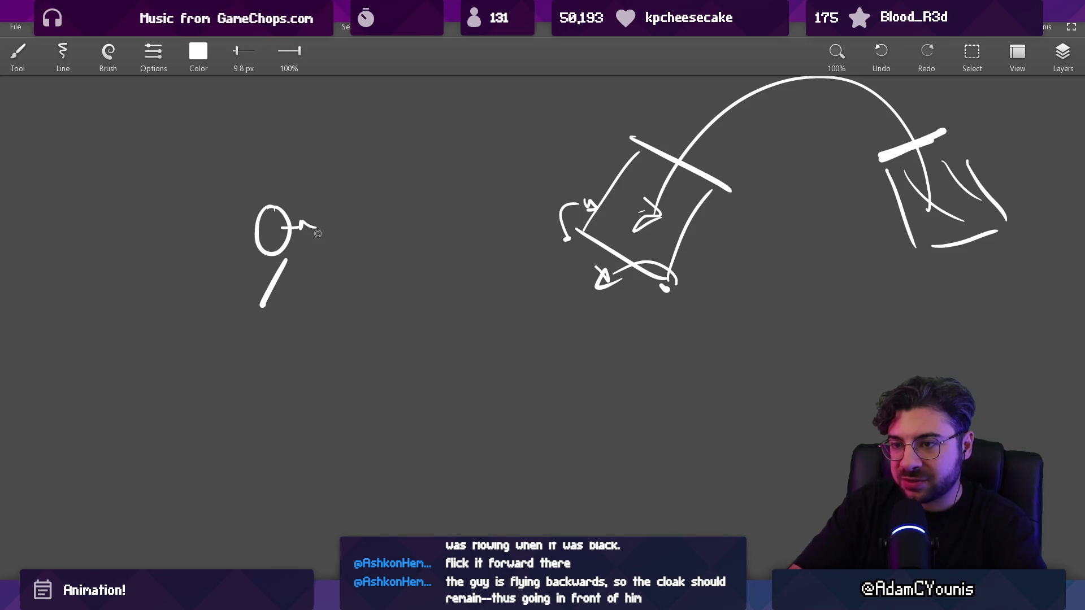
pyautogui.moveTo(295, 260)
pyautogui.mouseDown()
pyautogui.moveTo(367, 273)
pyautogui.moveTo(434, 354)
pyautogui.mouseUp()
pyautogui.moveTo(390, 300); pyautogui.dragTo(446, 359)
pyautogui.moveTo(257, 270); pyautogui.dragTo(249, 300)
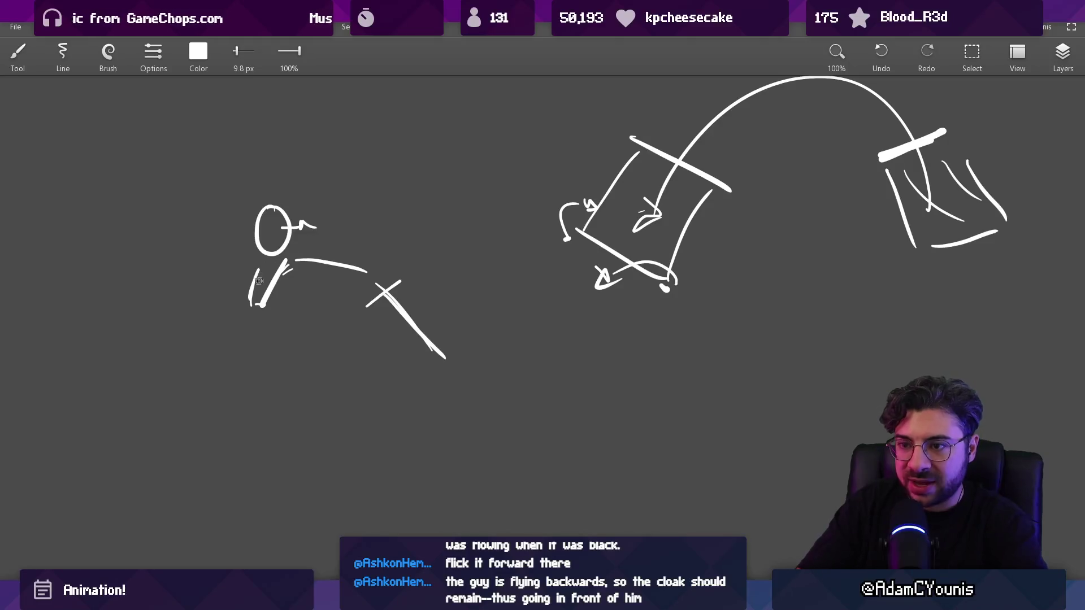
pyautogui.moveTo(272, 272); pyautogui.dragTo(289, 341)
# Draw a straighter upper leg and, after several retries, a right leg angled down-right
pyautogui.hotkey('ctrl', 'z')
pyautogui.moveTo(272, 270); pyautogui.dragTo(278, 328)
pyautogui.moveTo(244, 364); pyautogui.dragTo(222, 391)
pyautogui.hotkey('ctrl', 'z')
pyautogui.hotkey('ctrl', 'z')
pyautogui.moveTo(274, 334)
pyautogui.mouseDown()
pyautogui.moveTo(234, 365)
pyautogui.moveTo(202, 433)
pyautogui.moveTo(299, 357)
pyautogui.moveTo(371, 419)
pyautogui.mouseUp()
pyautogui.hotkey('ctrl', 'z')
pyautogui.hotkey('ctrl', 'z')
pyautogui.moveTo(286, 338); pyautogui.dragTo(334, 396)
pyautogui.hotkey('ctrl', 'z')
pyautogui.moveTo(291, 332); pyautogui.dragTo(358, 441)
pyautogui.hotkey('ctrl', 'z')
pyautogui.moveTo(285, 332)
pyautogui.mouseDown()
pyautogui.moveTo(341, 404)
pyautogui.moveTo(384, 437)
pyautogui.mouseUp()
# Erase the old lower left leg and draw a new bent left leg
pyautogui.press('e')
pyautogui.moveTo(202, 432)
pyautogui.mouseDown()
pyautogui.moveTo(234, 363)
pyautogui.moveTo(258, 343)
pyautogui.mouseUp()
pyautogui.press('b')
pyautogui.moveTo(225, 382); pyautogui.dragTo(258, 439)
pyautogui.moveTo(271, 324); pyautogui.dragTo(225, 381)
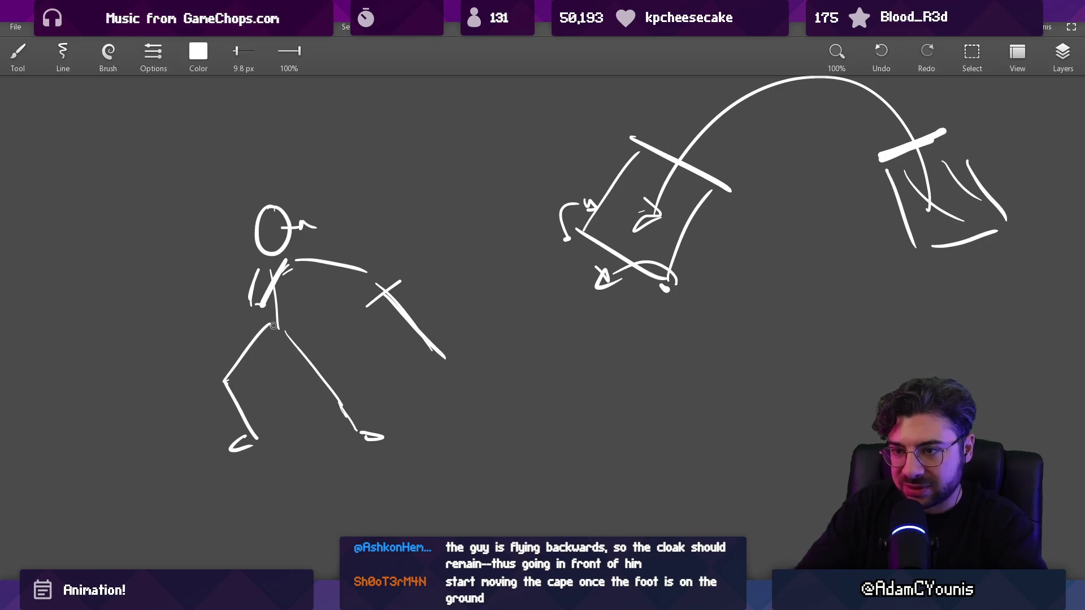
pyautogui.hscroll(-3, 274, 326)
pyautogui.scroll(1, 273, 326)
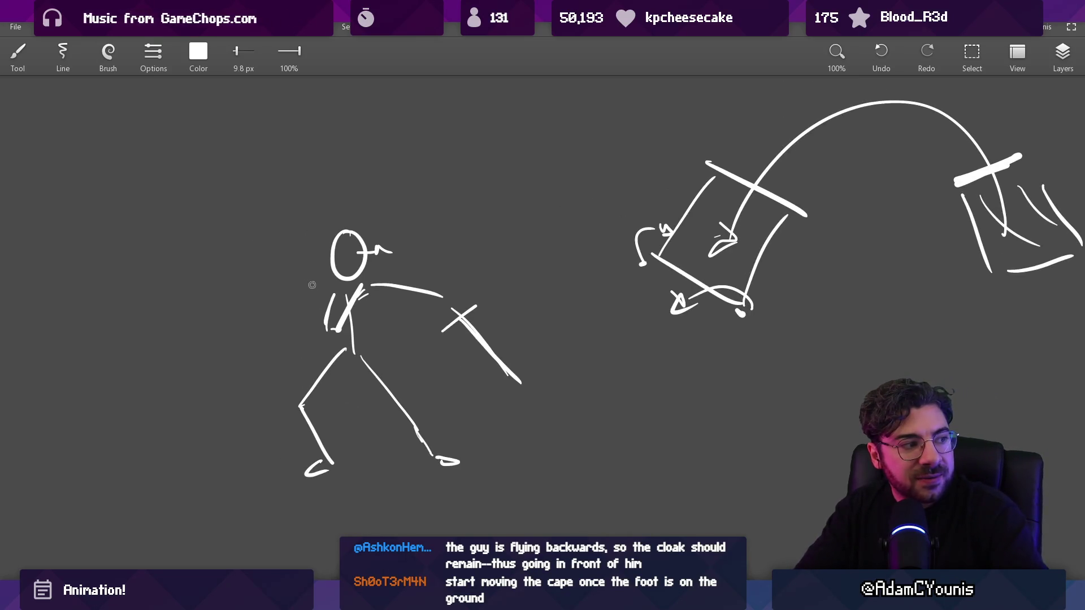
# Sketch the cape's upper and lower edges behind the figure, sweeping toward the leg
pyautogui.moveTo(332, 292); pyautogui.dragTo(189, 390)
pyautogui.hotkey('ctrl', 'z')
pyautogui.moveTo(310, 296)
pyautogui.mouseDown()
pyautogui.moveTo(187, 394)
pyautogui.moveTo(305, 435)
pyautogui.mouseUp()
pyautogui.hotkey('ctrl', 'z')
pyautogui.hotkey('ctrl', 'z')
pyautogui.moveTo(204, 361)
pyautogui.mouseDown()
pyautogui.moveTo(281, 437)
pyautogui.moveTo(301, 435)
pyautogui.mouseUp()
pyautogui.moveTo(214, 361)
pyautogui.mouseDown()
pyautogui.moveTo(259, 372)
pyautogui.moveTo(330, 318)
pyautogui.mouseUp()
pyautogui.moveTo(291, 435); pyautogui.dragTo(366, 358)
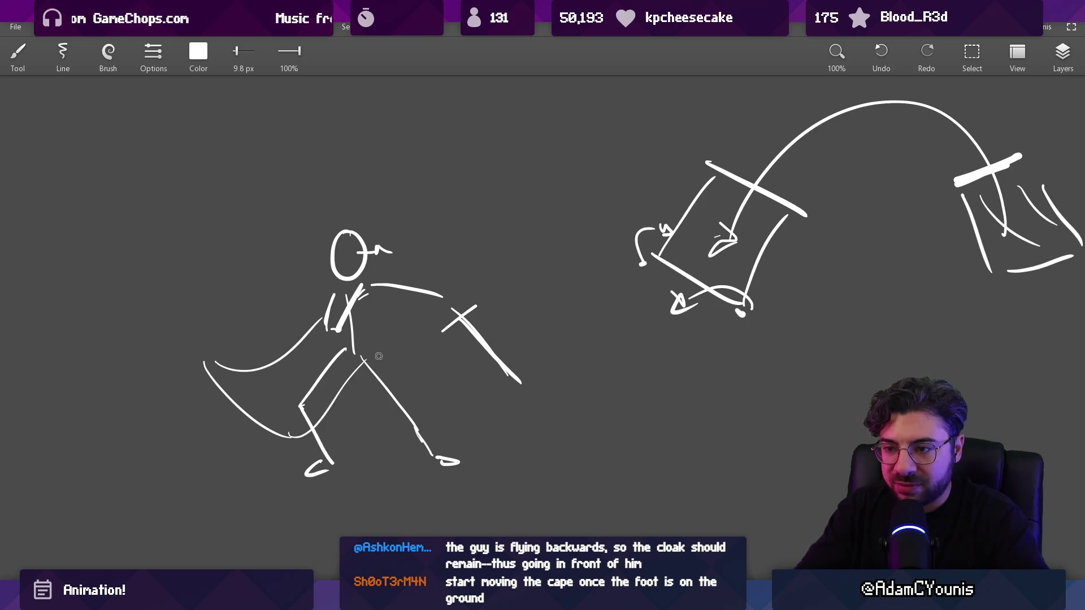
pyautogui.hotkey('ctrl', 'z')
pyautogui.moveTo(370, 289); pyautogui.dragTo(378, 347)
pyautogui.moveTo(280, 433); pyautogui.dragTo(368, 364)
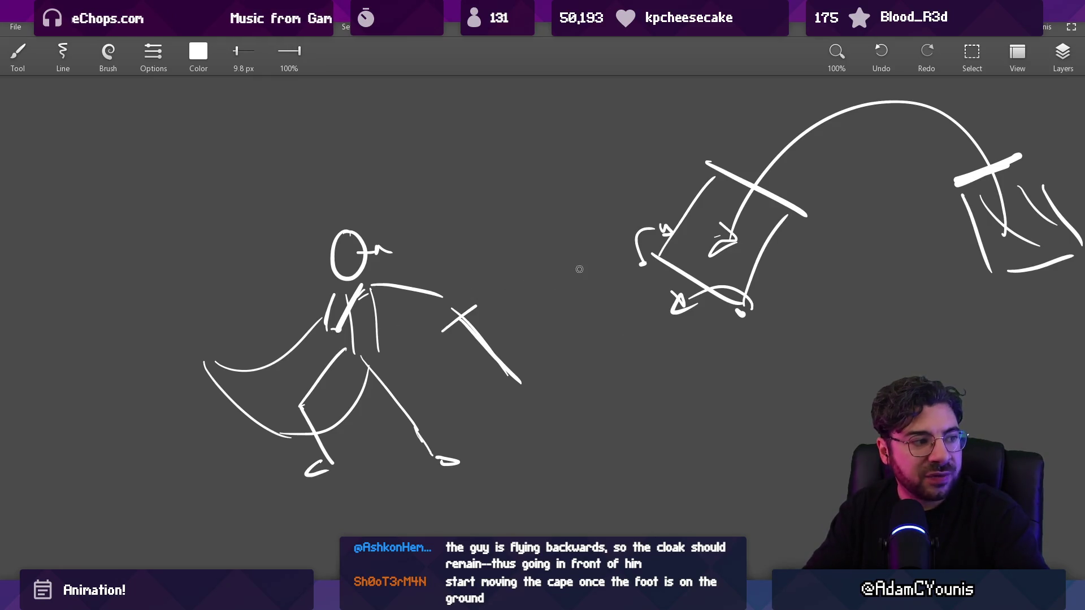
# Pan to view the whole caped figure and switch back to Aseprite
pyautogui.moveTo(570, 304)
pyautogui.mouseDown()
pyautogui.moveTo(307, 281)
pyautogui.moveTo(239, 369)
pyautogui.mouseUp()
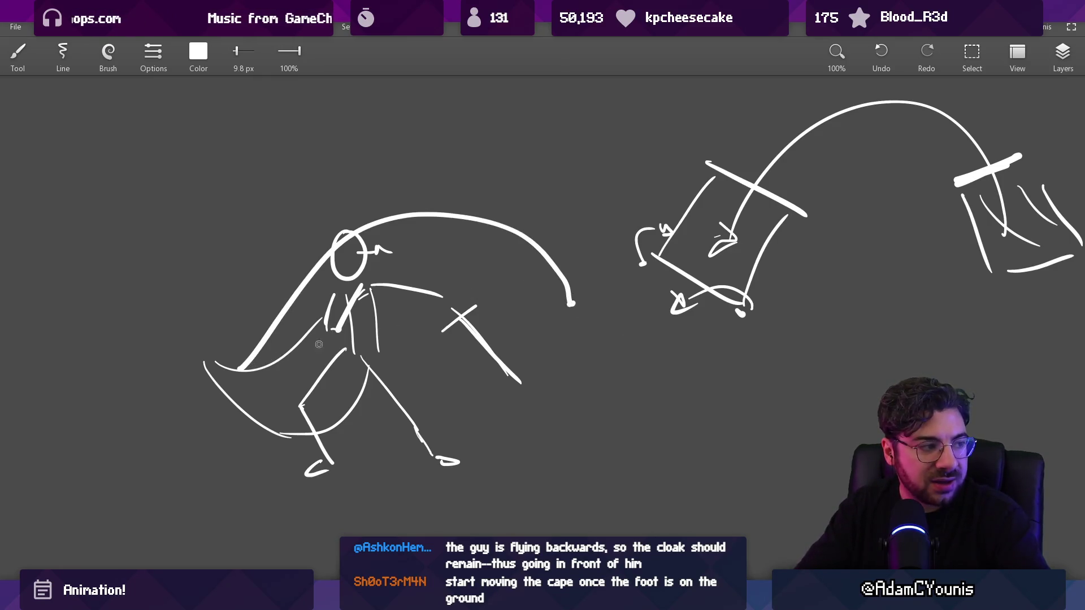
pyautogui.hotkey('ctrl', 'z')
pyautogui.moveTo(319, 344); pyautogui.dragTo(170, 395)
pyautogui.scroll(-5, 395, 339)
pyautogui.scroll(2, 489, 330)
pyautogui.scroll(3, 489, 330)
pyautogui.hotkey('alt', 'Tab')
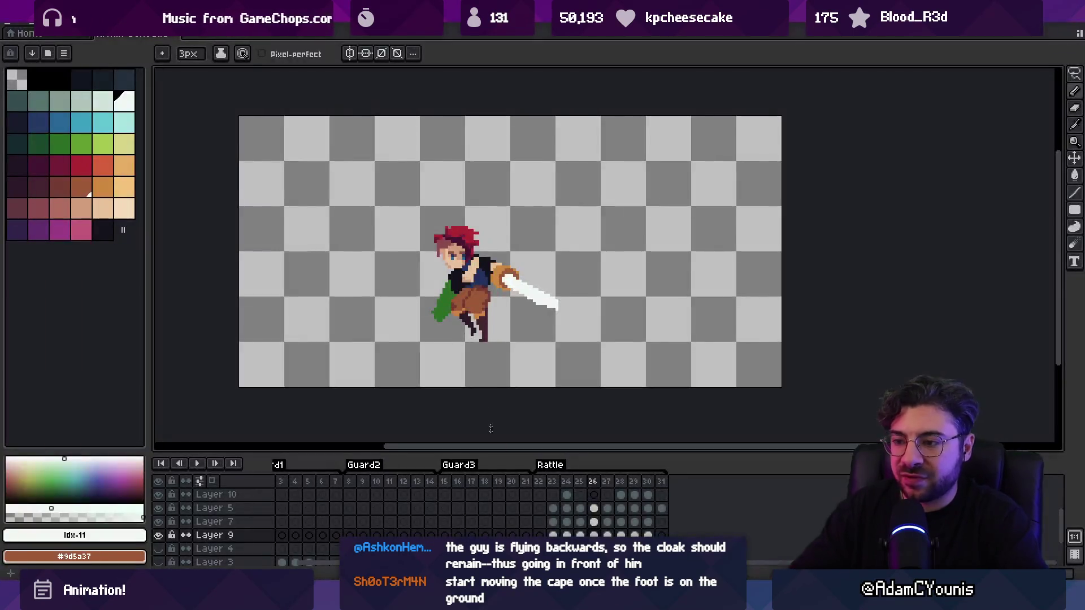
# Scrub to the swing start, jump to frame 28 and play the Rattle animation
pyautogui.moveTo(539, 488); pyautogui.dragTo(557, 487)
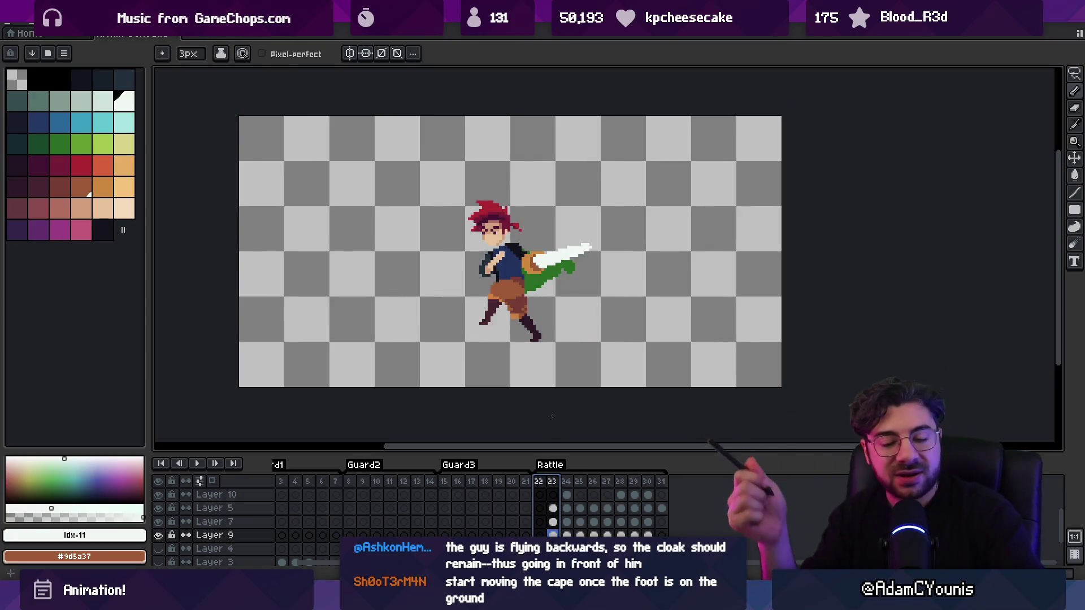
pyautogui.click(621, 482)
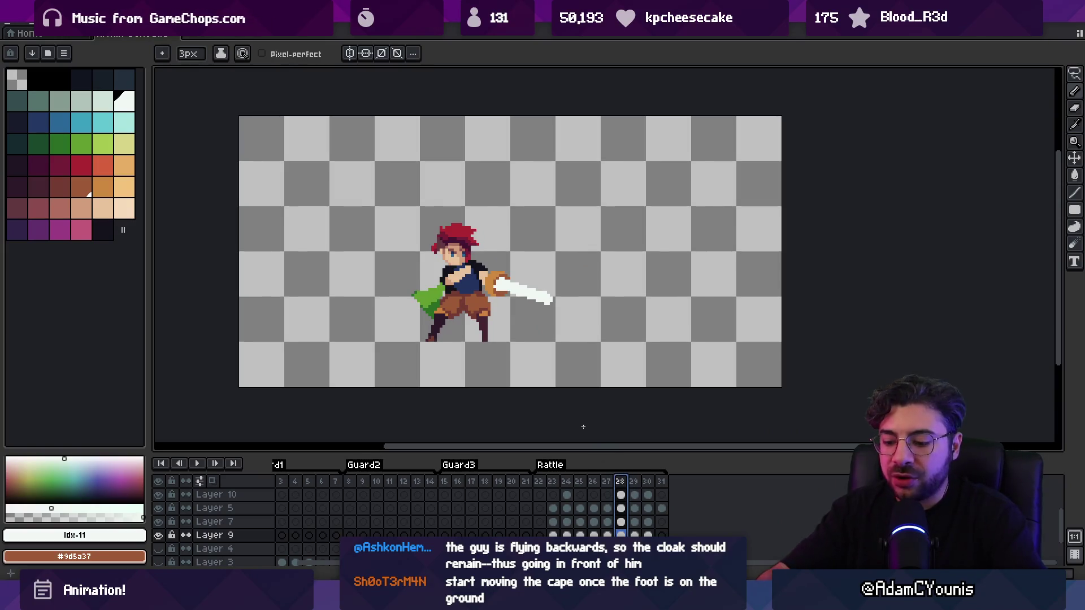
pyautogui.press('Return')
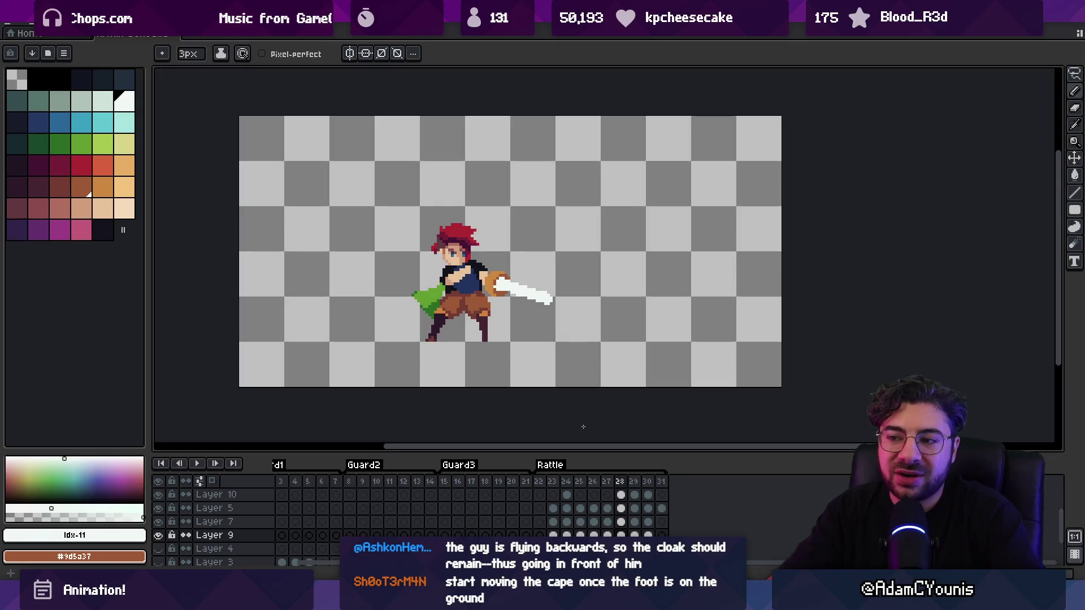
# Erase the left part of the green cape in frame 28
pyautogui.scroll(2, 428, 282)
pyautogui.keyDown('ctrl'); pyautogui.click(428, 280); pyautogui.keyUp('ctrl')
pyautogui.press('e')
pyautogui.moveTo(427, 281)
pyautogui.mouseDown()
pyautogui.moveTo(444, 297)
pyautogui.moveTo(432, 308)
pyautogui.mouseUp()
pyautogui.keyDown('ctrl'); pyautogui.click(447, 297); pyautogui.keyUp('ctrl')
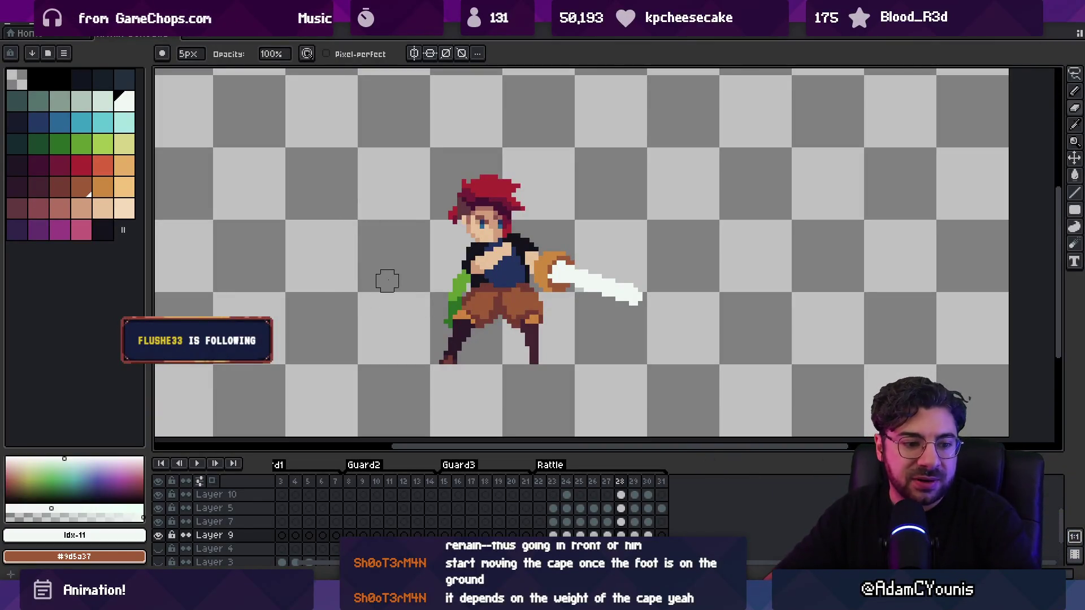
# Review playback, then pick and delete the extra cape layer, Layer 10
pyautogui.press('Return')
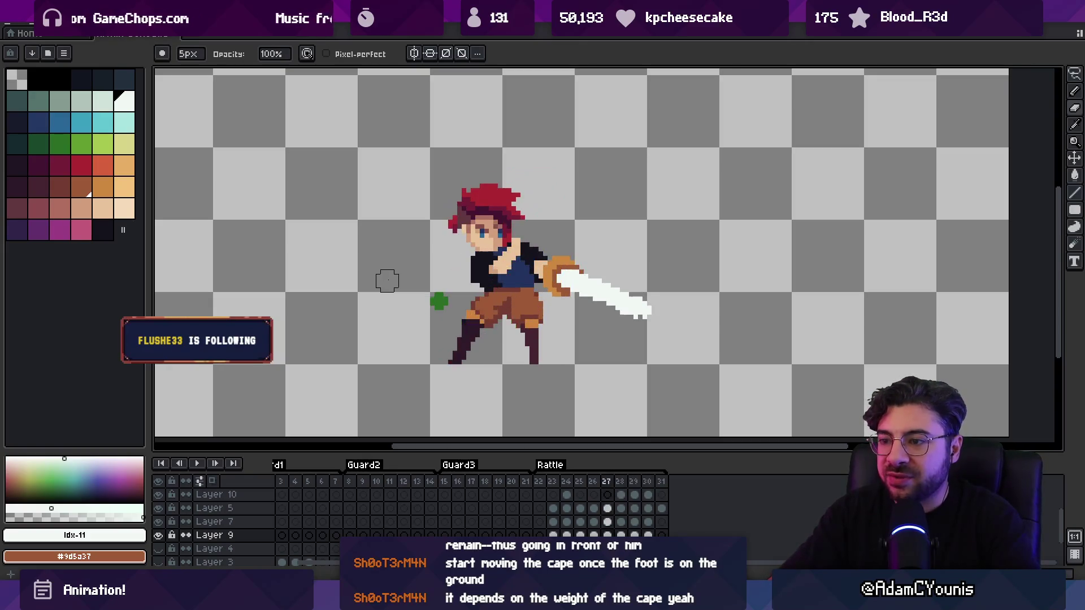
pyautogui.press('z')
pyautogui.scroll(-5, 491, 259)
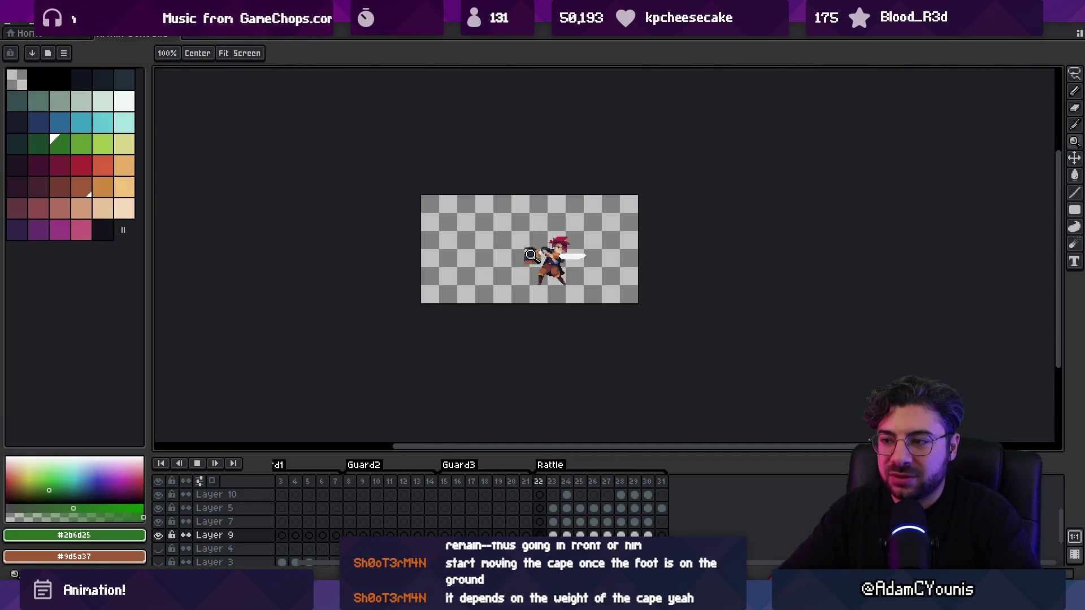
pyautogui.scroll(3, 565, 212)
pyautogui.press('v')
pyautogui.click(463, 291)
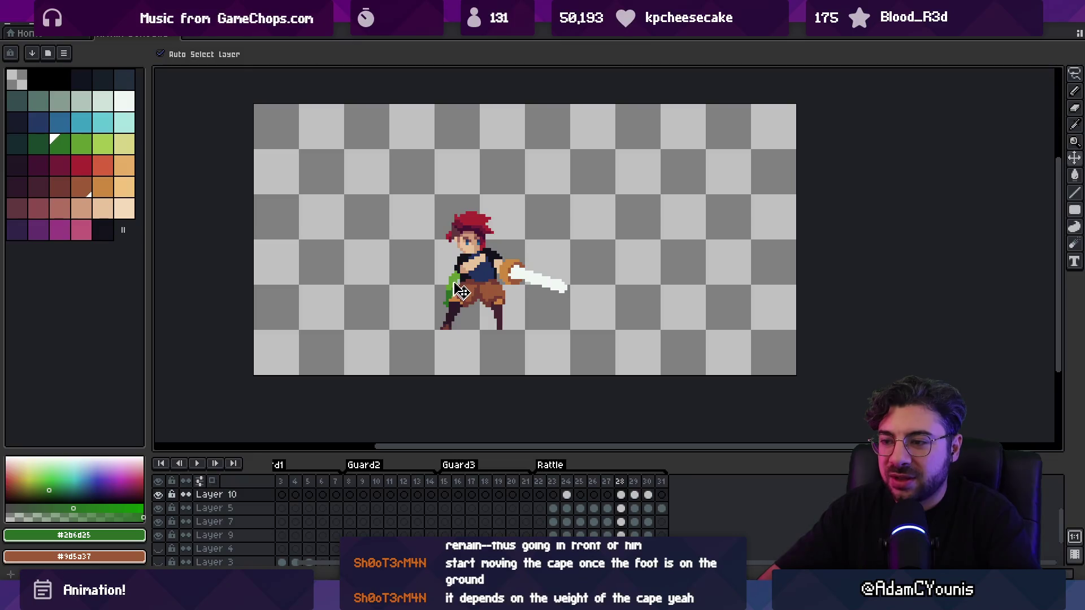
pyautogui.press('Delete')
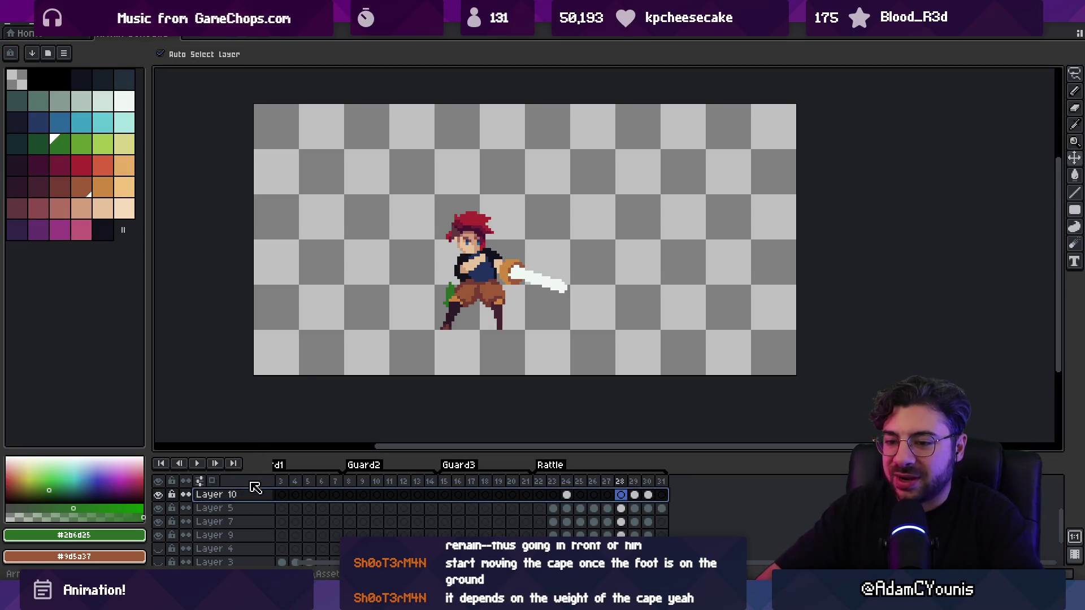
# Clear Layer 9's green cape from frames 23–30 and pick pink as the drawing colour
pyautogui.click(226, 522)
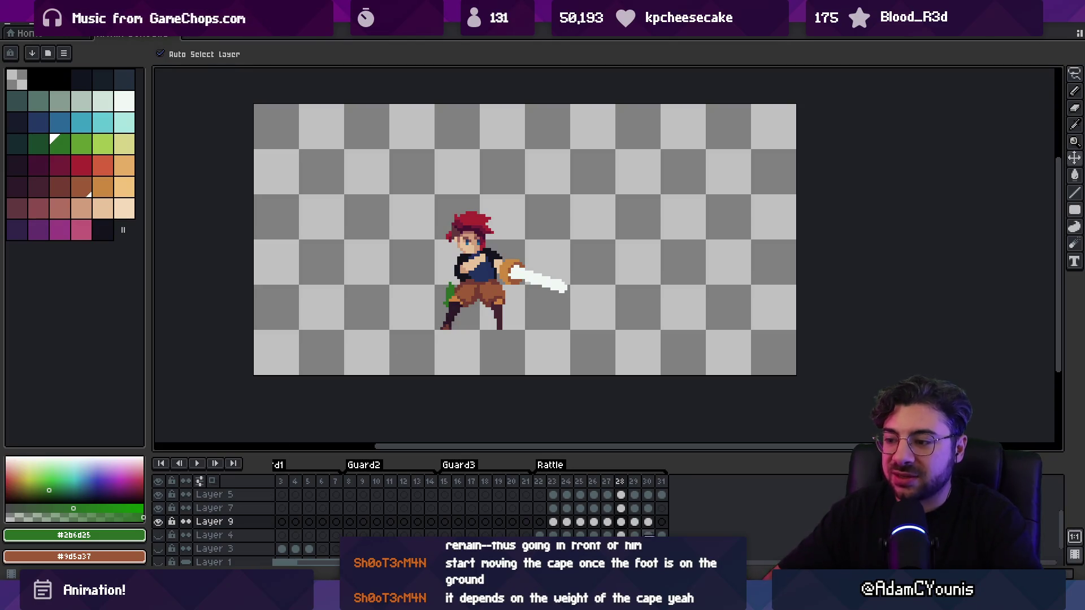
pyautogui.click(552, 522)
pyautogui.press('Delete')
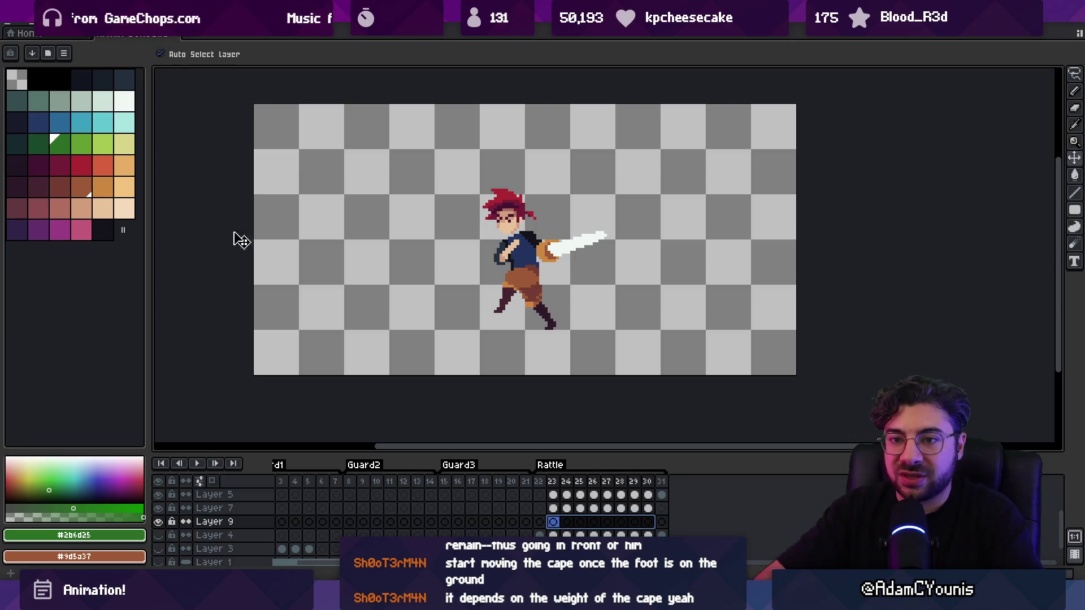
pyautogui.click(81, 230)
pyautogui.press('b')
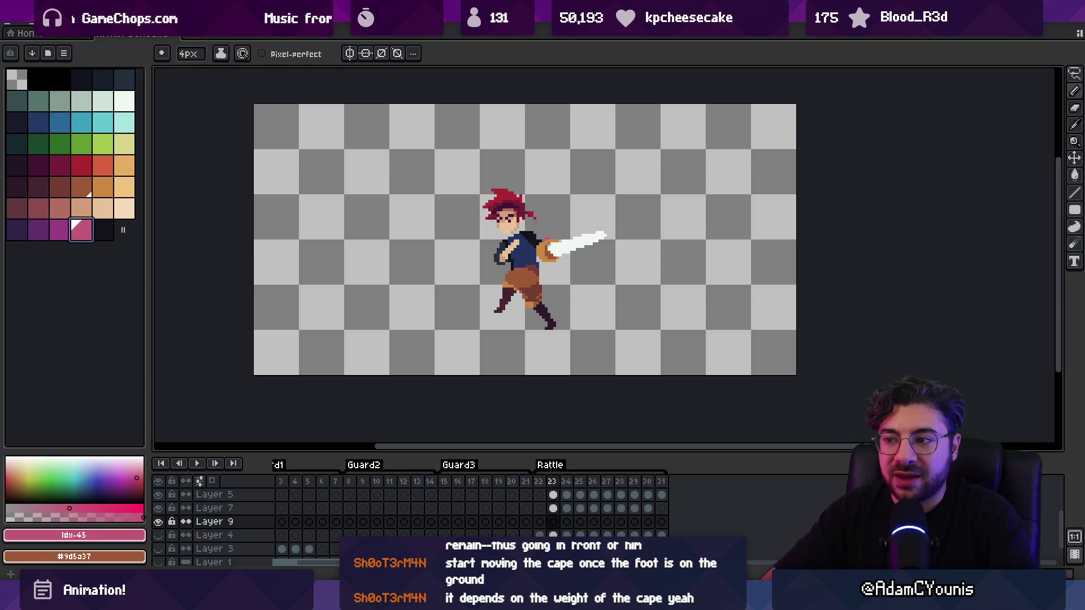
# Step back to frame 22, then forward through frames 23 to 26 checking the cape
pyautogui.press('m')
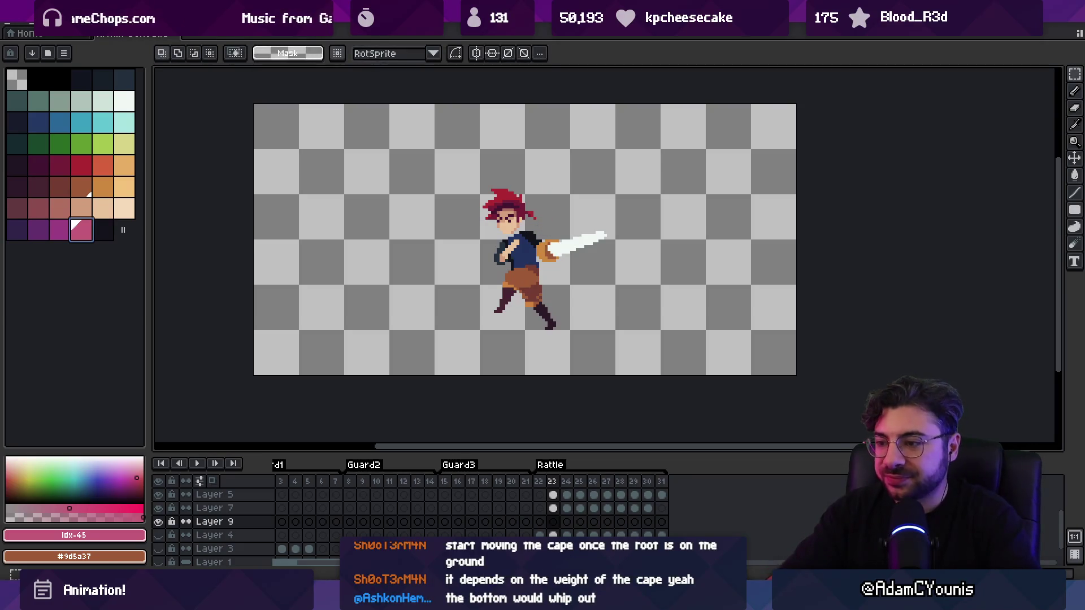
pyautogui.press('Left')
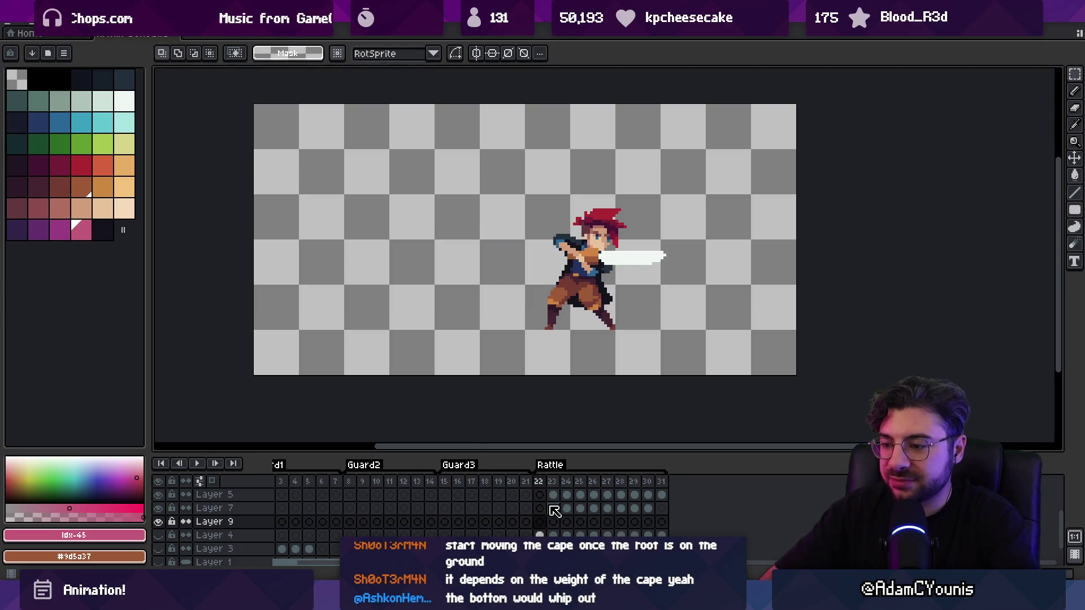
pyautogui.press('b')
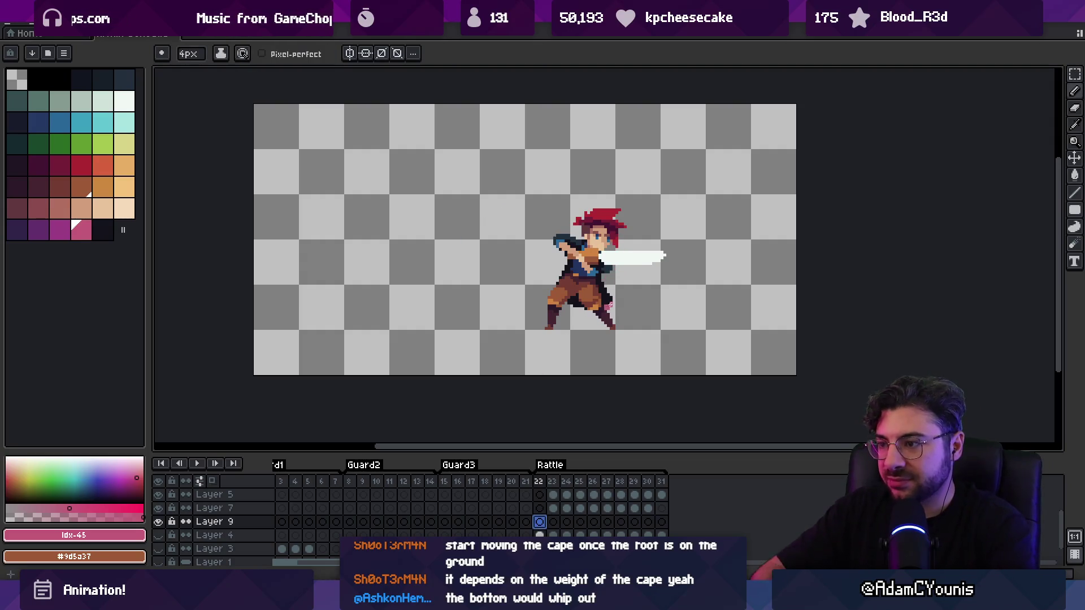
pyautogui.press('Right')
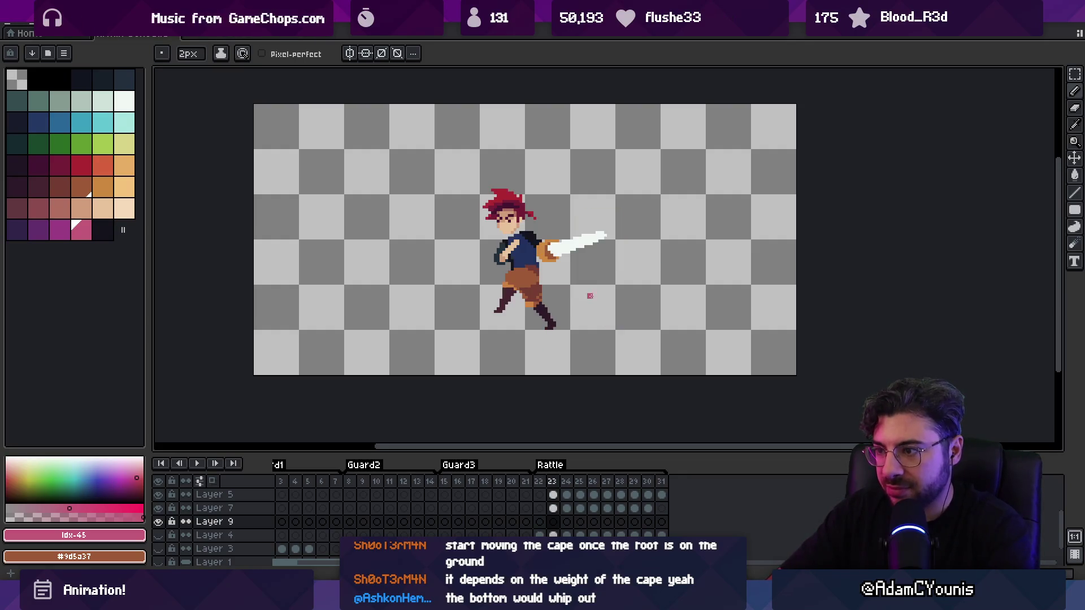
pyautogui.press('Right')
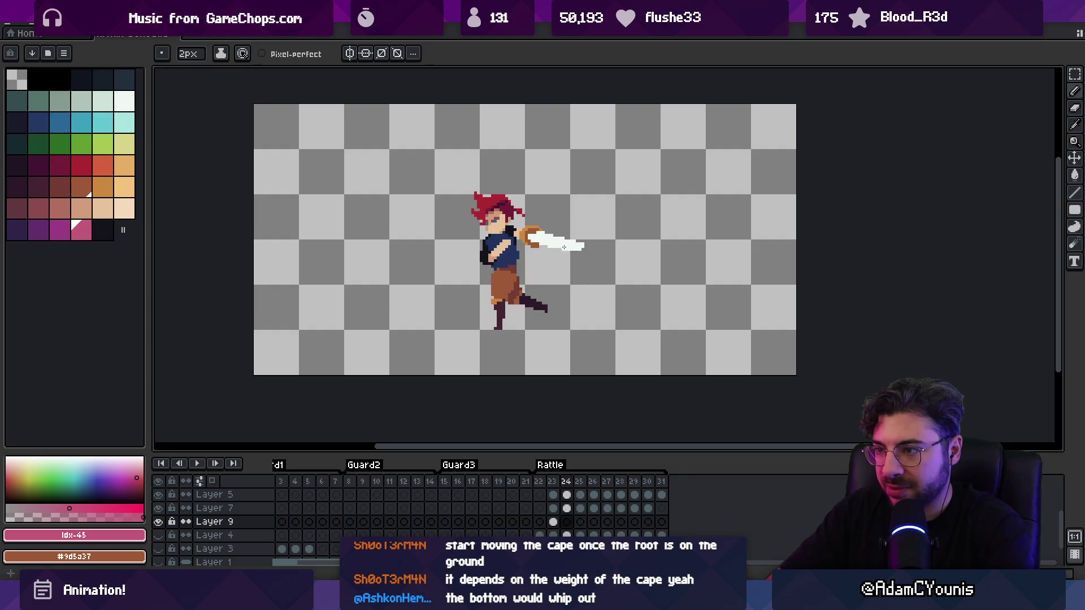
pyautogui.press('Right')
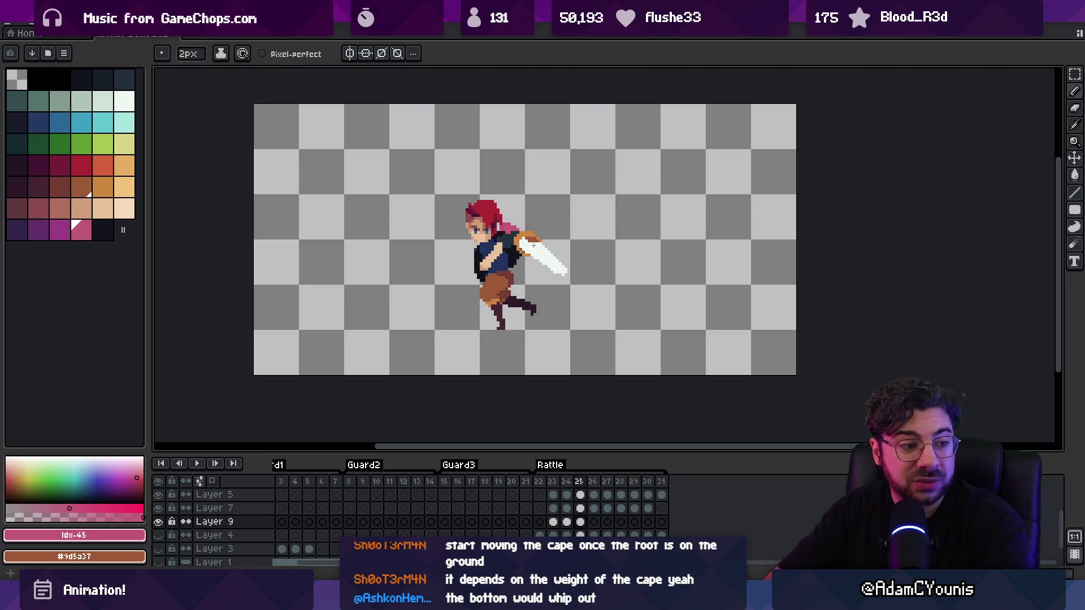
pyautogui.press('Right')
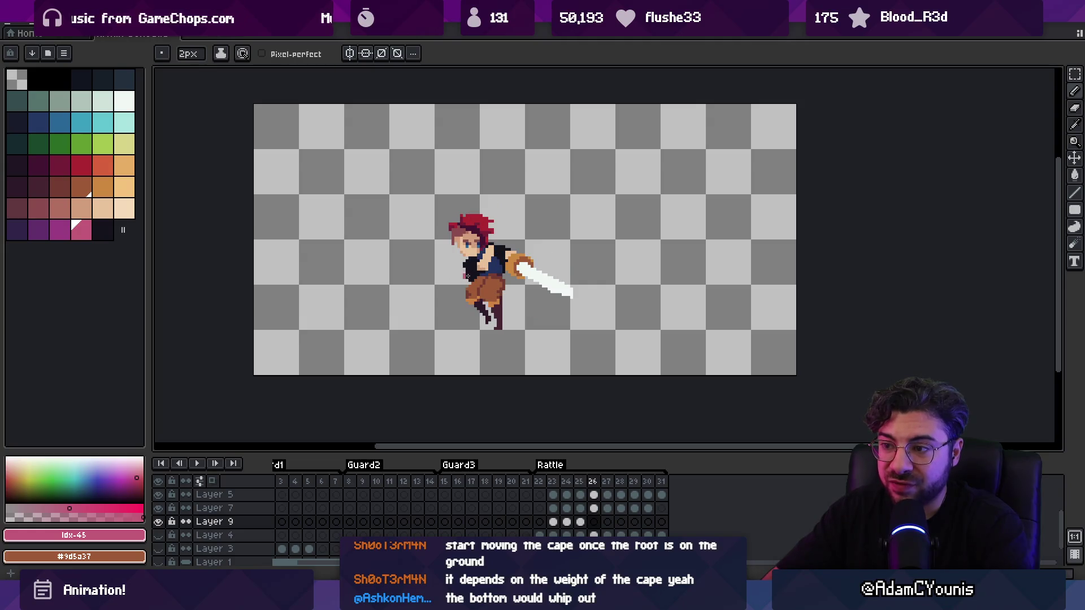
# Advance through frames 27 to 31, zoom out and play the Rattle animation
pyautogui.press('Right')
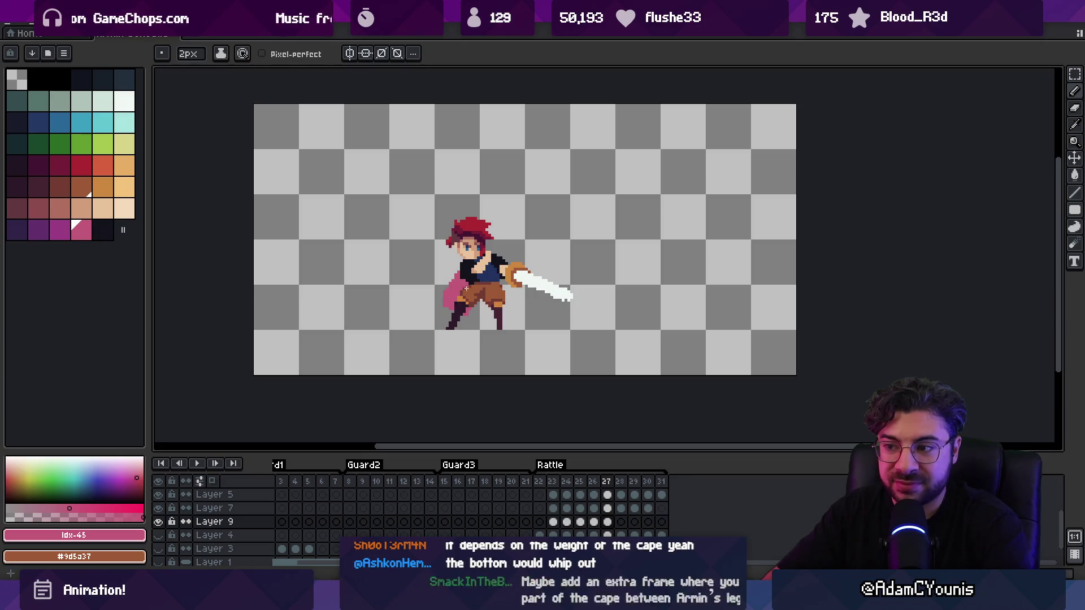
pyautogui.press('Right')
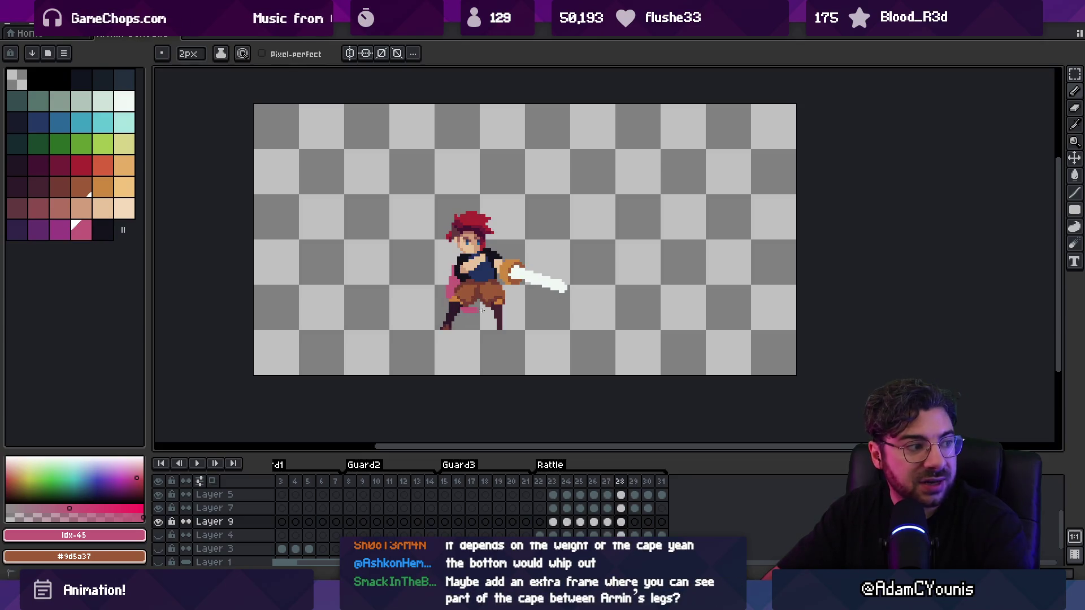
pyautogui.press('Right')
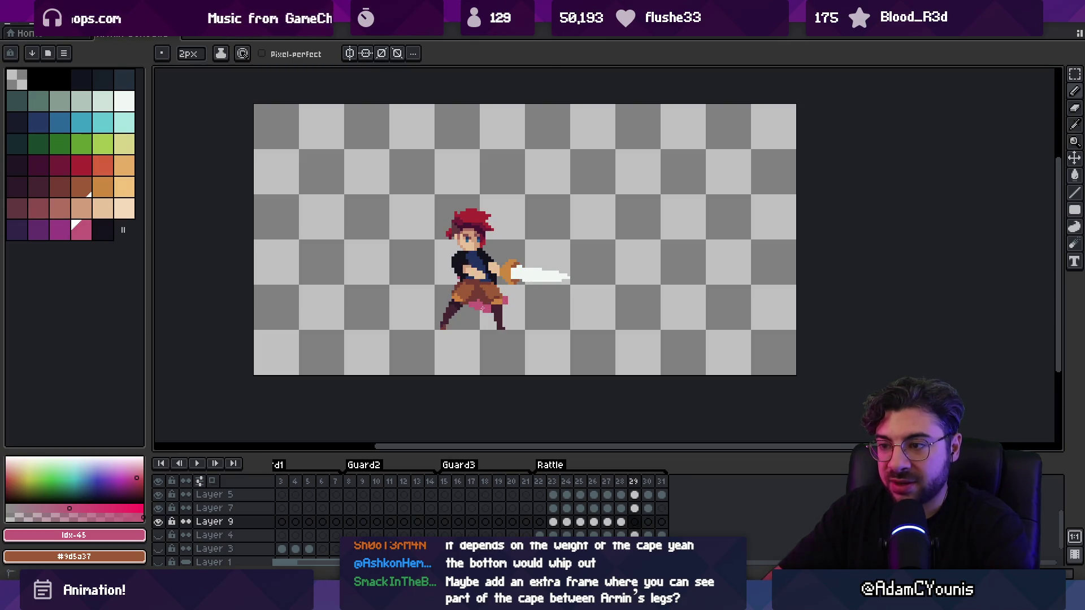
pyautogui.press('Right')
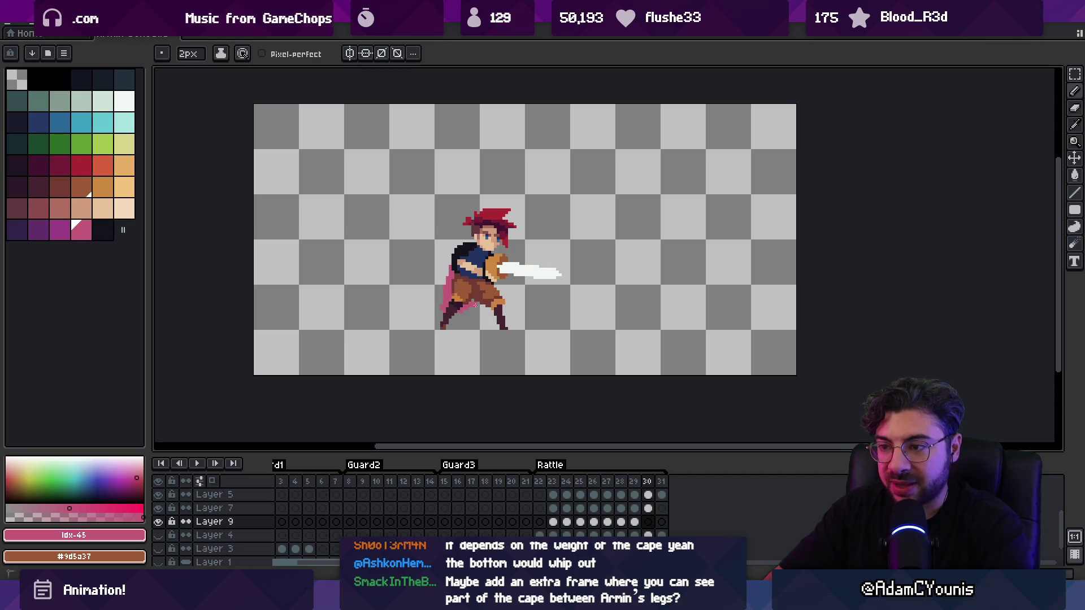
pyautogui.press('Right')
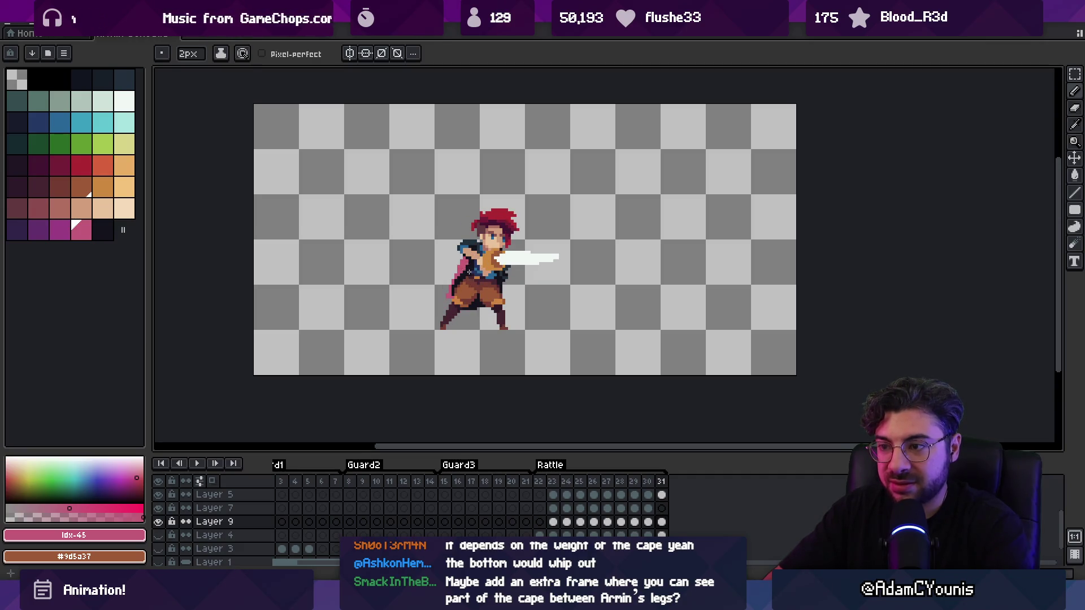
pyautogui.press('z')
pyautogui.scroll(-2, 486, 271)
pyautogui.press('Return')
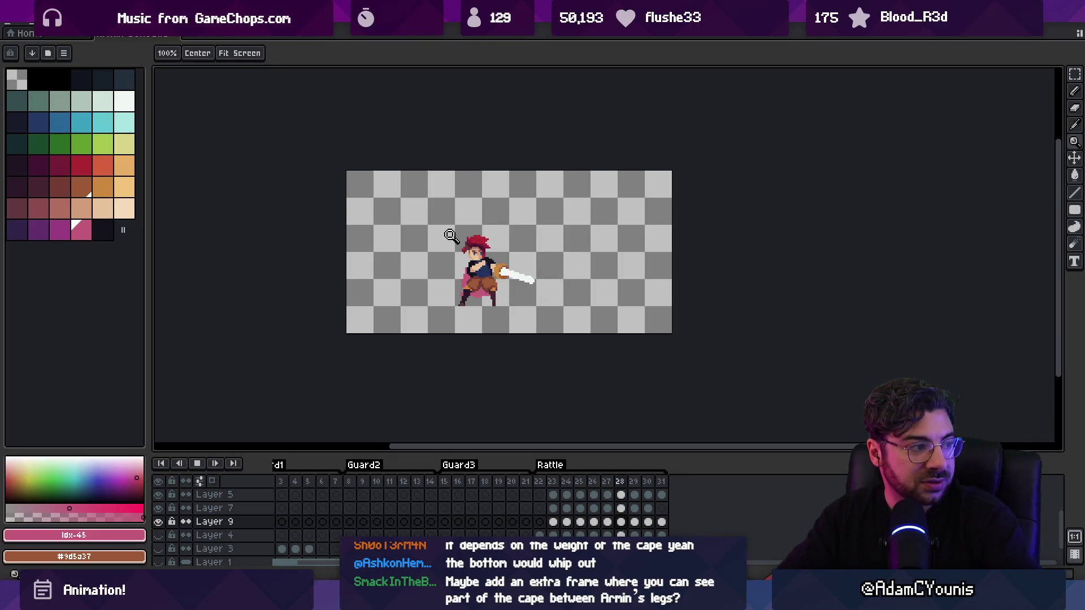
# Stop playback and draw a pink cape stroke down from the shoulder
pyautogui.press('Return')
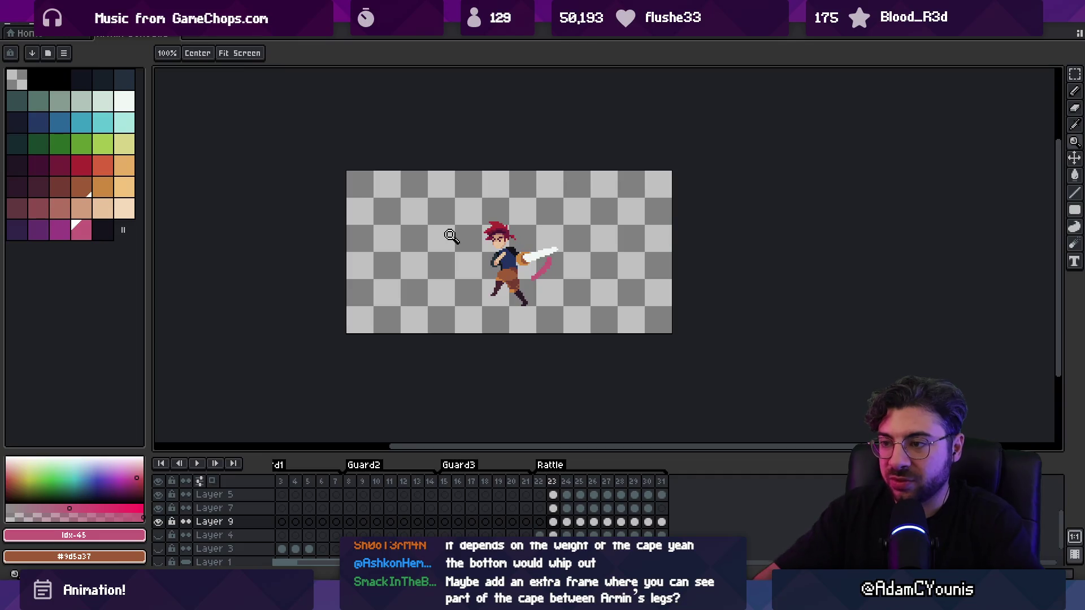
pyautogui.scroll(2, 491, 247)
pyautogui.press('b')
pyautogui.moveTo(485, 243)
pyautogui.mouseDown()
pyautogui.moveTo(547, 262)
pyautogui.moveTo(503, 283)
pyautogui.moveTo(520, 291)
pyautogui.moveTo(530, 276)
pyautogui.moveTo(498, 265)
pyautogui.mouseUp()
# Advance through the later swing frames and erase the cape's left and lower edges
pyautogui.press('.')
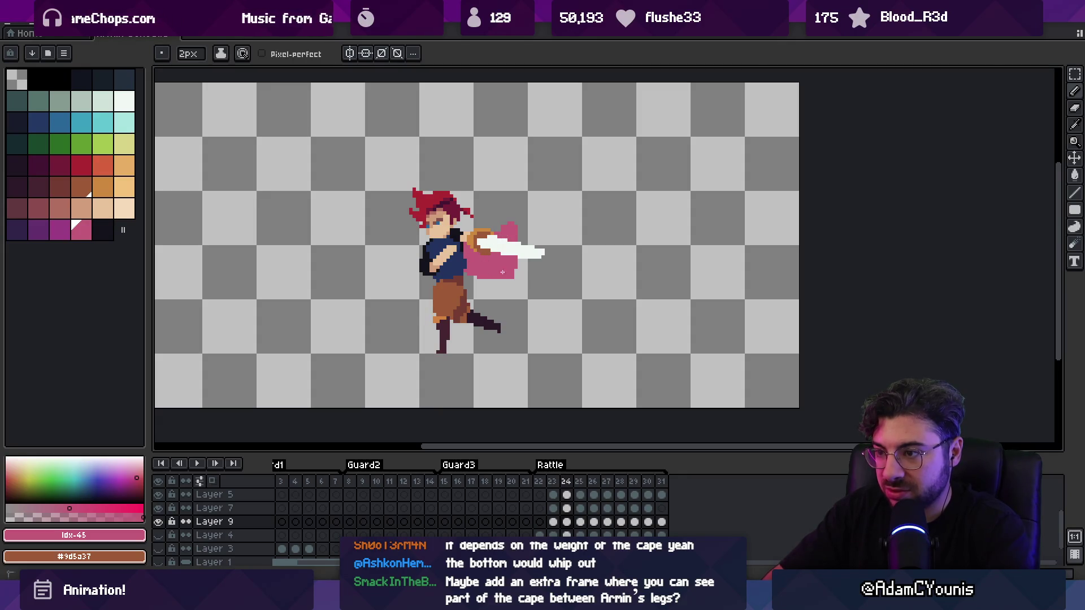
pyautogui.press('.')
pyautogui.press('.')
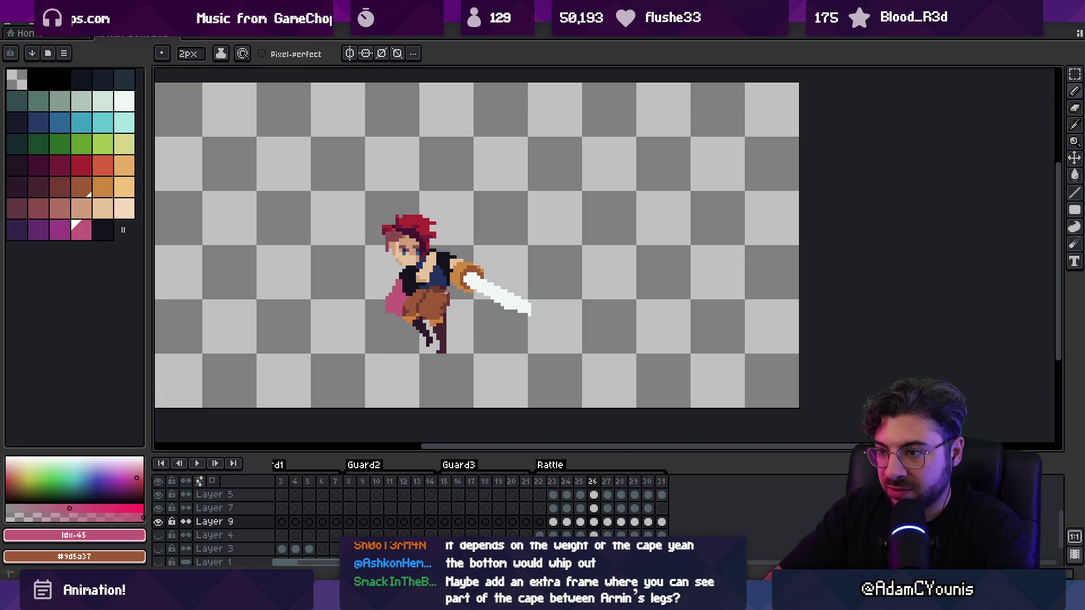
pyautogui.press('.')
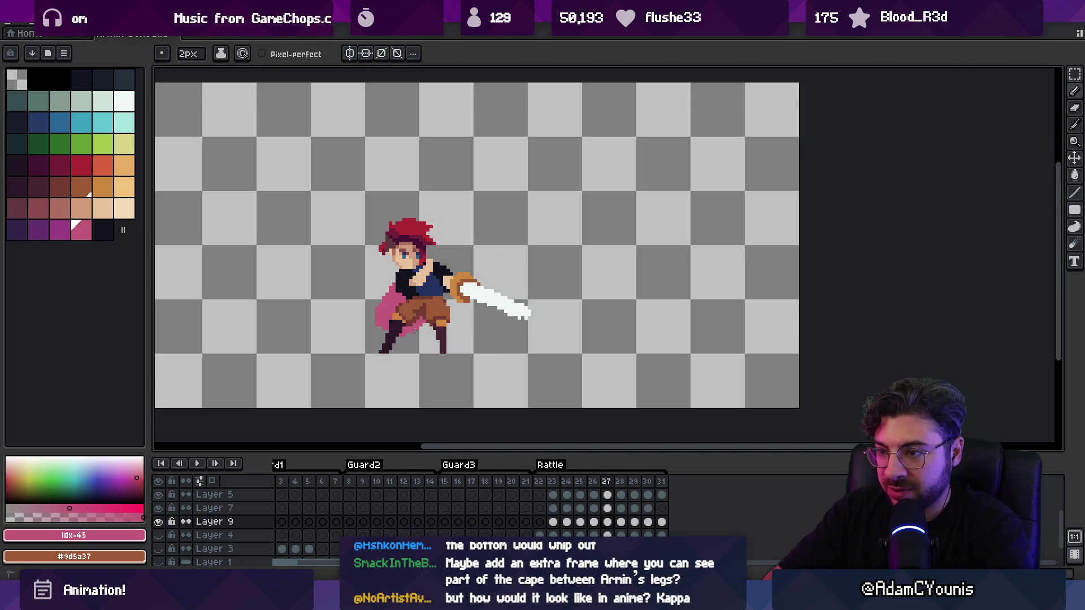
pyautogui.press('.')
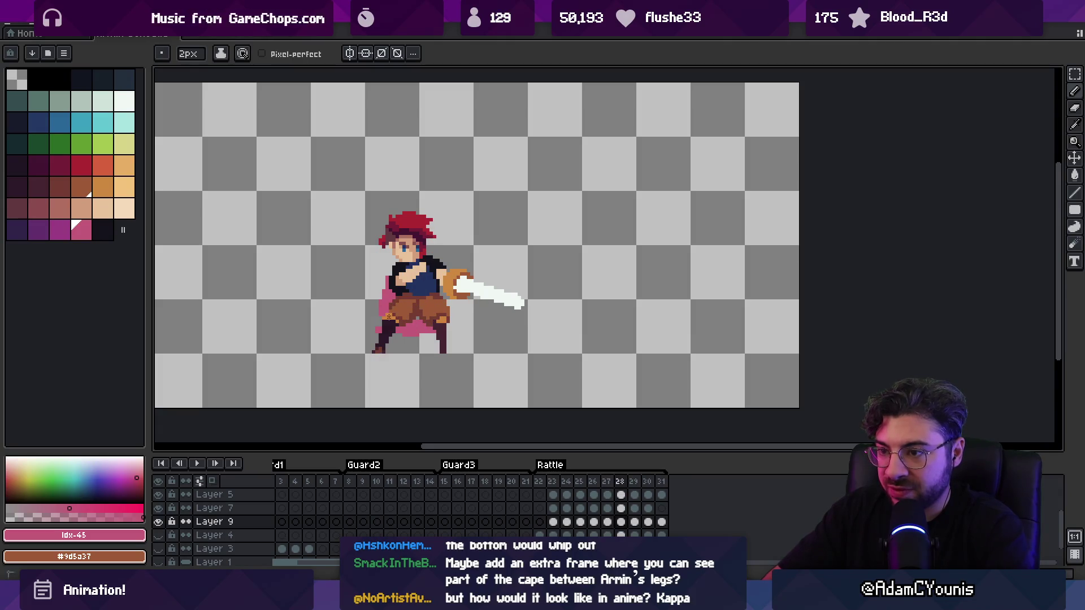
pyautogui.press('e')
pyautogui.moveTo(378, 293); pyautogui.dragTo(373, 339)
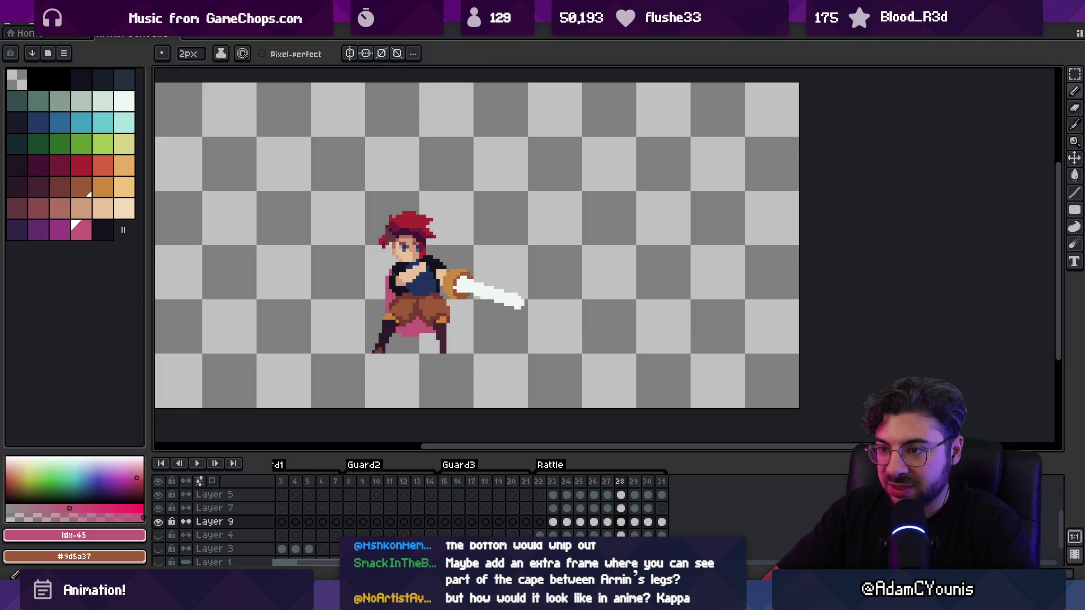
pyautogui.press('b')
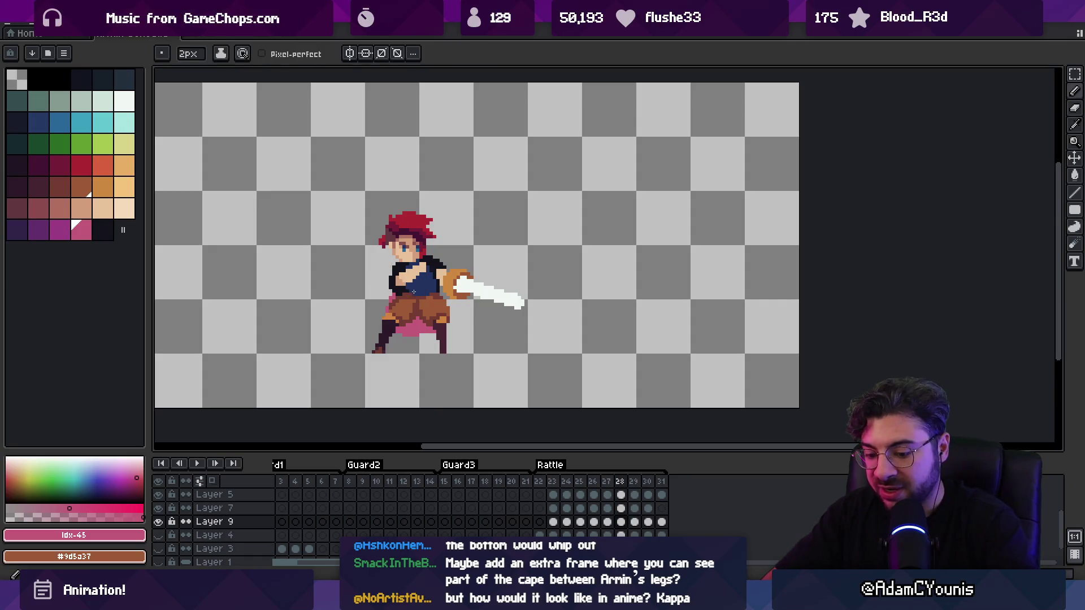
# Paint the shorts and legs over the cape between the legs, then replay the animation
pyautogui.press('.')
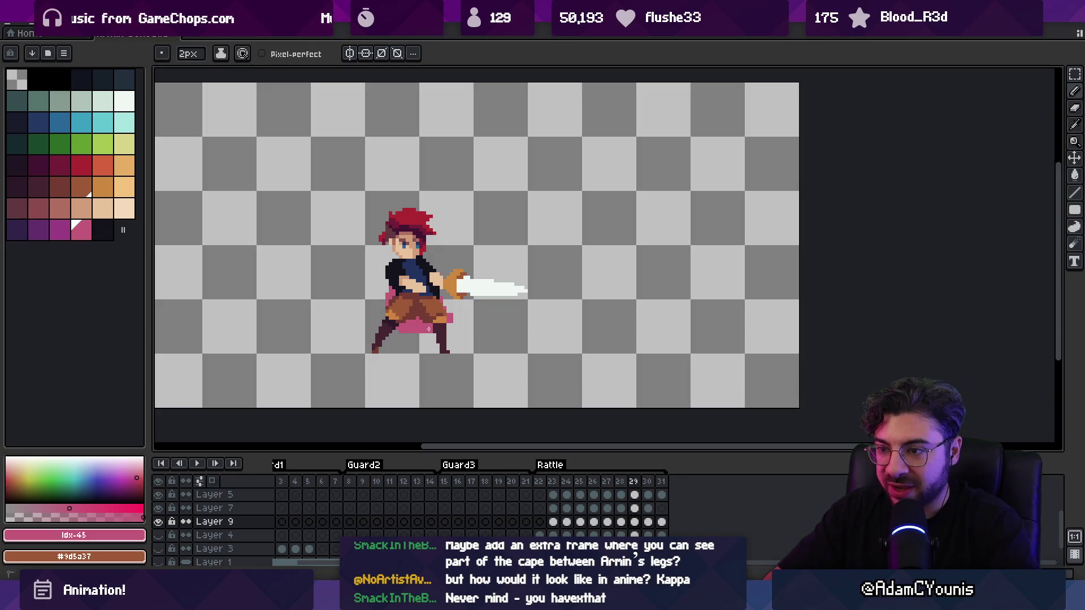
pyautogui.press('e')
pyautogui.press('b')
pyautogui.press('.')
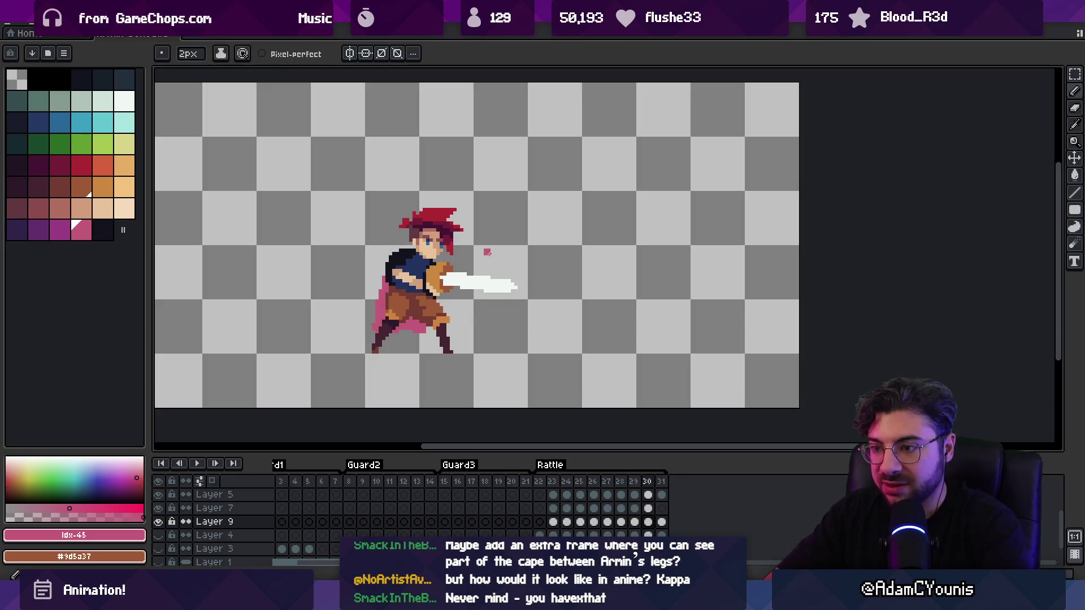
pyautogui.moveTo(401, 311)
pyautogui.mouseDown()
pyautogui.moveTo(393, 320)
pyautogui.moveTo(384, 308)
pyautogui.mouseUp()
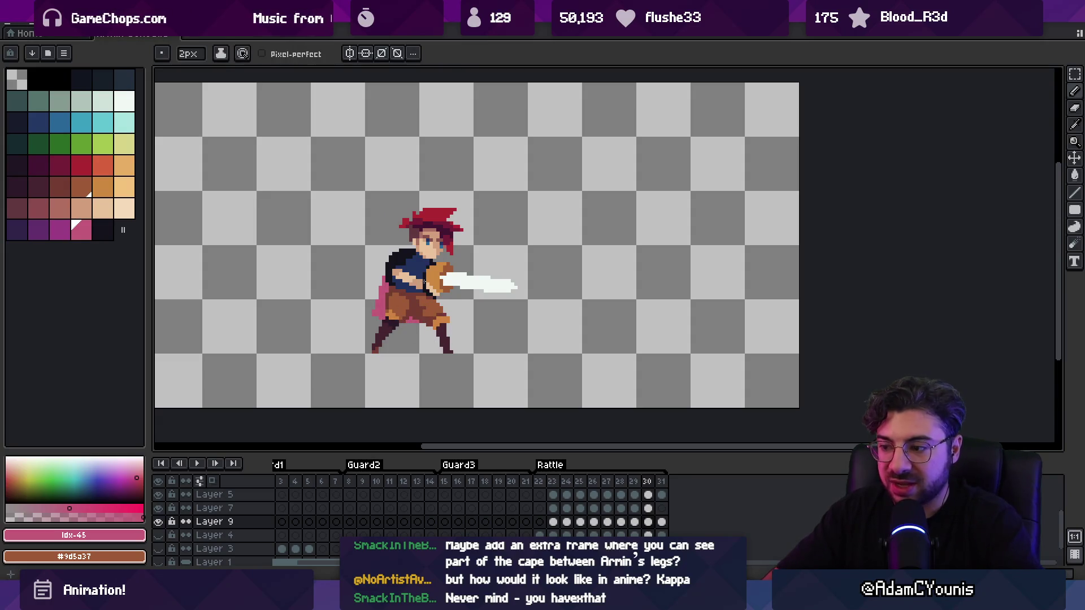
pyautogui.press(',')
pyautogui.press('Return')
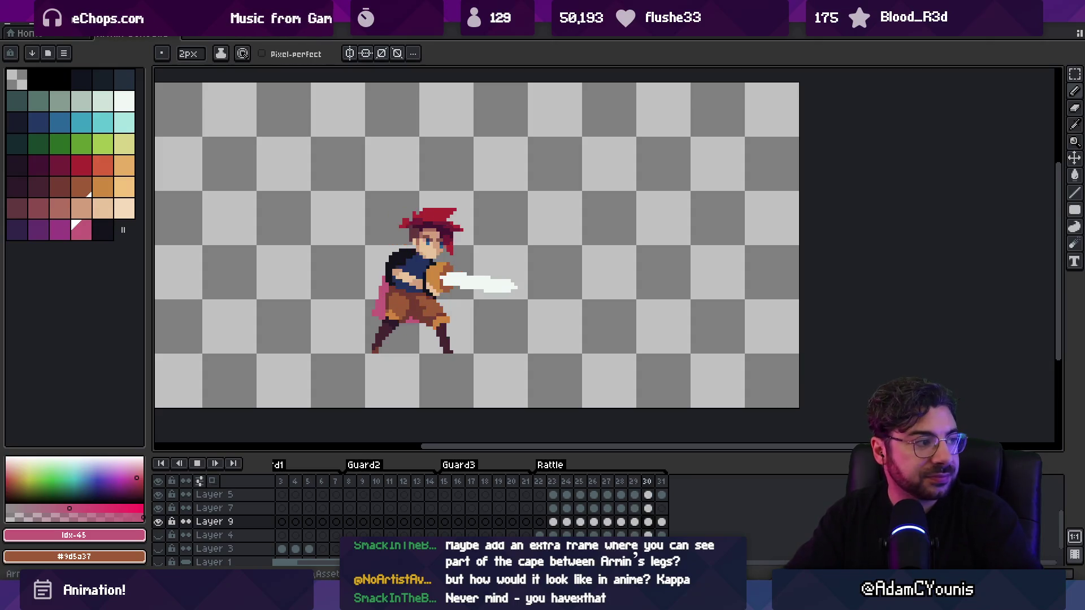
pyautogui.press('z')
pyautogui.scroll(-1, 538, 177)
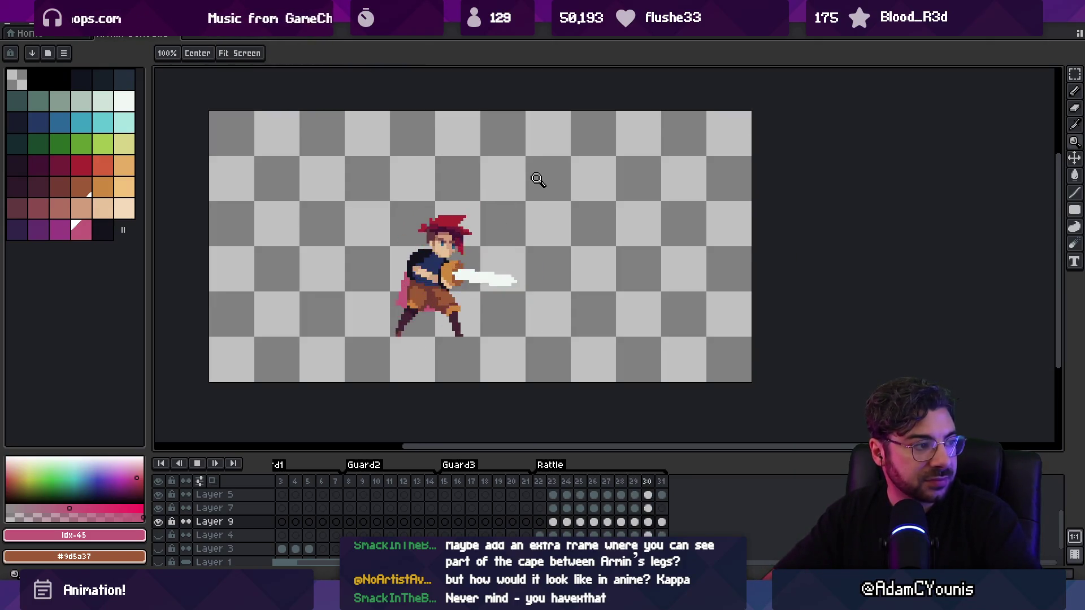
# On frame 24, erase the right part and upper tip of the pink cape
pyautogui.scroll(2, 524, 240)
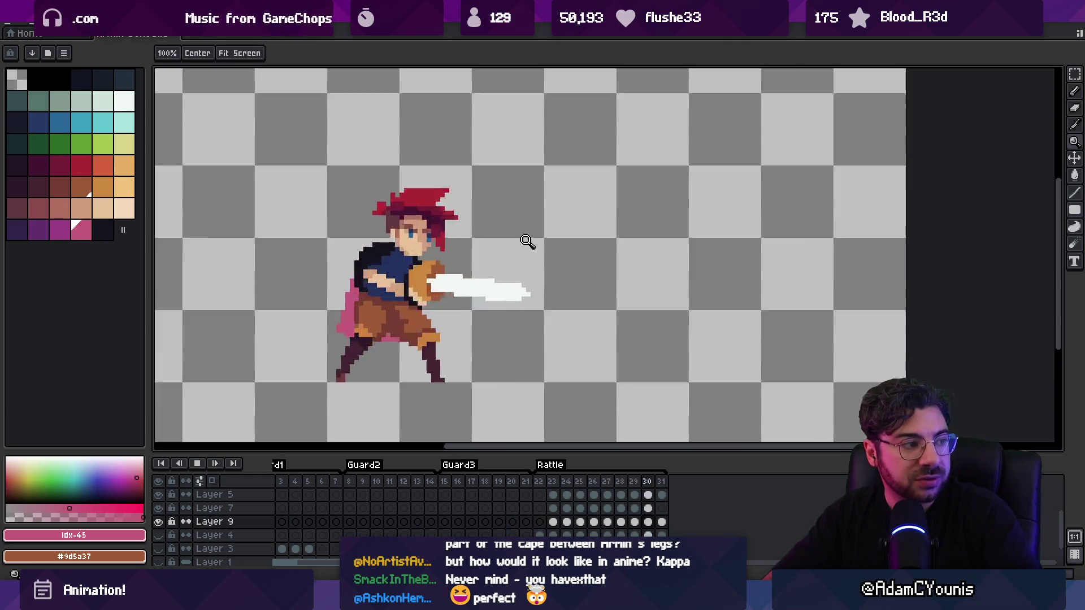
pyautogui.press('Return')
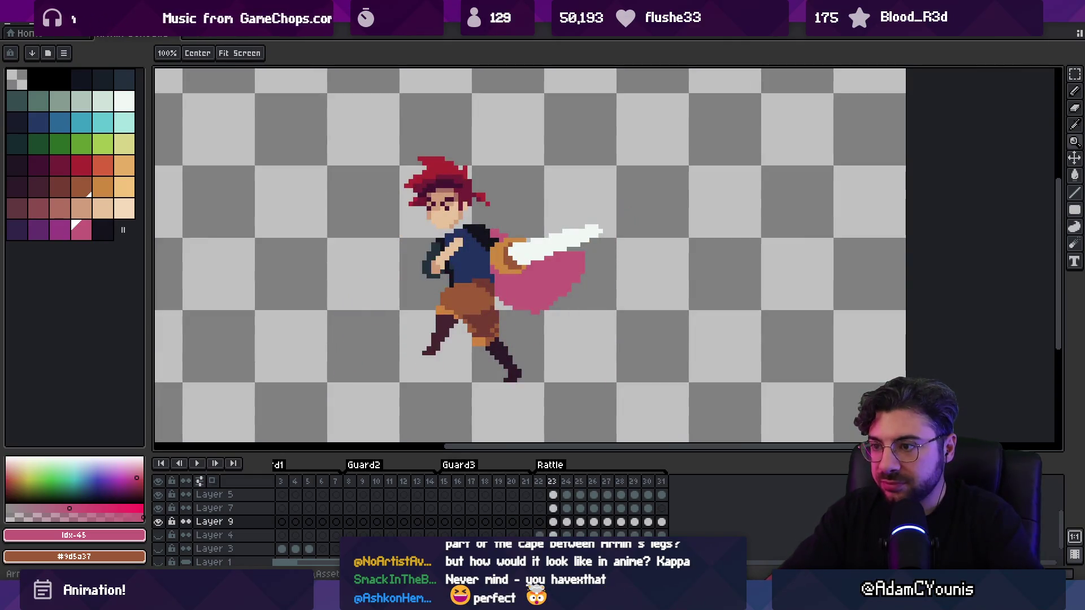
pyautogui.press('Return')
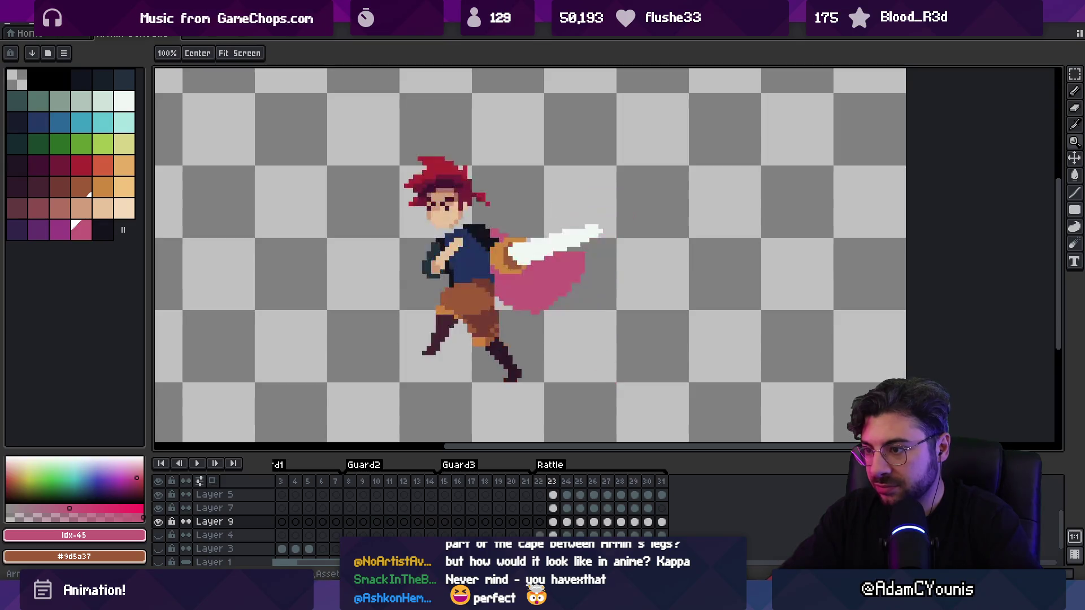
pyautogui.press('Return')
pyautogui.press('e')
pyautogui.moveTo(531, 220)
pyautogui.mouseDown()
pyautogui.moveTo(520, 283)
pyautogui.moveTo(479, 266)
pyautogui.mouseUp()
pyautogui.press('e')
pyautogui.moveTo(522, 217)
pyautogui.mouseDown()
pyautogui.moveTo(515, 199)
pyautogui.moveTo(519, 218)
pyautogui.mouseUp()
# Replay the animation to review the trimmed cape
pyautogui.press('b')
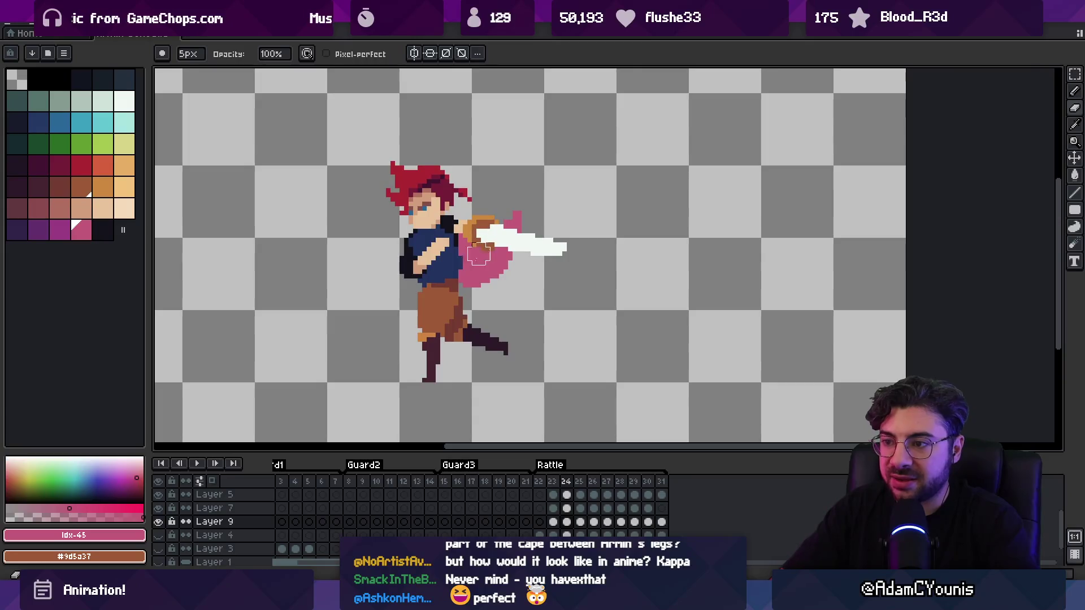
pyautogui.press('e')
pyautogui.press('b')
pyautogui.press('e')
pyautogui.press('b')
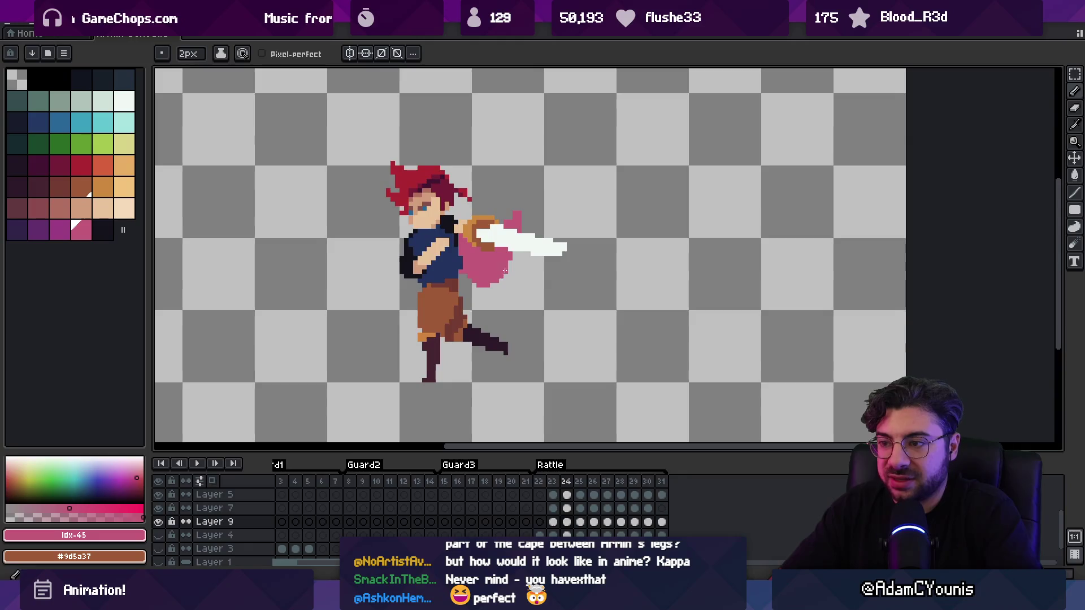
pyautogui.press('Return')
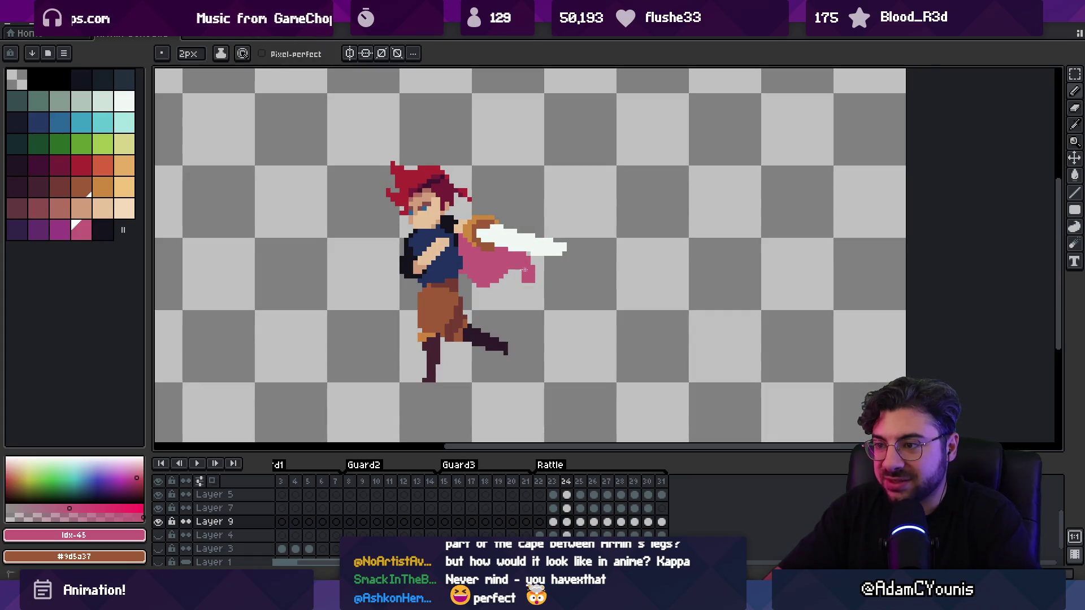
pyautogui.press('z')
pyautogui.scroll(-2, 498, 236)
pyautogui.press('Return')
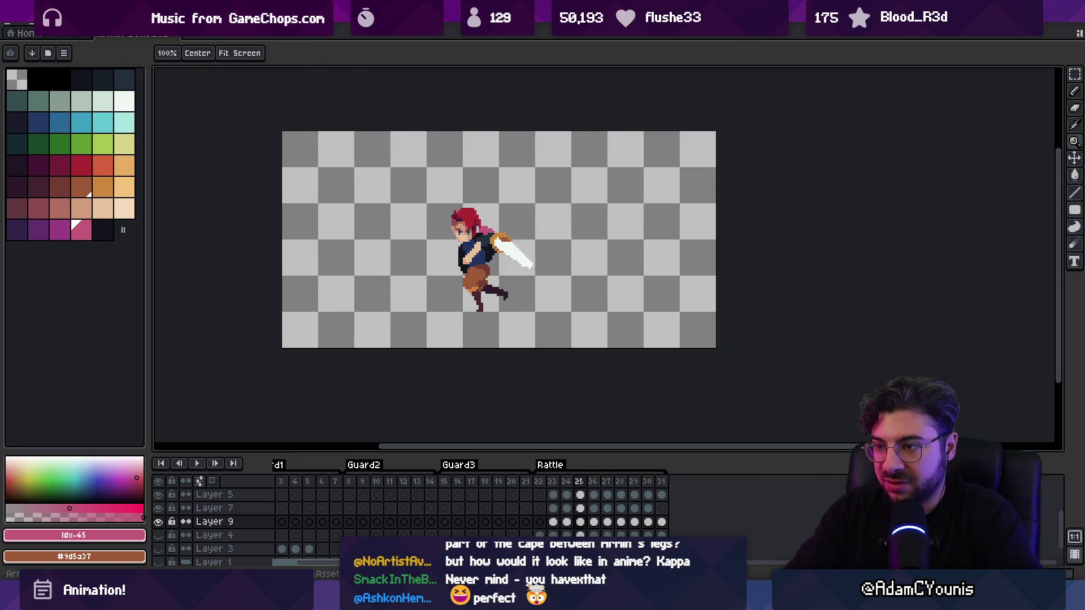
# Pick the cape's darker pink #c35a78 as the drawing colour
pyautogui.scroll(2, 478, 237)
pyautogui.press('b')
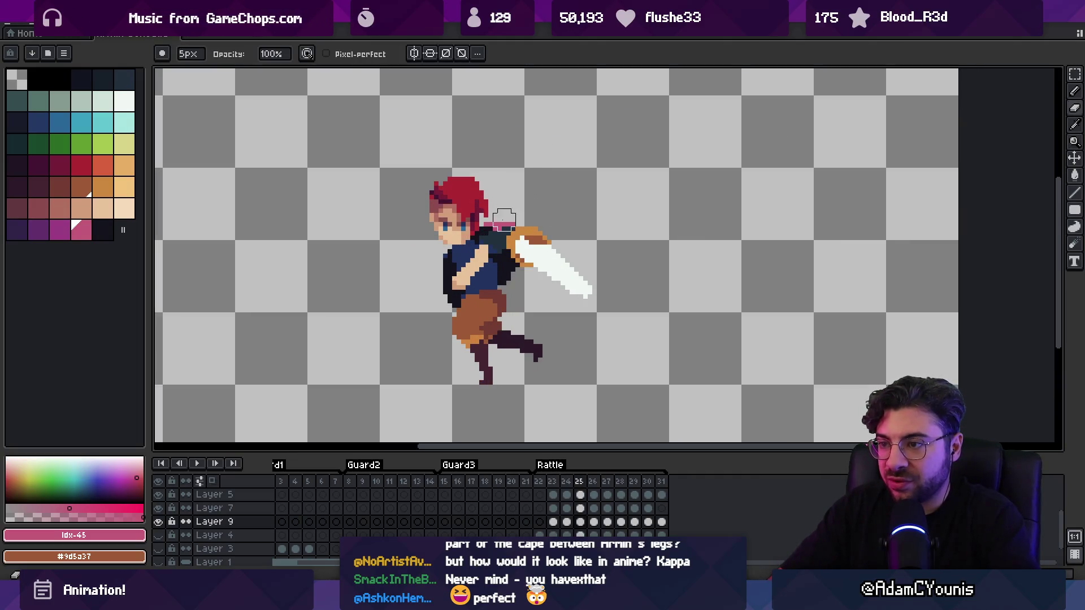
pyautogui.press('e')
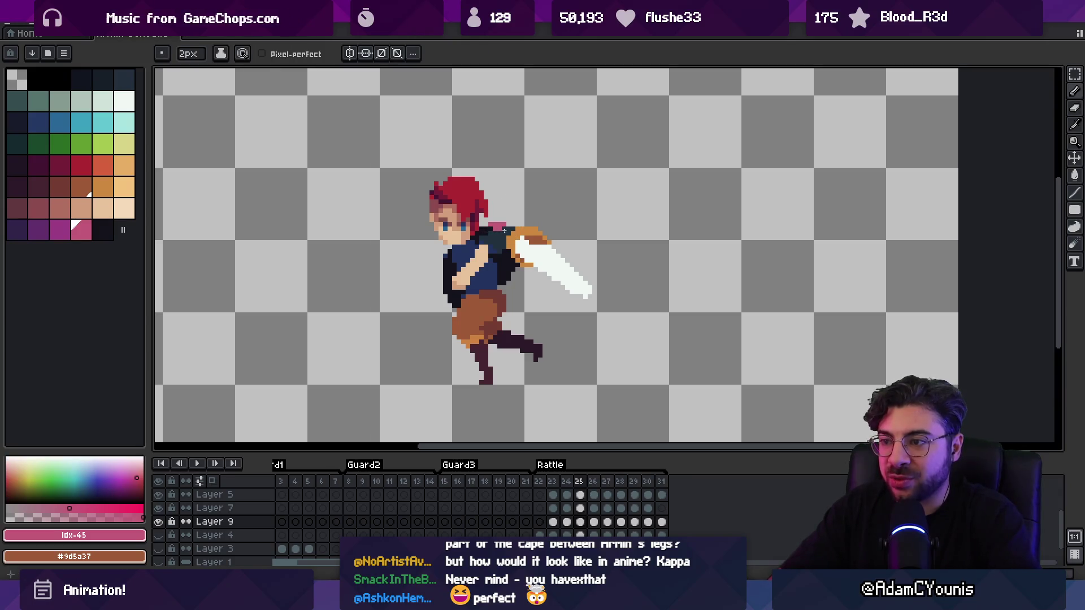
pyautogui.scroll(-2, 455, 262)
pyautogui.press('Return')
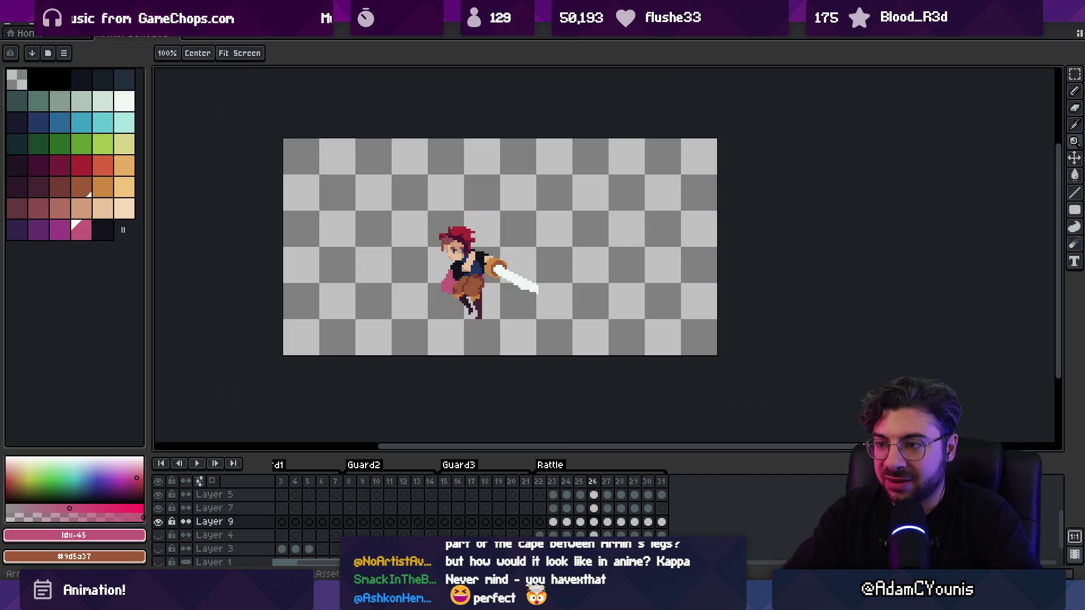
pyautogui.scroll(2, 455, 263)
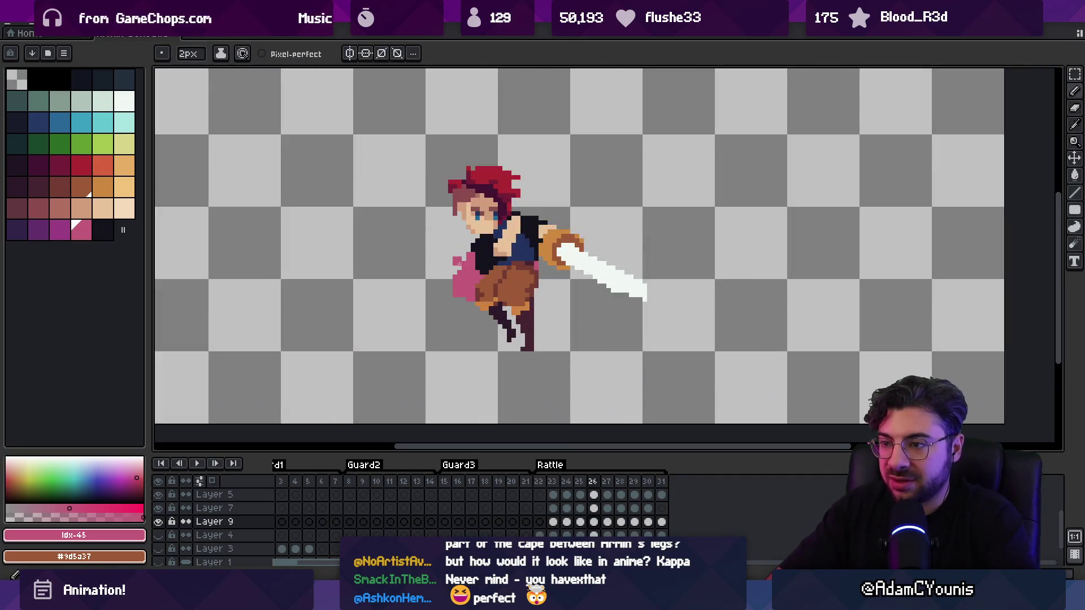
pyautogui.keyDown('alt'); pyautogui.click(541, 220); pyautogui.keyUp('alt')
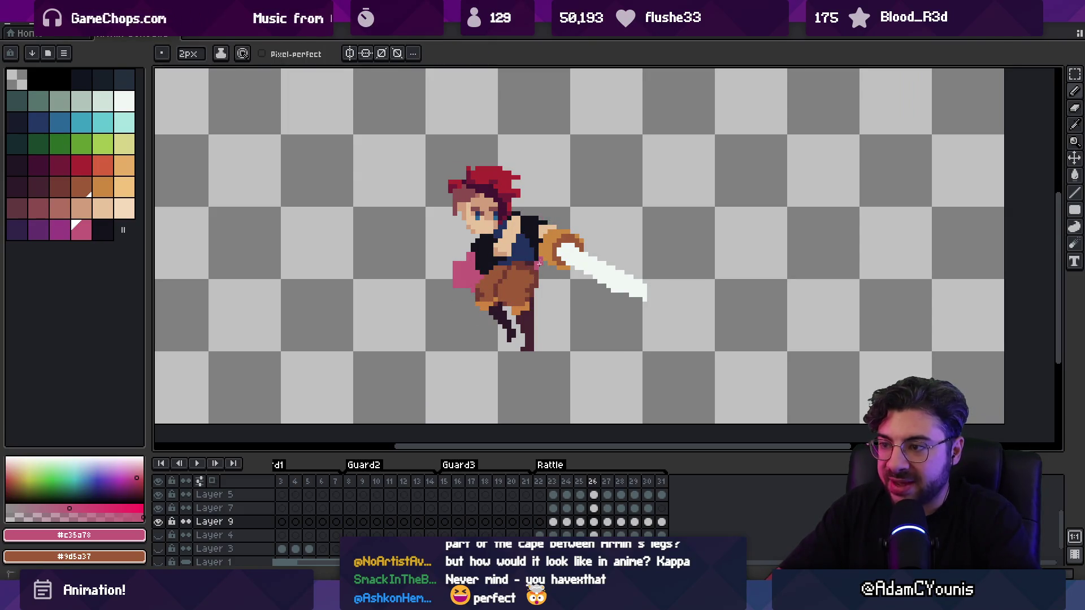
# Shade the pink cape with darker purple across several consecutive swing frames
pyautogui.click(59, 229)
pyautogui.moveTo(479, 270); pyautogui.dragTo(465, 285)
pyautogui.press('Return')
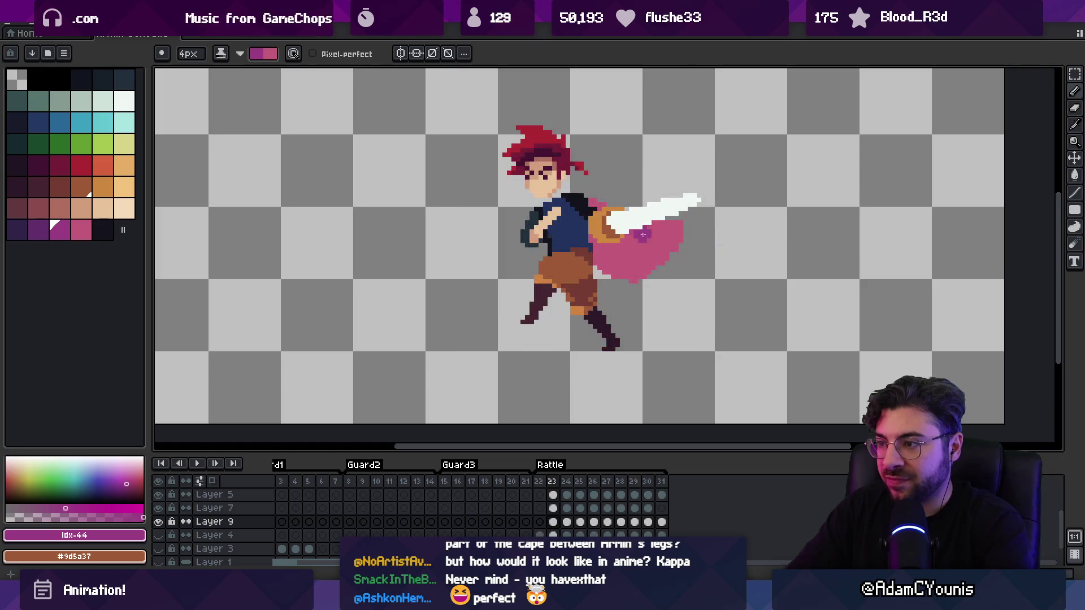
pyautogui.moveTo(618, 249)
pyautogui.mouseDown()
pyautogui.moveTo(629, 244)
pyautogui.moveTo(619, 261)
pyautogui.mouseUp()
pyautogui.press('Right')
pyautogui.moveTo(570, 226); pyautogui.dragTo(568, 218)
pyautogui.press('Right')
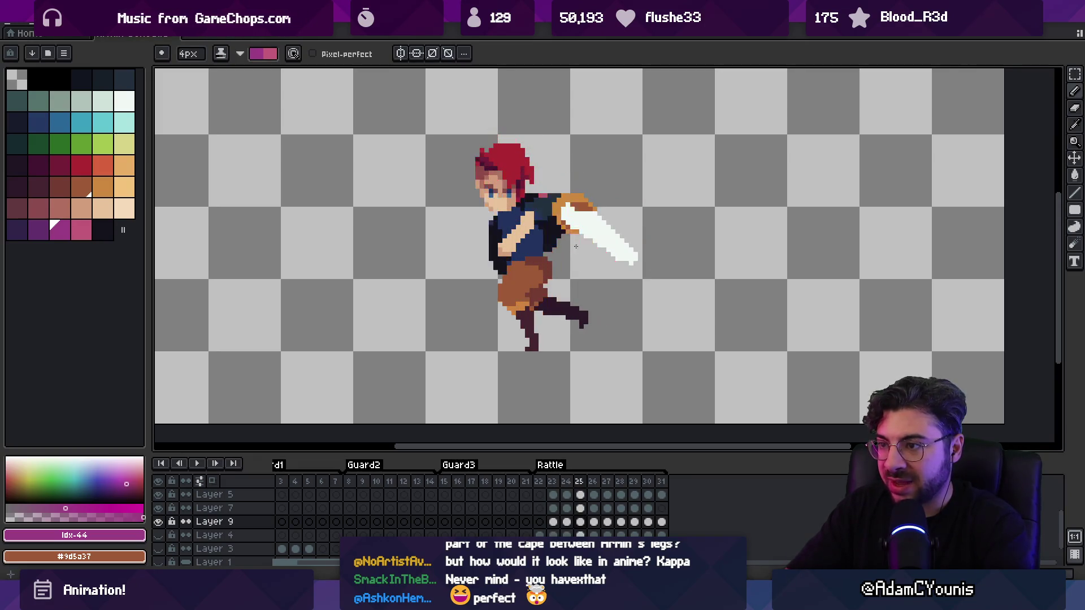
pyautogui.press('Right')
pyautogui.press('Right')
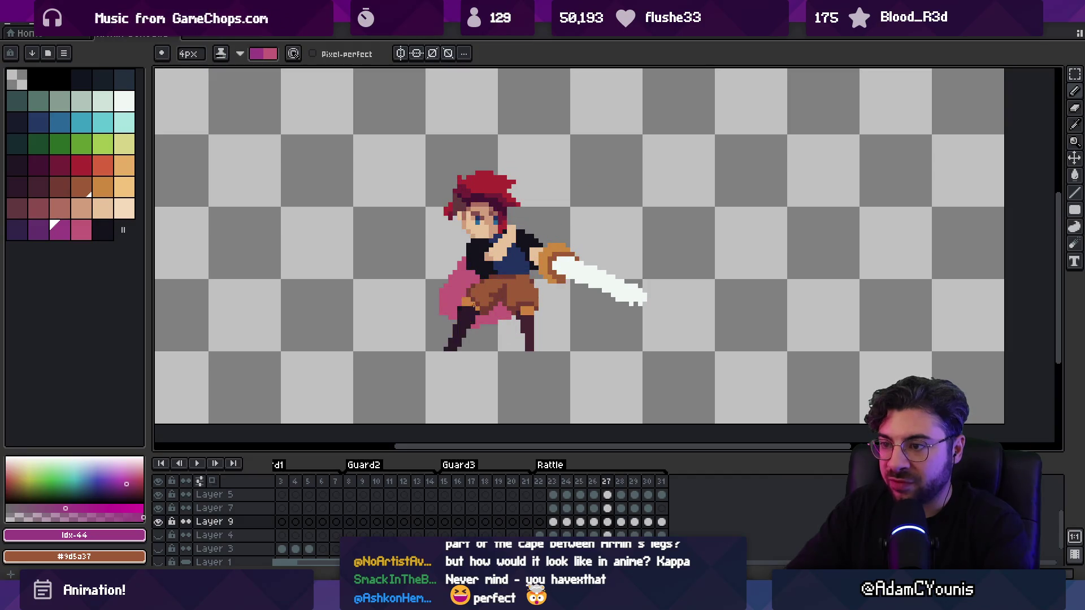
pyautogui.click(478, 274)
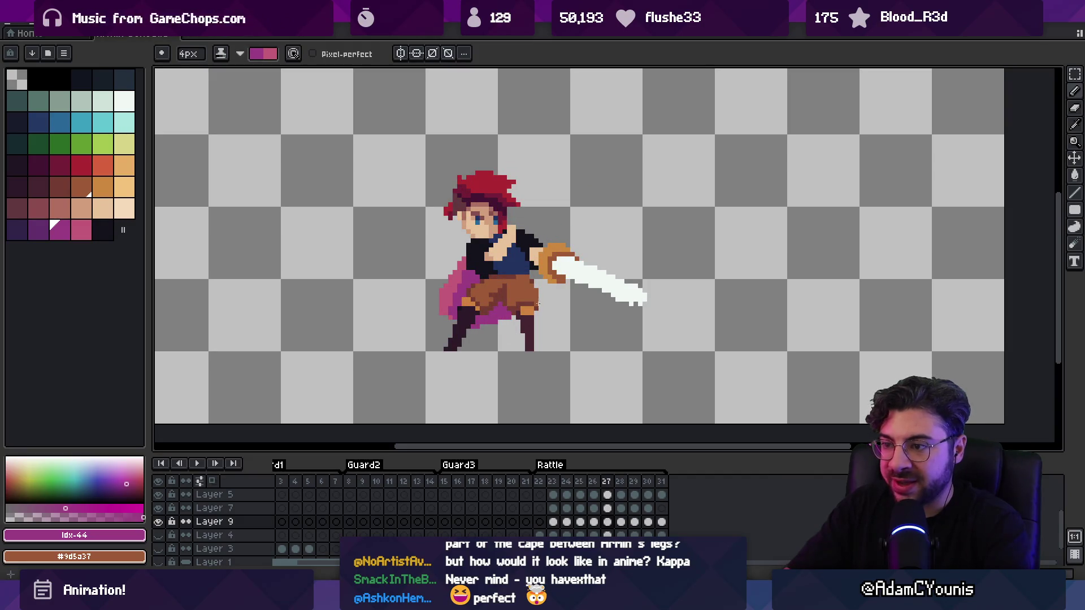
pyautogui.press('Right')
pyautogui.press('Right')
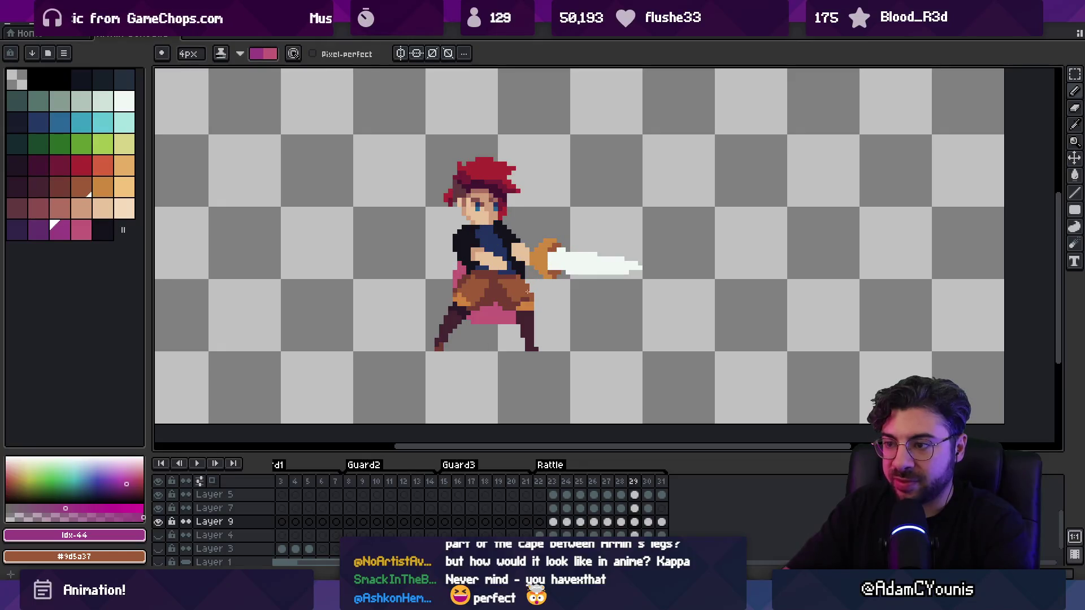
pyautogui.press('Right')
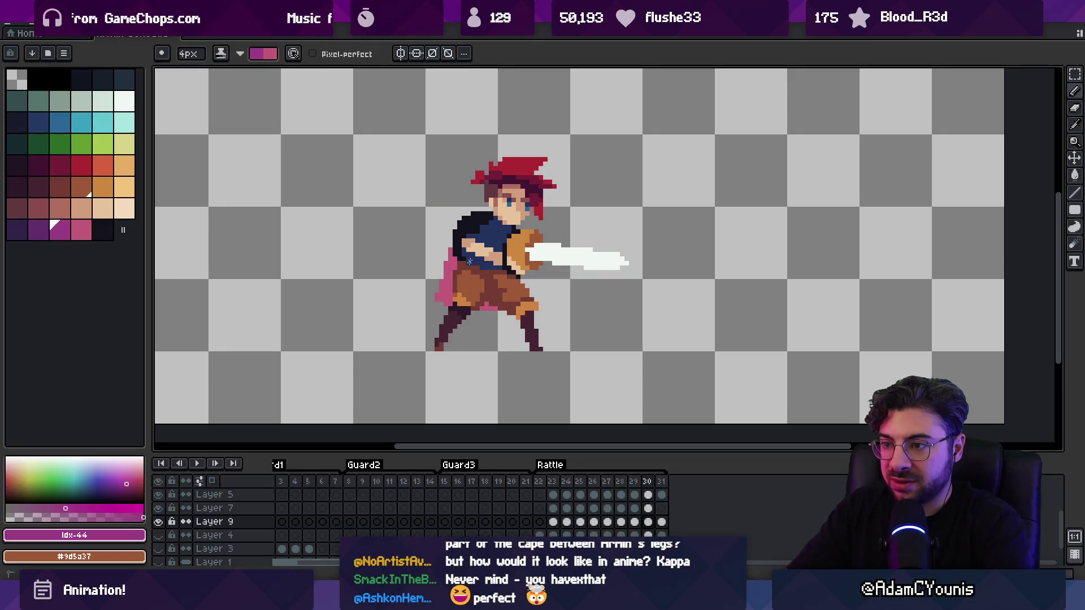
# Zoom in on the swordsman, preview the swing, and settle on frame 26
pyautogui.press('z')
pyautogui.scroll(-1, 482, 308)
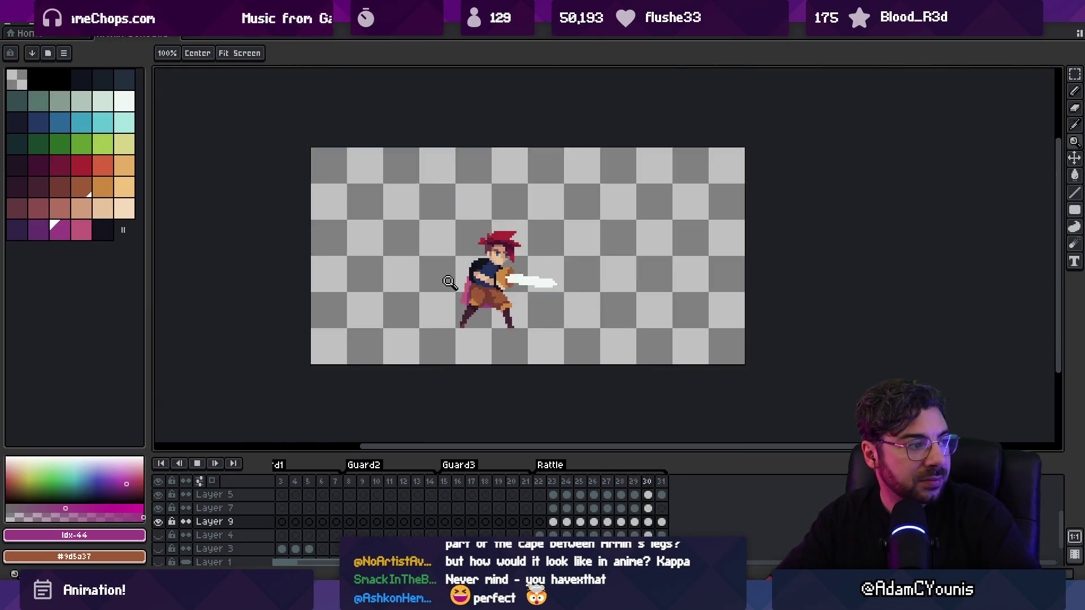
pyautogui.scroll(1, 491, 262)
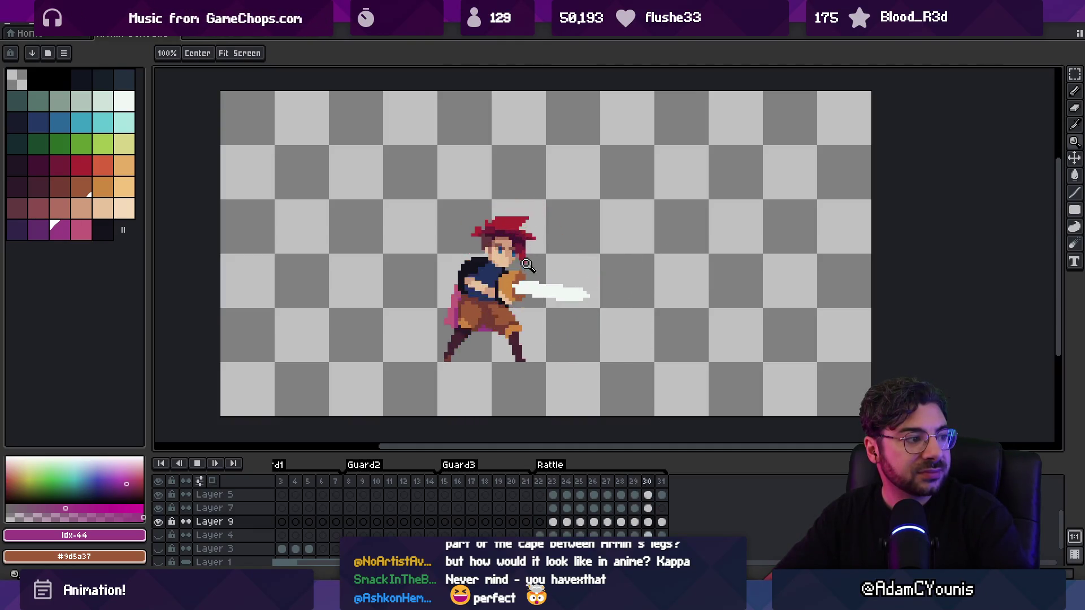
pyautogui.click(514, 287)
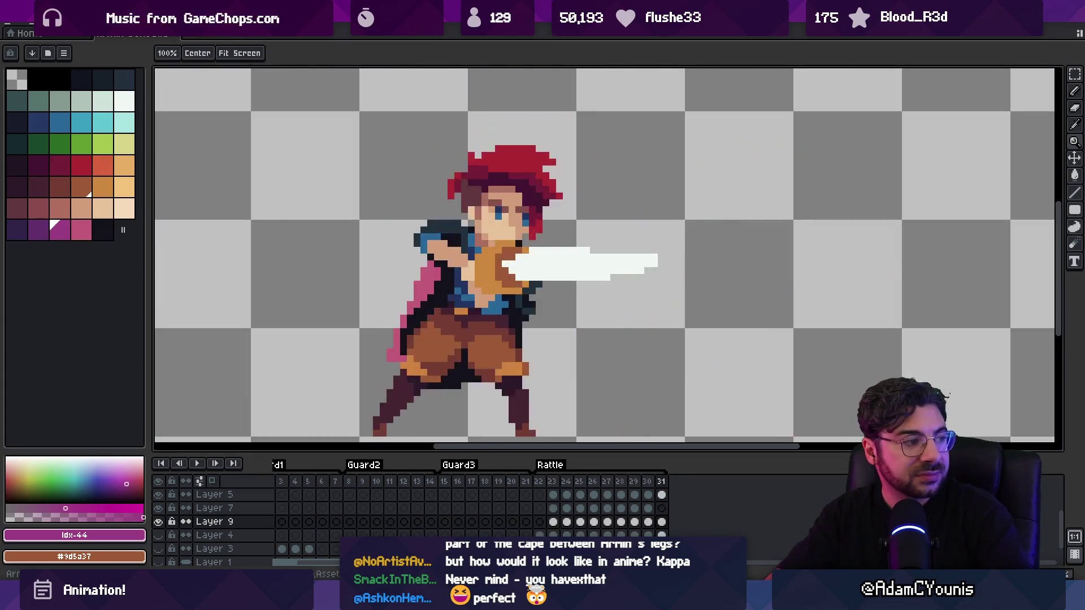
pyautogui.press('Return')
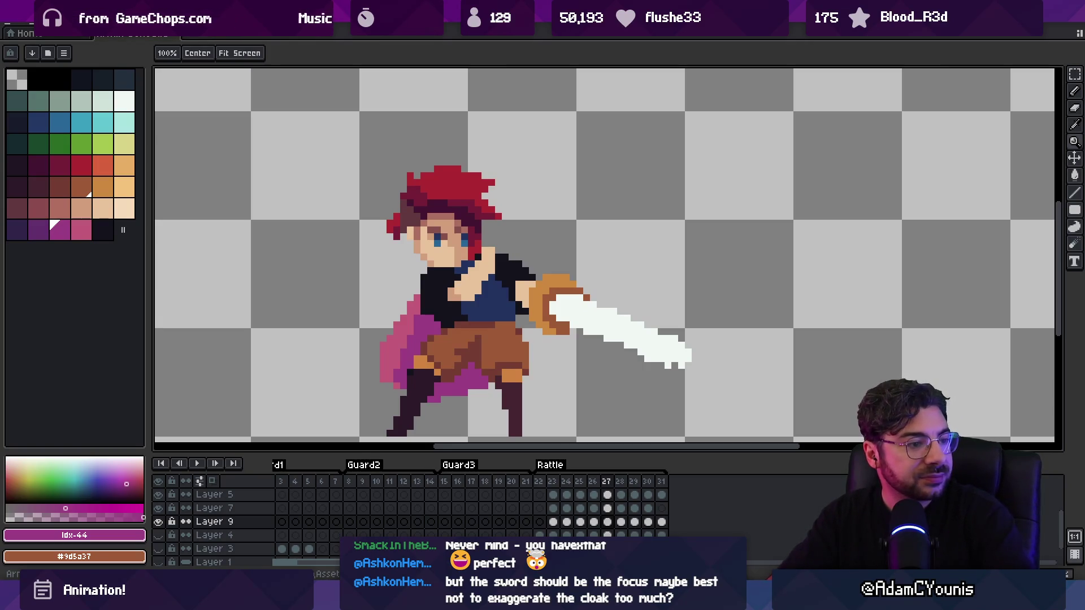
pyautogui.press('Right')
pyautogui.press('Left')
pyautogui.press('Left')
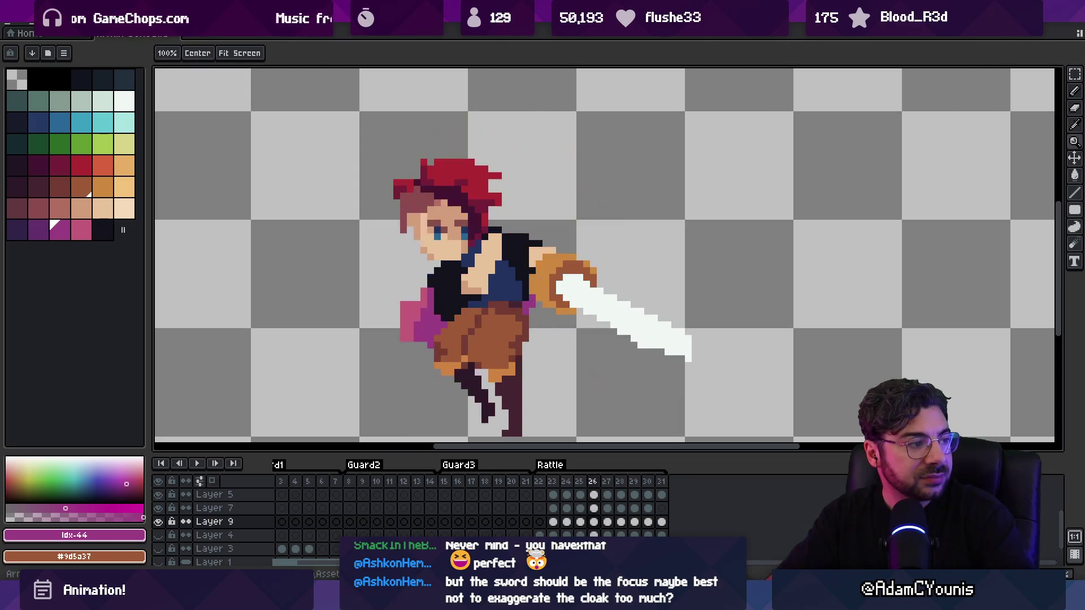
# Undo the last cape edit and eyedrop the cape colours #9b3d82 and #c35a78
pyautogui.keyDown('alt'); pyautogui.click(415, 336); pyautogui.keyUp('alt')
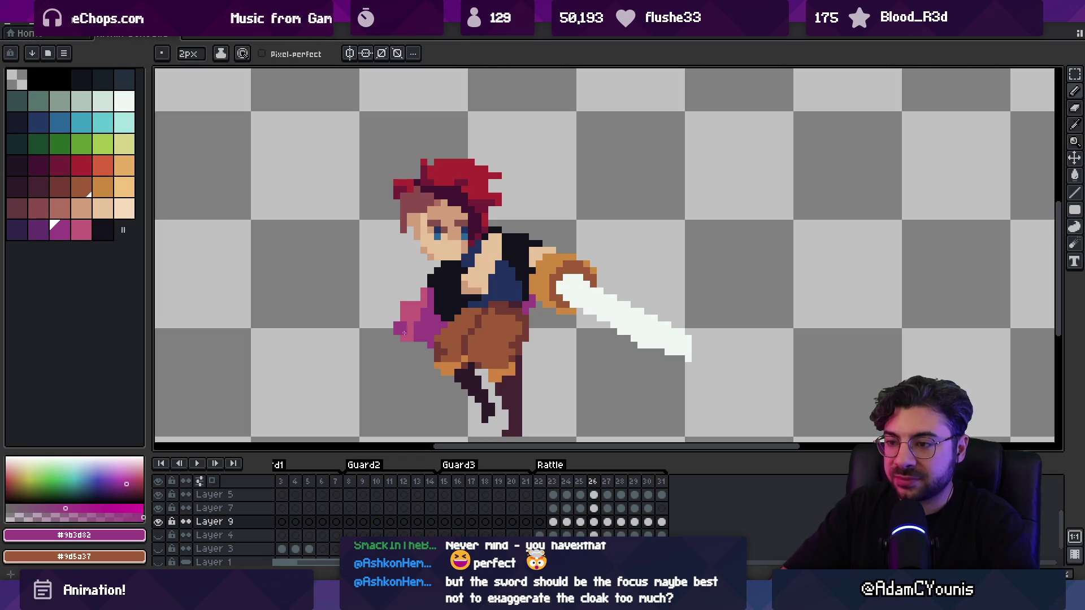
pyautogui.hotkey('ctrl', 'z')
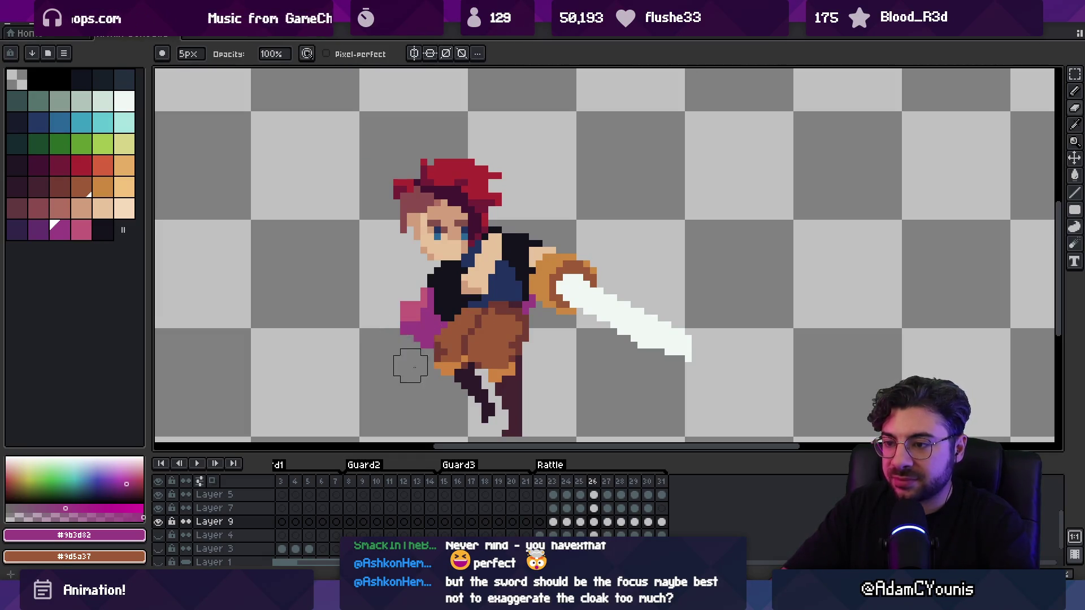
pyautogui.keyDown('alt'); pyautogui.click(397, 309); pyautogui.keyUp('alt')
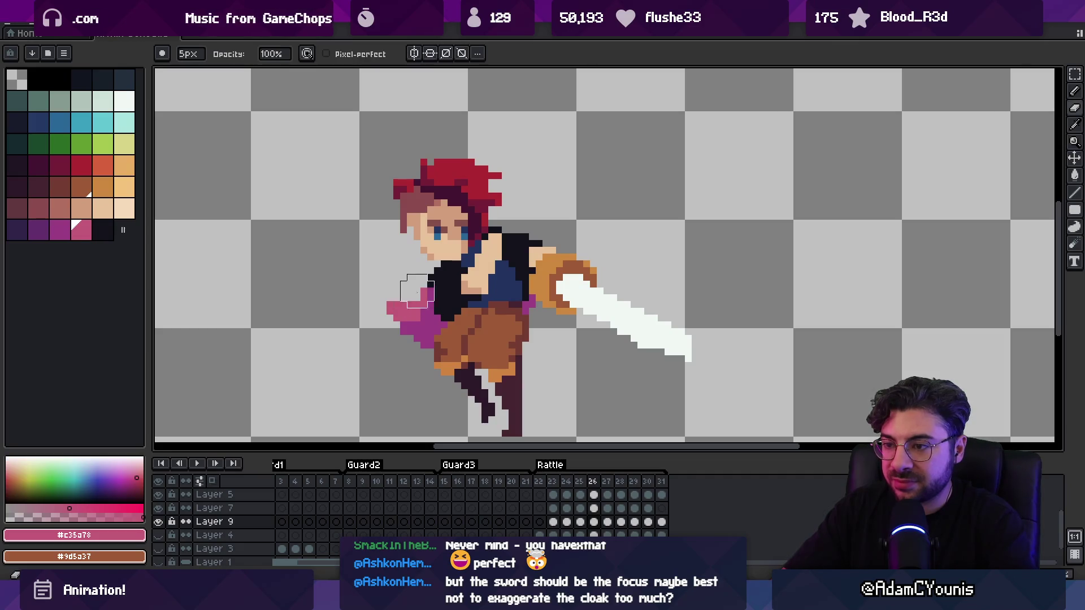
pyautogui.keyDown('alt'); pyautogui.click(424, 312); pyautogui.keyUp('alt')
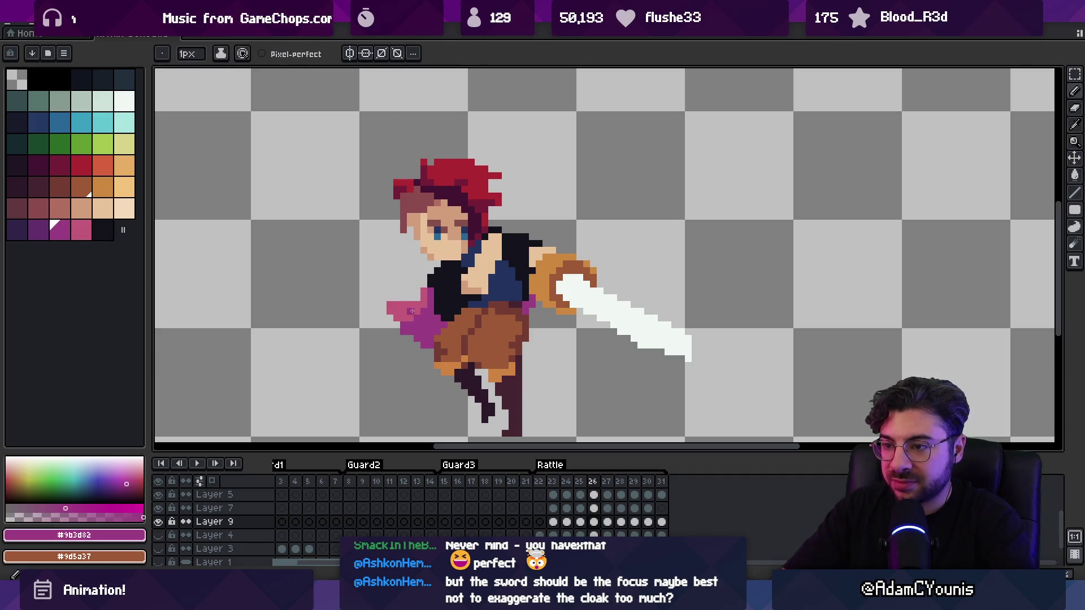
pyautogui.keyDown('alt'); pyautogui.click(412, 311); pyautogui.keyUp('alt')
pyautogui.press('z')
pyautogui.scroll(-5, 435, 277)
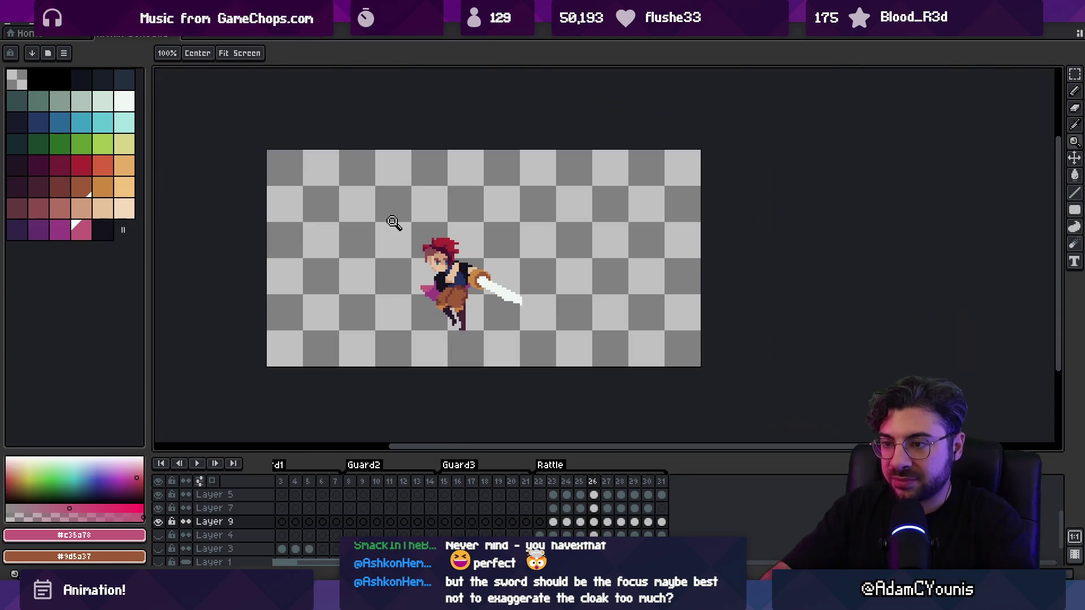
# Pick the darker cape magenta and play, stopping on frame 27
pyautogui.scroll(5, 441, 273)
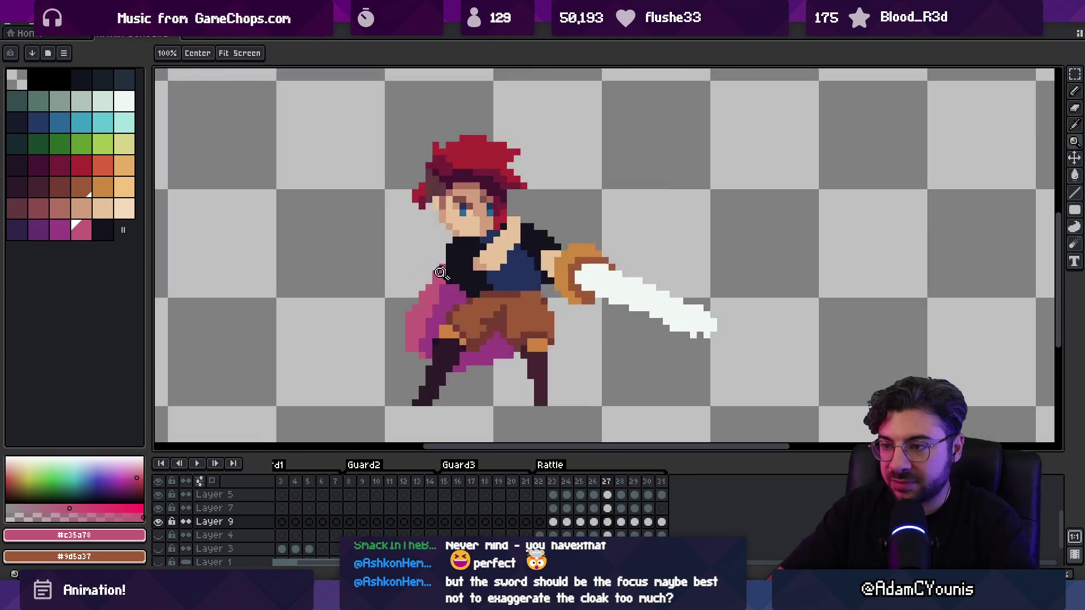
pyautogui.press('b')
pyautogui.keyDown('alt'); pyautogui.click(416, 334); pyautogui.keyUp('alt')
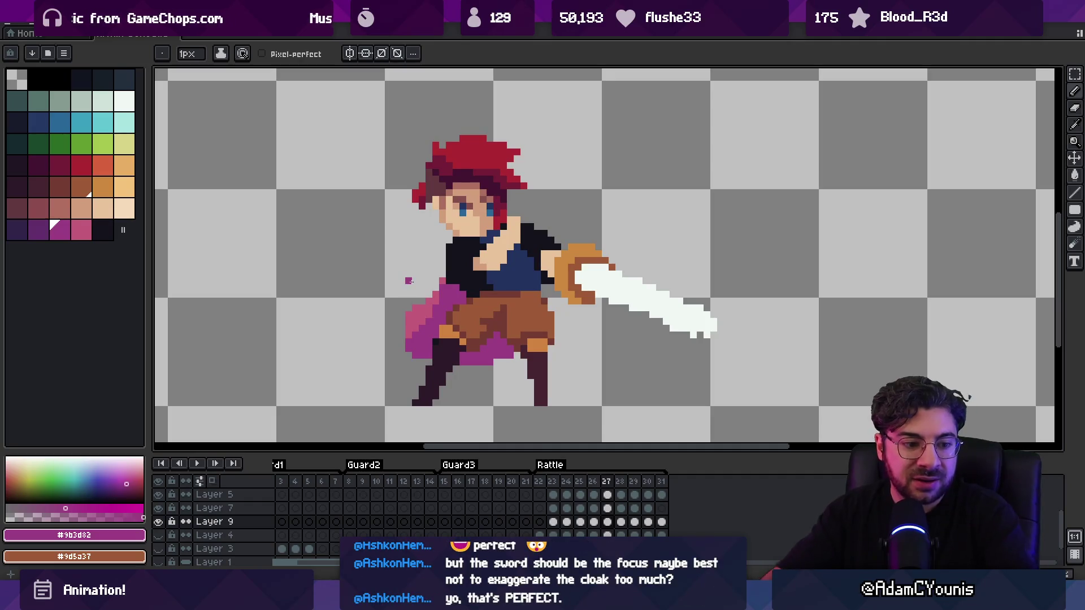
pyautogui.press('m')
pyautogui.press('Return')
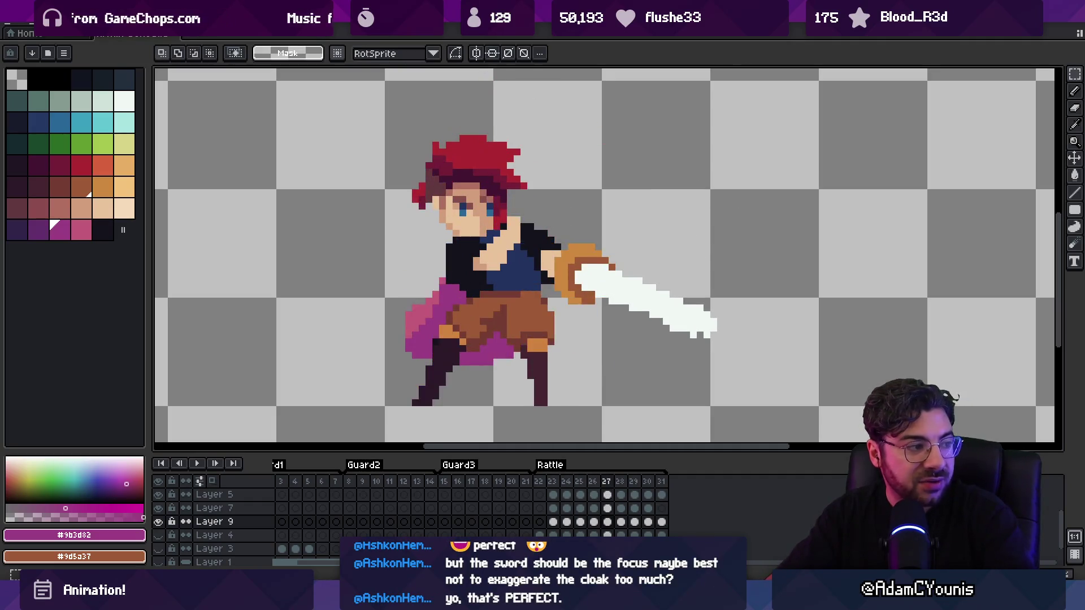
pyautogui.press('Return')
# Pick the pink cape colour, compare frame 27 with frame 26, and replay the cape
pyautogui.press('b')
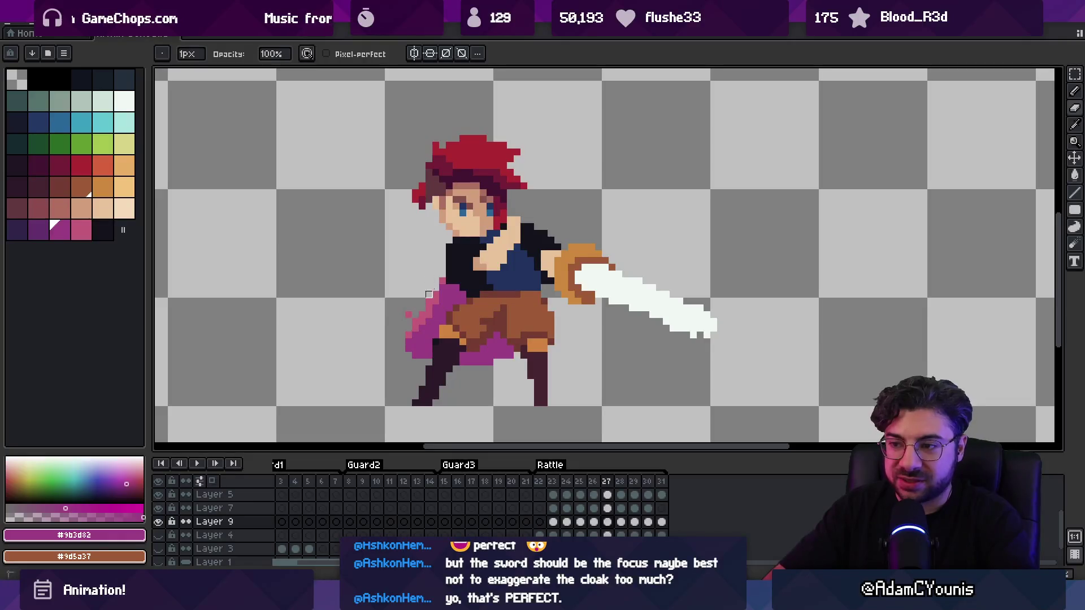
pyautogui.keyDown('alt'); pyautogui.click(438, 291); pyautogui.keyUp('alt')
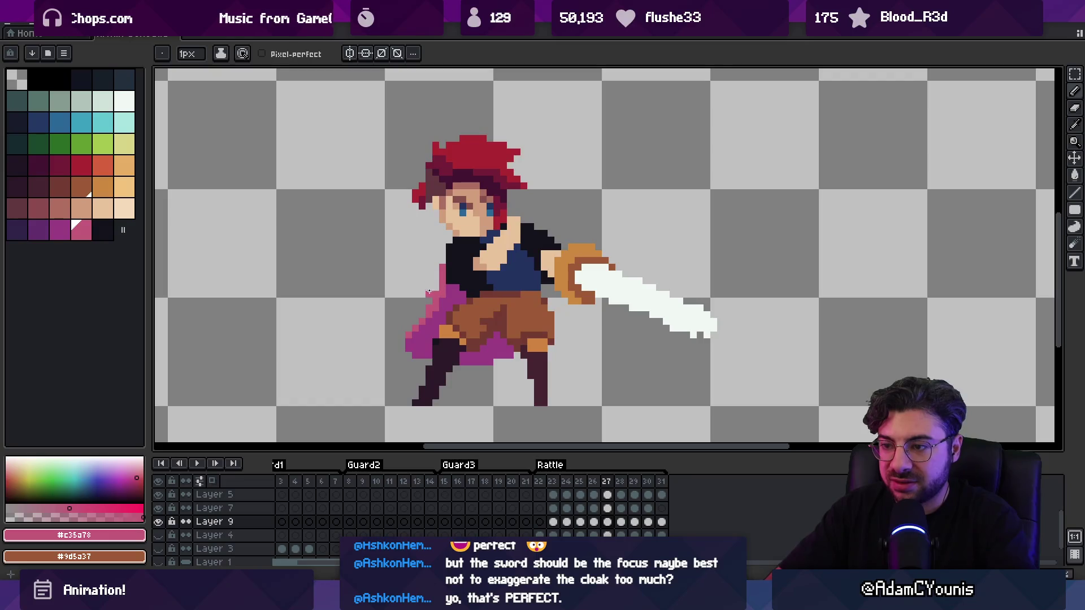
pyautogui.press('Left')
pyautogui.press('Right')
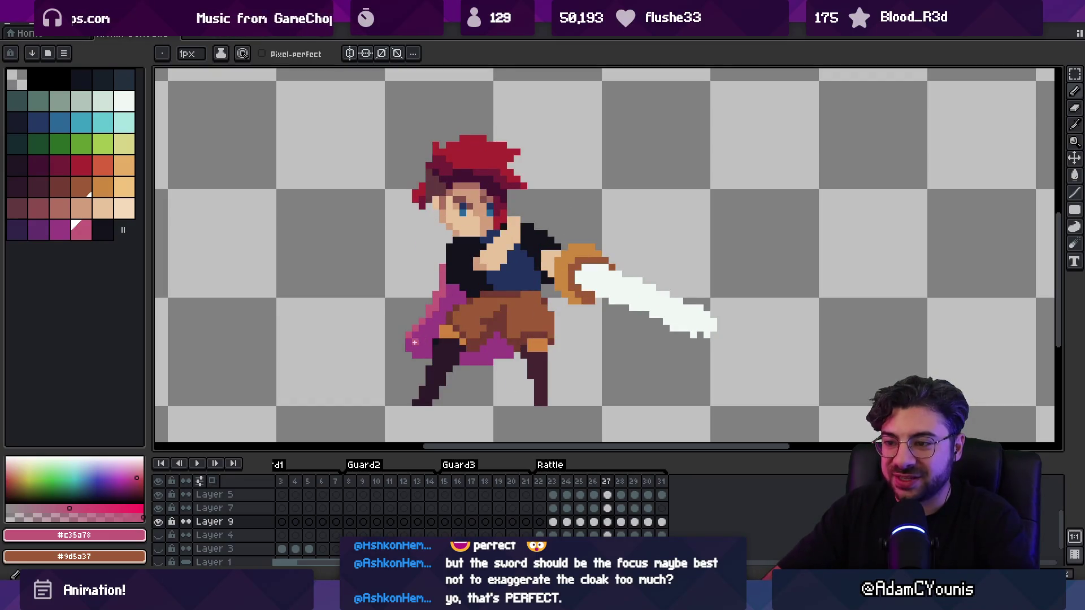
pyautogui.press('Return')
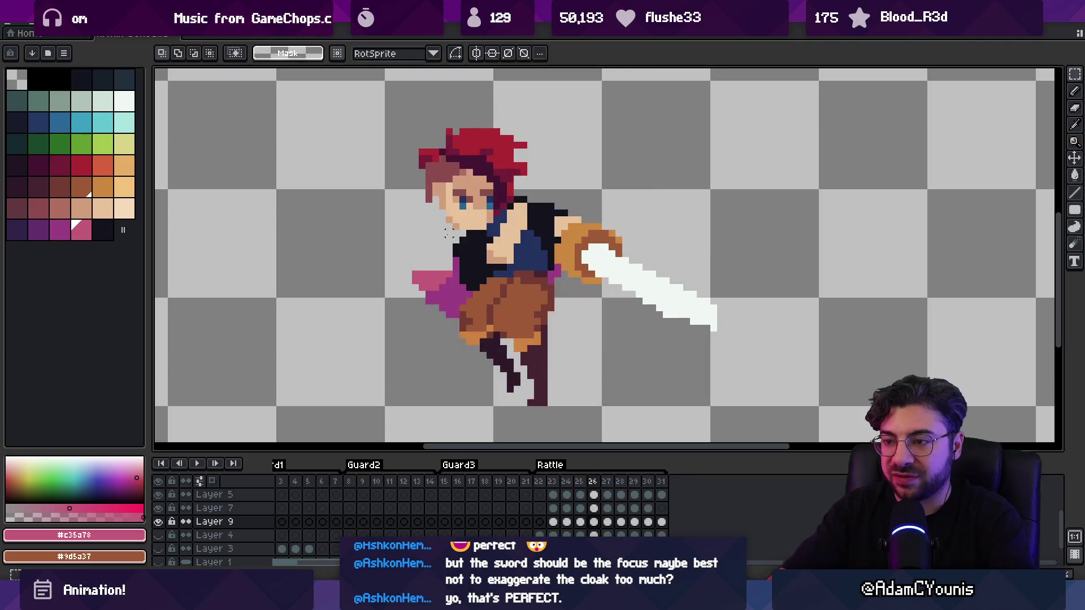
pyautogui.press('Return')
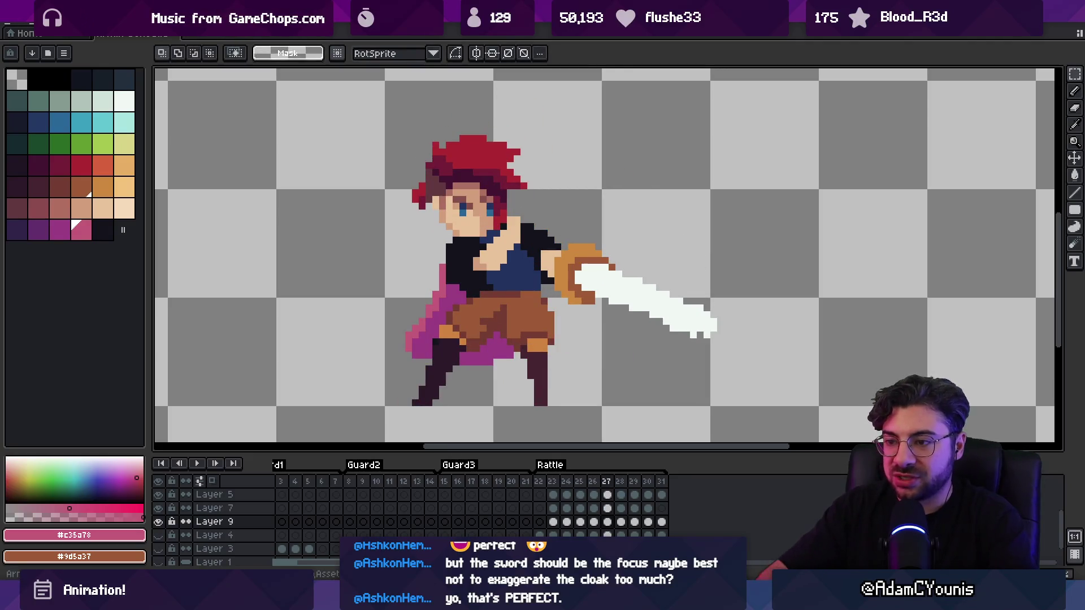
pyautogui.press('b')
pyautogui.press('e')
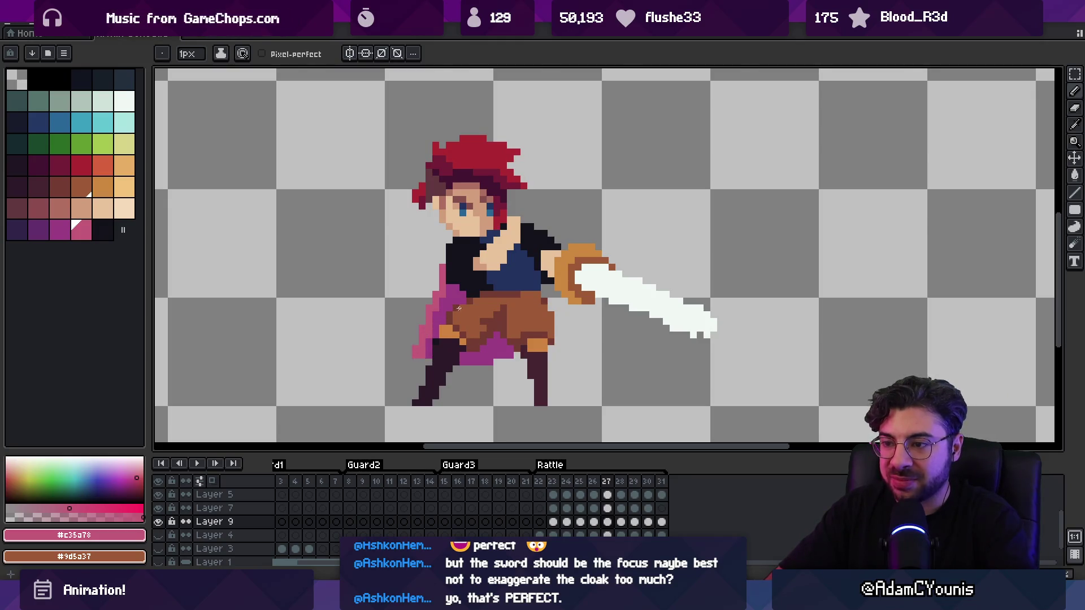
pyautogui.press('z')
pyautogui.scroll(-1, 459, 308)
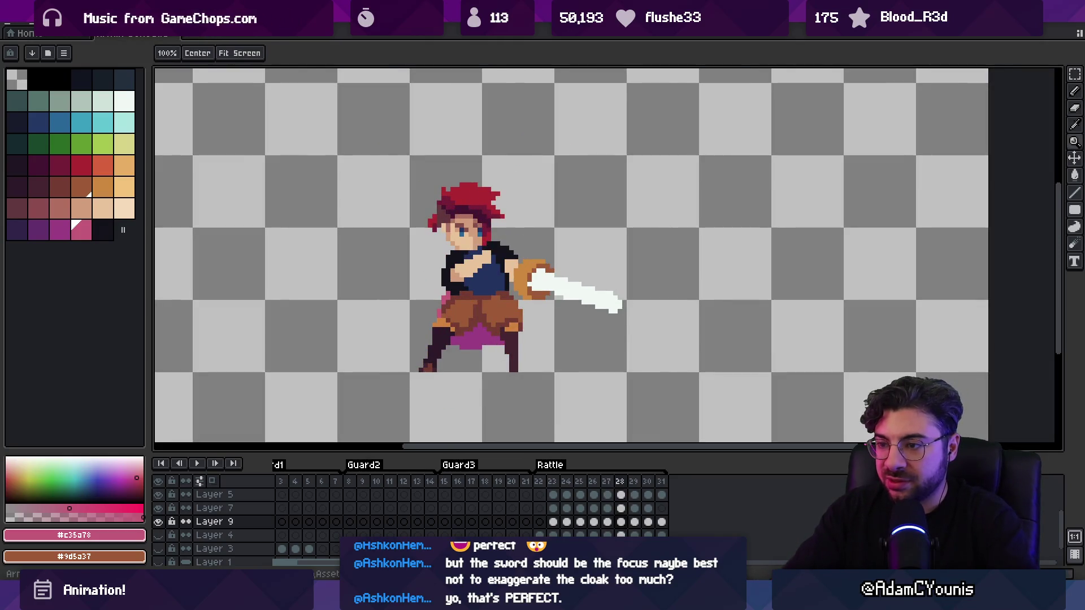
# Pick cape magenta #9b3d82 and undo the stray magenta cape stroke
pyautogui.press('b')
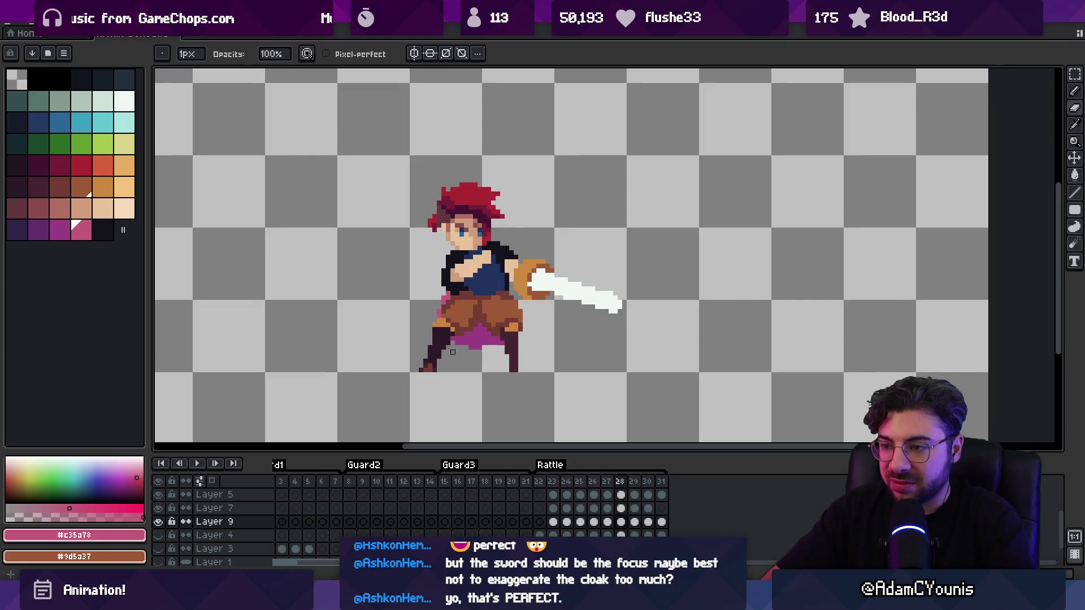
pyautogui.keyDown('alt'); pyautogui.click(463, 342); pyautogui.keyUp('alt')
pyautogui.press('Right')
pyautogui.scroll(5, 479, 336)
pyautogui.hotkey('ctrl', 'z')
# Step back to frame 26, play the cape poses, and step forward to frame 27
pyautogui.press('Left')
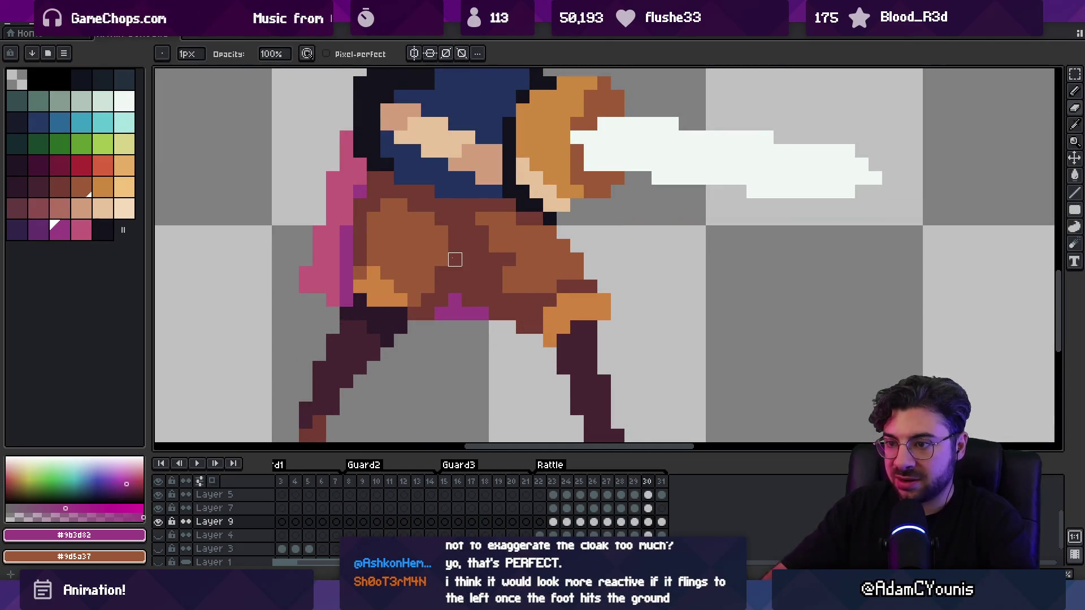
pyautogui.press('m')
pyautogui.press('Left')
pyautogui.press('Left')
pyautogui.press('Return')
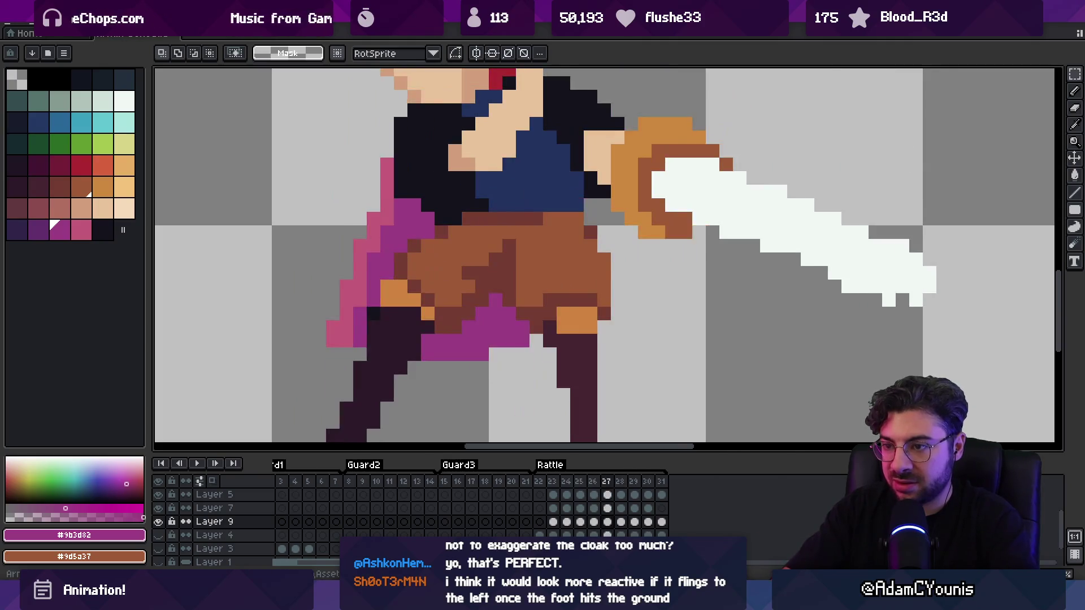
pyautogui.press('Return')
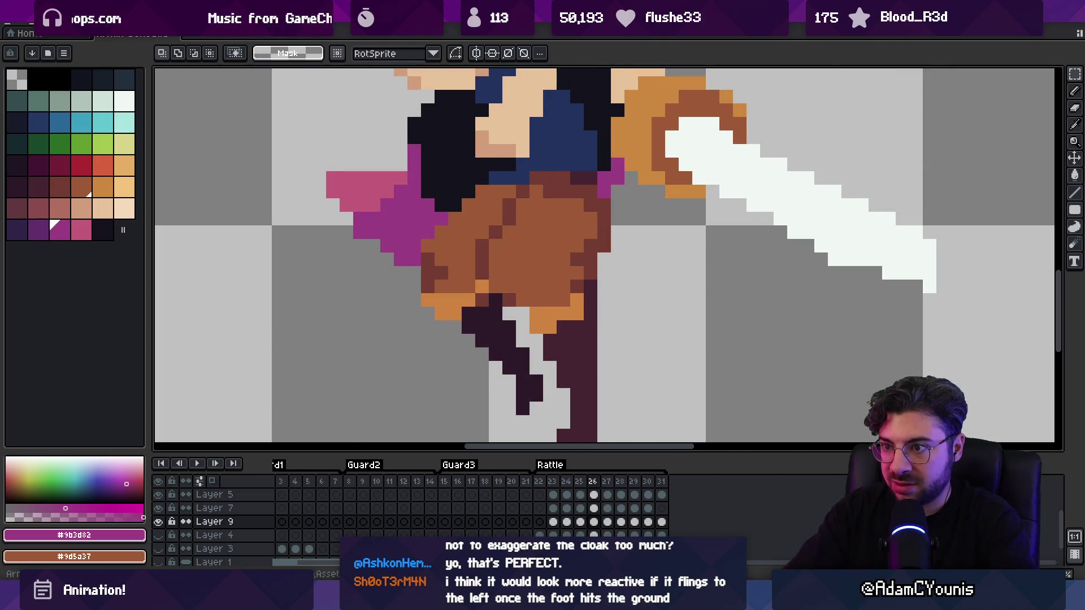
pyautogui.press('Right')
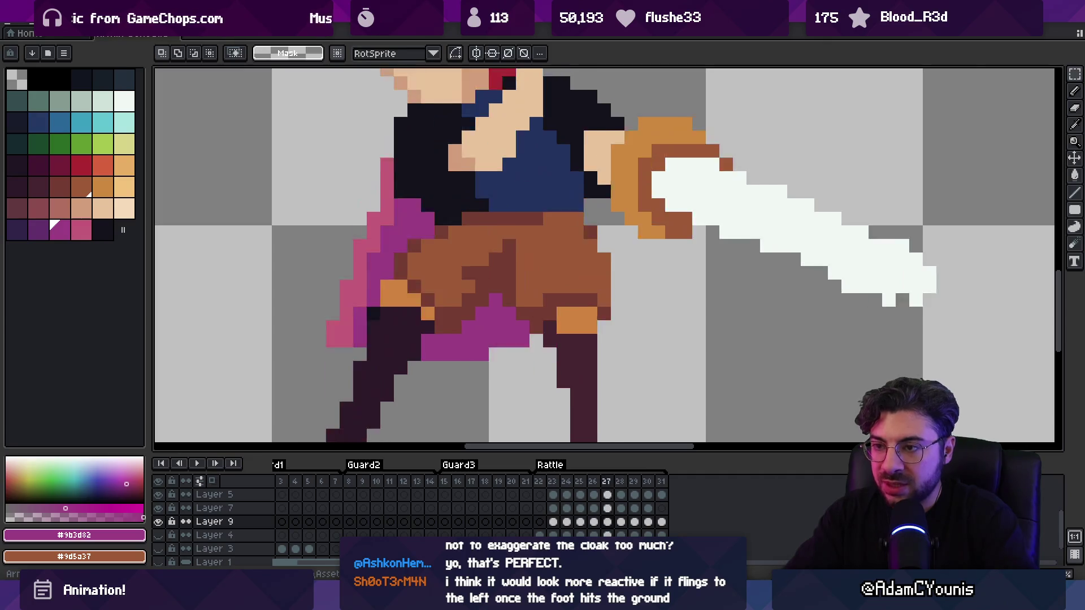
# On frame 28, add a pink pixel to the cape edge and erase the stray magenta pixel by the leg
pyautogui.press('i')
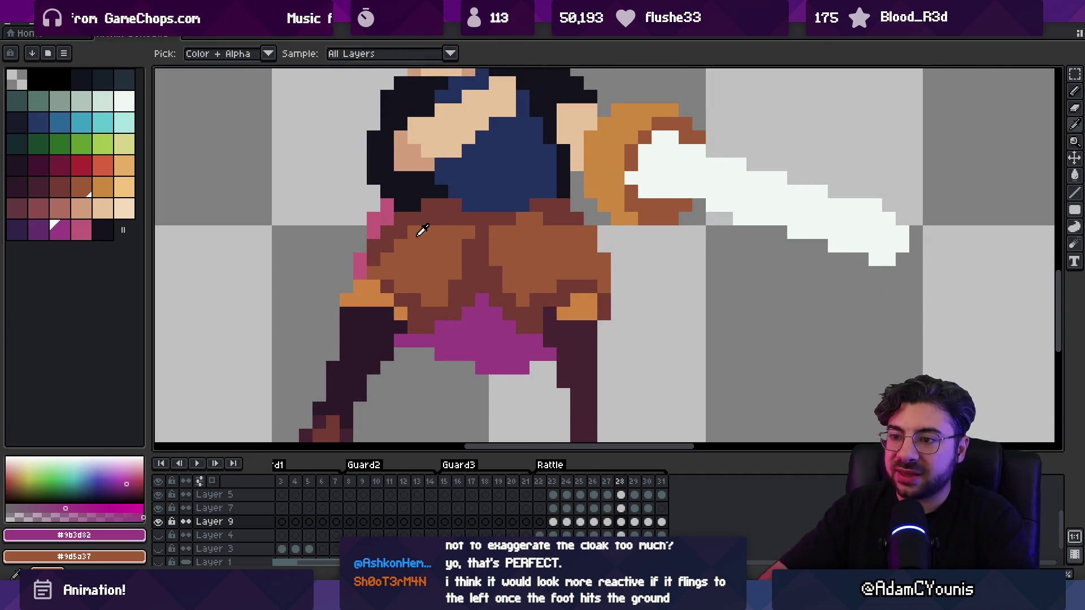
pyautogui.click(362, 259)
pyautogui.press('b')
pyautogui.click(360, 248)
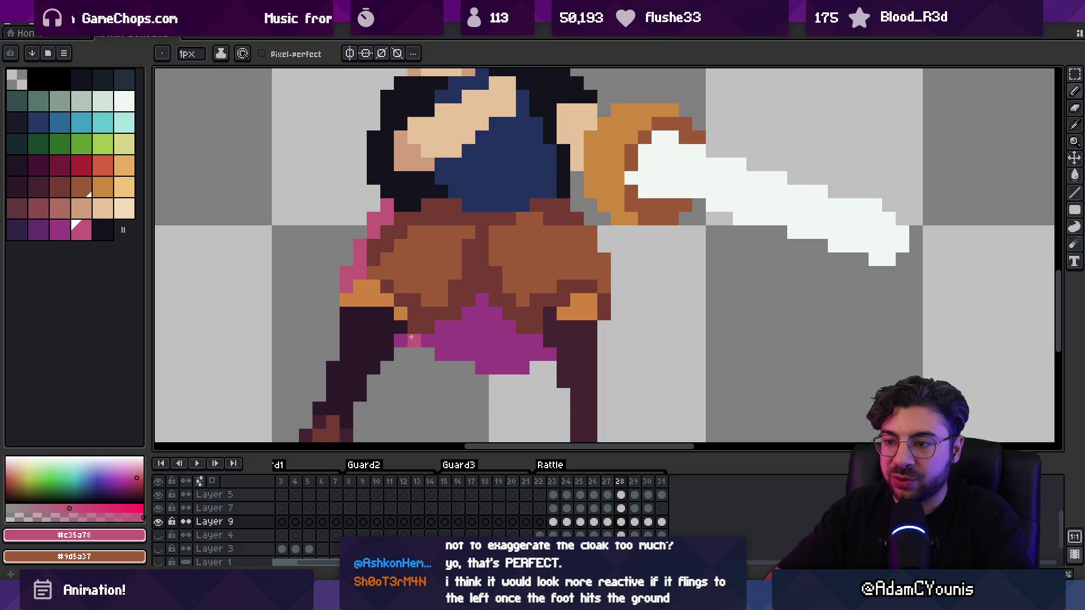
pyautogui.press('e')
pyautogui.click(400, 341)
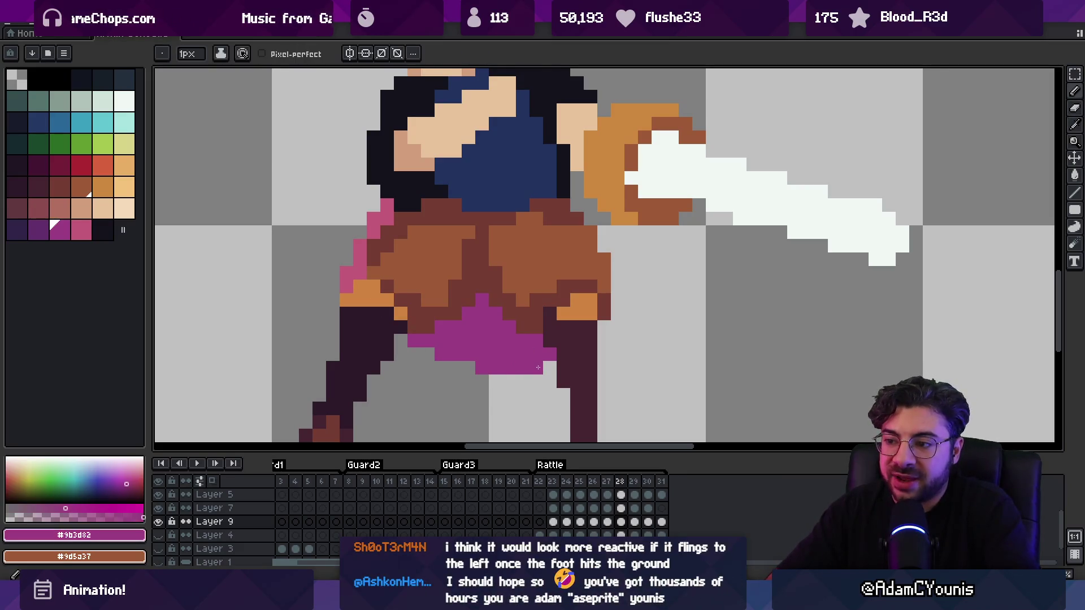
pyautogui.keyDown('alt'); pyautogui.click(482, 365); pyautogui.keyUp('alt')
# On frame 29, remove the cape's outer left column, repaint its edge pink, and add magenta below the pants
pyautogui.press('.')
pyautogui.press('b')
pyautogui.click(360, 220)
pyautogui.press('e')
pyautogui.moveTo(360, 249)
pyautogui.mouseDown()
pyautogui.moveTo(360, 203)
pyautogui.moveTo(373, 223)
pyautogui.moveTo(373, 190)
pyautogui.moveTo(373, 220)
pyautogui.mouseUp()
pyautogui.press('i')
pyautogui.click(374, 178)
pyautogui.press('b')
pyautogui.keyDown('alt'); pyautogui.click(381, 186); pyautogui.keyUp('alt')
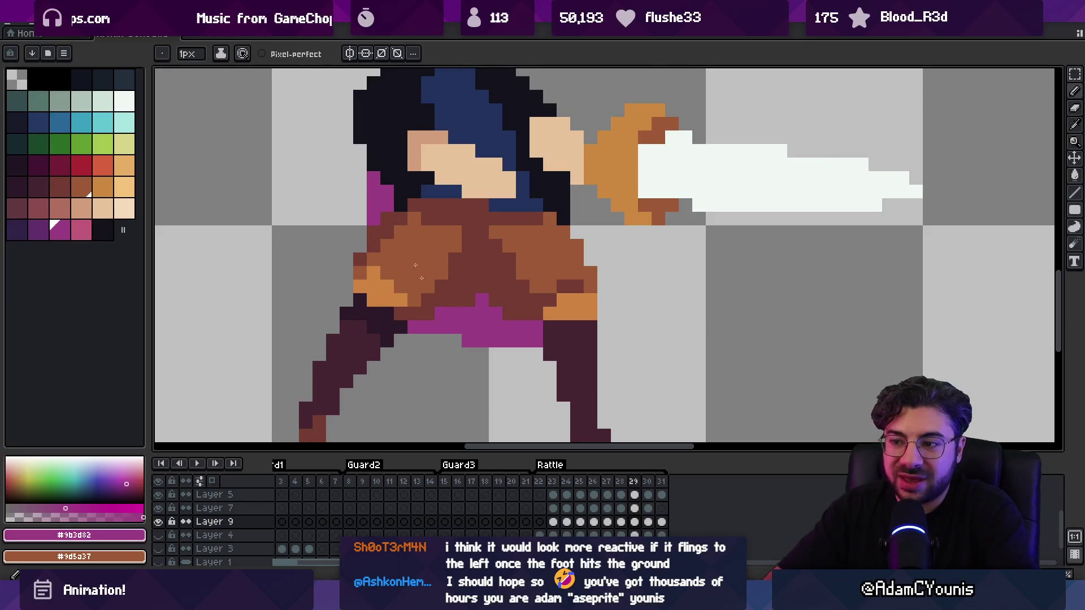
pyautogui.moveTo(428, 354)
pyautogui.mouseDown()
pyautogui.moveTo(428, 368)
pyautogui.moveTo(442, 354)
pyautogui.mouseUp()
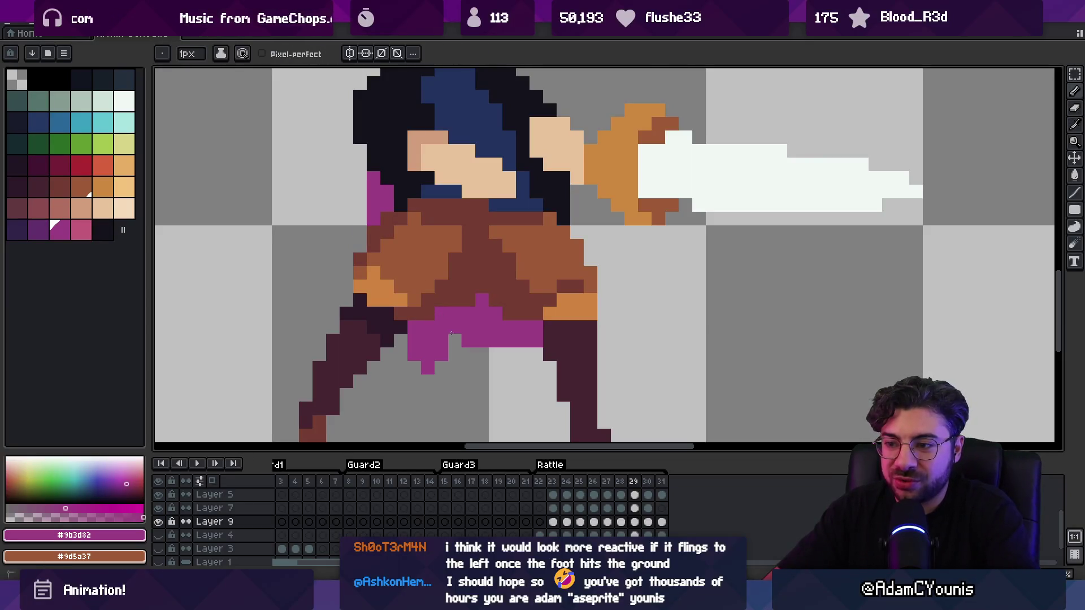
pyautogui.press('i')
pyautogui.press('b')
pyautogui.click(437, 367)
# On frame 30, erase the left cape down to a thin strip and replay the swing
pyautogui.press('.')
pyautogui.press('e')
pyautogui.moveTo(320, 232)
pyautogui.mouseDown()
pyautogui.moveTo(346, 237)
pyautogui.moveTo(329, 235)
pyautogui.moveTo(334, 266)
pyautogui.mouseUp()
pyautogui.press('i')
pyautogui.press('b')
pyautogui.click(373, 366)
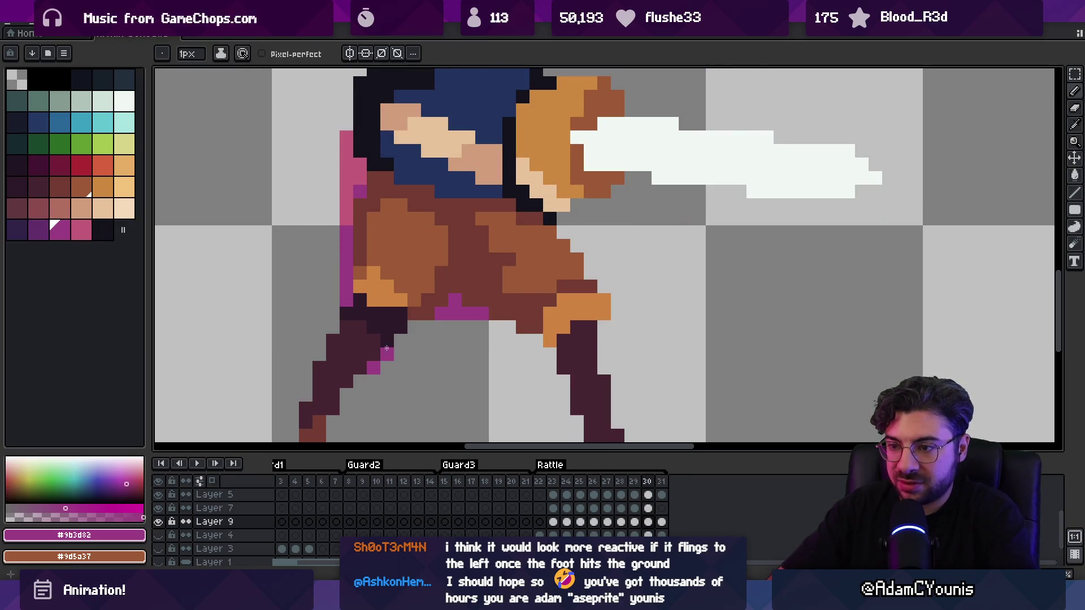
pyautogui.scroll(-5, 322, 279)
pyautogui.press('Return')
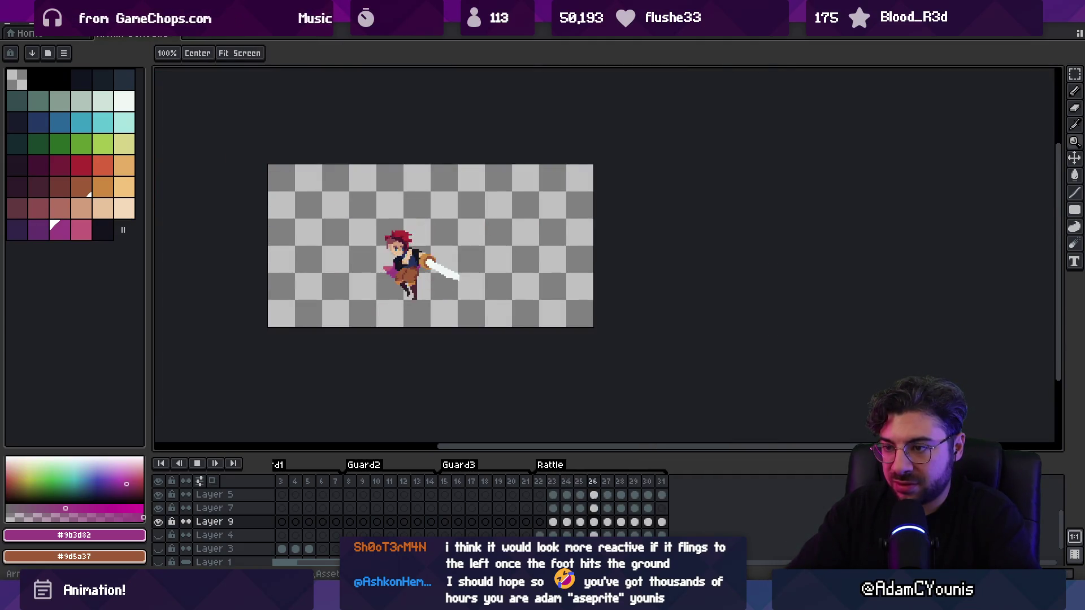
# Erase stray purple under the crotch on frame 28 and redraw frame 29's cloth as a diagonal strip
pyautogui.press('Return')
pyautogui.press('Return')
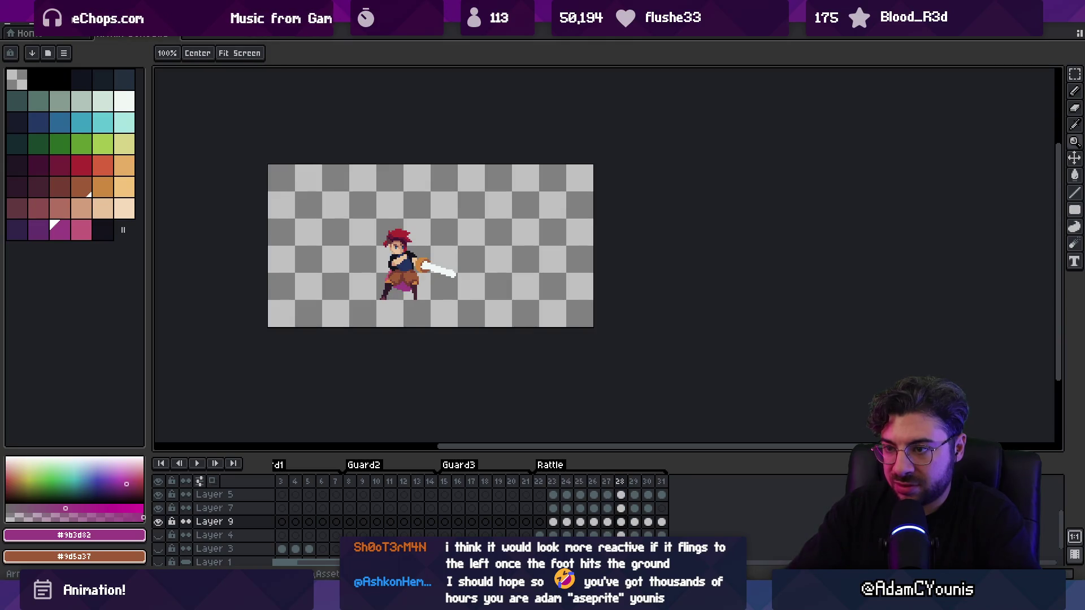
pyautogui.scroll(4, 458, 280)
pyautogui.press('e')
pyautogui.moveTo(424, 280)
pyautogui.mouseDown()
pyautogui.moveTo(466, 277)
pyautogui.moveTo(398, 269)
pyautogui.mouseUp()
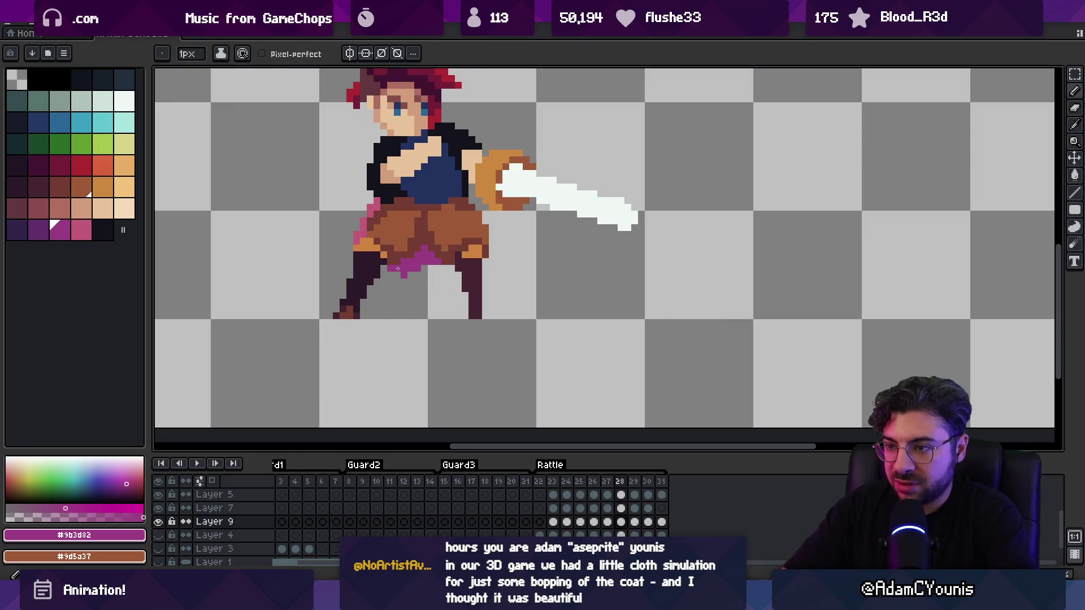
pyautogui.press('Right')
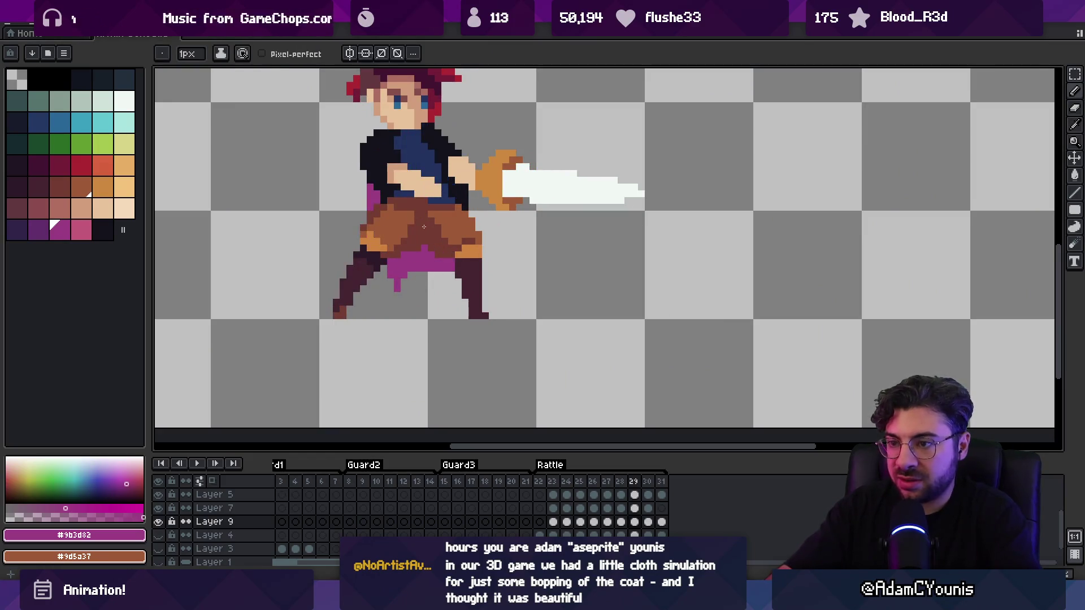
pyautogui.press('b')
pyautogui.moveTo(374, 276)
pyautogui.mouseDown()
pyautogui.moveTo(434, 255)
pyautogui.moveTo(385, 263)
pyautogui.mouseUp()
# On frame 30, sample the cape's pink from the sprite and replay the animation
pyautogui.press('Right')
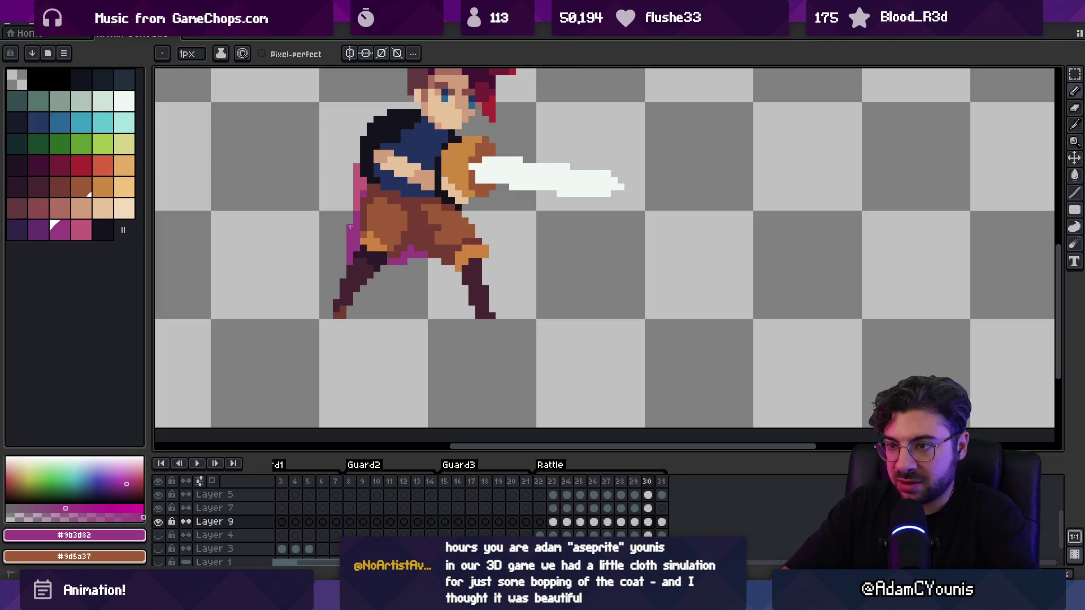
pyautogui.keyDown('alt'); pyautogui.click(356, 204); pyautogui.keyUp('alt')
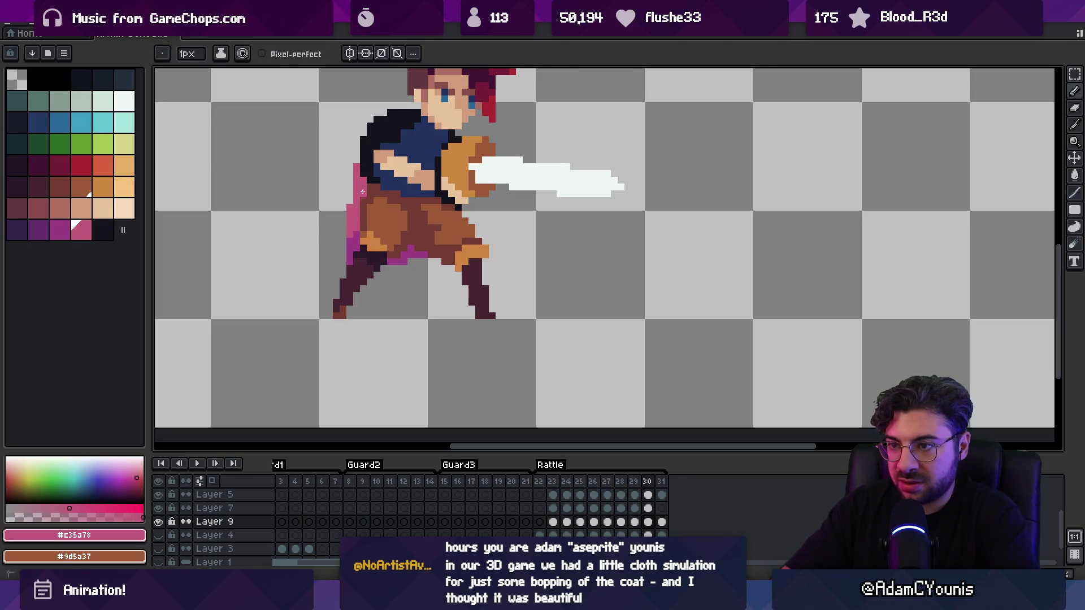
pyautogui.press('z')
pyautogui.scroll(-2, 374, 211)
pyautogui.press('Return')
pyautogui.scroll(-2, 439, 250)
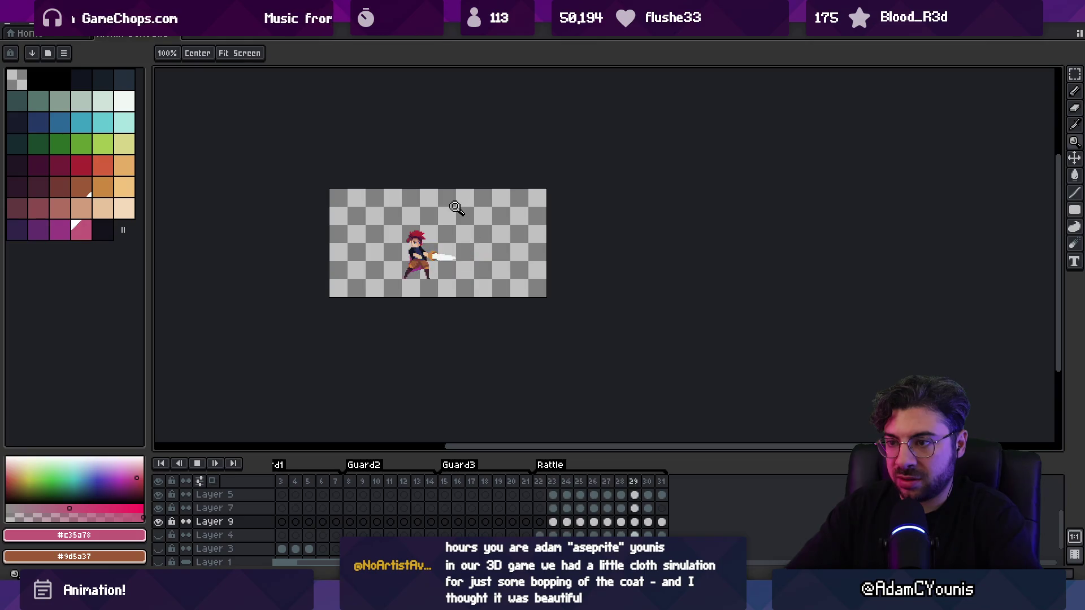
pyautogui.scroll(2, 476, 247)
pyautogui.scroll(1, 439, 240)
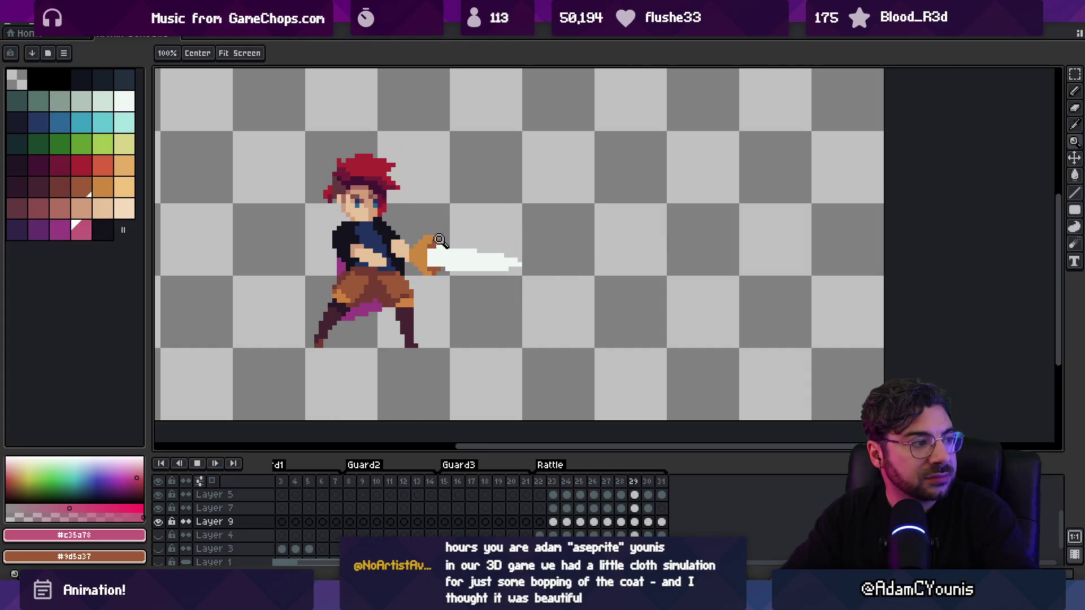
pyautogui.press('Return')
pyautogui.press('Return')
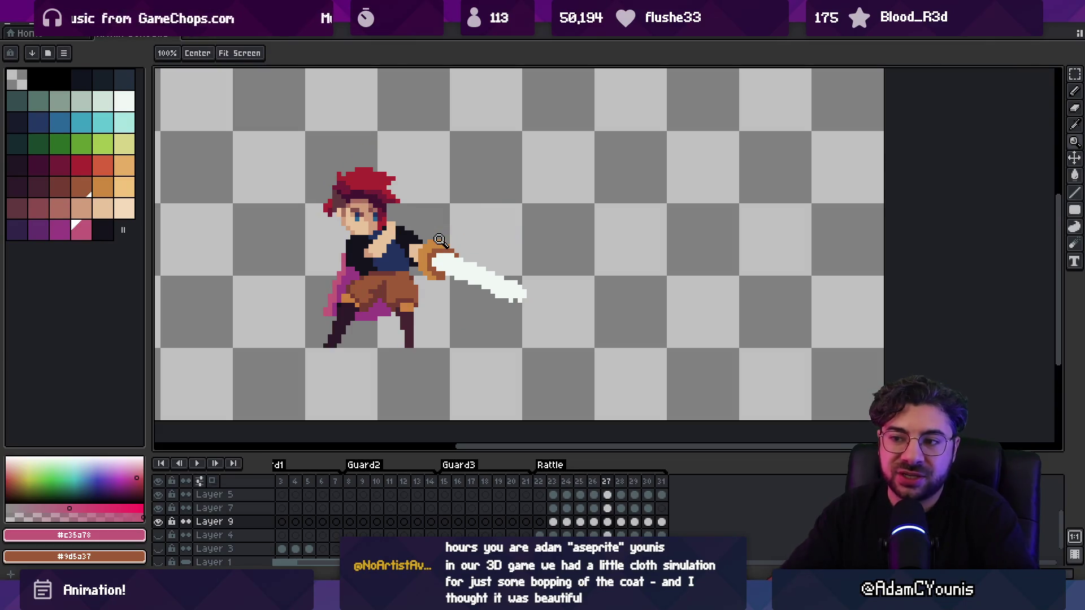
pyautogui.click(333, 283)
pyautogui.press('b')
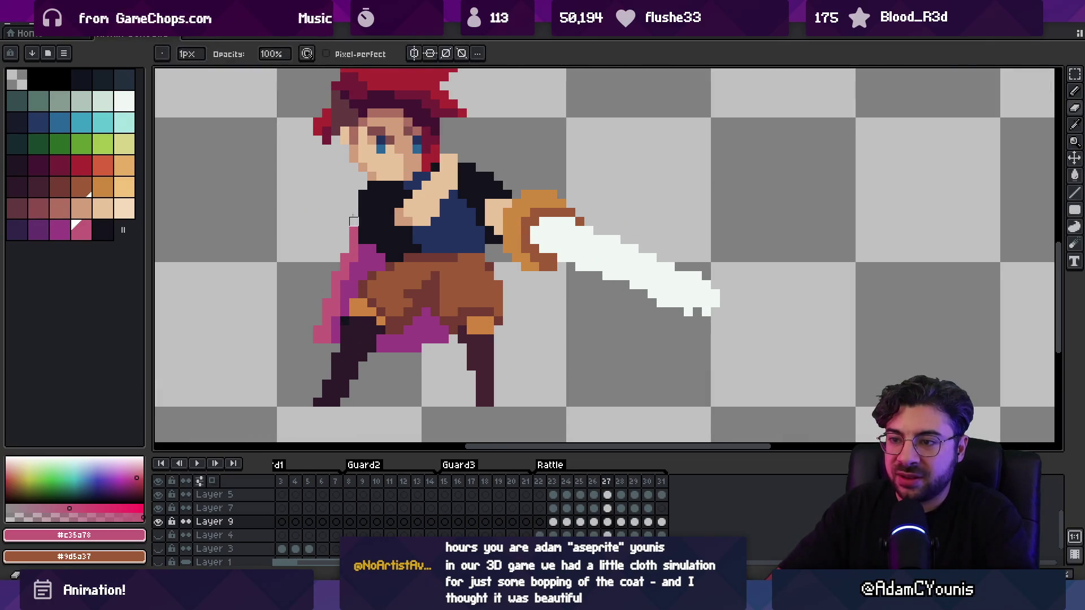
pyautogui.press('e')
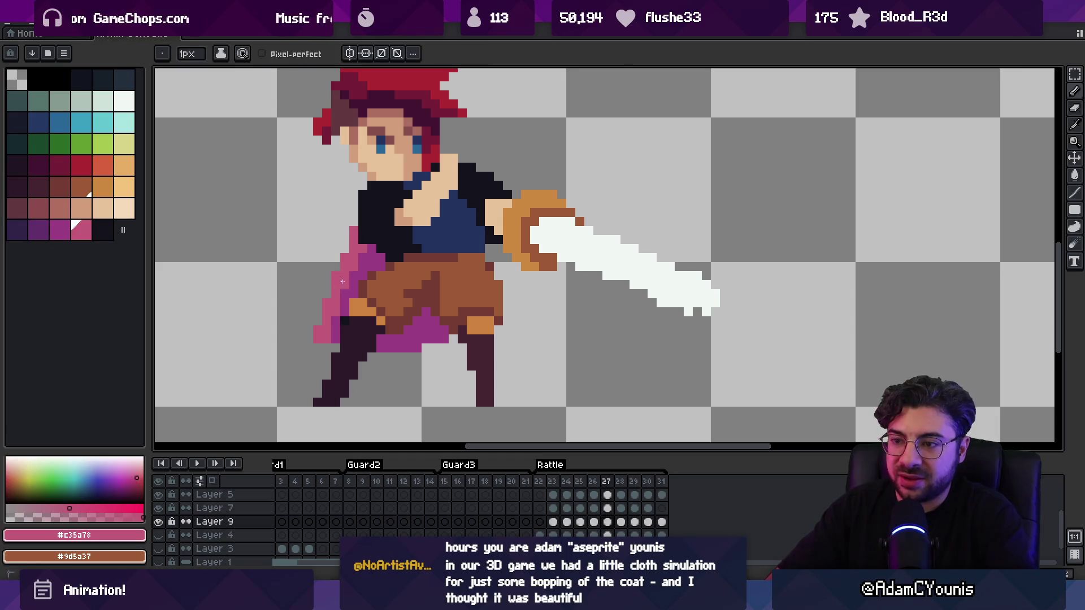
pyautogui.scroll(-4, 342, 282)
pyautogui.press('v')
pyautogui.press('Return')
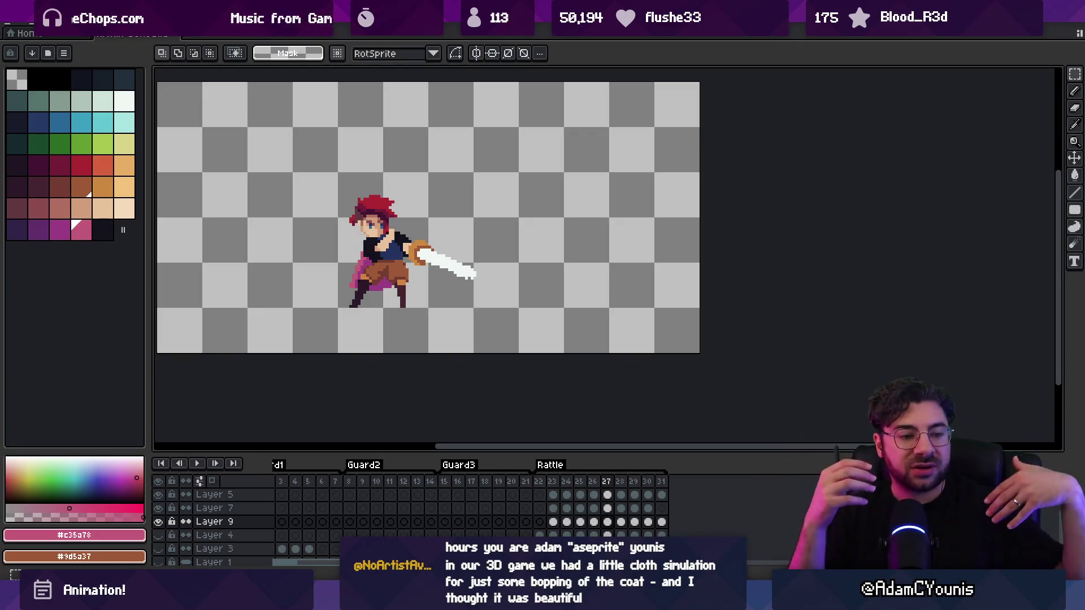
# Eyedrop the pink cape colour and pencil the cape farther behind the swordsman on frame 27
pyautogui.click(124, 100)
pyautogui.press('b')
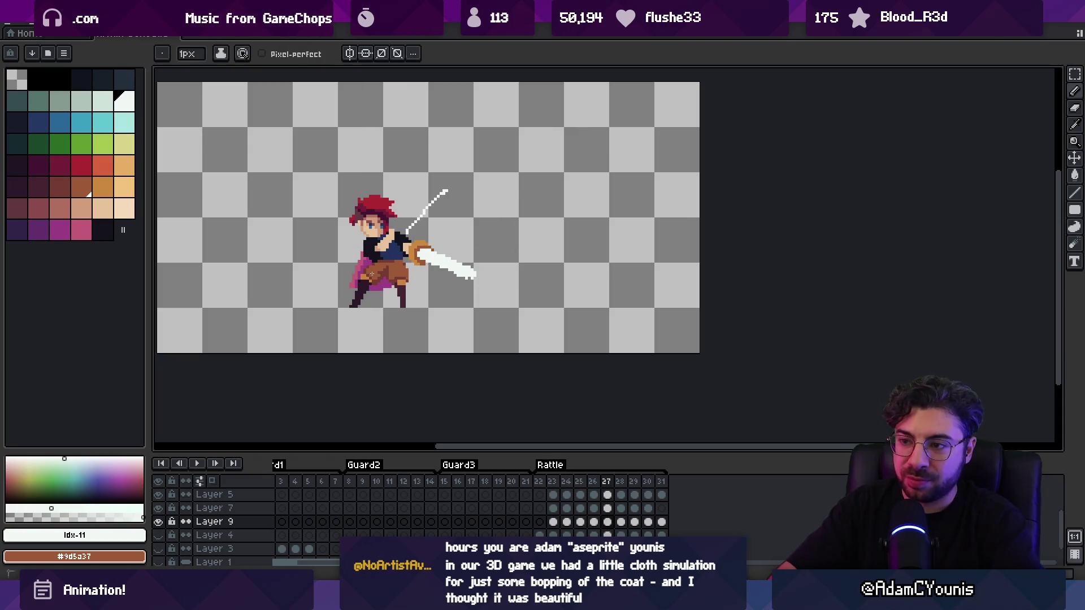
pyautogui.press('z')
pyautogui.scroll(3, 367, 262)
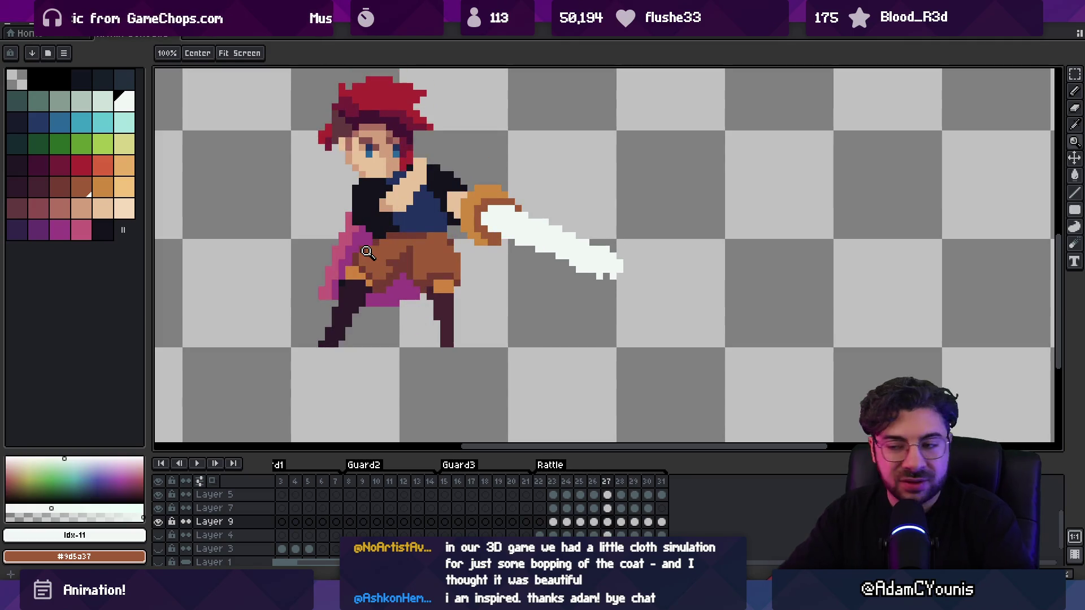
pyautogui.keyDown('alt'); pyautogui.click(347, 219); pyautogui.keyUp('alt')
pyautogui.press('b')
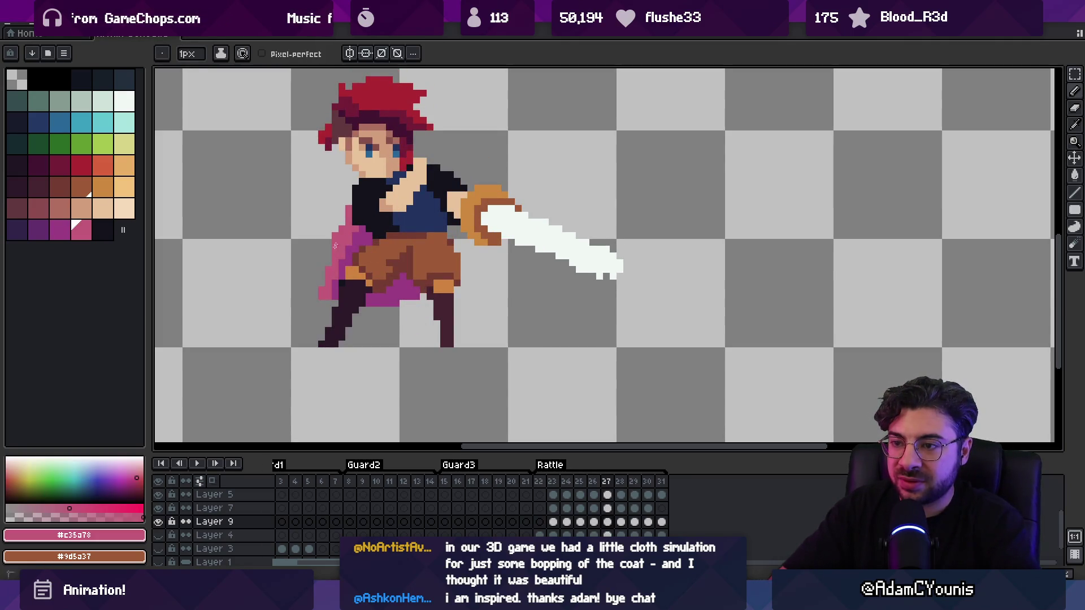
pyautogui.press('e')
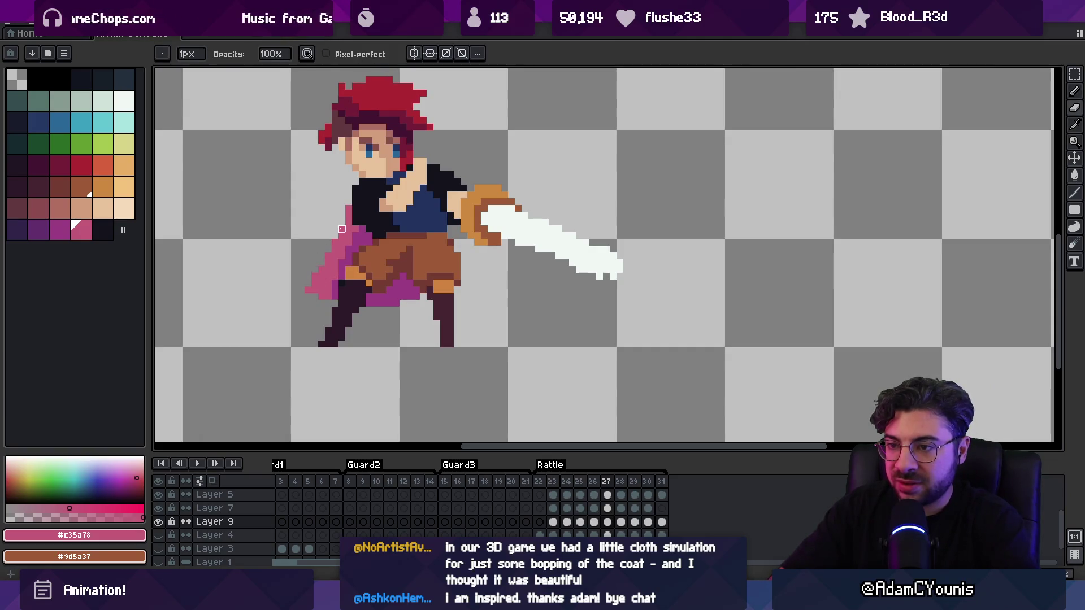
# Play the animation at actual size to check the cape, then bring up frame 23
pyautogui.press('z')
pyautogui.press('1')
pyautogui.press('Return')
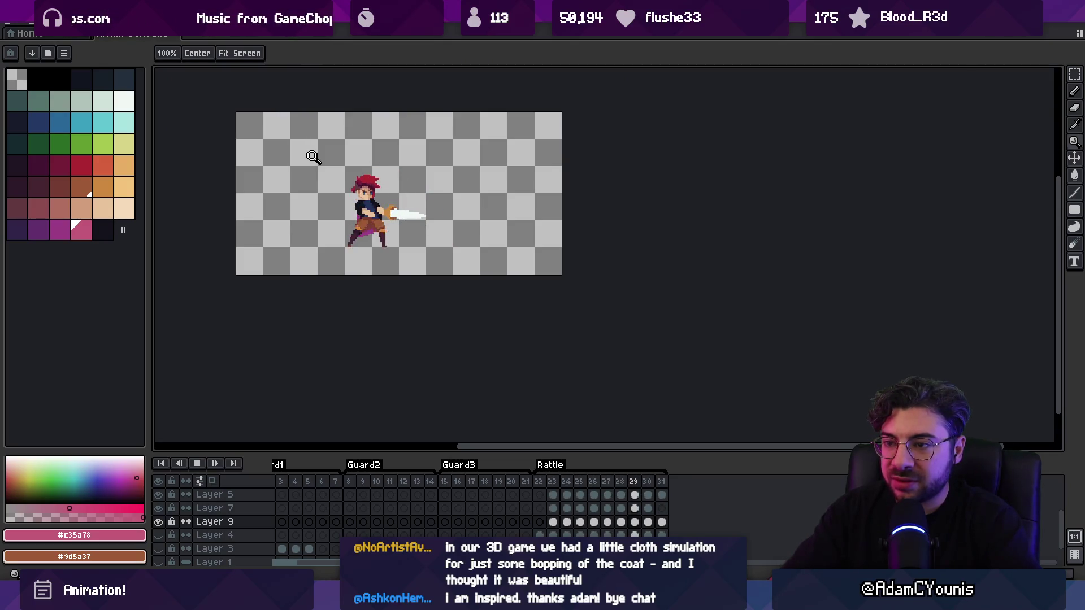
pyautogui.press('Return')
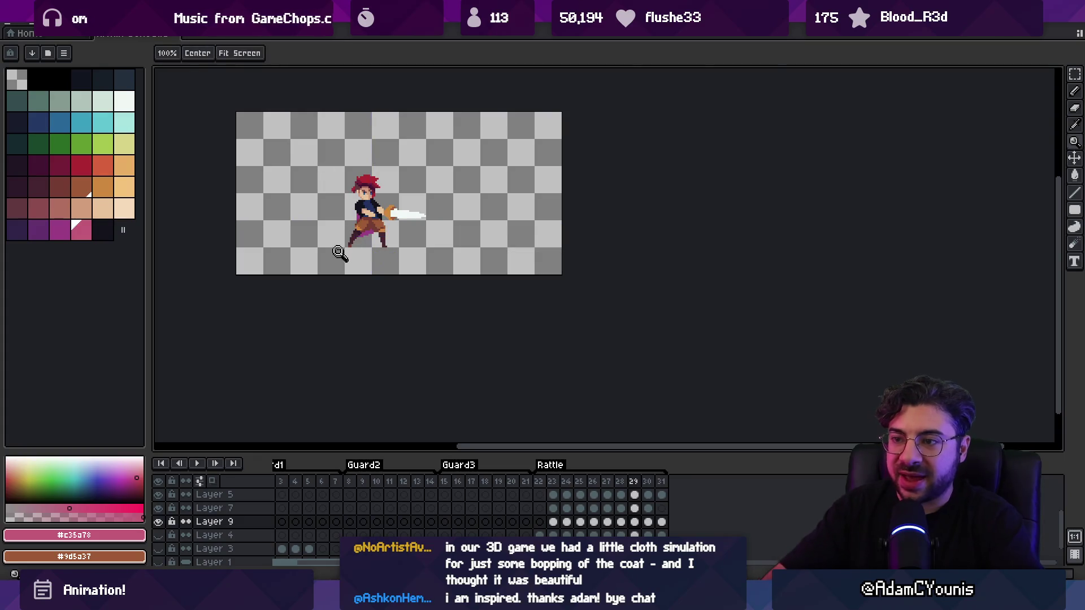
pyautogui.click(339, 253)
pyautogui.press('v')
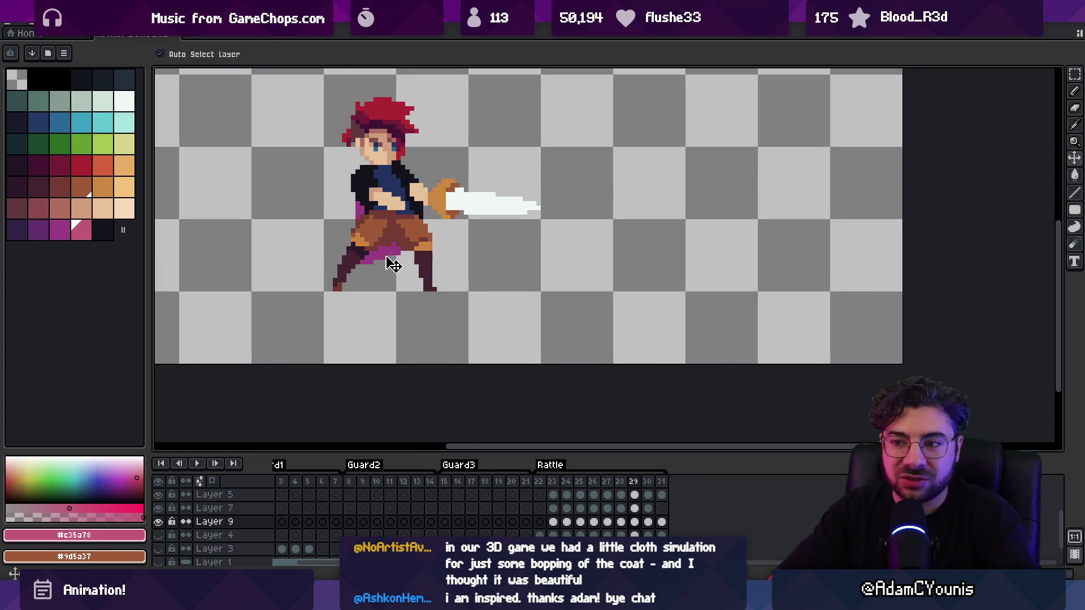
pyautogui.keyDown('alt'); pyautogui.click(390, 255); pyautogui.keyUp('alt')
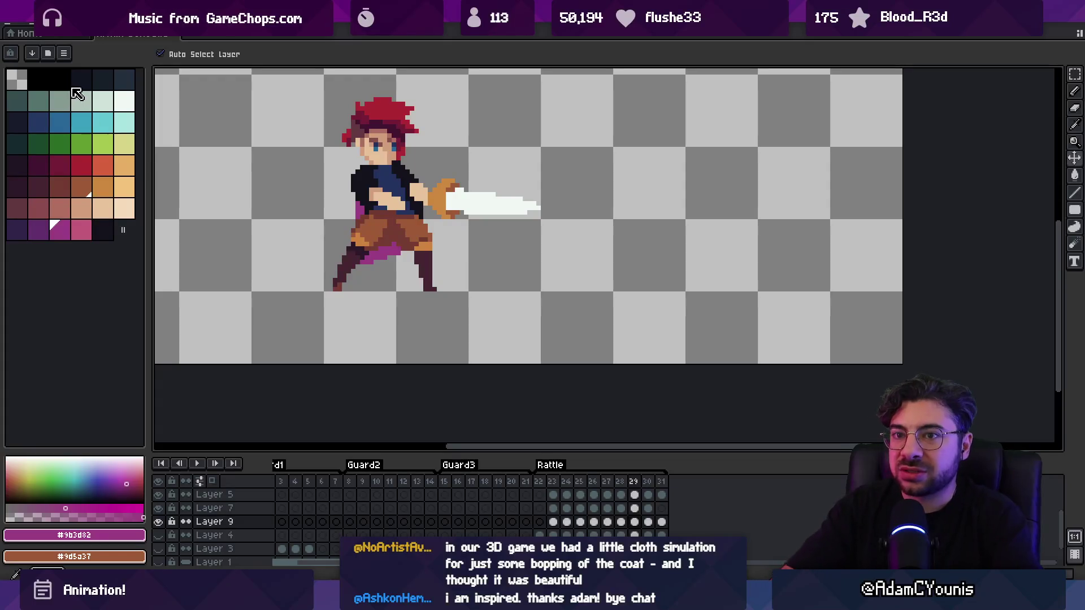
pyautogui.click(554, 521)
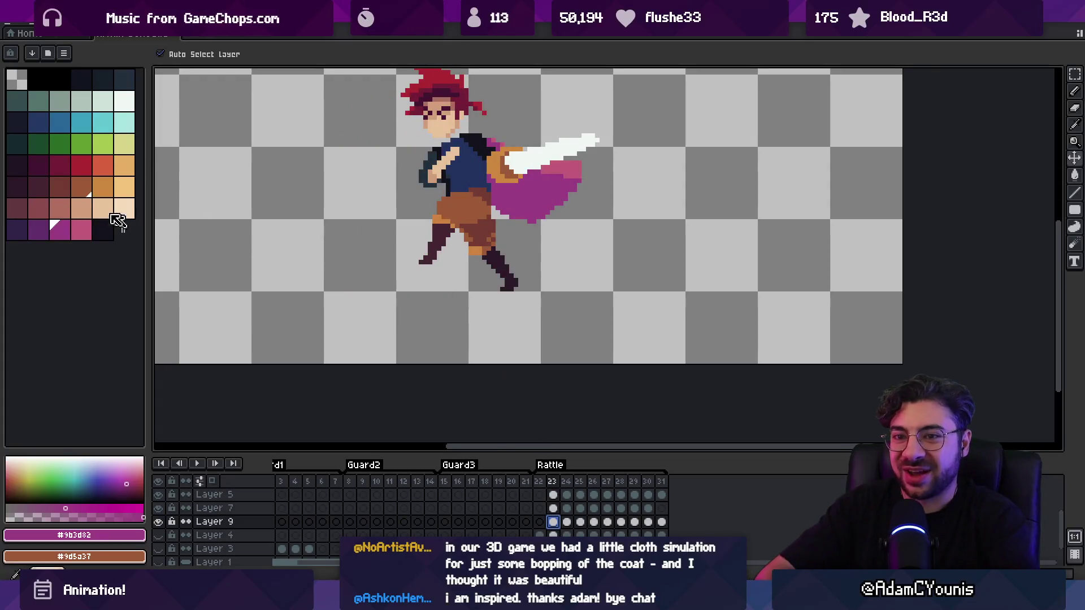
# Fill the swinging cape on frame 23 with near-black #13131d
pyautogui.keyDown('alt'); pyautogui.click(477, 145); pyautogui.keyUp('alt')
pyautogui.press('g')
pyautogui.click(520, 198)
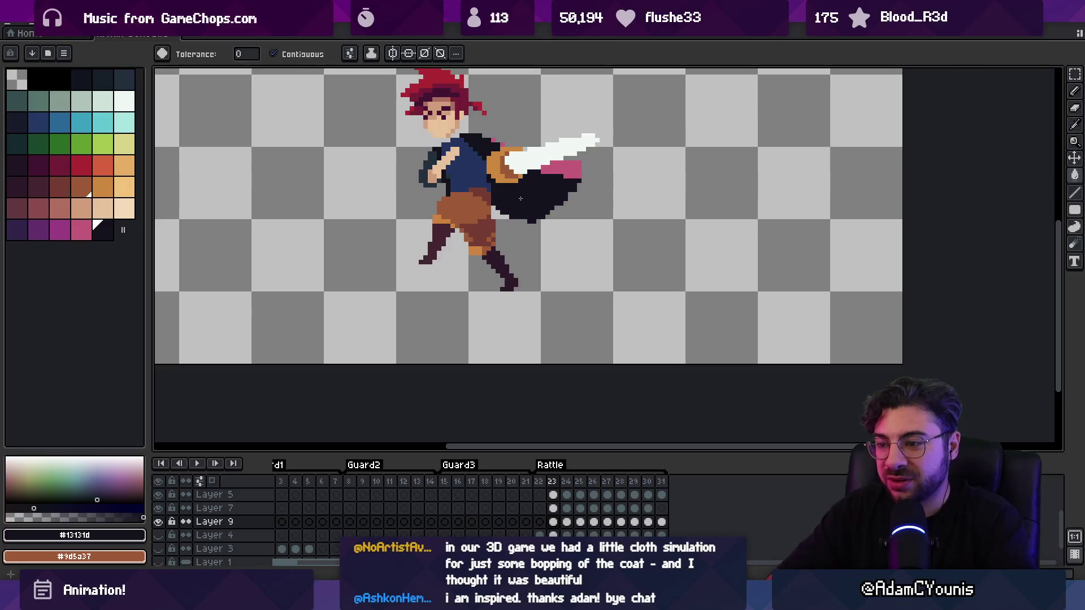
# Review the following swing frames, return to frame 1, and pick dark teal #344c4c
pyautogui.press('Right')
pyautogui.press('Right')
pyautogui.press('Right')
pyautogui.press('Right')
pyautogui.press('Right')
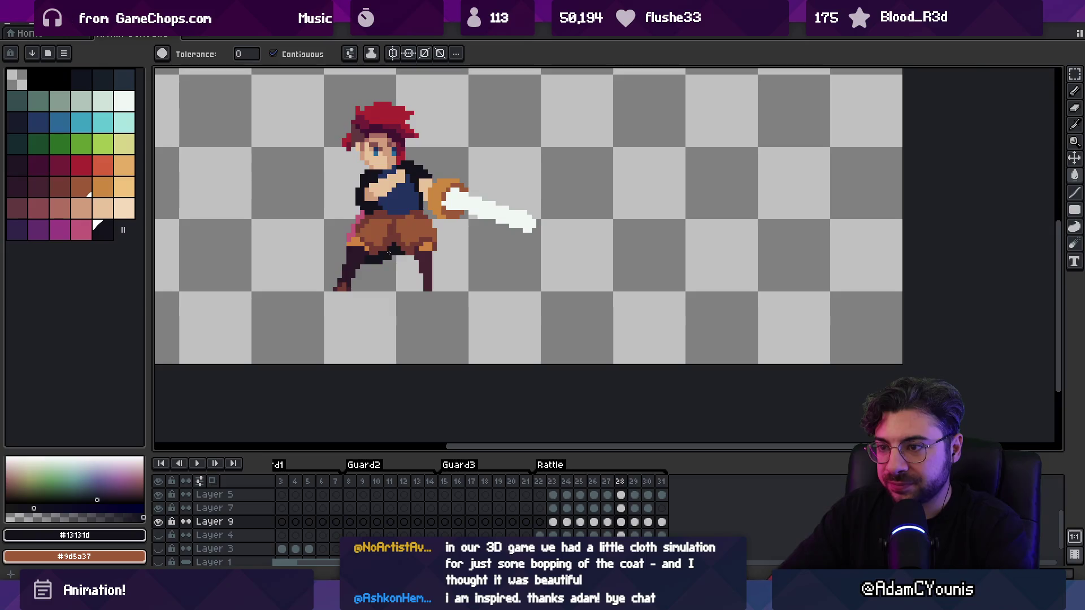
pyautogui.press('Right')
pyautogui.press('Right')
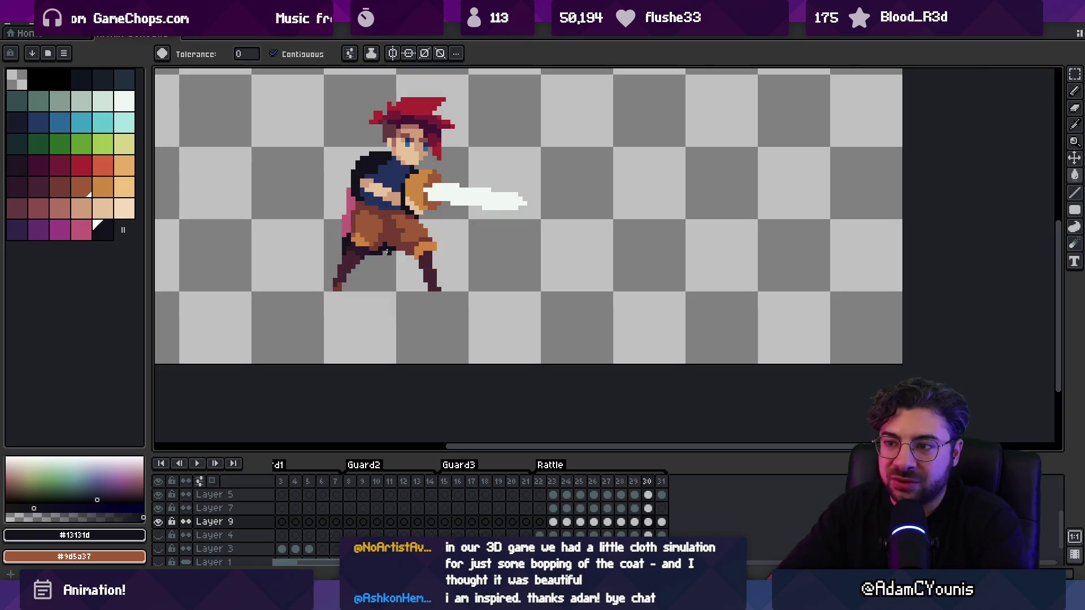
pyautogui.press('Right')
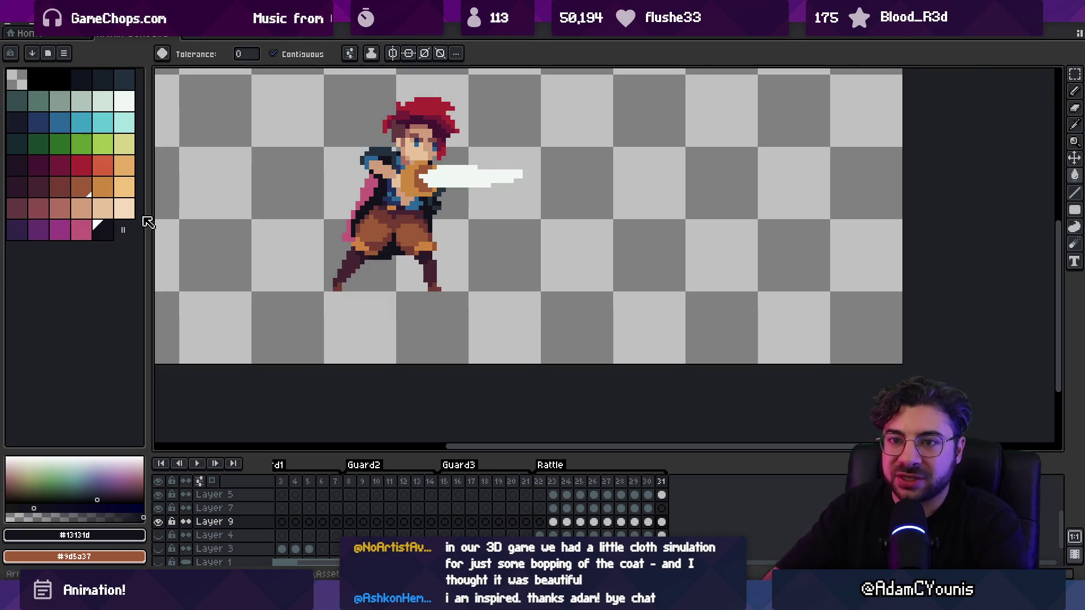
pyautogui.press('Right')
pyautogui.press('Left')
pyautogui.press('Right')
pyautogui.press('Left')
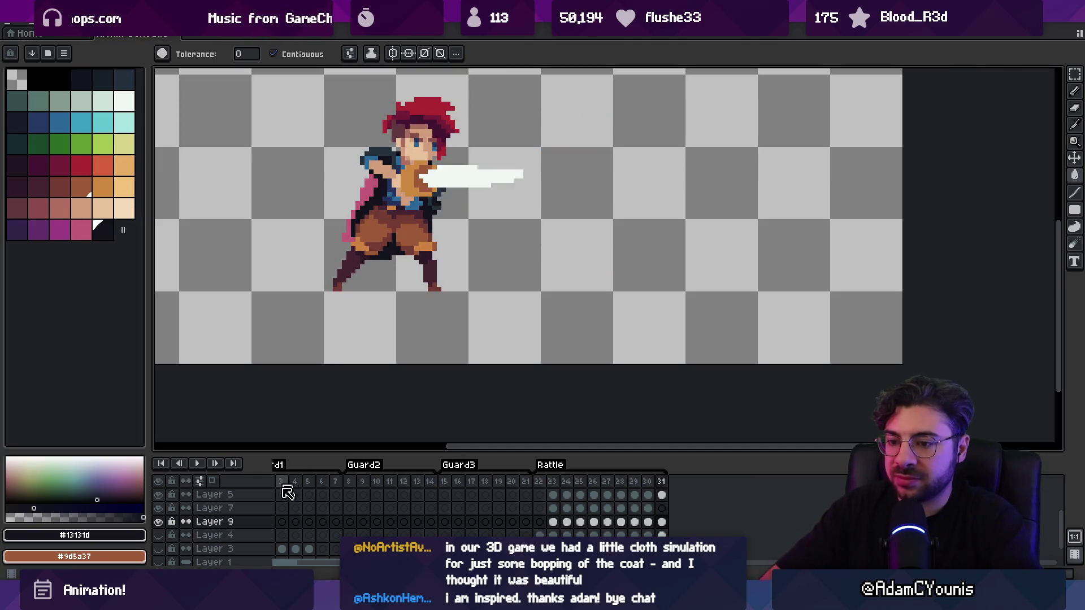
pyautogui.press('Home')
pyautogui.keyDown('alt'); pyautogui.click(469, 157); pyautogui.keyUp('alt')
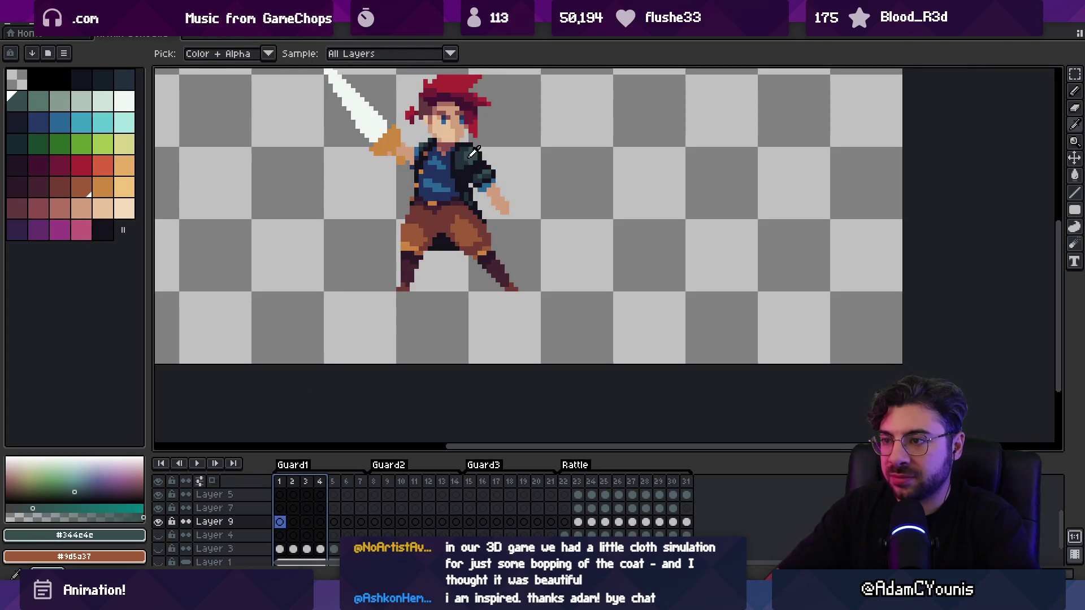
# Cover the pink coat patches on frames 23 and 24 with dark teal
pyautogui.click(563, 481)
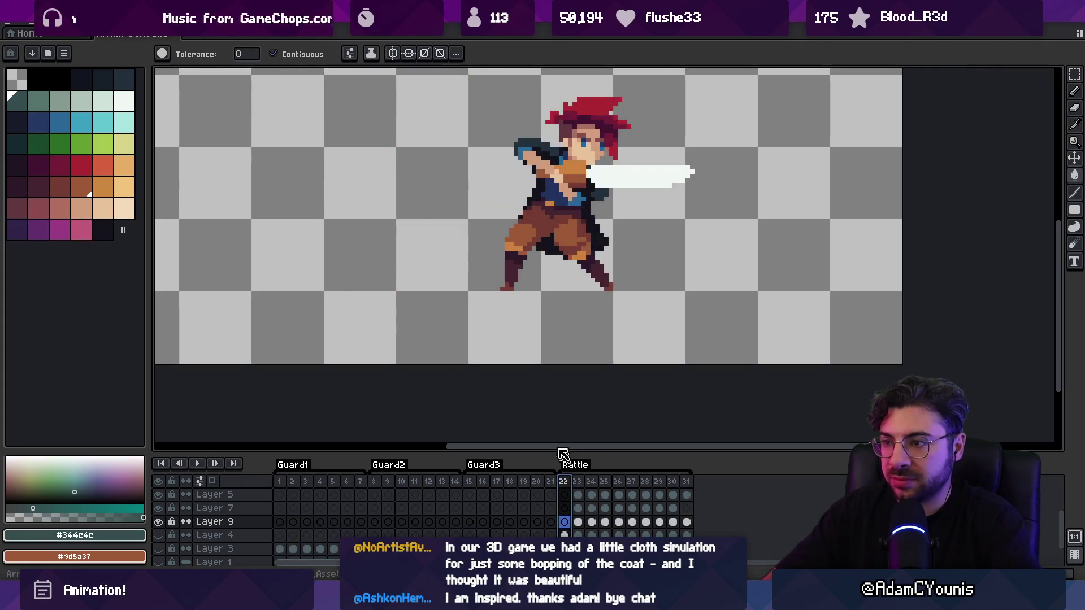
pyautogui.press('Right')
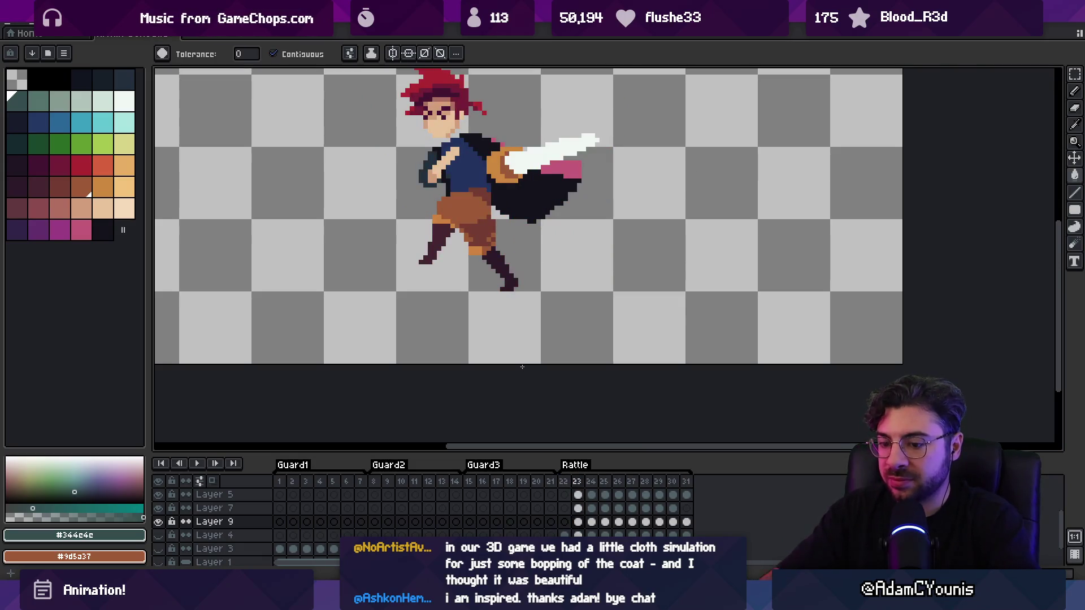
pyautogui.click(563, 170)
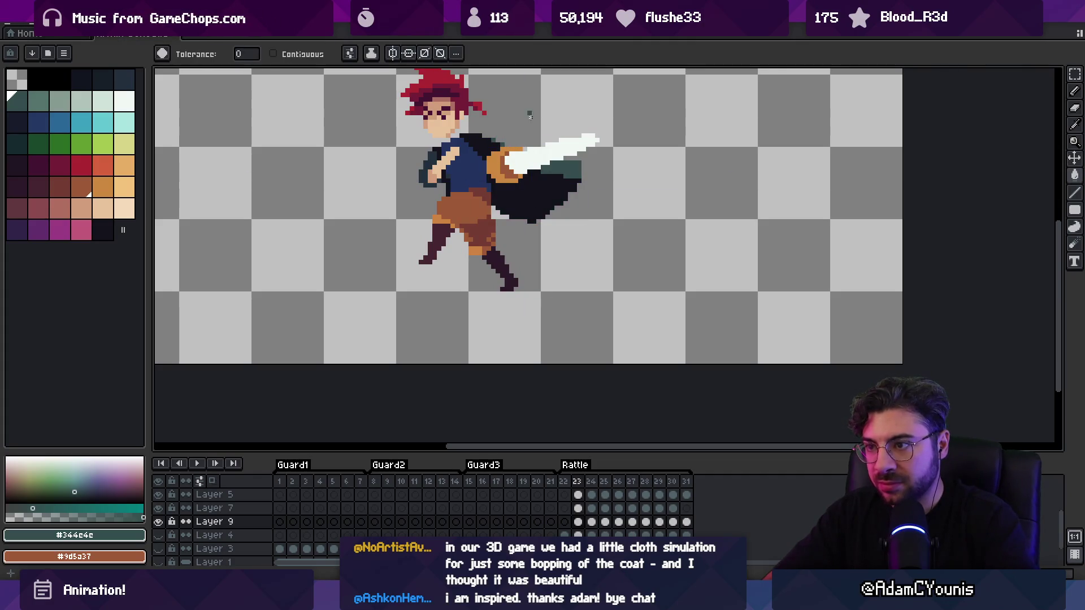
pyautogui.press('Right')
pyautogui.click(516, 175)
# Paint out the remaining pink coat pixels on the following Rattle frames
pyautogui.press('Right')
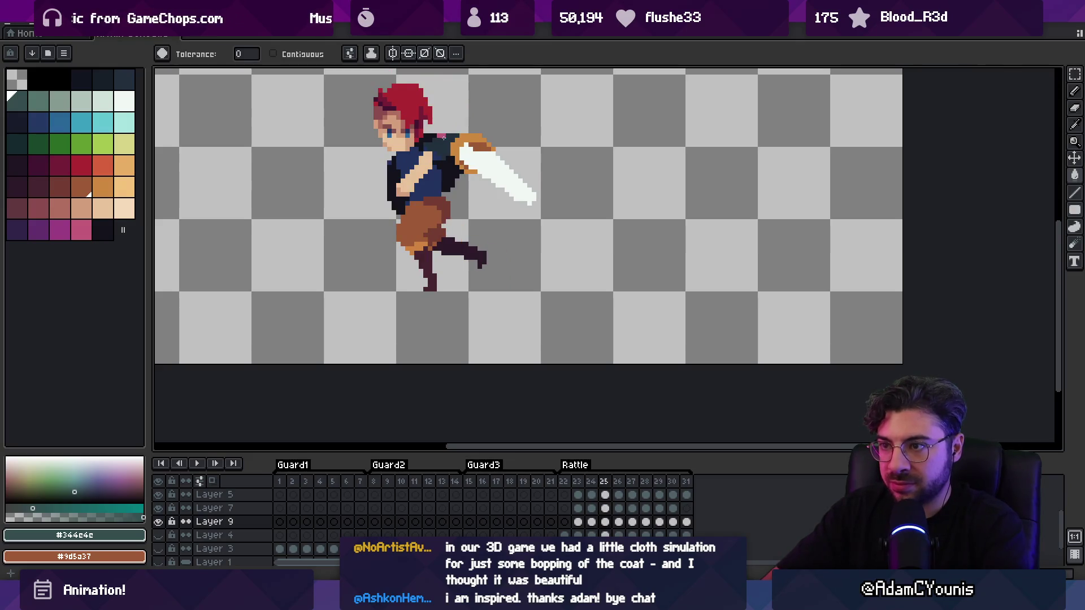
pyautogui.click(443, 136)
pyautogui.press('Right')
pyautogui.click(355, 204)
pyautogui.press('Right')
pyautogui.click(352, 237)
pyautogui.press('Right')
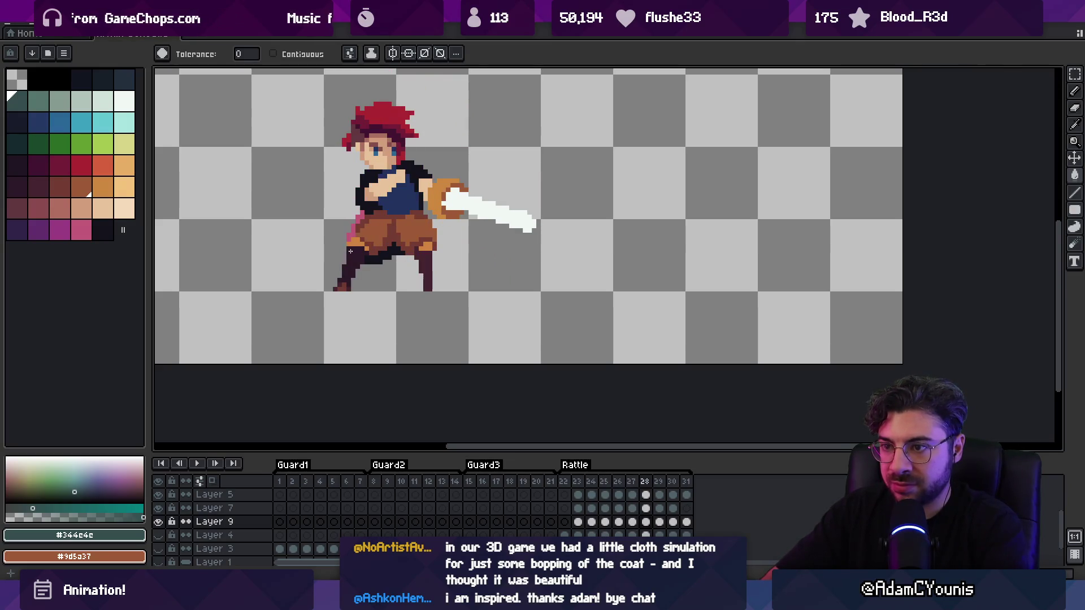
pyautogui.press('Right')
pyautogui.press('Right')
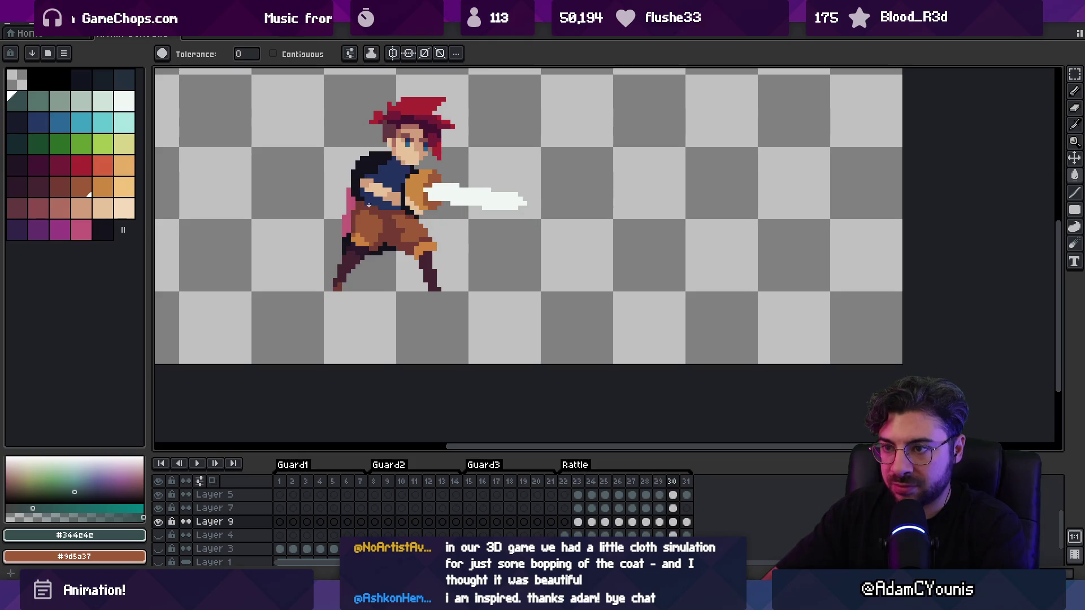
pyautogui.press('Right')
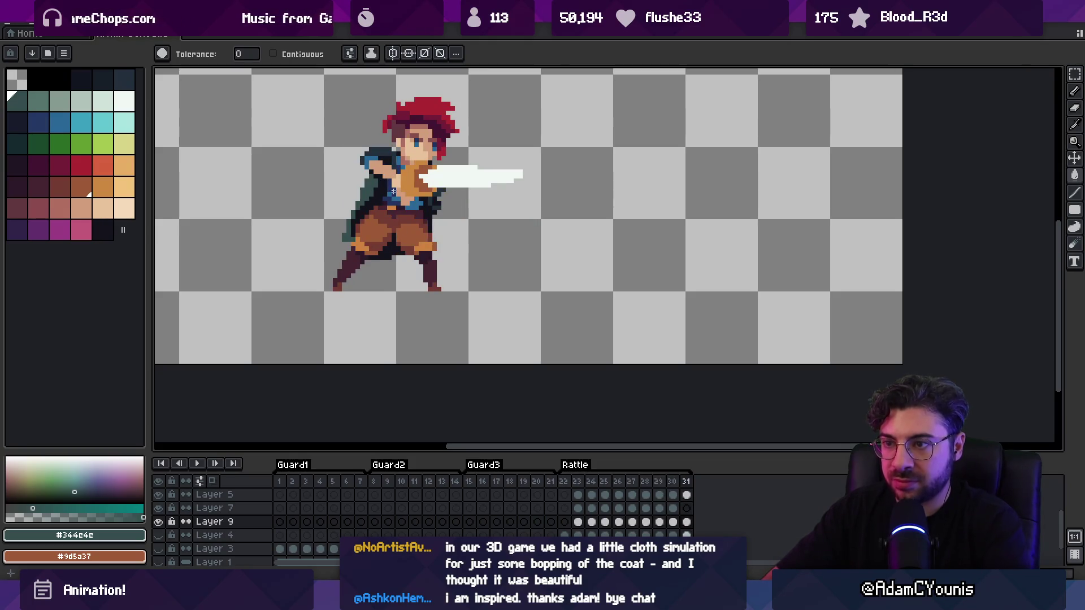
# Play the Rattle animation to review the swing, stopping on frame 23
pyautogui.press('Return')
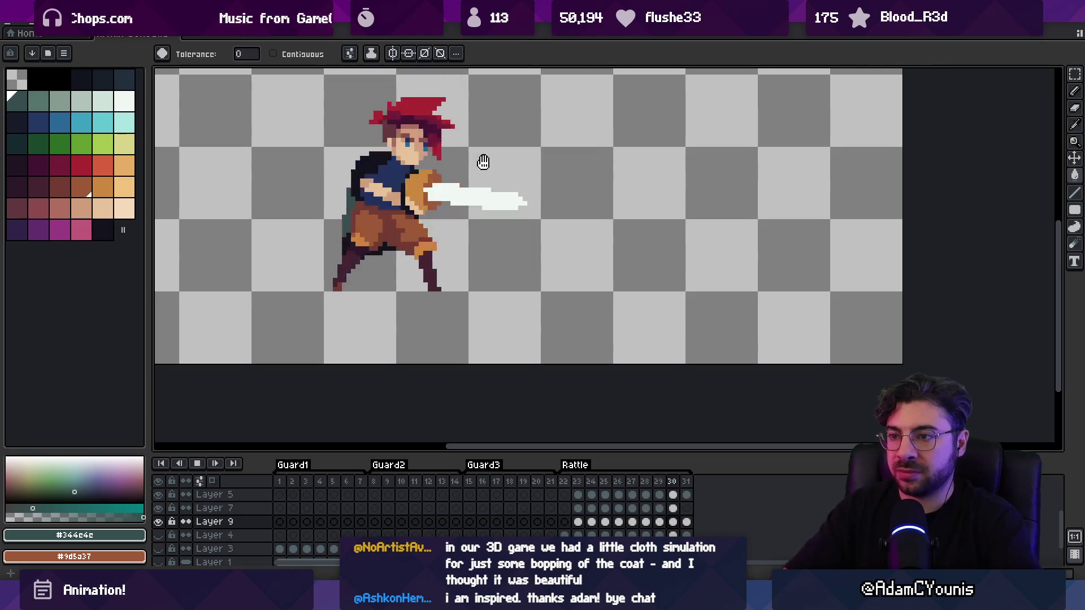
pyautogui.press('z')
pyautogui.scroll(-3, 399, 196)
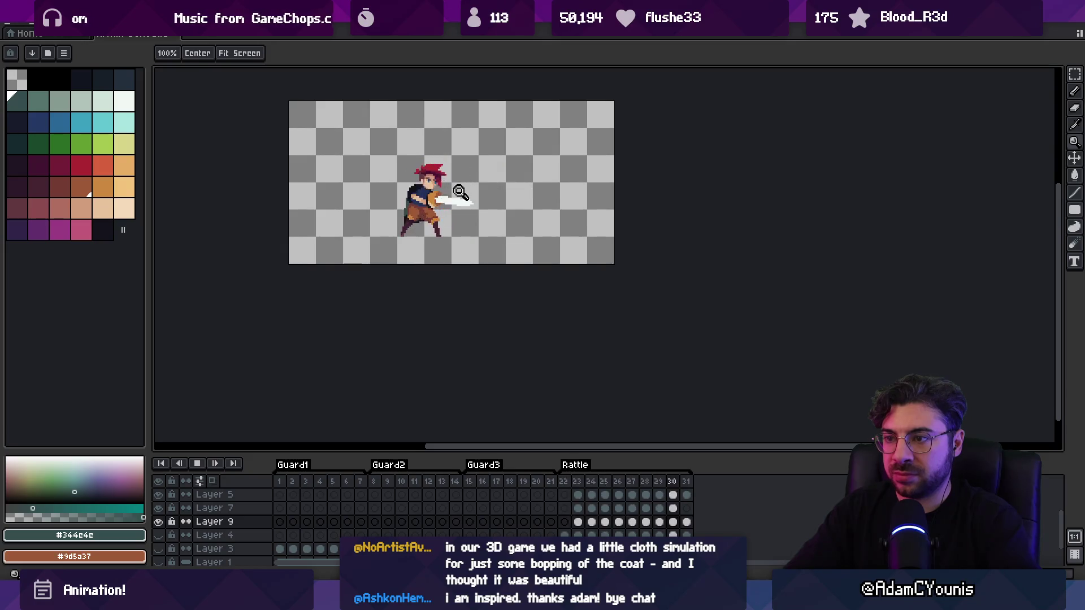
pyautogui.scroll(1, 480, 165)
pyautogui.press('Return')
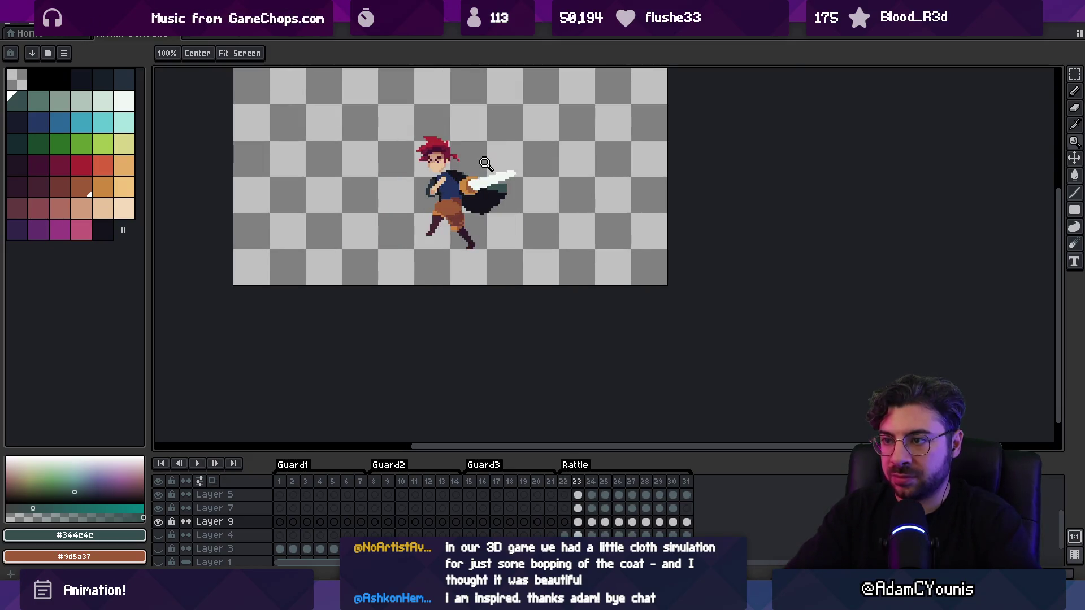
pyautogui.scroll(1, 511, 184)
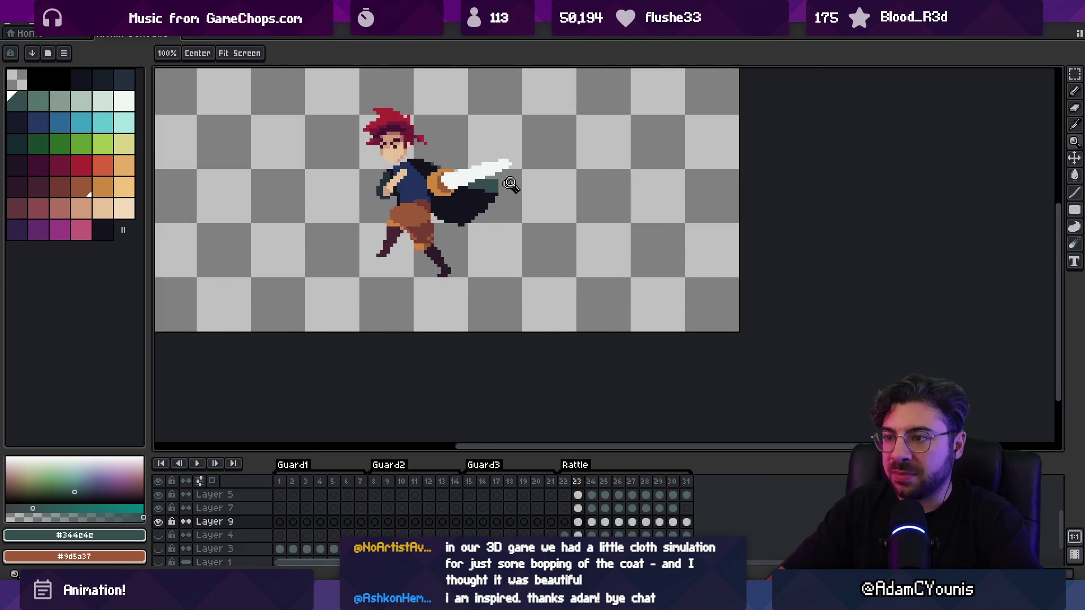
pyautogui.scroll(1, 510, 184)
# Nudge the sword up on frame 23, replay the swing, and pick the dark coat colour
pyautogui.press('v')
pyautogui.moveTo(452, 187); pyautogui.dragTo(465, 153)
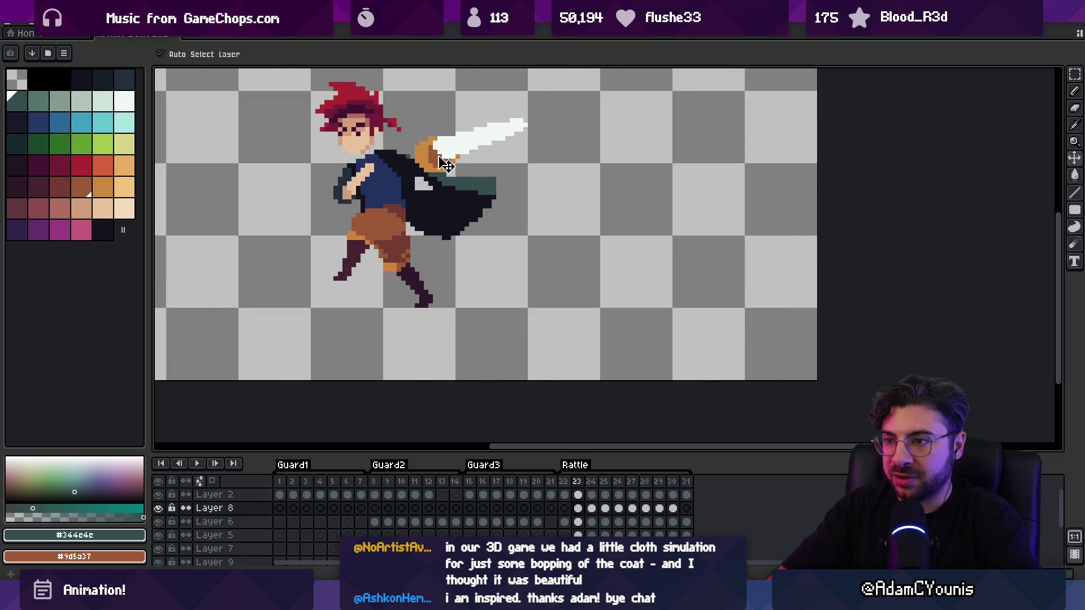
pyautogui.press('z')
pyautogui.scroll(-2, 482, 144)
pyautogui.press('Return')
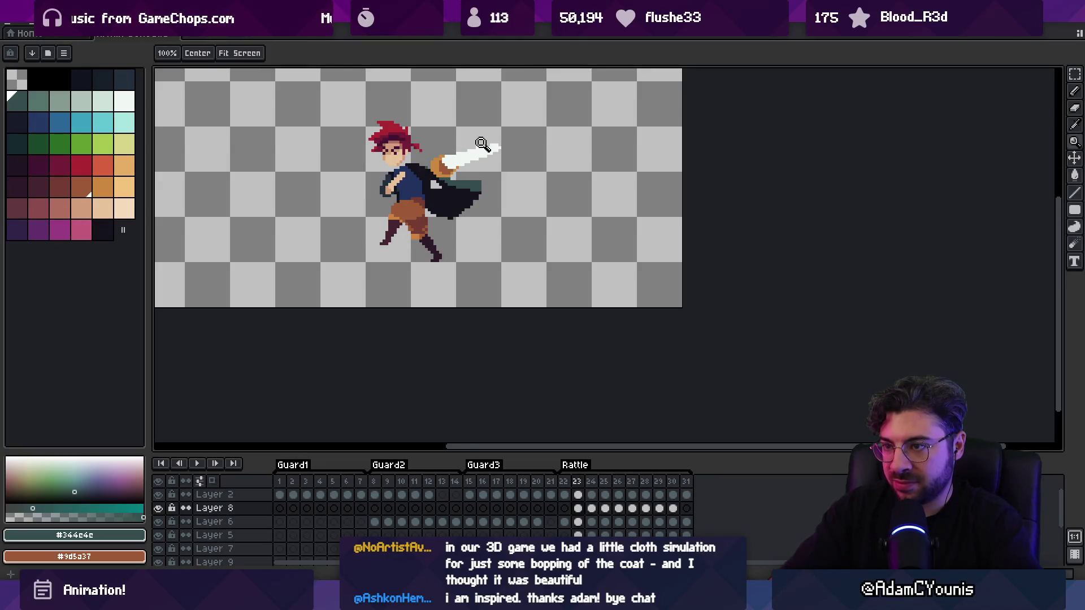
pyautogui.scroll(2, 479, 197)
pyautogui.keyDown('alt'); pyautogui.click(406, 177); pyautogui.keyUp('alt')
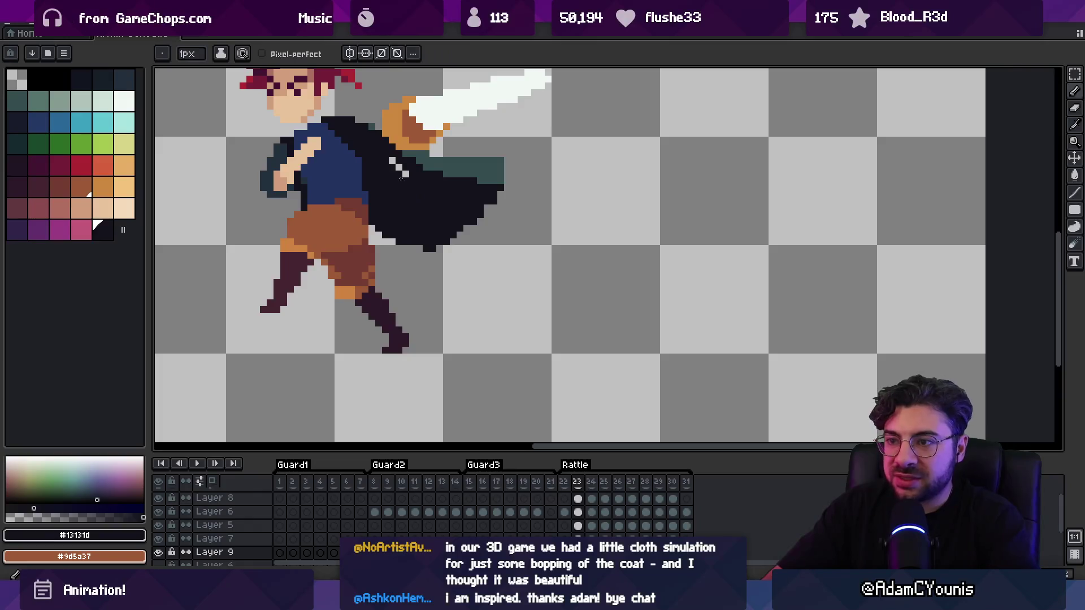
# Shift the coat flap slightly left and move the cape's trailing tip up-left
pyautogui.moveTo(406, 178); pyautogui.dragTo(424, 218)
pyautogui.press('v')
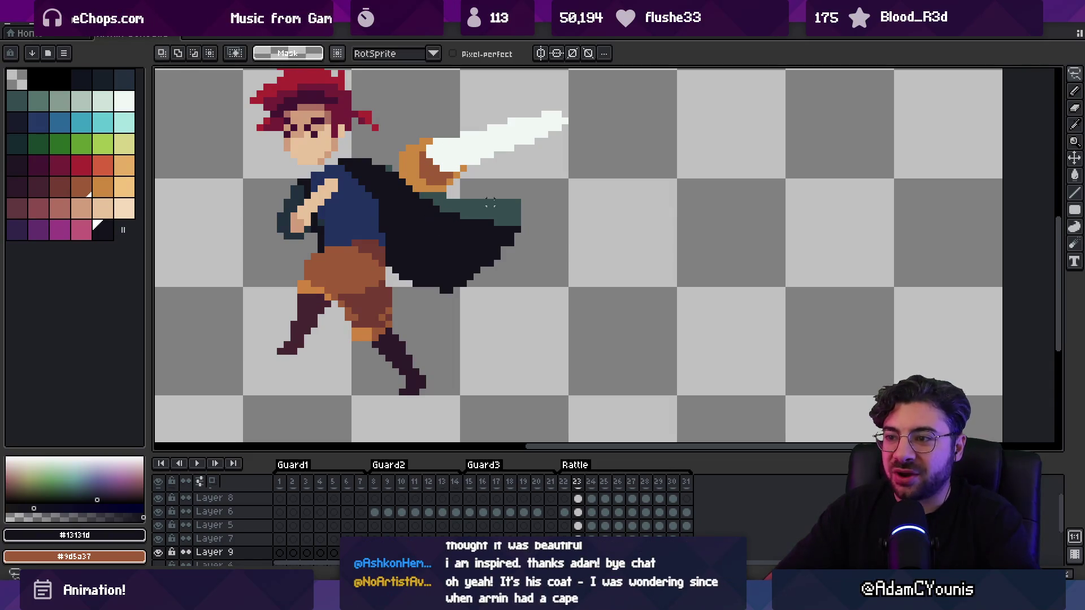
pyautogui.moveTo(506, 226); pyautogui.dragTo(481, 243)
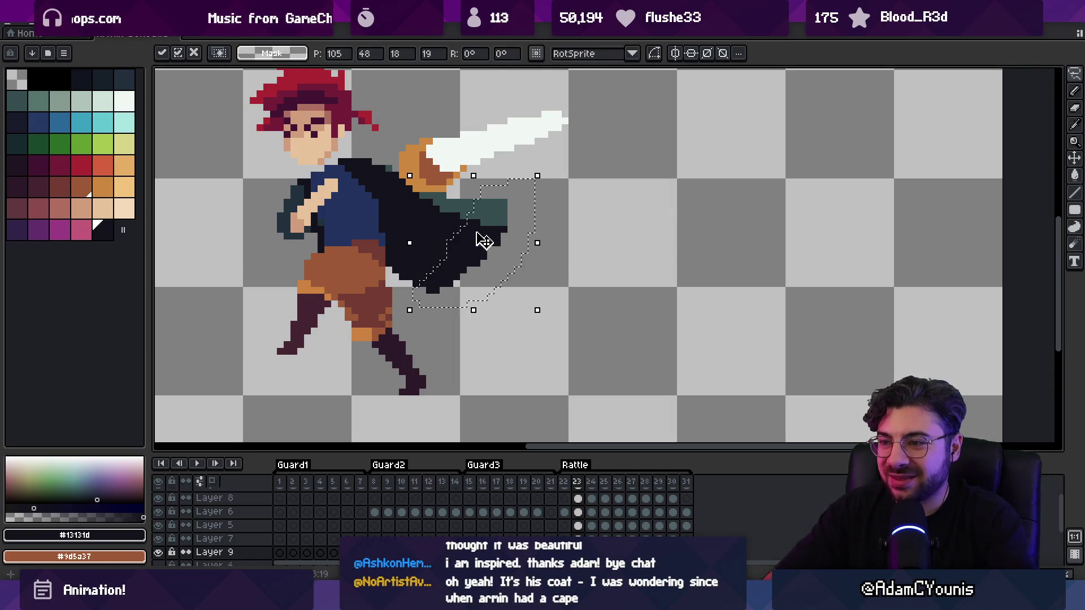
pyautogui.press('Return')
pyautogui.moveTo(504, 184)
pyautogui.mouseDown()
pyautogui.moveTo(432, 283)
pyautogui.moveTo(515, 199)
pyautogui.moveTo(491, 233)
pyautogui.mouseUp()
pyautogui.press('Return')
# Add a dark pixel at the coat's bottom edge and erase dark pixels at the cape's right tip
pyautogui.press('b')
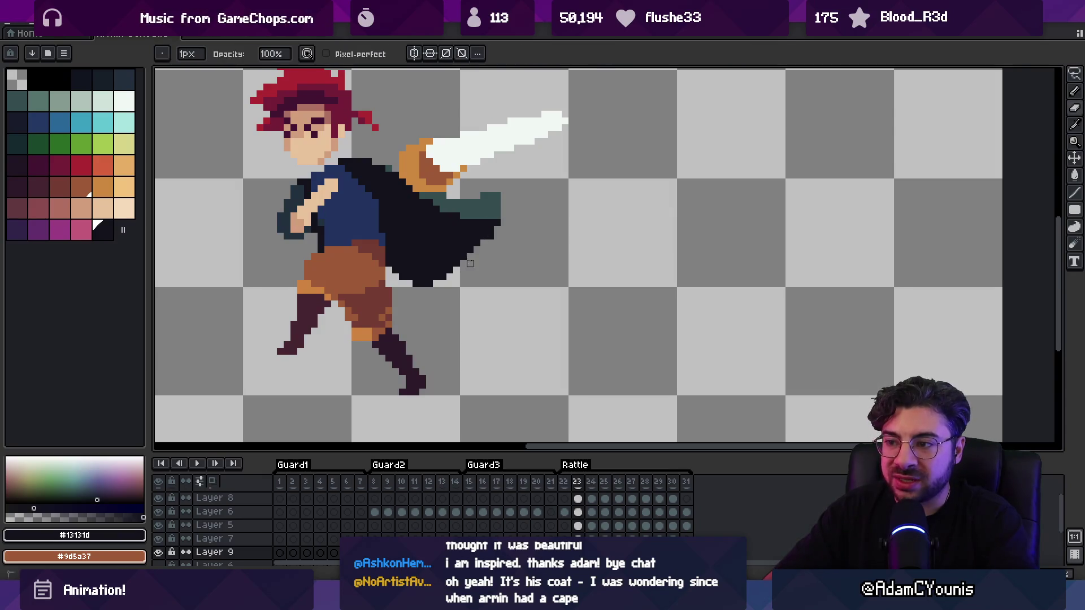
pyautogui.click(444, 276)
pyautogui.press('e')
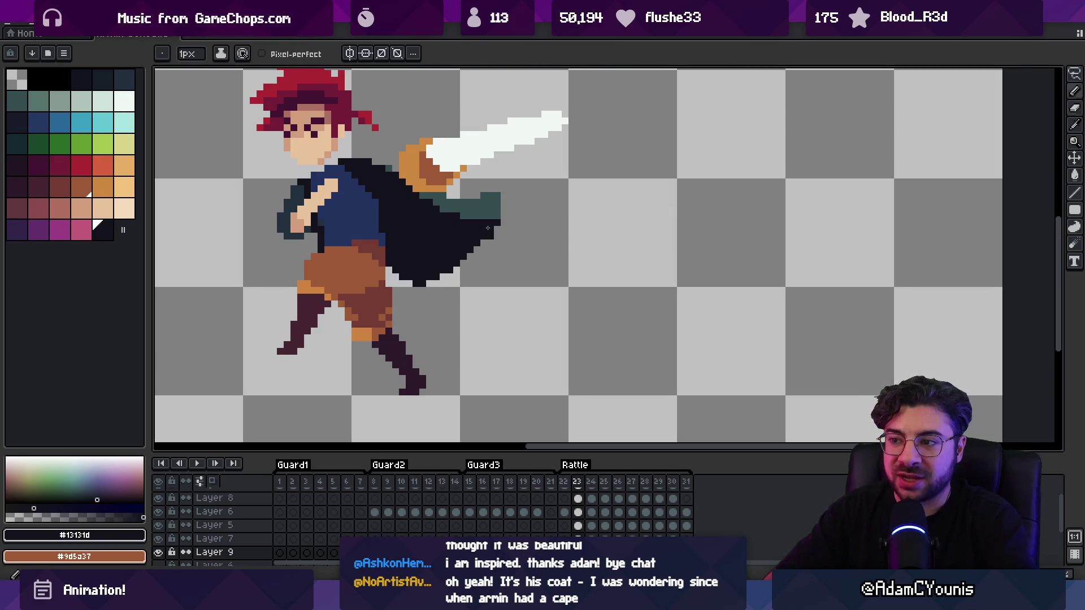
pyautogui.click(497, 226)
pyautogui.press('b')
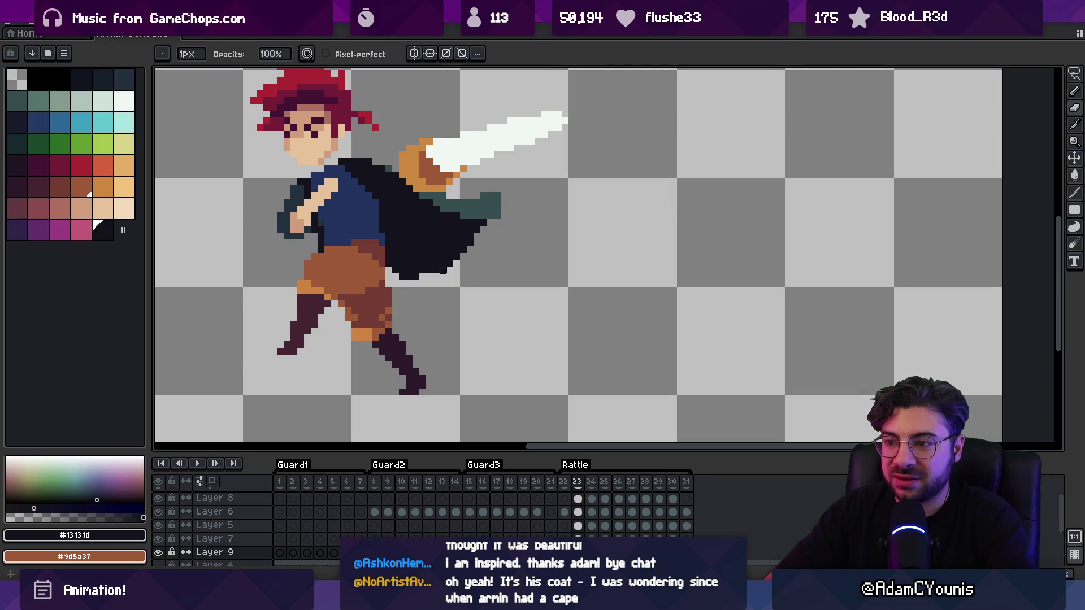
# Paint a teal pixel below the cape tip to extend its edge
pyautogui.scroll(1, 472, 224)
pyautogui.keyDown('alt'); pyautogui.click(493, 195); pyautogui.keyUp('alt')
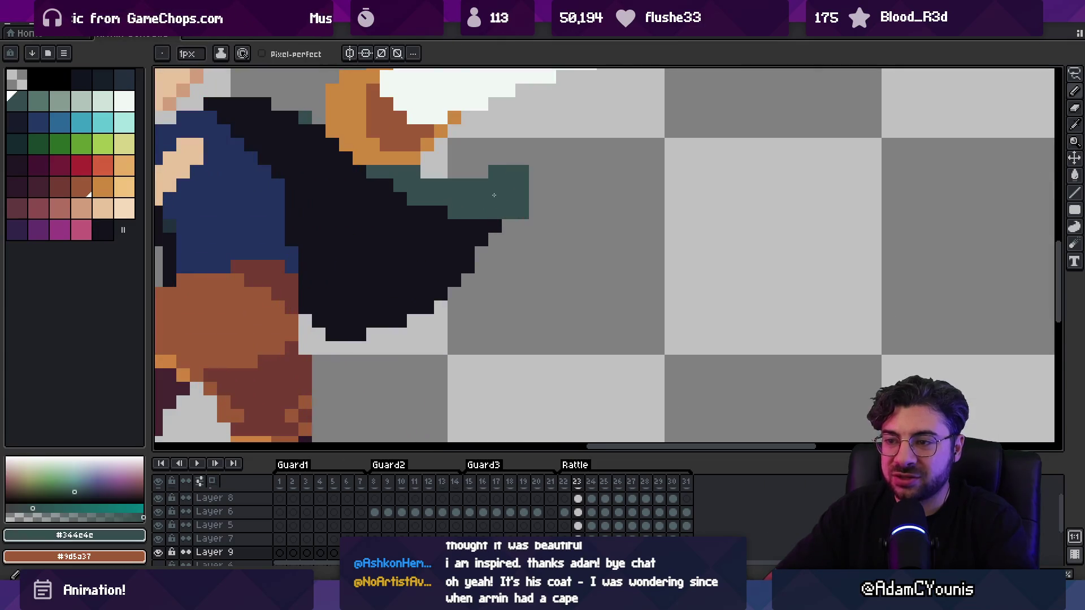
pyautogui.click(536, 213)
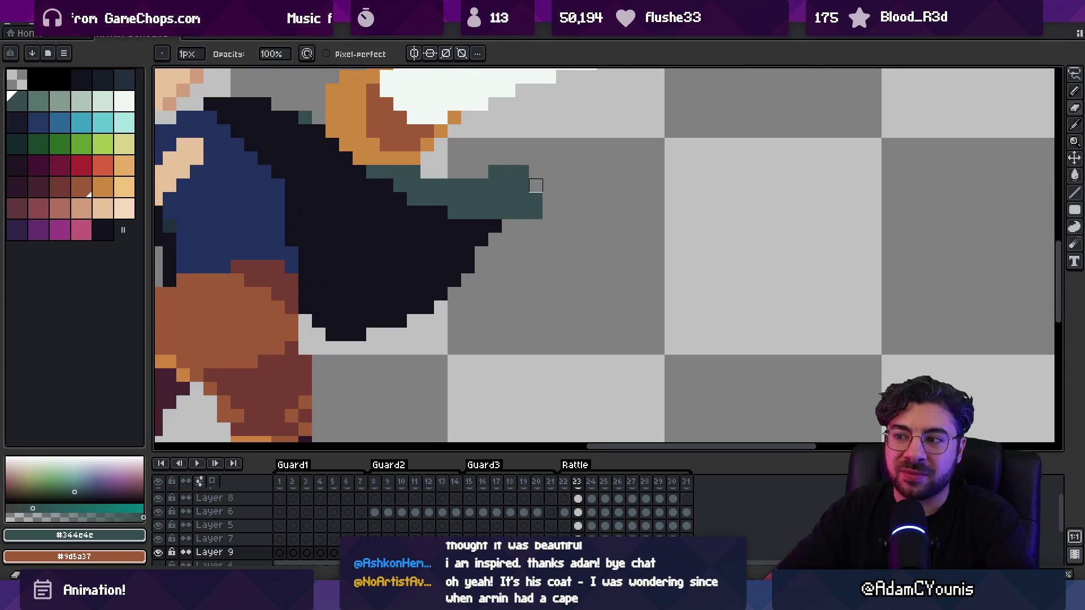
# Erase a stray dark cape pixel beside the sword hand
pyautogui.press('e')
pyautogui.moveTo(432, 184); pyautogui.dragTo(469, 236)
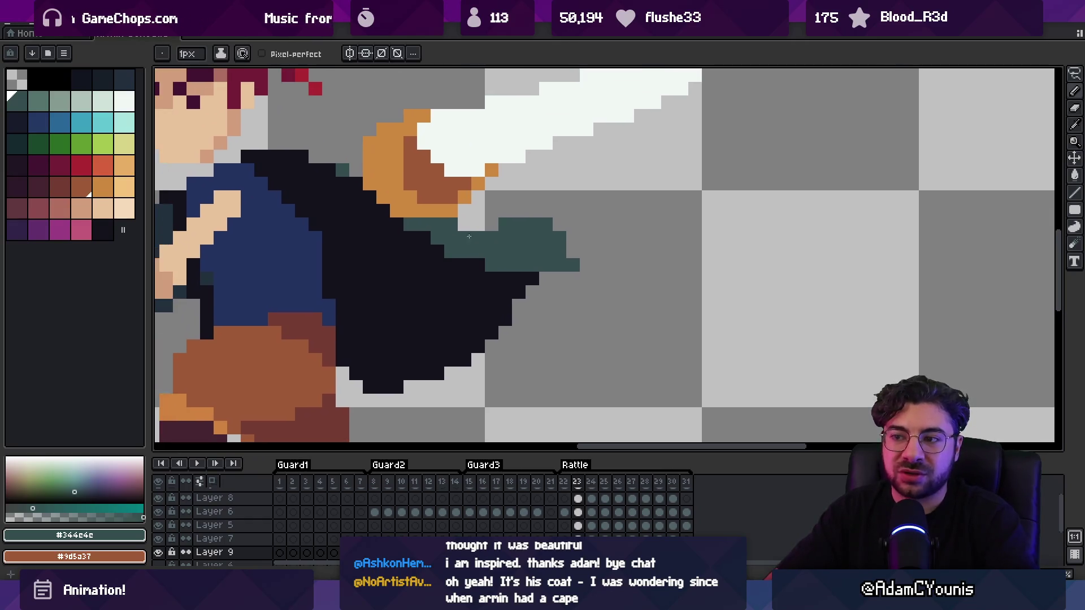
pyautogui.moveTo(397, 222); pyautogui.dragTo(447, 258)
pyautogui.press('b')
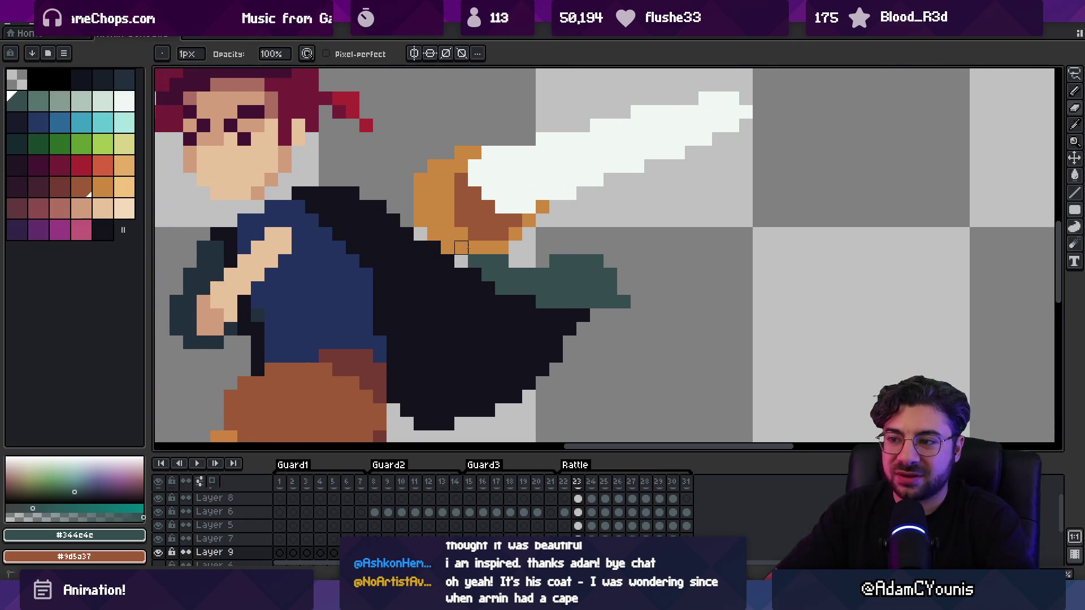
pyautogui.press('e')
pyautogui.click(446, 261)
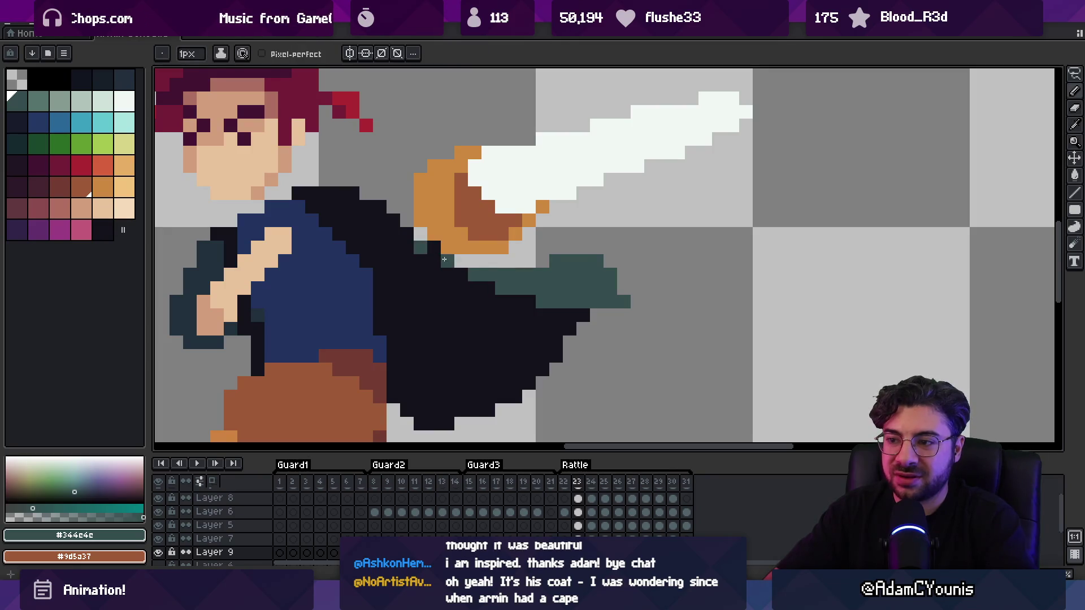
pyautogui.press('i')
pyautogui.scroll(-2, 451, 228)
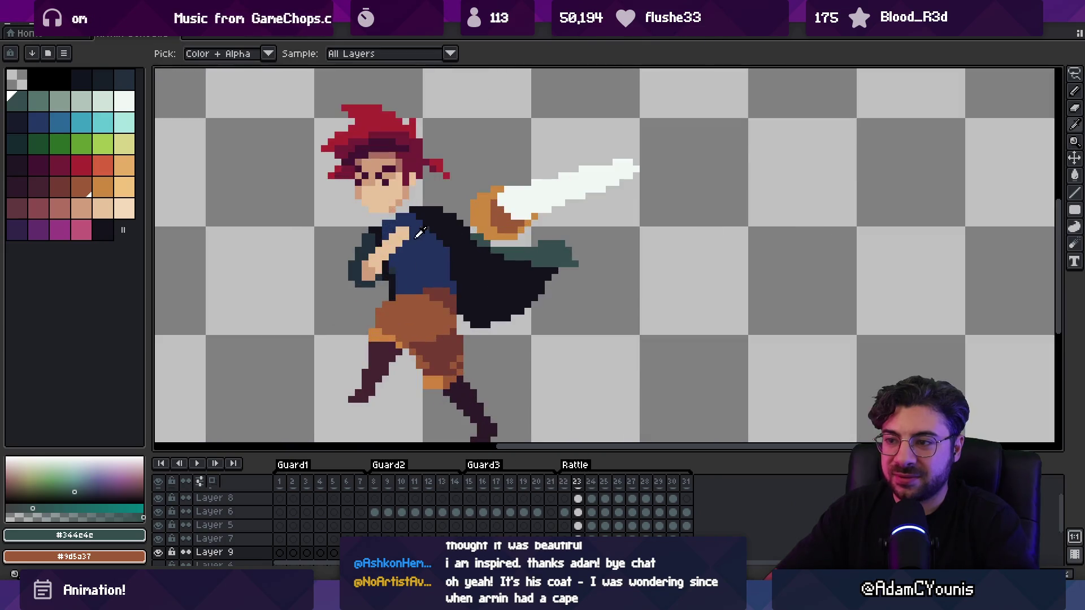
# Make Layer 6 active from the hand and pick the dark cape colour
pyautogui.click(417, 236)
pyautogui.click(373, 266)
pyautogui.press('v')
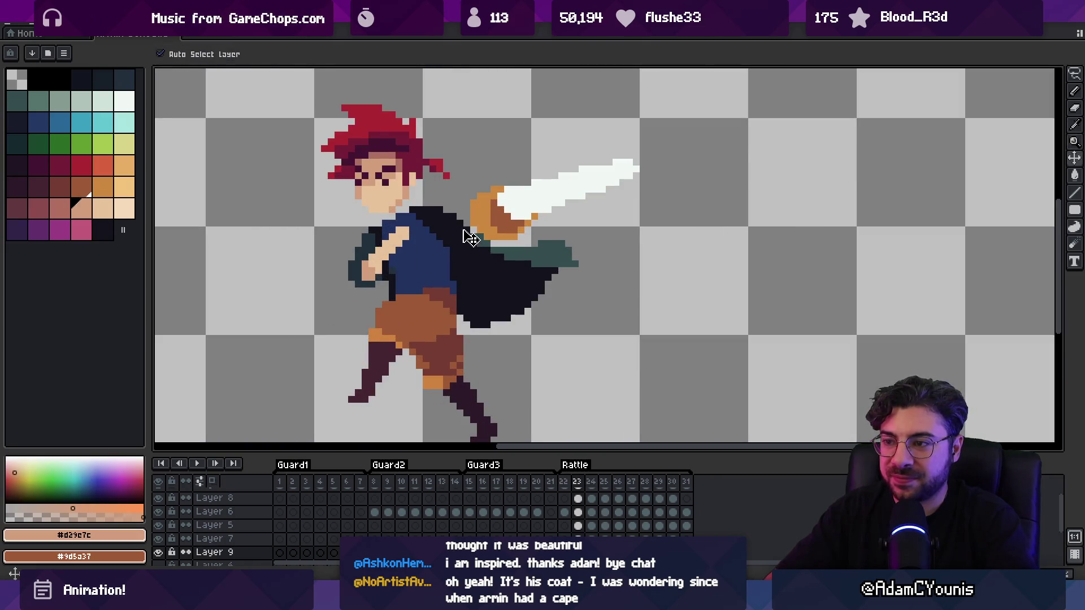
pyautogui.keyDown('ctrl'); pyautogui.click(464, 231); pyautogui.keyUp('ctrl')
pyautogui.keyDown('ctrl'); pyautogui.click(466, 224); pyautogui.keyUp('ctrl')
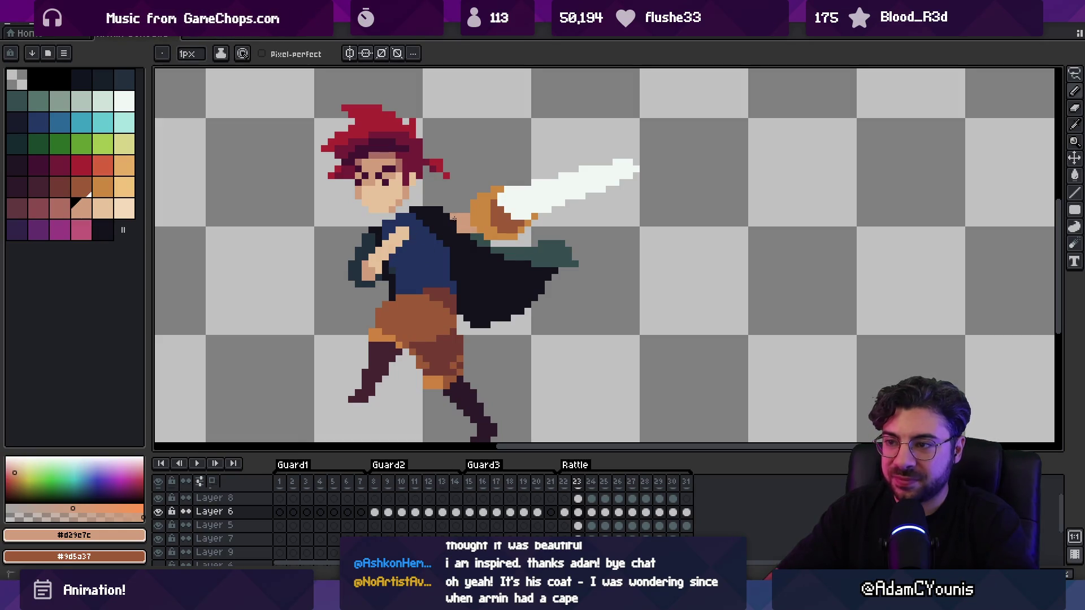
pyautogui.keyDown('alt'); pyautogui.click(453, 217); pyautogui.keyUp('alt')
# Draw a skin-tone pixel on the sword hand, then zoom back to actual size
pyautogui.press('z')
pyautogui.click(472, 236)
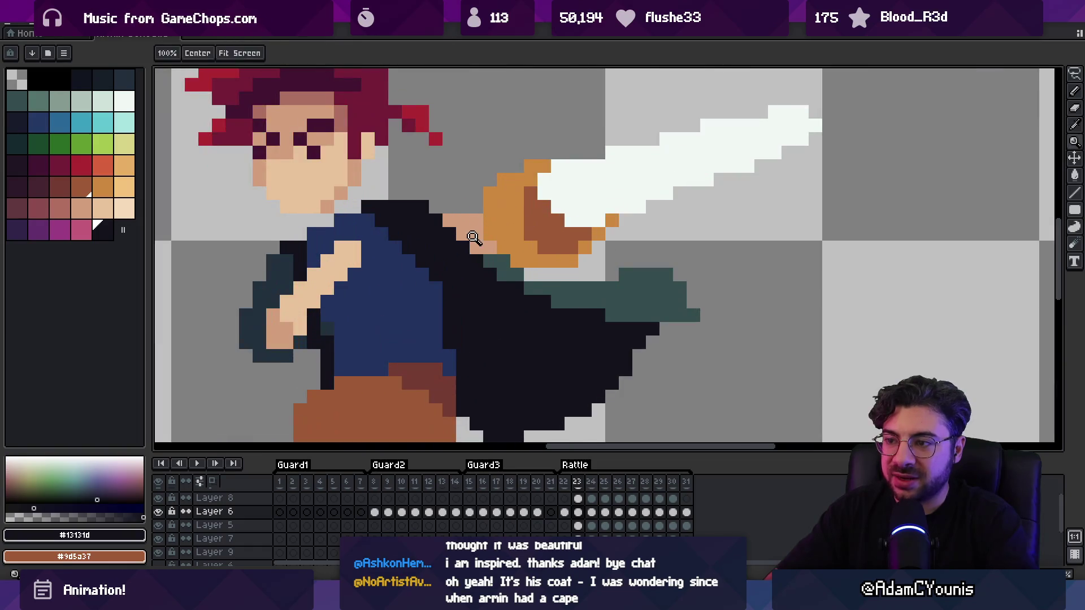
pyautogui.press('b')
pyautogui.keyDown('alt'); pyautogui.click(473, 236); pyautogui.keyUp('alt')
pyautogui.click(468, 211)
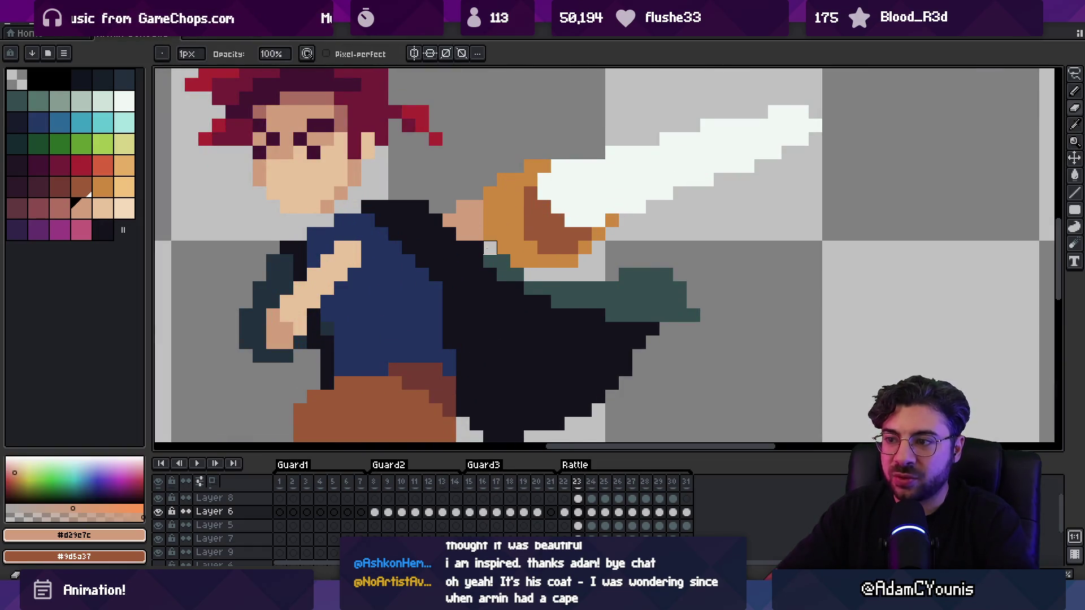
pyautogui.press('z')
pyautogui.press('1')
# Play the swing and step between frames 23 and 24 to review the pose
pyautogui.press('Return')
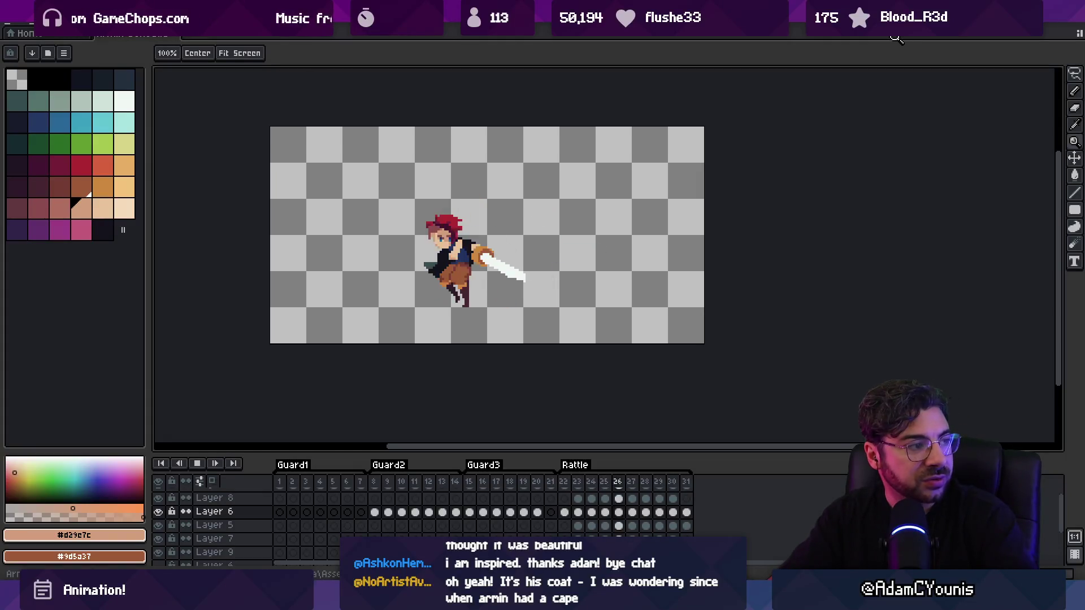
pyautogui.press('Return')
pyautogui.press('Right')
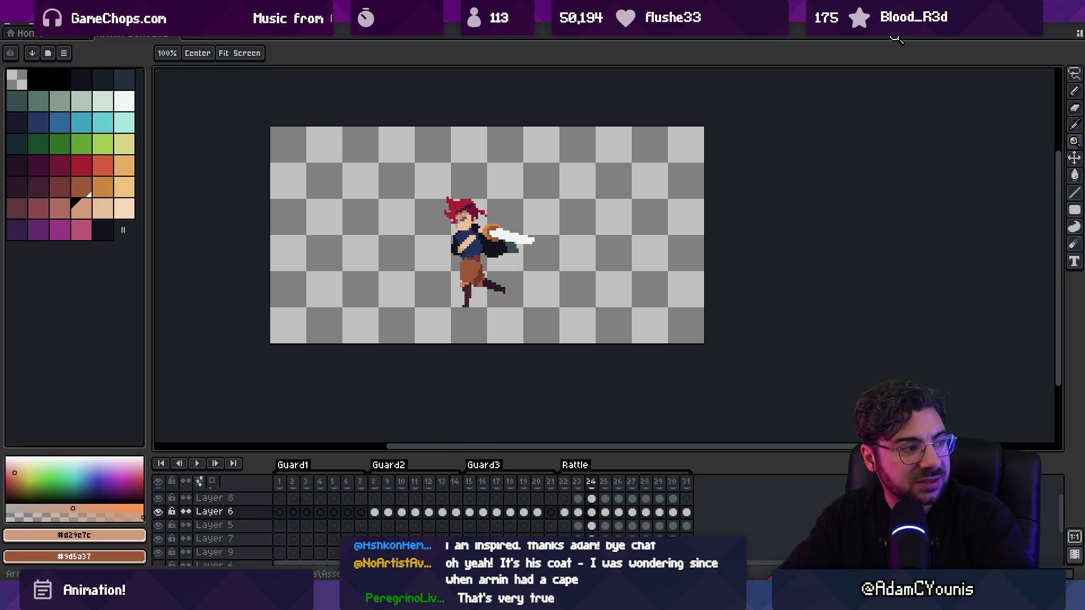
pyautogui.press('Right')
pyautogui.press('Left')
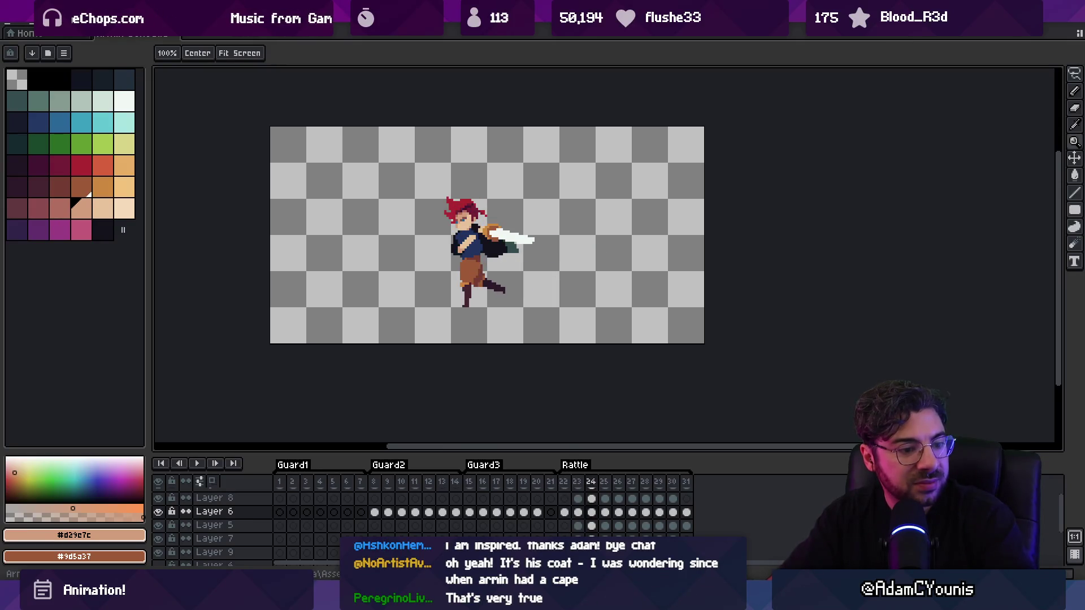
pyautogui.scroll(5, 513, 219)
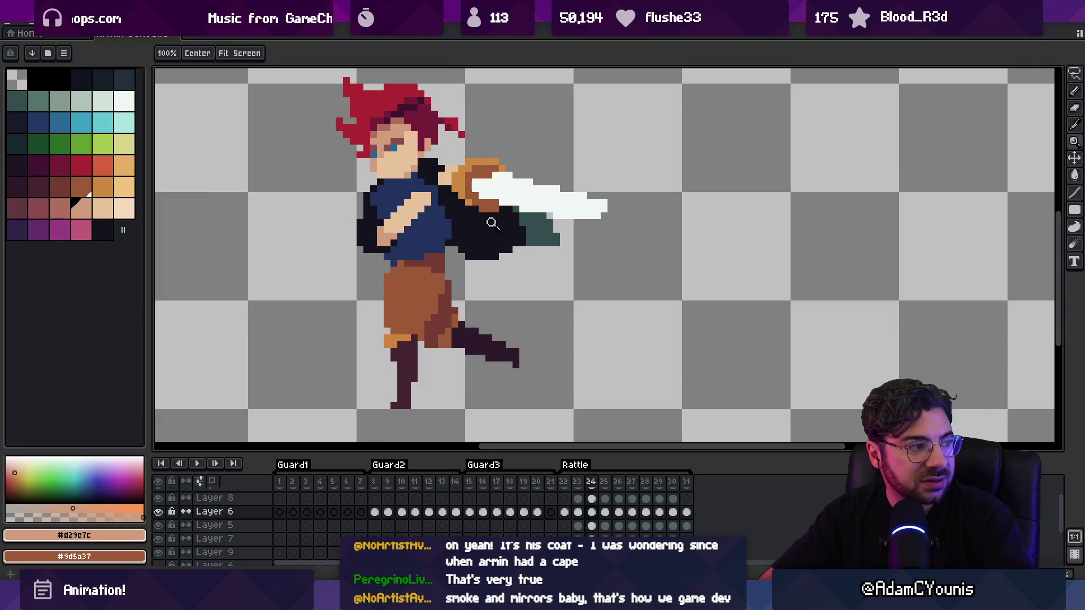
pyautogui.press('Left')
pyautogui.press('Return')
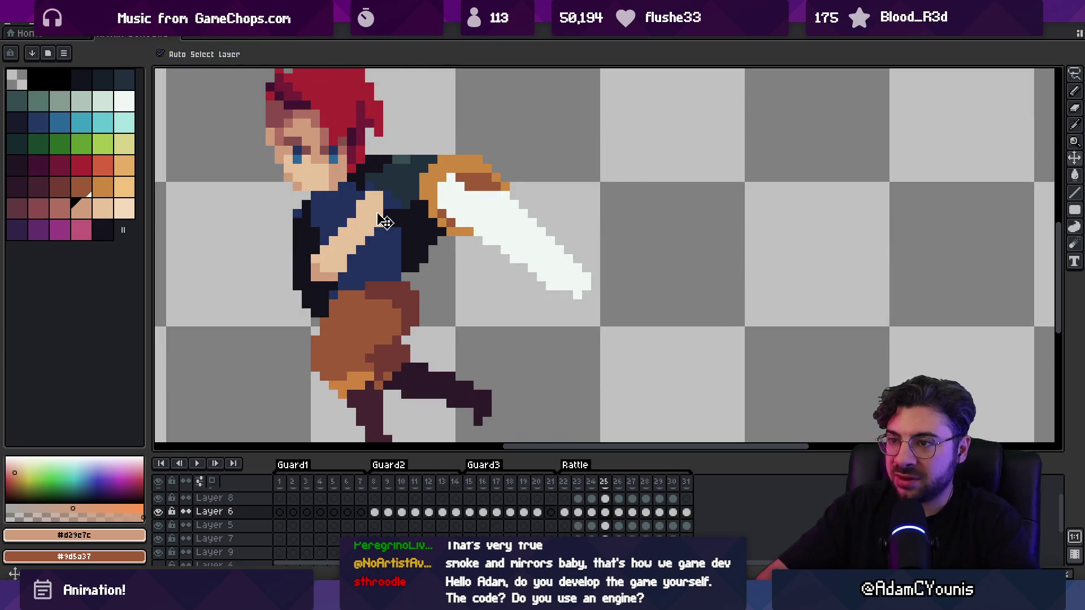
# Add two light skin pixels to the swordsman's shoulder and zoom out to check
pyautogui.keyDown('alt'); pyautogui.click(384, 195); pyautogui.keyUp('alt')
pyautogui.click(418, 161)
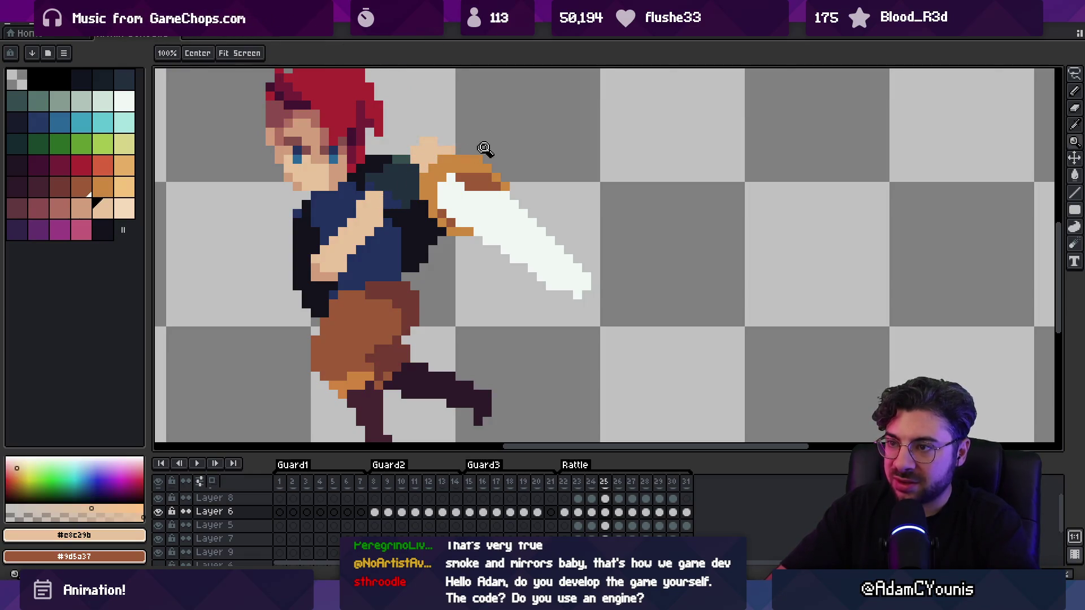
pyautogui.press('z')
pyautogui.scroll(-4, 444, 151)
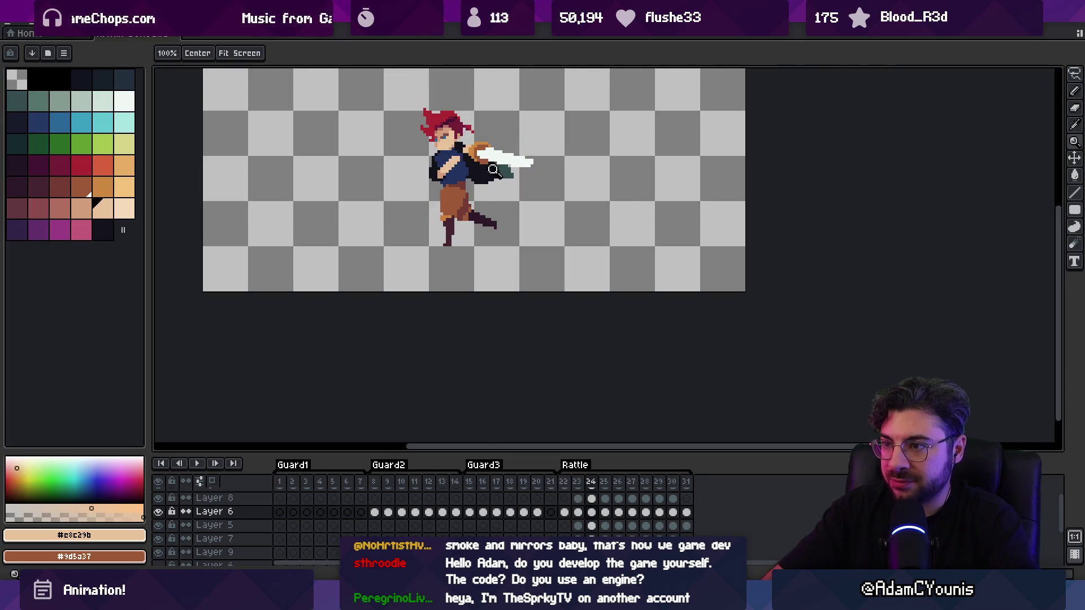
pyautogui.scroll(5, 509, 172)
pyautogui.keyDown('alt'); pyautogui.click(538, 187); pyautogui.keyUp('alt')
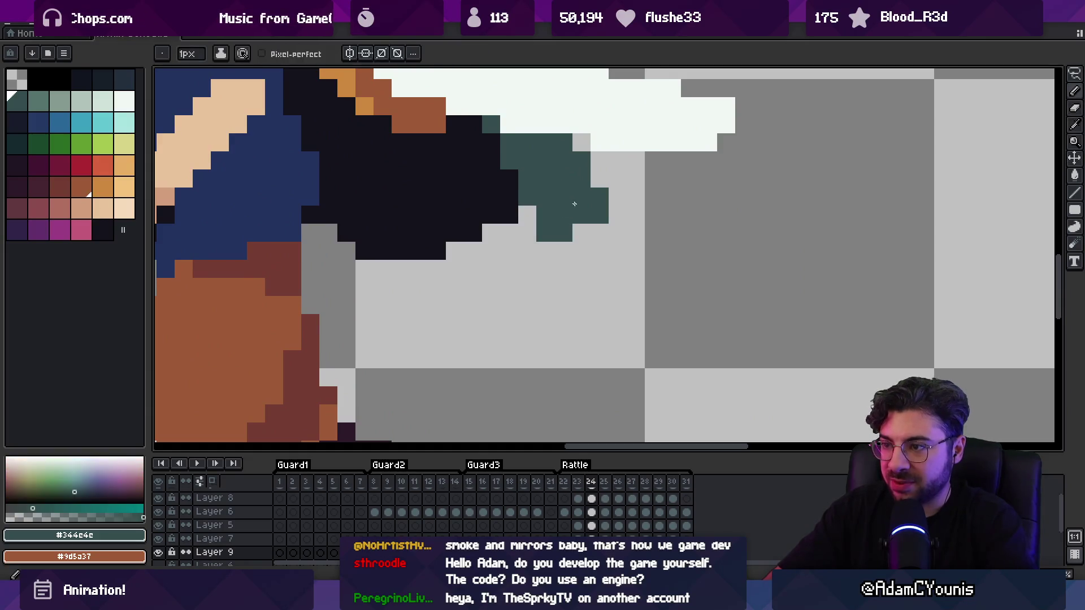
# Paint teal #344c4c pixels onto the cape's trailing edge on Layer 9
pyautogui.moveTo(599, 181); pyautogui.dragTo(600, 160)
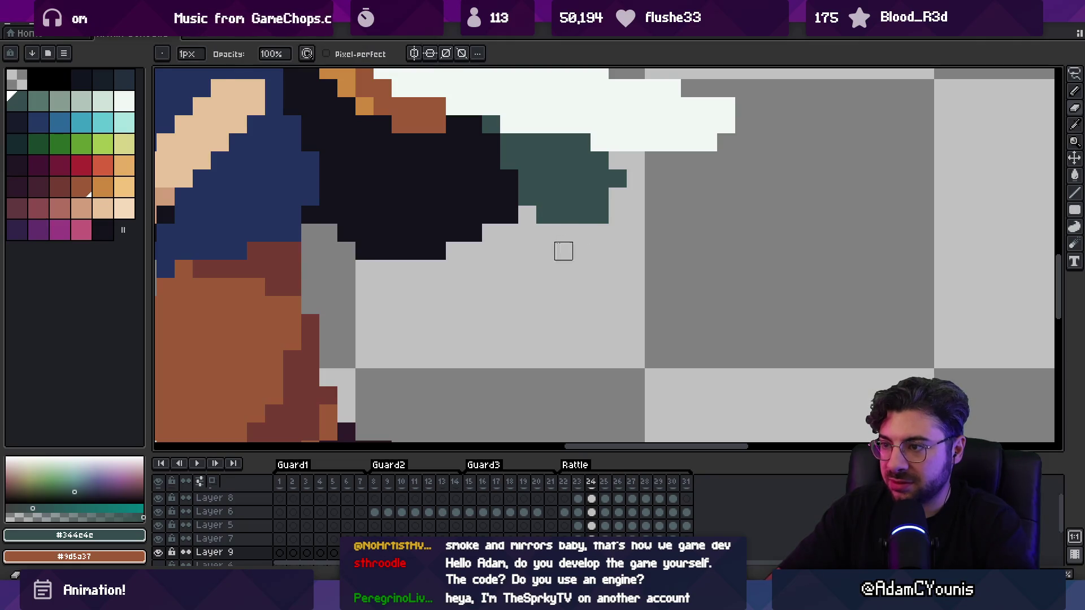
pyautogui.scroll(-3, 489, 123)
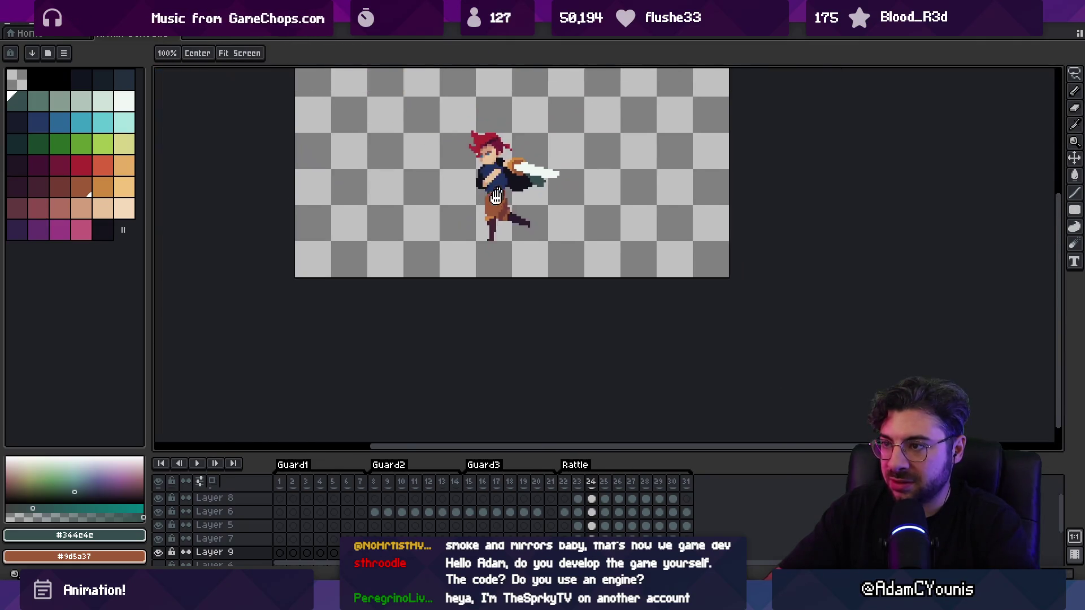
pyautogui.scroll(2, 508, 201)
pyautogui.keyDown('alt'); pyautogui.click(508, 200); pyautogui.keyUp('alt')
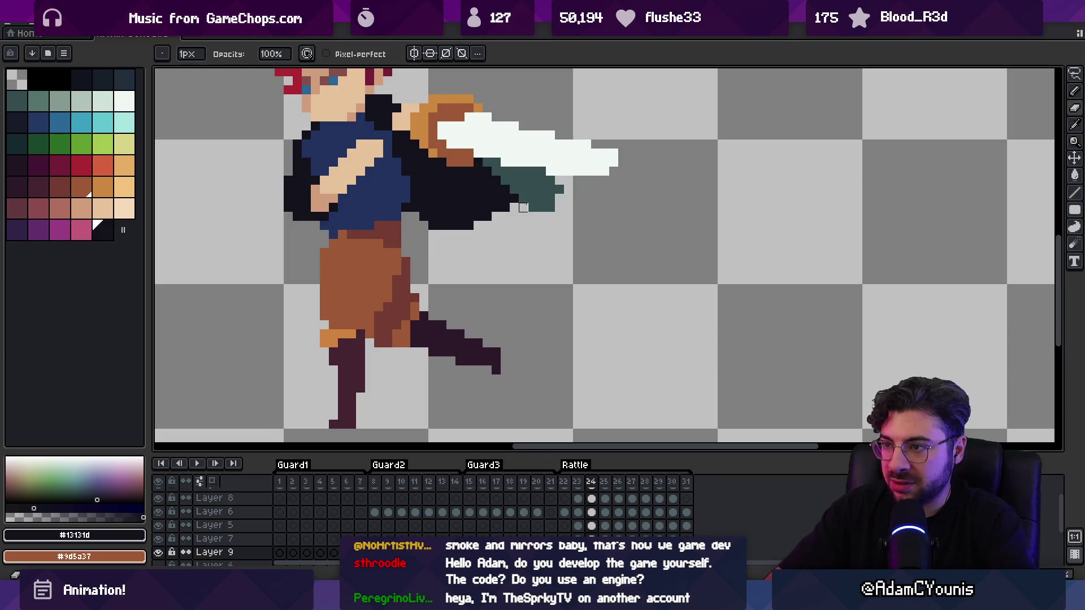
pyautogui.keyDown('alt'); pyautogui.click(559, 208); pyautogui.keyUp('alt')
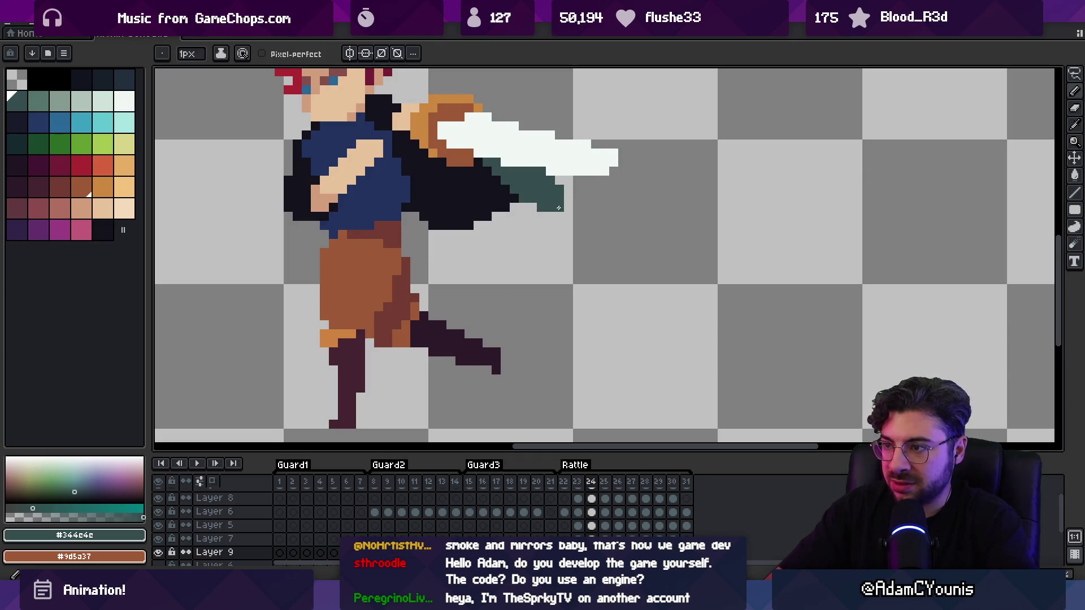
pyautogui.keyDown('alt'); pyautogui.click(511, 195); pyautogui.keyUp('alt')
pyautogui.scroll(-4, 531, 186)
# Play the swing and flip between neighbouring frames to compare poses around frame 24
pyautogui.press('Left')
pyautogui.press('Return')
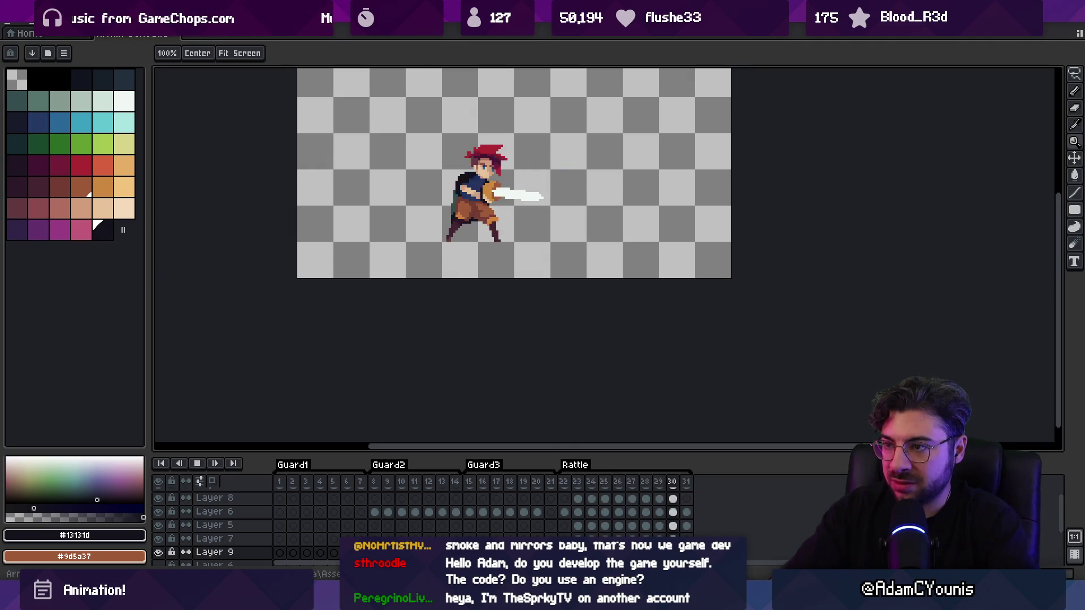
pyautogui.press('Return')
pyautogui.press('Right')
pyautogui.press('Left')
pyautogui.press('Right')
pyautogui.press('Left')
pyautogui.press('Right')
pyautogui.press('Right')
pyautogui.press('Left')
pyautogui.press('Left')
pyautogui.press('Right')
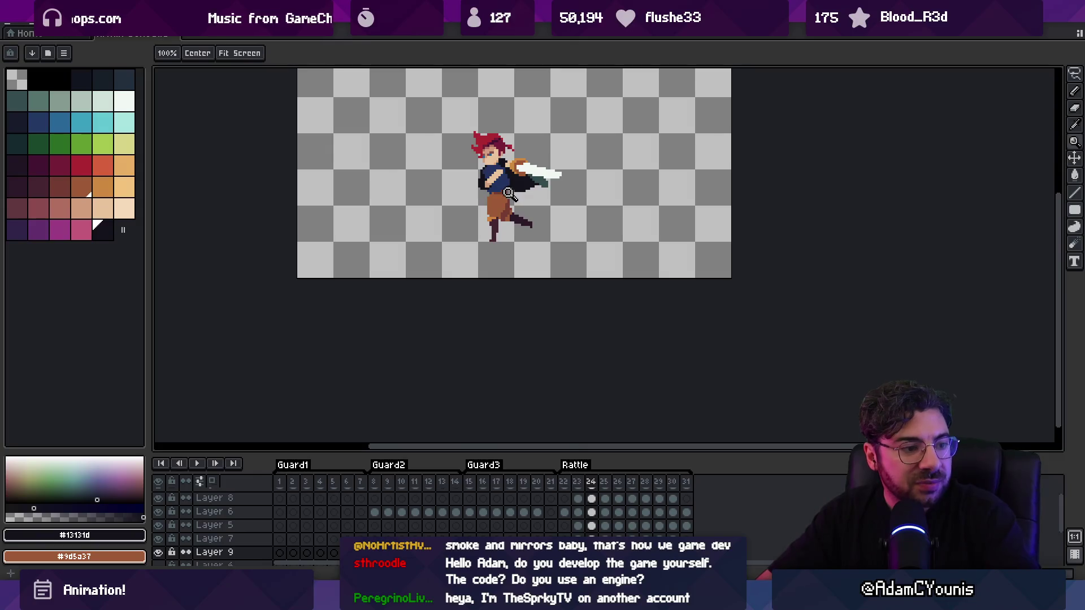
# Remove the bottom row of black pixels under the arm on frame 24
pyautogui.click(517, 195)
pyautogui.scroll(1, 527, 191)
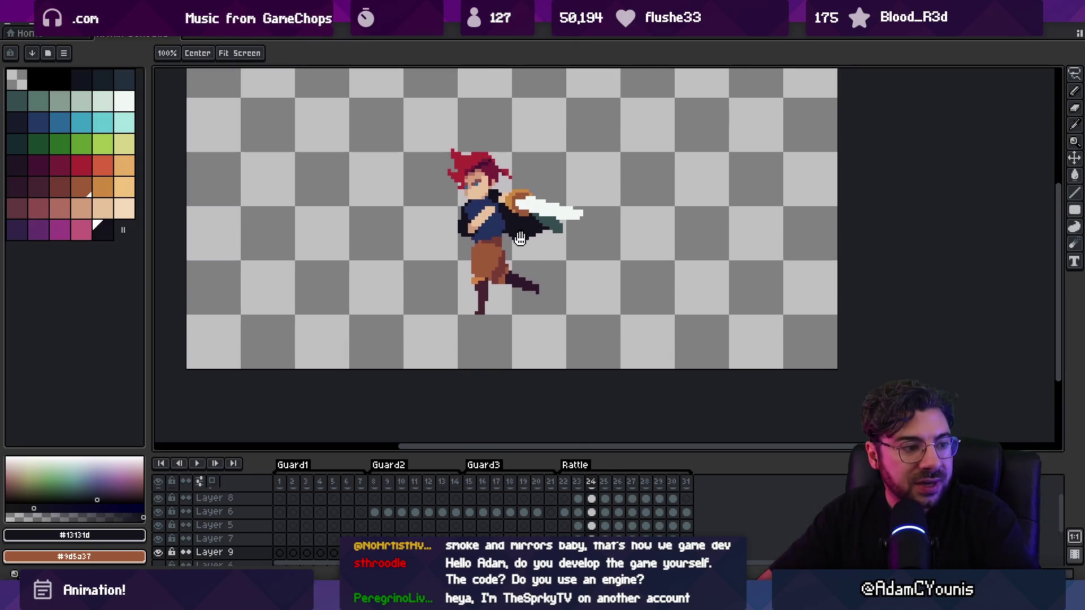
pyautogui.click(556, 205)
pyautogui.press('b')
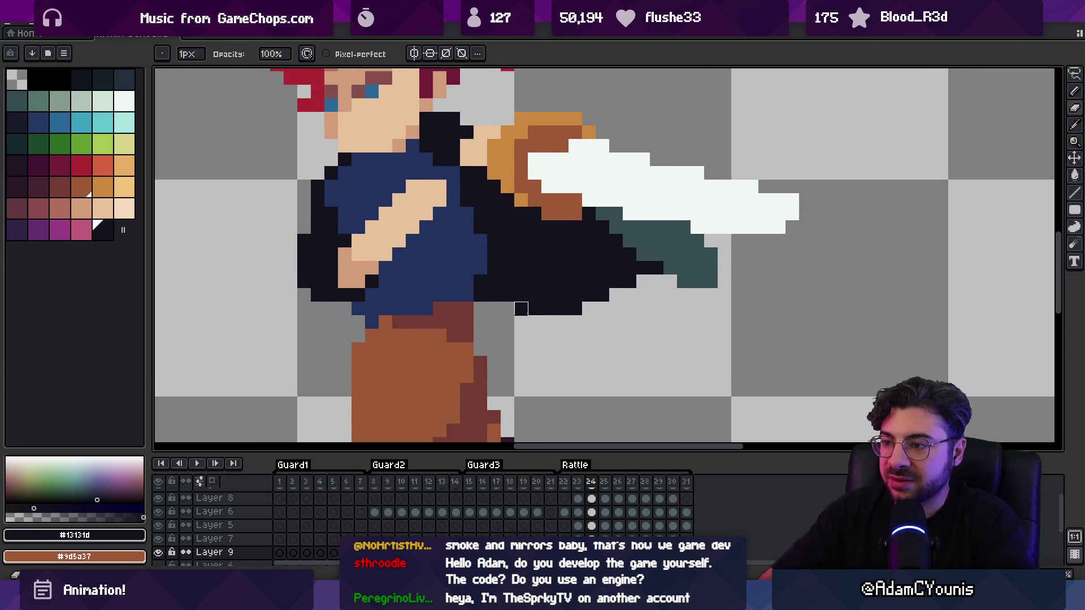
pyautogui.moveTo(534, 308); pyautogui.dragTo(589, 309)
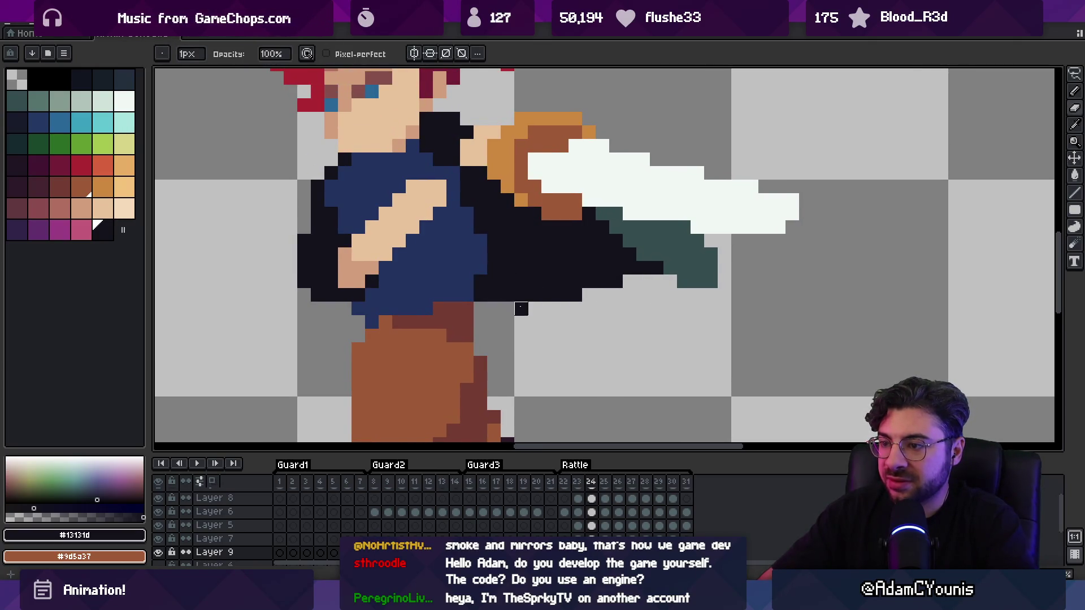
pyautogui.scroll(-3, 644, 267)
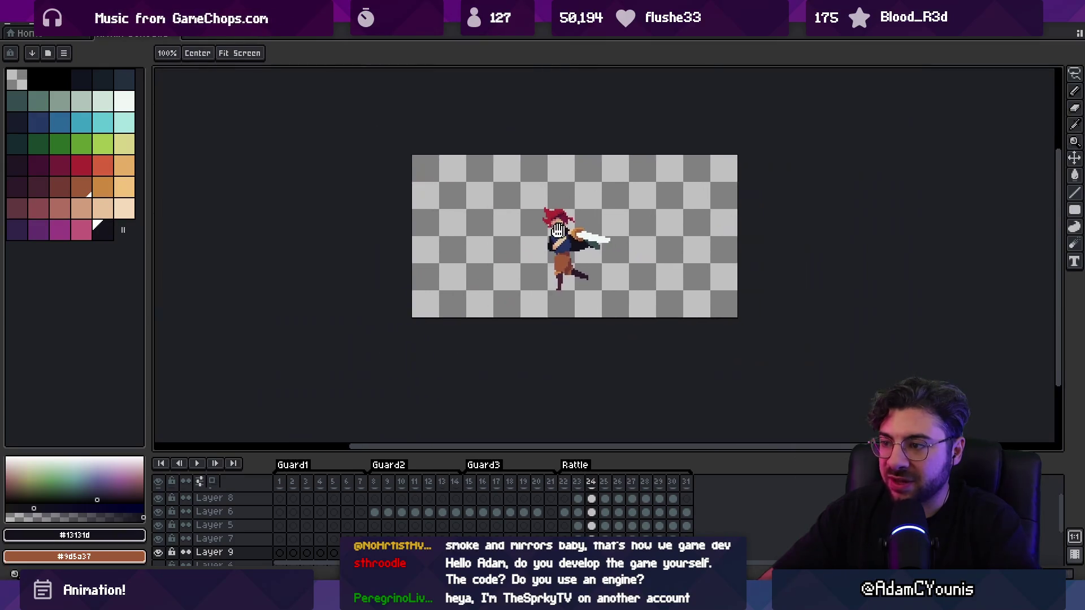
pyautogui.scroll(2, 559, 214)
pyautogui.press('z')
pyautogui.scroll(-2, 559, 214)
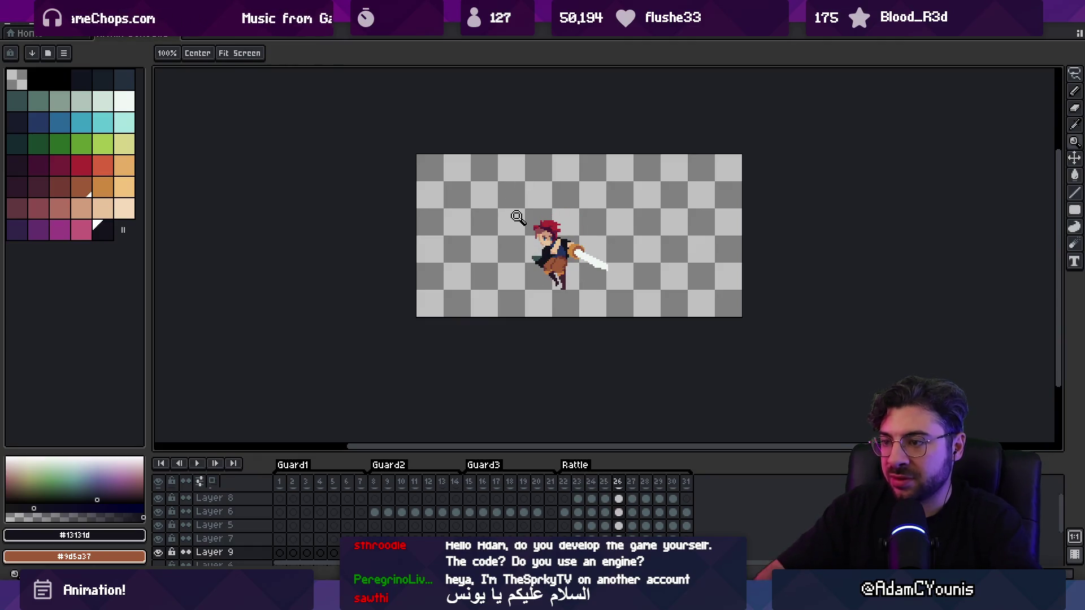
# Select and shift the cape piece to a new position on frame 26
pyautogui.scroll(5, 519, 217)
pyautogui.press('m')
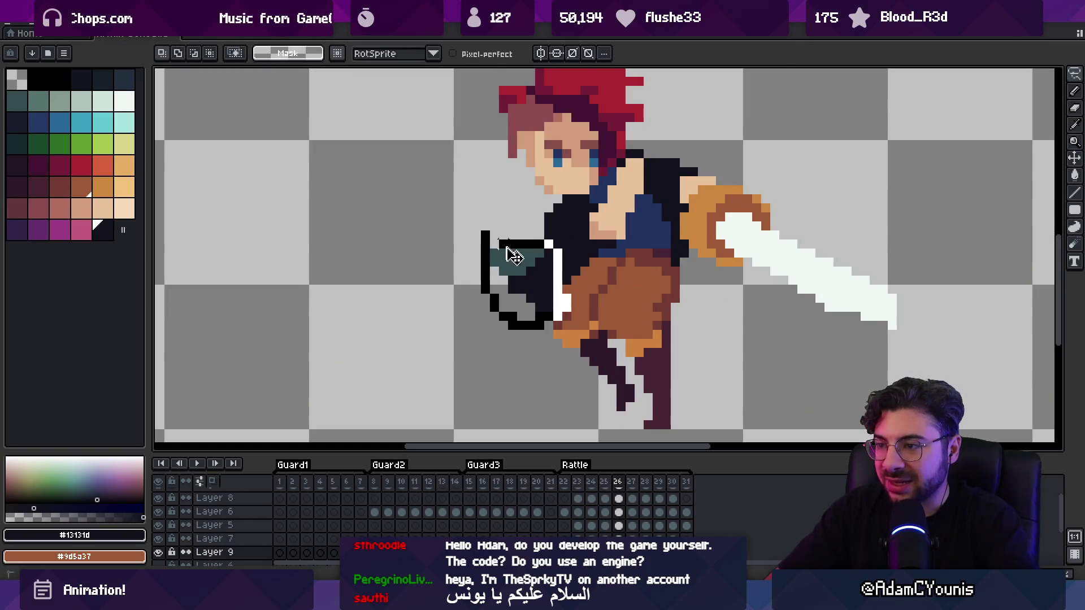
pyautogui.moveTo(515, 256); pyautogui.dragTo(518, 271)
pyautogui.press('b')
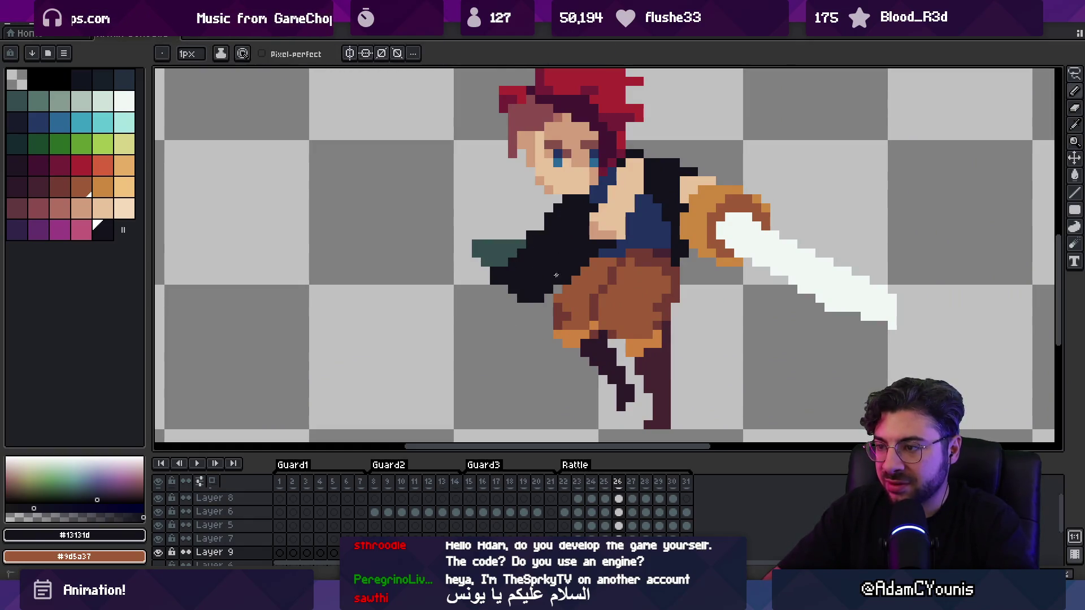
# Pick the cape's teal and paint a teal band across the cape
pyautogui.keyDown('alt'); pyautogui.click(535, 230); pyautogui.keyUp('alt')
pyautogui.press('z')
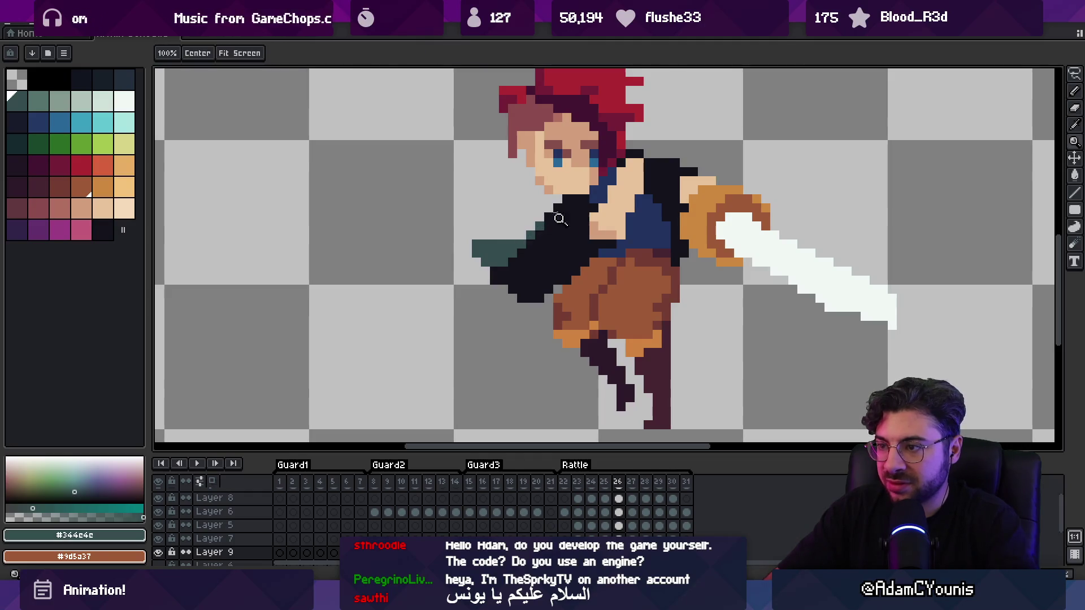
pyautogui.scroll(-2, 560, 219)
pyautogui.scroll(3, 509, 271)
pyautogui.press('b')
pyautogui.click(496, 315)
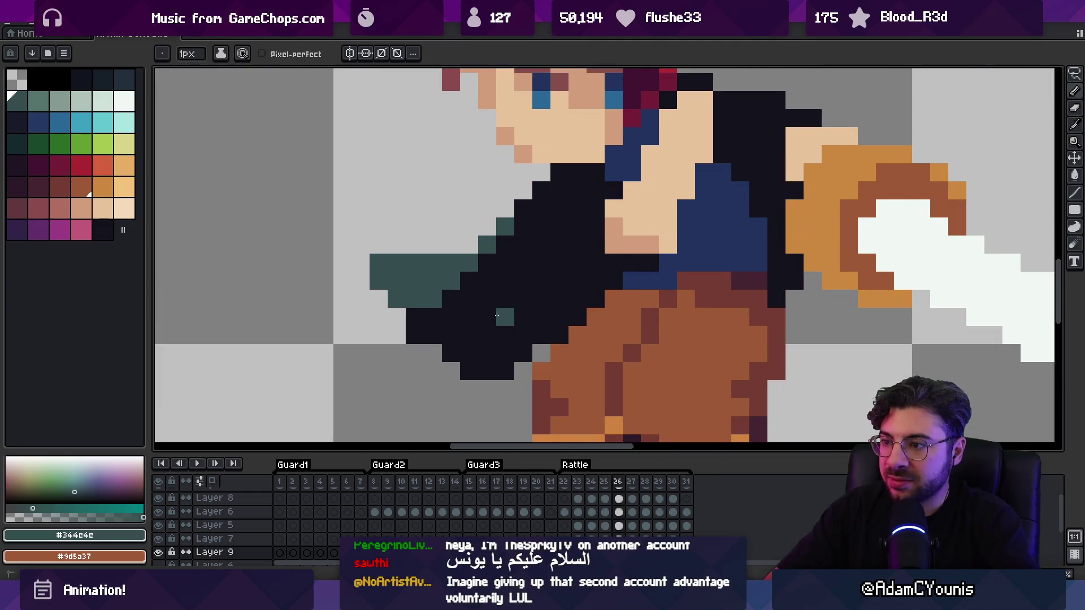
pyautogui.moveTo(497, 316); pyautogui.dragTo(461, 319)
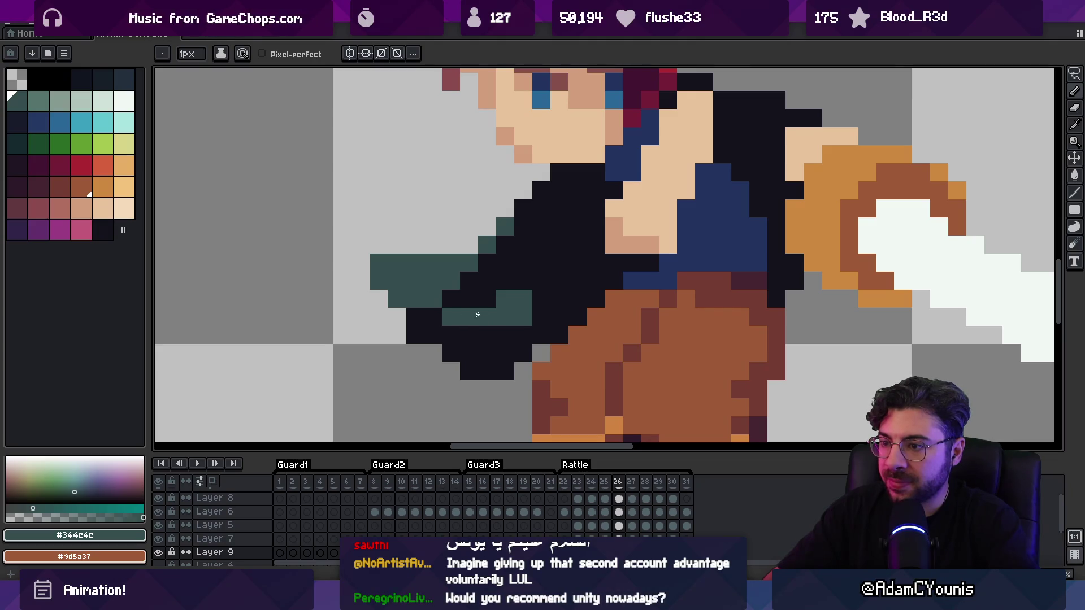
# Step between layers 6, 7 and 9 and zoom in on the character's face
pyautogui.press('Up')
pyautogui.press('Up')
pyautogui.press('Up')
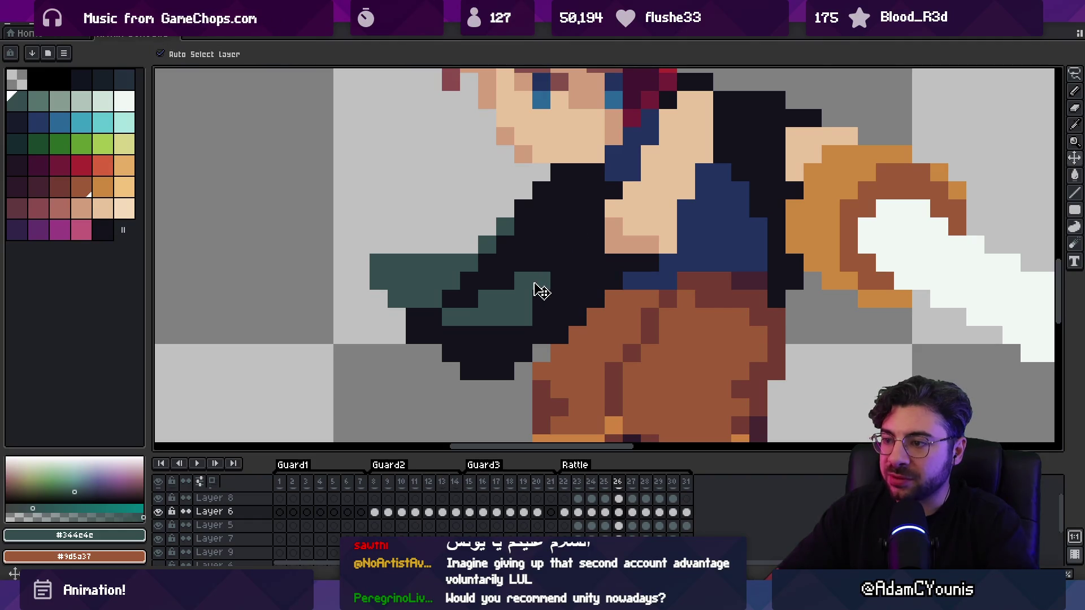
pyautogui.press('Down')
pyautogui.press('Down')
pyautogui.press('z')
pyautogui.press('1')
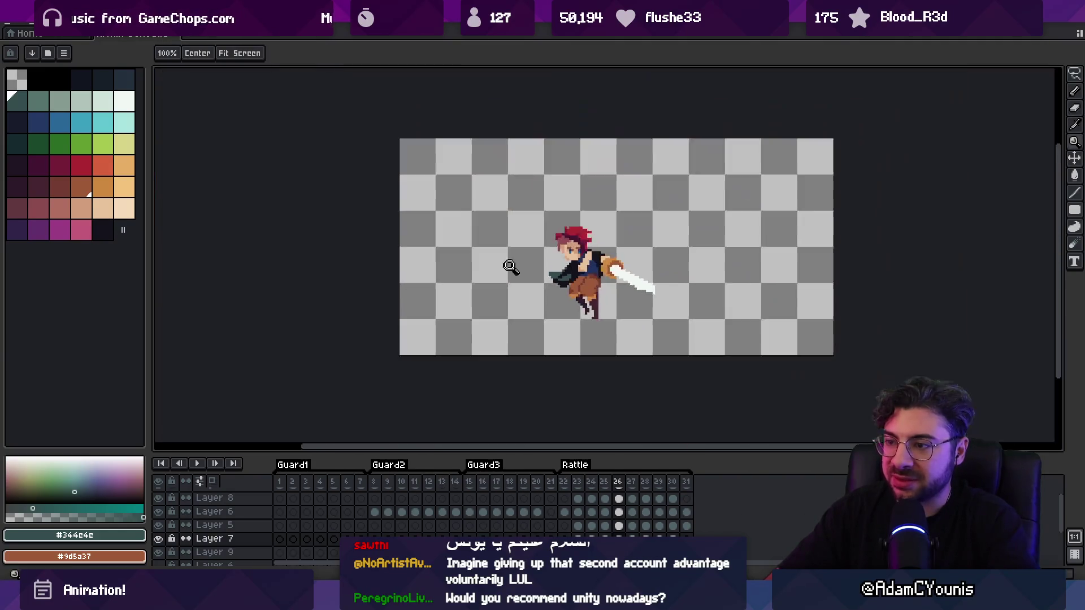
pyautogui.click(574, 253)
pyautogui.press('Down')
pyautogui.press('b')
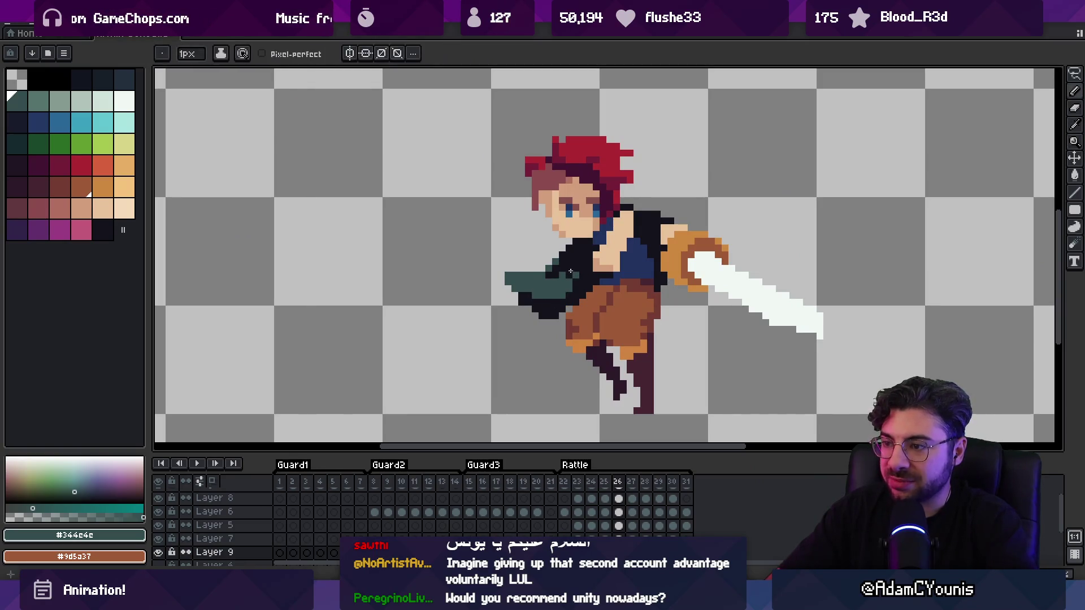
pyautogui.press('Up')
pyautogui.press('Up')
pyautogui.press('Up')
# Play the animation to check the cape and stop on frame 26
pyautogui.scroll(1, 571, 272)
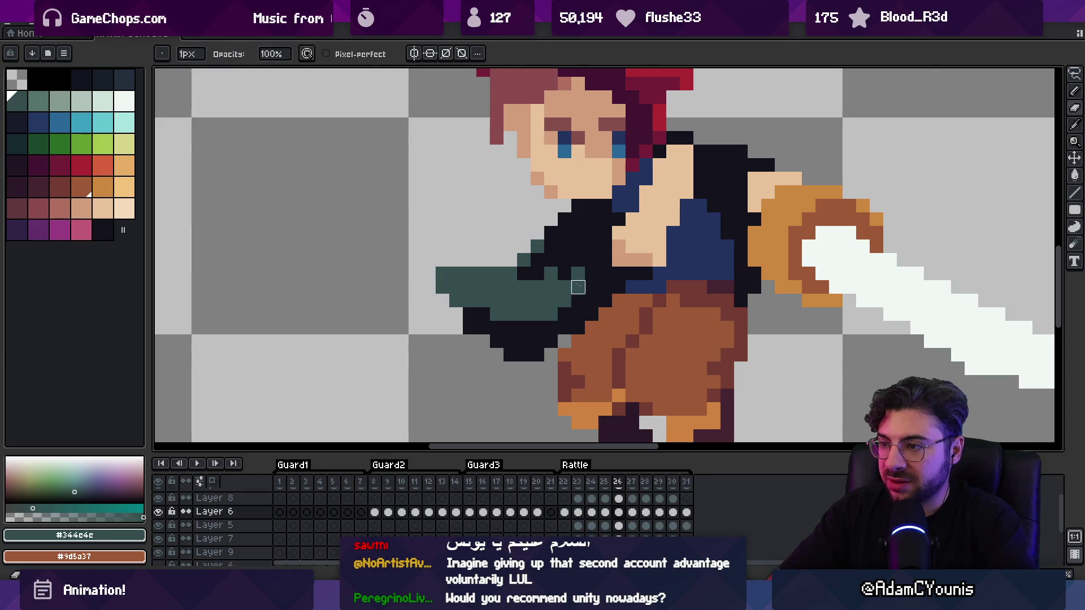
pyautogui.scroll(-5, 564, 287)
pyautogui.press('Return')
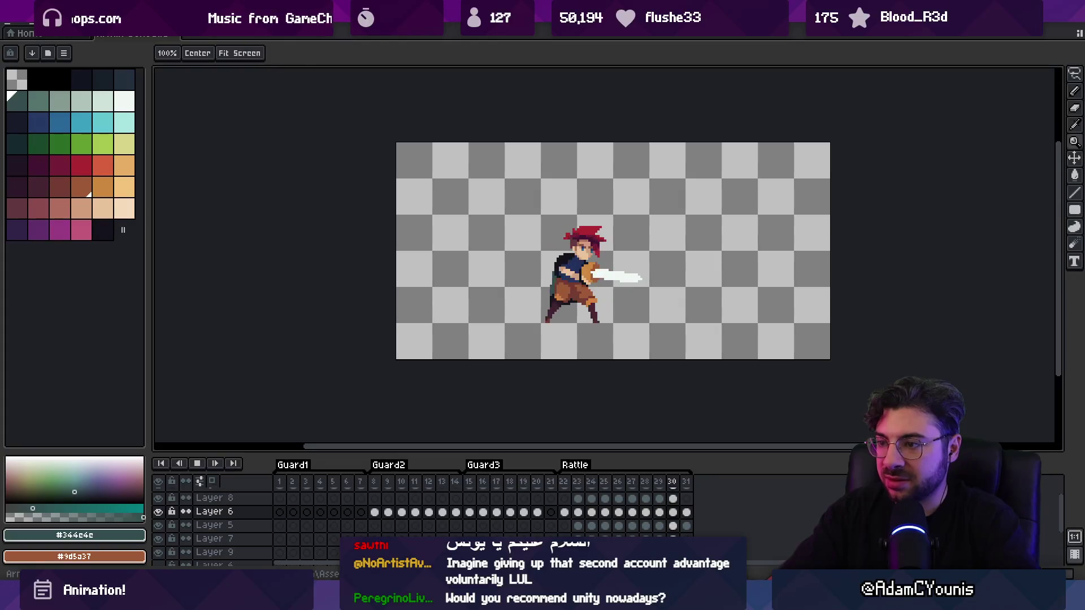
pyautogui.press('Return')
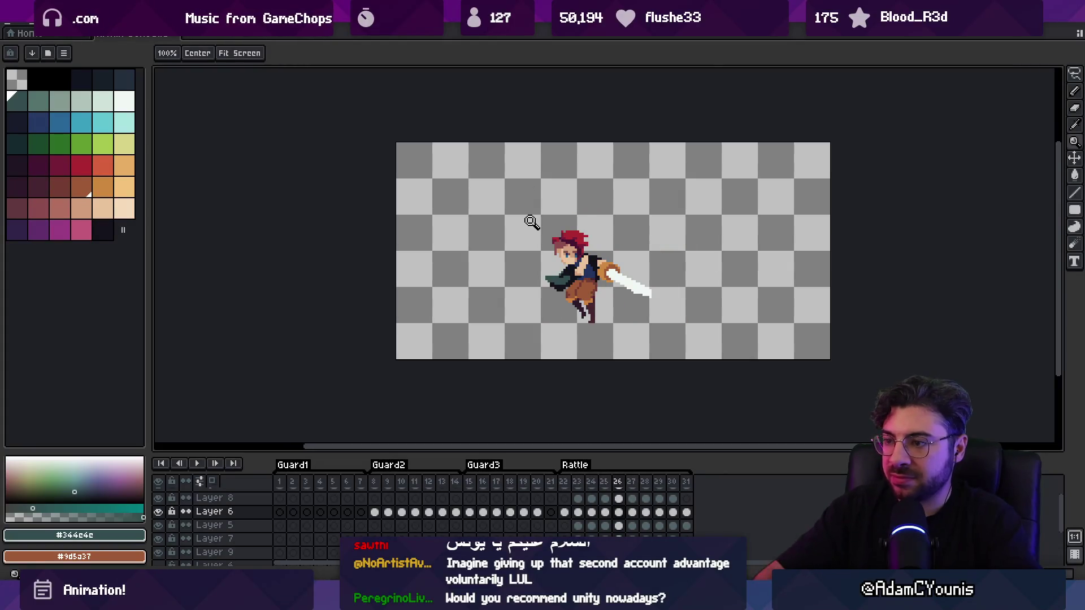
# On cape Layer 9, paint two near-black pixels and preview the animation
pyautogui.scroll(2, 560, 280)
pyautogui.click(559, 280)
pyautogui.press('b')
pyautogui.keyDown('alt'); pyautogui.click(600, 232); pyautogui.keyUp('alt')
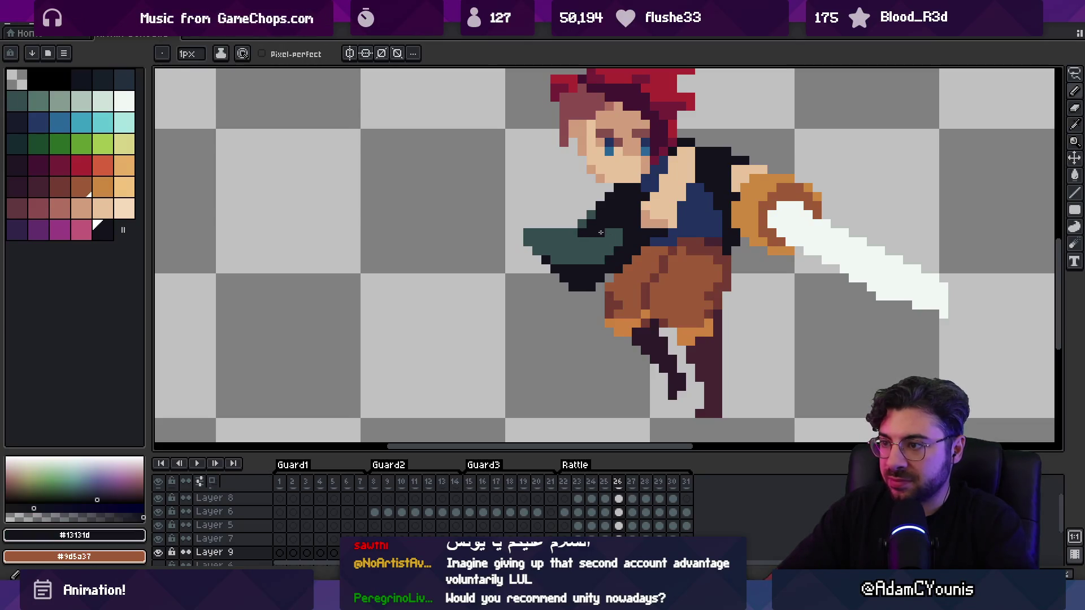
pyautogui.click(600, 260)
pyautogui.click(609, 228)
pyautogui.press('z')
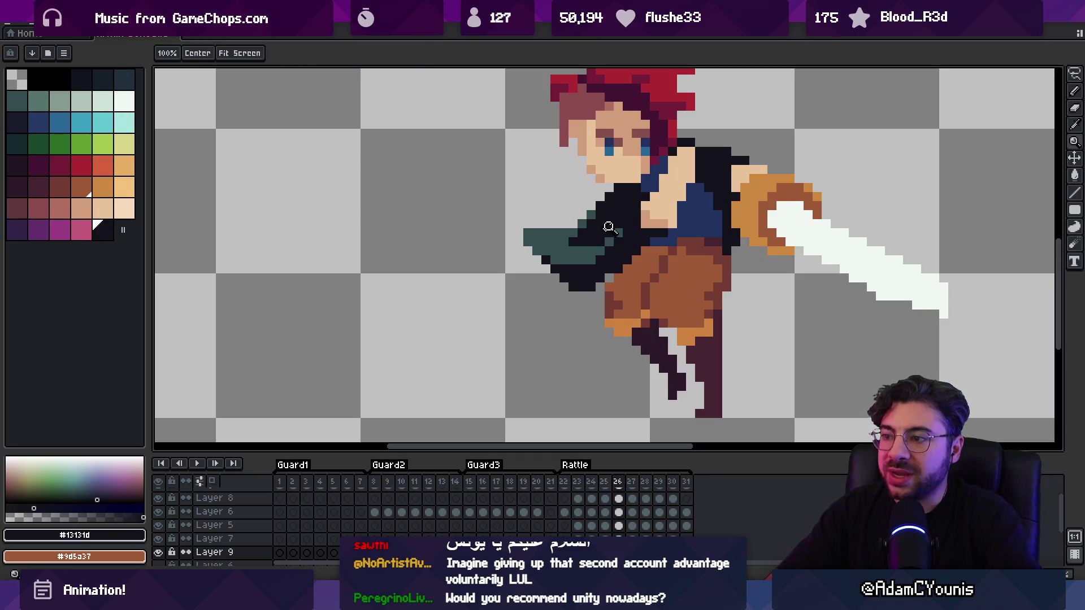
pyautogui.scroll(-5, 590, 241)
pyautogui.press('Return')
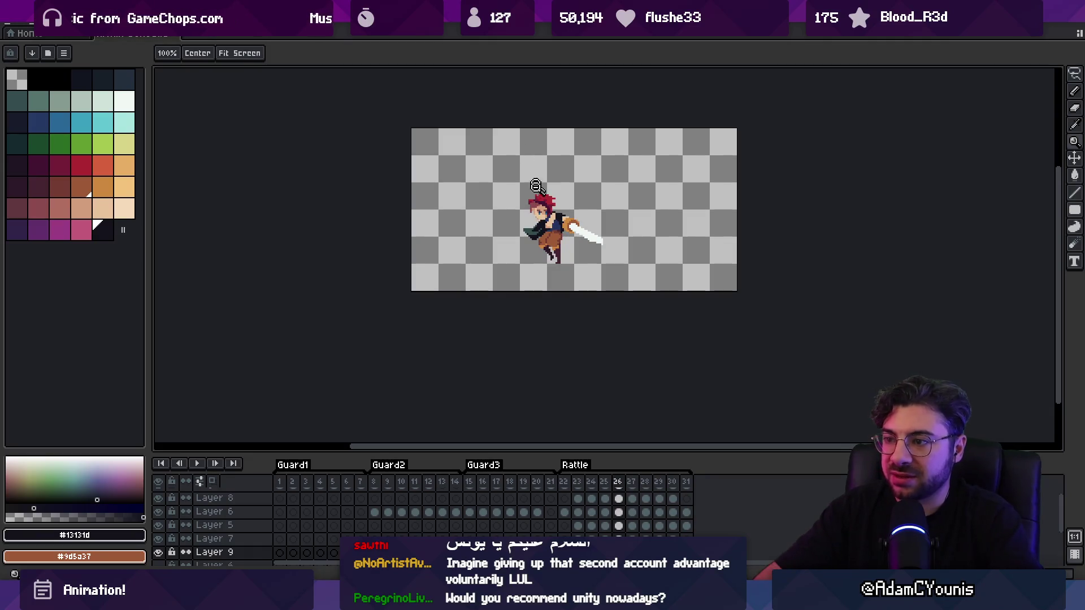
# Eyedrop teal #344c4c, paint teal pixels along the dark shoulder, then replay the swing
pyautogui.scroll(2, 582, 215)
pyautogui.press('v')
pyautogui.press('i')
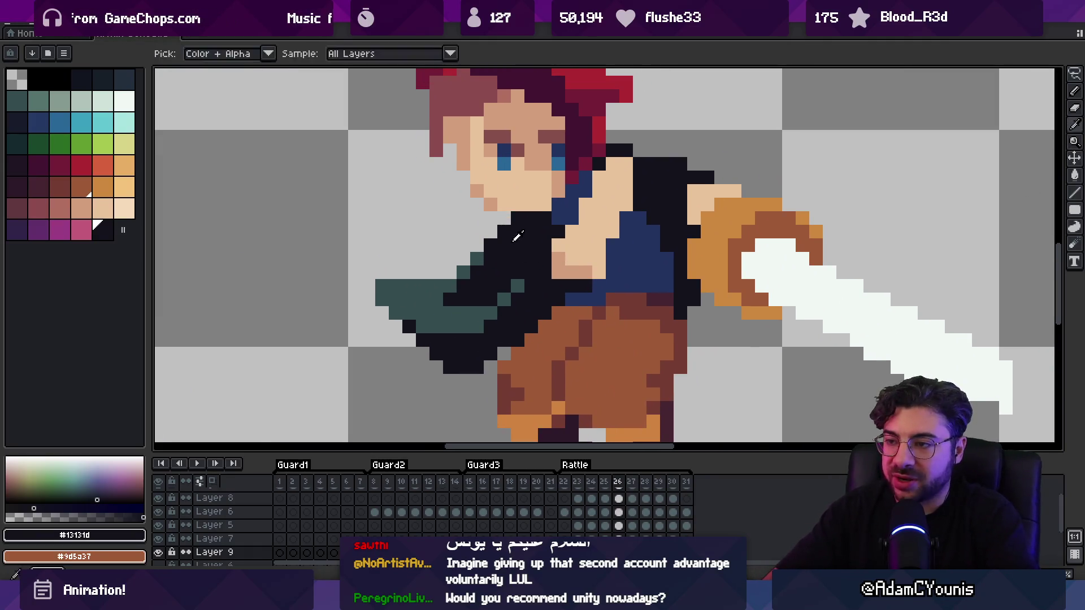
pyautogui.click(489, 249)
pyautogui.click(480, 258)
pyautogui.press('b')
pyautogui.click(479, 247)
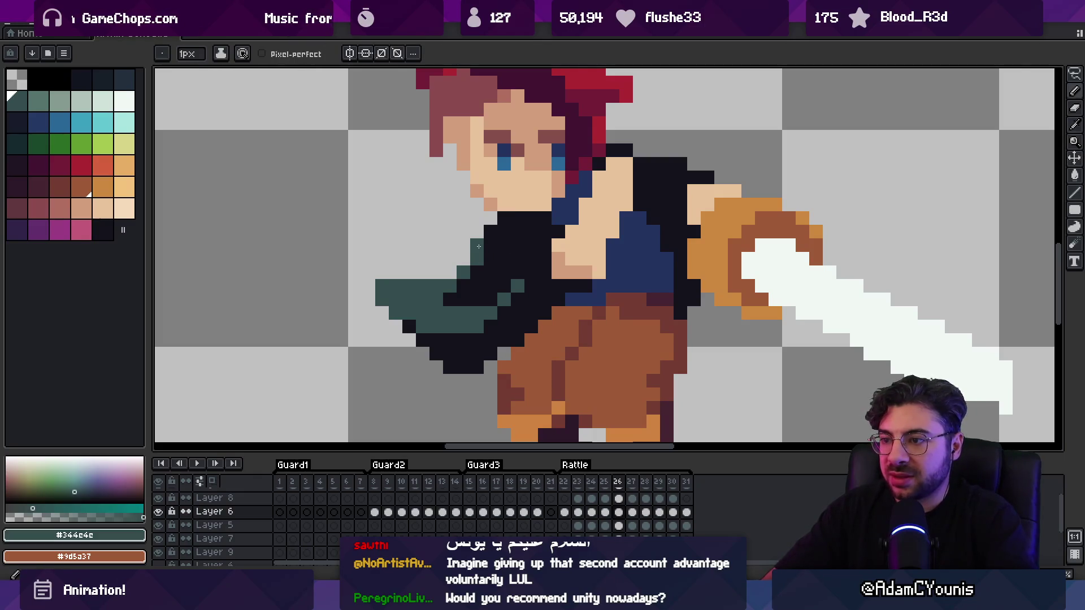
pyautogui.moveTo(510, 225); pyautogui.dragTo(499, 245)
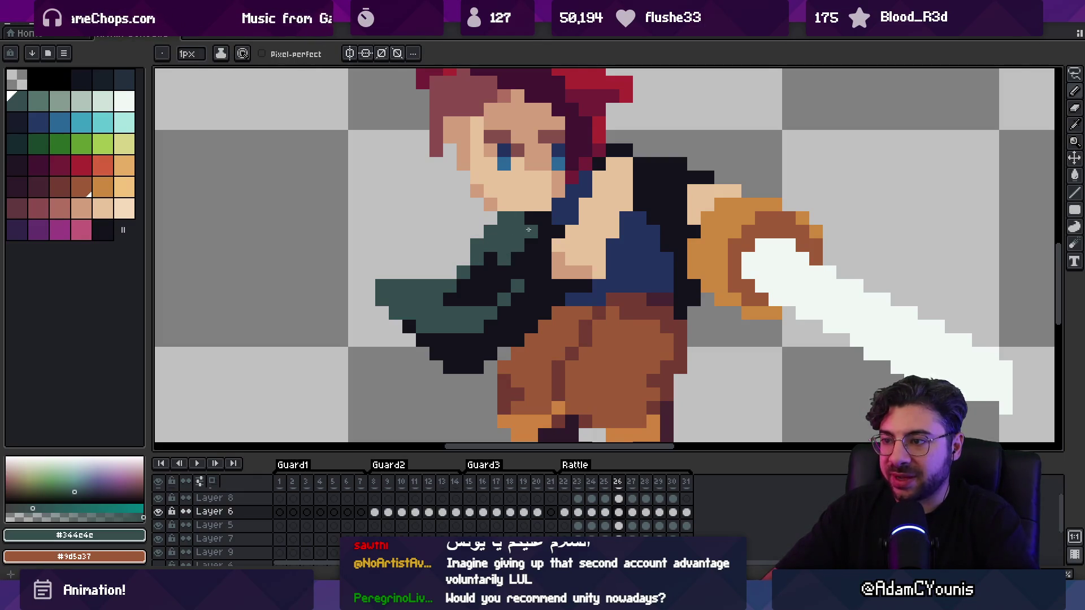
pyautogui.press('z')
pyautogui.scroll(-3, 528, 229)
pyautogui.press('Return')
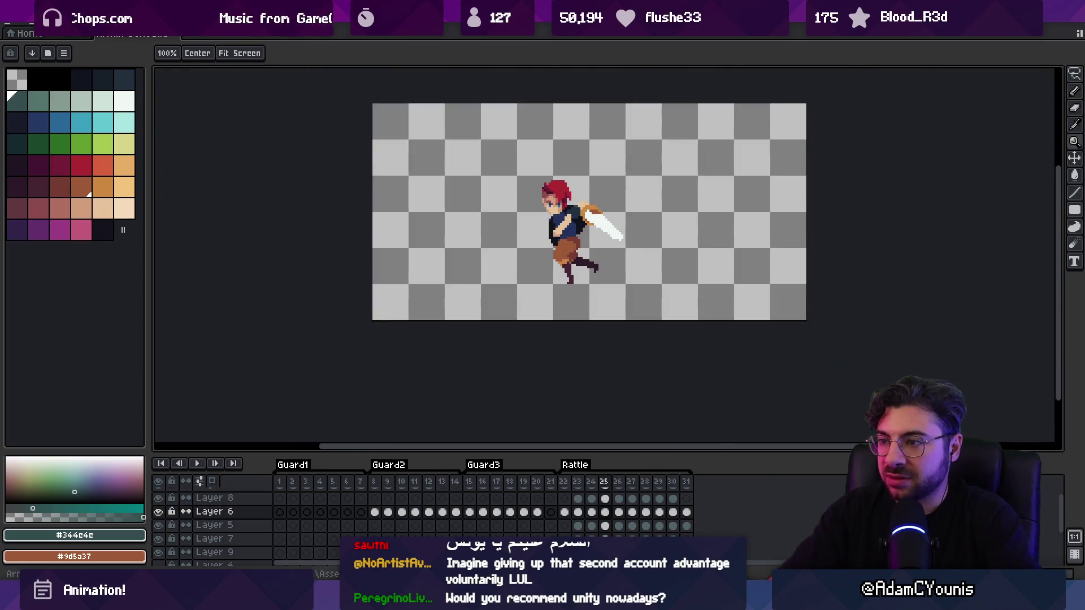
# Paint a teal pixel block on the shoulder and zoom out to check it
pyautogui.scroll(4, 545, 226)
pyautogui.press('b')
pyautogui.click(510, 215)
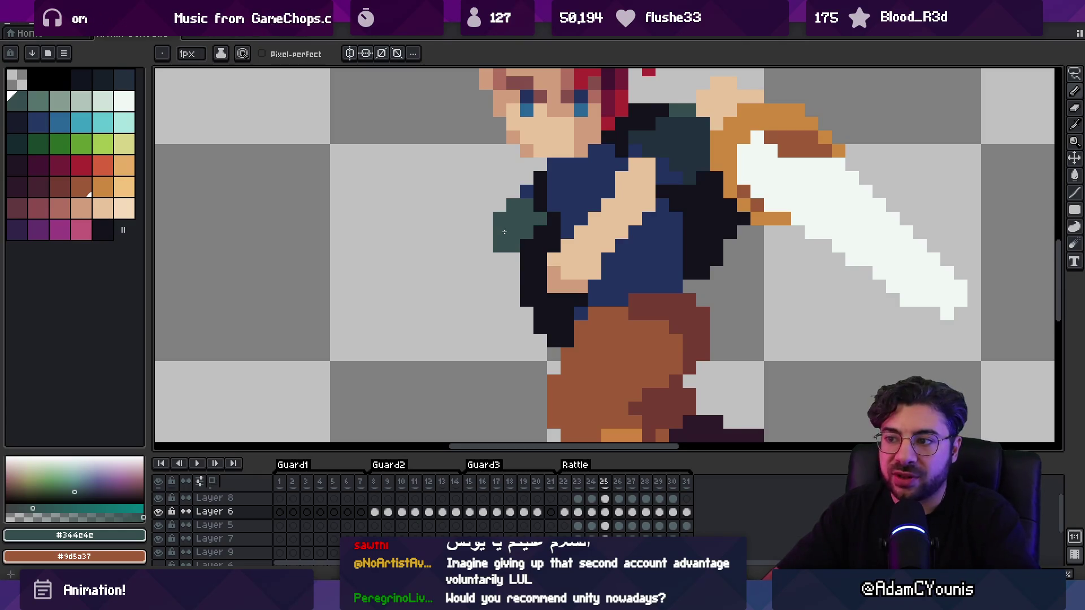
pyautogui.press('z')
pyautogui.scroll(-3, 497, 248)
pyautogui.scroll(4, 492, 248)
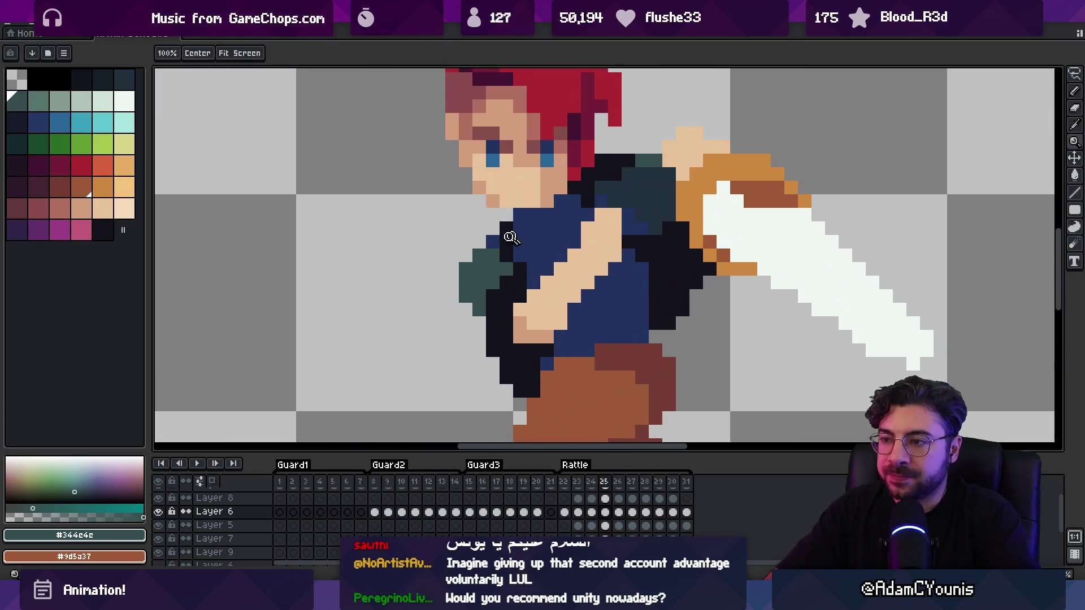
# Sample the outline and teal colours, add a teal shoulder-outline pixel, and preview
pyautogui.press('b')
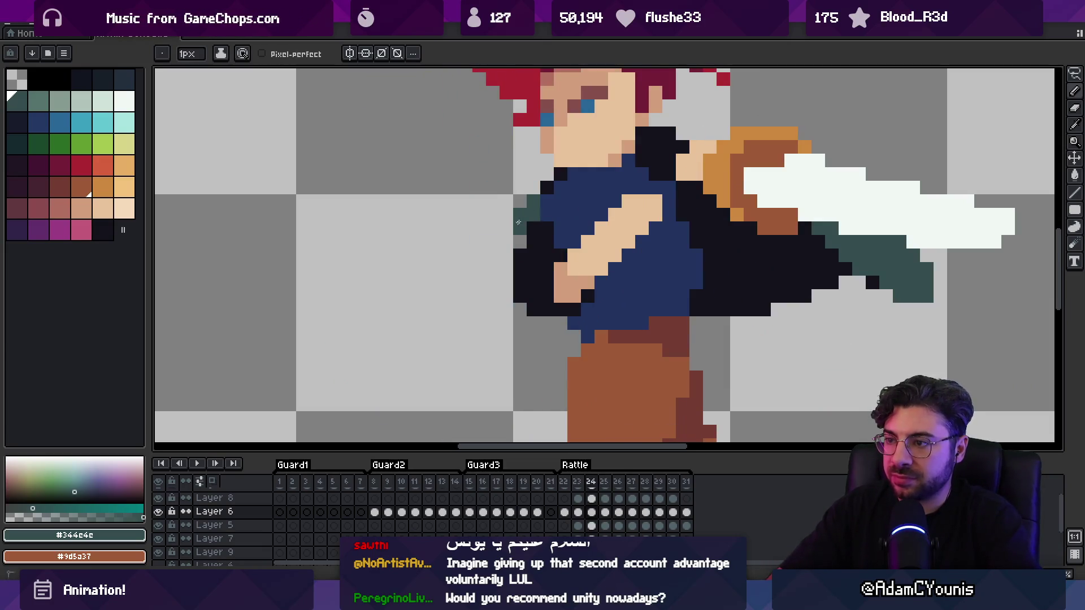
pyautogui.keyDown('alt'); pyautogui.click(534, 249); pyautogui.keyUp('alt')
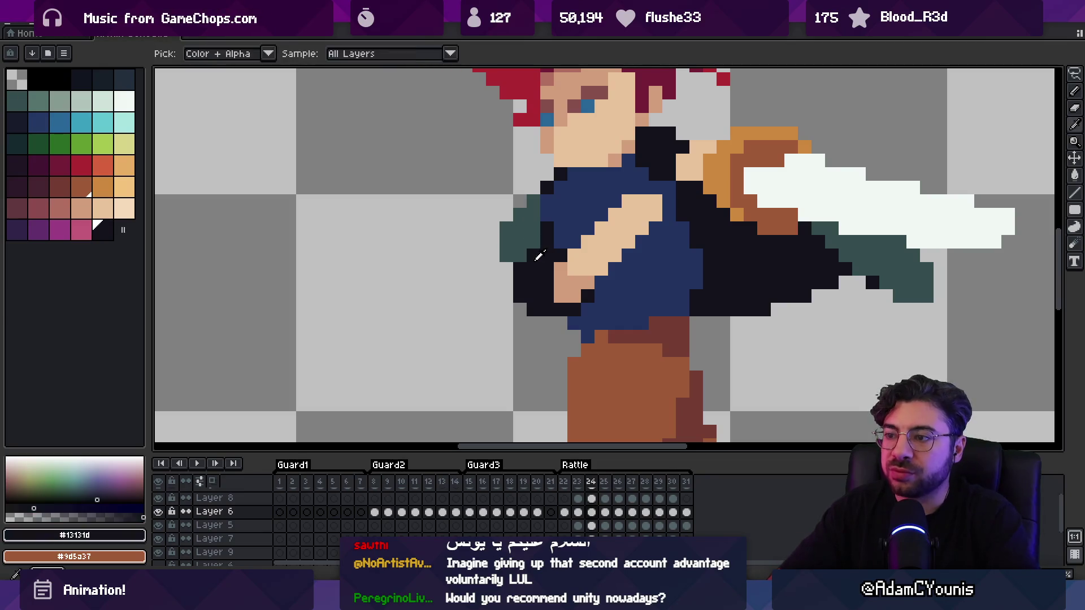
pyautogui.scroll(2, 517, 235)
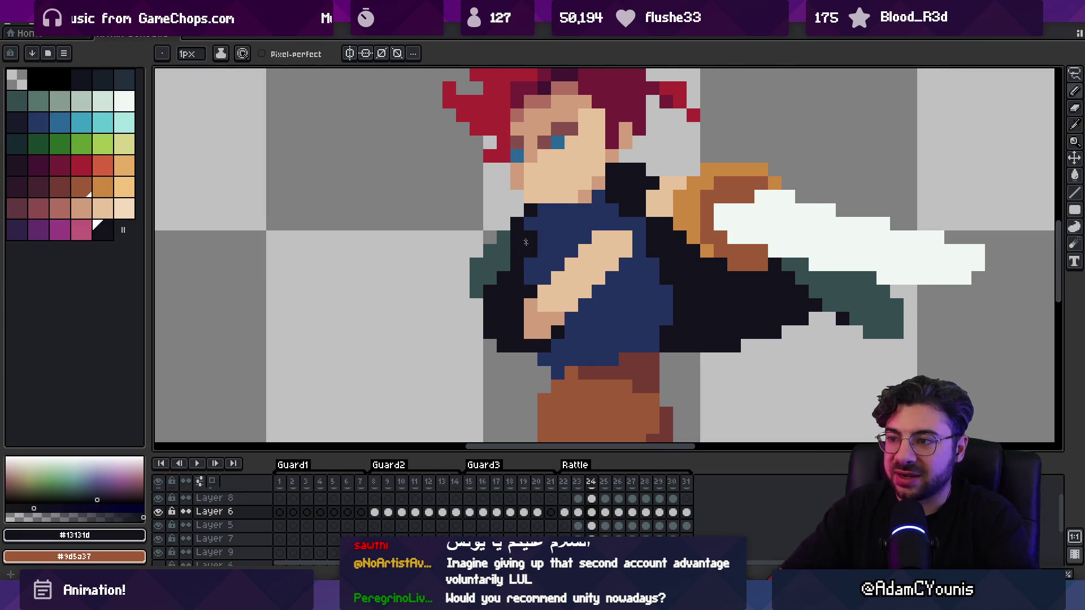
pyautogui.keyDown('alt'); pyautogui.click(515, 234); pyautogui.keyUp('alt')
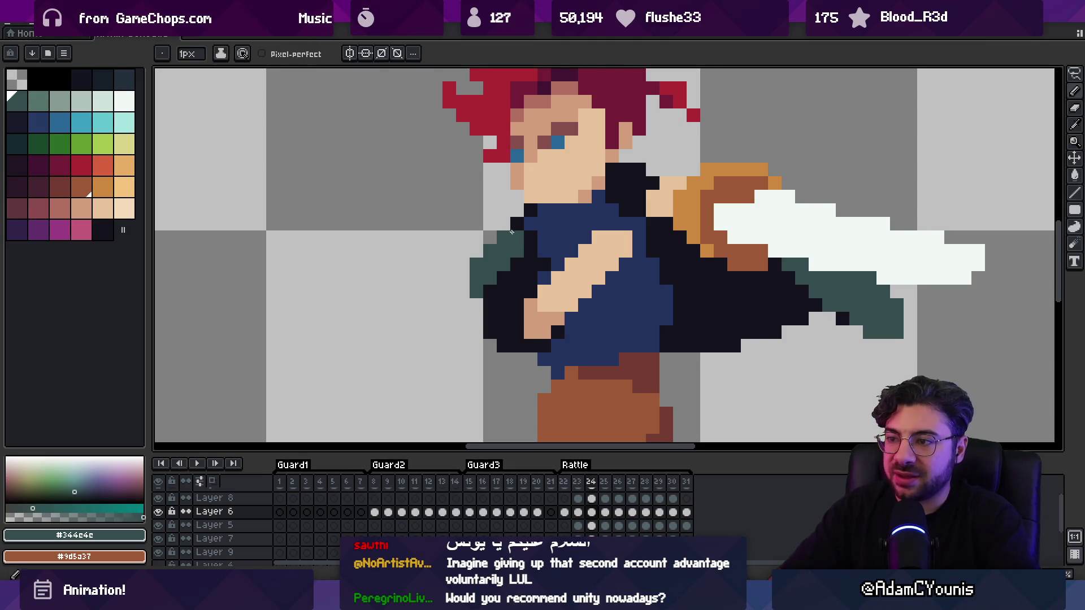
pyautogui.click(497, 238)
pyautogui.press('z')
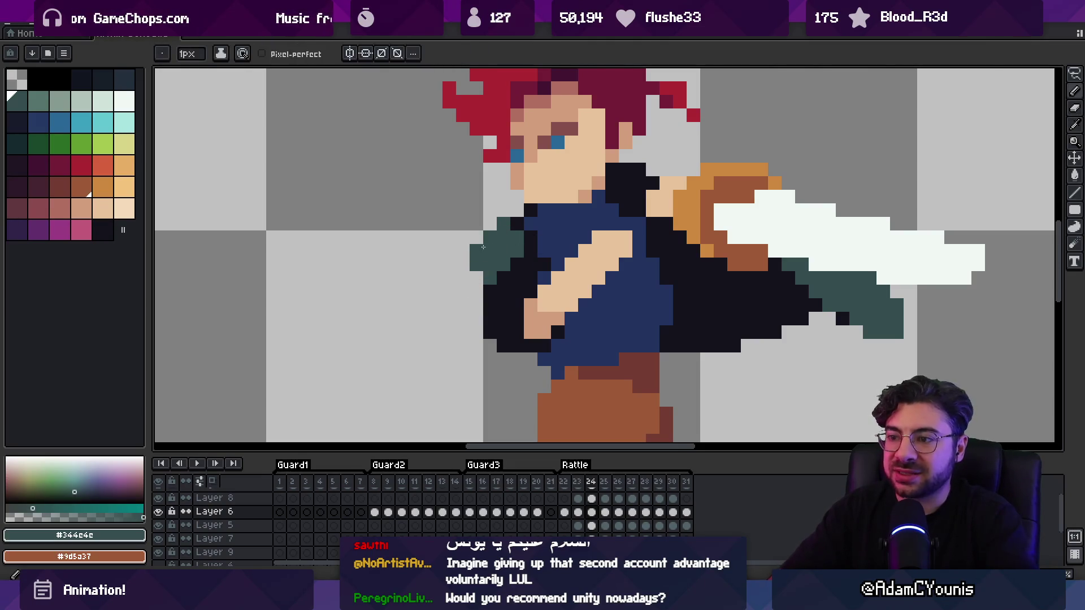
pyautogui.scroll(-5, 490, 264)
pyautogui.press('Return')
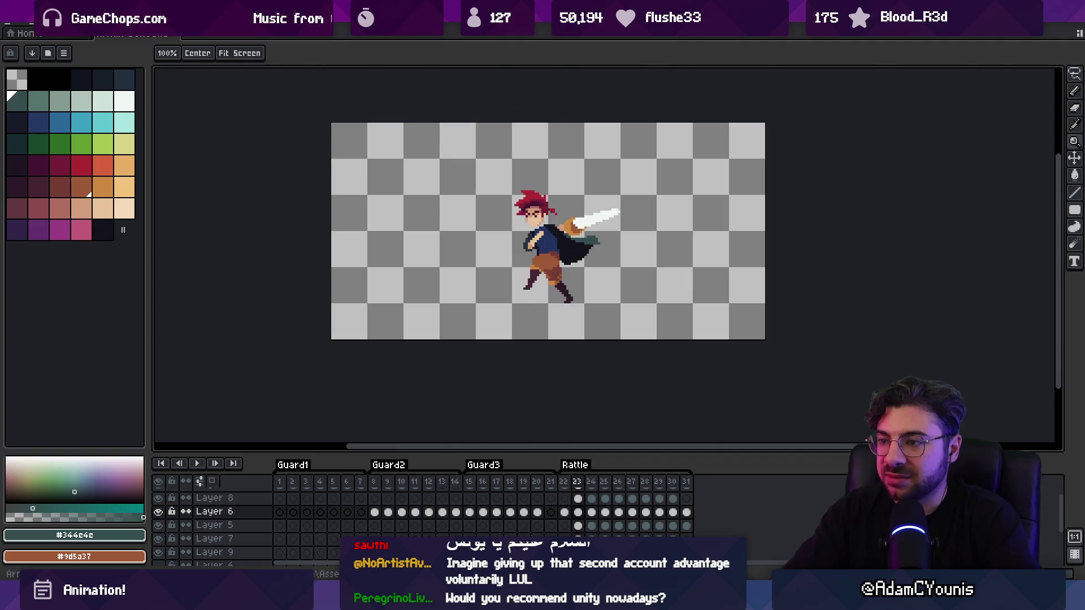
# Stop on frame 24 and sample the navy shirt, dark outline and teal colours
pyautogui.press('Return')
pyautogui.scroll(5, 537, 232)
pyautogui.scroll(1, 537, 232)
pyautogui.press('i')
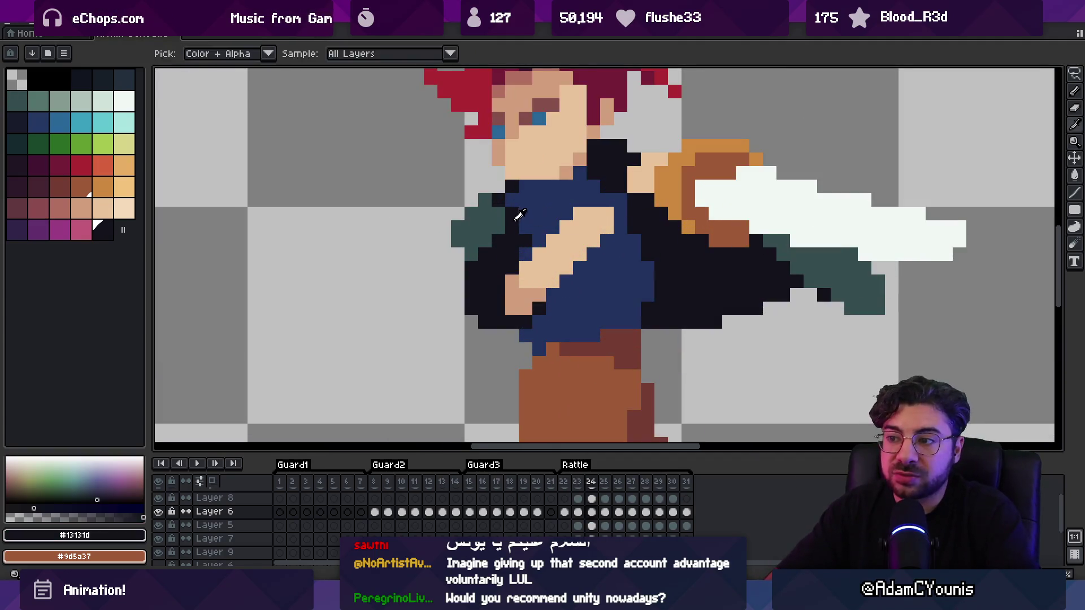
pyautogui.click(523, 235)
pyautogui.keyDown('alt'); pyautogui.click(514, 214); pyautogui.keyUp('alt')
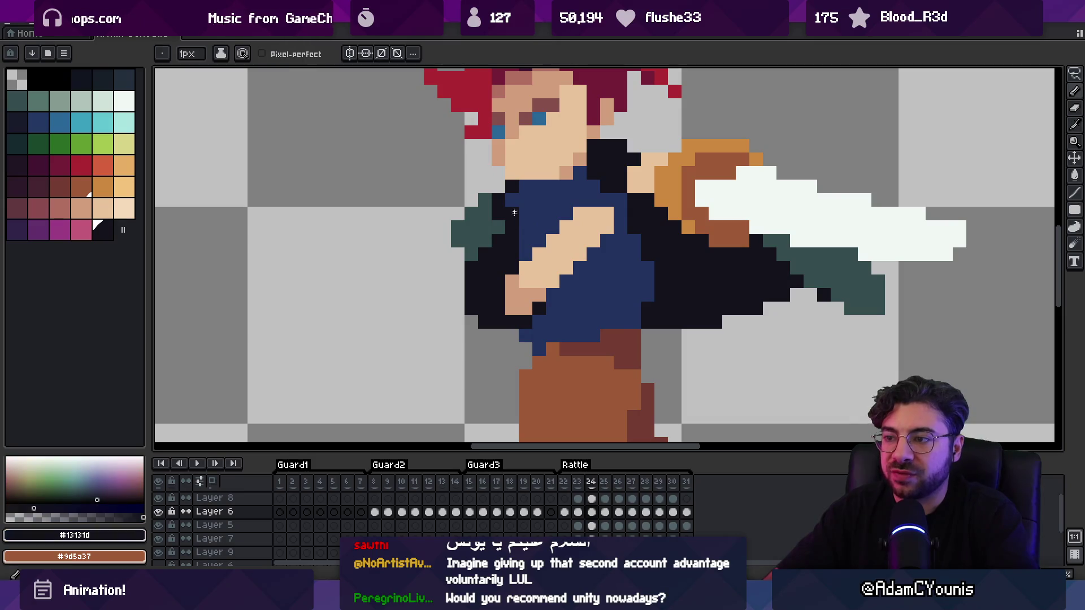
pyautogui.keyDown('alt'); pyautogui.click(499, 210); pyautogui.keyUp('alt')
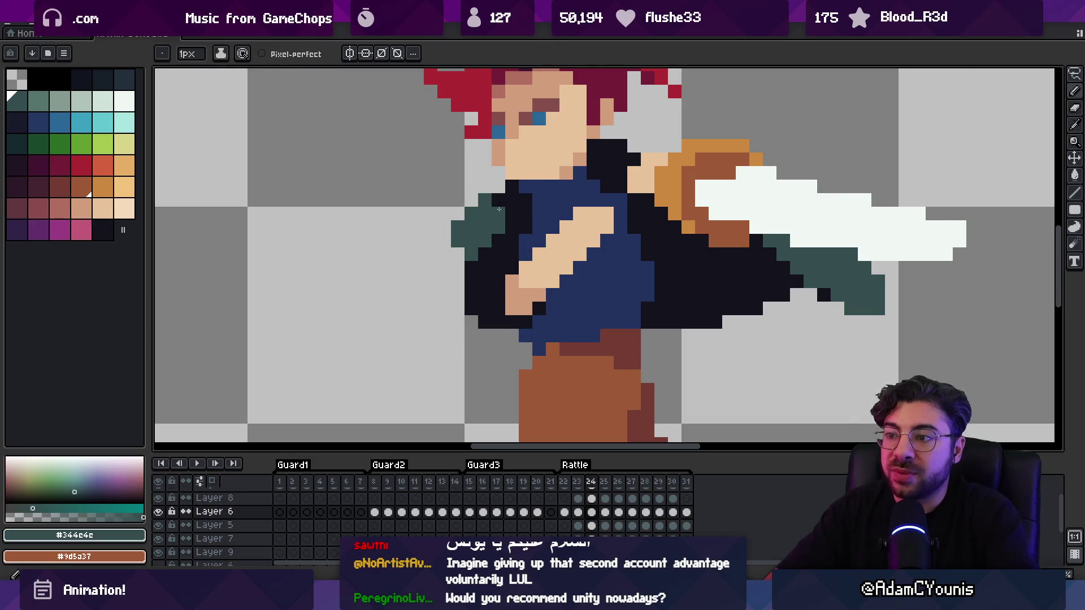
# On frame 23, recolour an arm outline pixel teal
pyautogui.press('Left')
pyautogui.press('Right')
pyautogui.press('Right')
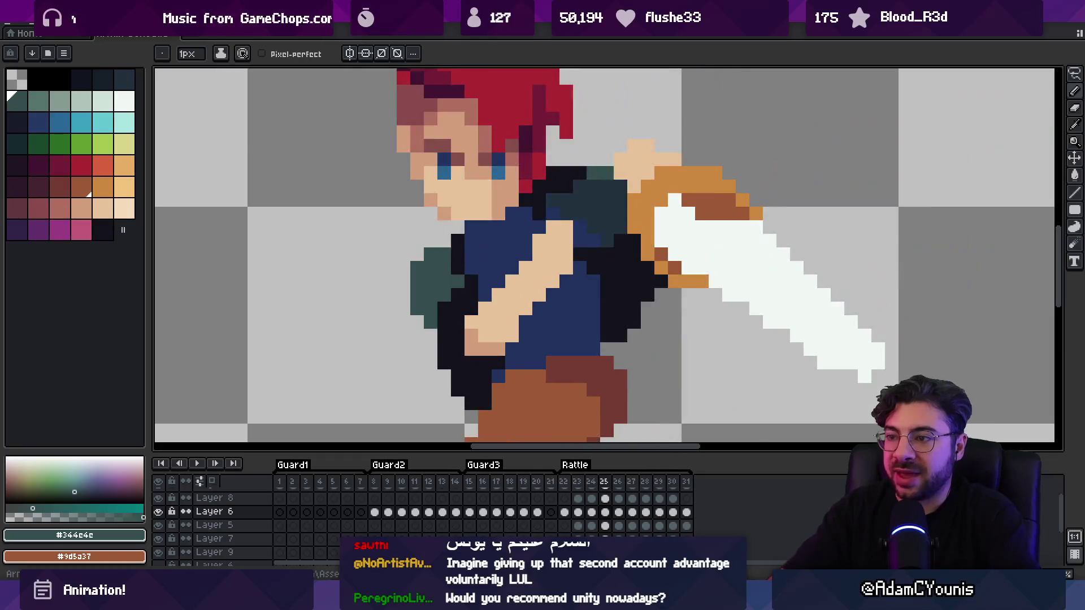
pyautogui.press('Left')
pyautogui.press('Left')
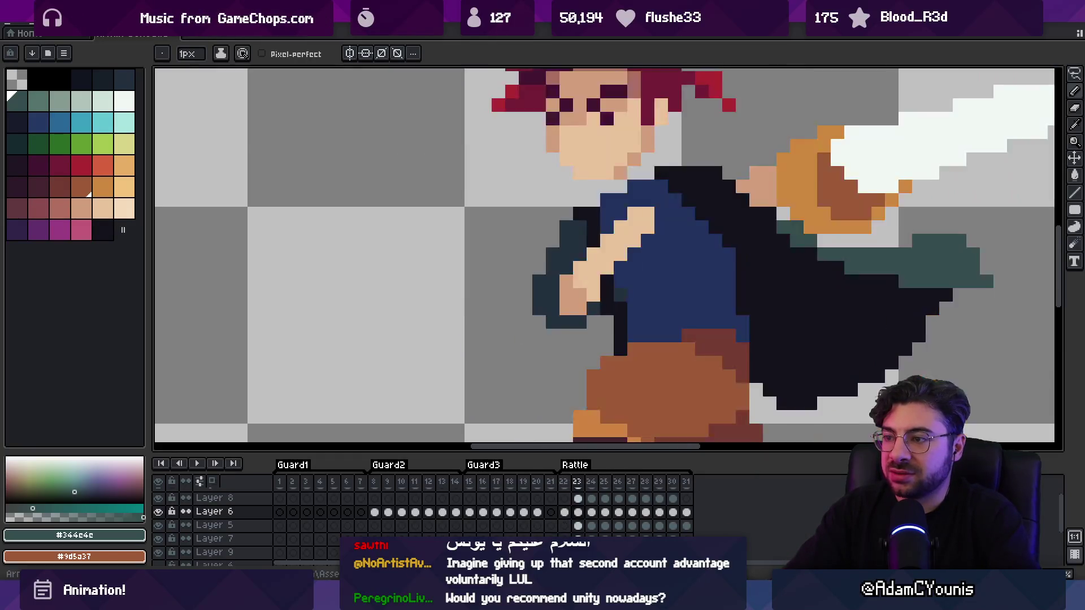
pyautogui.click(566, 232)
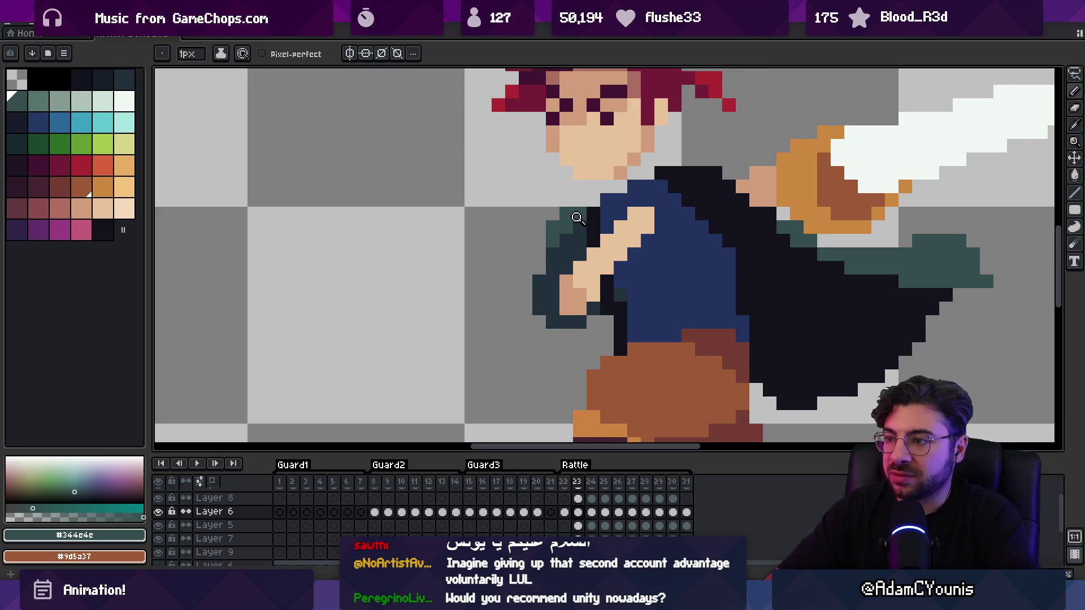
pyautogui.scroll(-5, 577, 218)
pyautogui.press('Right')
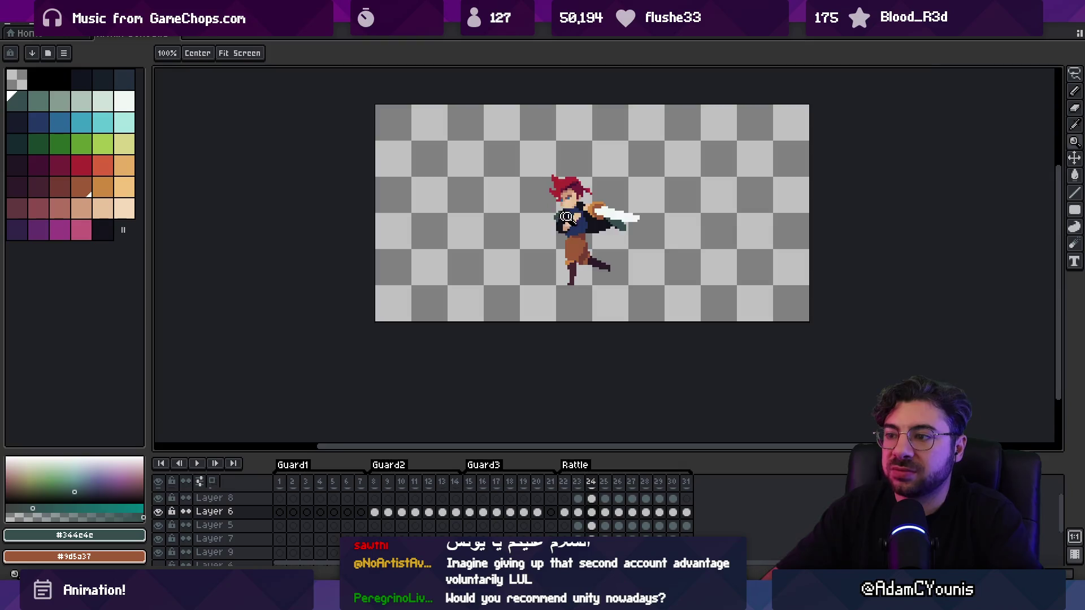
pyautogui.scroll(3, 542, 215)
# Move to frame 25 and paint a pixel on the sprite
pyautogui.press('i')
pyautogui.press('b')
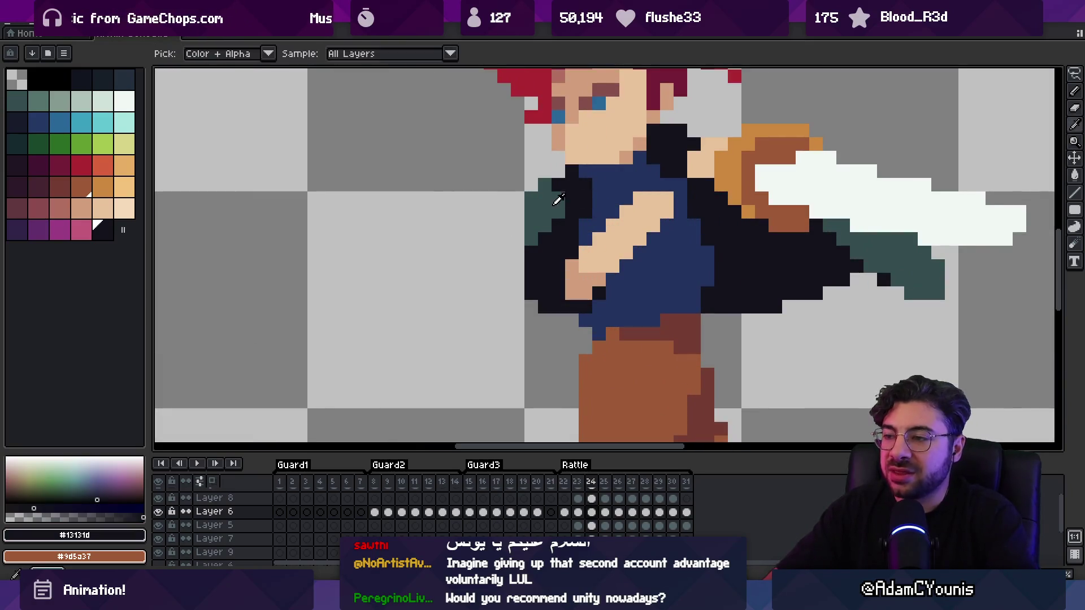
pyautogui.press('z')
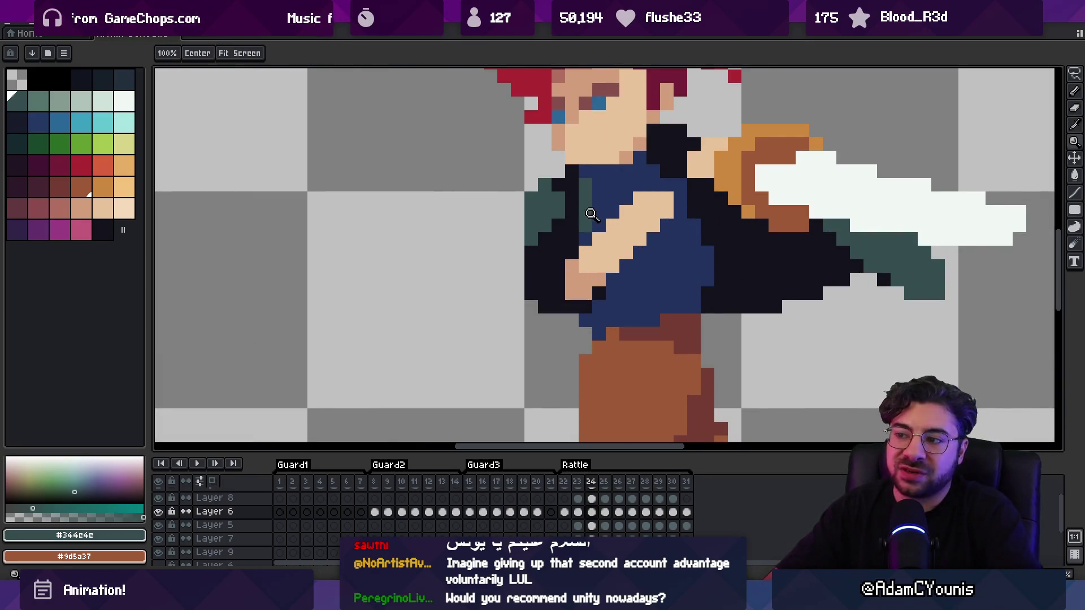
pyautogui.scroll(-5, 571, 241)
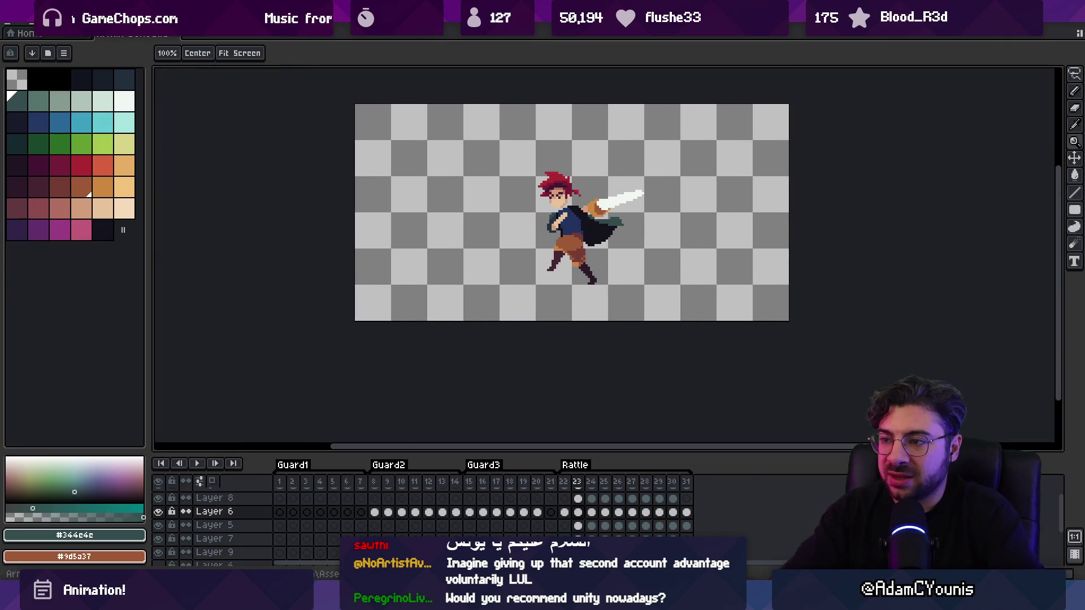
pyautogui.scroll(4, 569, 194)
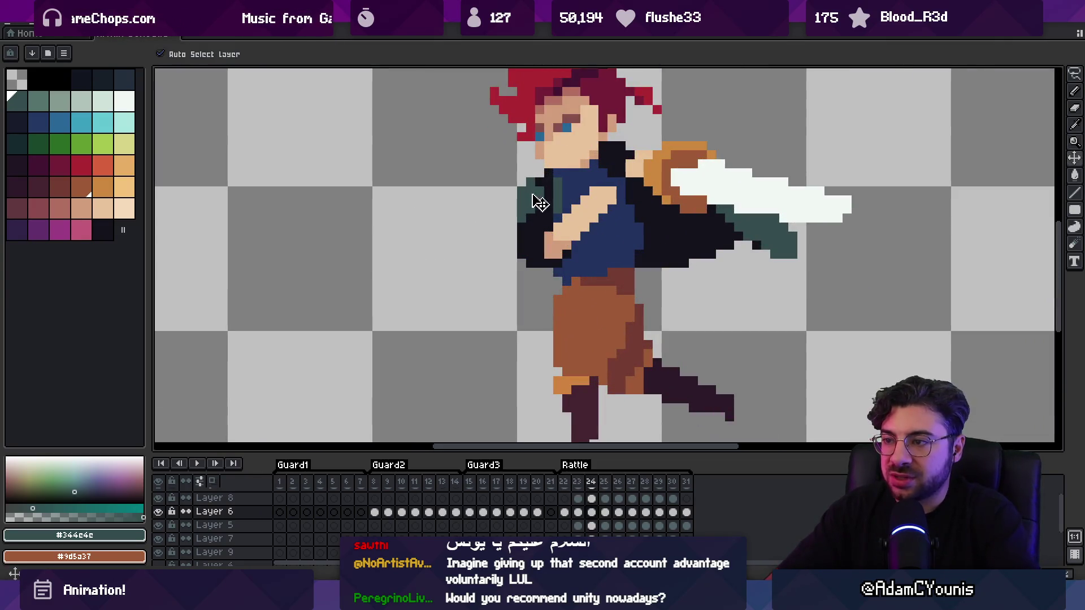
pyautogui.press('b')
pyautogui.press('.')
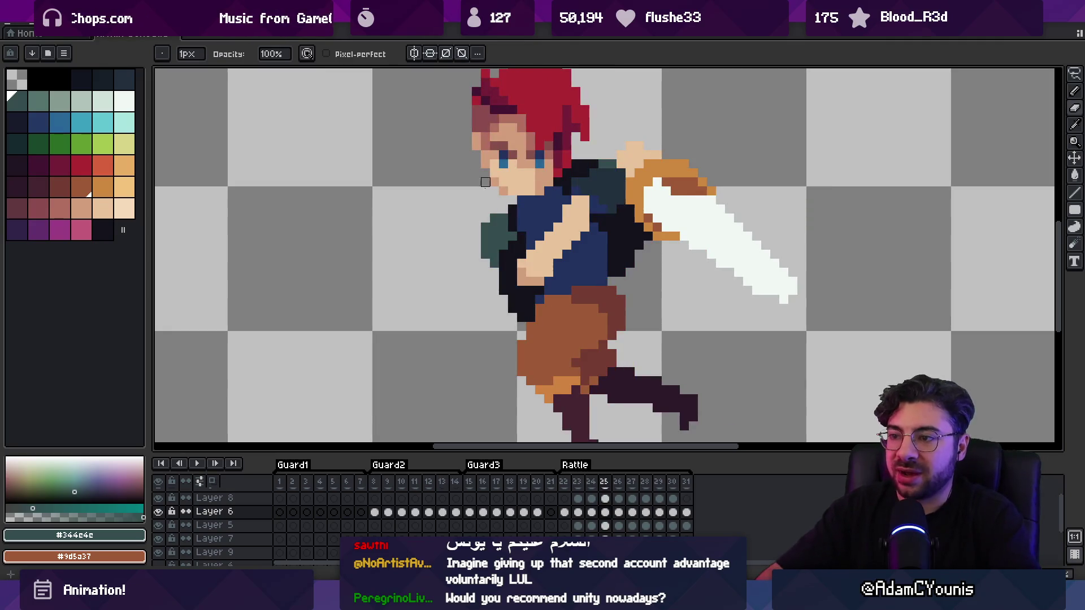
pyautogui.keyDown('alt'); pyautogui.click(499, 263); pyautogui.keyUp('alt')
# Compare frames 24 and 25, then play the swing and stop on frame 27
pyautogui.press('z')
pyautogui.scroll(-3, 514, 242)
pyautogui.press(',')
pyautogui.press('.')
pyautogui.press(',')
pyautogui.press('Return')
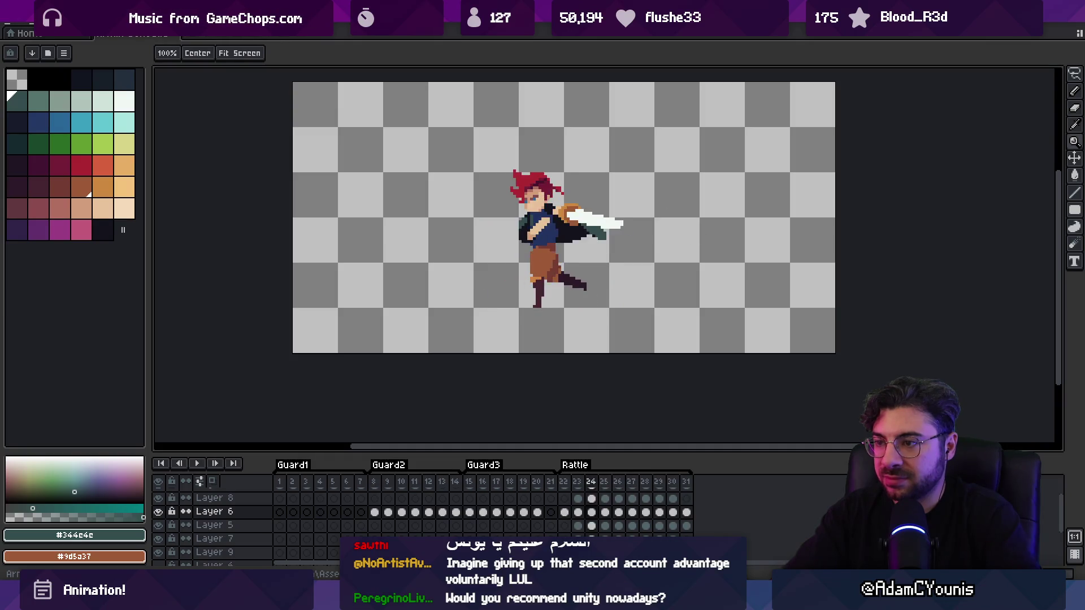
pyautogui.press('Return')
# Sample the dark outline and teal cape colours, then preview the animation
pyautogui.scroll(4, 536, 249)
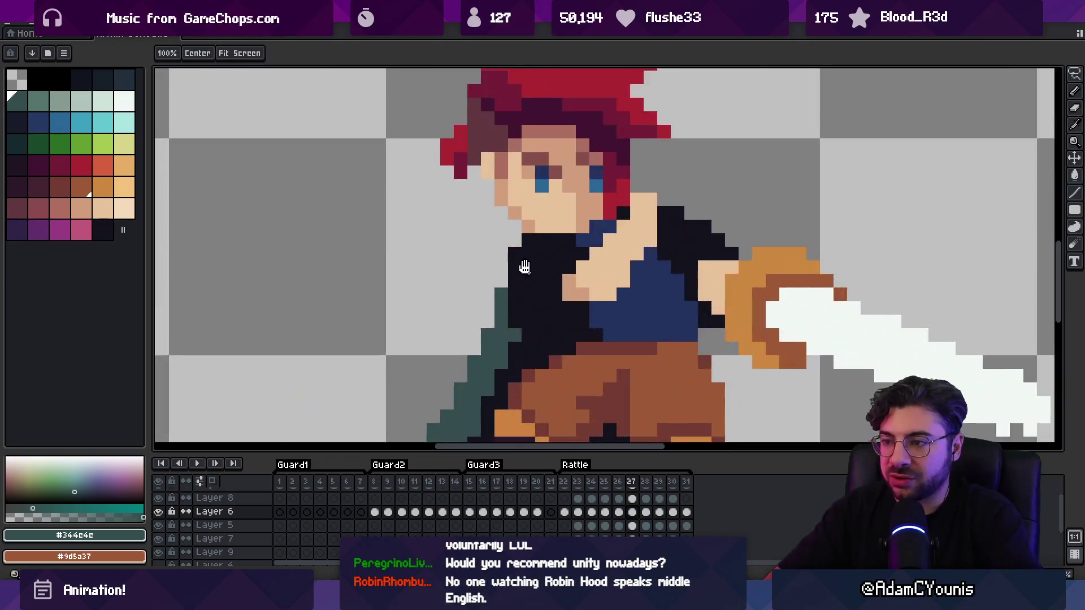
pyautogui.press('b')
pyautogui.press('i')
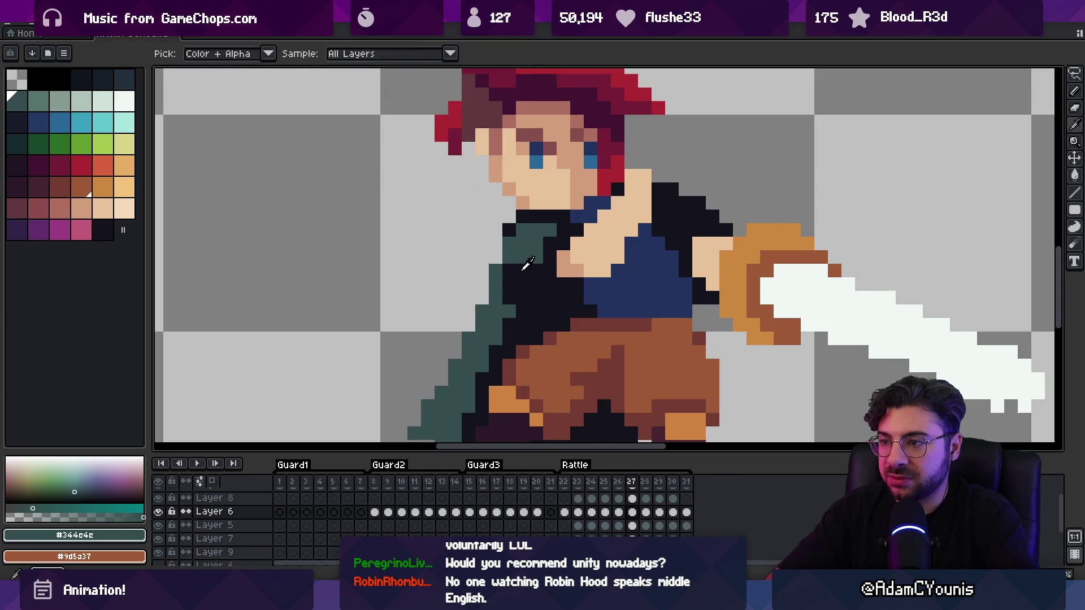
pyautogui.click(554, 242)
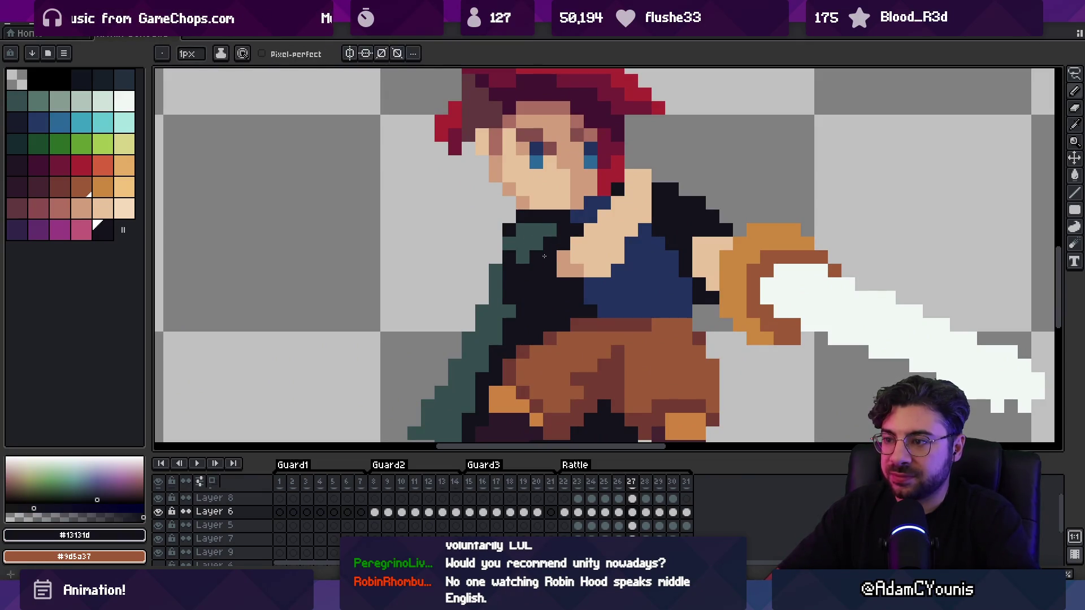
pyautogui.keyDown('alt'); pyautogui.click(534, 254); pyautogui.keyUp('alt')
pyautogui.press('z')
pyautogui.scroll(-3, 533, 271)
pyautogui.press('Return')
# Paint teal pixels along the left shoulder outline and stop playback on frame 28
pyautogui.press('Return')
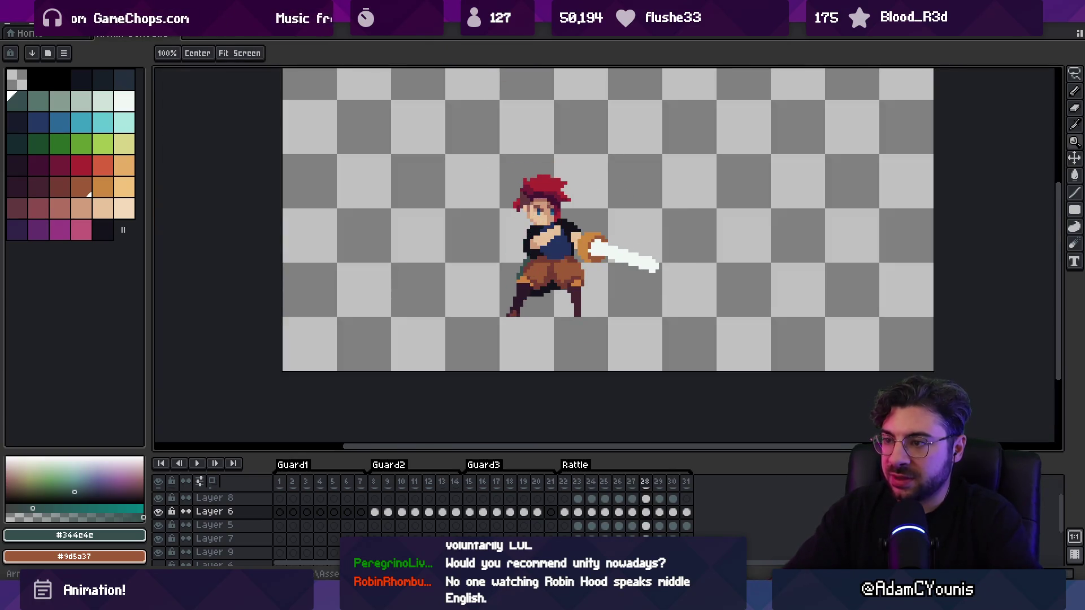
pyautogui.scroll(3, 560, 221)
pyautogui.press('b')
pyautogui.moveTo(541, 216)
pyautogui.mouseDown()
pyautogui.moveTo(576, 201)
pyautogui.moveTo(541, 250)
pyautogui.mouseUp()
pyautogui.press('z')
pyautogui.scroll(-4, 550, 238)
pyautogui.press('Return')
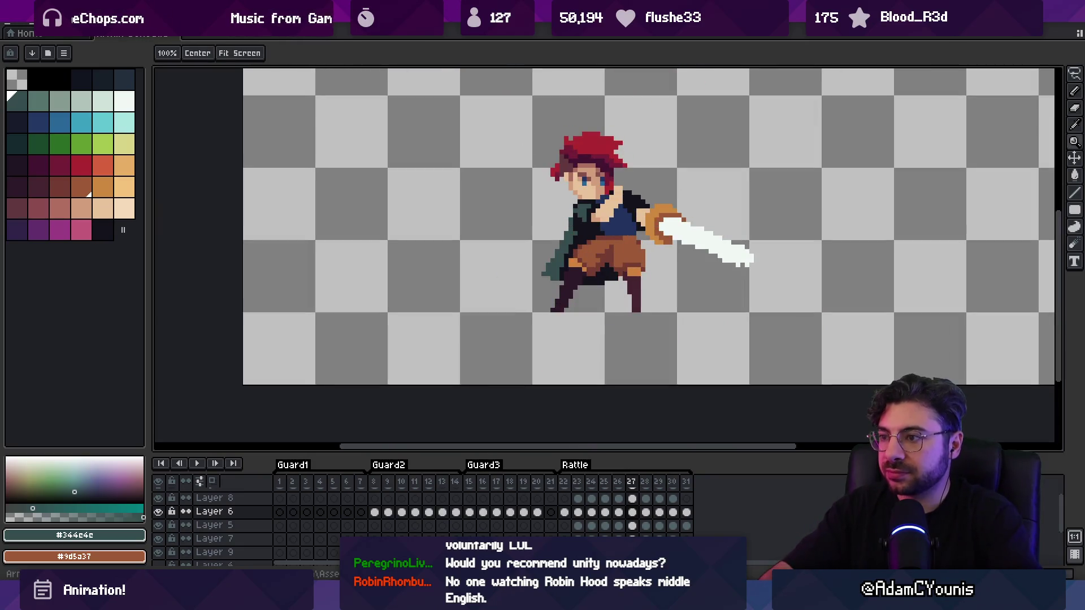
# Zoom in and pan to the swordsman's upper body near the neck
pyautogui.scroll(3, 557, 198)
pyautogui.press('b')
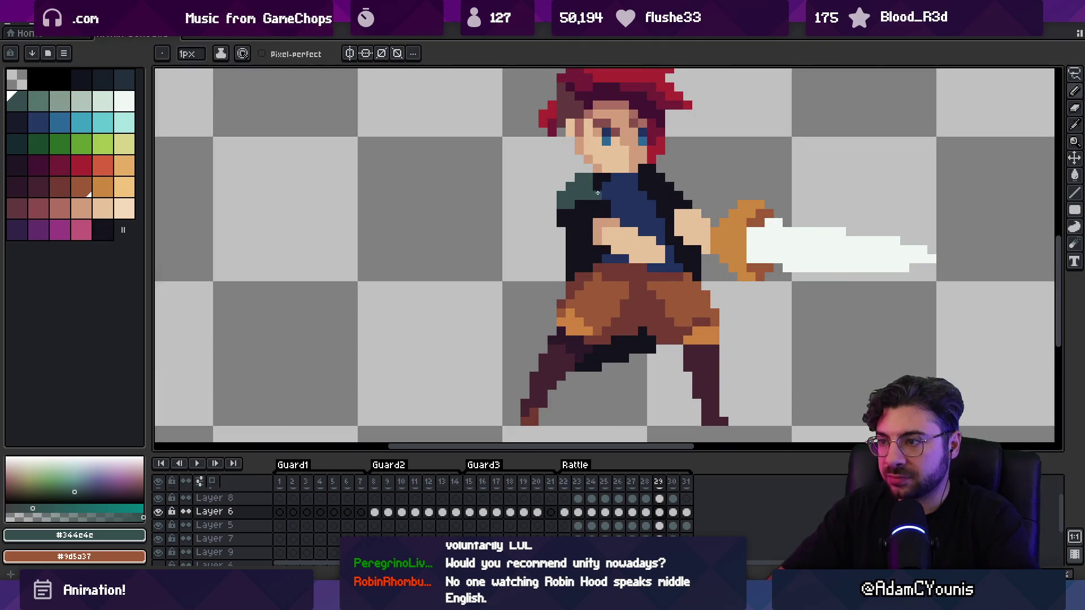
pyautogui.scroll(-3, 597, 193)
pyautogui.press('z')
pyautogui.scroll(5, 588, 187)
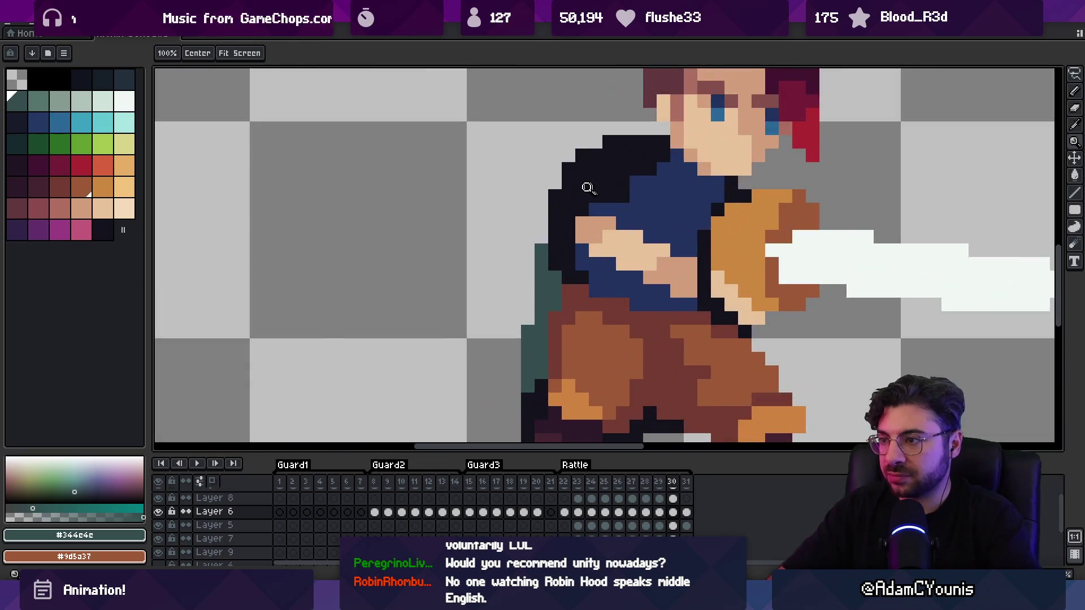
pyautogui.press('b')
pyautogui.moveTo(580, 195); pyautogui.dragTo(549, 250)
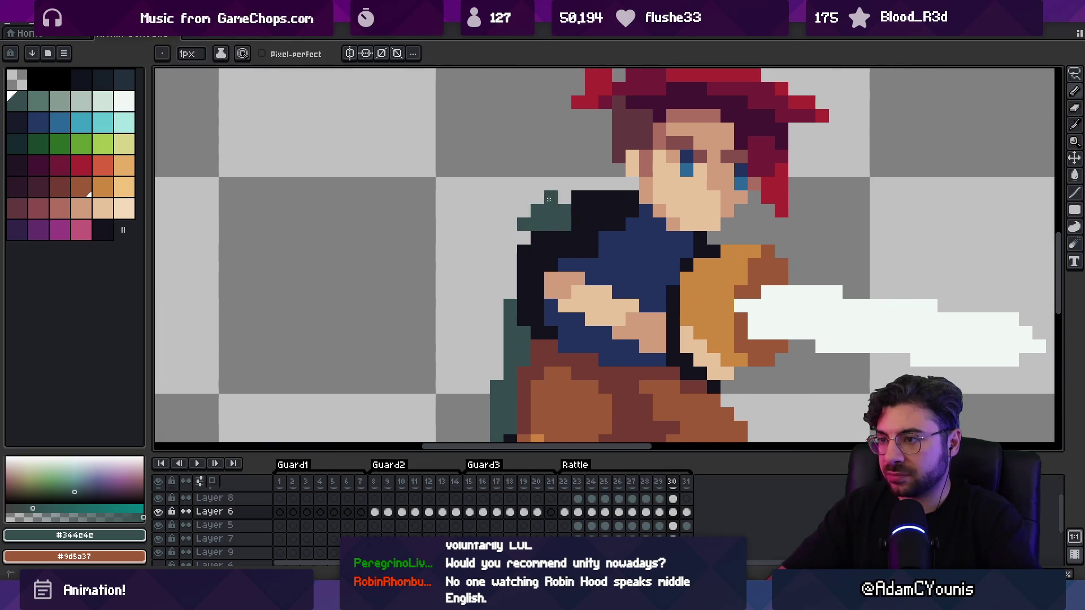
pyautogui.press('z')
pyautogui.scroll(-3, 567, 204)
pyautogui.scroll(3, 565, 203)
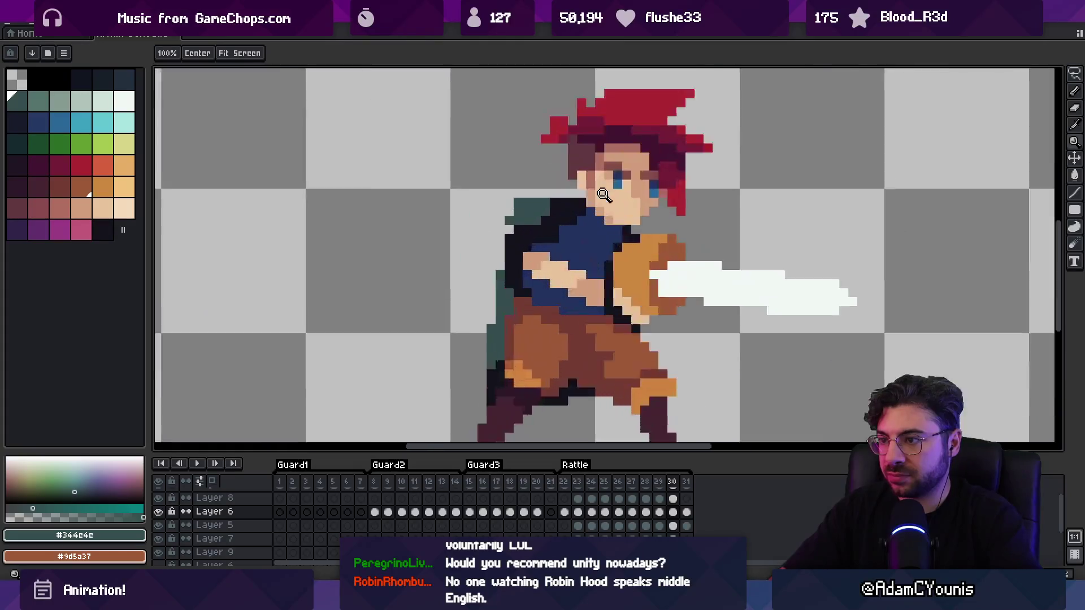
# Draw teal and near-black outline pixels on the cape at the neck in frame 30
pyautogui.press('e')
pyautogui.press('b')
pyautogui.click(576, 215)
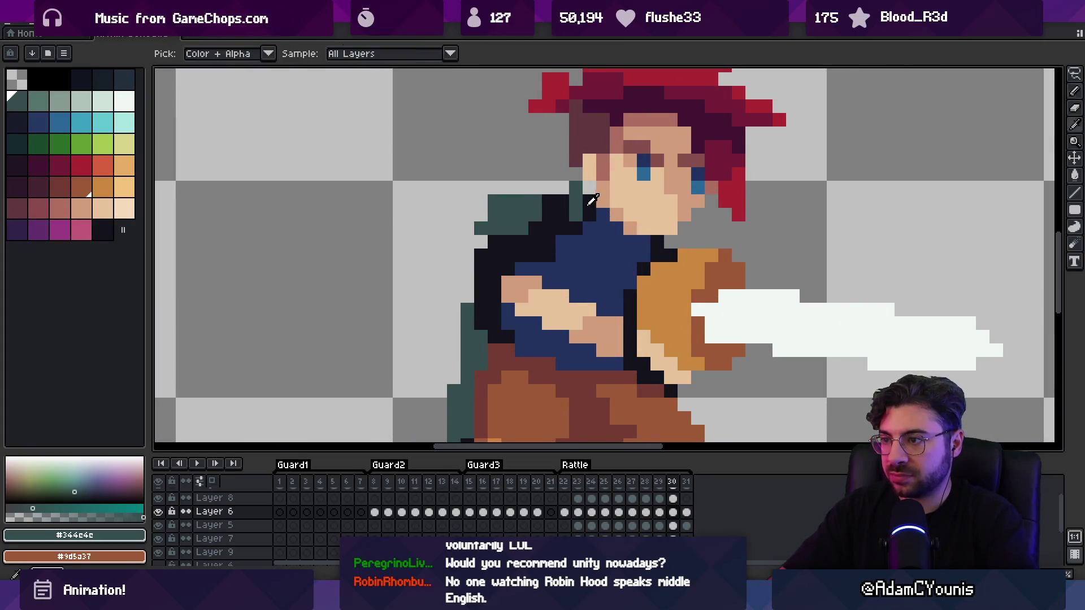
pyautogui.keyDown('alt'); pyautogui.click(588, 199); pyautogui.keyUp('alt')
pyautogui.click(589, 185)
# Preview the swing from frame 31, stop playback, and go to frame 22
pyautogui.press('z')
pyautogui.scroll(-4, 588, 199)
pyautogui.press('Right')
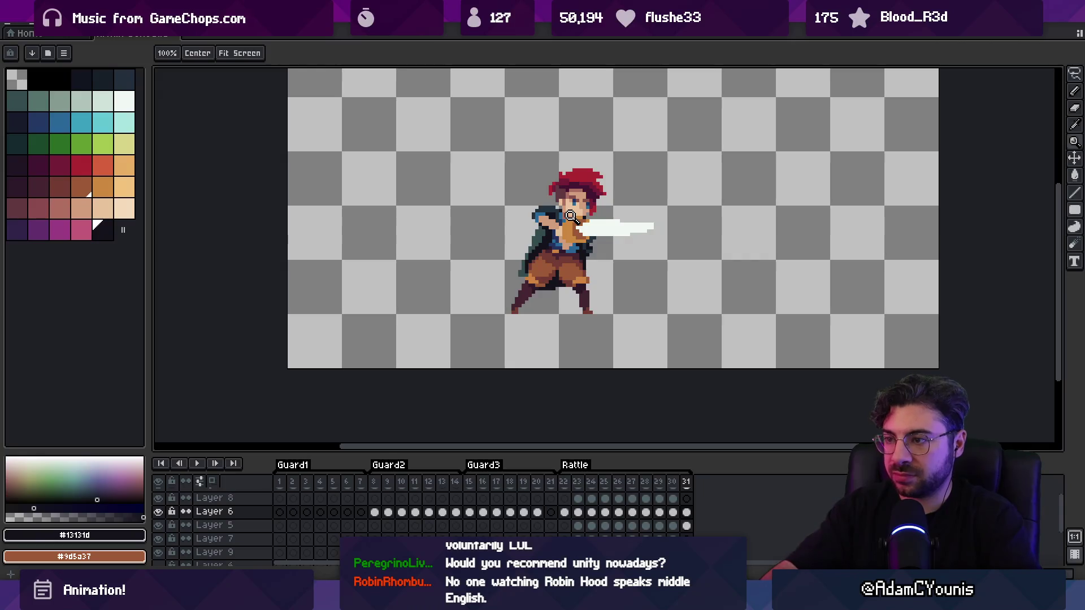
pyautogui.press('Return')
pyautogui.scroll(-1, 536, 206)
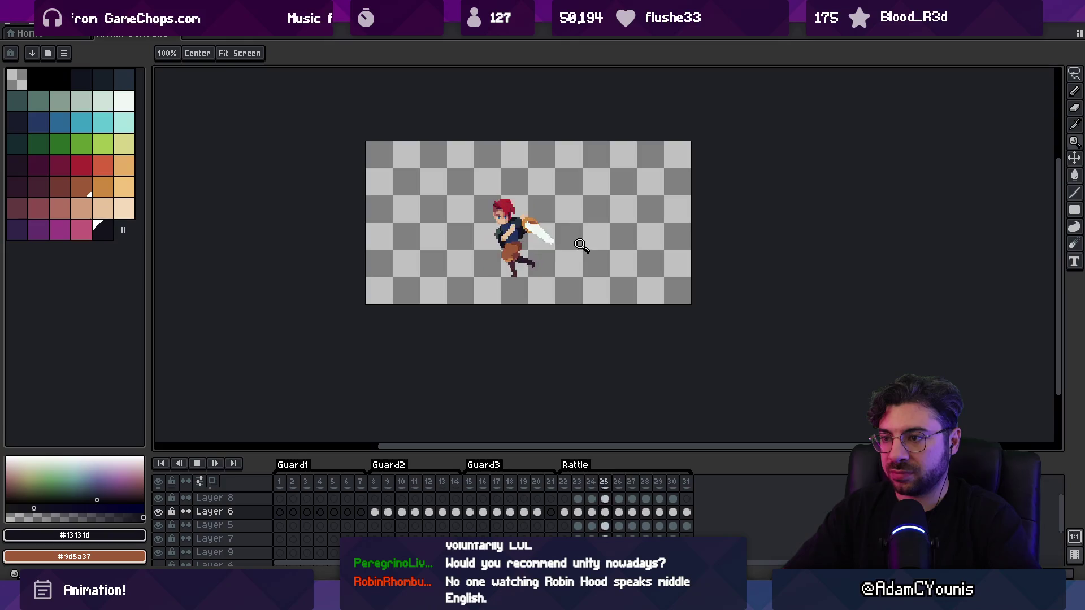
pyautogui.scroll(1, 521, 250)
pyautogui.press('Return')
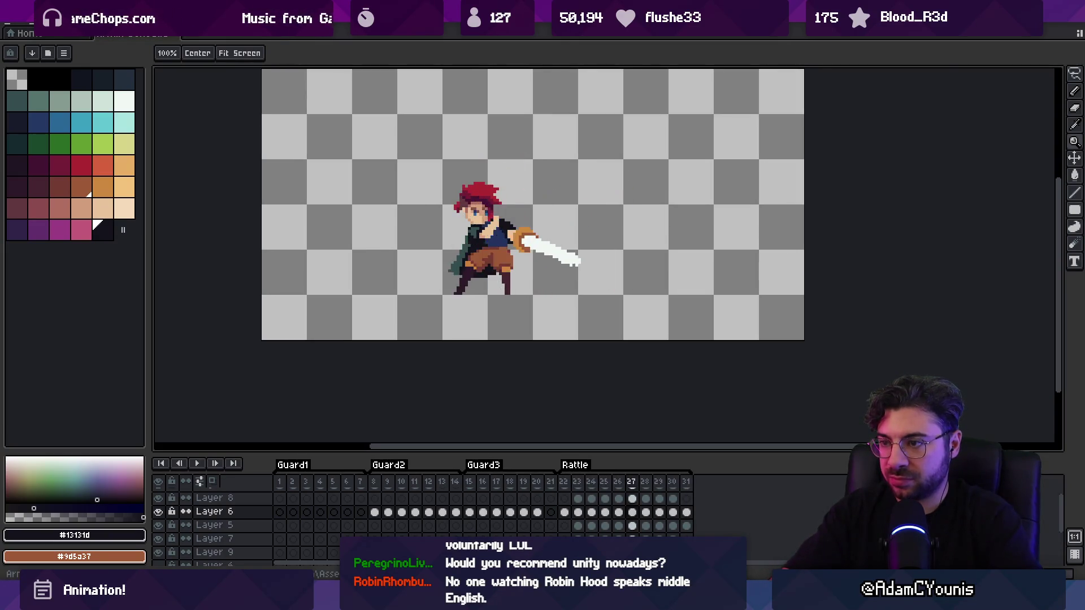
pyautogui.scroll(2, 473, 265)
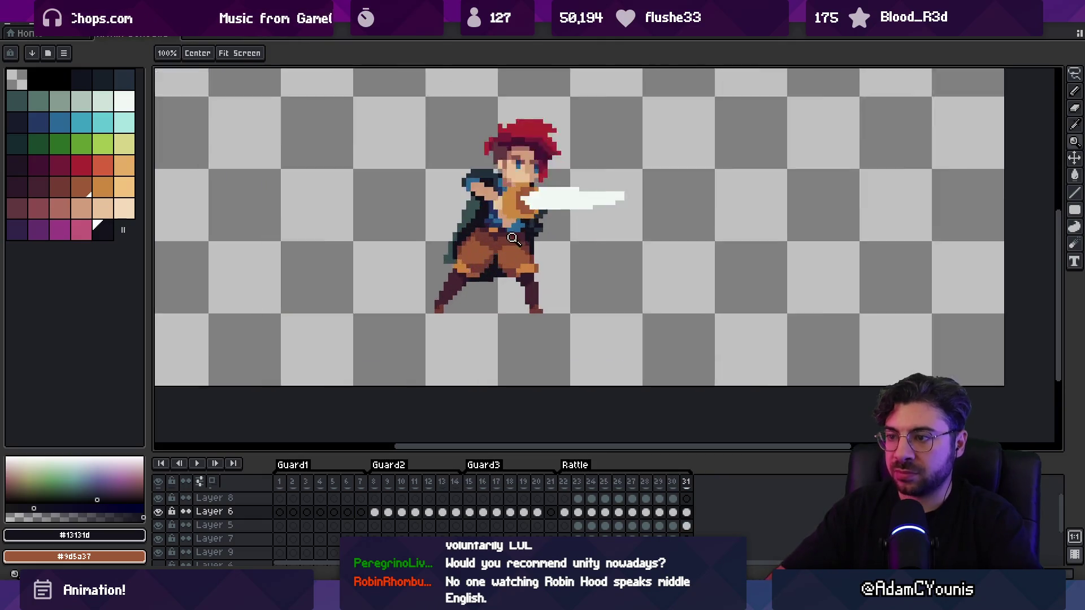
pyautogui.click(563, 482)
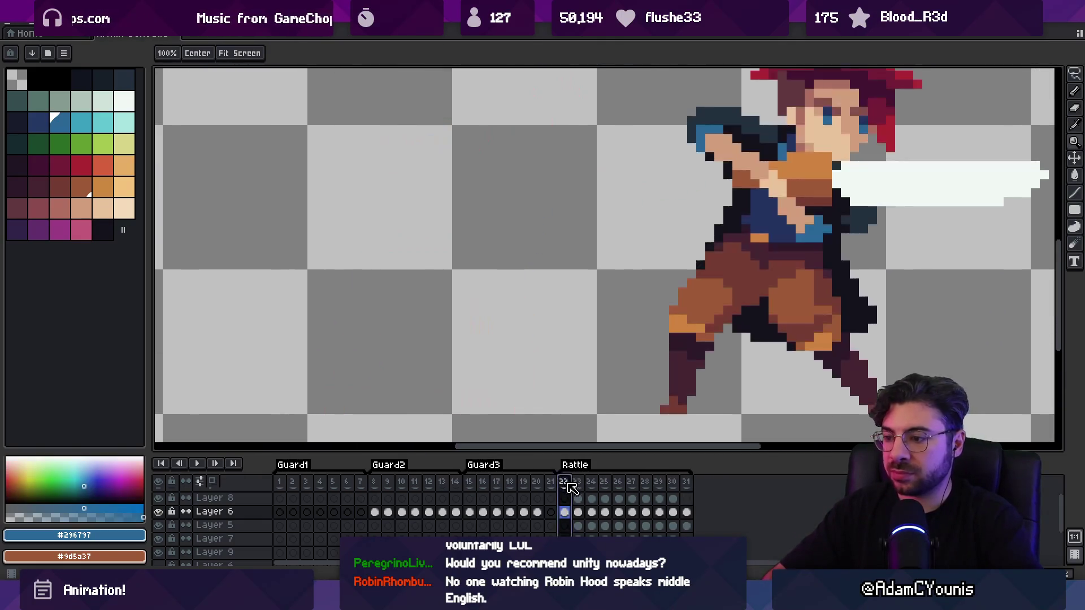
# Move to frame 23, pick the lighter palette blue, and enlarge the pencil to 2 px
pyautogui.scroll(2, 414, 308)
pyautogui.keyDown('alt'); pyautogui.click(553, 301); pyautogui.keyUp('alt')
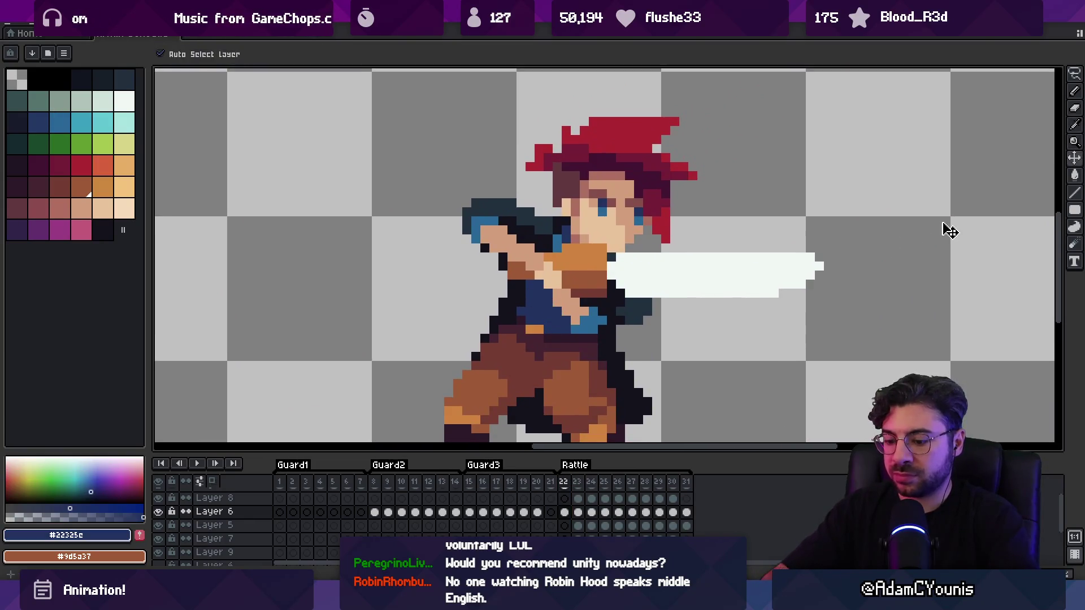
pyautogui.press('Right')
pyautogui.click(60, 121)
pyautogui.press('+')
pyautogui.press('x')
# Select Layer 5, which holds the torso, and sample the navy shirt colour
pyautogui.press('x')
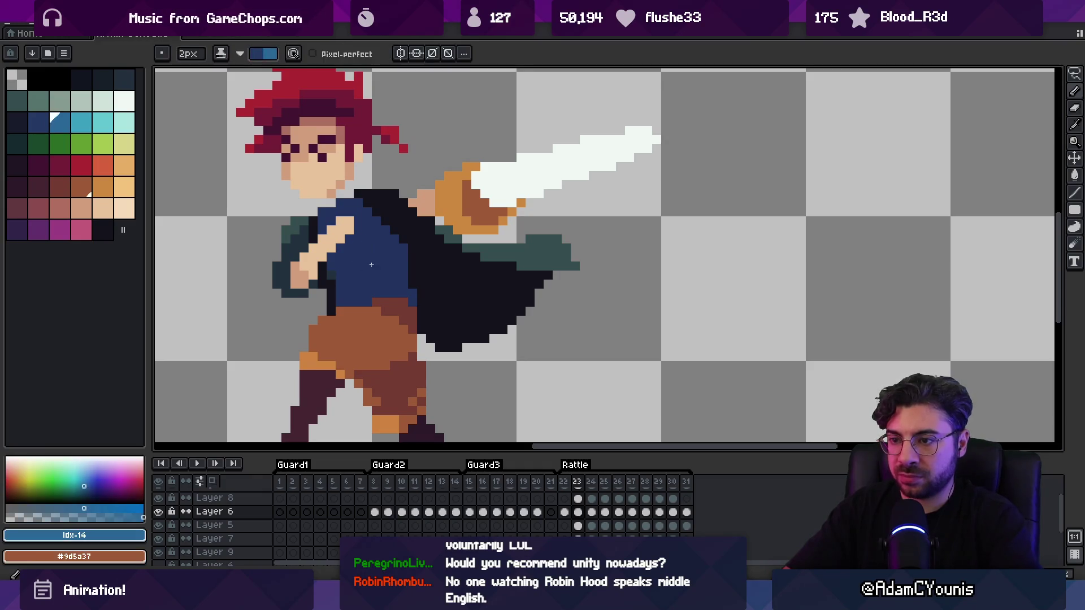
pyautogui.press('Down')
pyautogui.press('x')
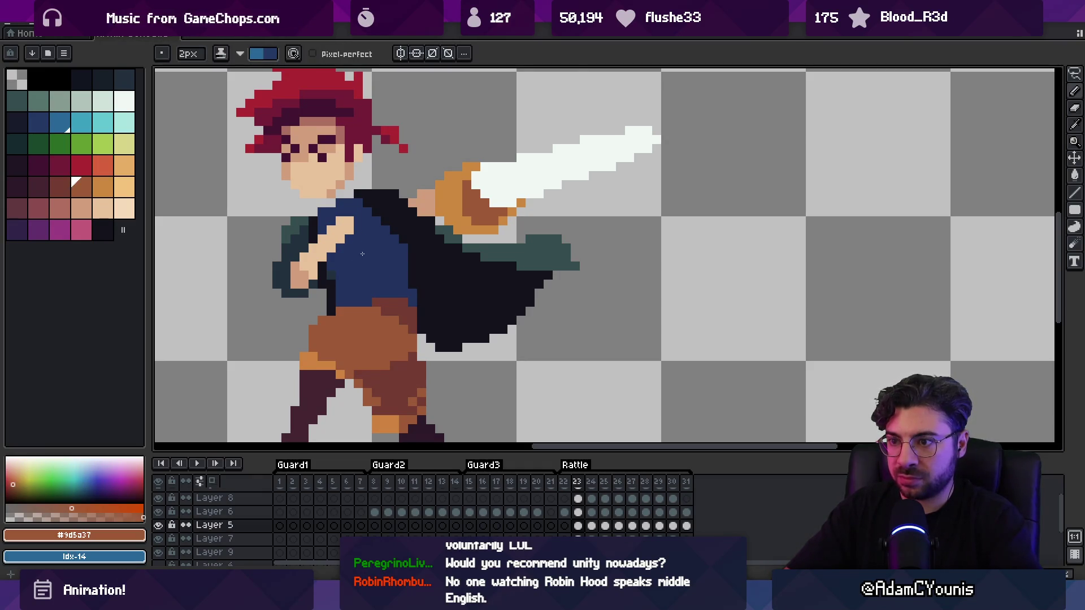
pyautogui.press('v')
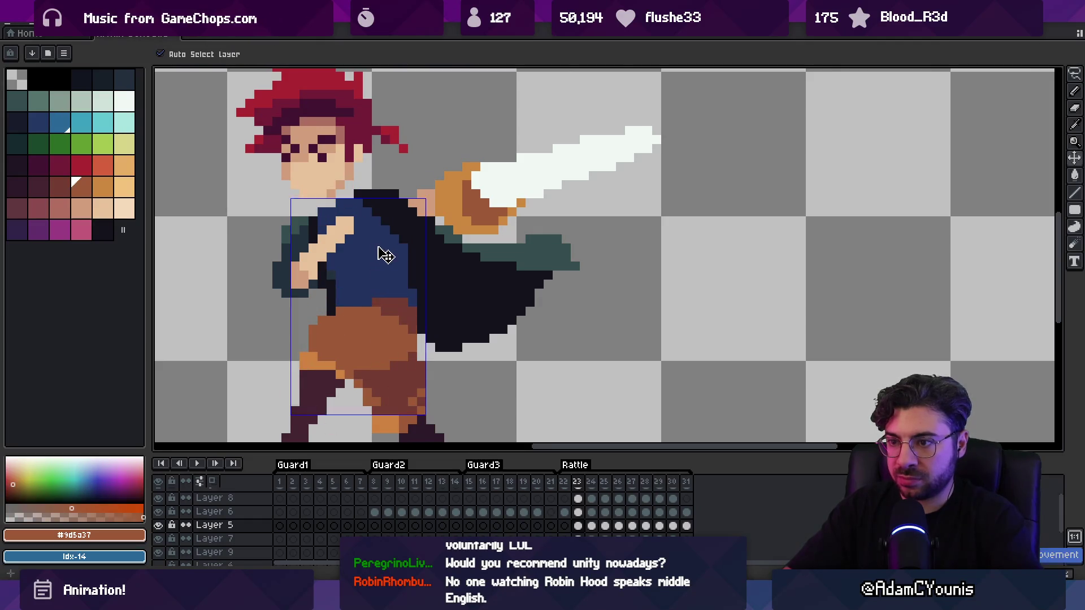
pyautogui.press('i')
pyautogui.click(379, 256)
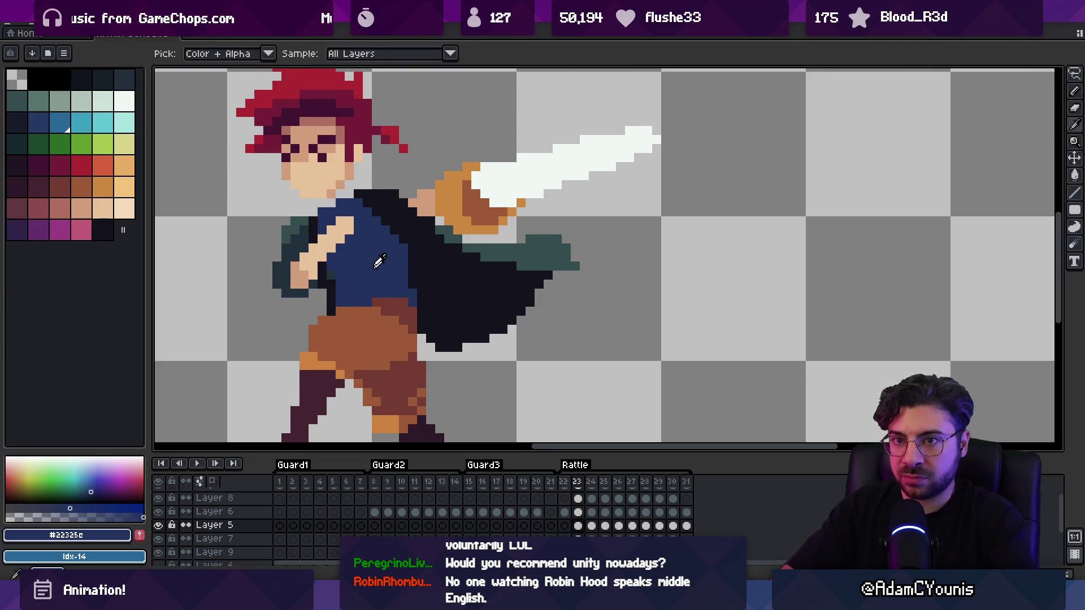
pyautogui.press('b')
# Convert the sprite to Indexed colour mode and choose palette colour 13
pyautogui.click(64, 53)
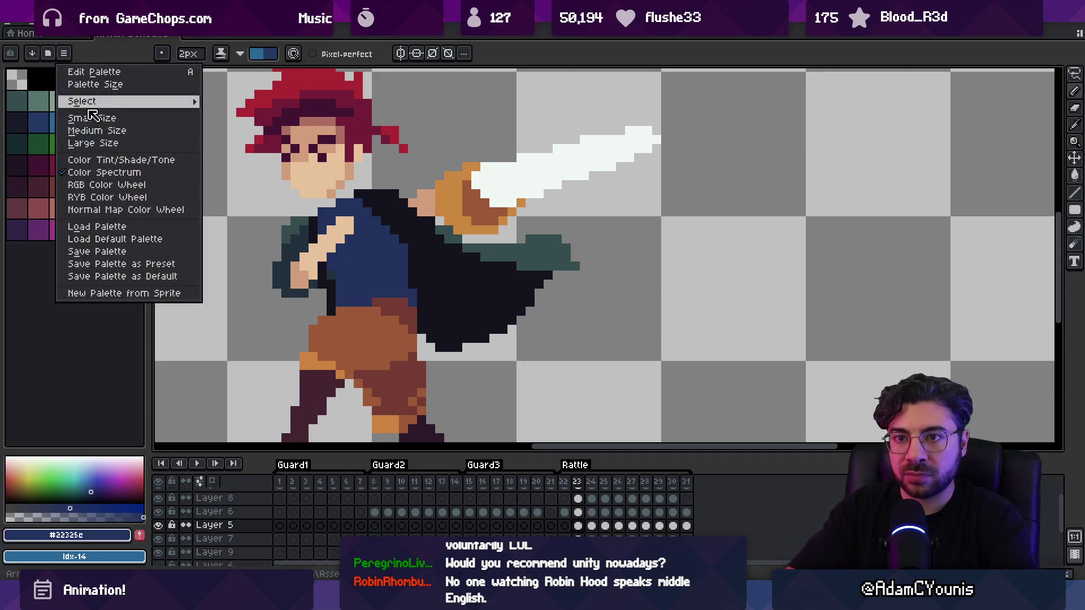
pyautogui.click(69, 27)
pyautogui.click(69, 27)
pyautogui.moveTo(113, 47)
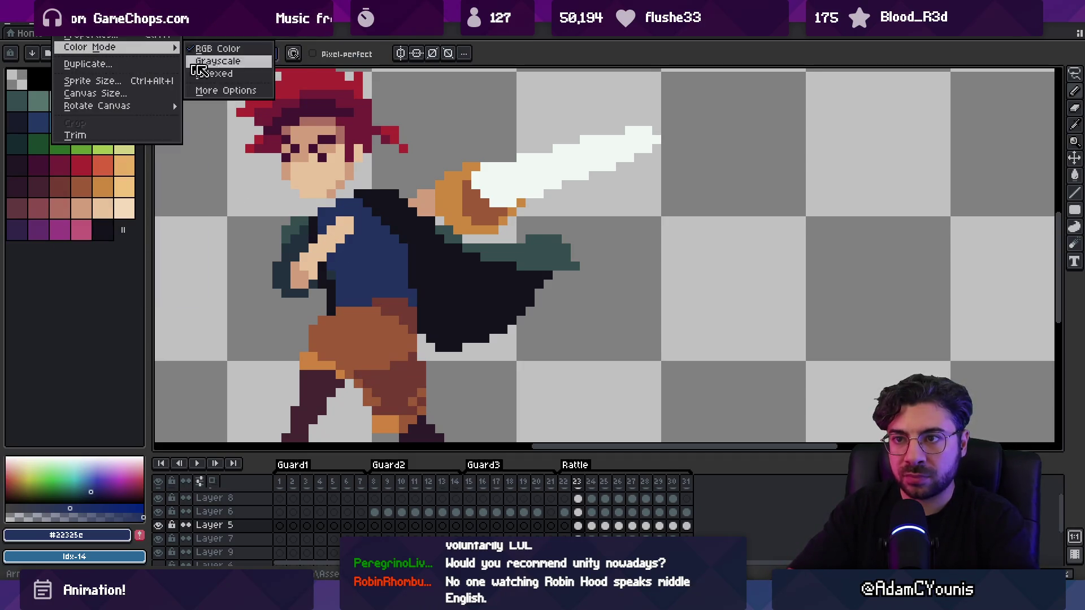
pyautogui.click(224, 76)
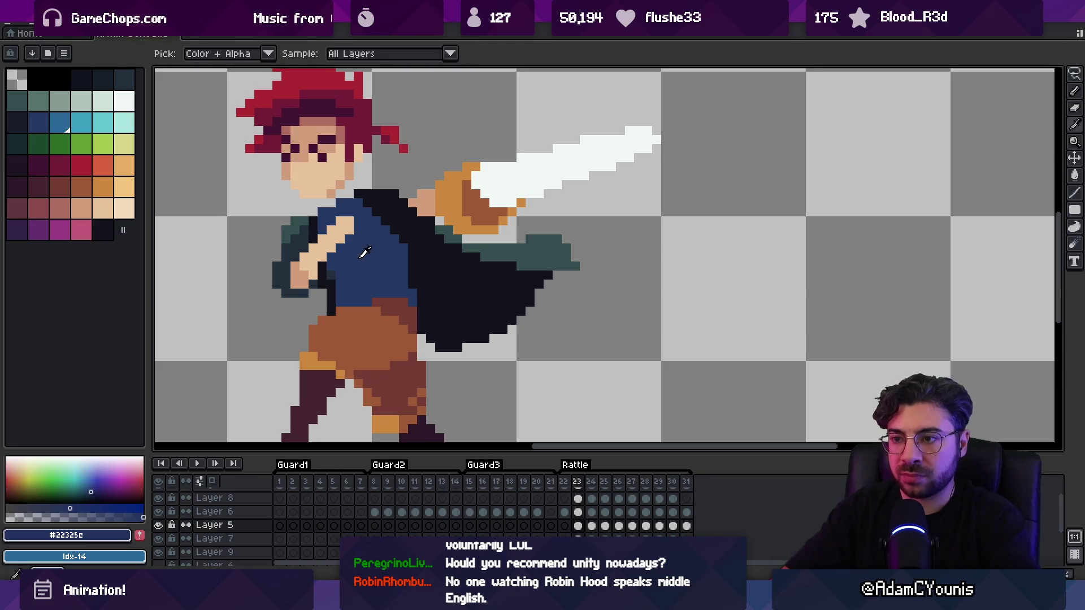
pyautogui.click(35, 120)
# Dab and stroke a lighter-blue highlight down the shirt in frame 23
pyautogui.press('x')
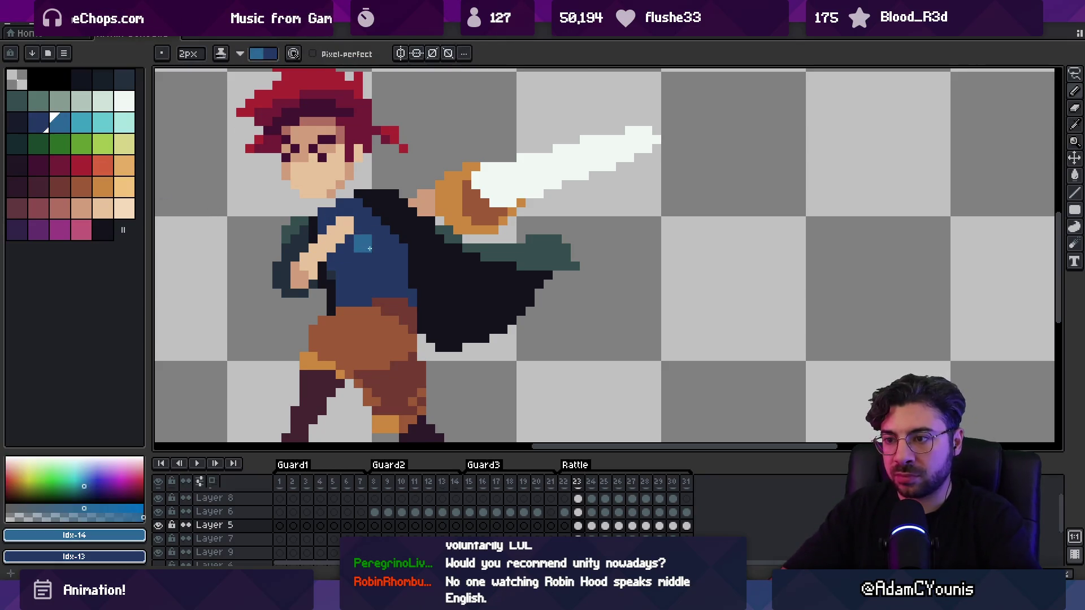
pyautogui.click(395, 266)
pyautogui.press('Left')
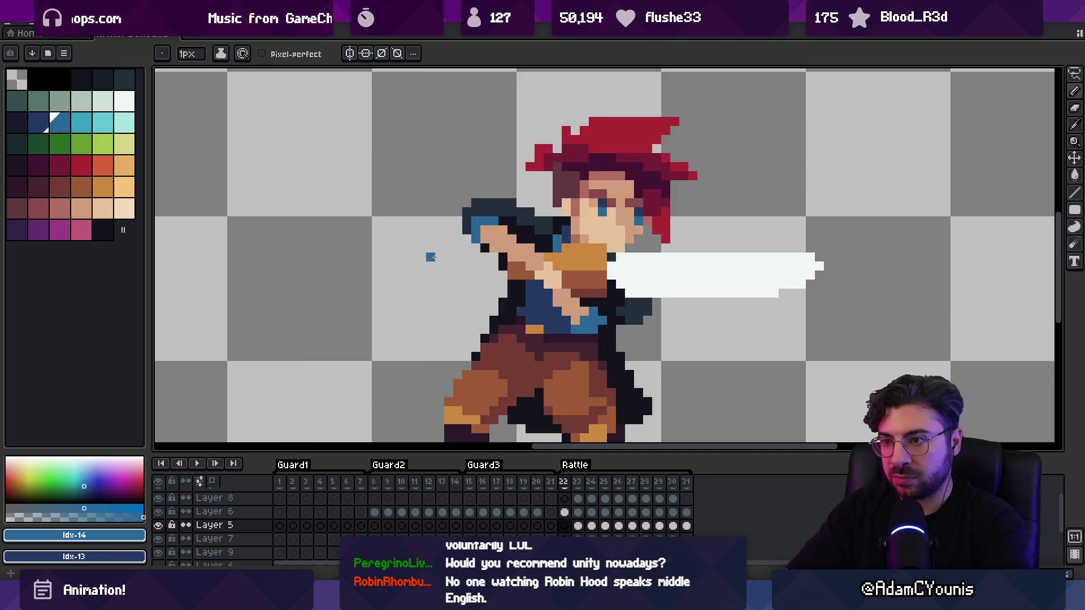
pyautogui.press('Right')
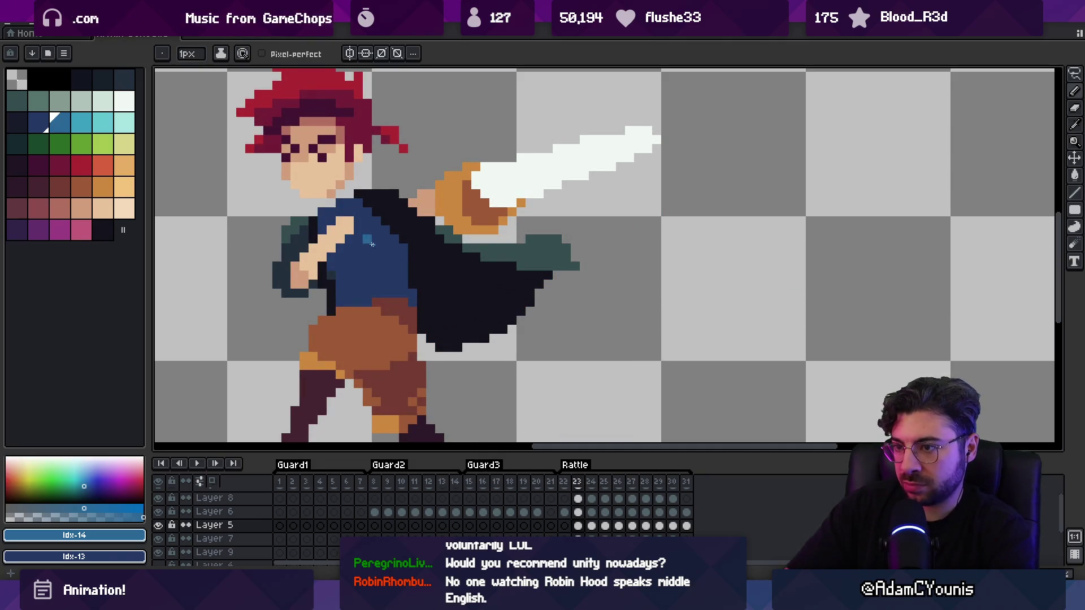
pyautogui.moveTo(382, 247); pyautogui.dragTo(357, 286)
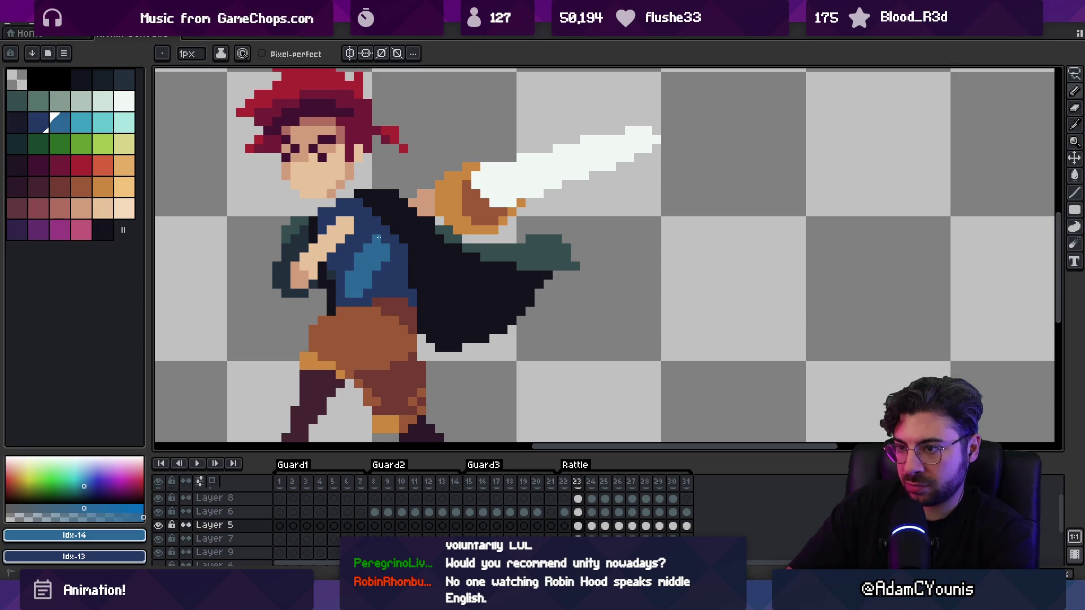
# Paint a diagonal lighter-blue band across the shirt in frame 25
pyautogui.press('Left')
pyautogui.press('Right')
pyautogui.press('Right')
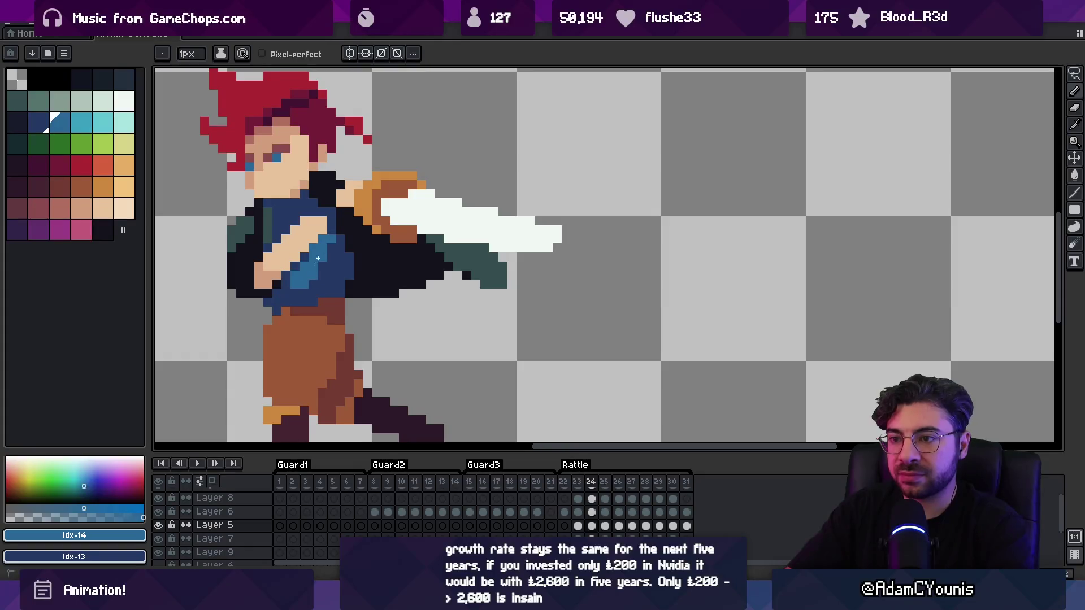
pyautogui.press(',')
pyautogui.press('.')
pyautogui.press('.')
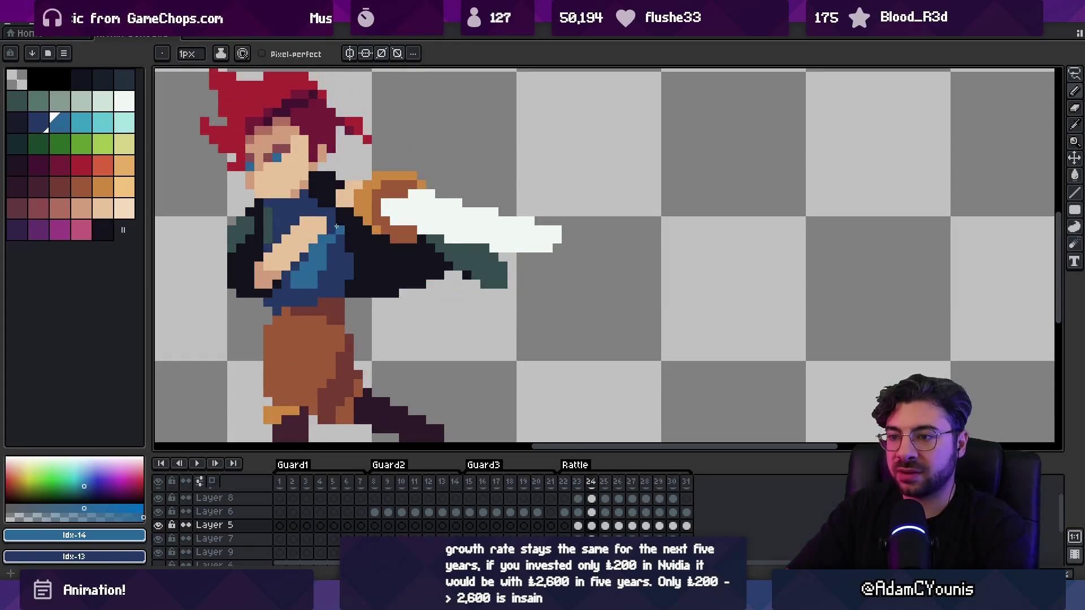
pyautogui.moveTo(278, 290)
pyautogui.mouseDown()
pyautogui.moveTo(295, 266)
pyautogui.moveTo(277, 311)
pyautogui.moveTo(271, 302)
pyautogui.moveTo(293, 280)
pyautogui.mouseUp()
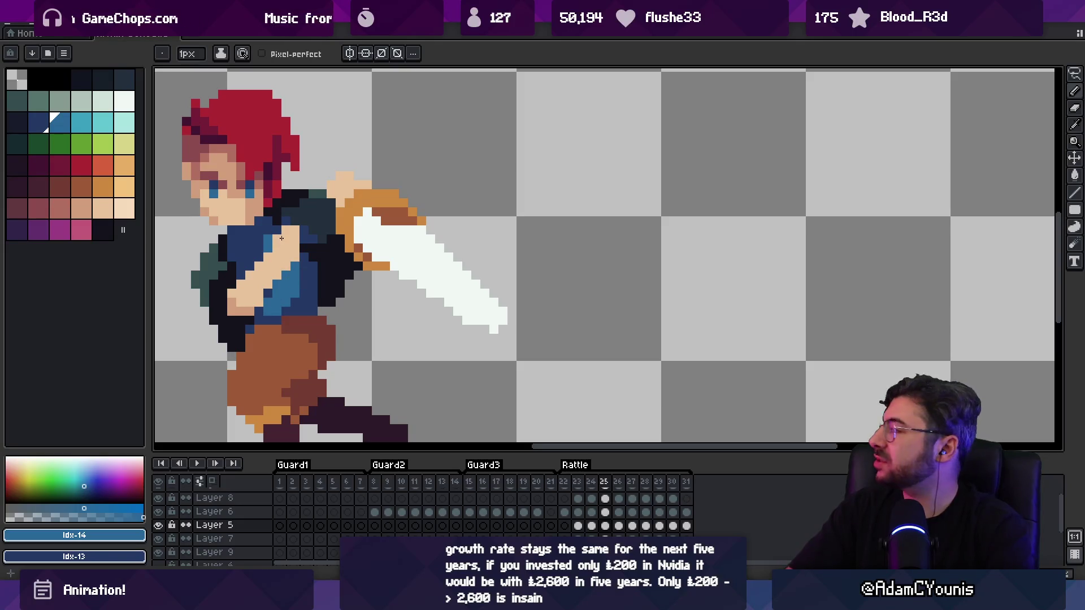
pyautogui.press(',')
pyautogui.press('.')
pyautogui.press('.')
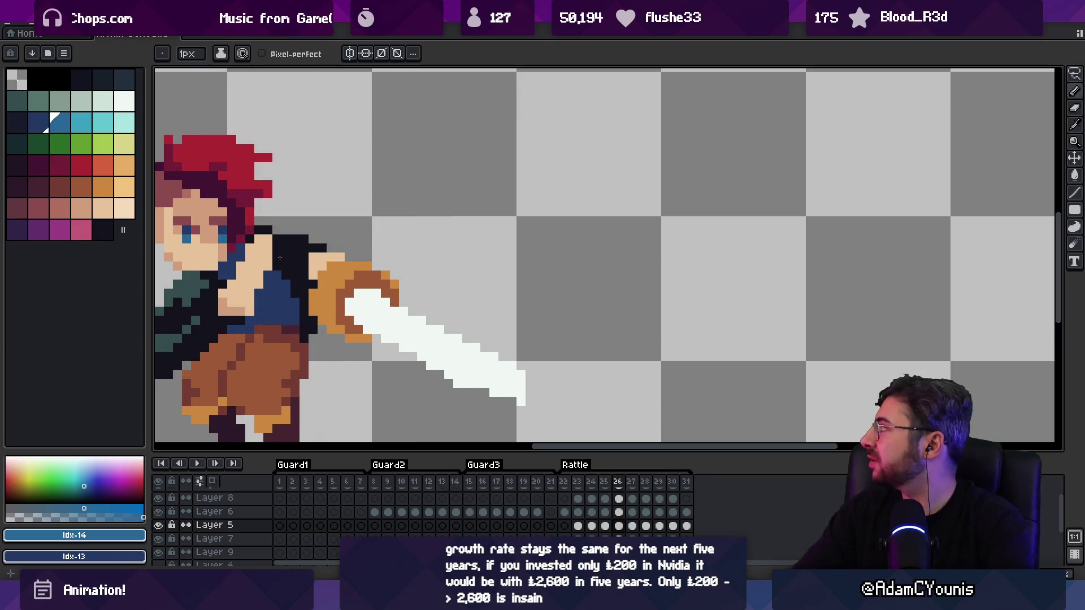